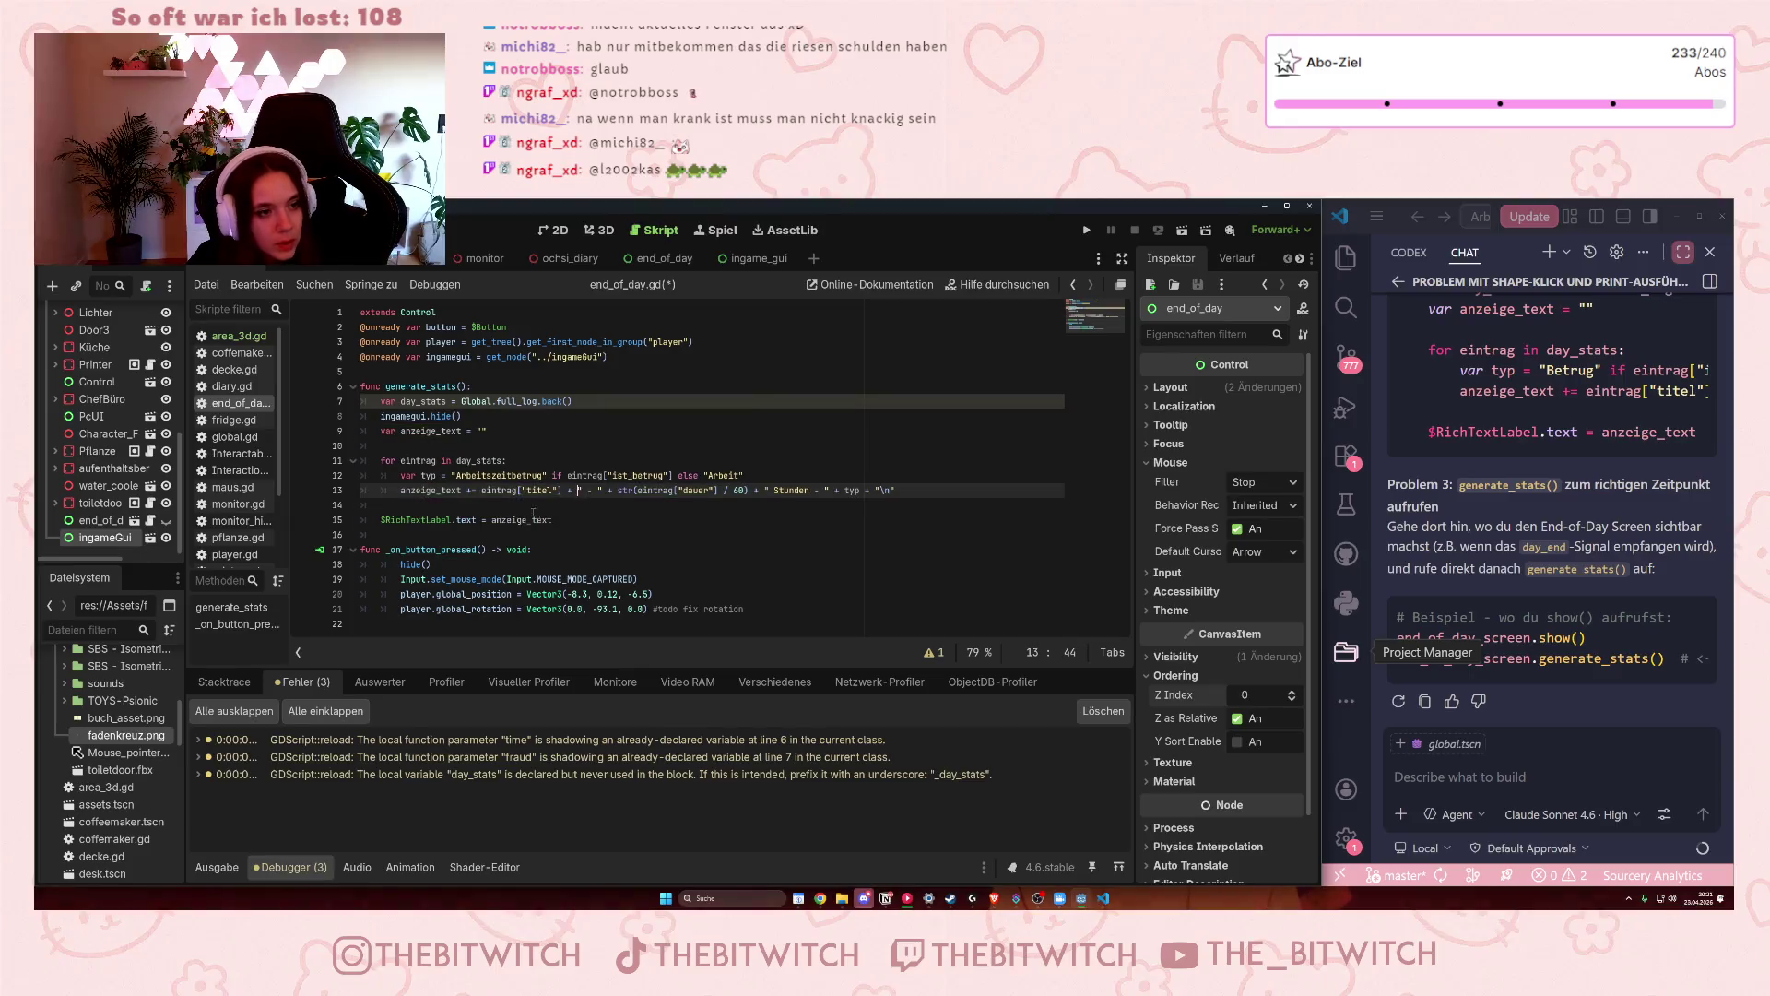
# Step: Save the edited end_of_day.gd script and launch the project to test the day ending
pyautogui.click(517, 416)
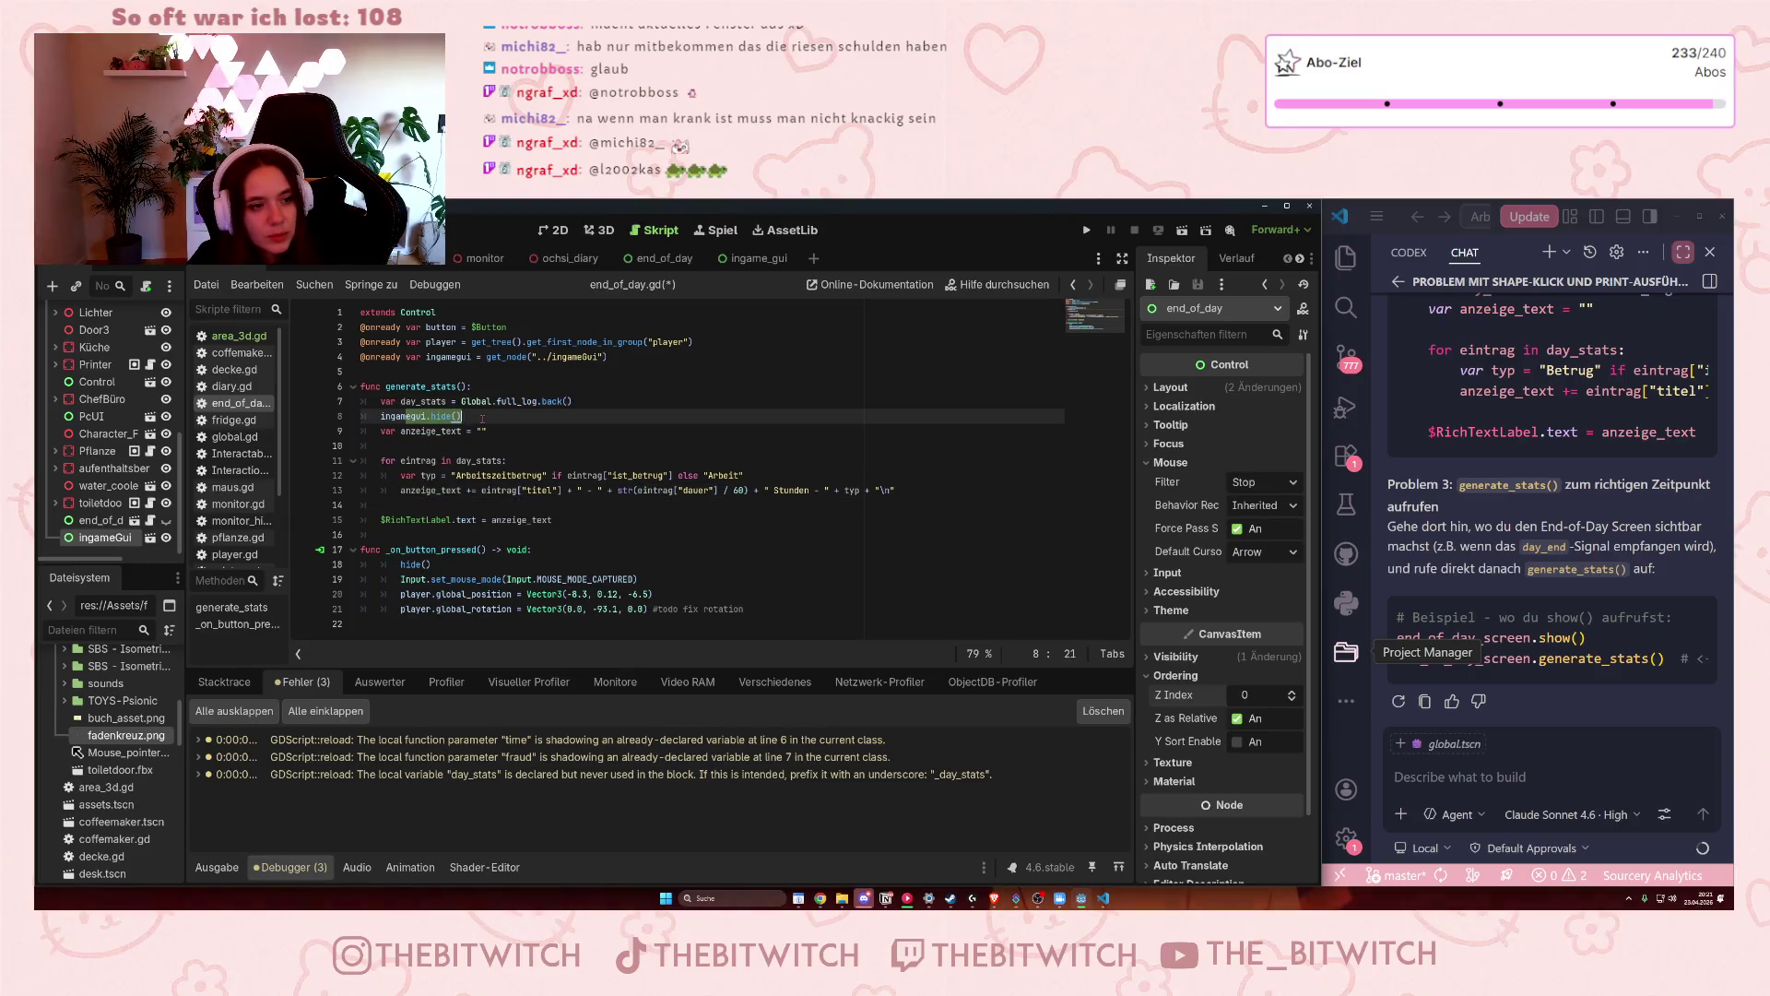
pyautogui.hotkey('ctrl', 's')
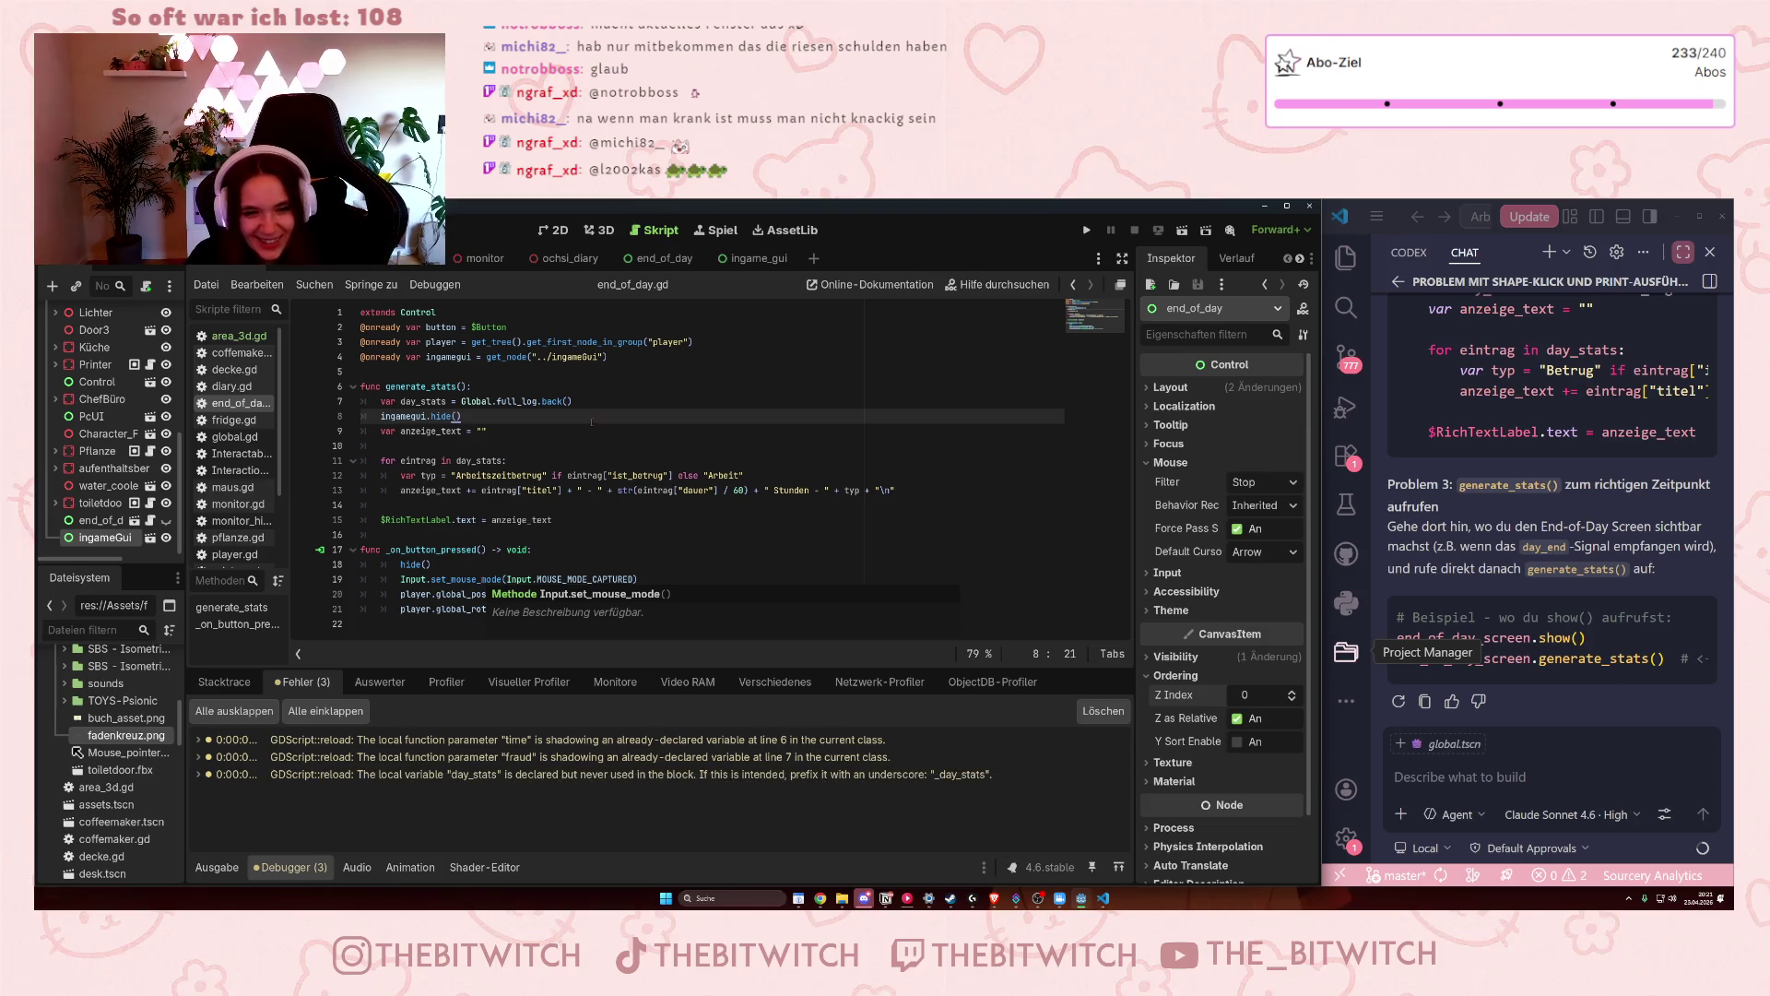
pyautogui.press('F5')
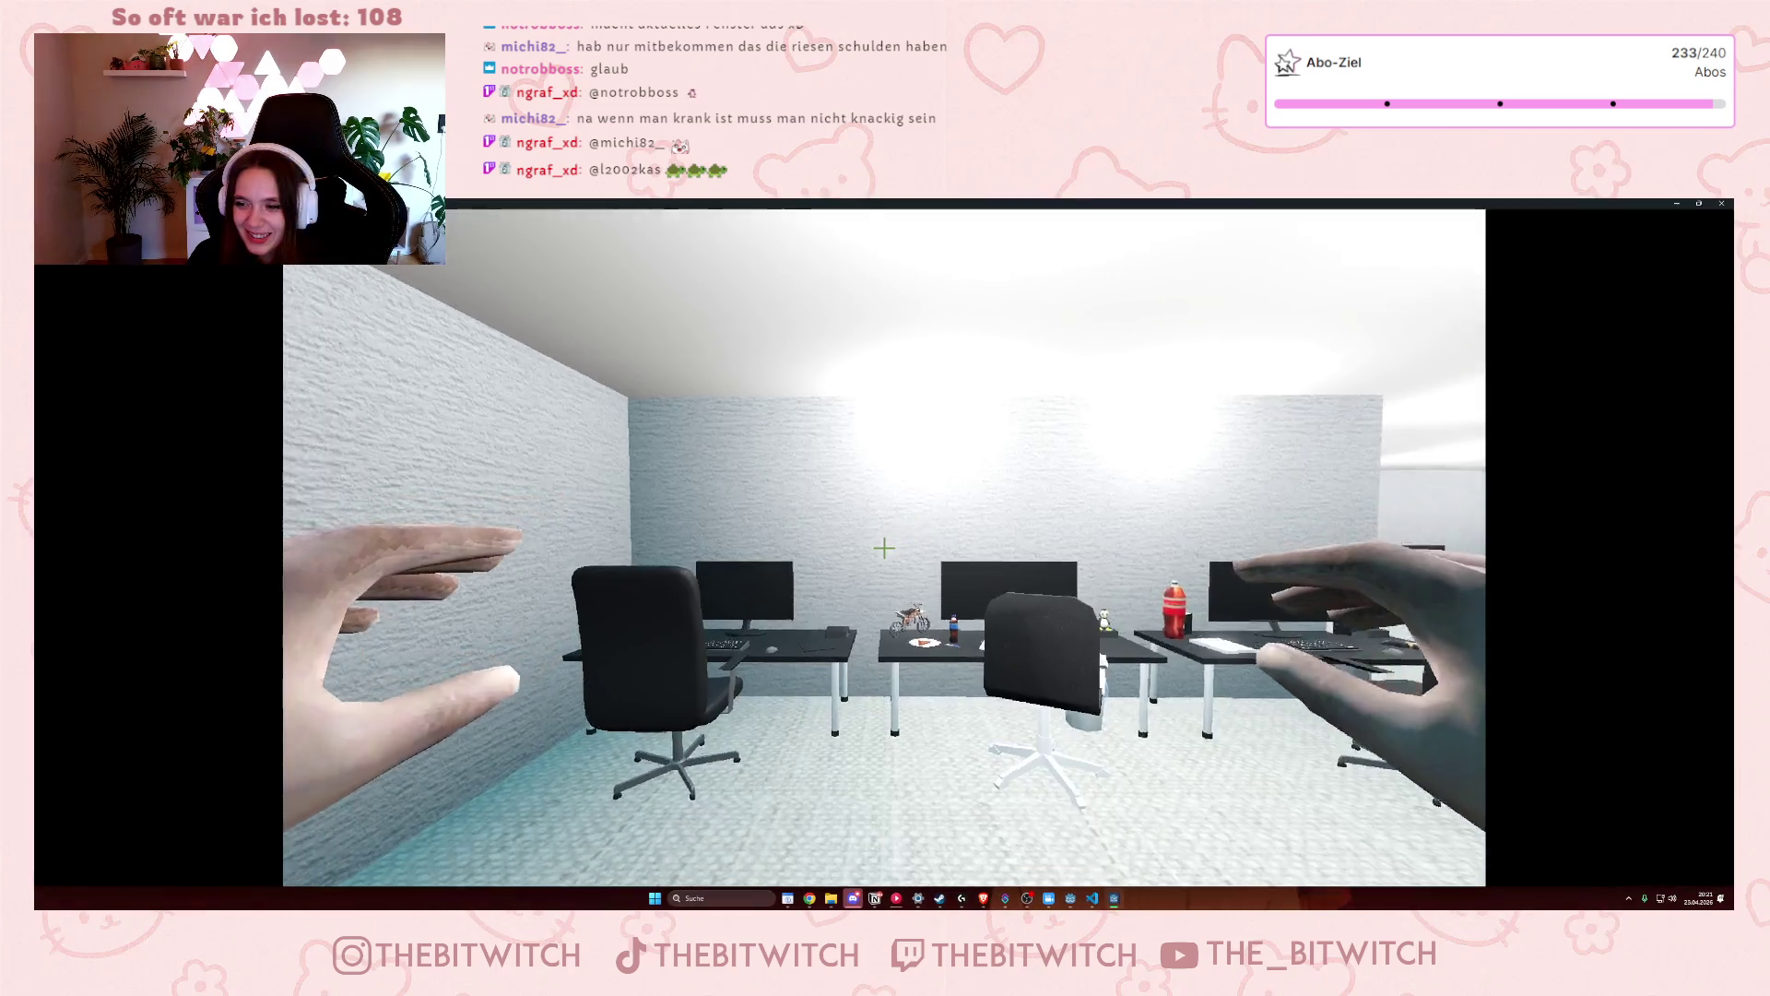
# Step: Walk to the sofa and sleep to reach the Nächster Tag screen, then stop the game
pyautogui.press('w')
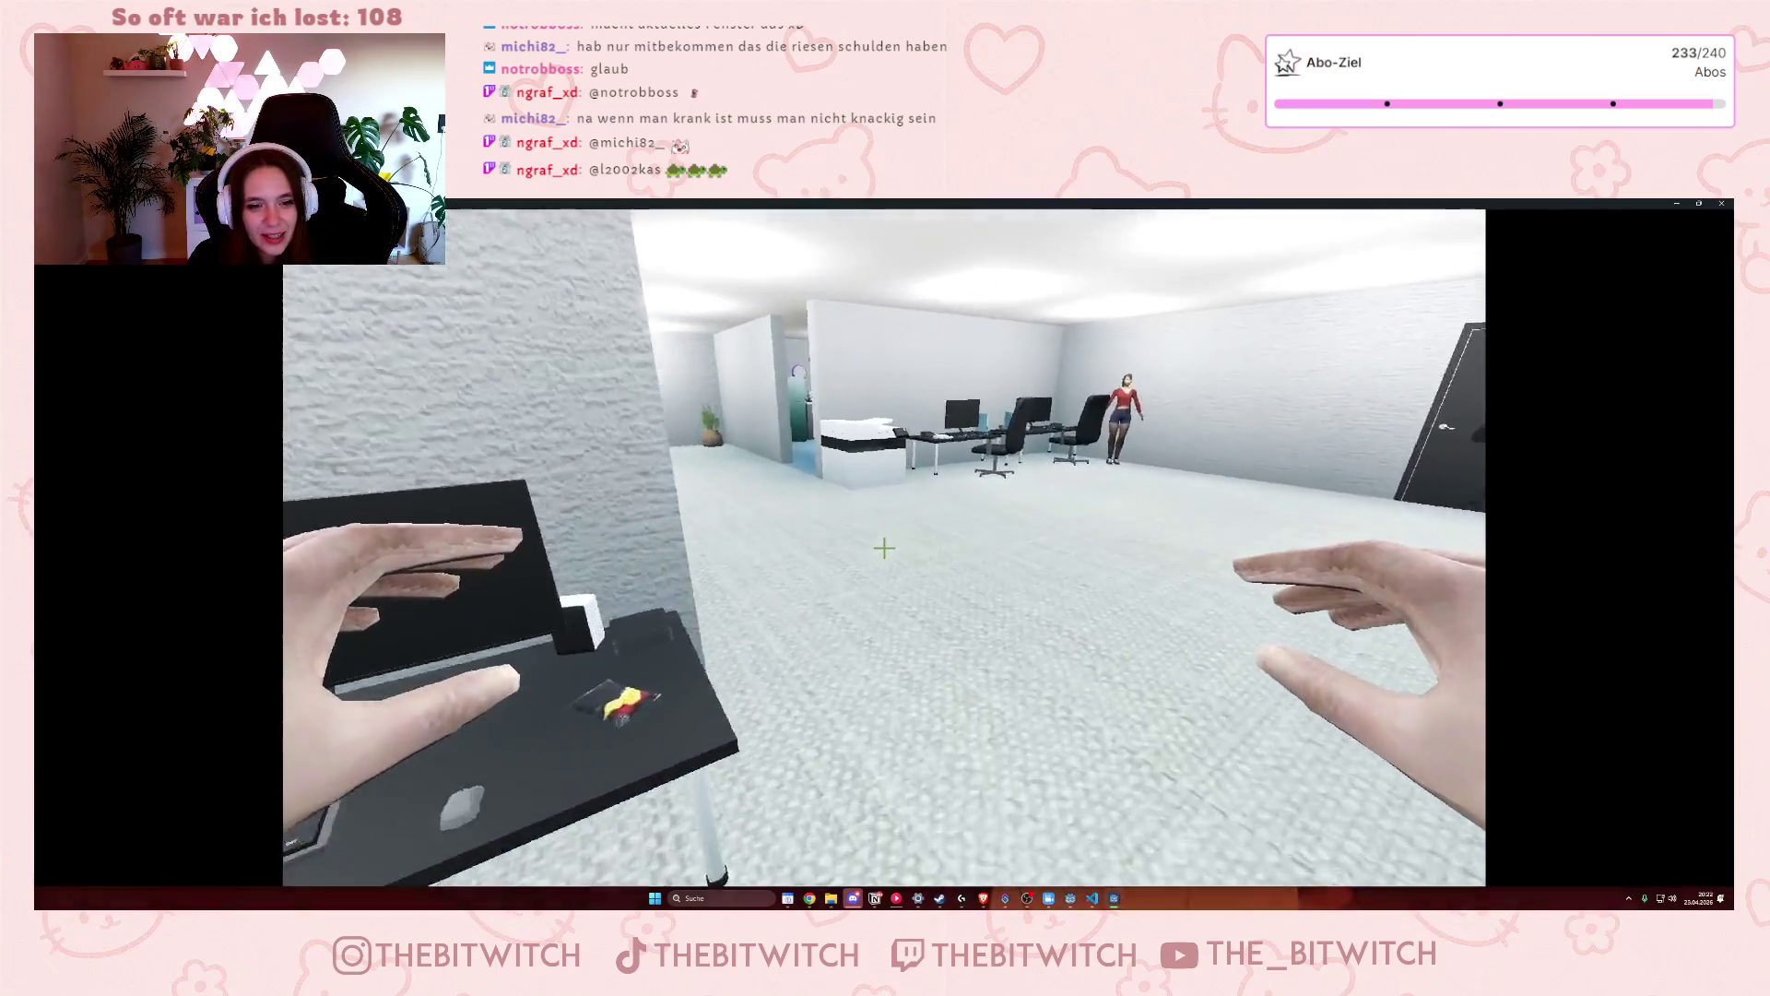
pyautogui.press('w')
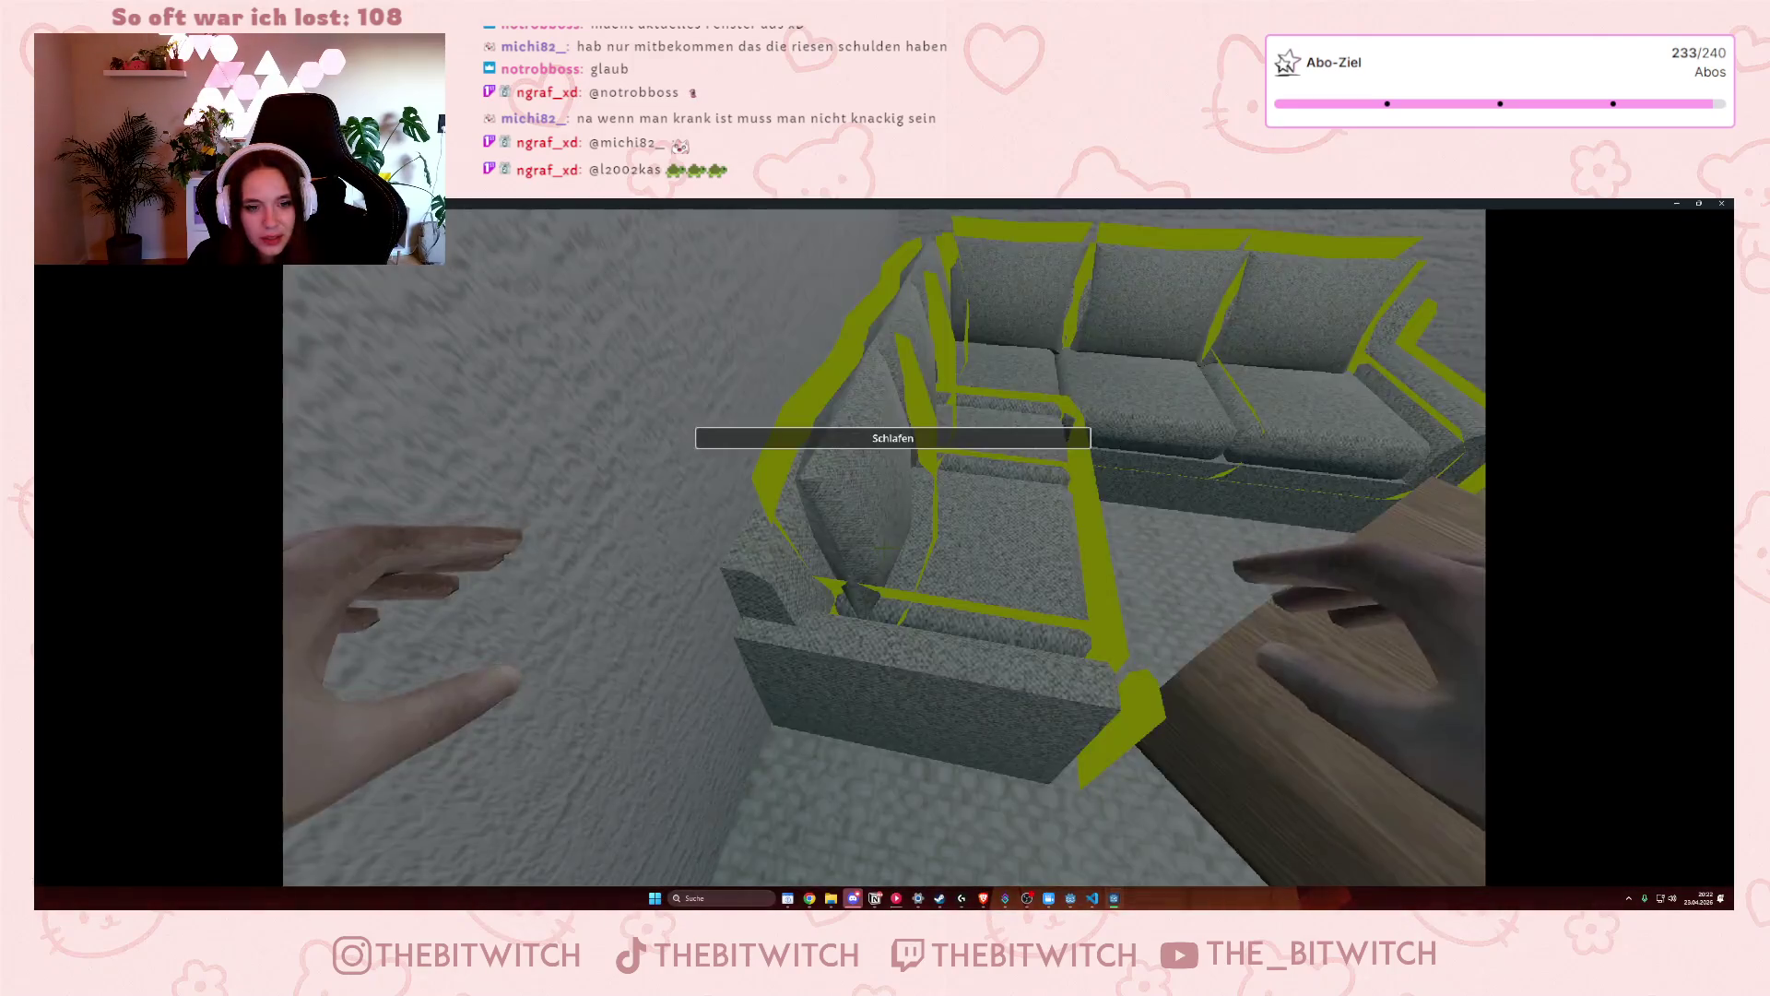
pyautogui.click(883, 548)
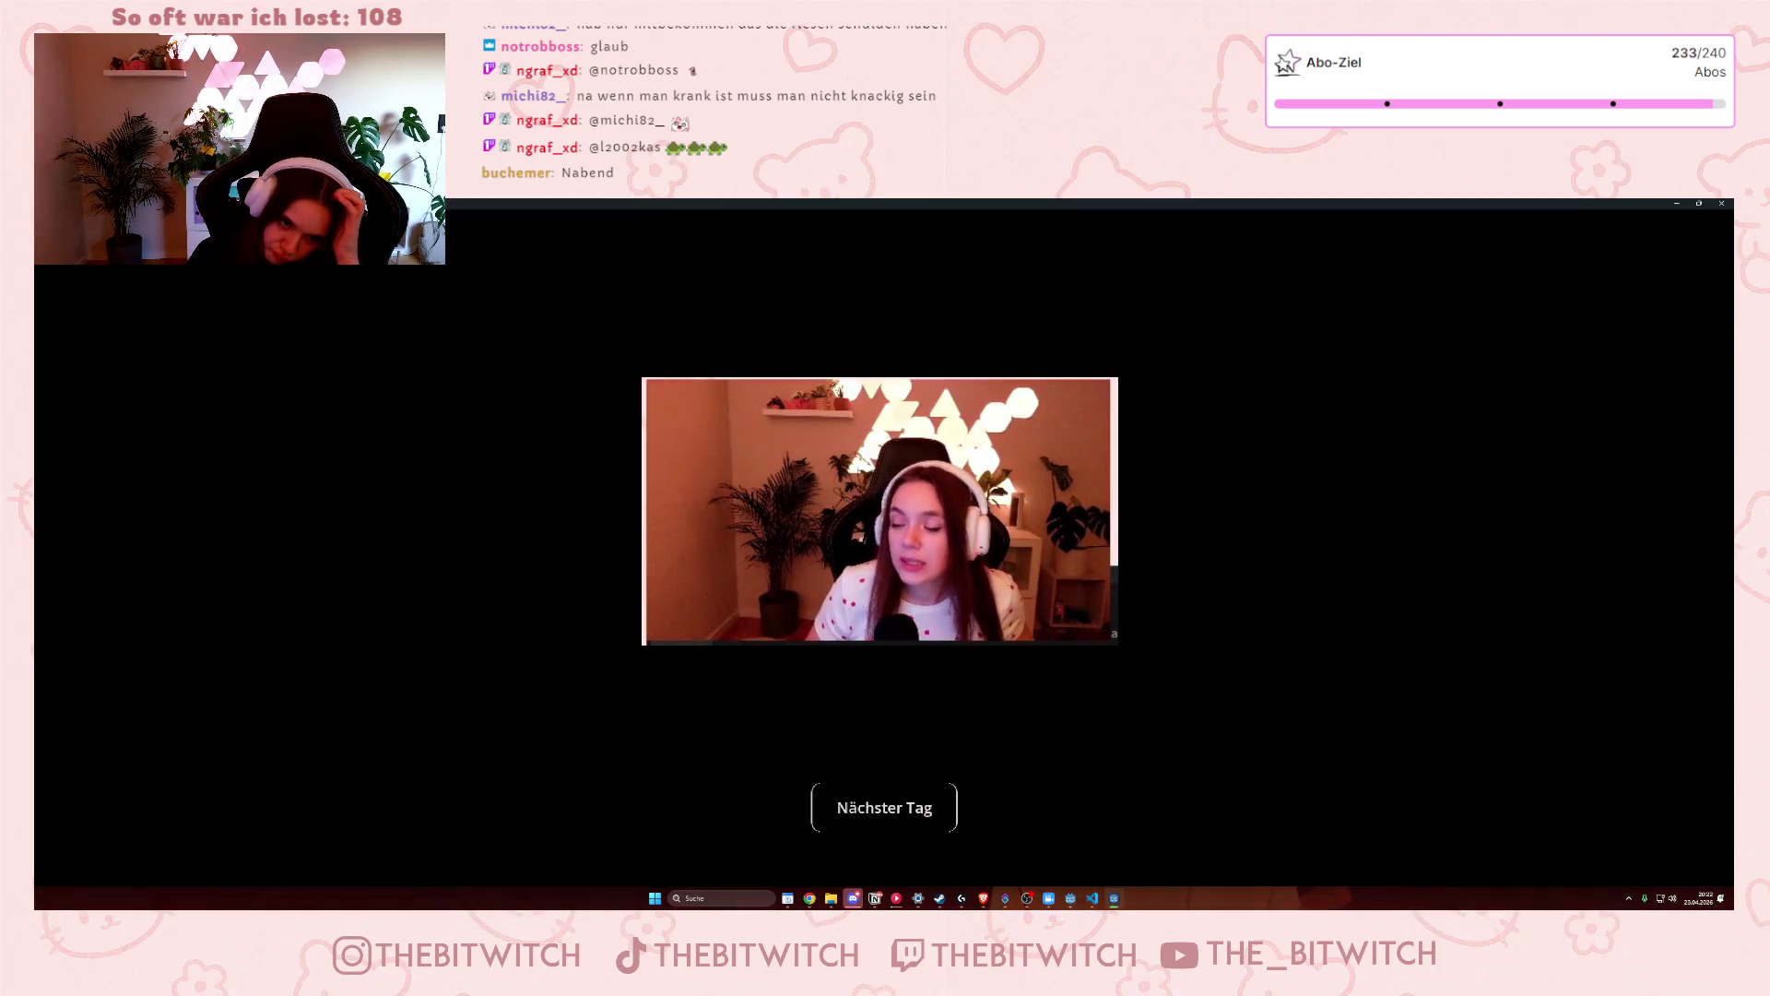
pyautogui.press('F8')
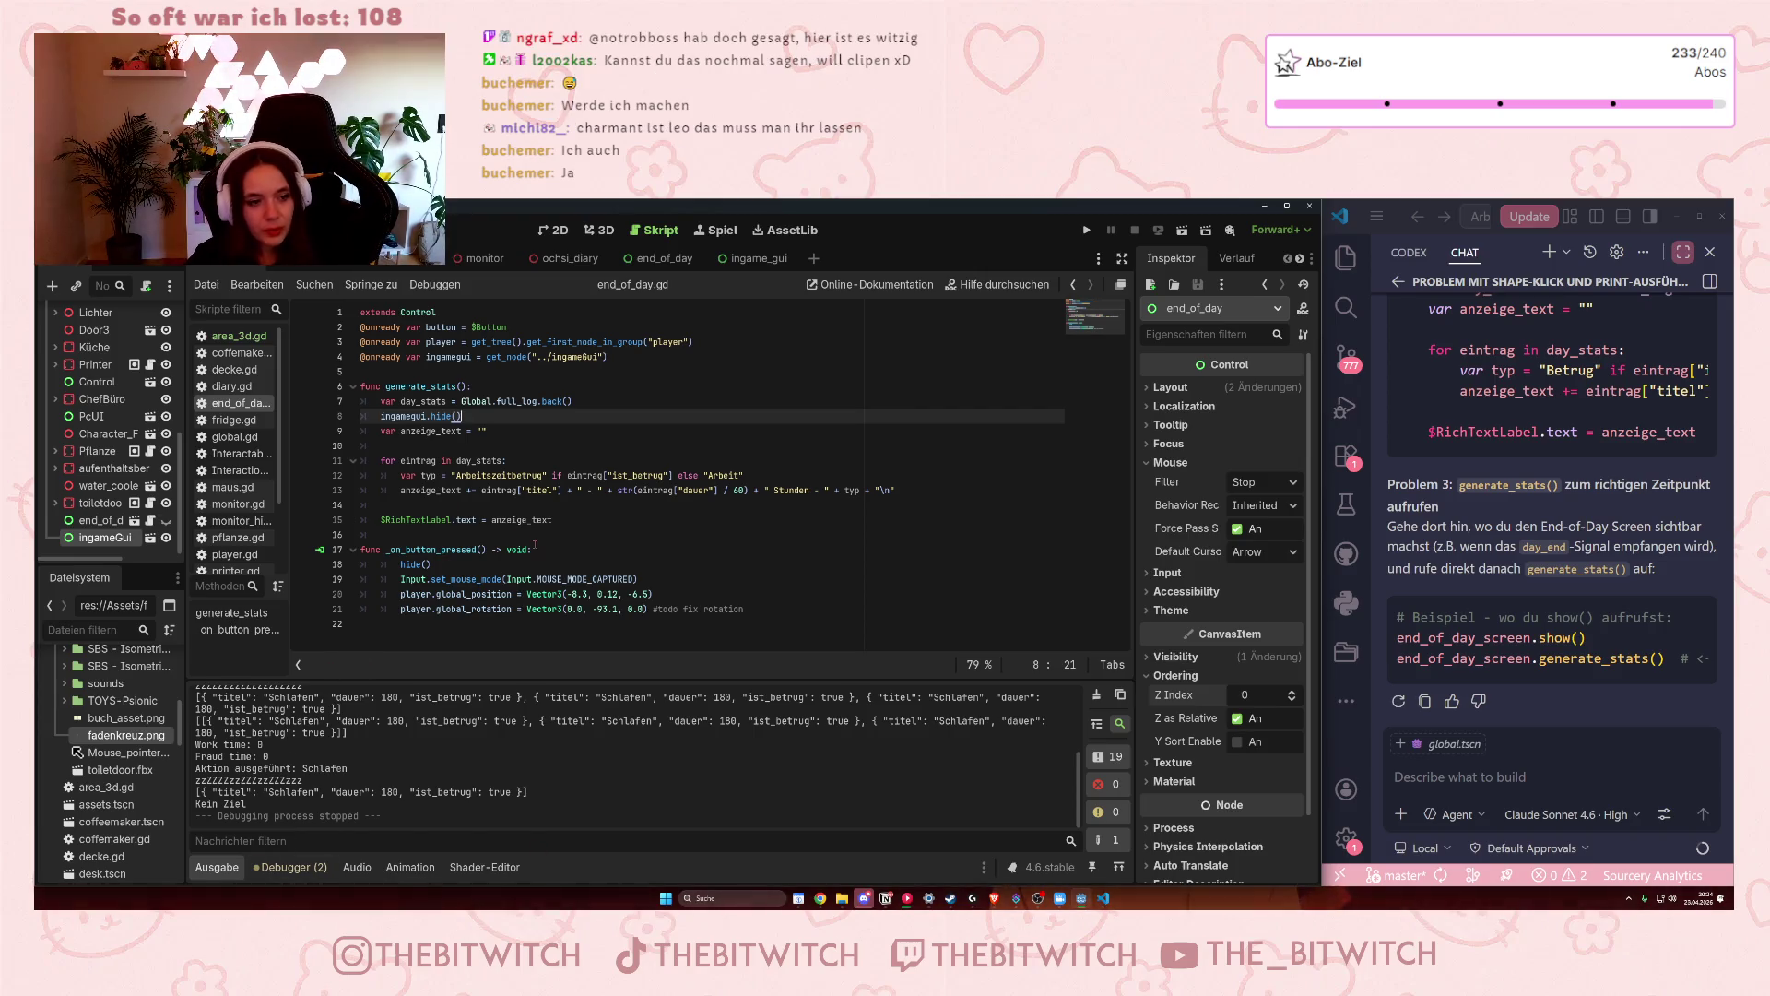
# Step: Insert blank lines around ingamegui.hide() and the anzeige_text declaration in generate_stats
pyautogui.click(391, 417)
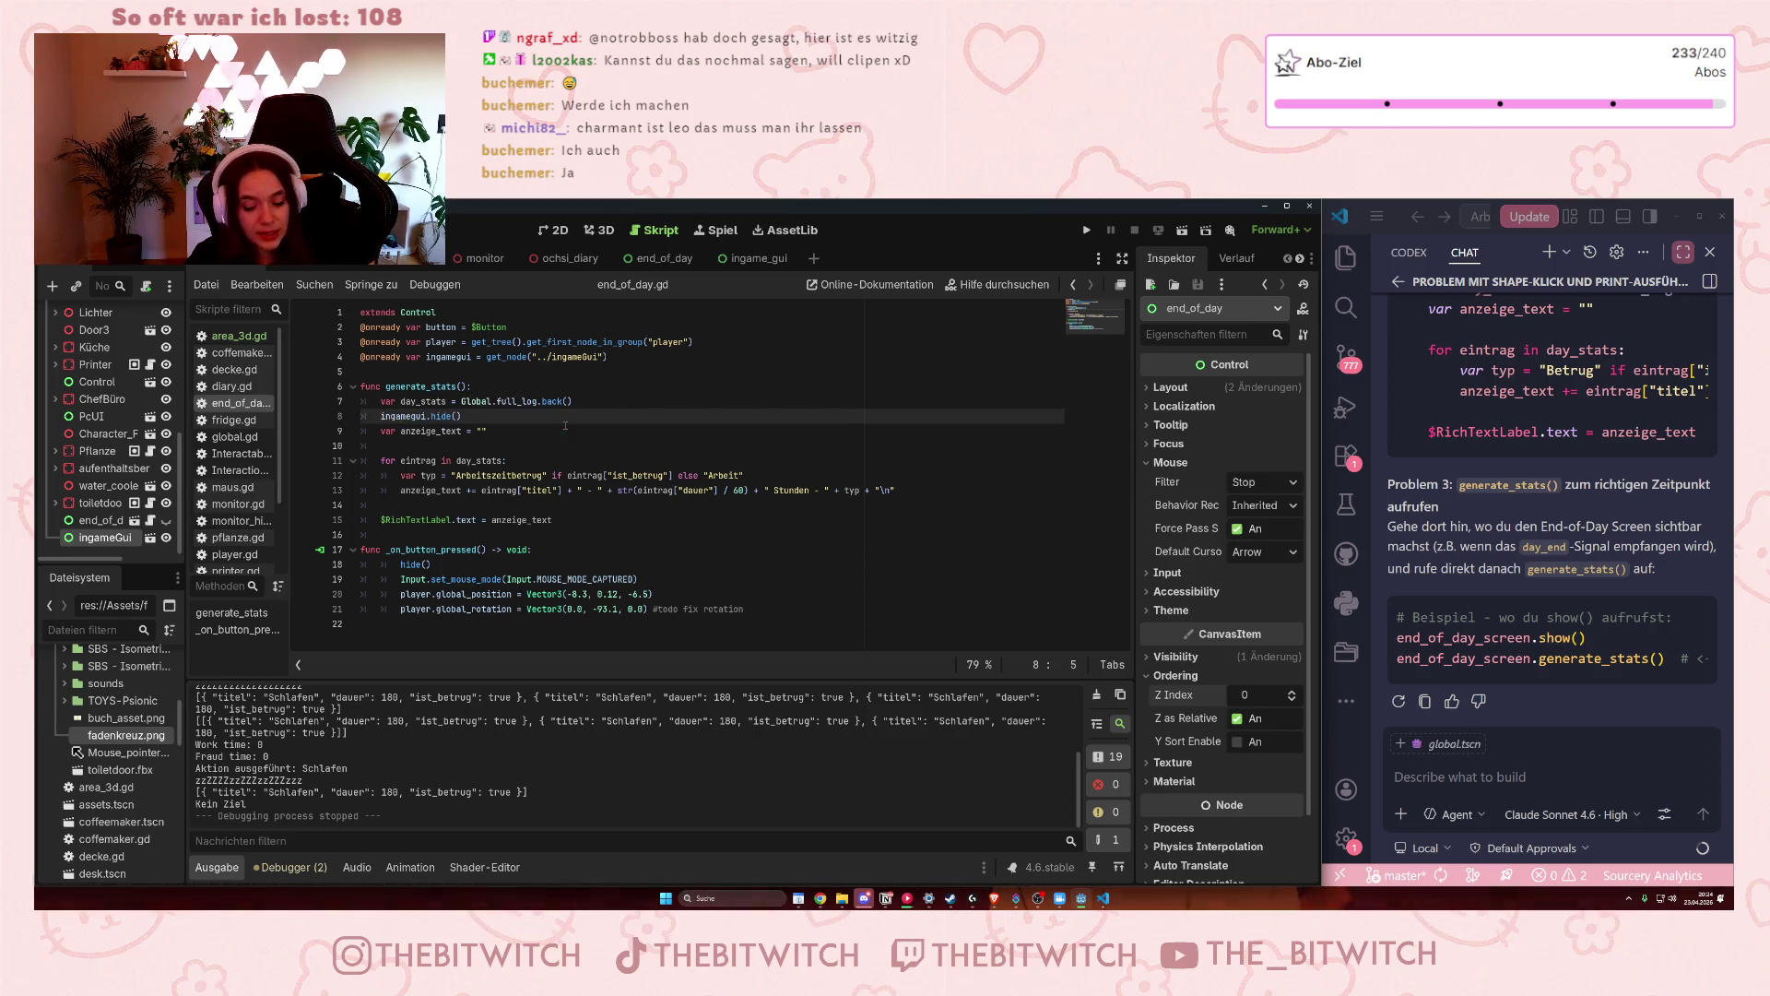
pyautogui.press('Return')
pyautogui.click(497, 443)
pyautogui.press('Return')
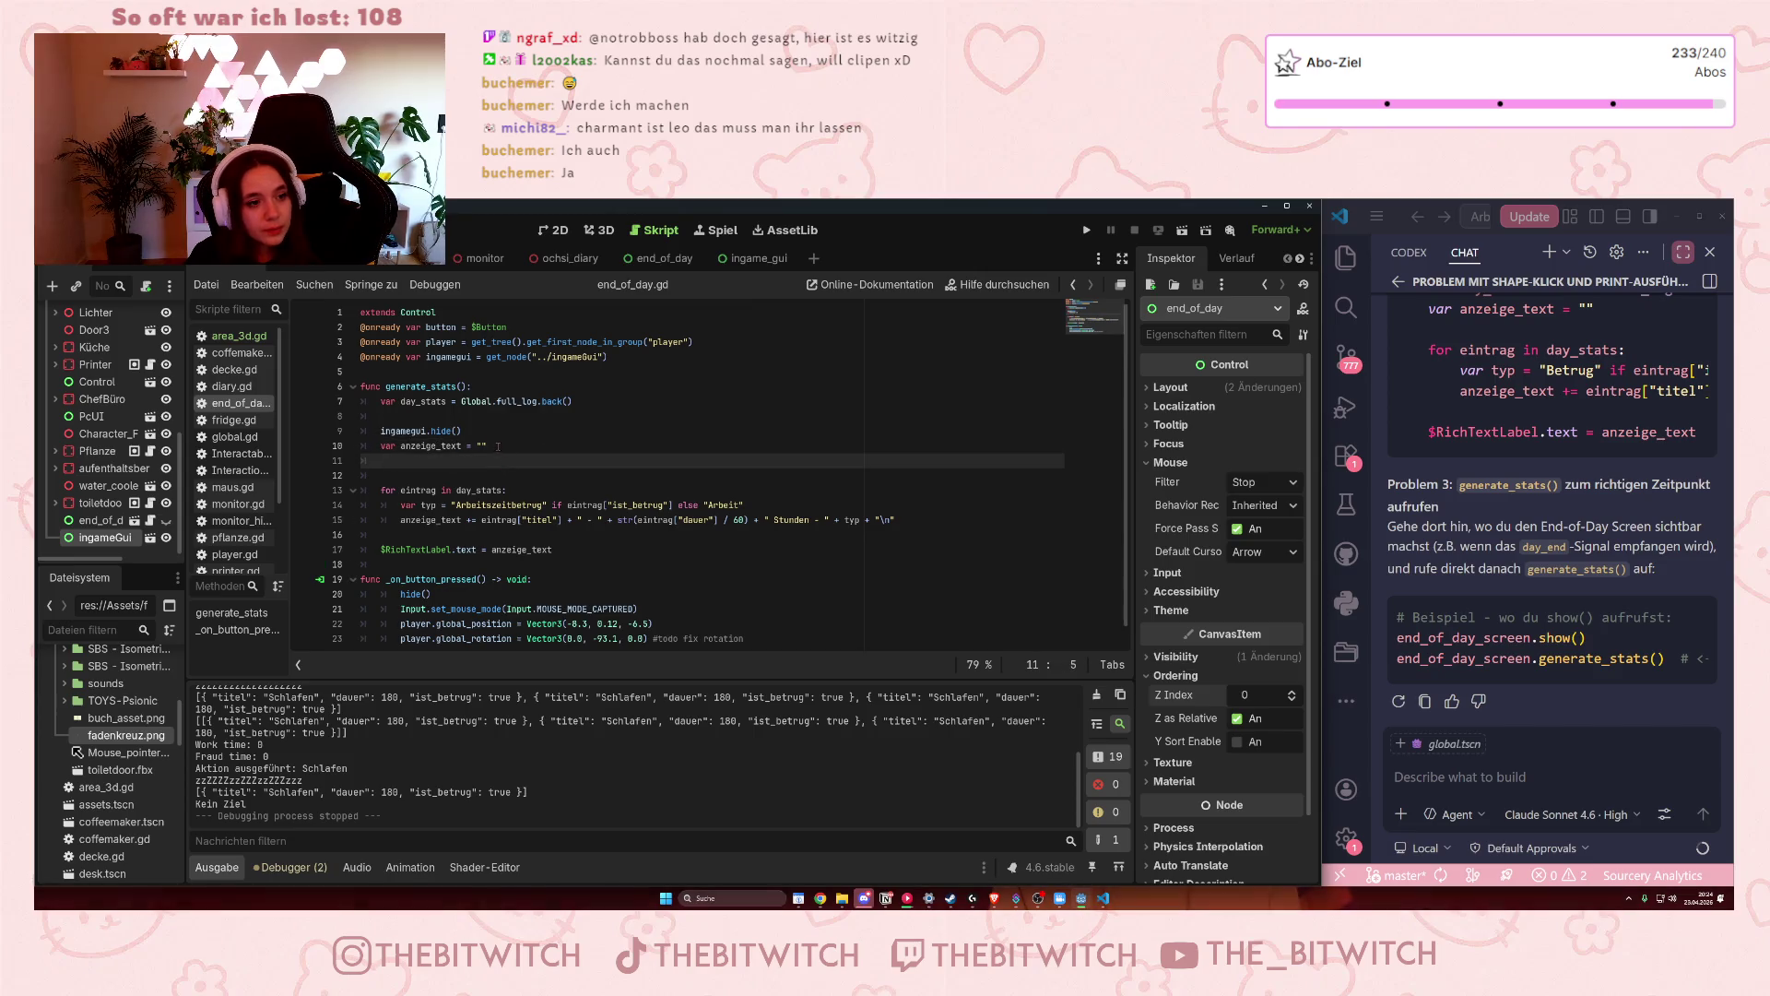
pyautogui.click(497, 431)
pyautogui.press('Return')
# Step: Move the var anzeige_text declaration below var day_stats and delete the leftover blank lines
pyautogui.click(505, 459)
pyautogui.moveTo(506, 459); pyautogui.dragTo(379, 461)
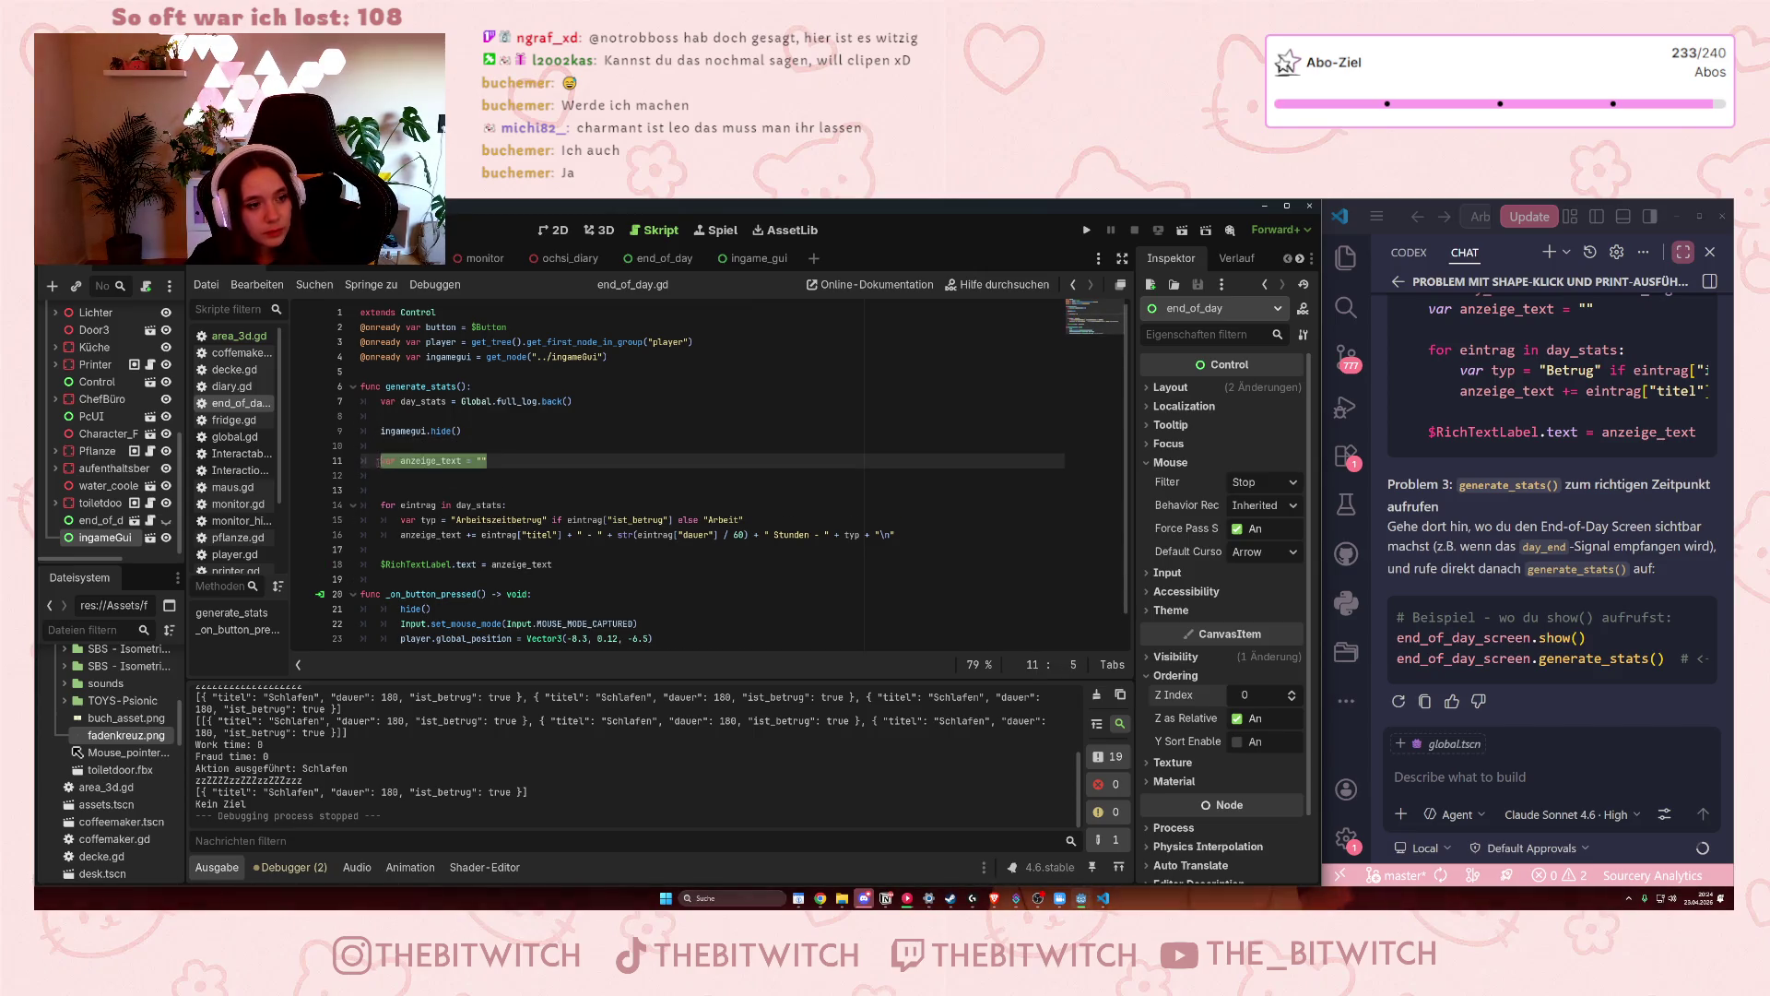
pyautogui.hotkey('ctrl', 'x')
pyautogui.click(400, 416)
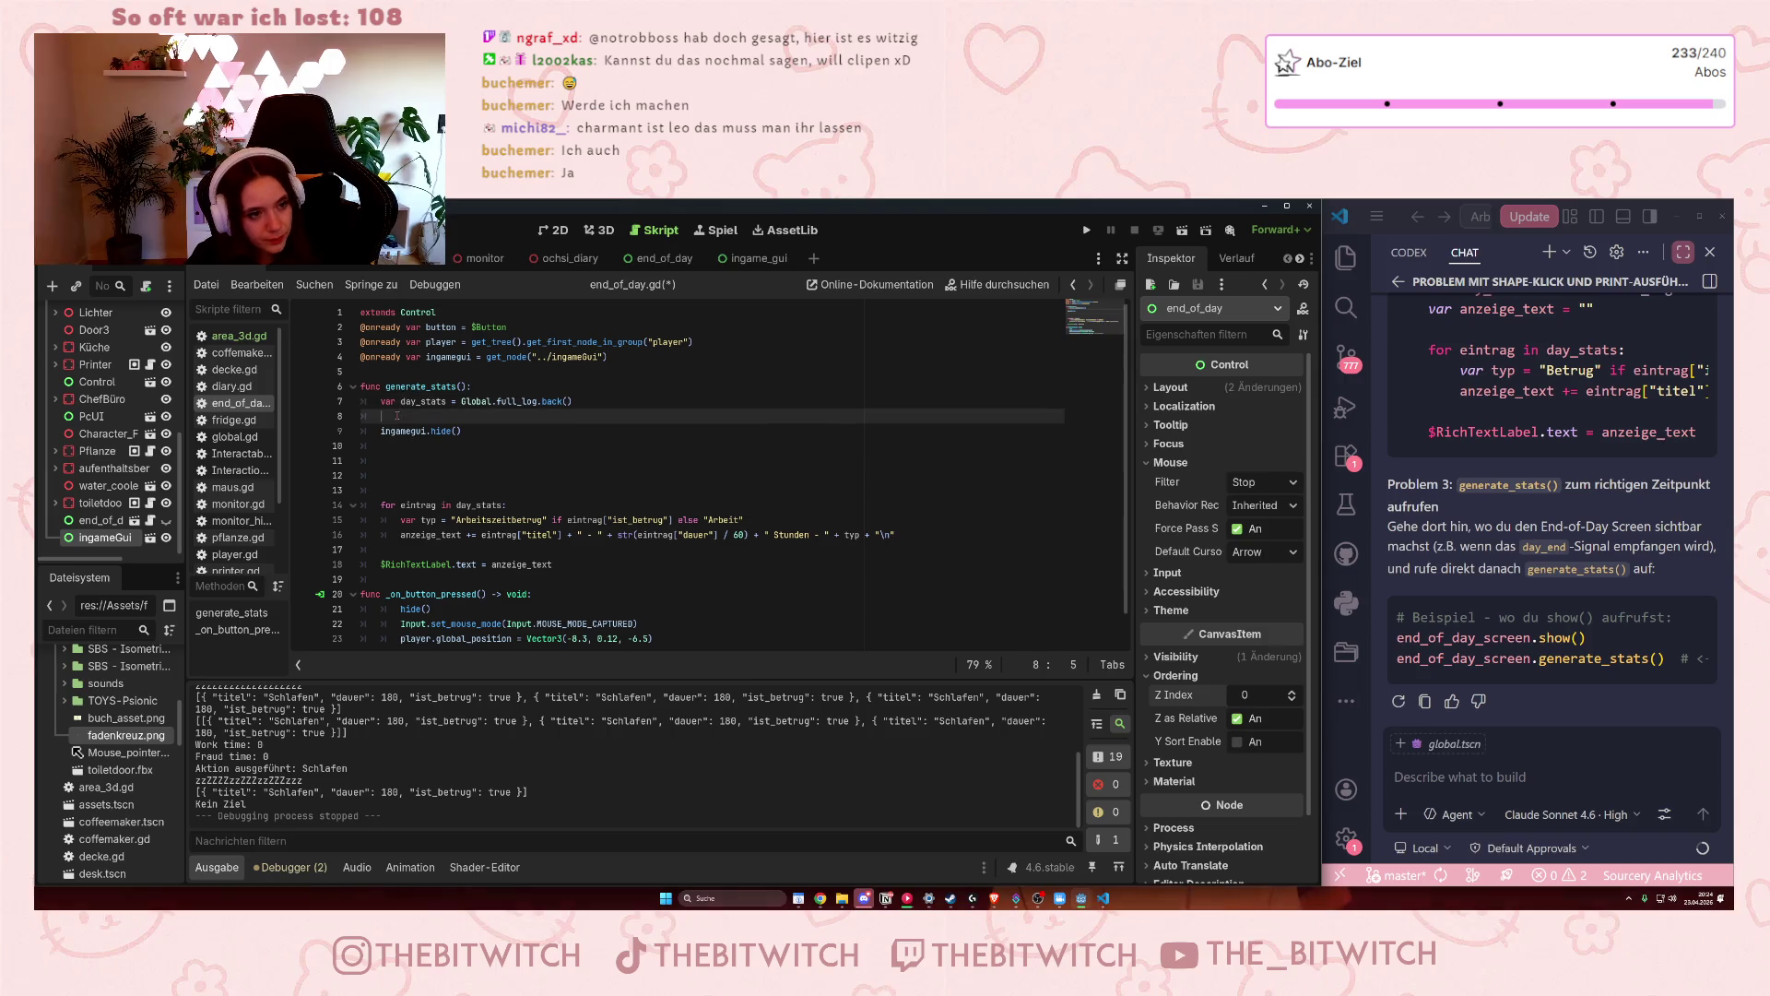
pyautogui.press('Return')
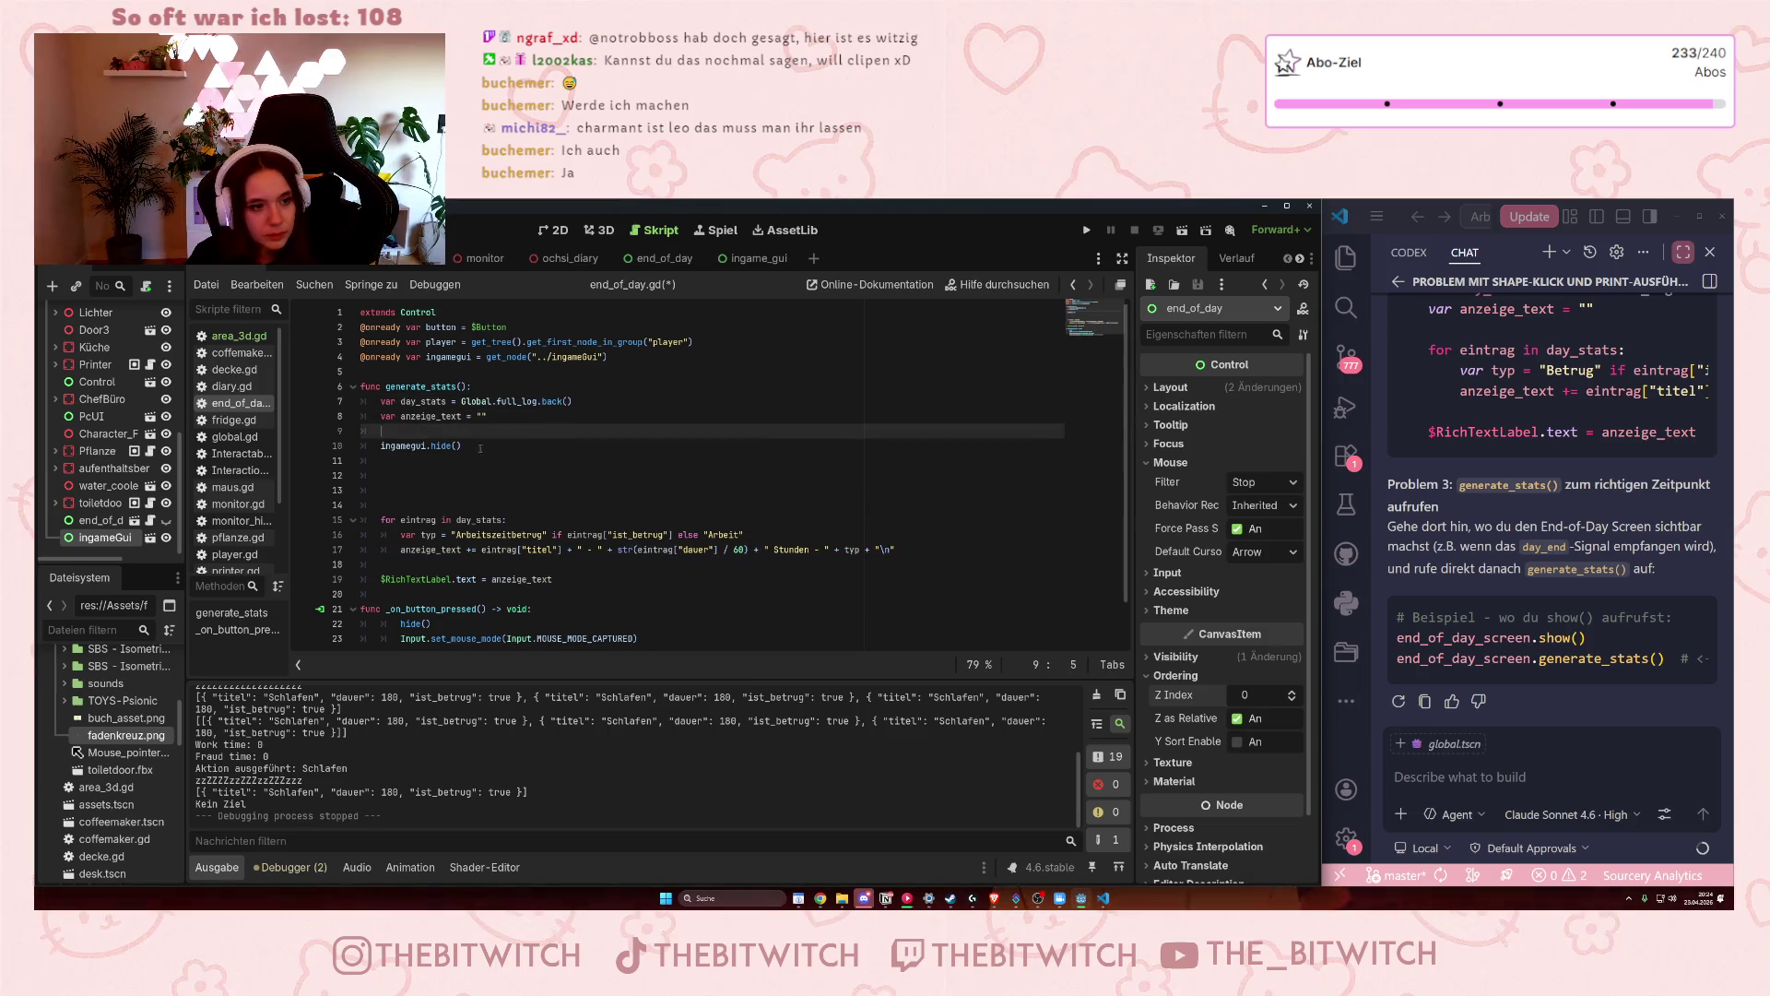
pyautogui.press('Down')
pyautogui.press('Down')
pyautogui.press('Down')
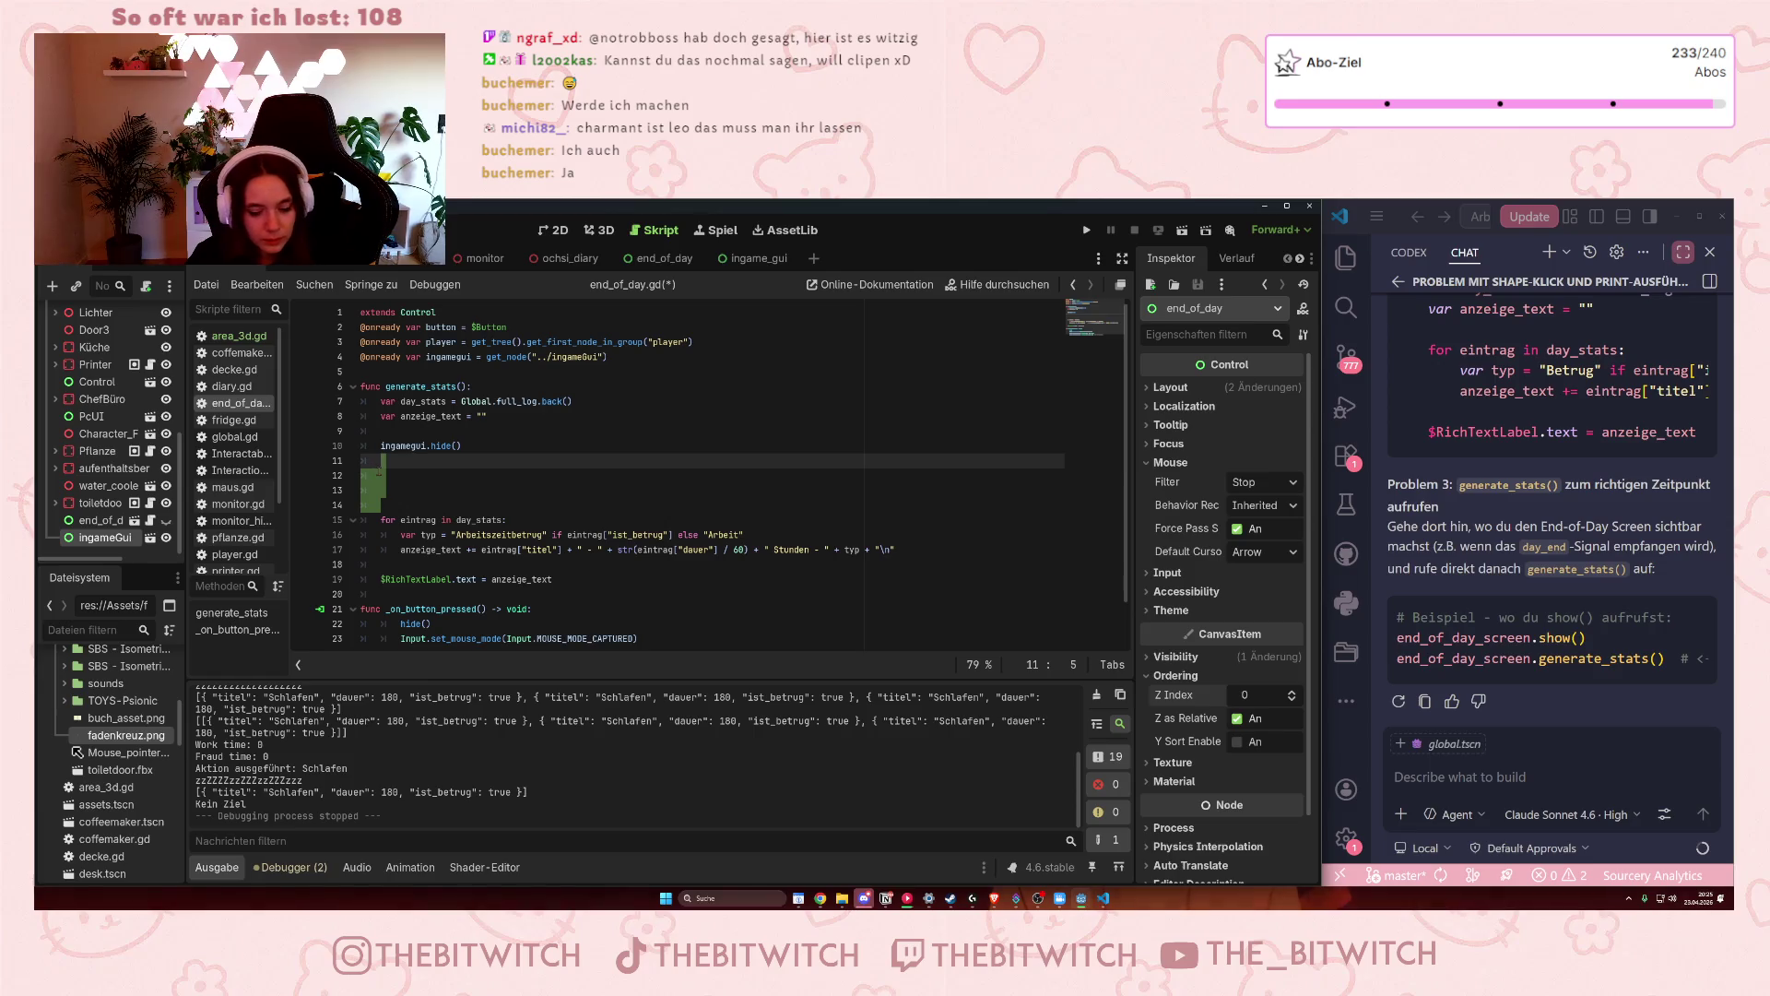
pyautogui.press('BackSpace')
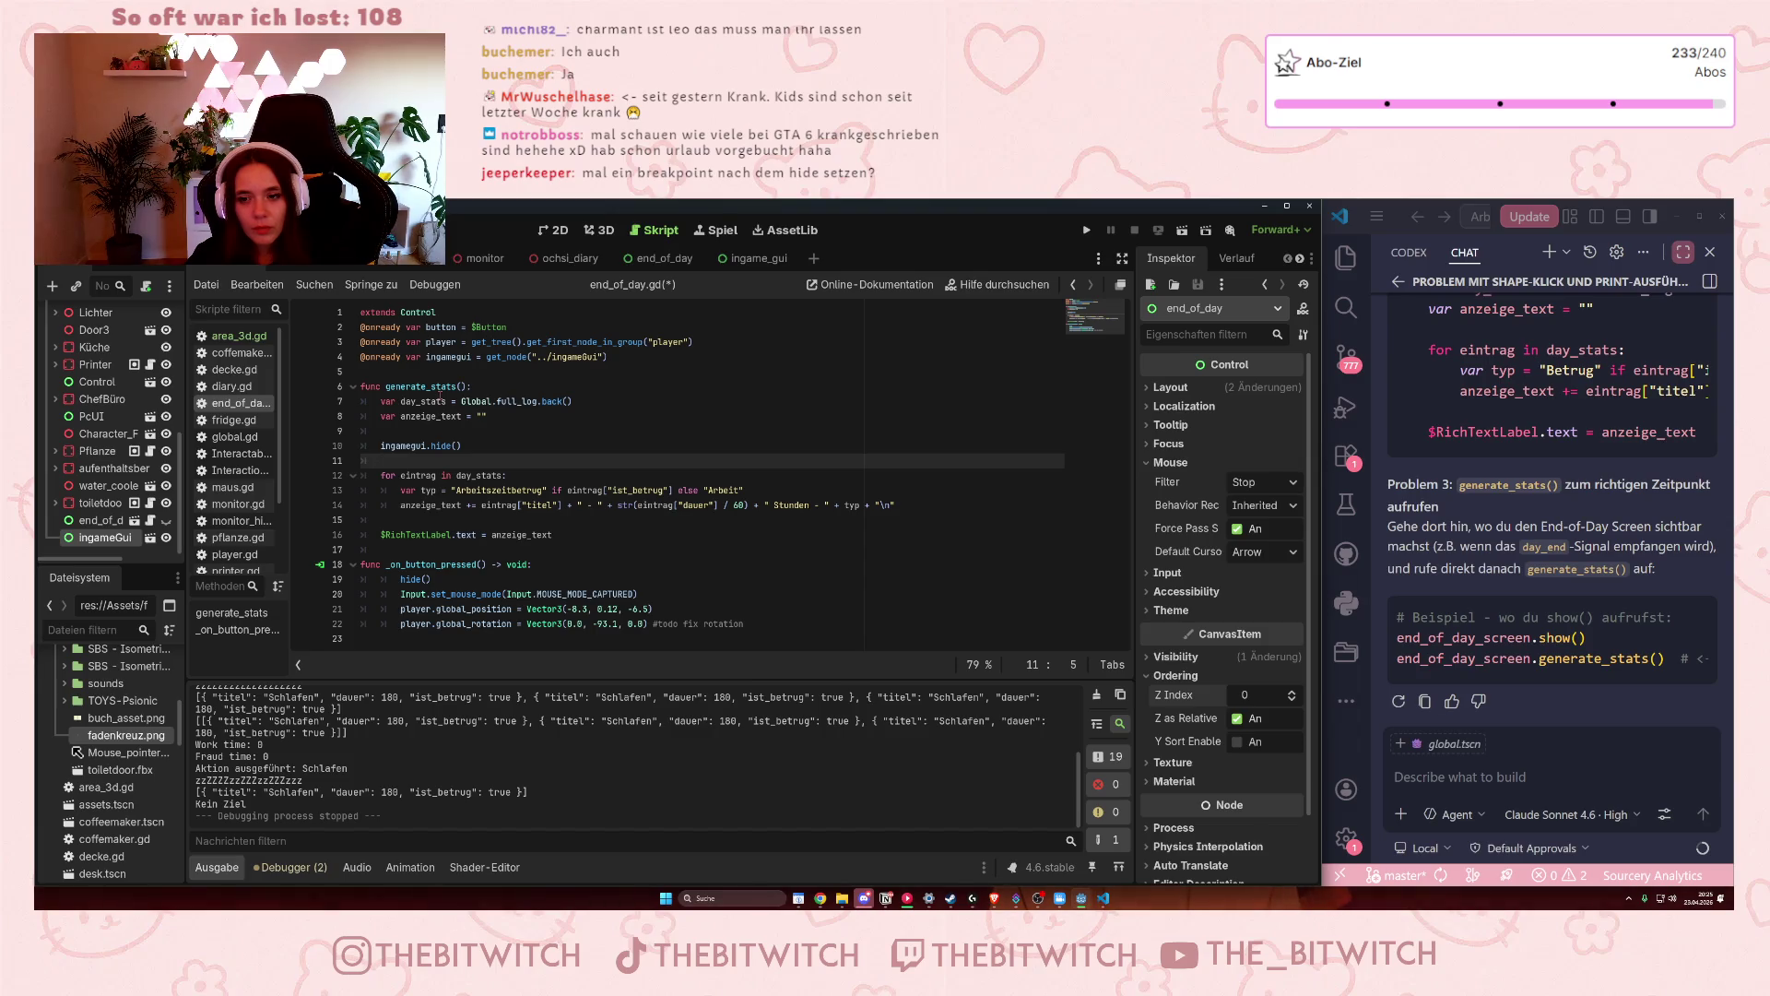
# Step: Put a breakpoint on the day_stats for loop line, not on ingamegui.hide(), and save the script
pyautogui.moveTo(400, 579)
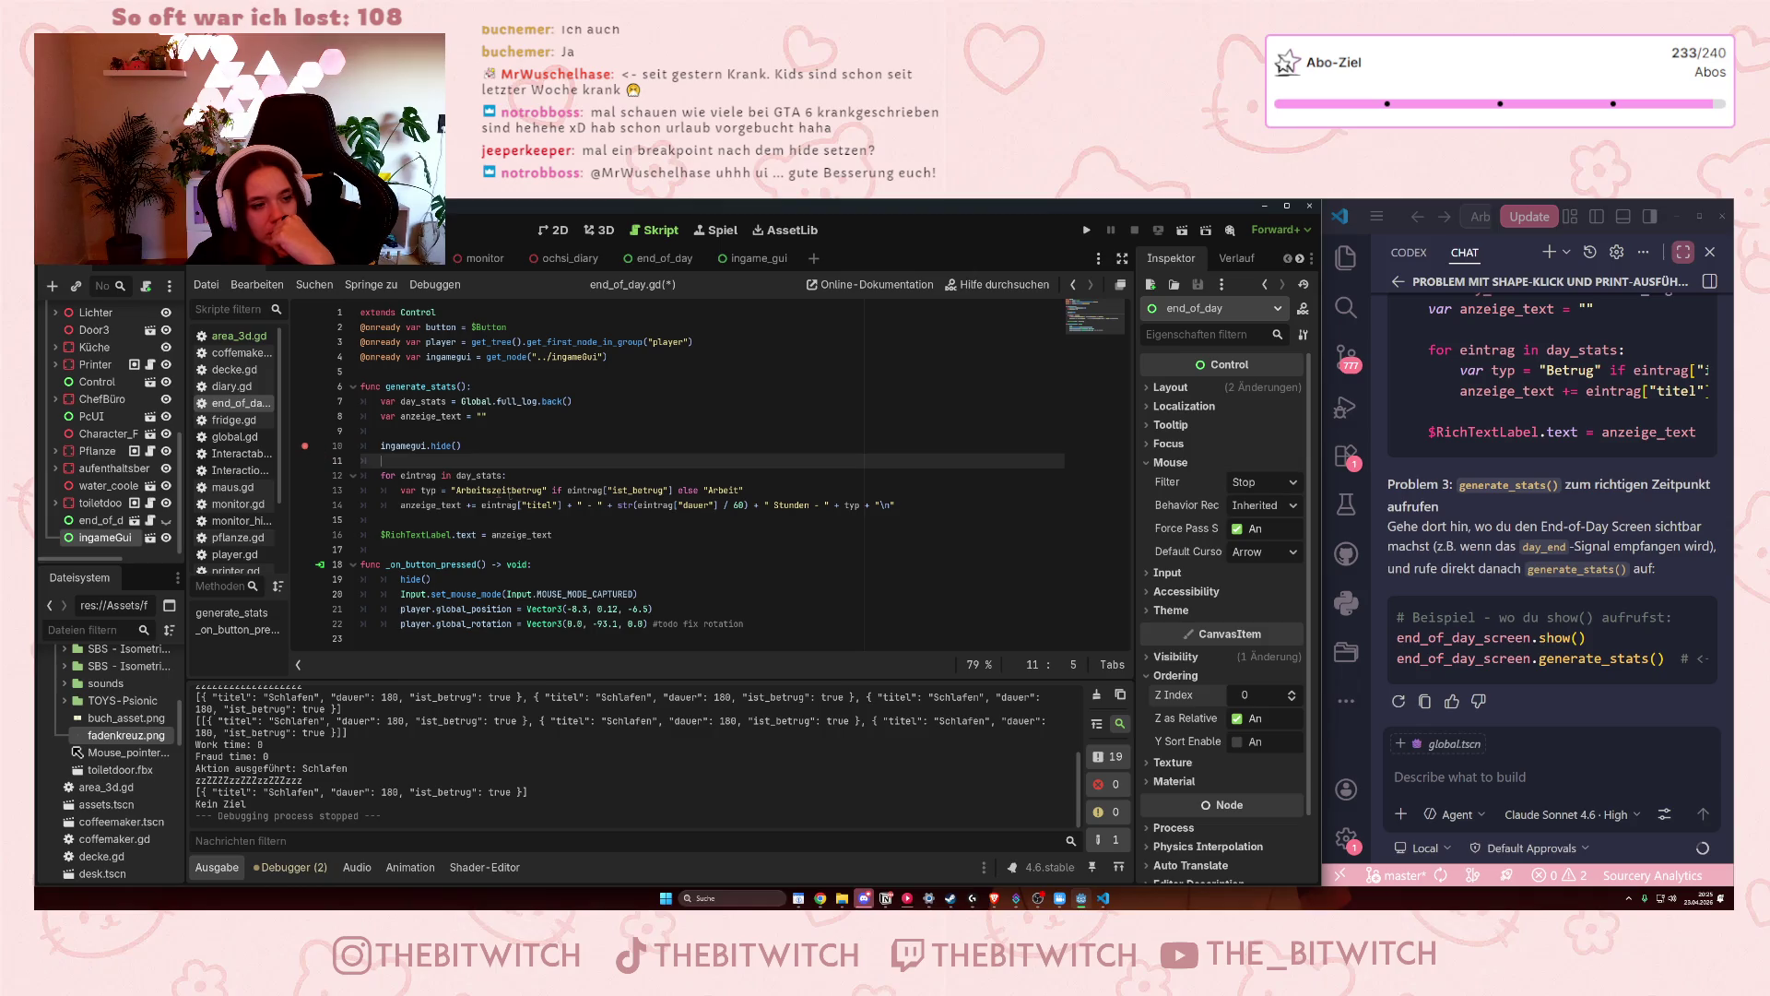
pyautogui.click(306, 475)
pyautogui.click(556, 440)
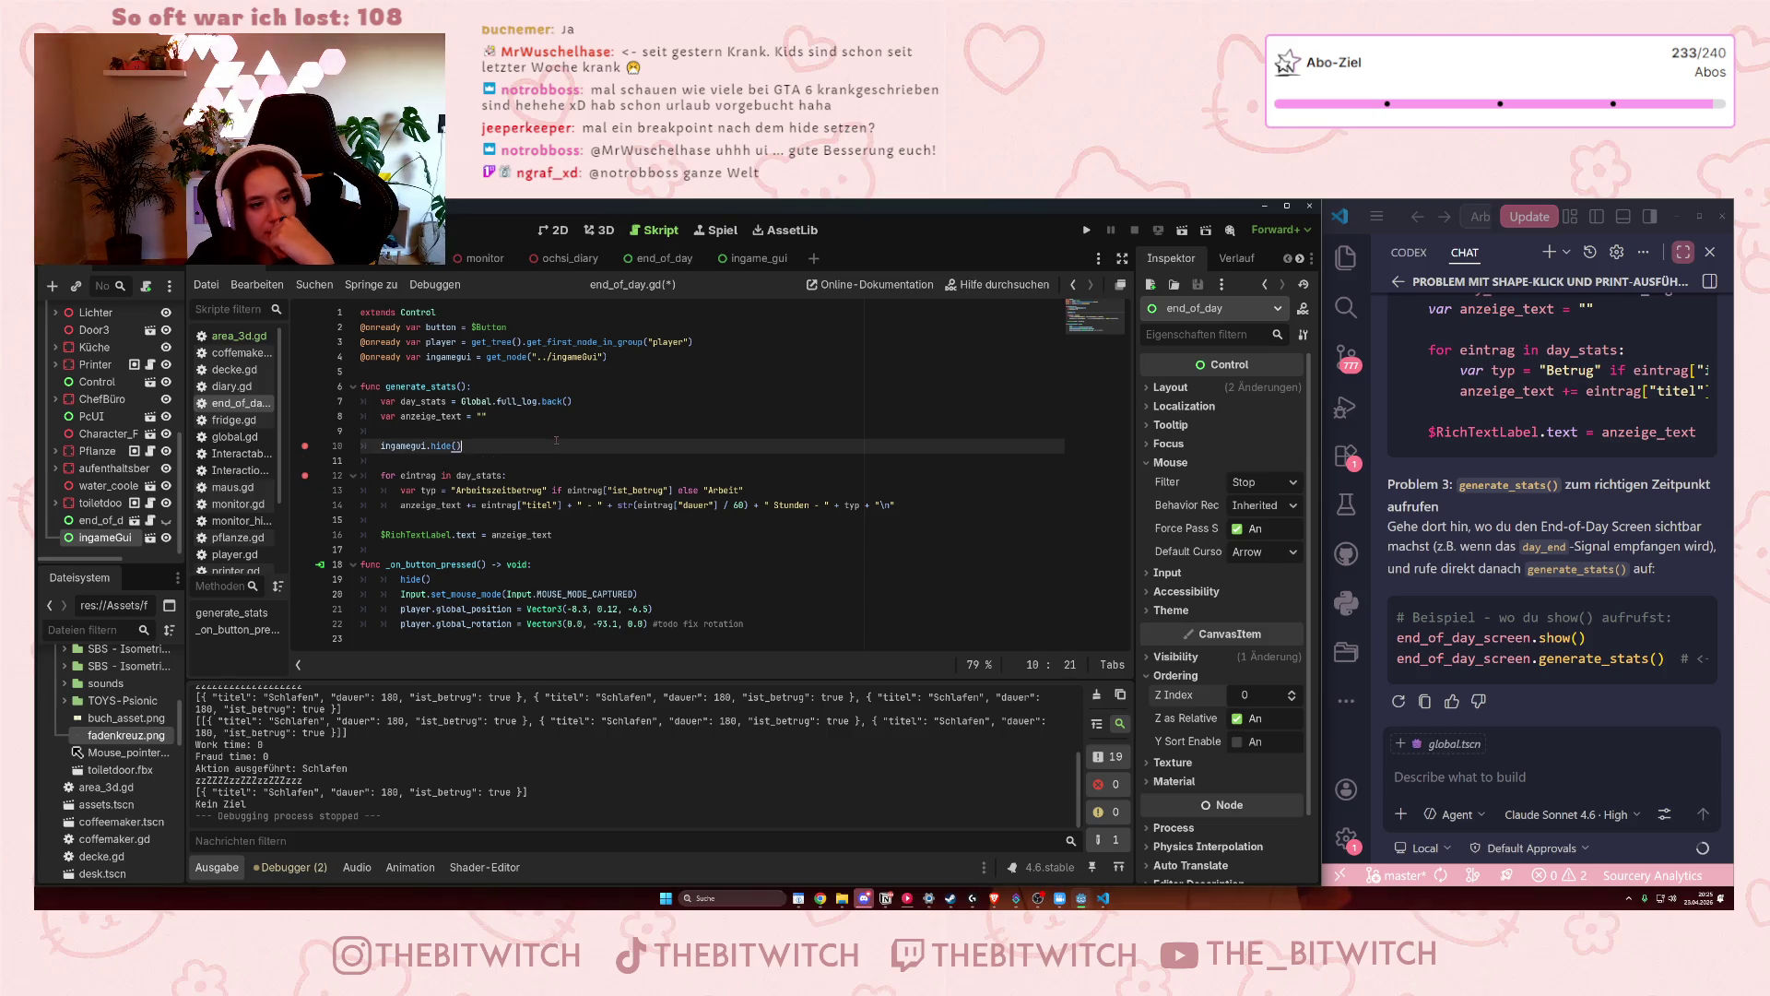
pyautogui.click(530, 476)
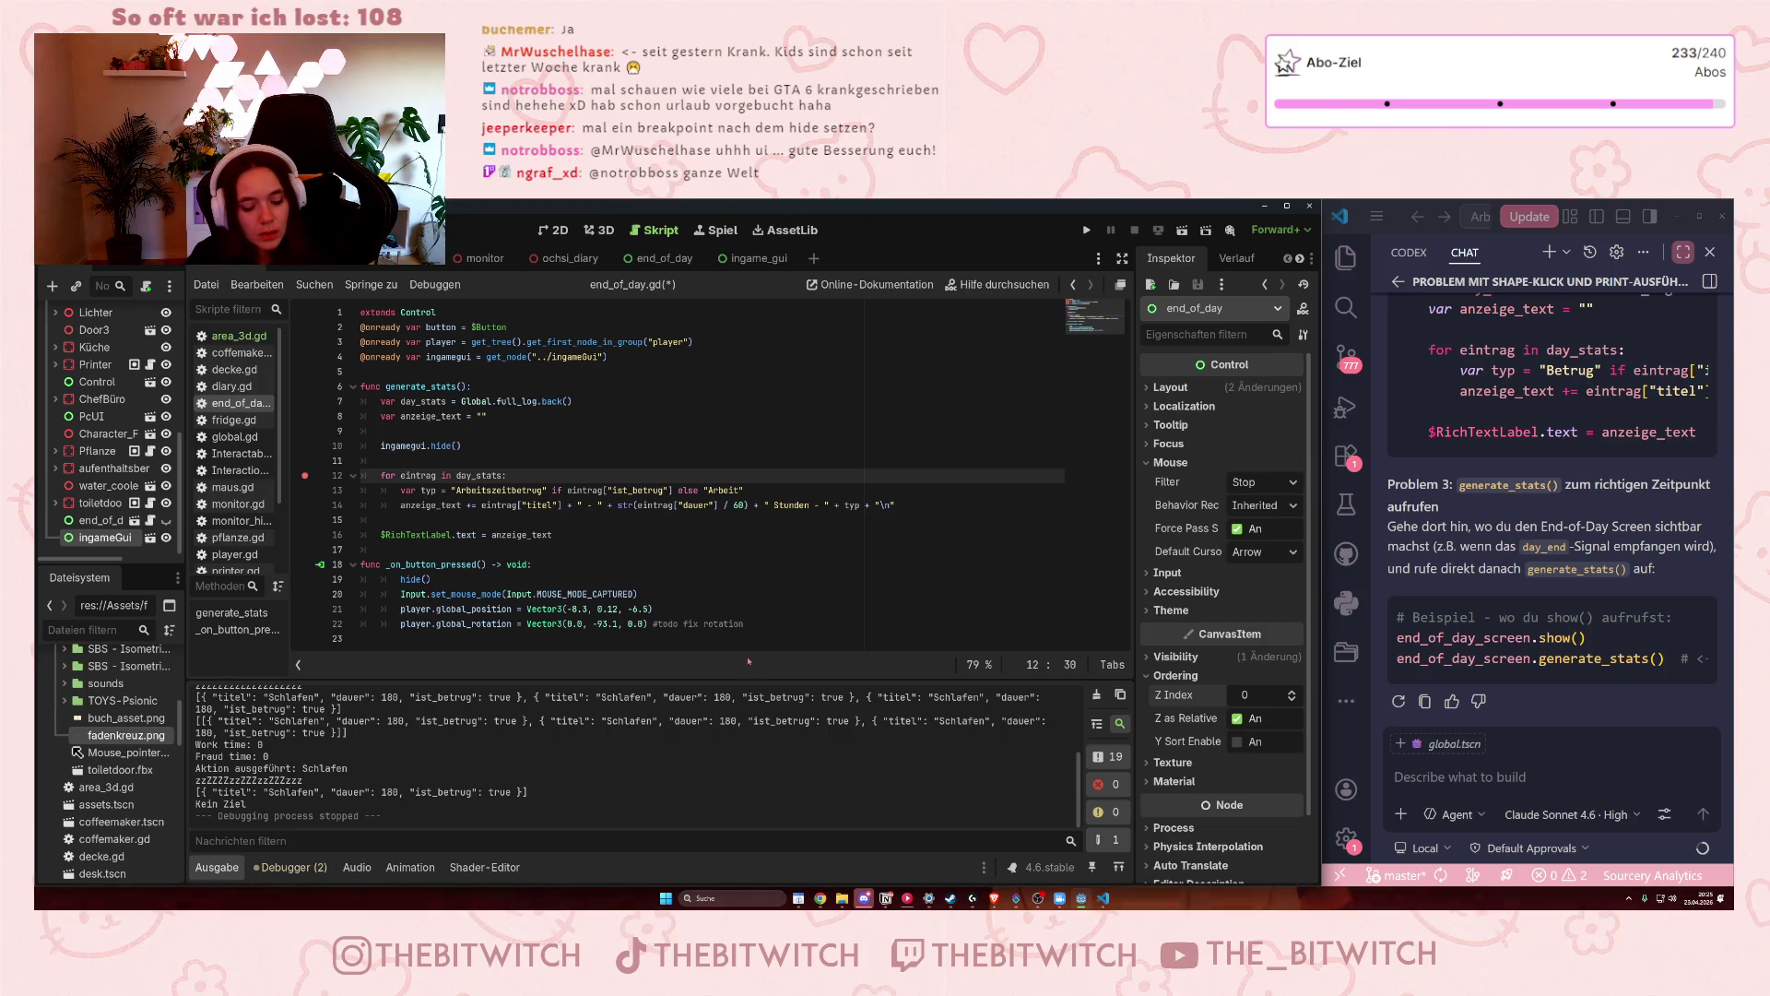
pyautogui.hotkey('ctrl', 's')
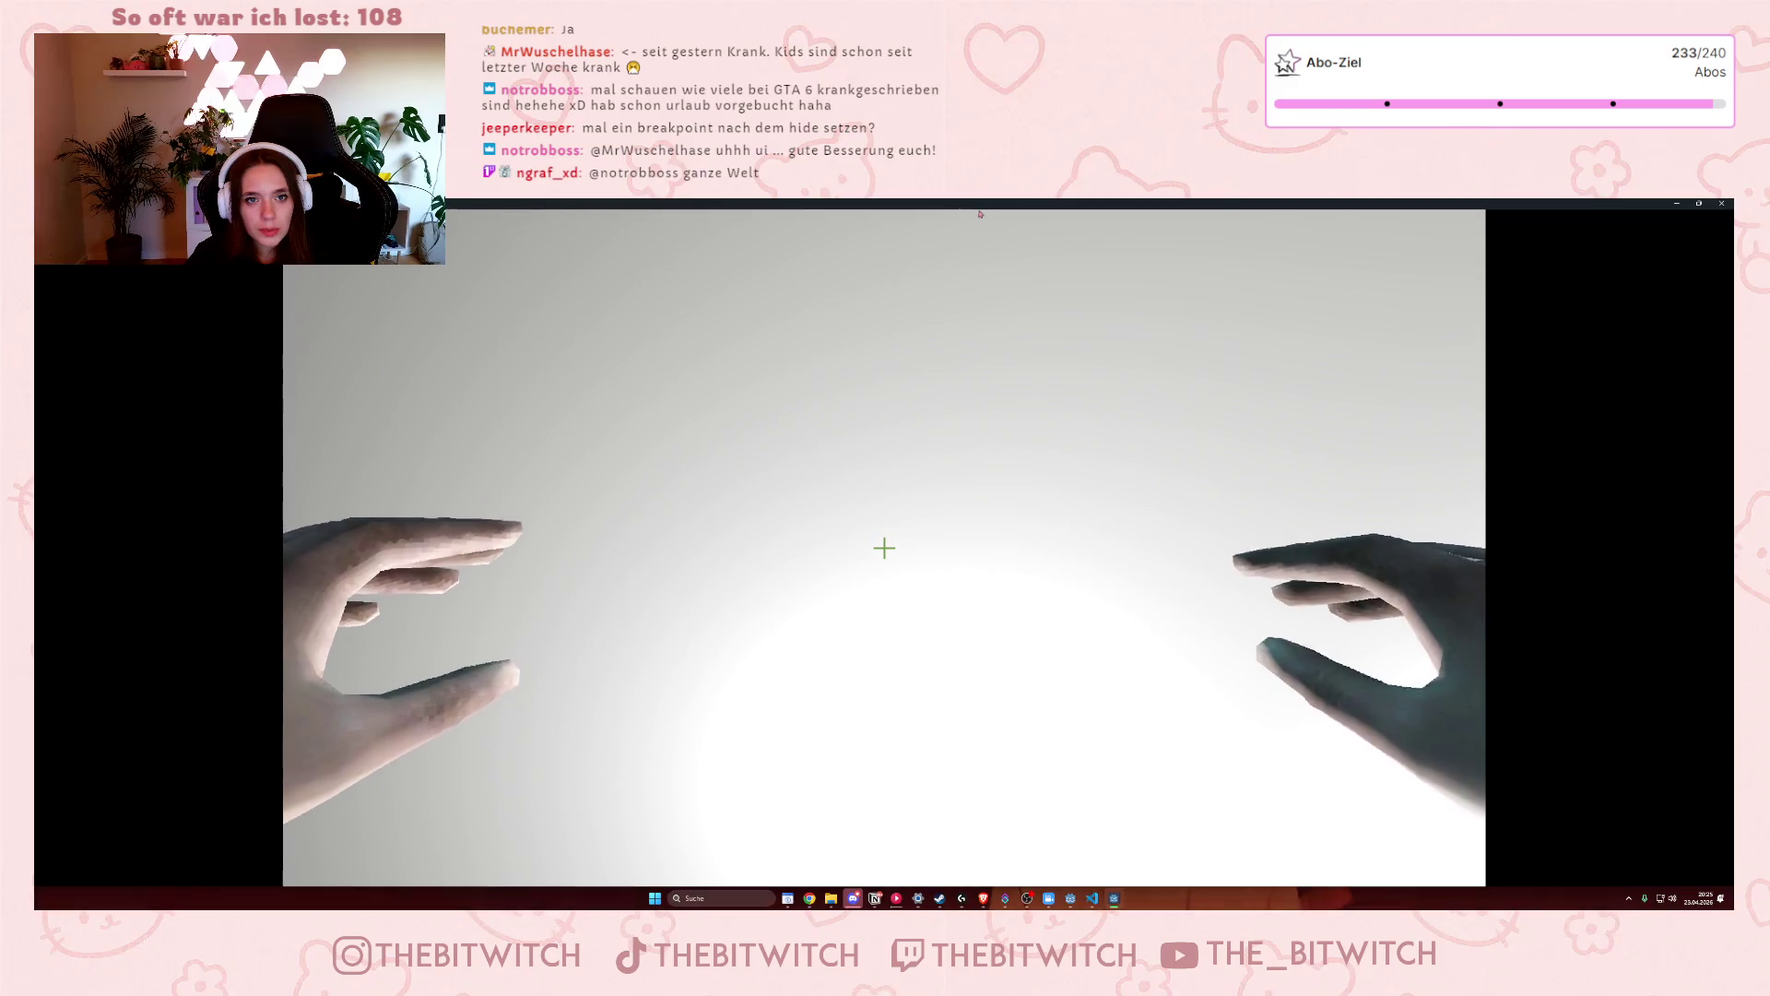
# Step: Shrink the game window, walk to the sofa and sleep to end the day
pyautogui.doubleClick(980, 205)
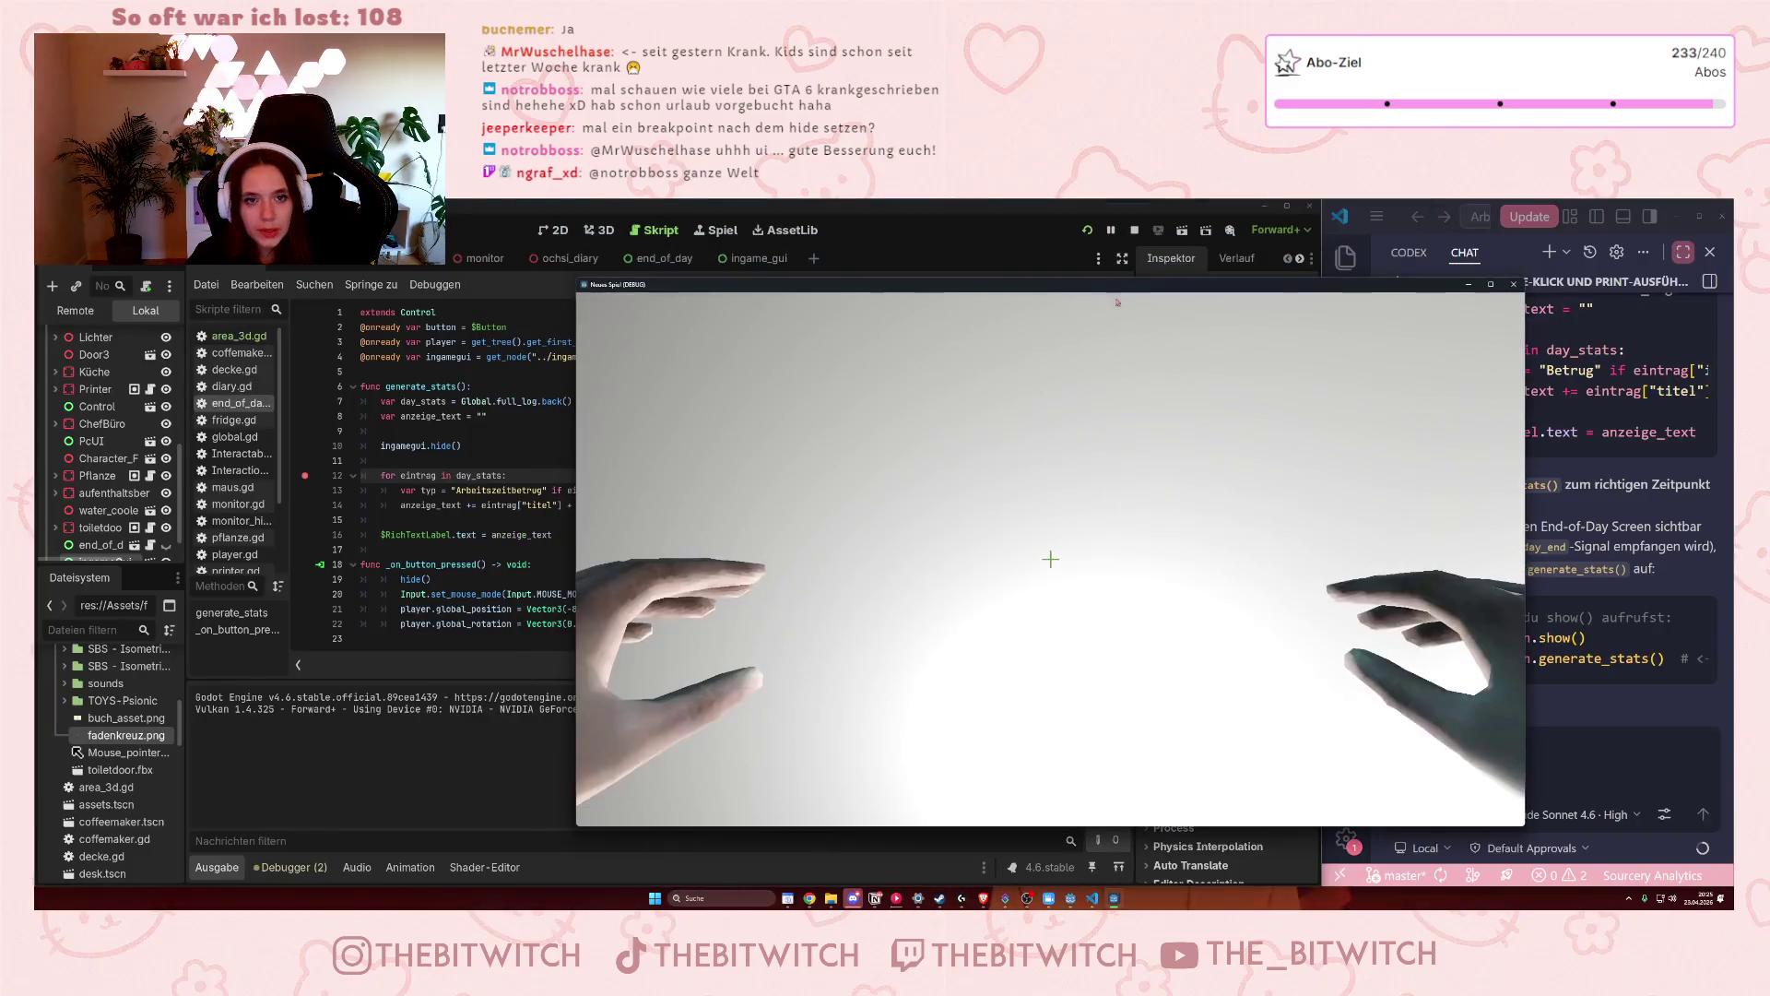
pyautogui.press('w')
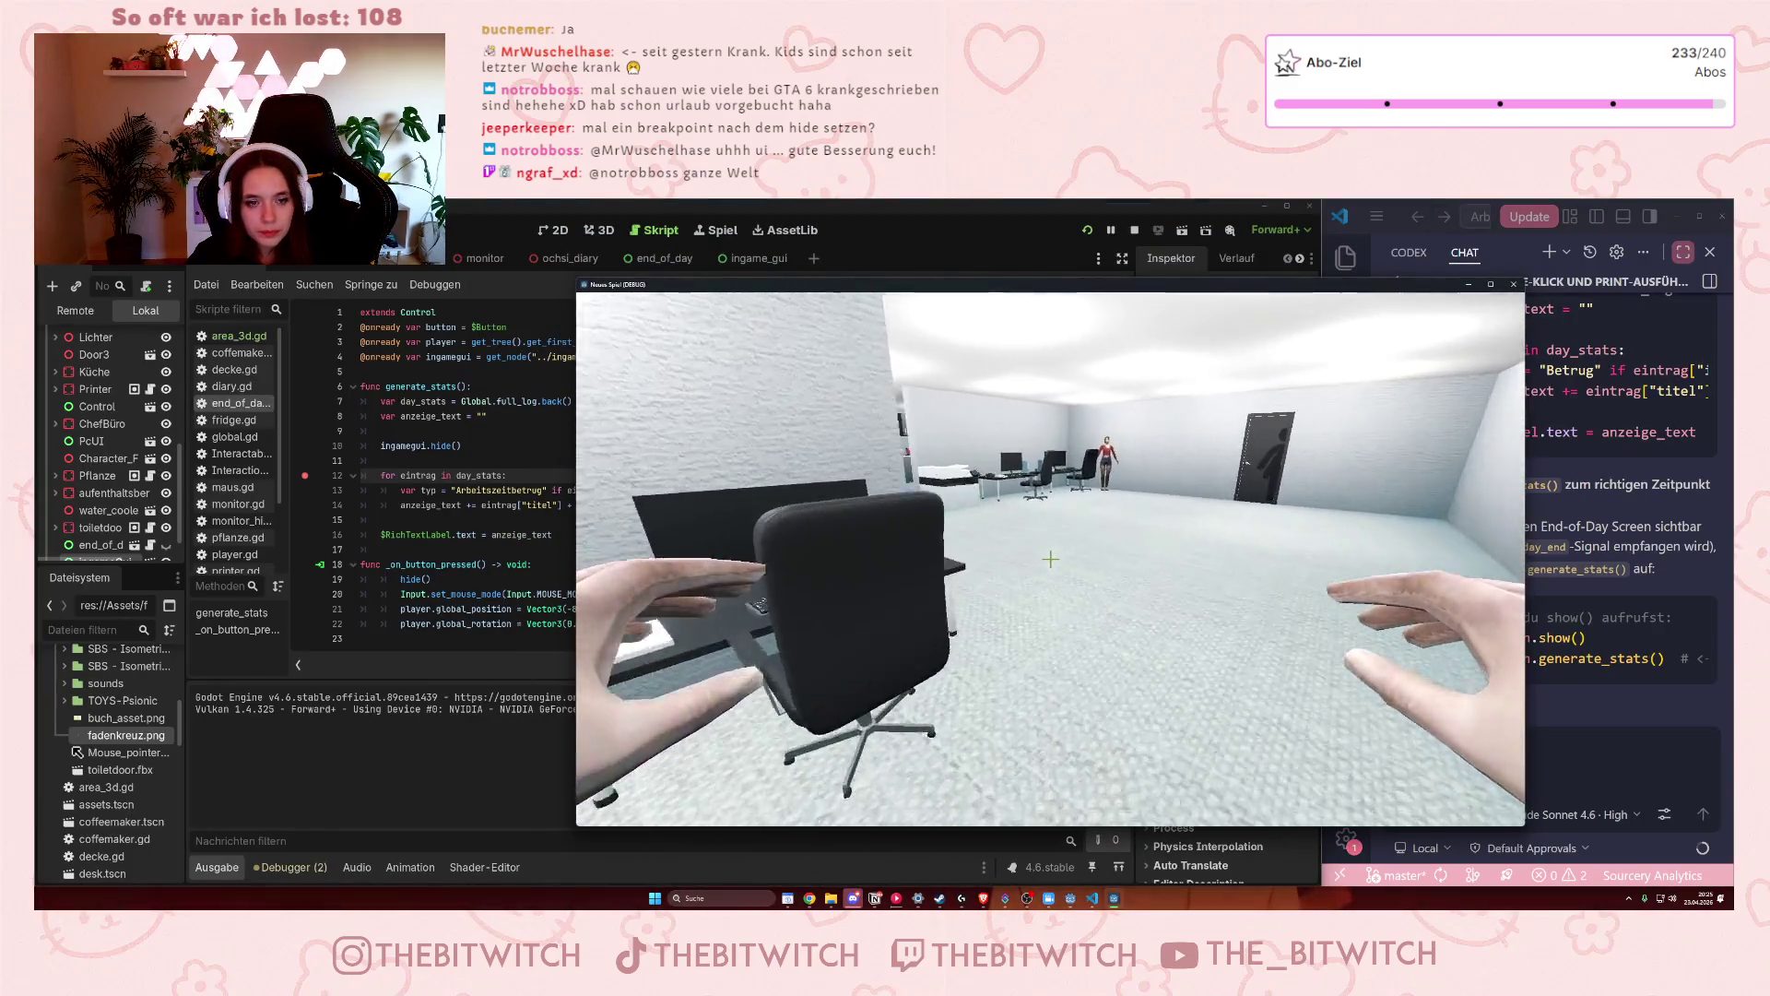
pyautogui.press('w')
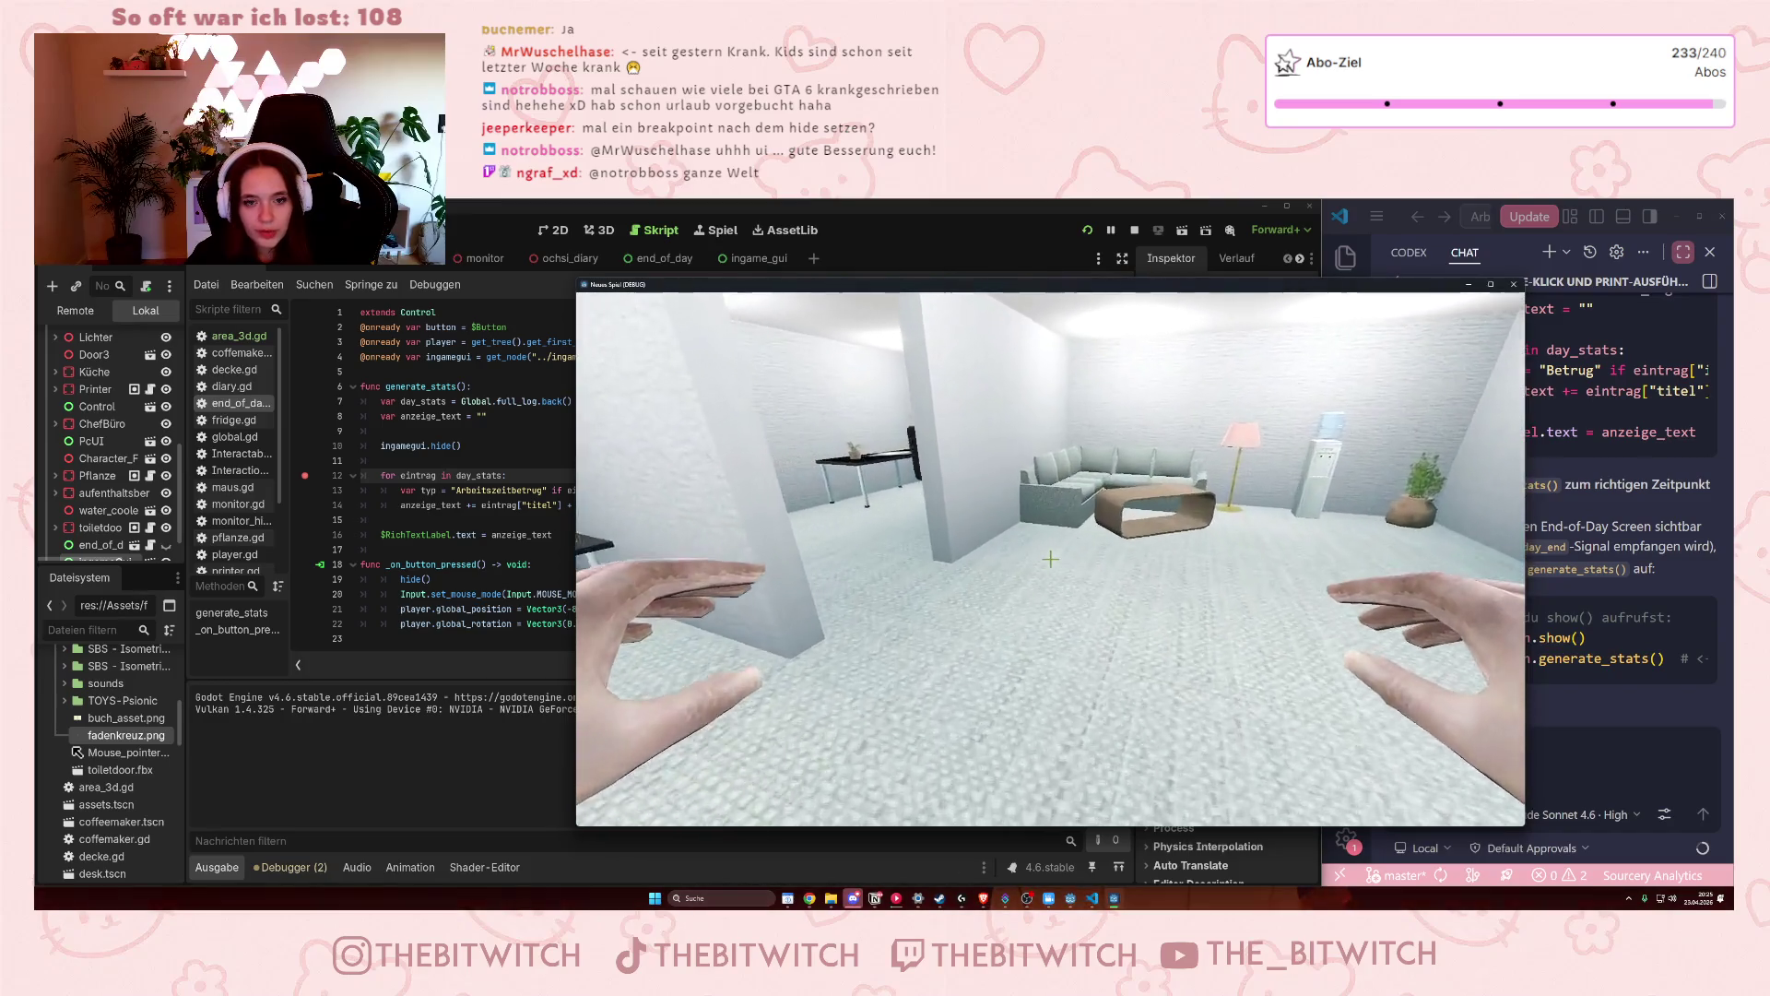
pyautogui.press('e')
pyautogui.press('e')
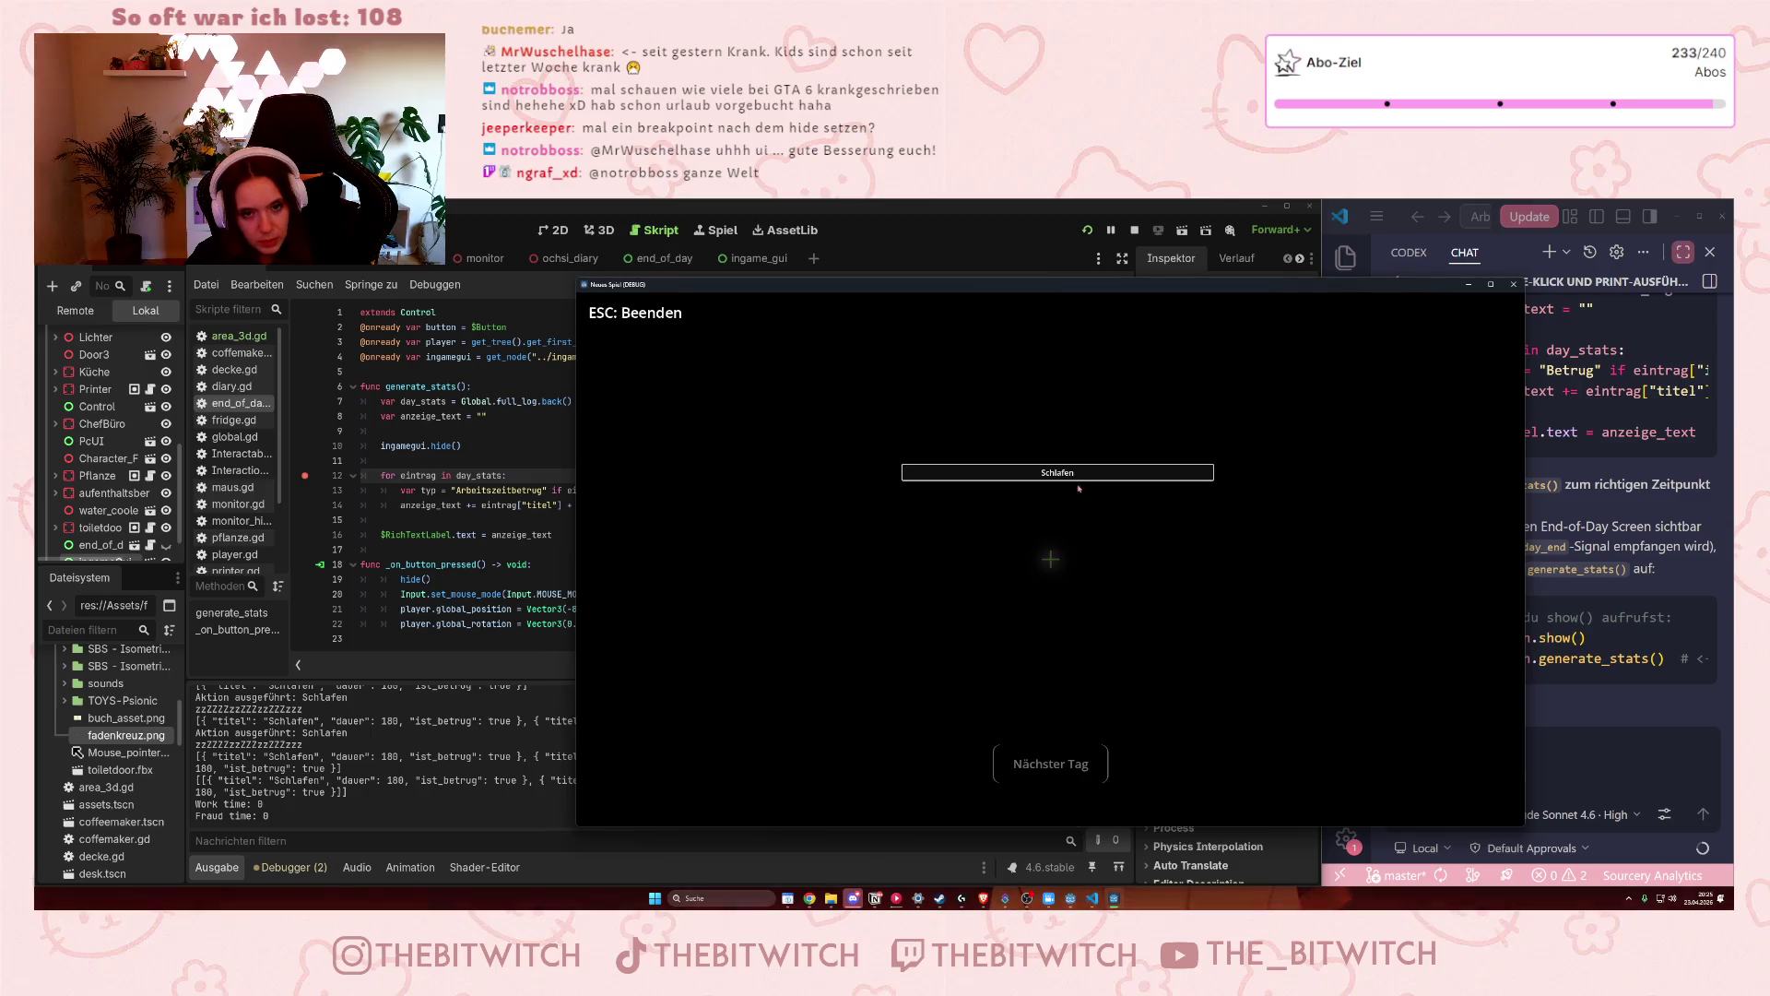
pyautogui.press('e')
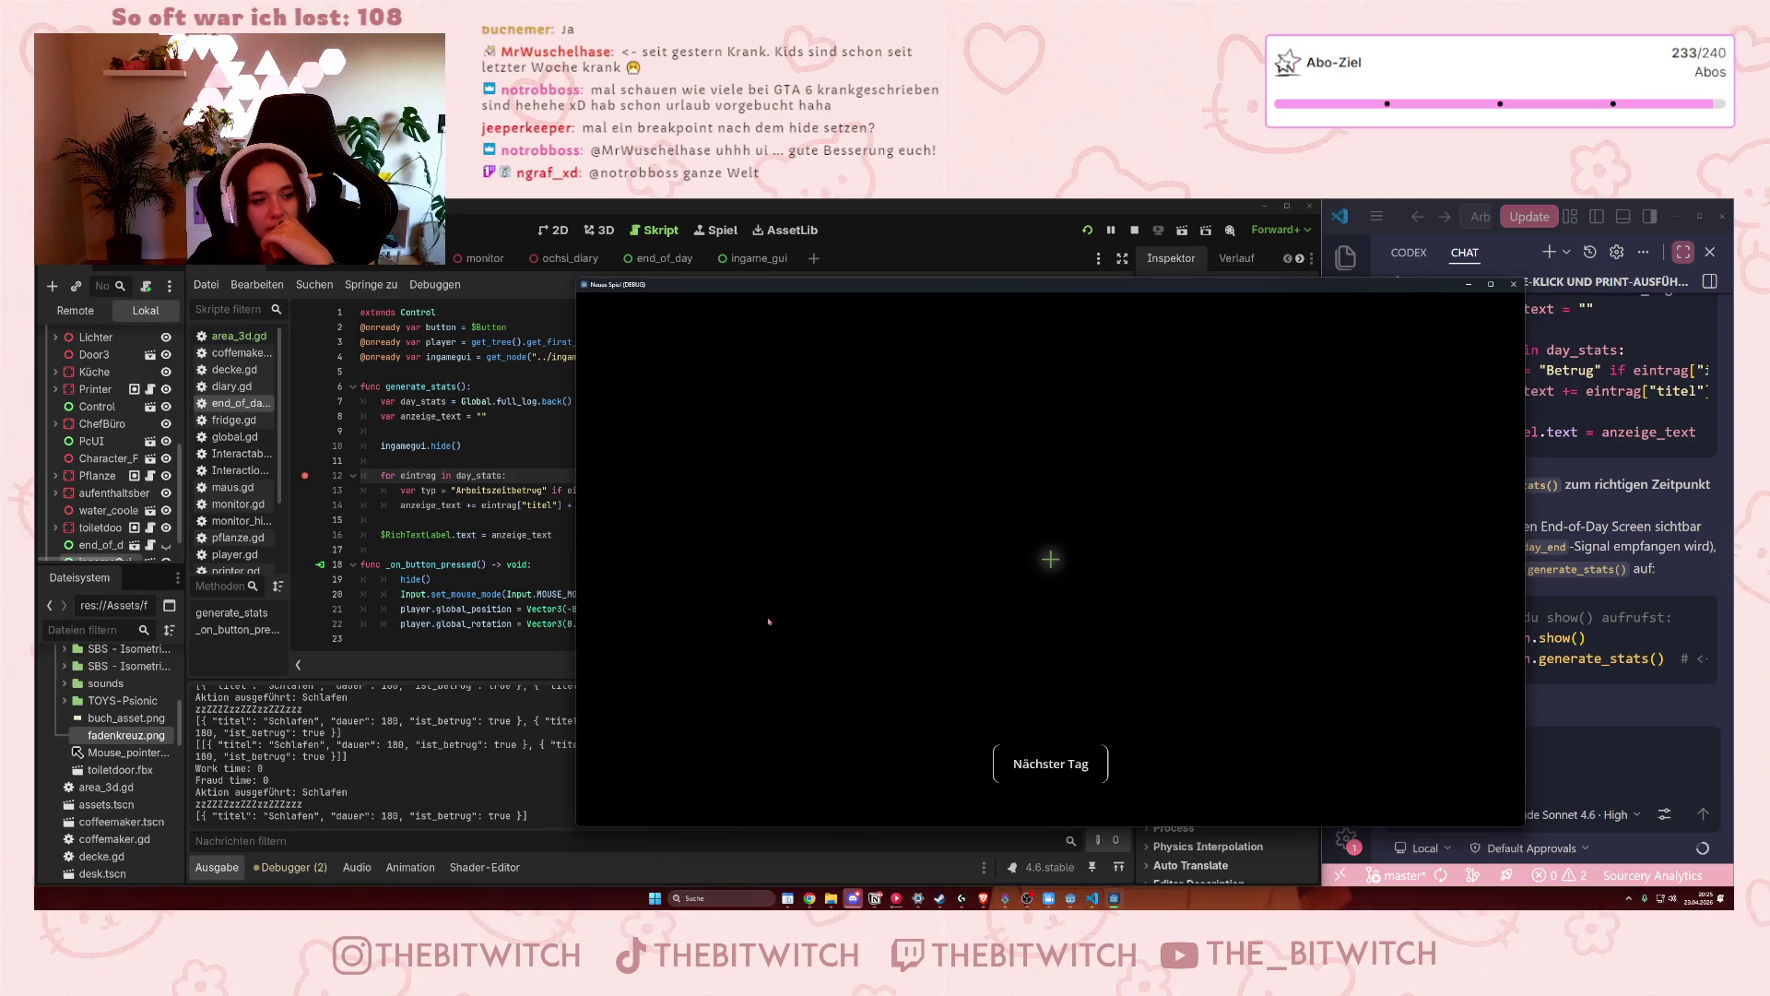
# Step: Check the Godot editor, return to the game, then close the game window
pyautogui.hotkey('alt', 'Tab')
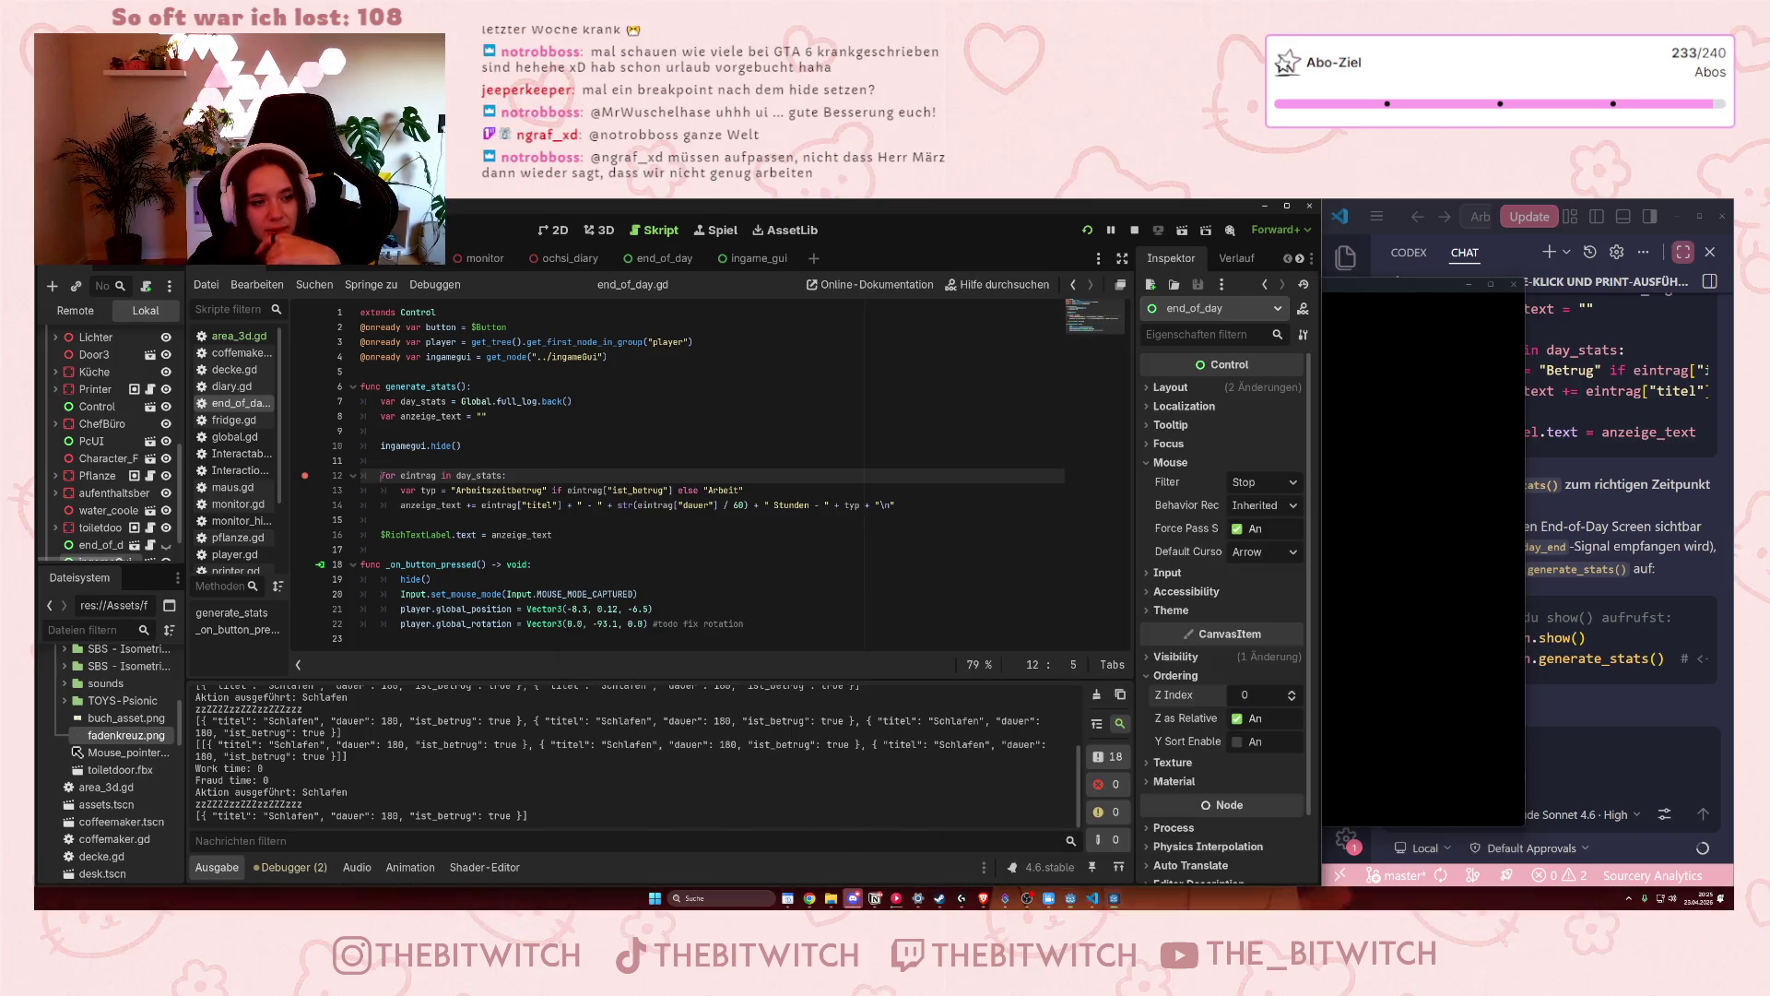
pyautogui.click(1123, 901)
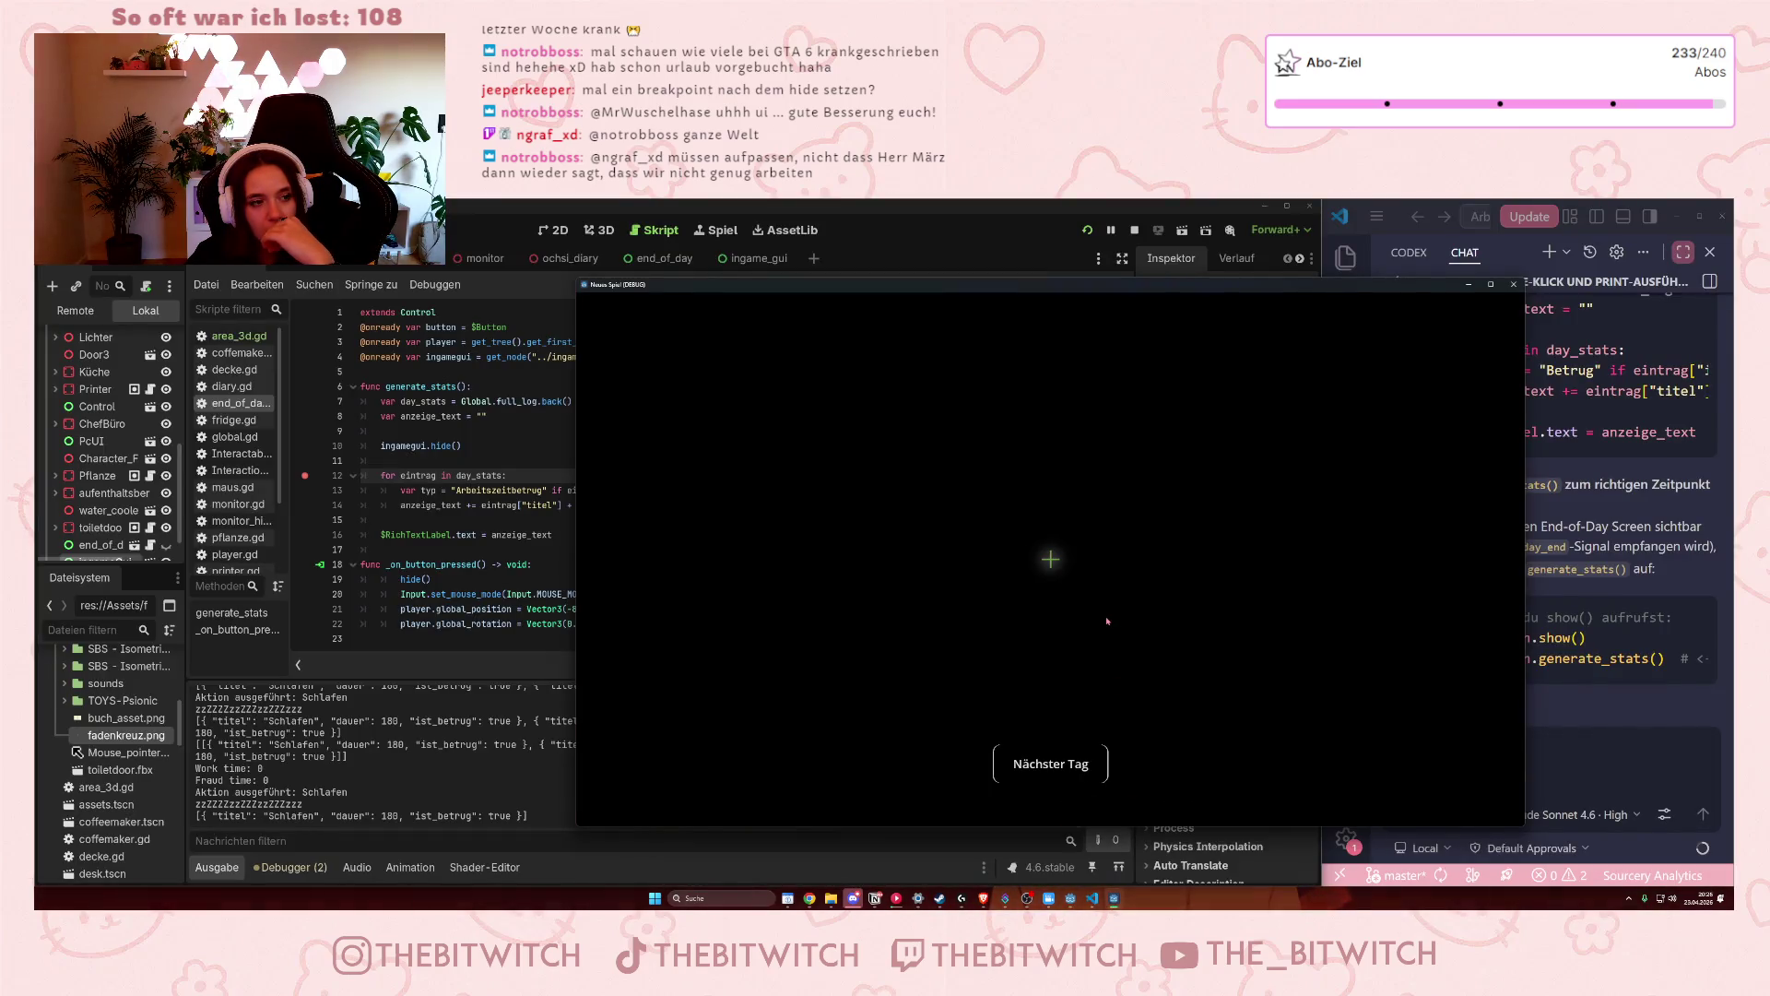
pyautogui.click(1513, 284)
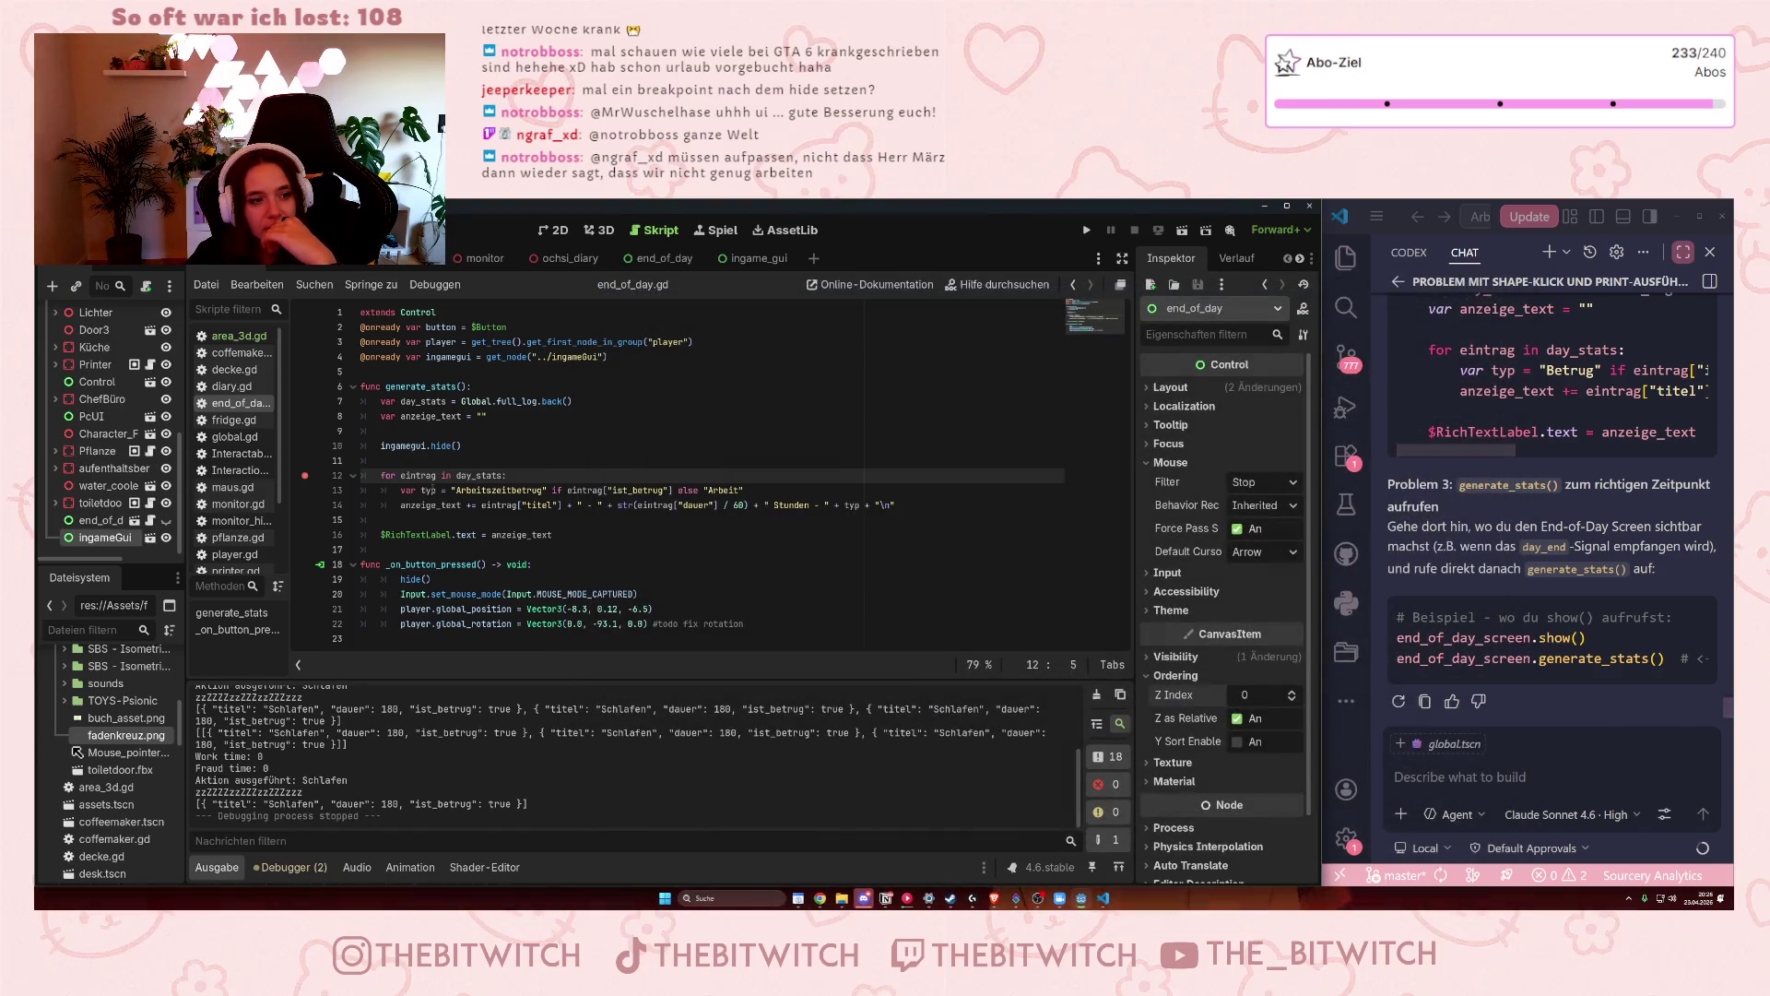
# Step: Review the generate_stats code in end_of_day.gd, from the function name to the for loop
pyautogui.moveTo(433, 474); pyautogui.dragTo(496, 565)
pyautogui.click(562, 535)
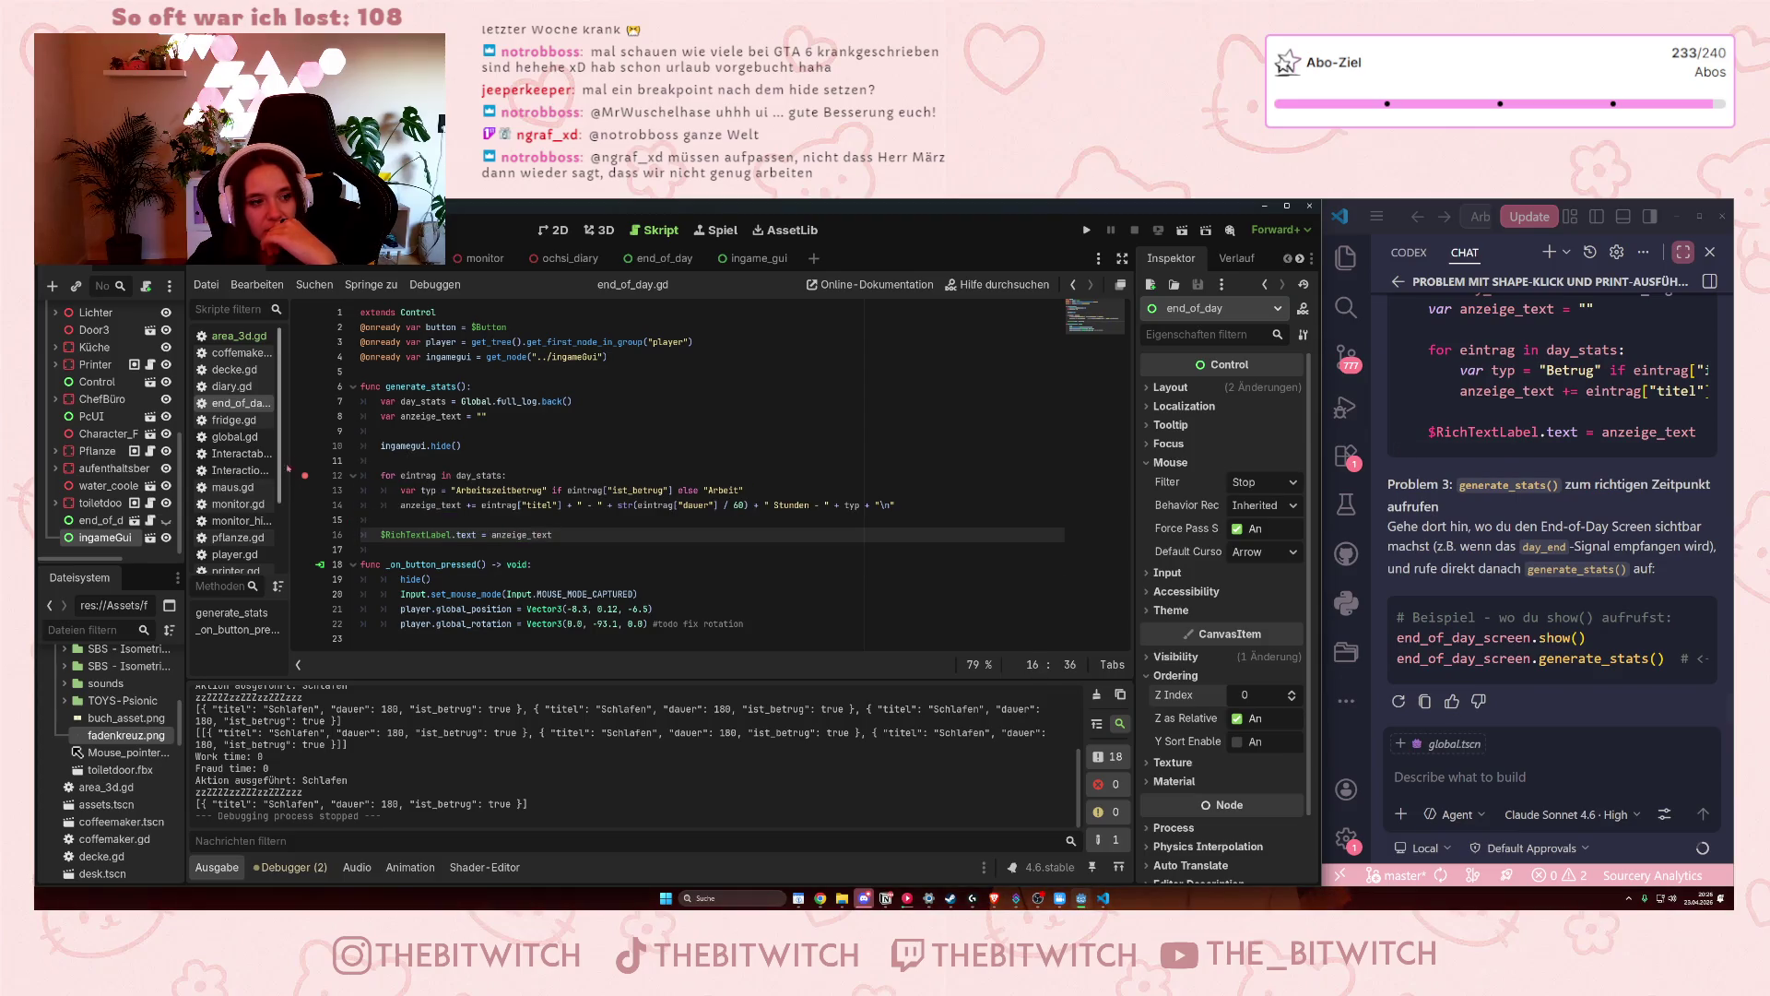
pyautogui.moveTo(386, 386); pyautogui.dragTo(495, 386)
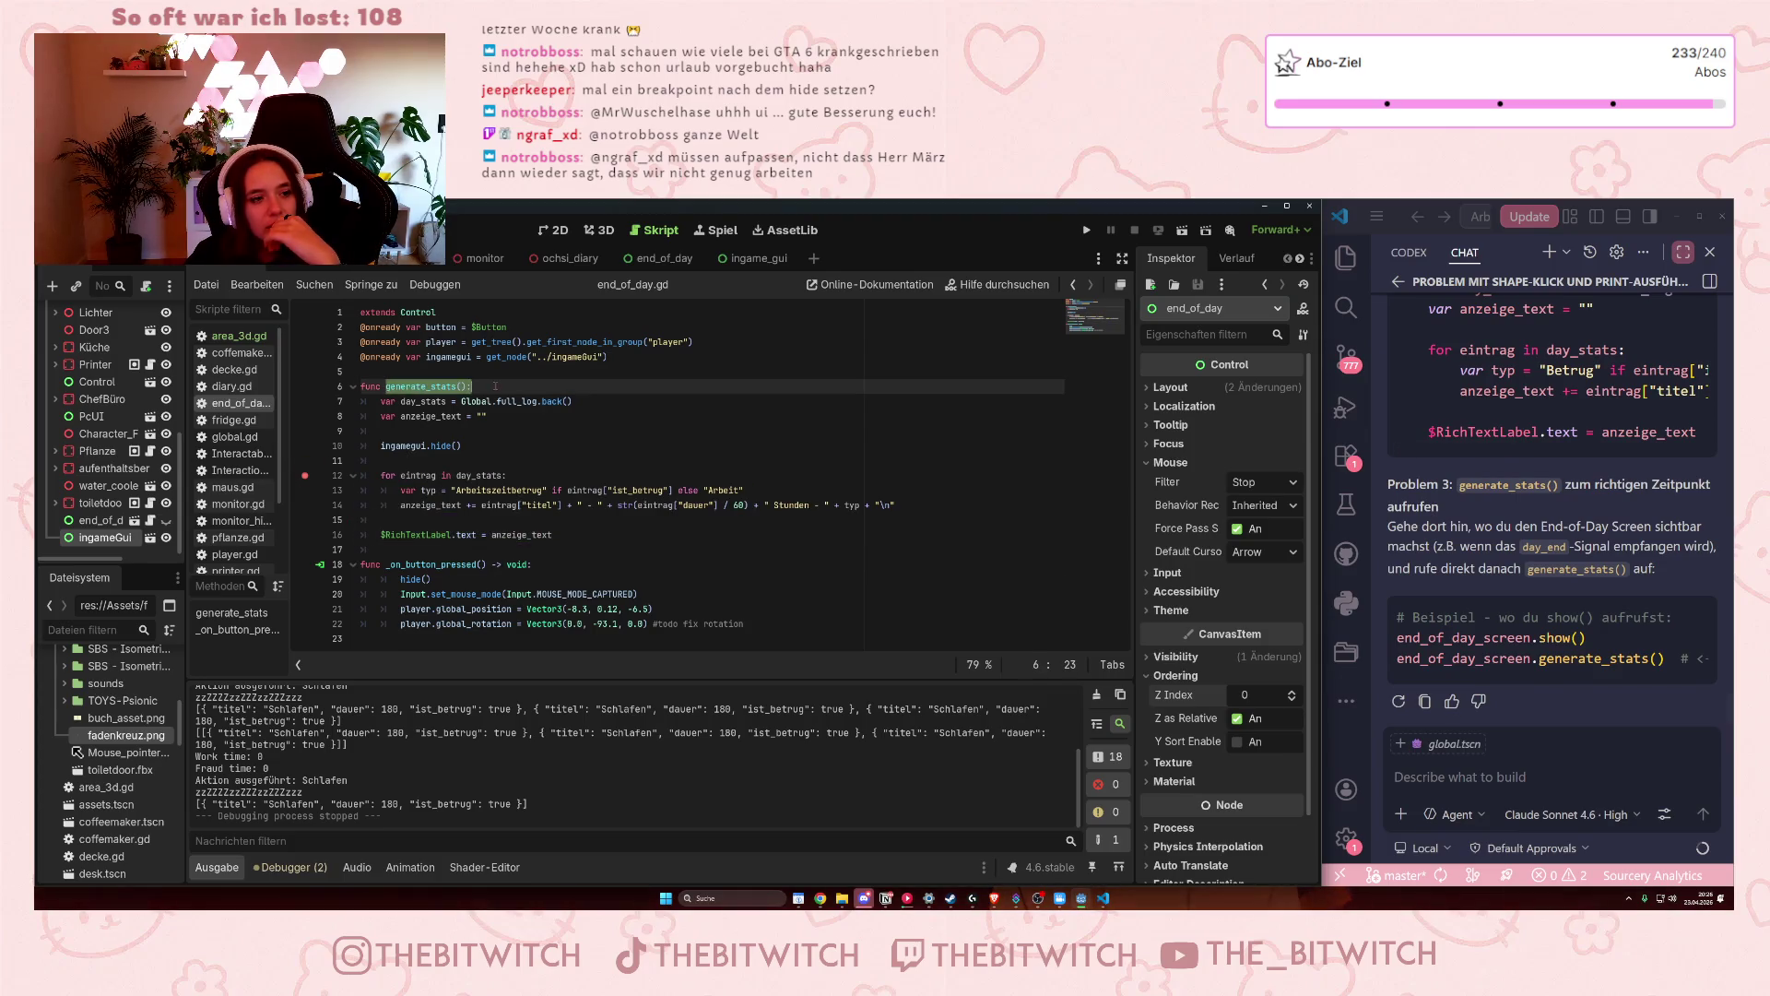
pyautogui.click(461, 473)
pyautogui.moveTo(275, 466); pyautogui.dragTo(347, 467)
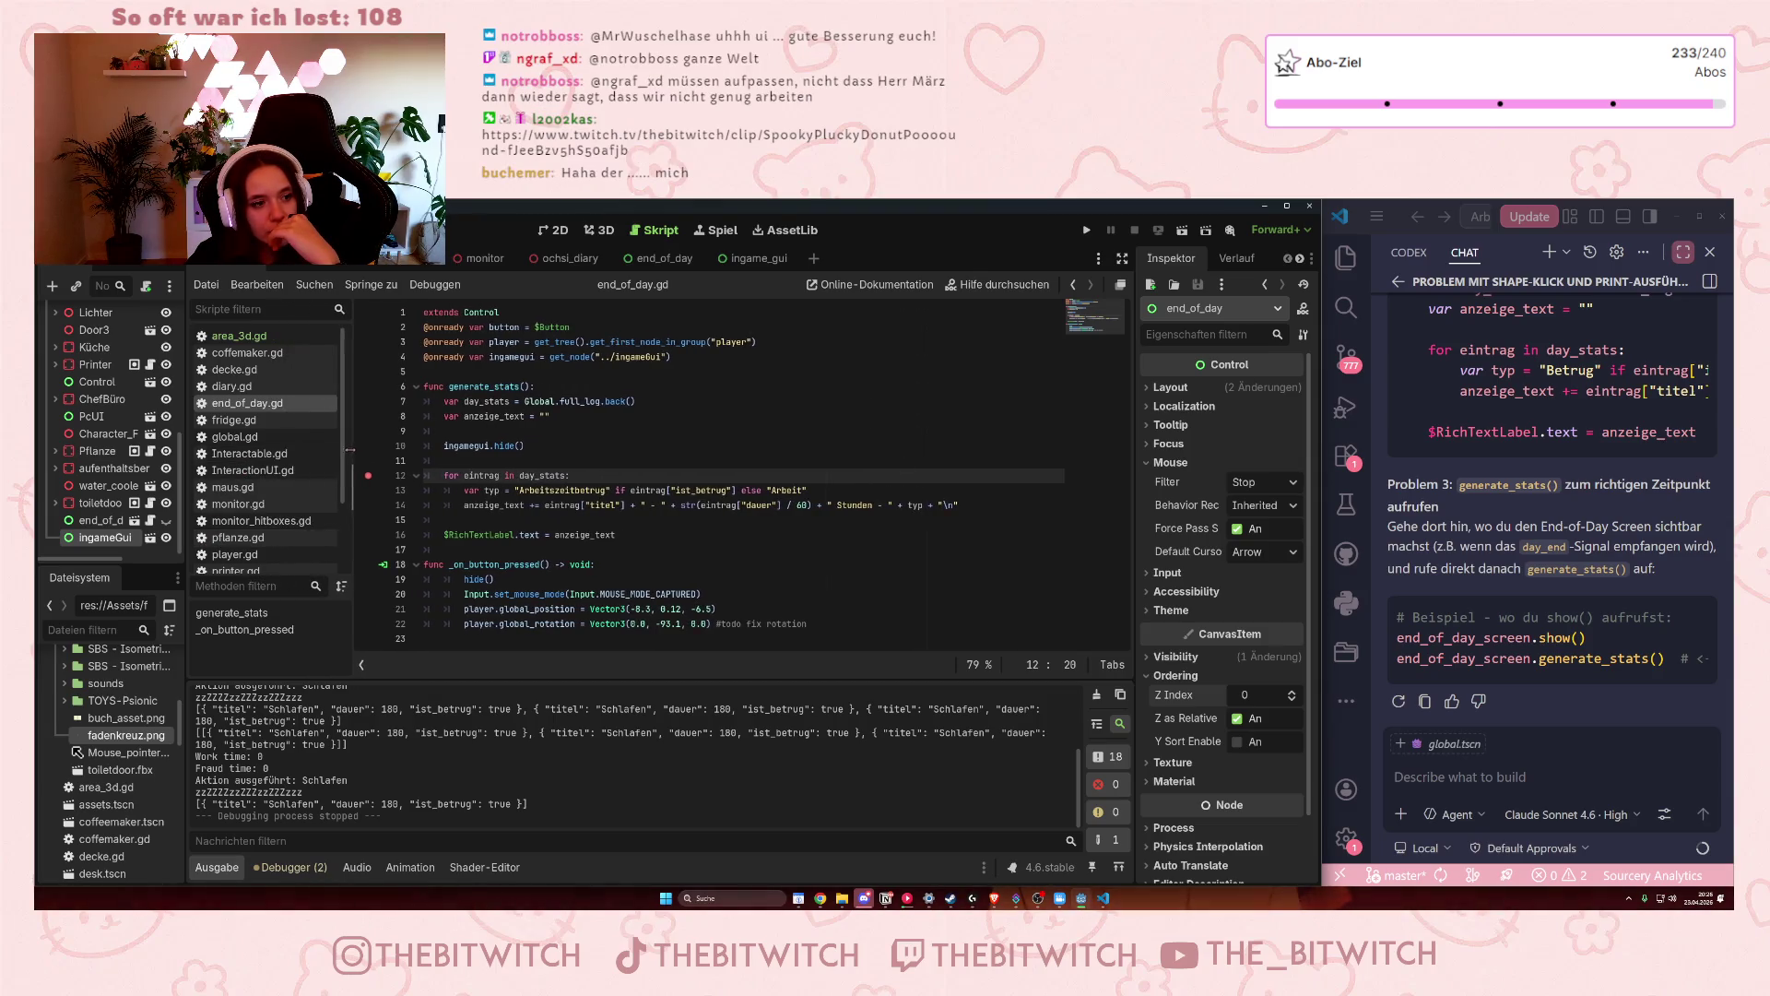
pyautogui.scroll(-2, 267, 516)
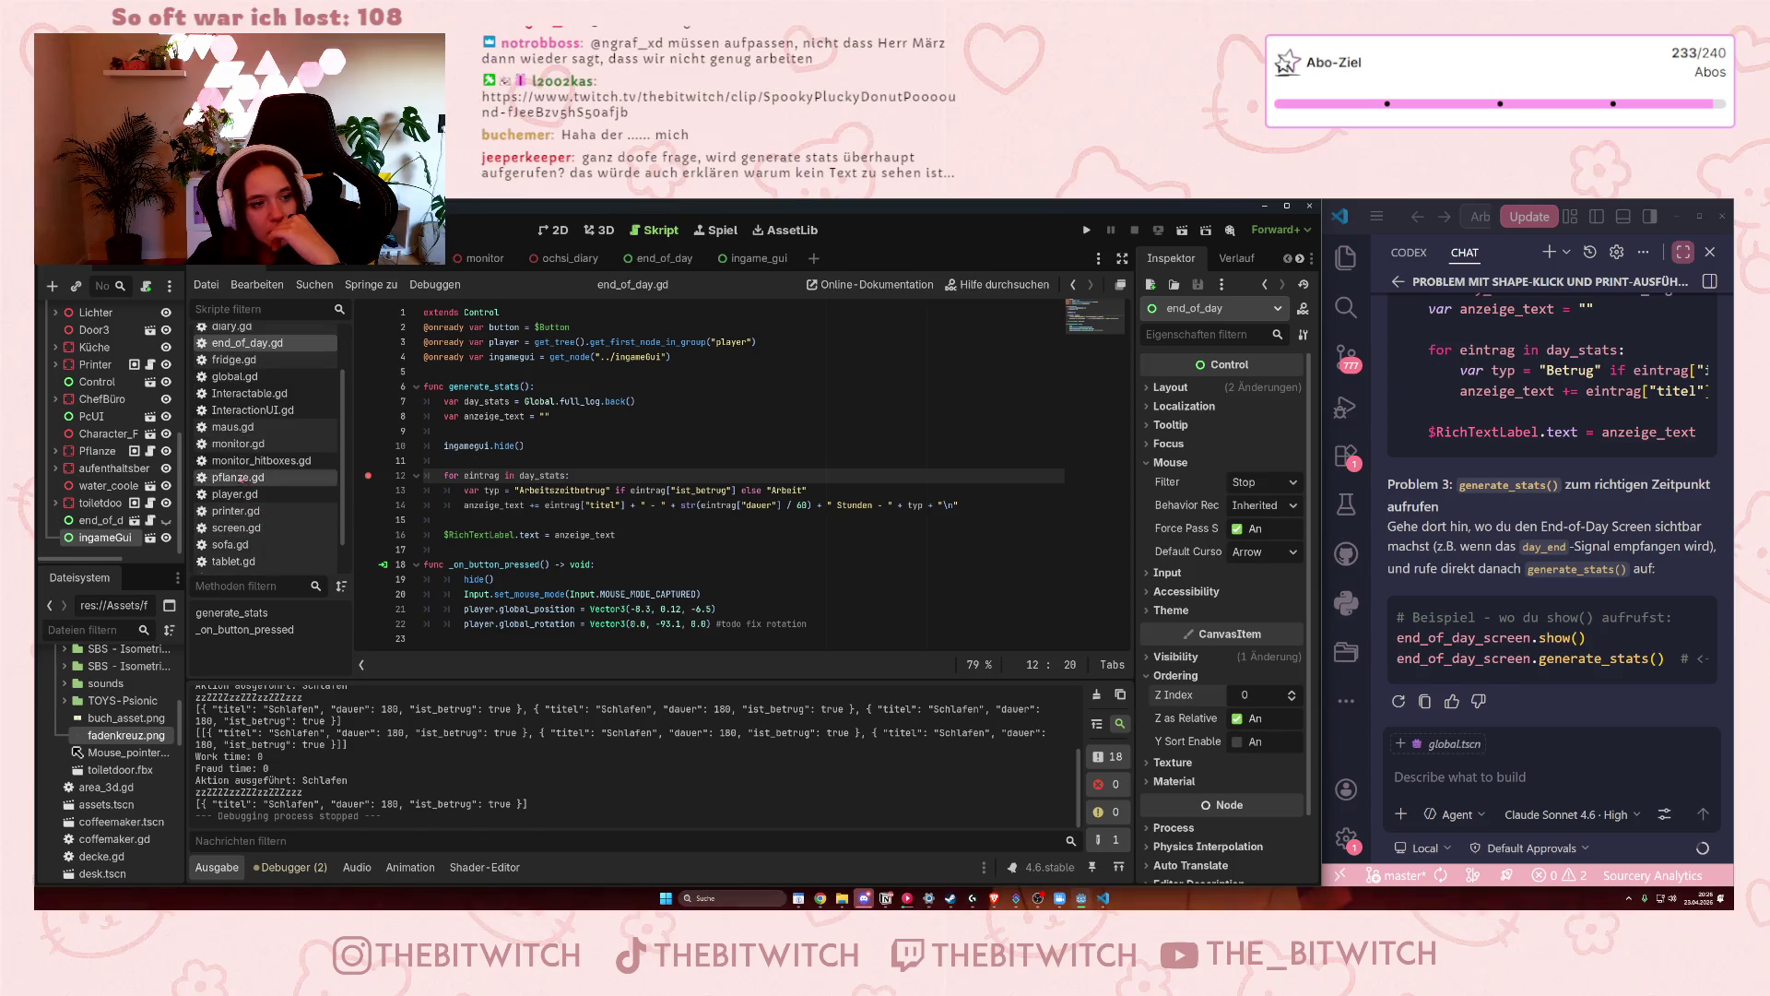
pyautogui.scroll(2, 266, 389)
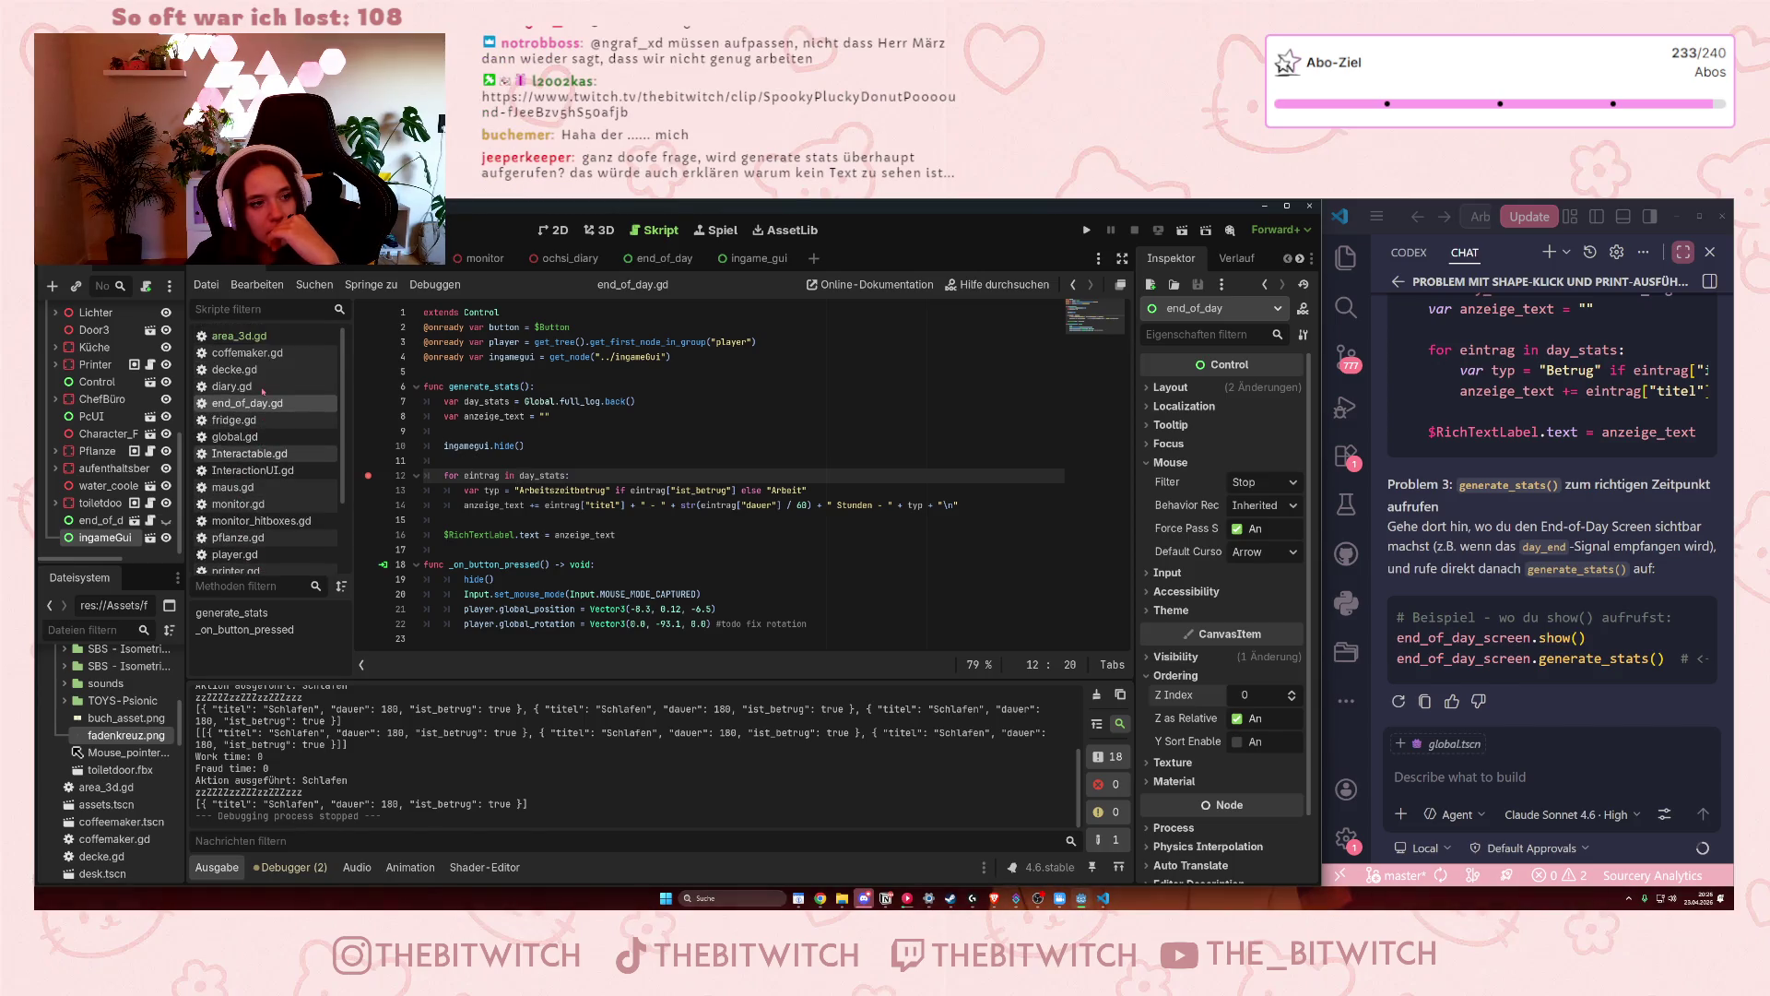
pyautogui.scroll(-3, 263, 390)
# Step: Open player.gd and read through show_end and the Global.day_end signal connection
pyautogui.click(235, 464)
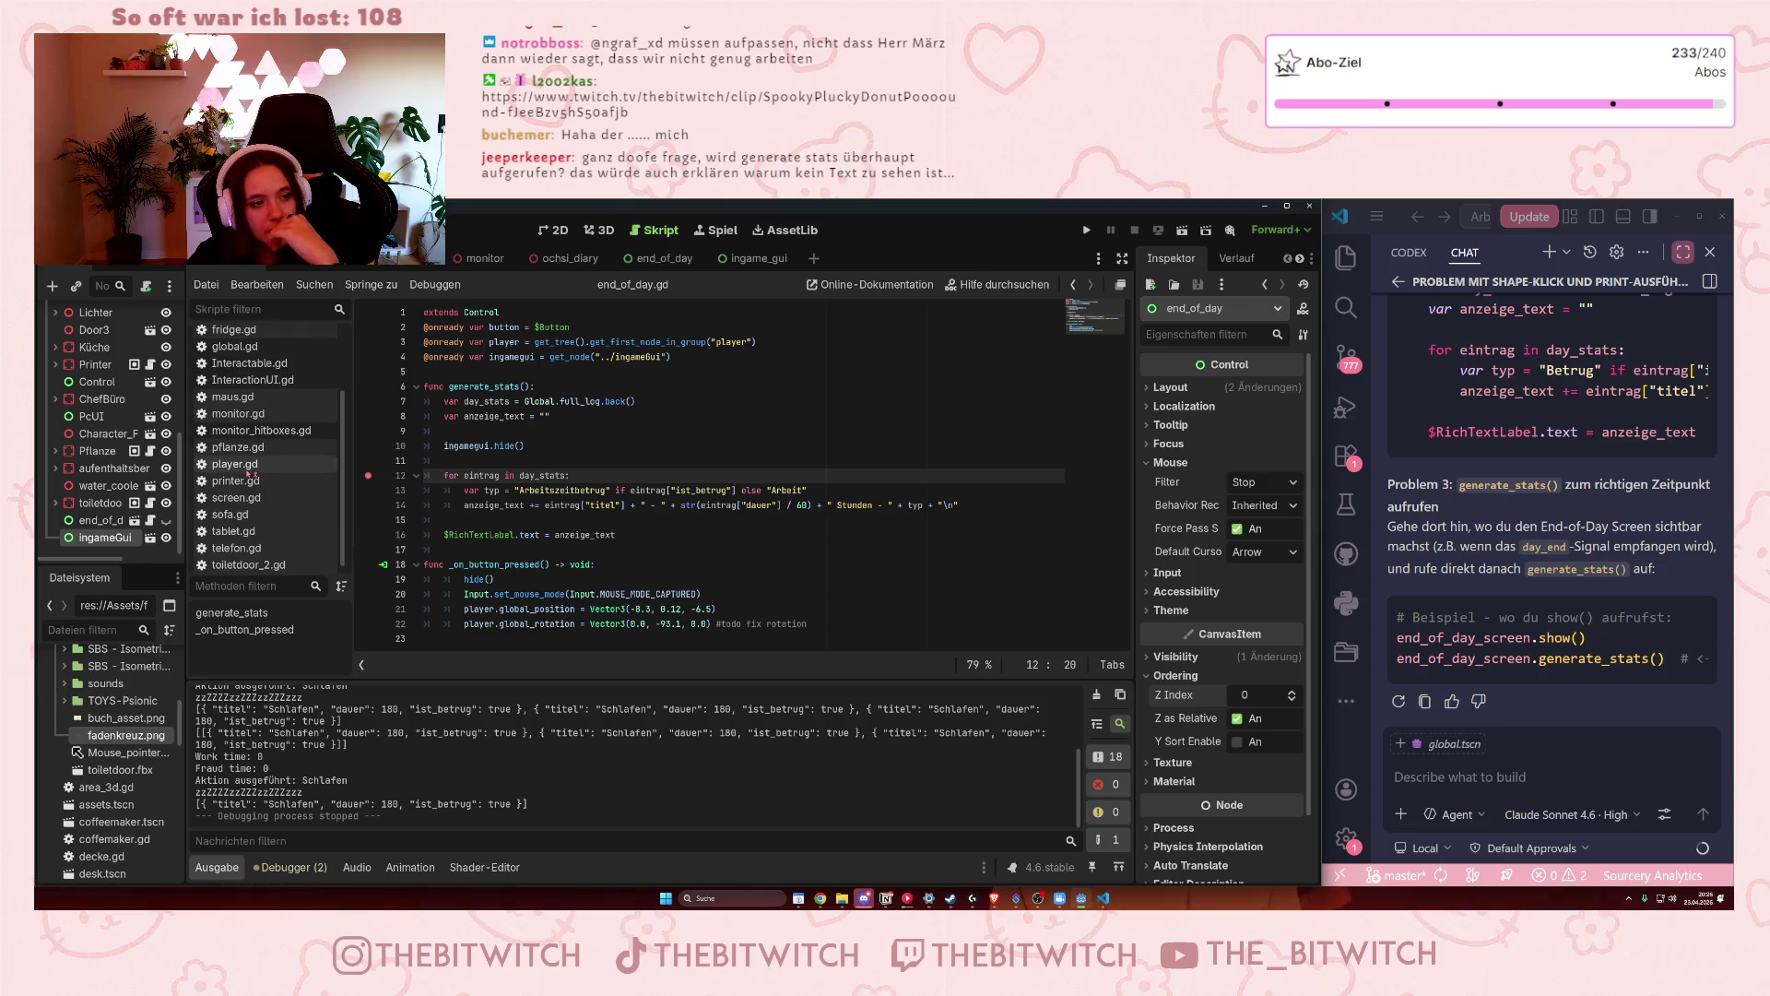
pyautogui.scroll(-2, 619, 503)
pyautogui.click(506, 579)
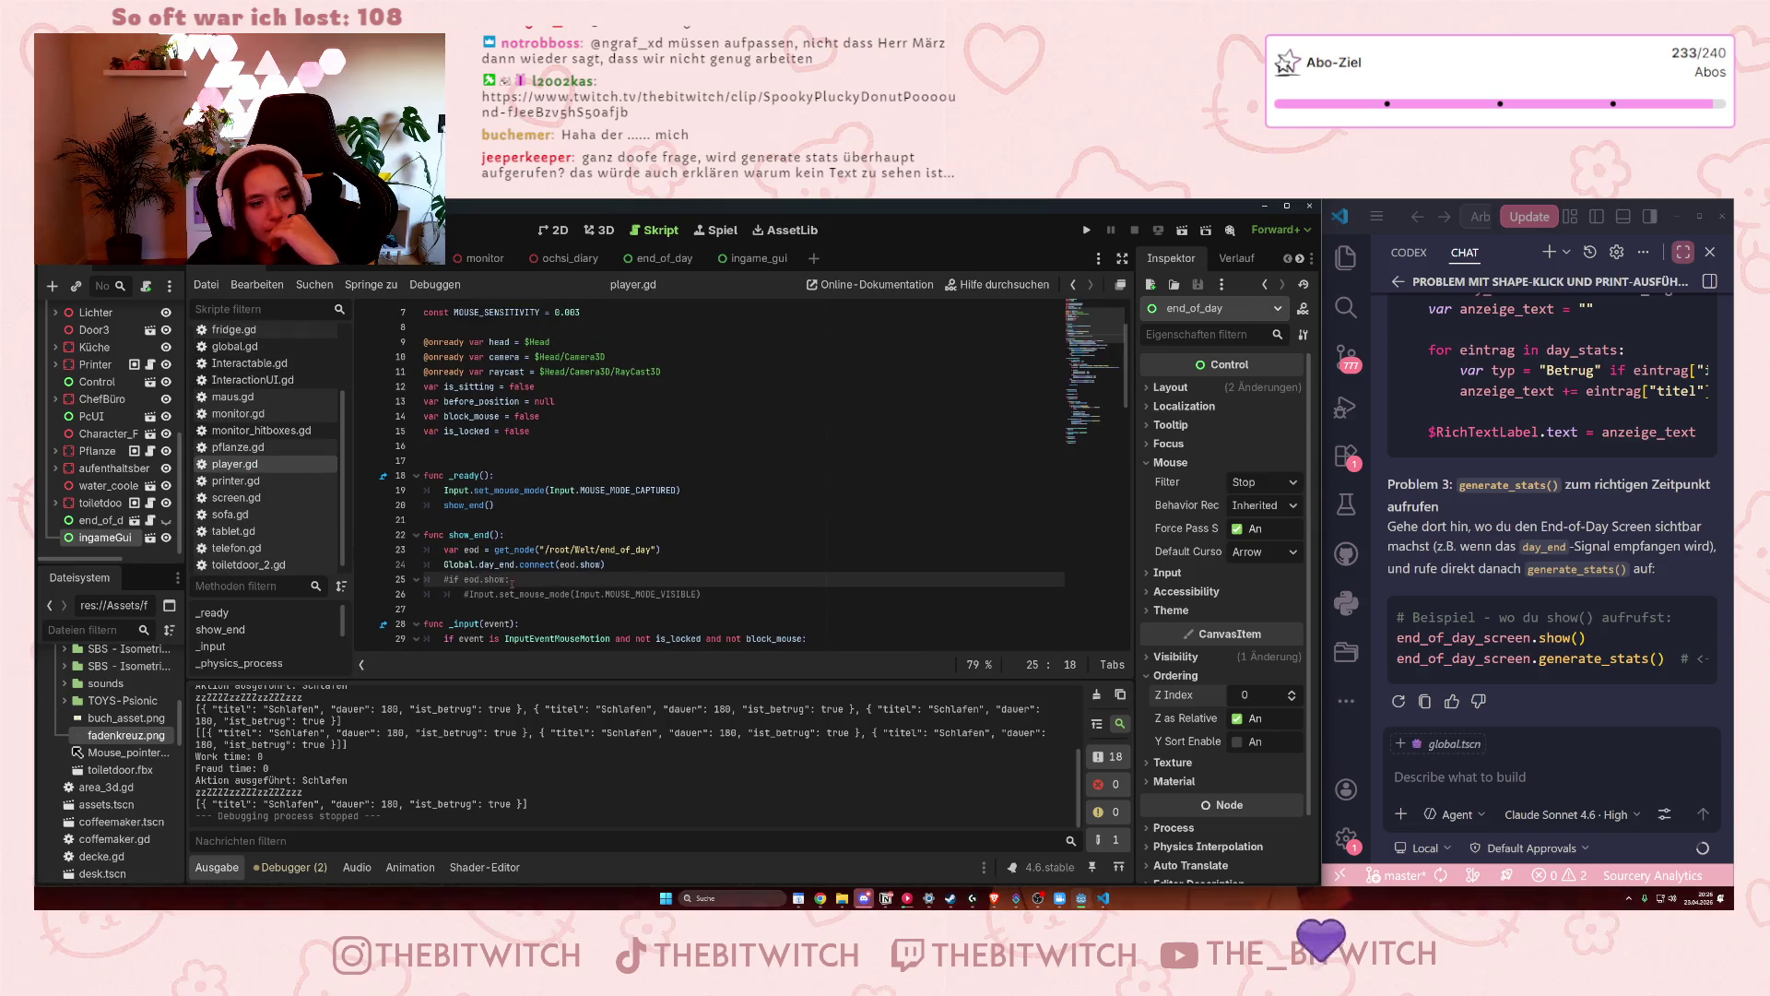
pyautogui.scroll(-2, 505, 579)
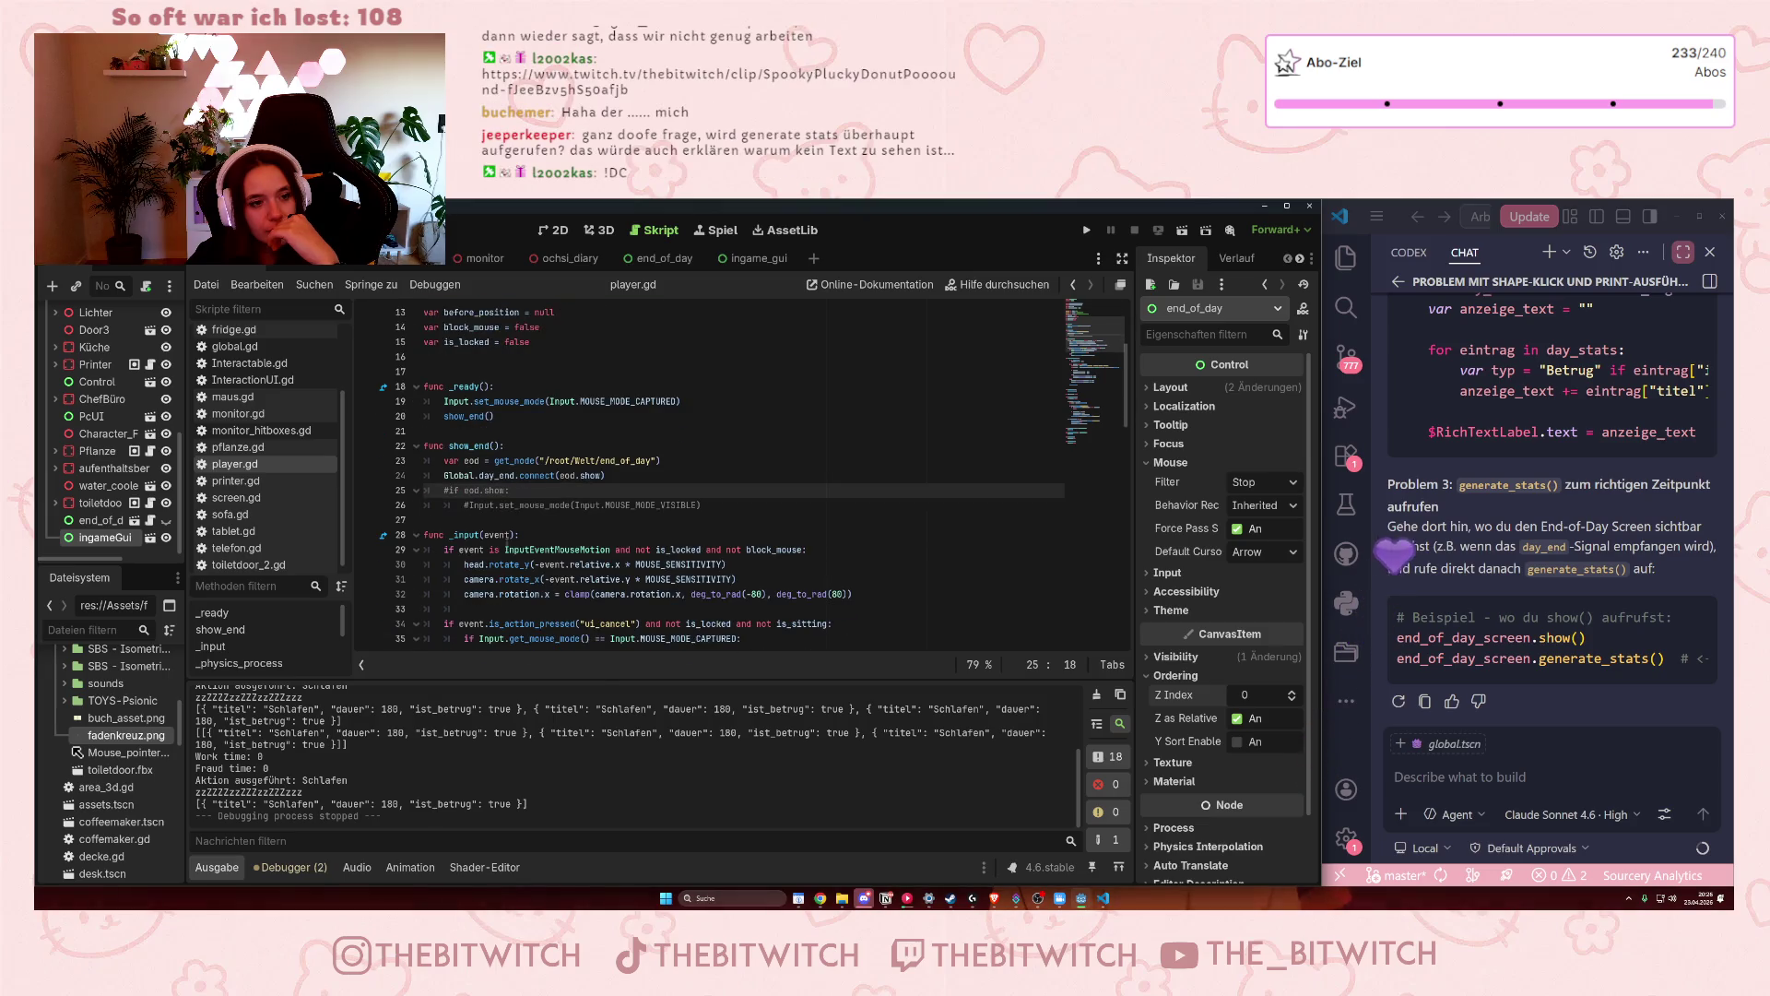
pyautogui.click(474, 475)
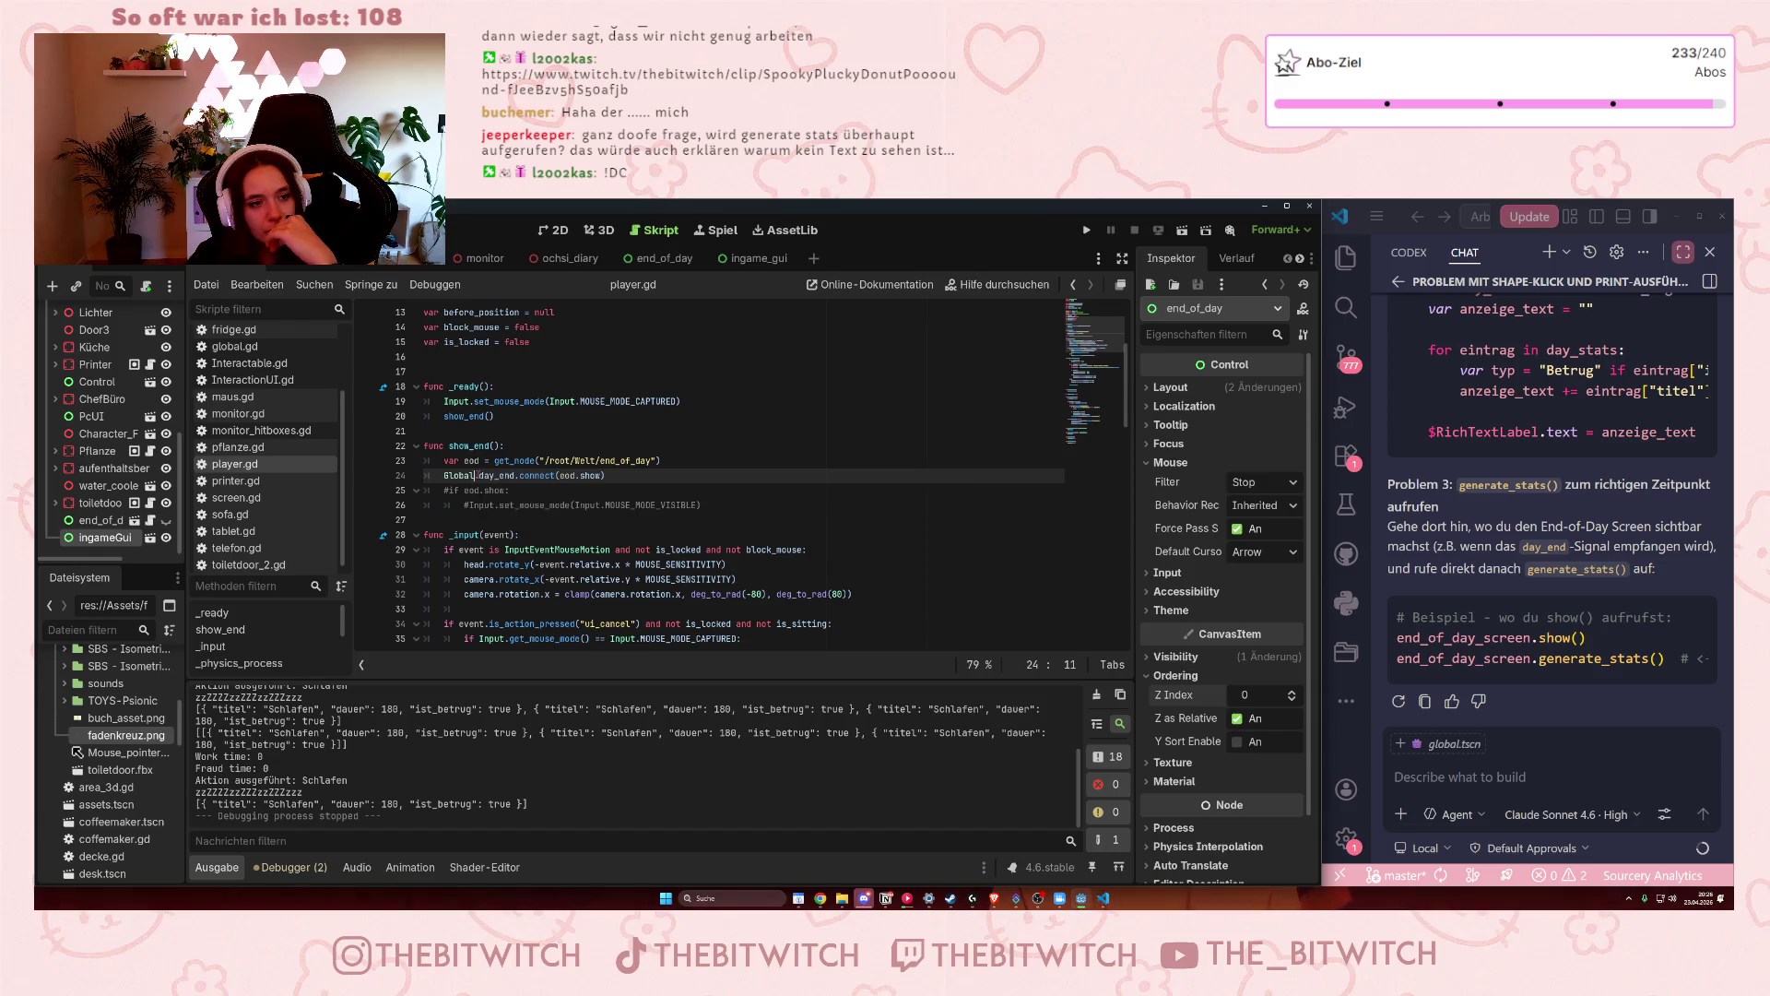
pyautogui.scroll(-3, 479, 475)
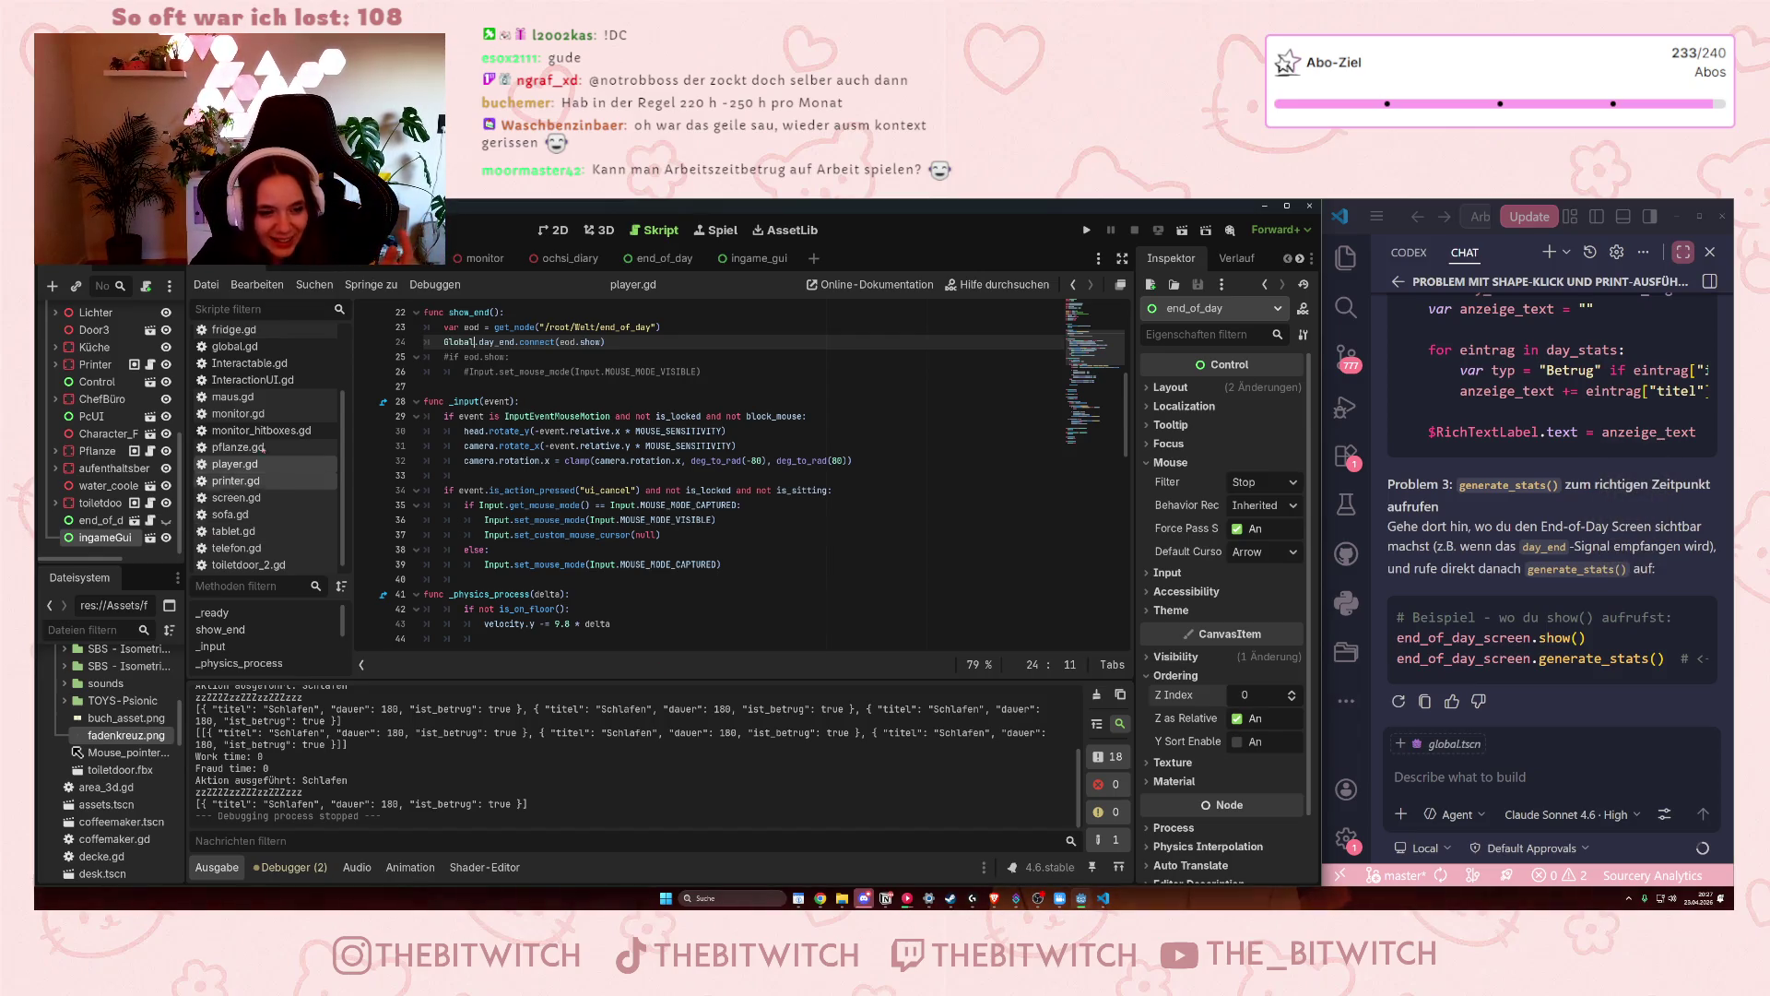
pyautogui.scroll(7, 465, 430)
pyautogui.moveTo(465, 431)
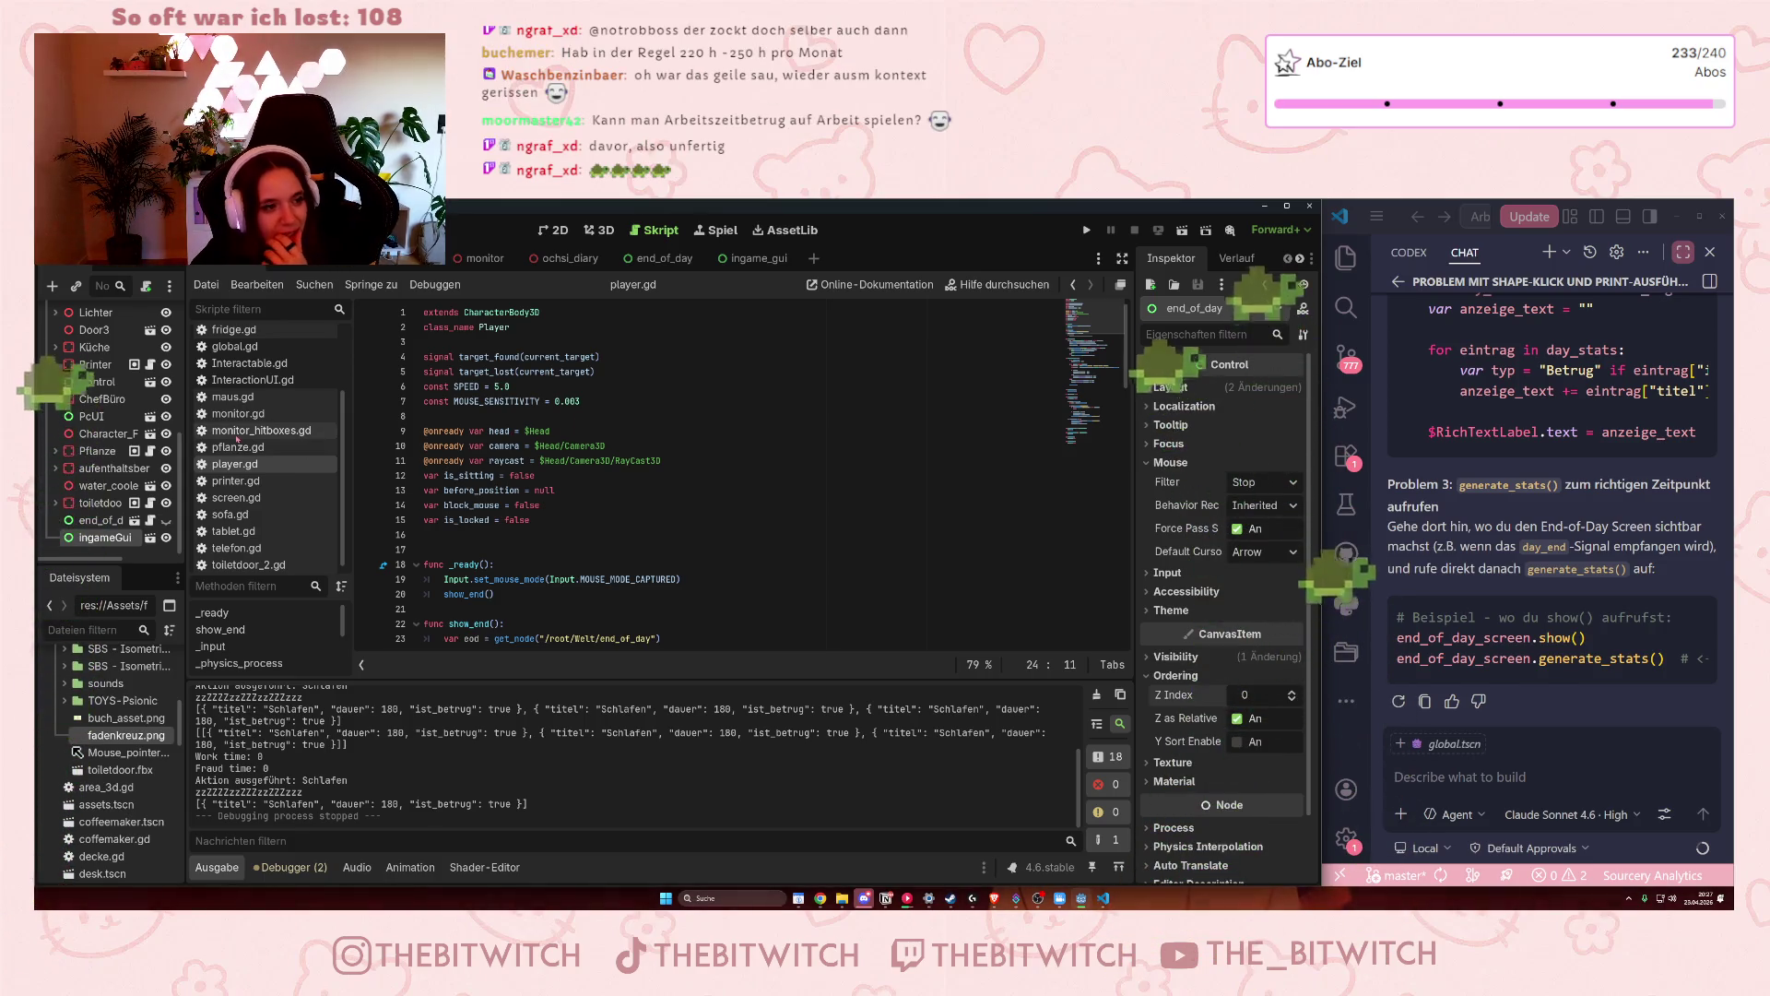
pyautogui.scroll(-1, 261, 450)
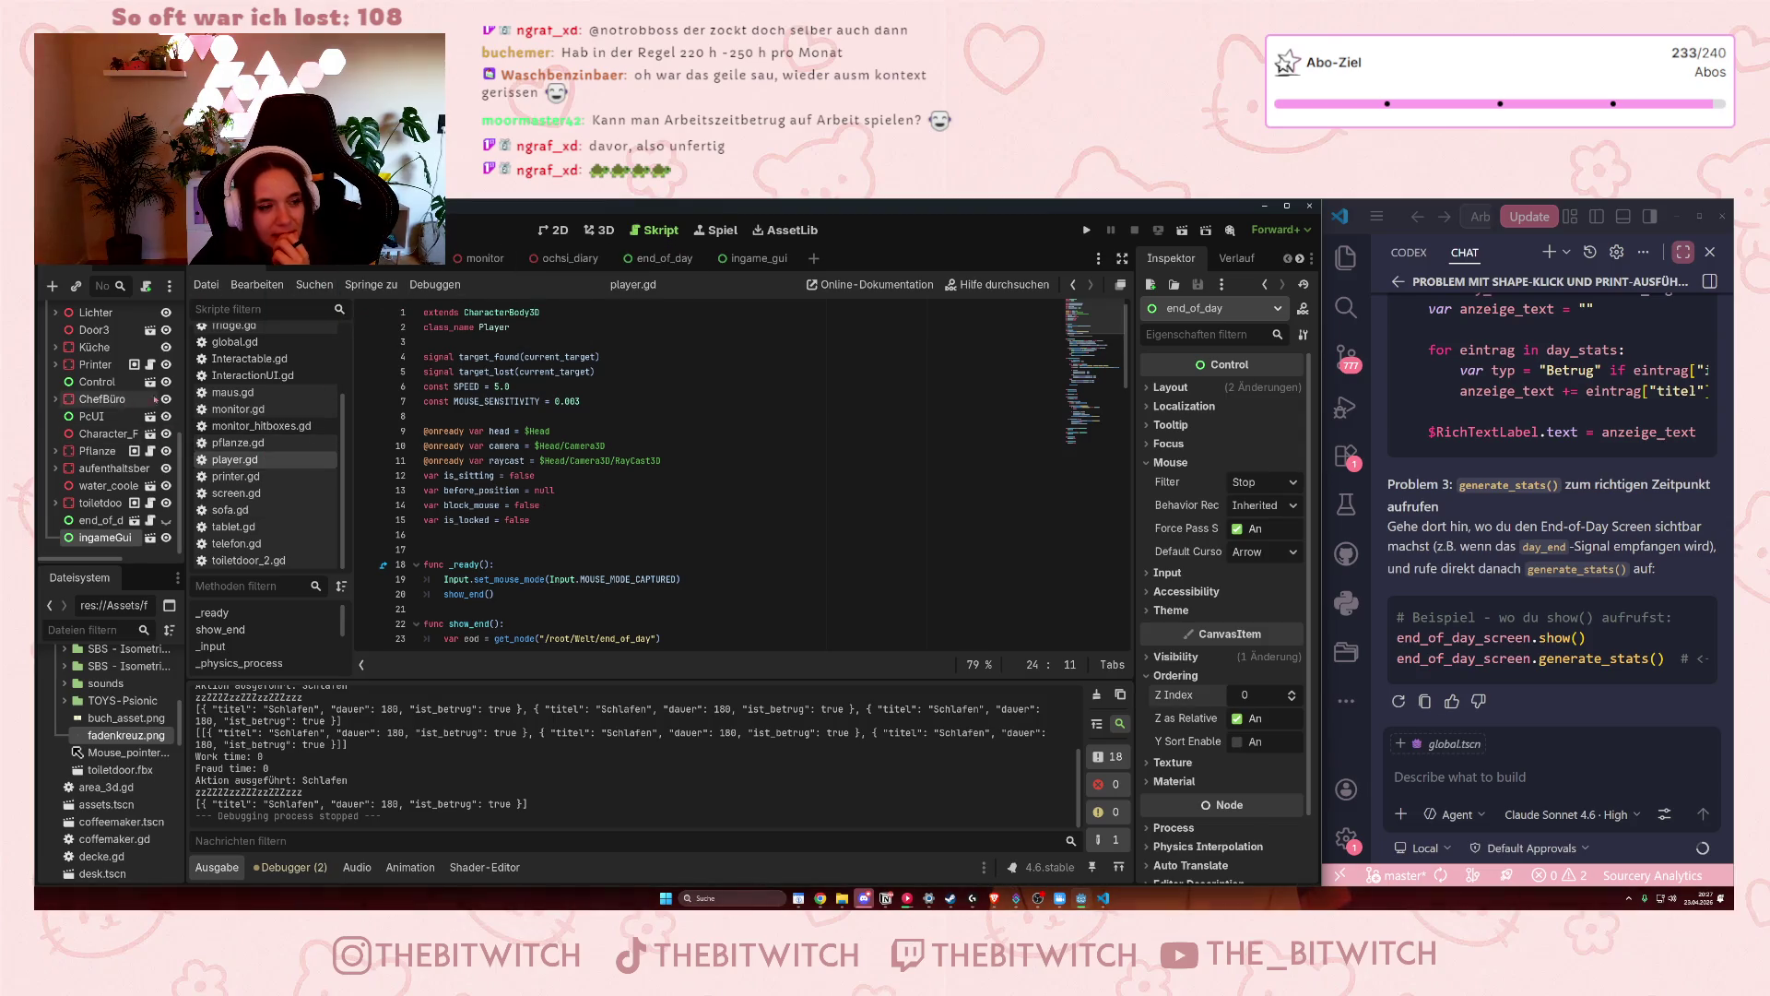
pyautogui.scroll(3, 258, 410)
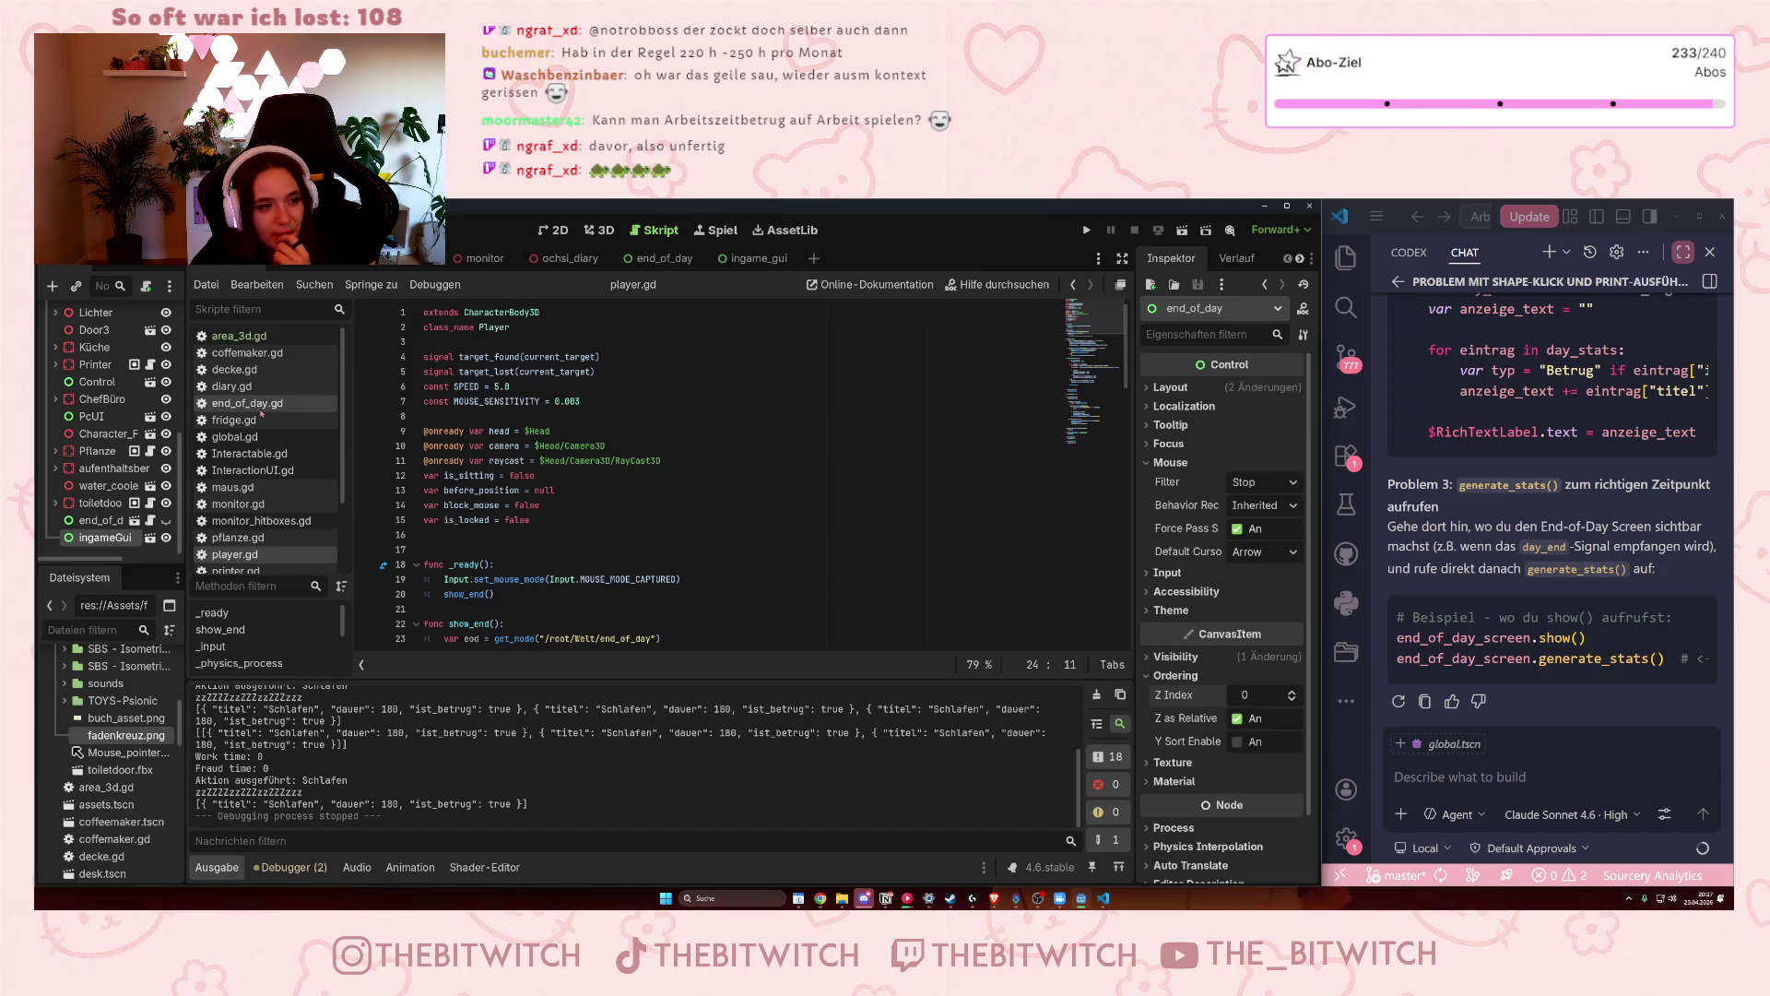
# Step: In end_of_day.gd, add a func _ready(): that calls generate_stats(), then save
pyautogui.click(258, 404)
pyautogui.click(560, 370)
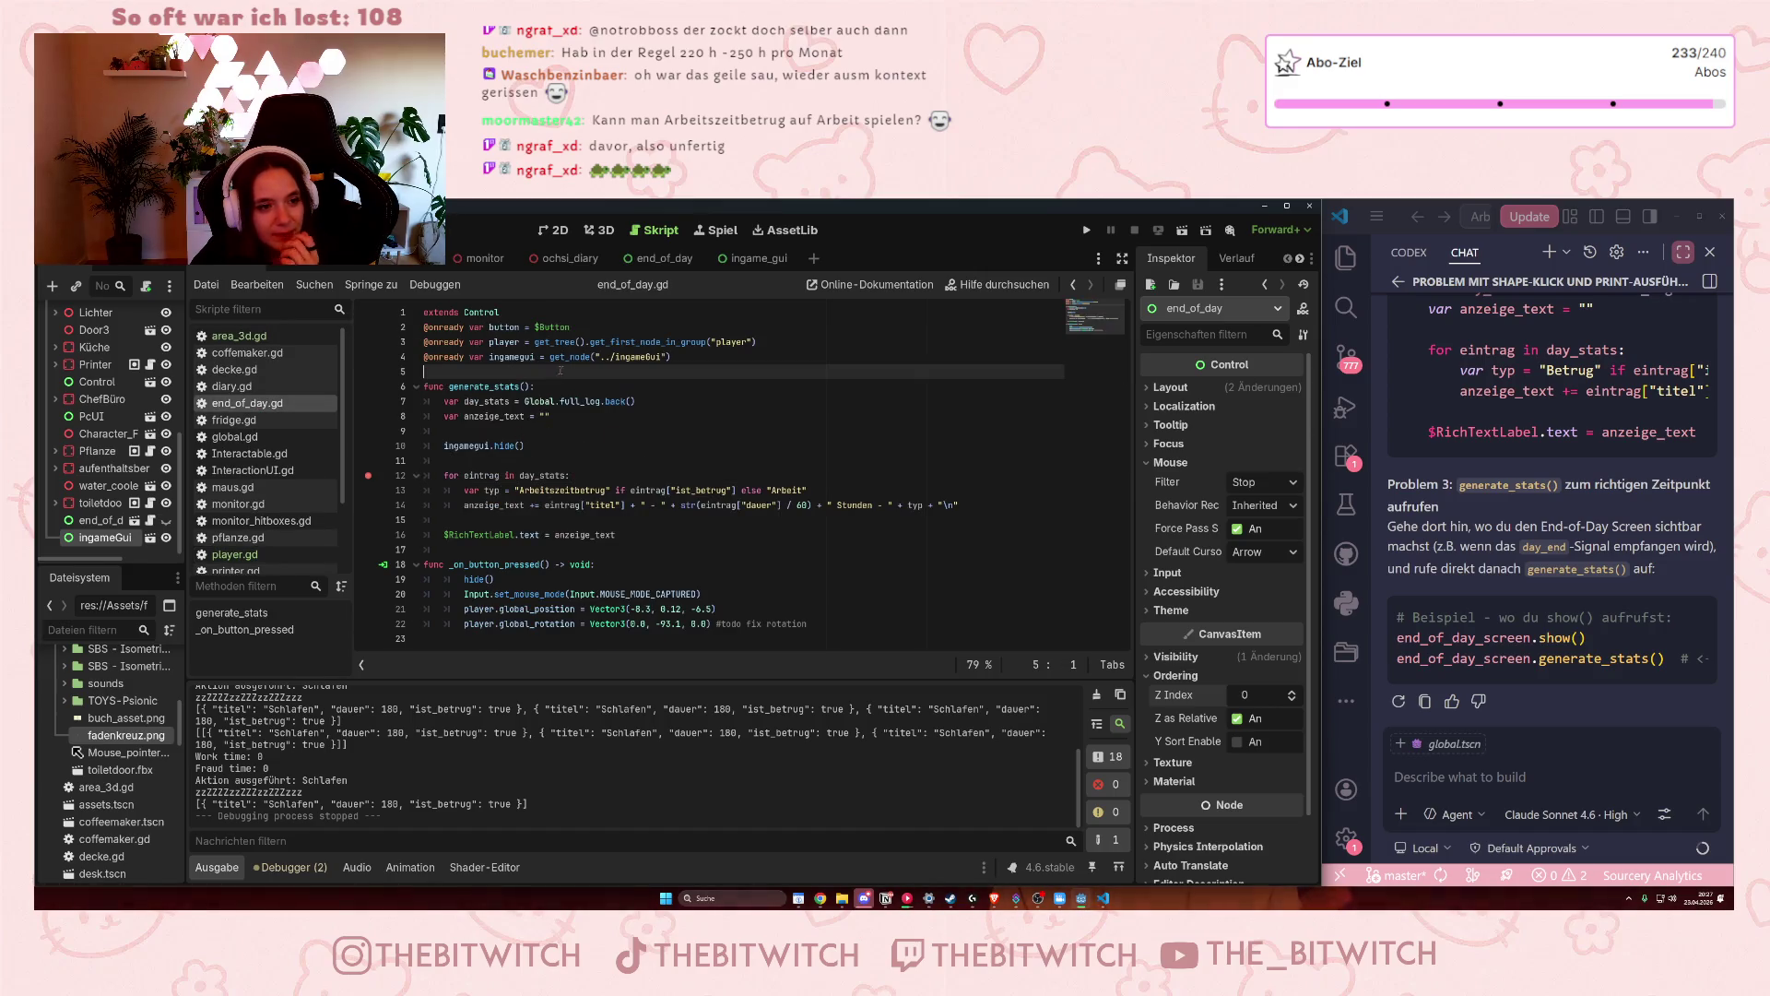
pyautogui.press('Return')
pyautogui.press('Return')
pyautogui.press('Up')
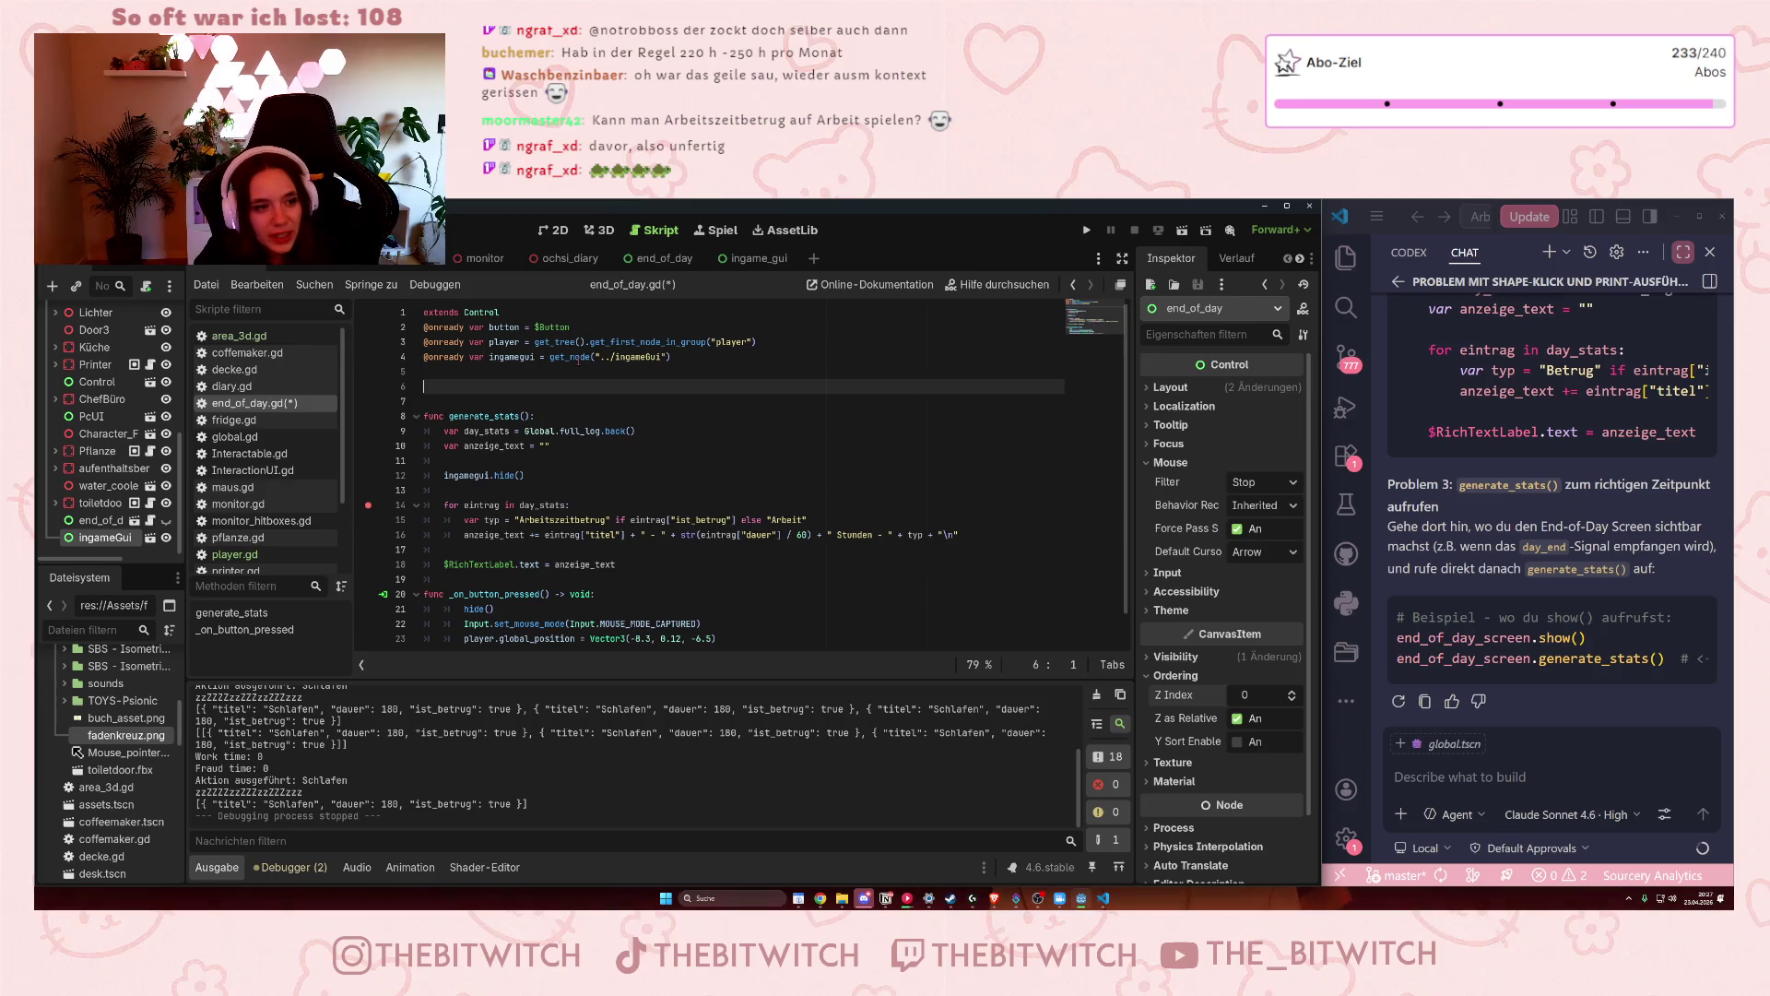
pyautogui.write('fun')
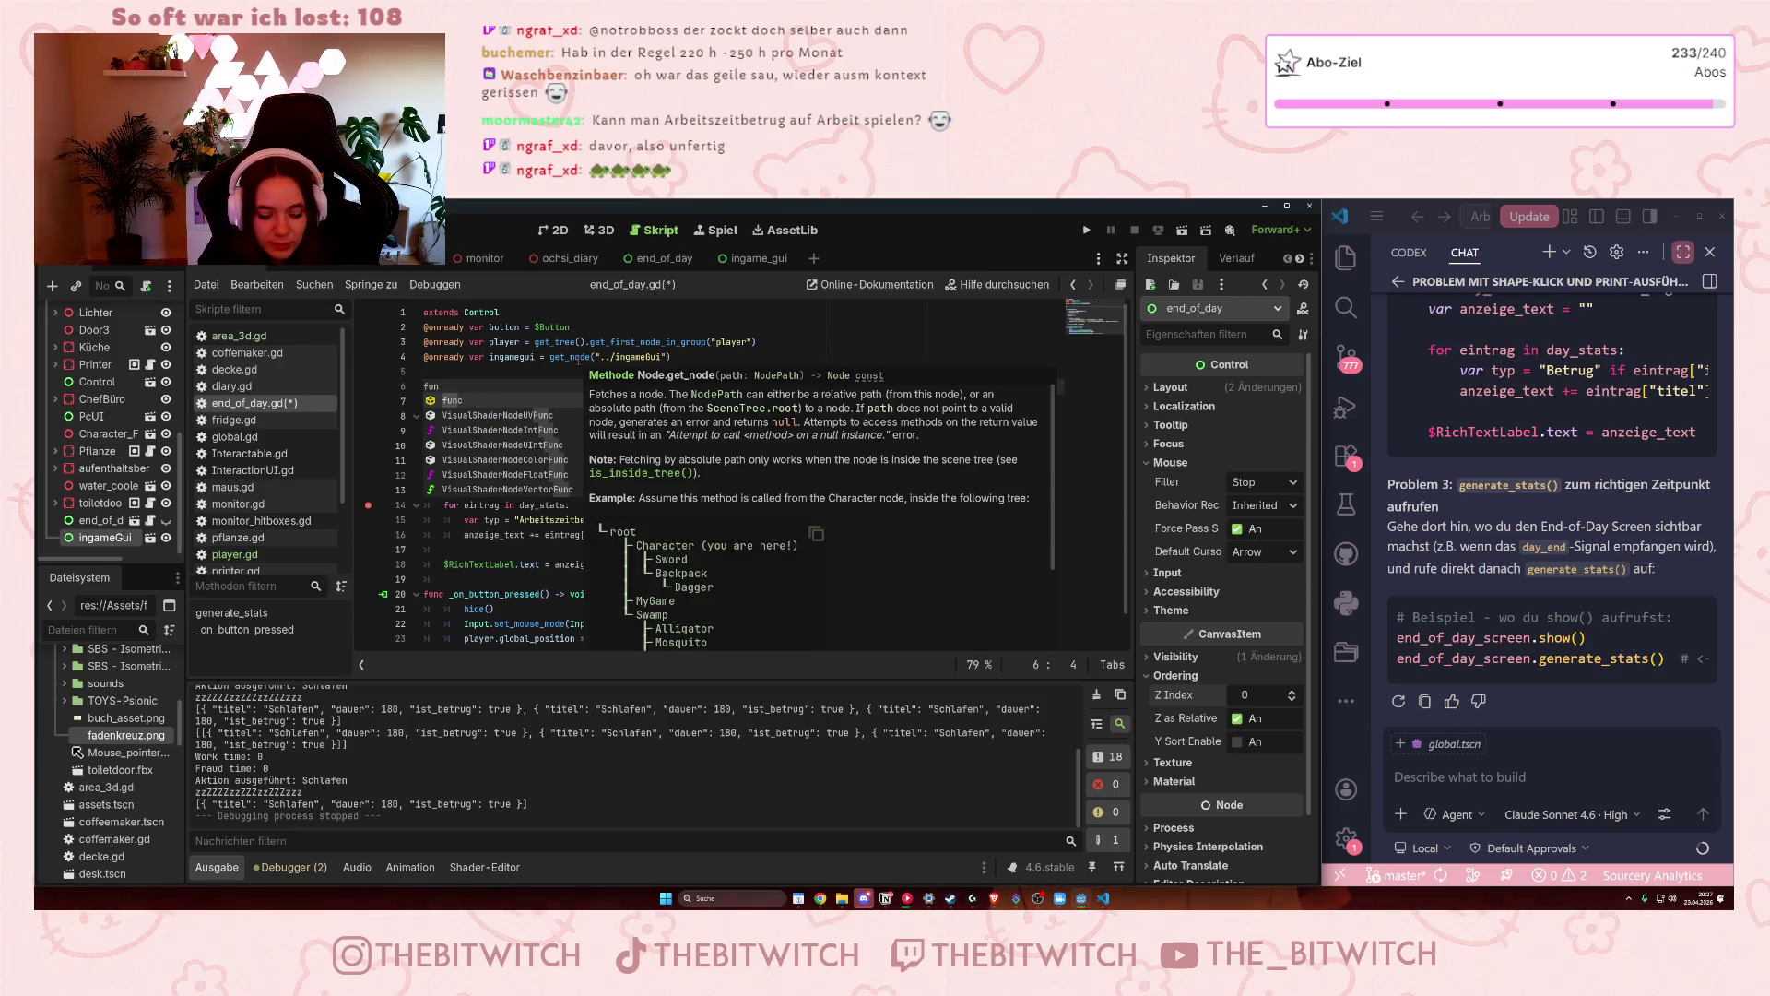
pyautogui.write('c _')
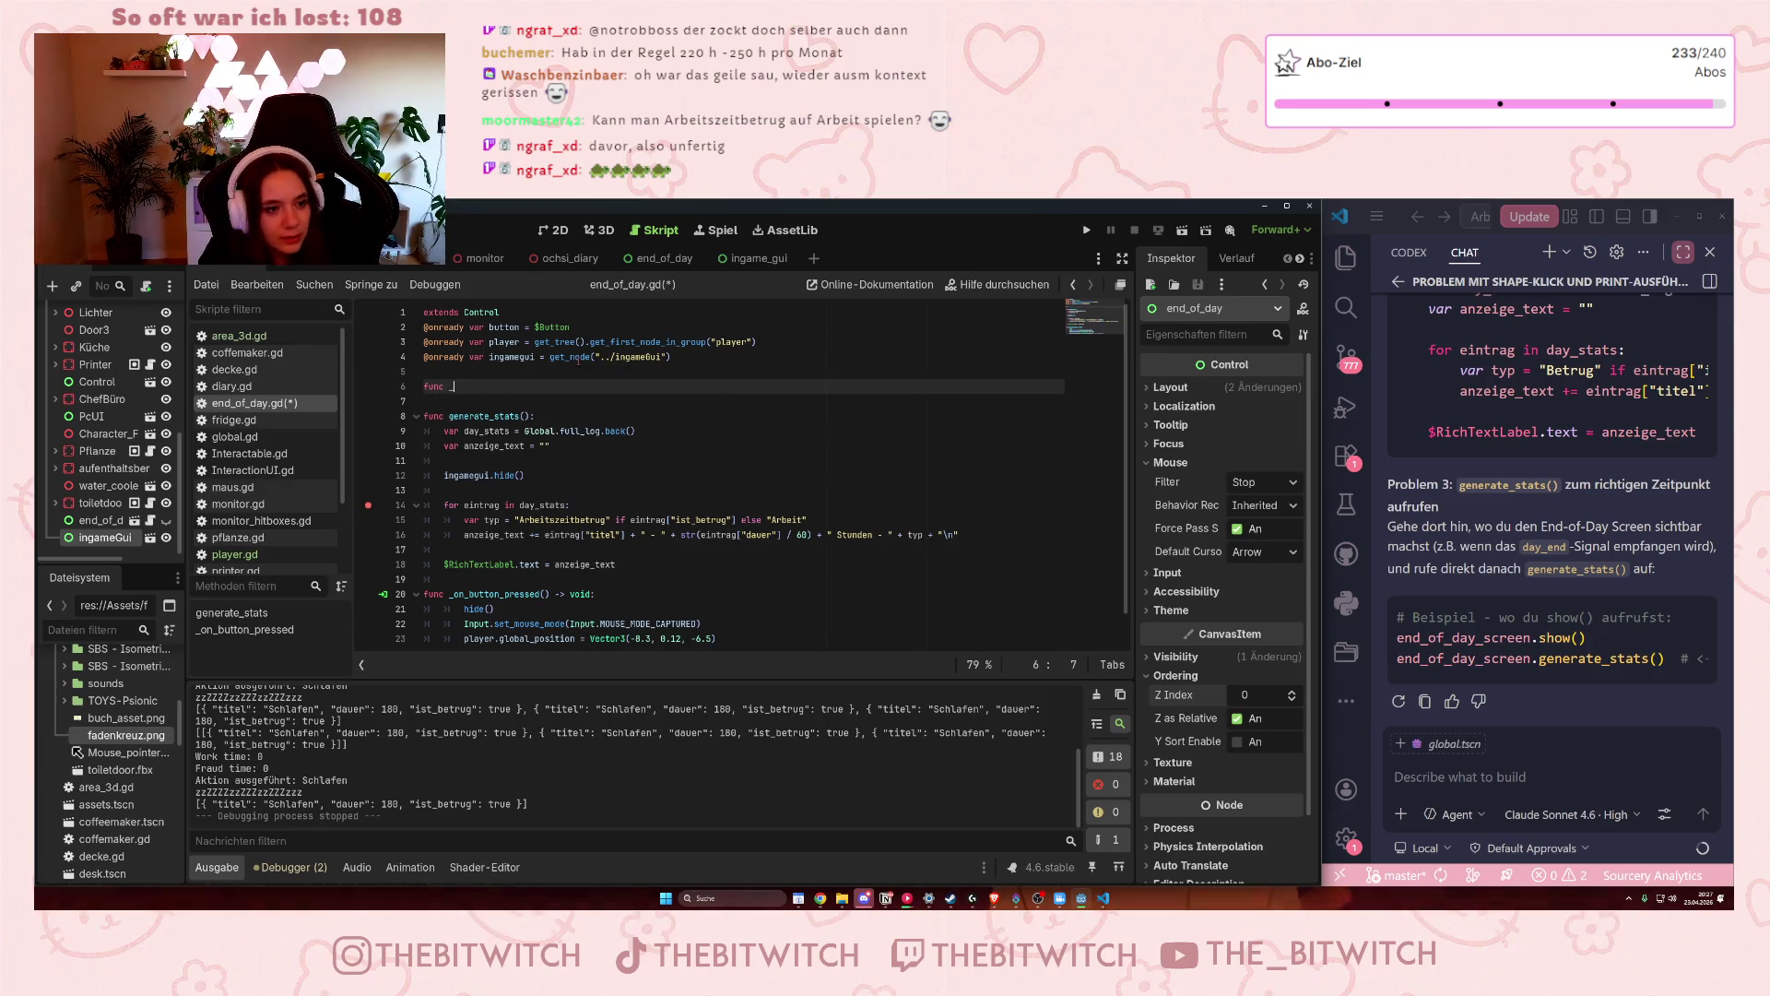
pyautogui.write('ready')
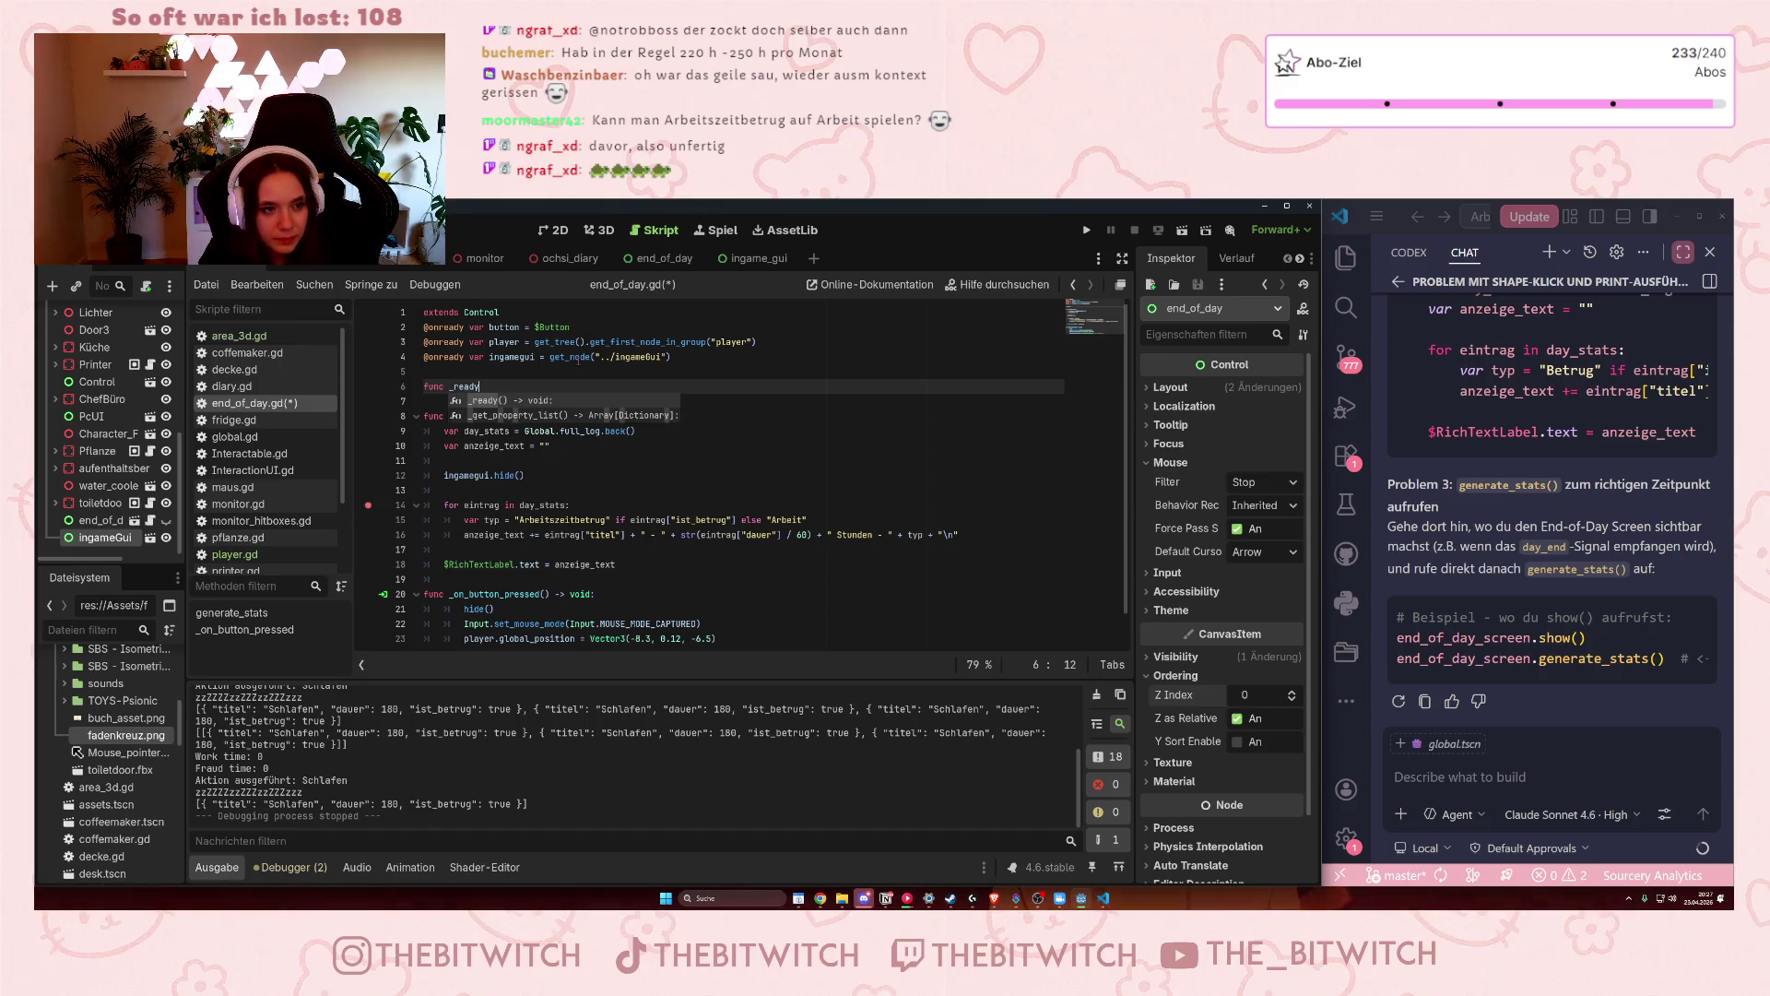
pyautogui.write('()')
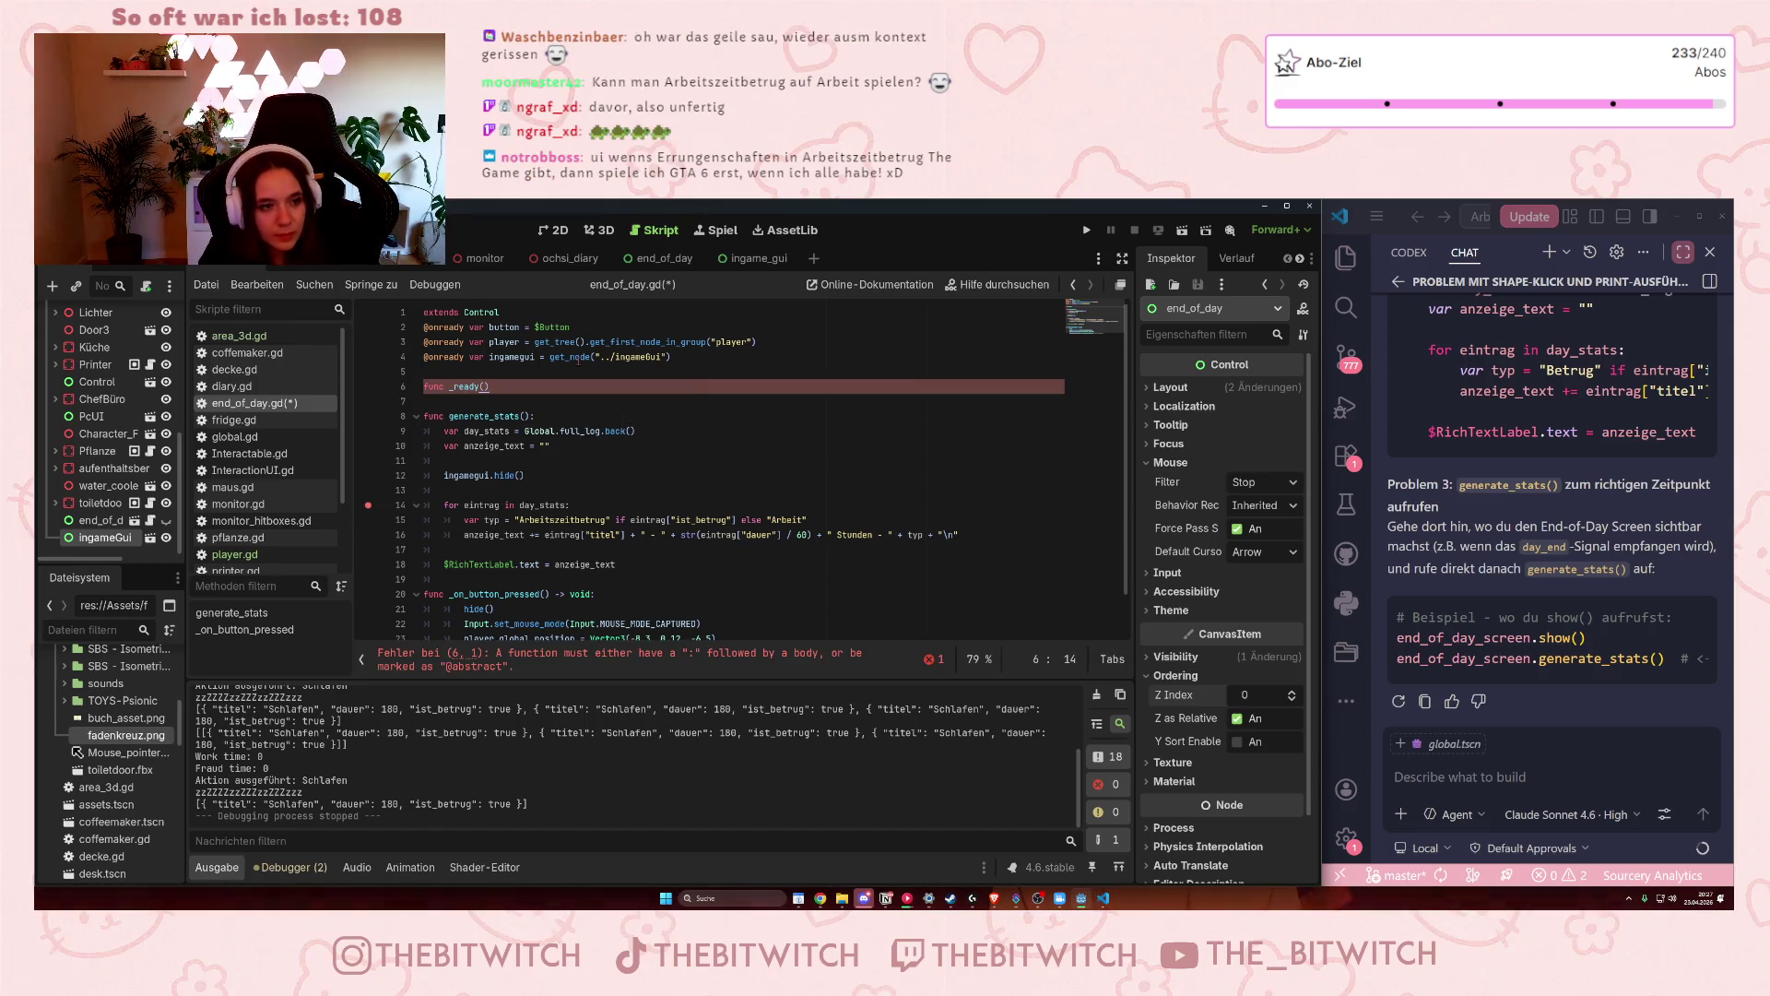
pyautogui.write(':')
pyautogui.press('Return')
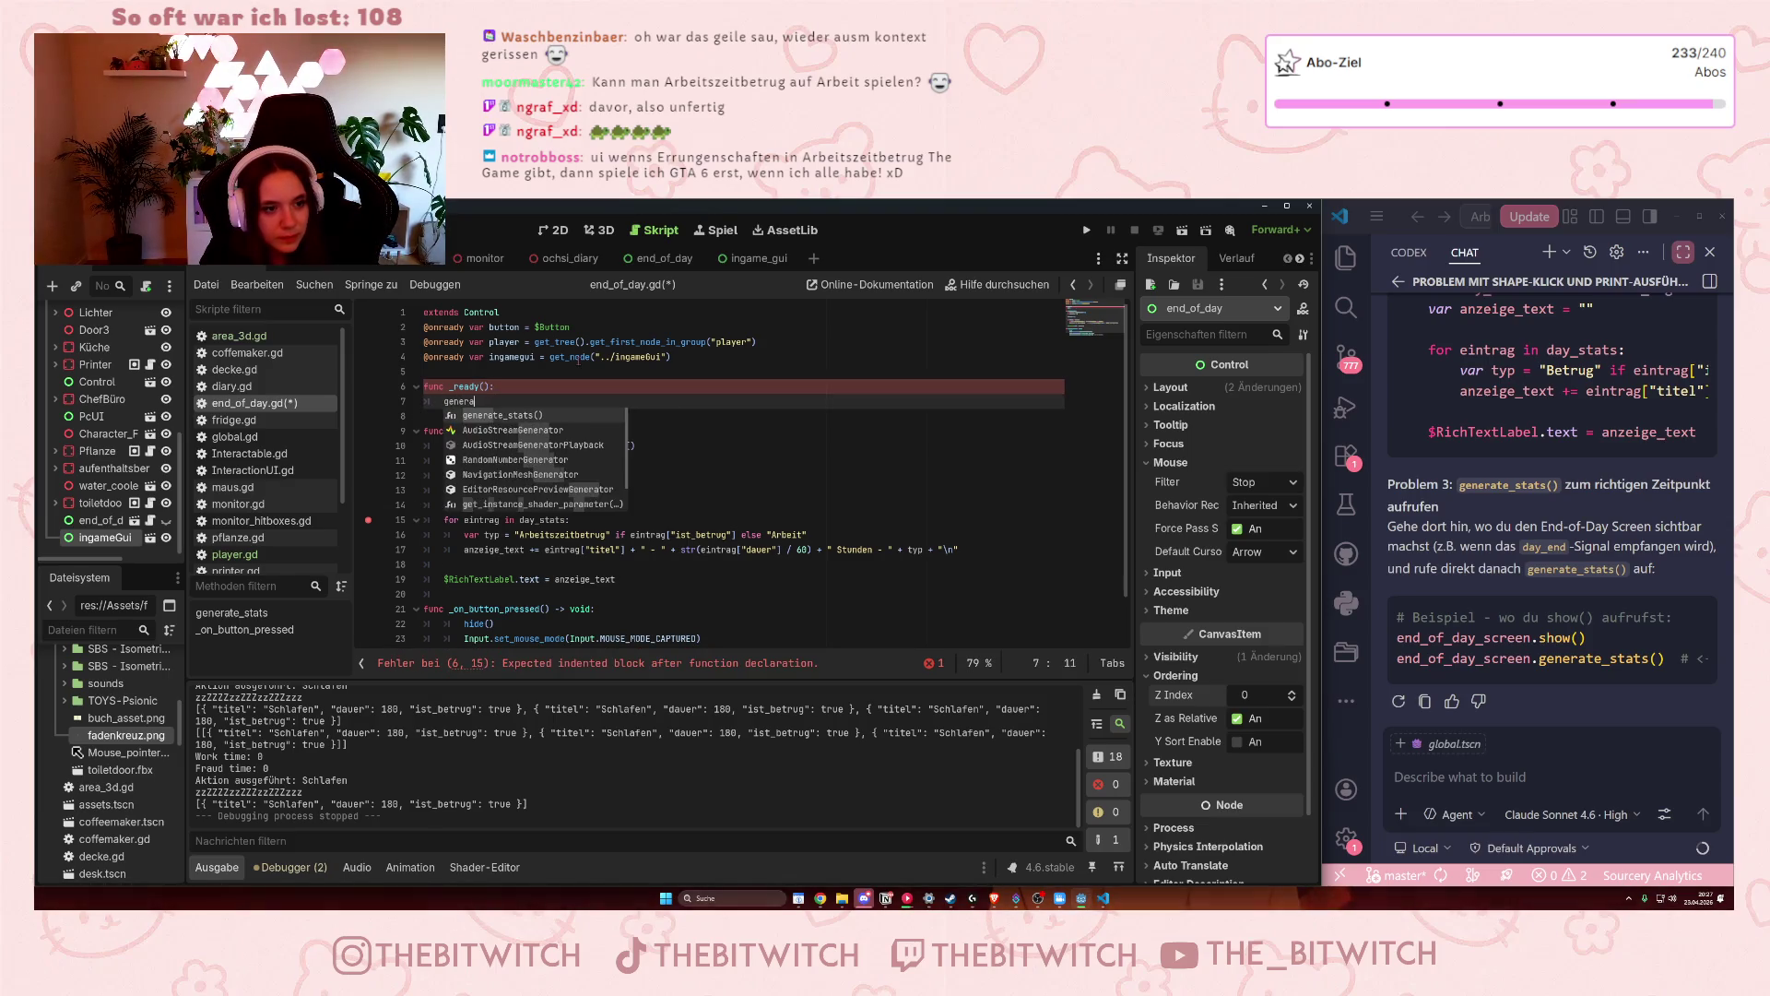
pyautogui.press('Return')
pyautogui.click(695, 508)
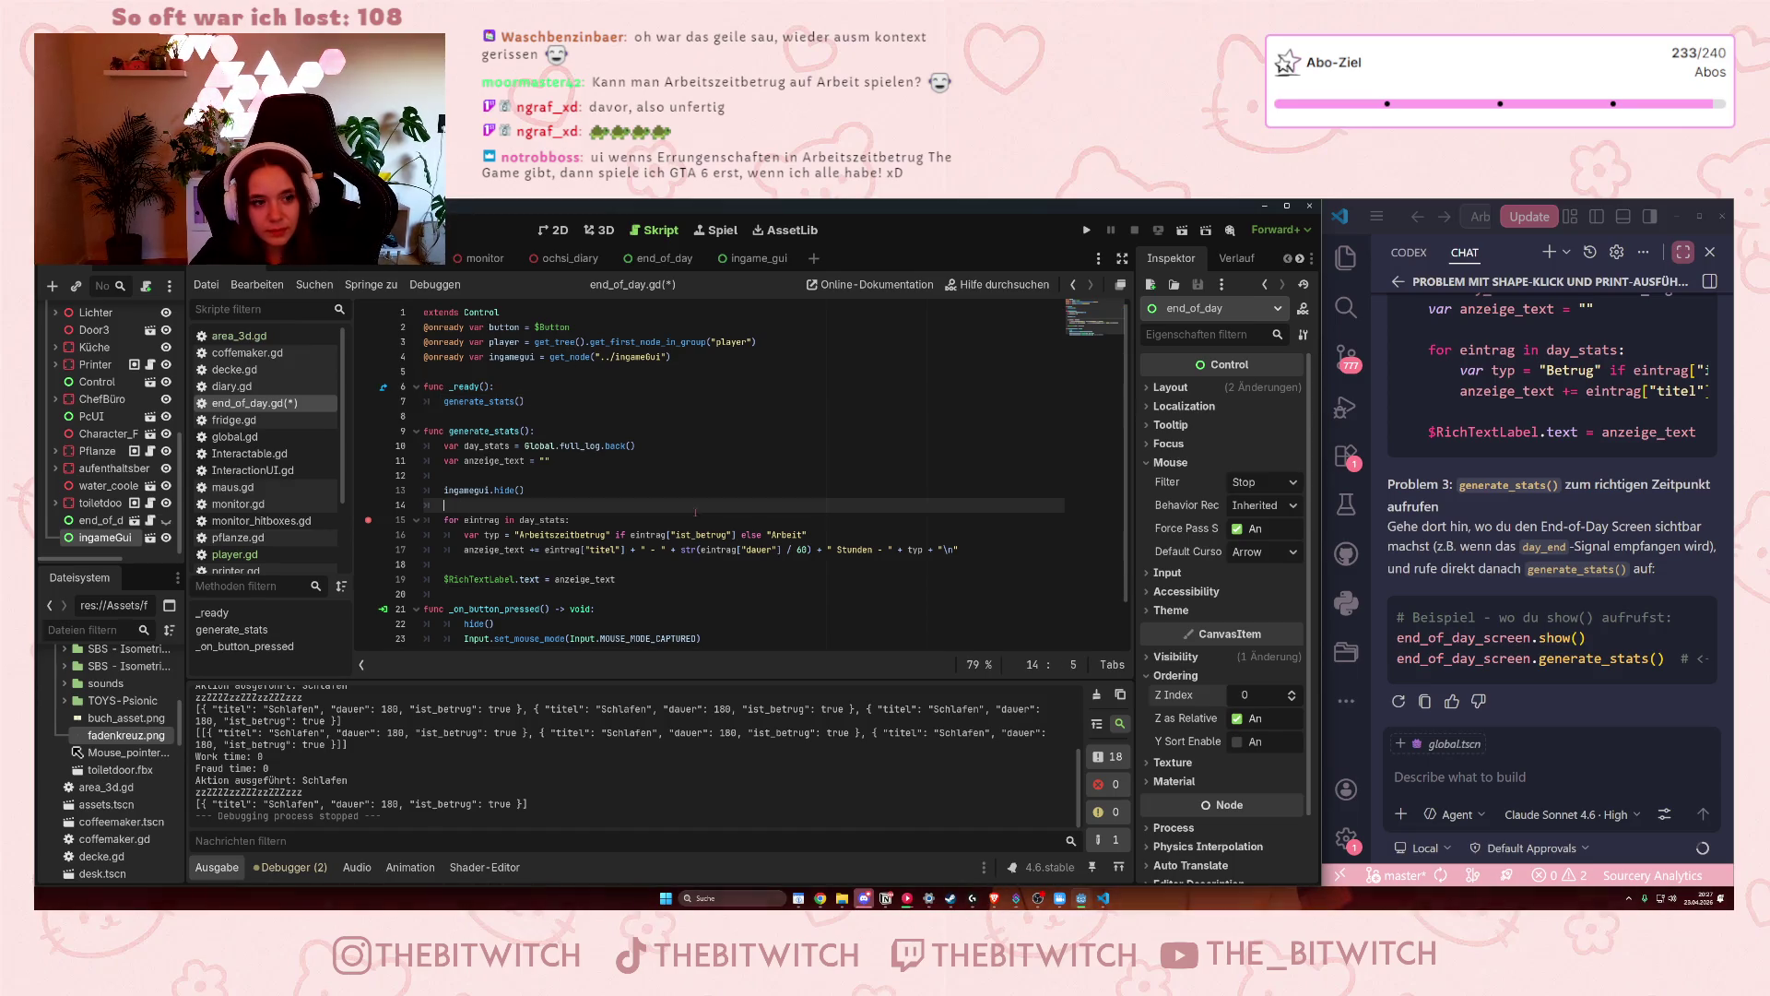
pyautogui.scroll(-1, 532, 458)
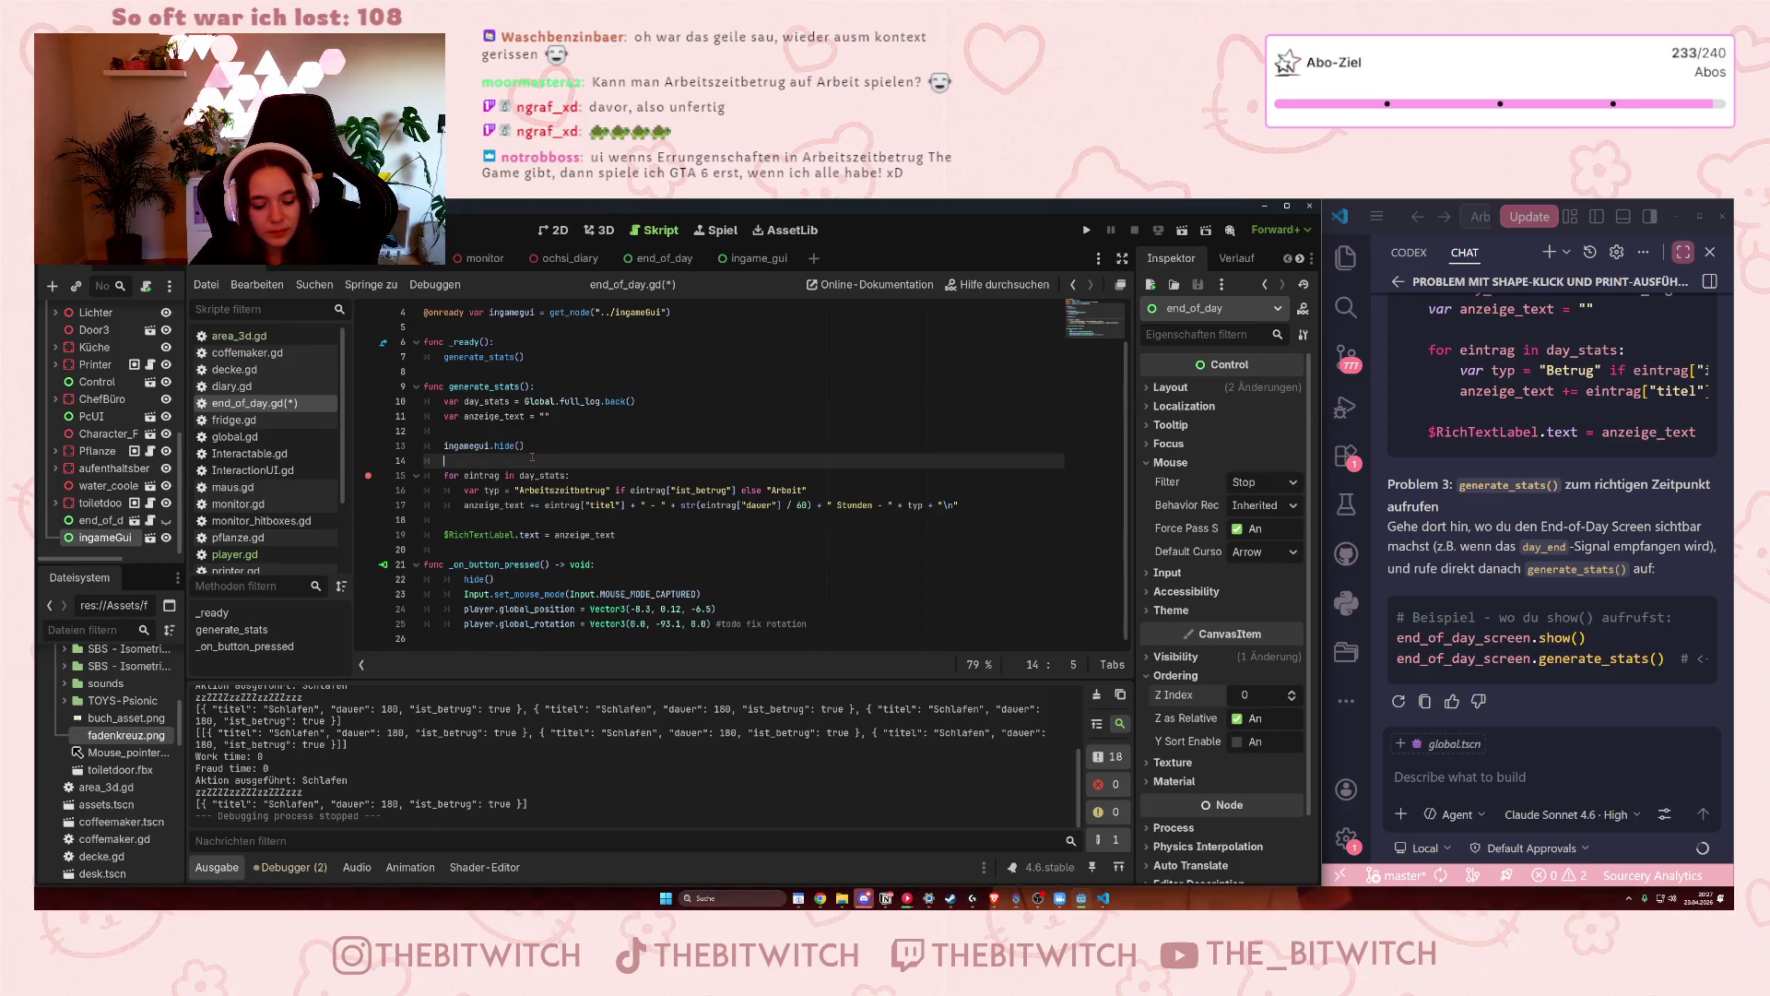
pyautogui.hotkey('ctrl', 's')
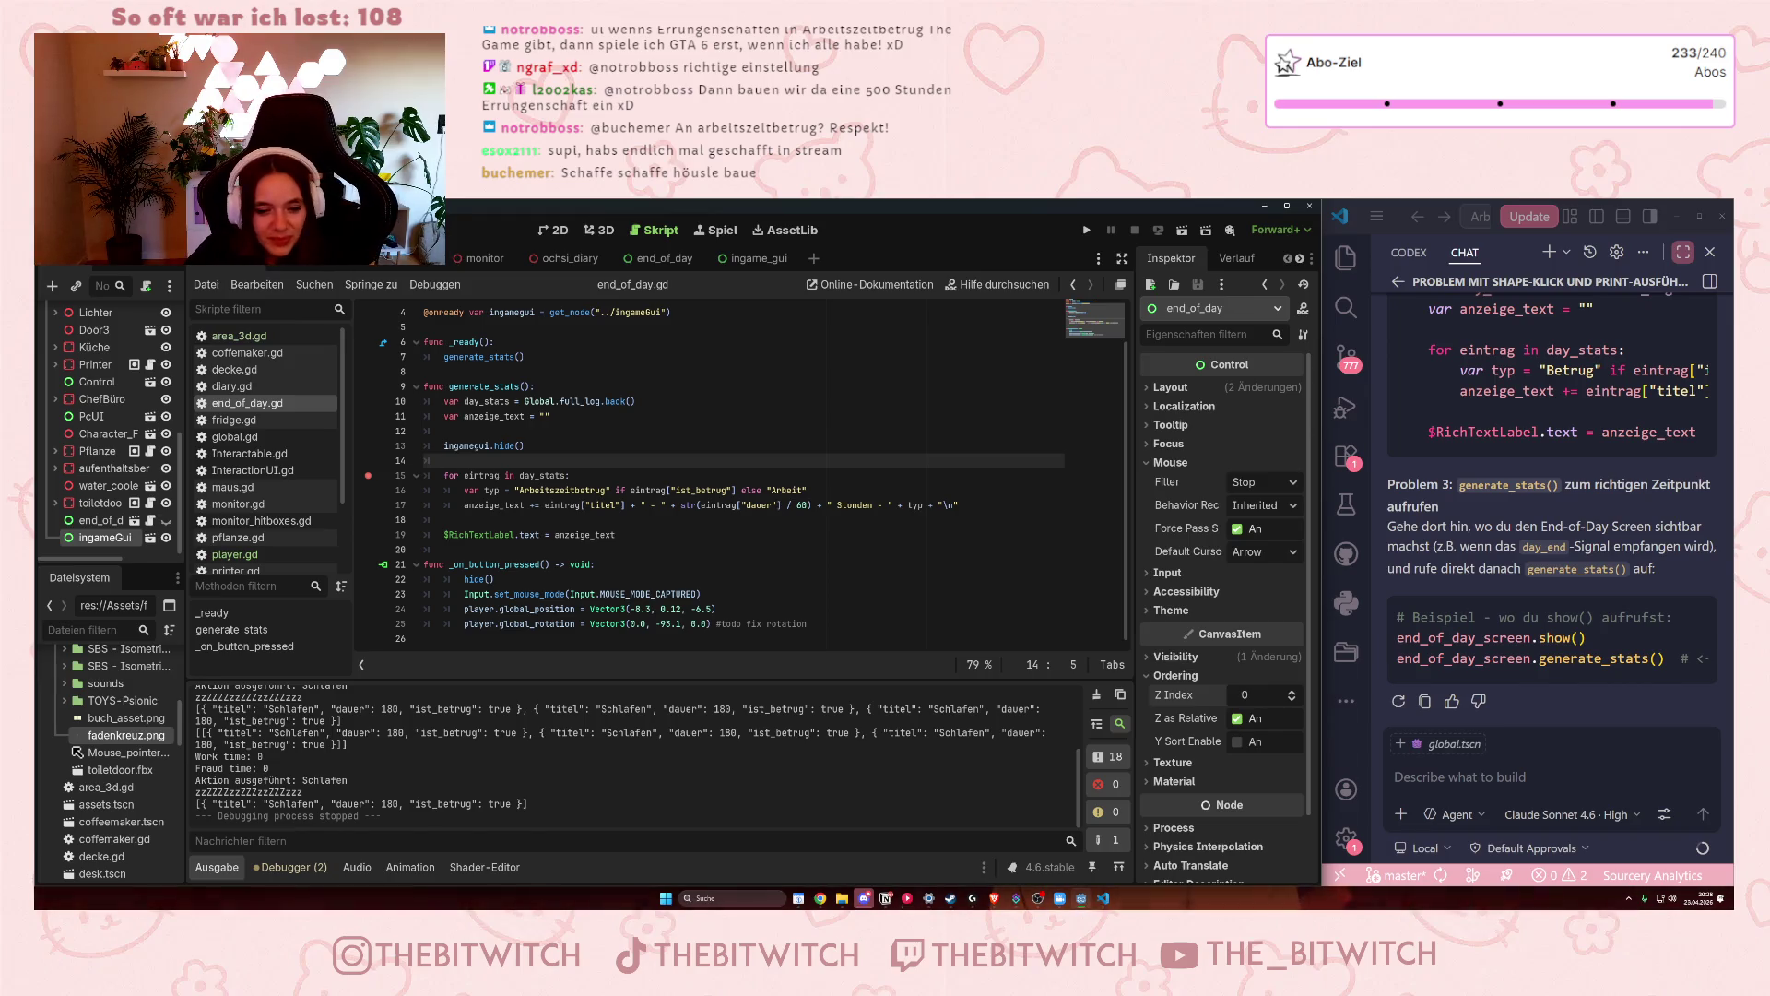
# Step: Add a card titled 'Achievos' to the Nicht begonnen column of the Projektplan board
pyautogui.click(885, 898)
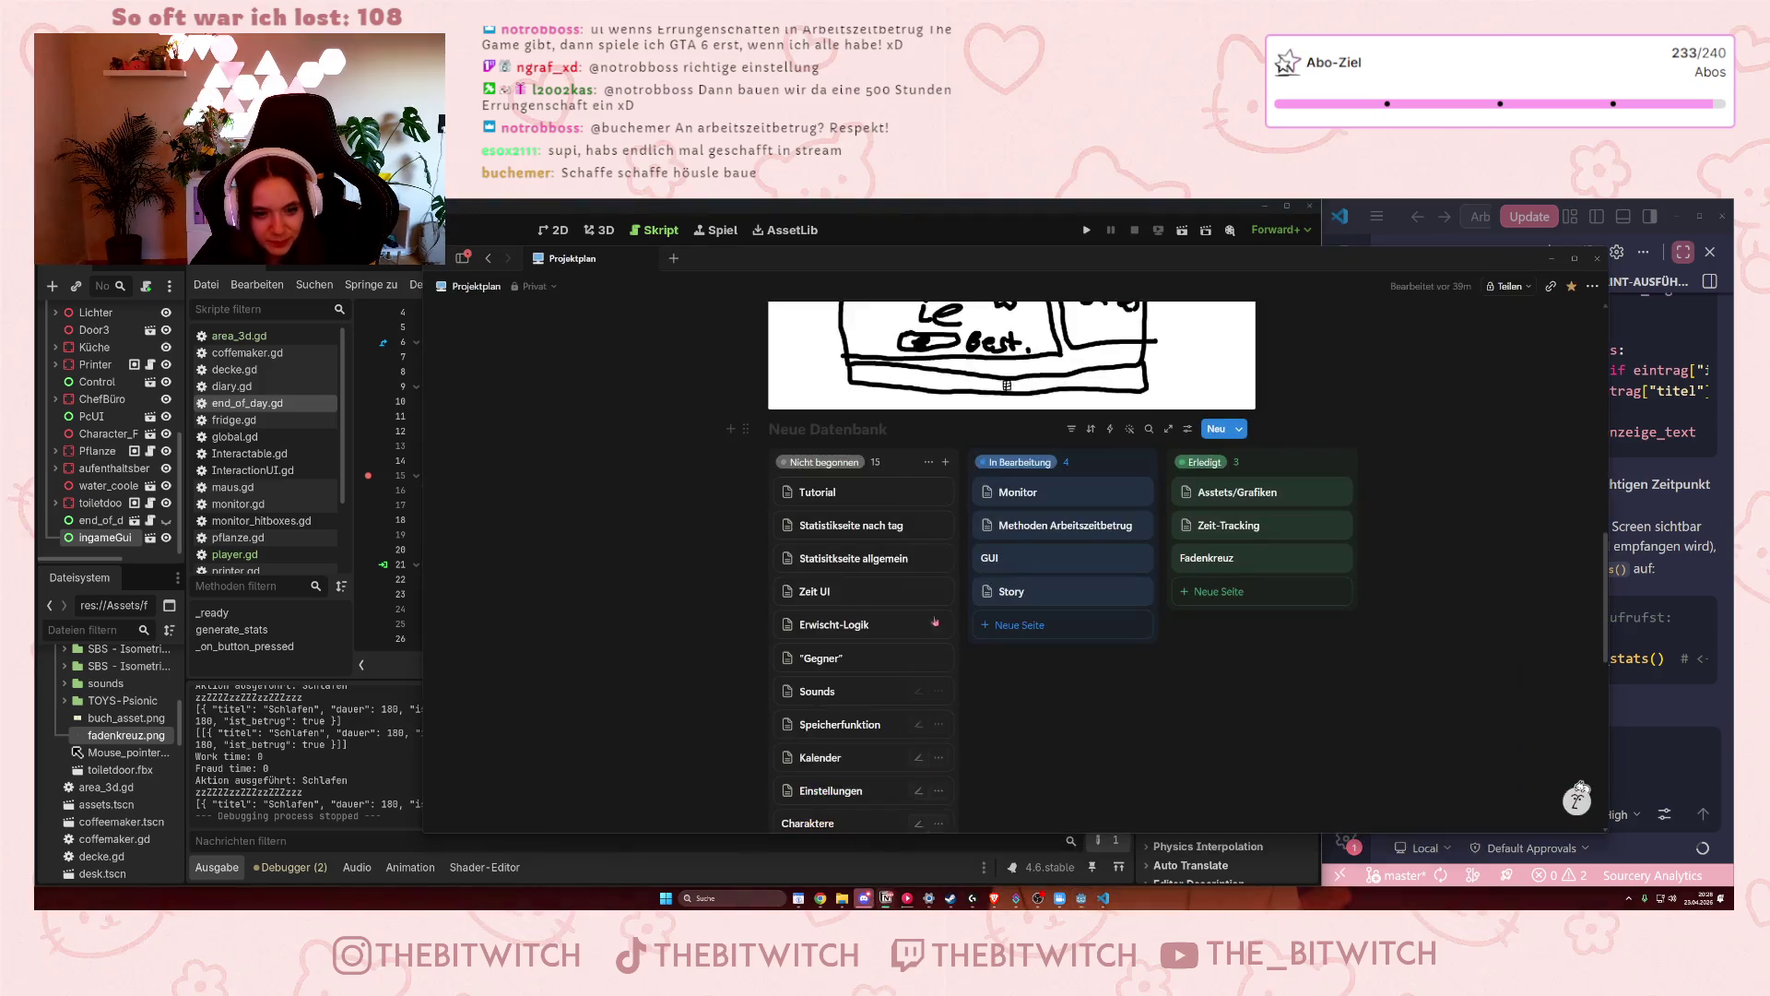
pyautogui.scroll(-2, 935, 621)
pyautogui.click(820, 792)
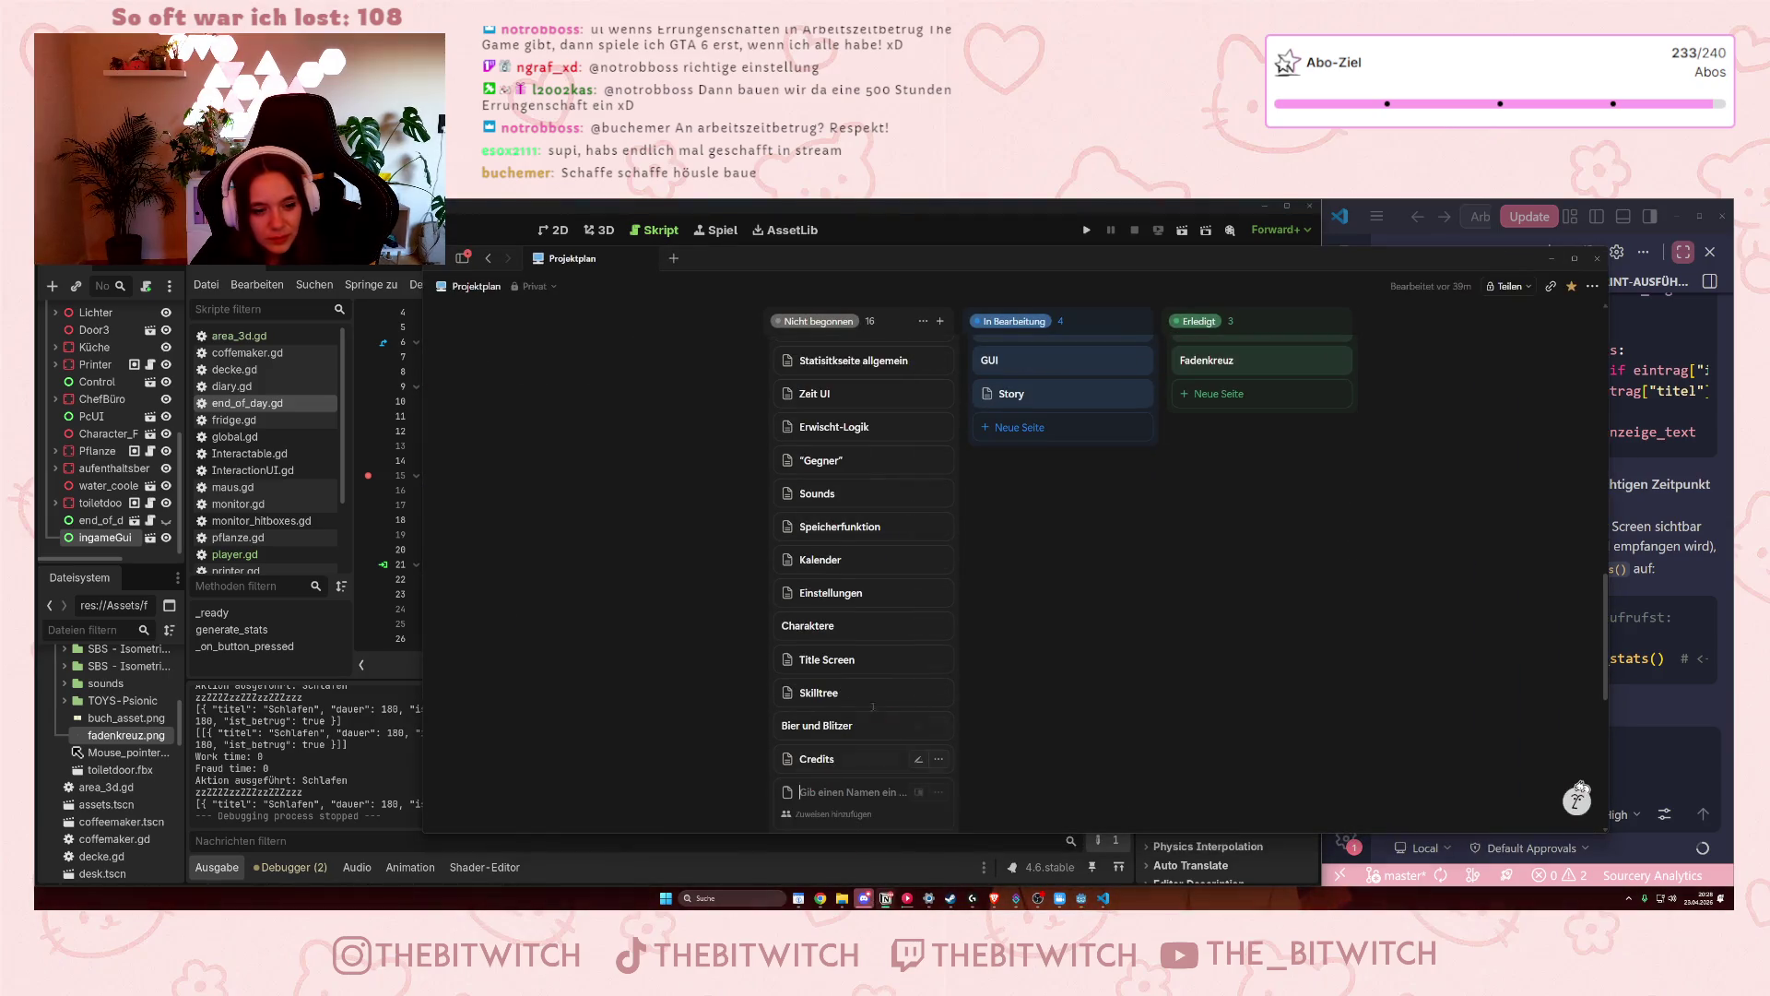
pyautogui.write('Achievos')
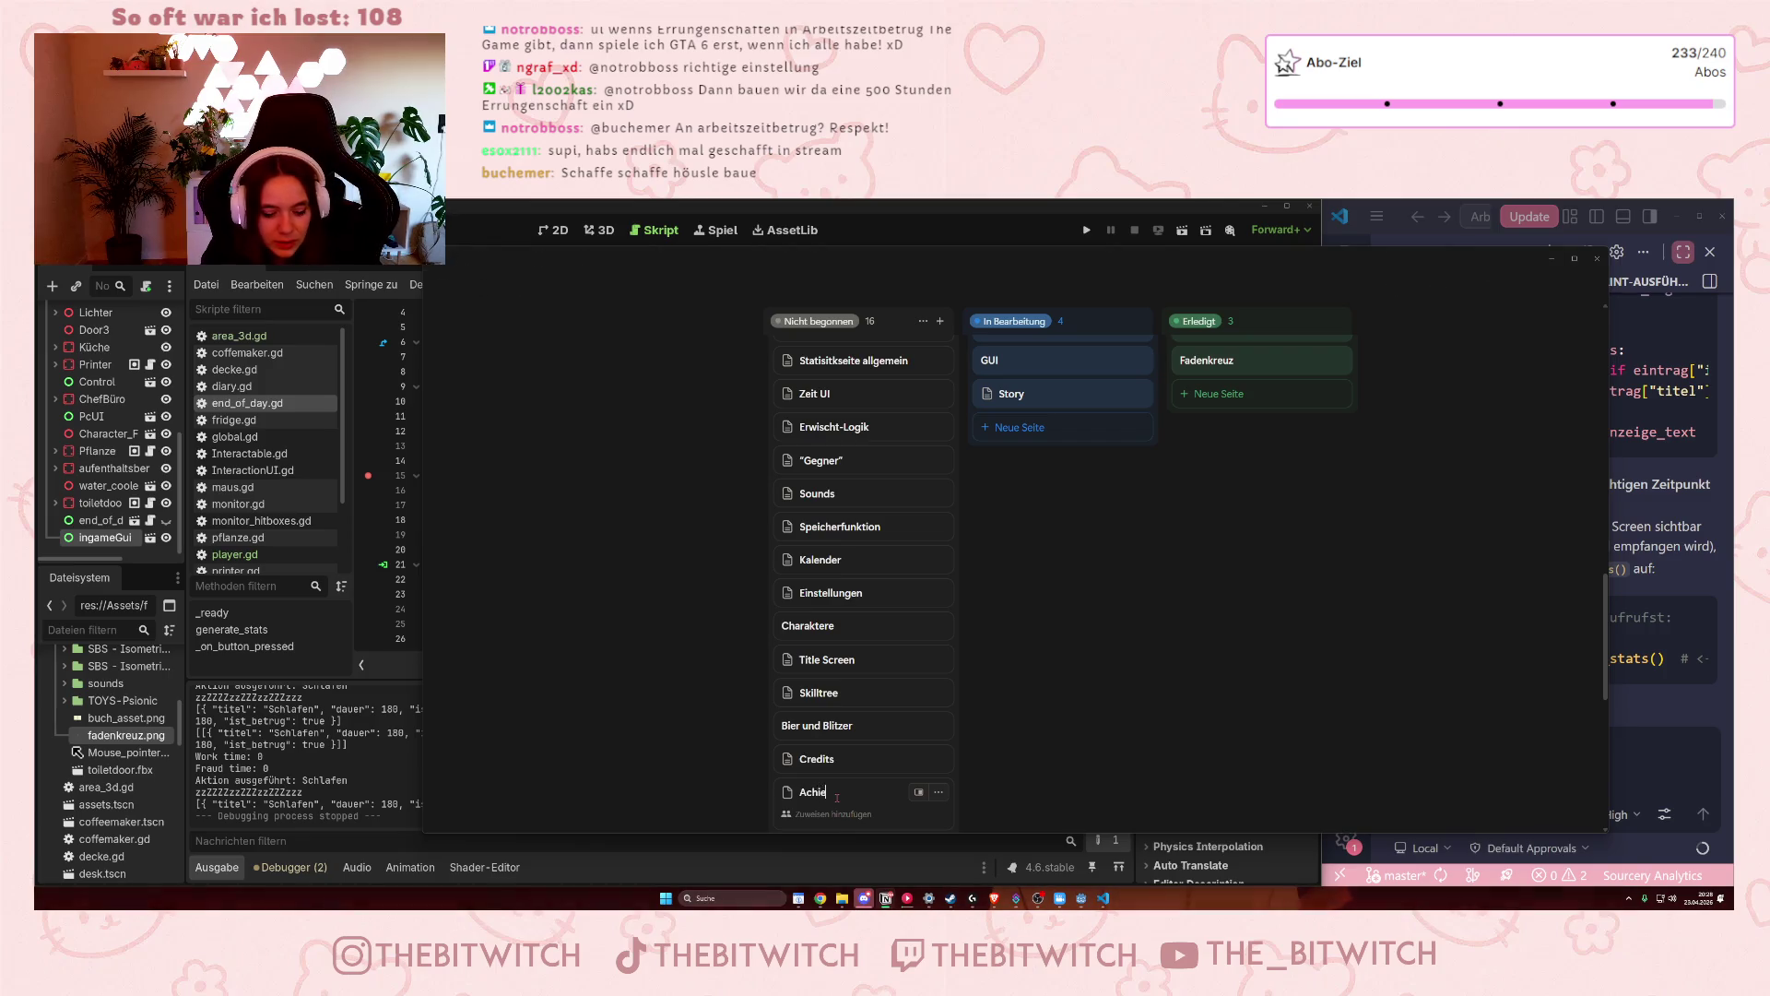
pyautogui.press('Return')
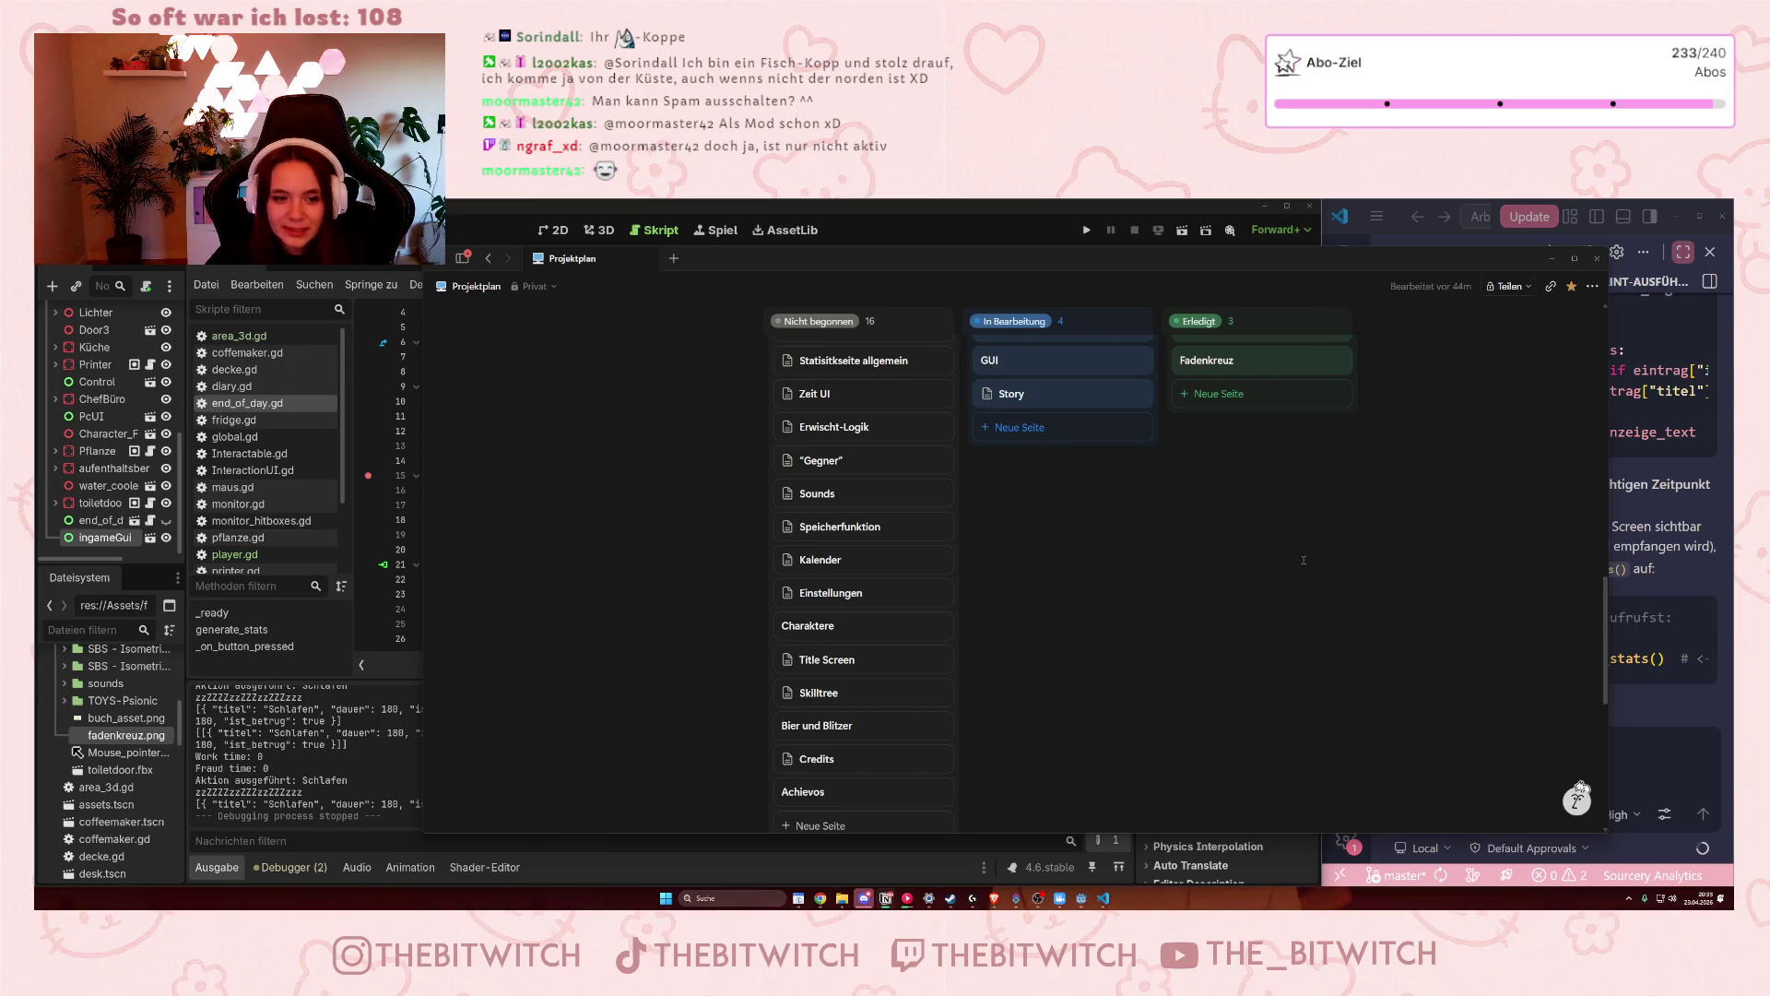
# Step: Minimize the Notion window to get back to the Godot editor
pyautogui.click(1552, 258)
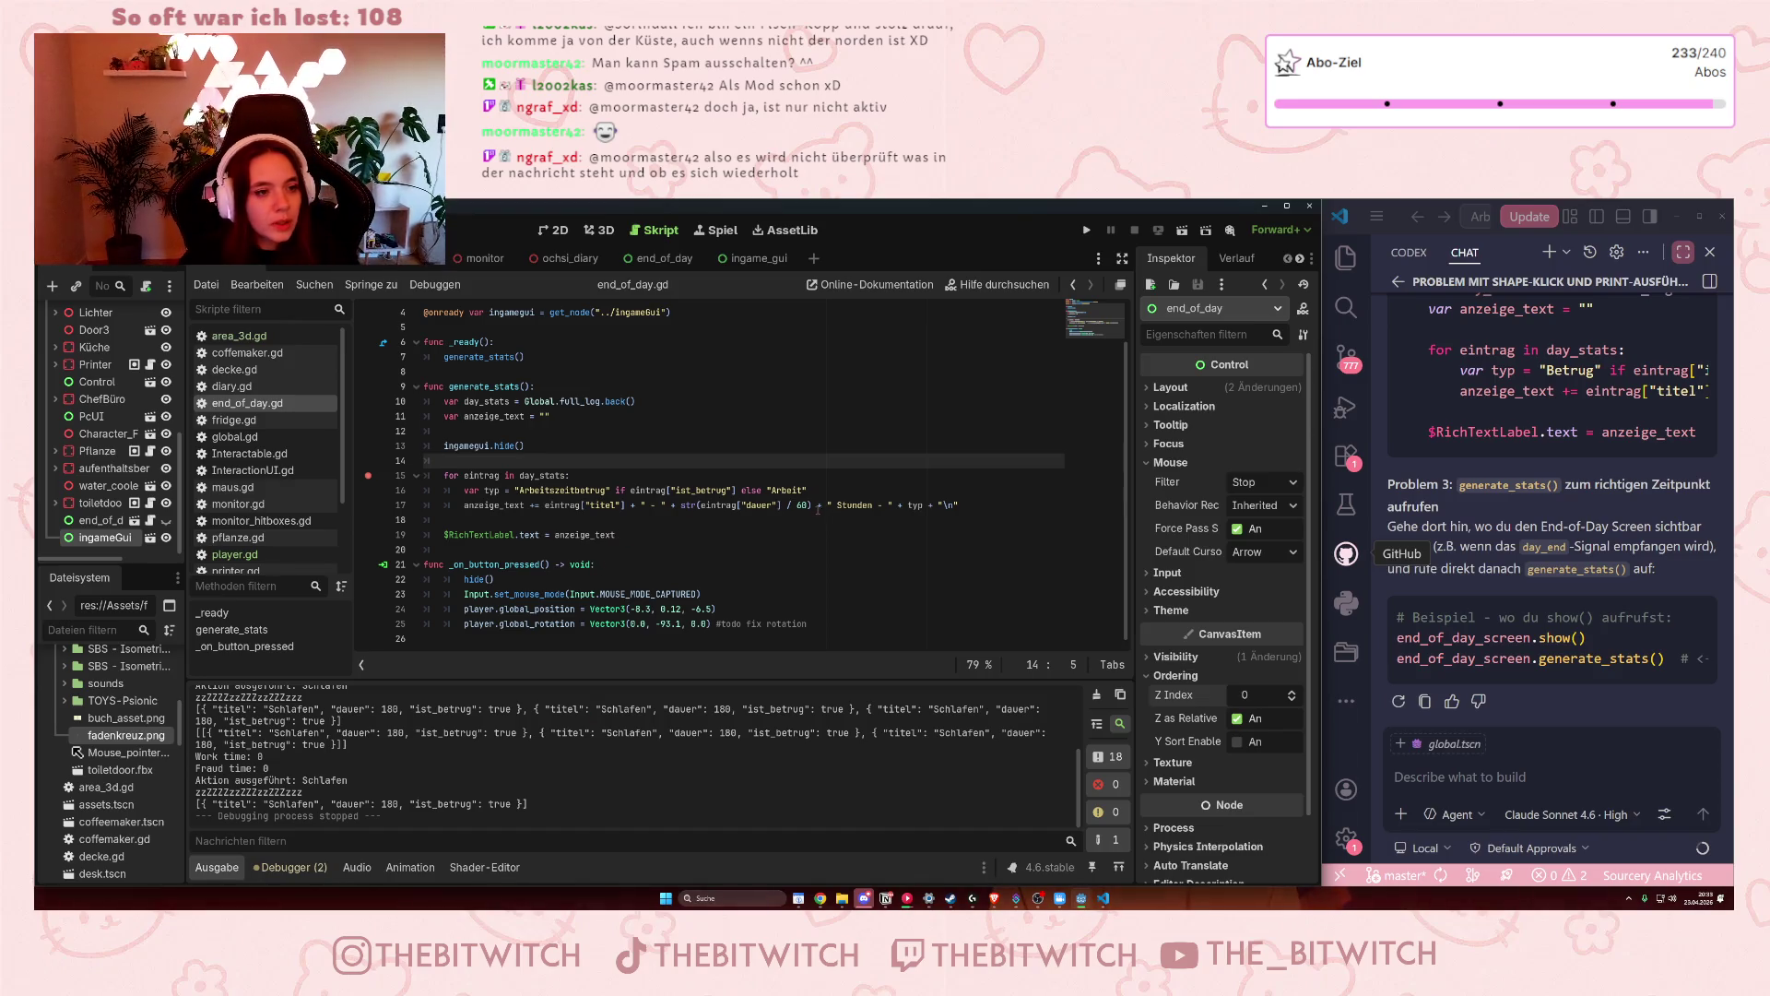
# Step: Put the caret on line 12 of end_of_day.gd and save the scene
pyautogui.click(695, 431)
pyautogui.hotkey('ctrl', 's')
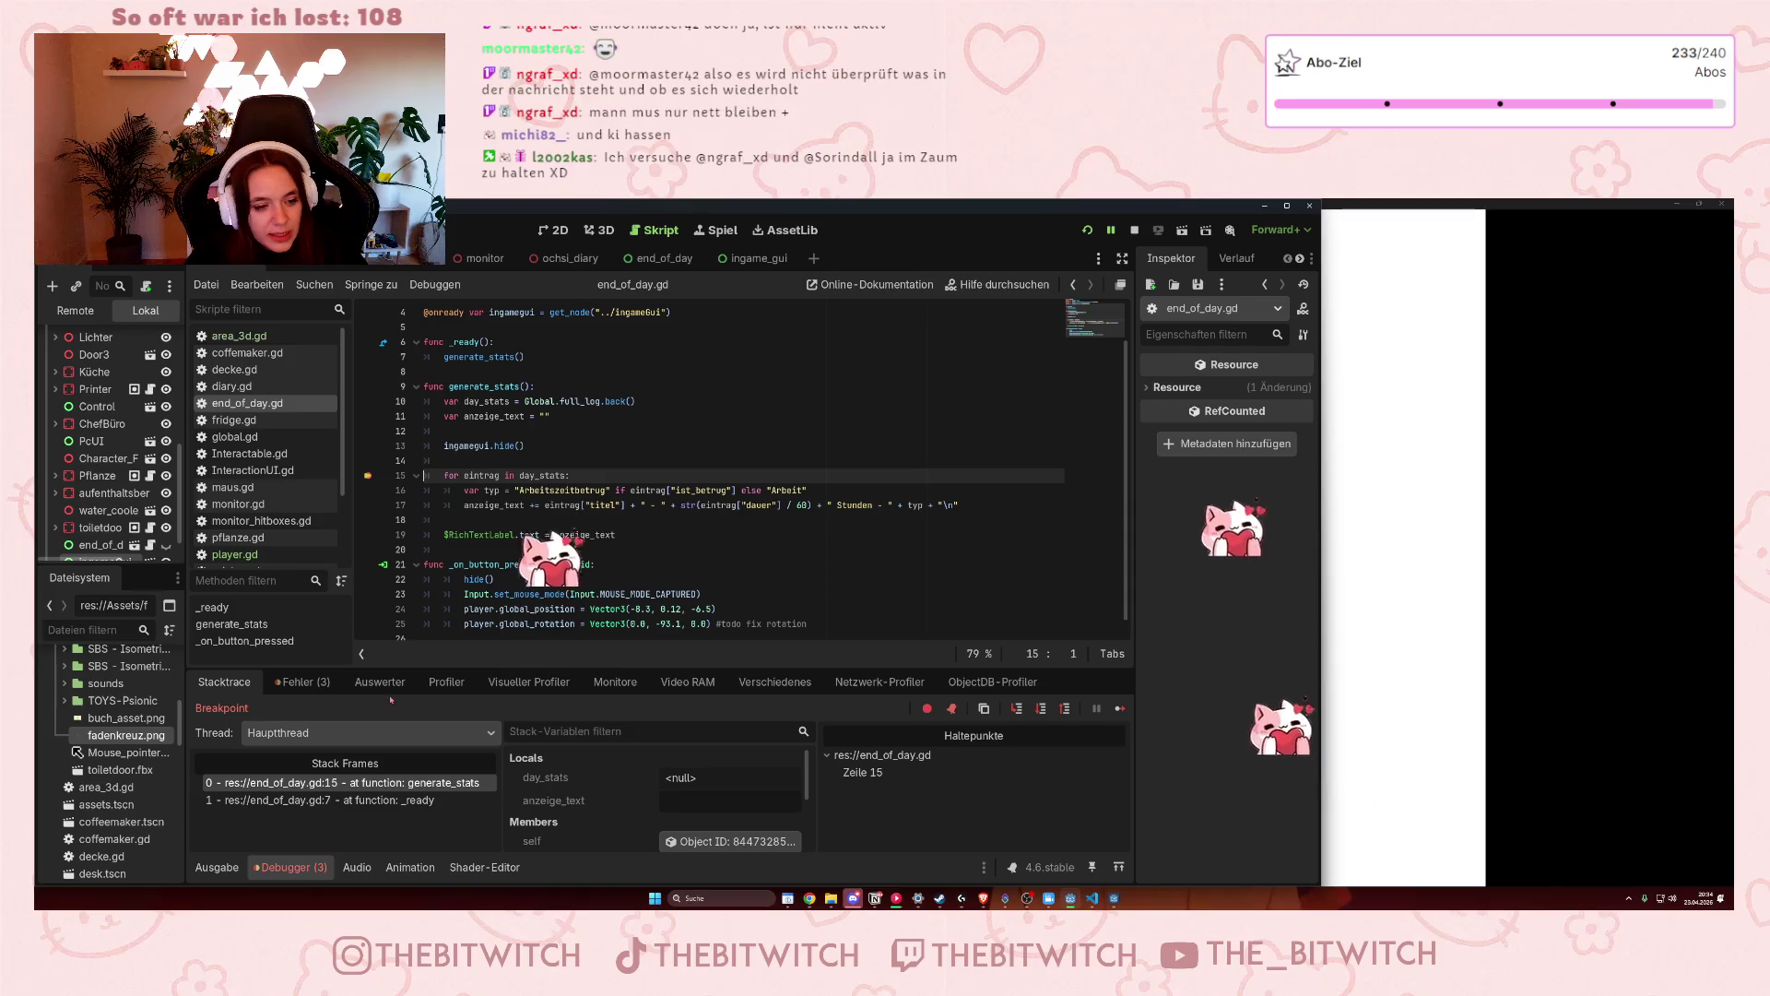
pyautogui.click(327, 684)
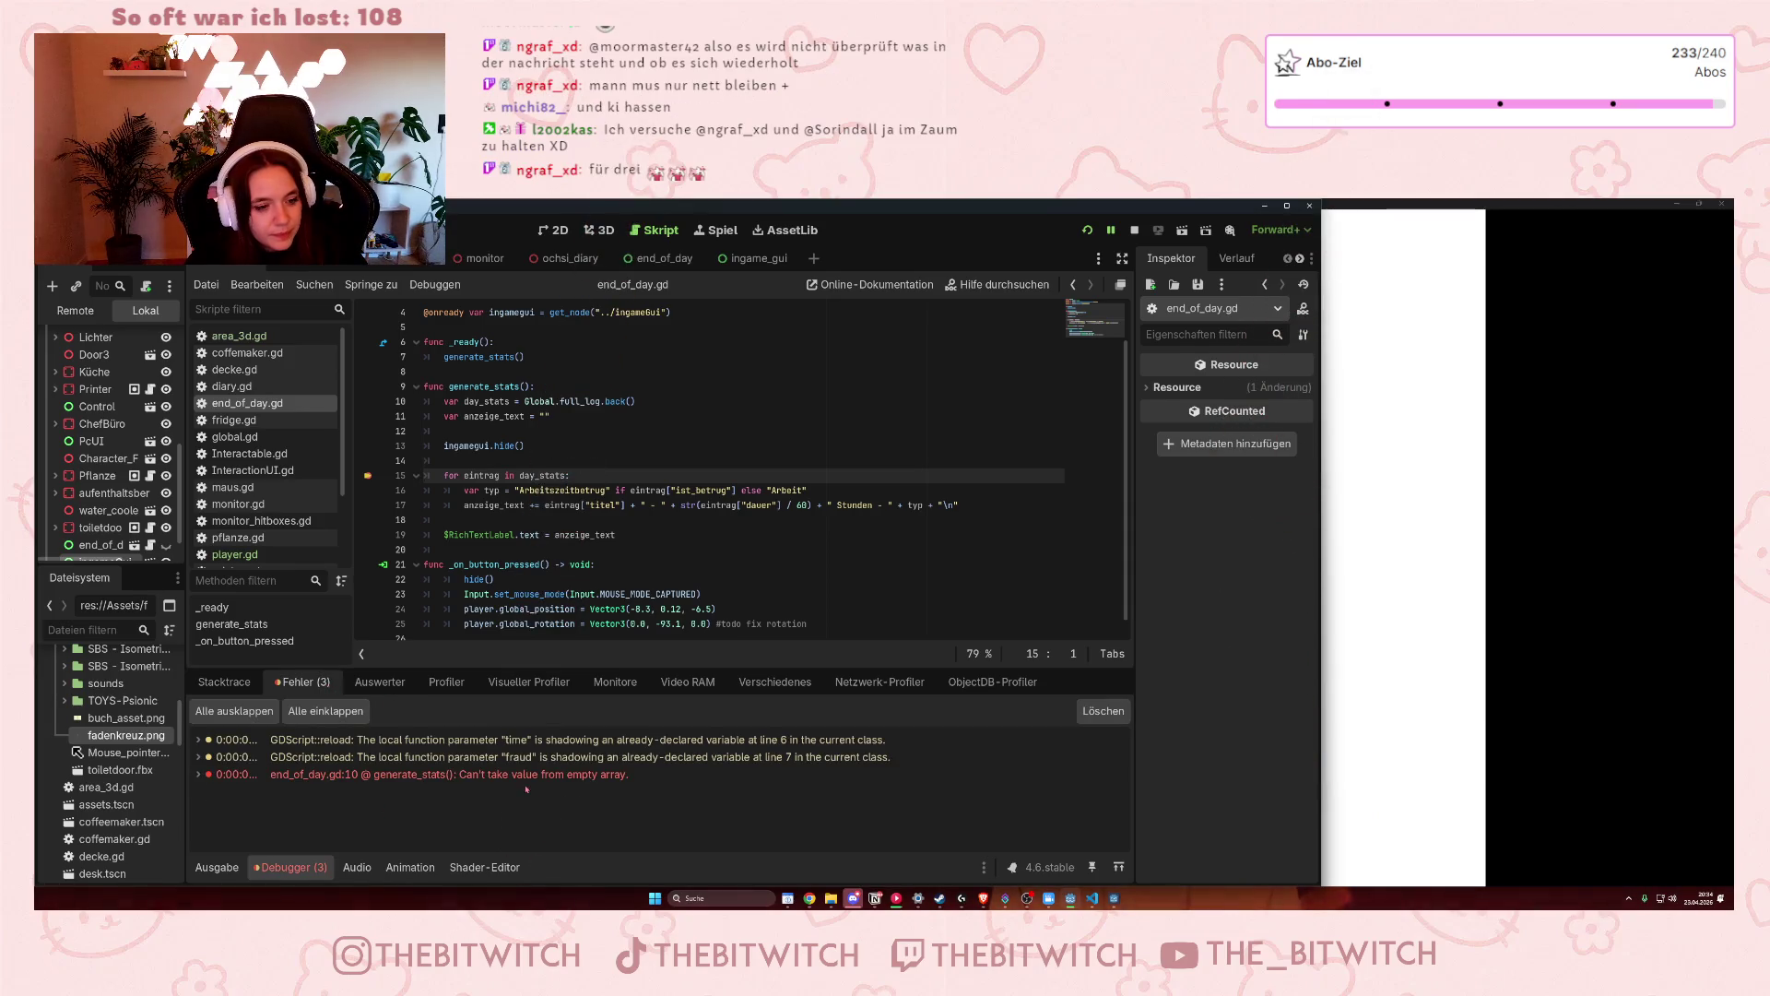
pyautogui.click(522, 774)
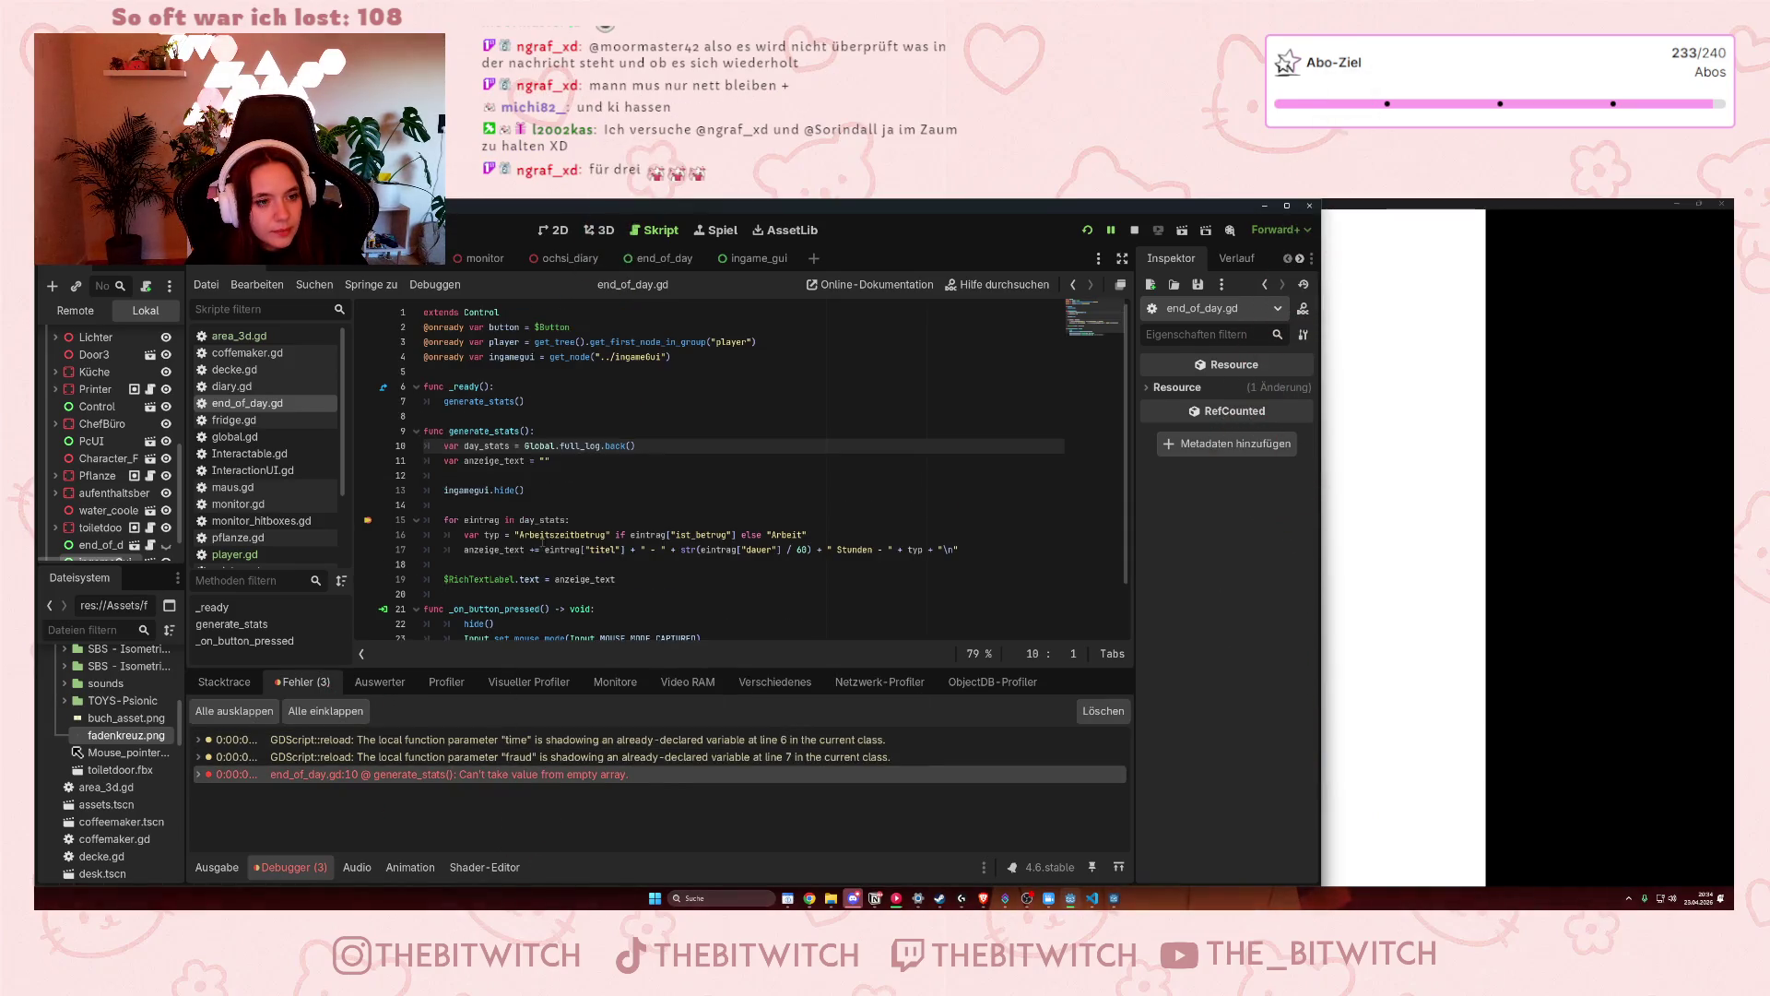
pyautogui.moveTo(508, 453)
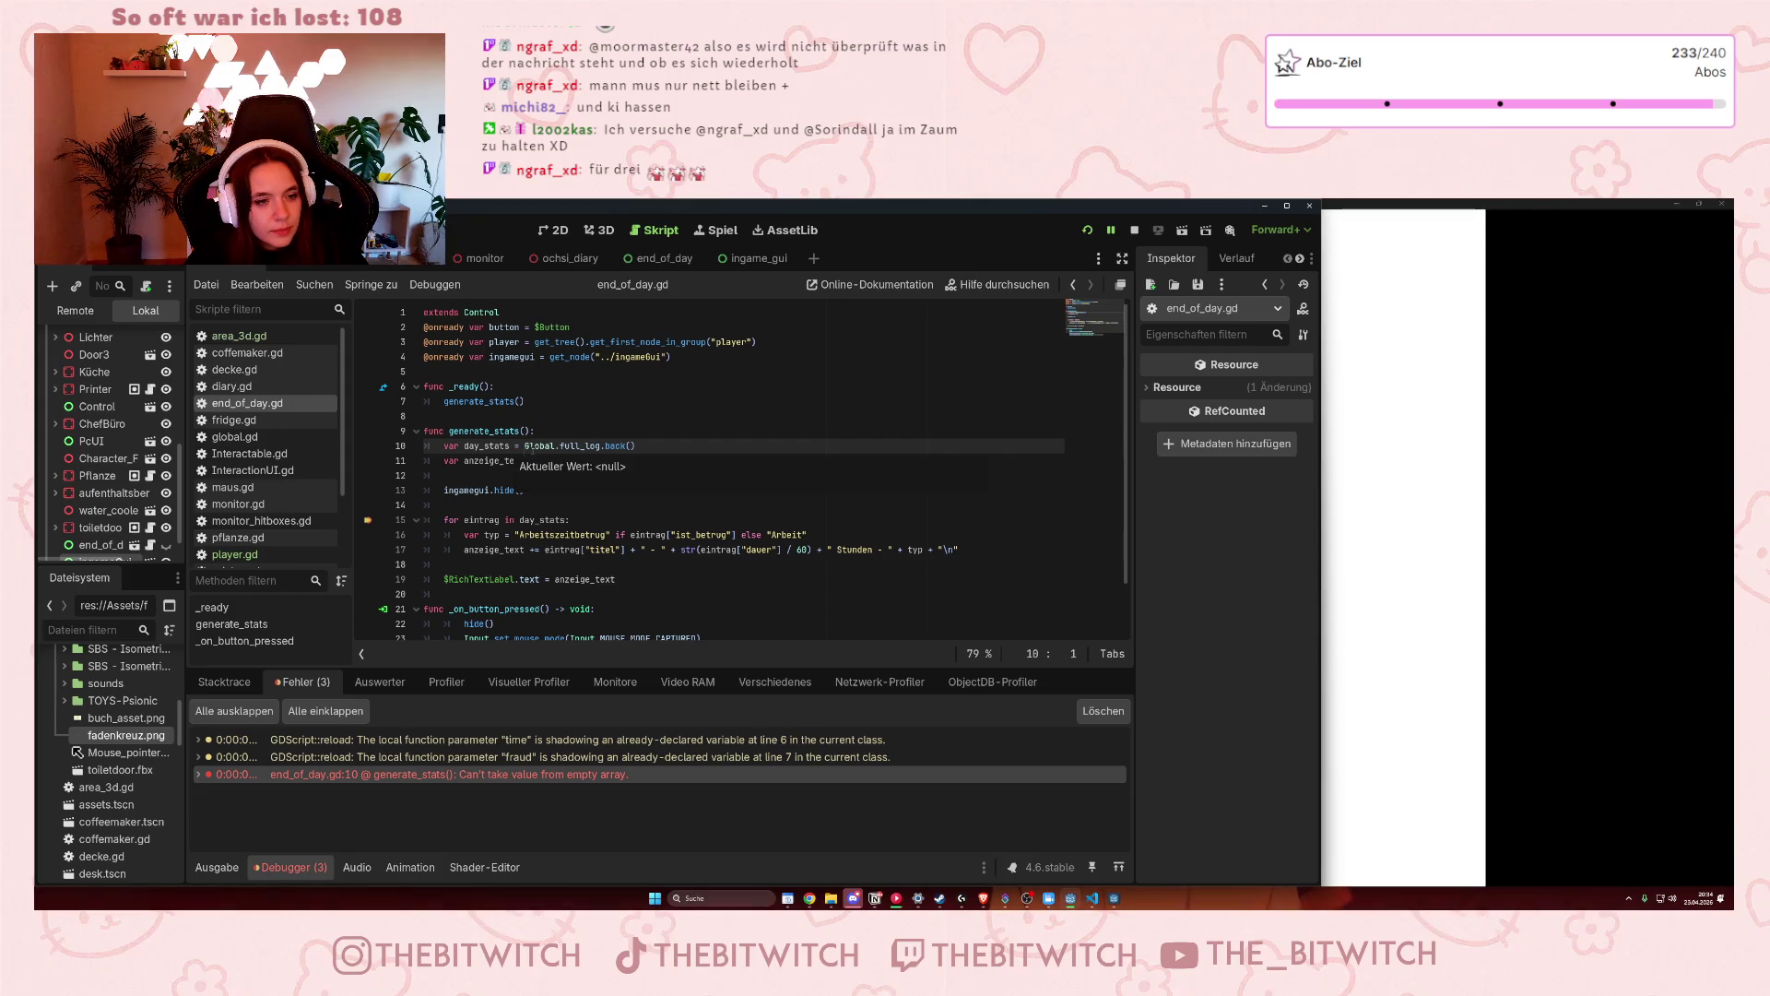
pyautogui.click(550, 462)
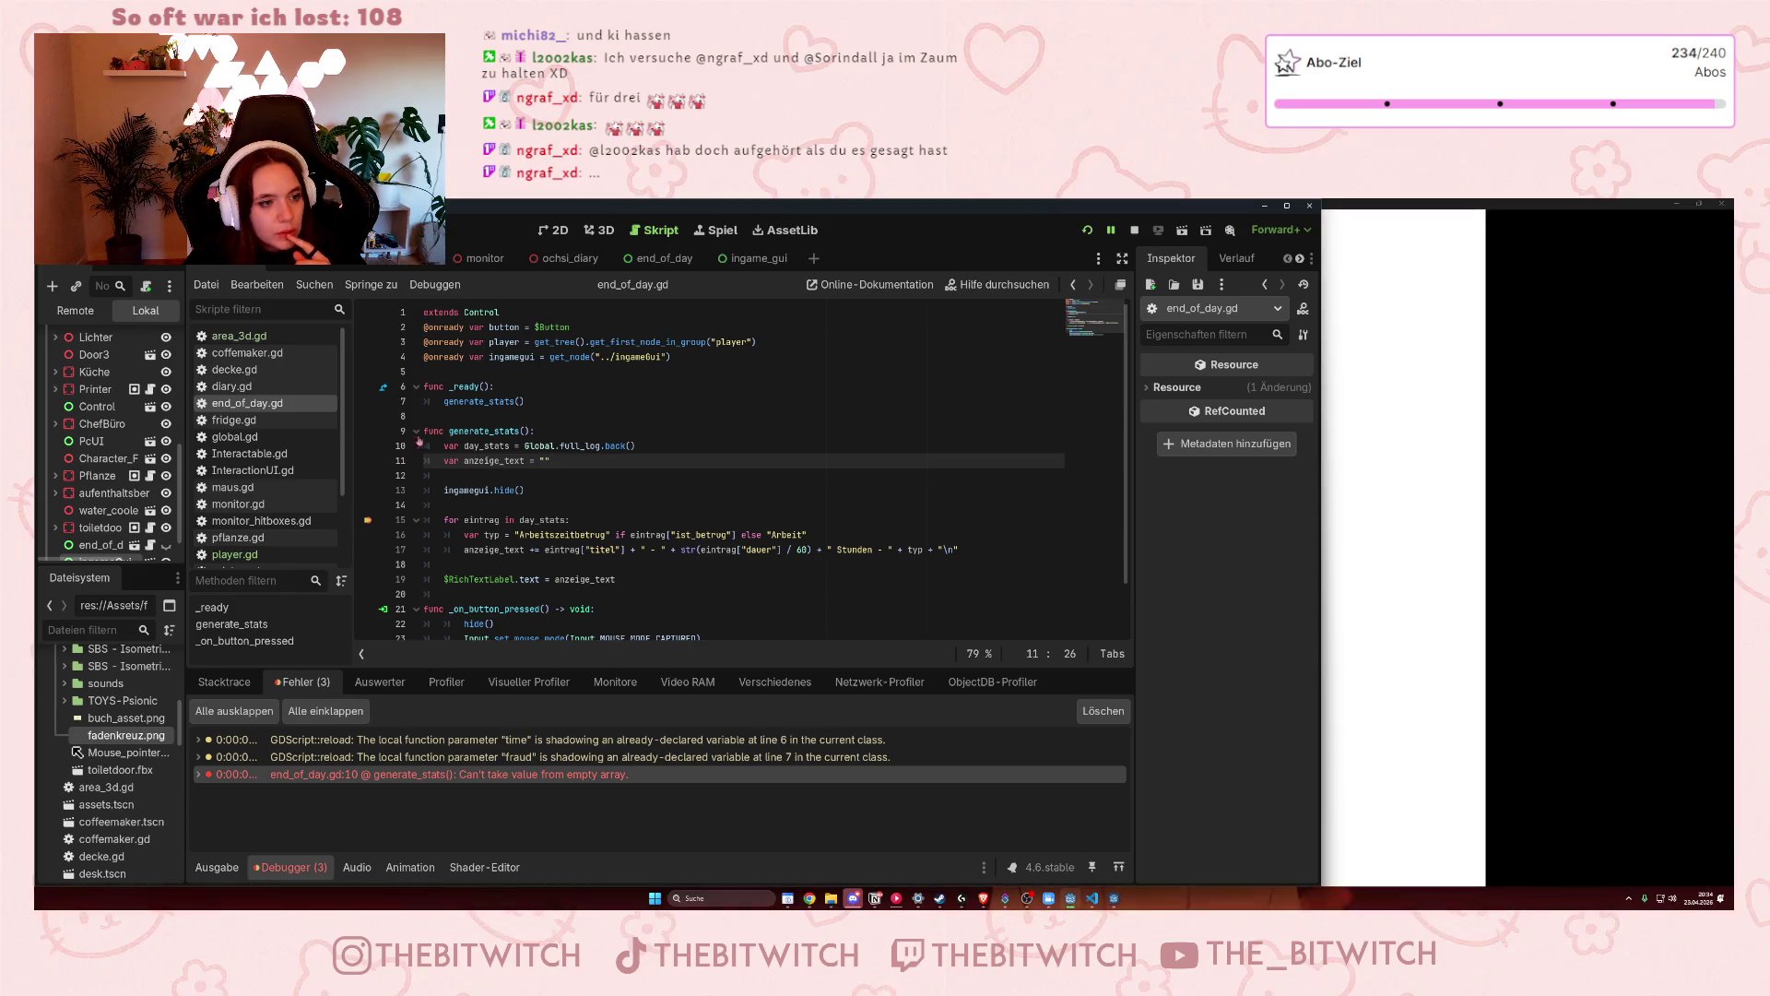
pyautogui.click(467, 446)
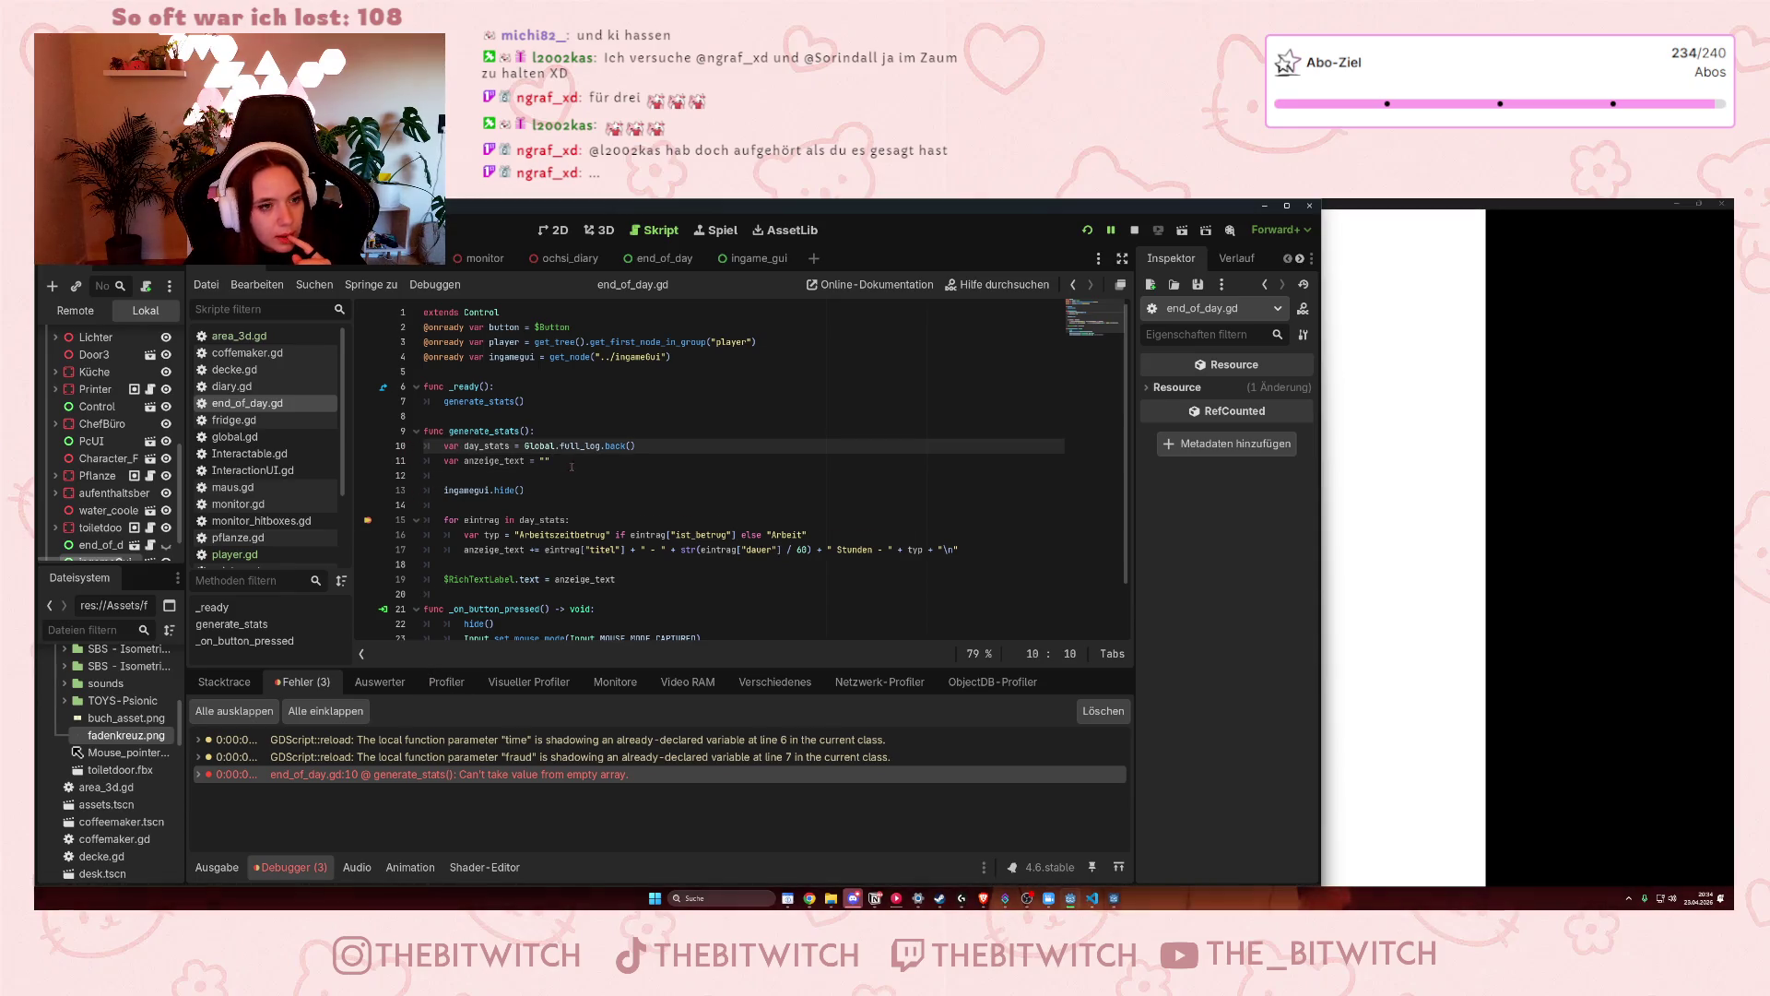
pyautogui.click(474, 401)
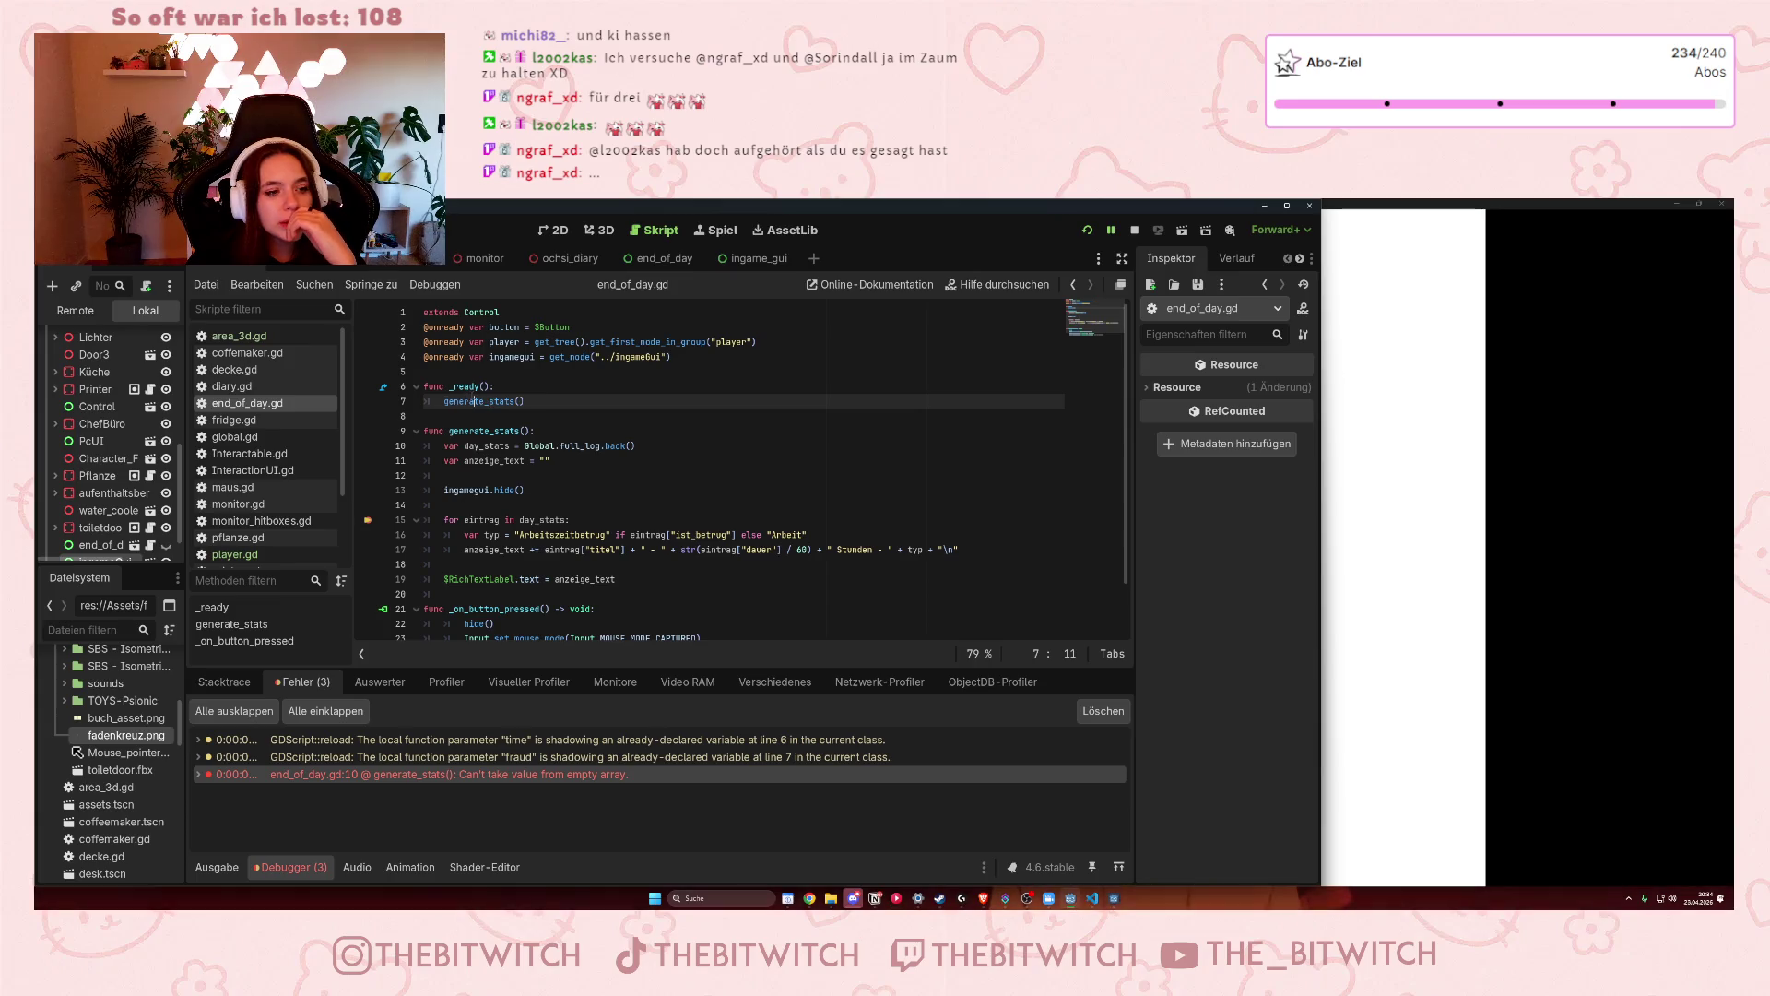
pyautogui.scroll(-1, 481, 503)
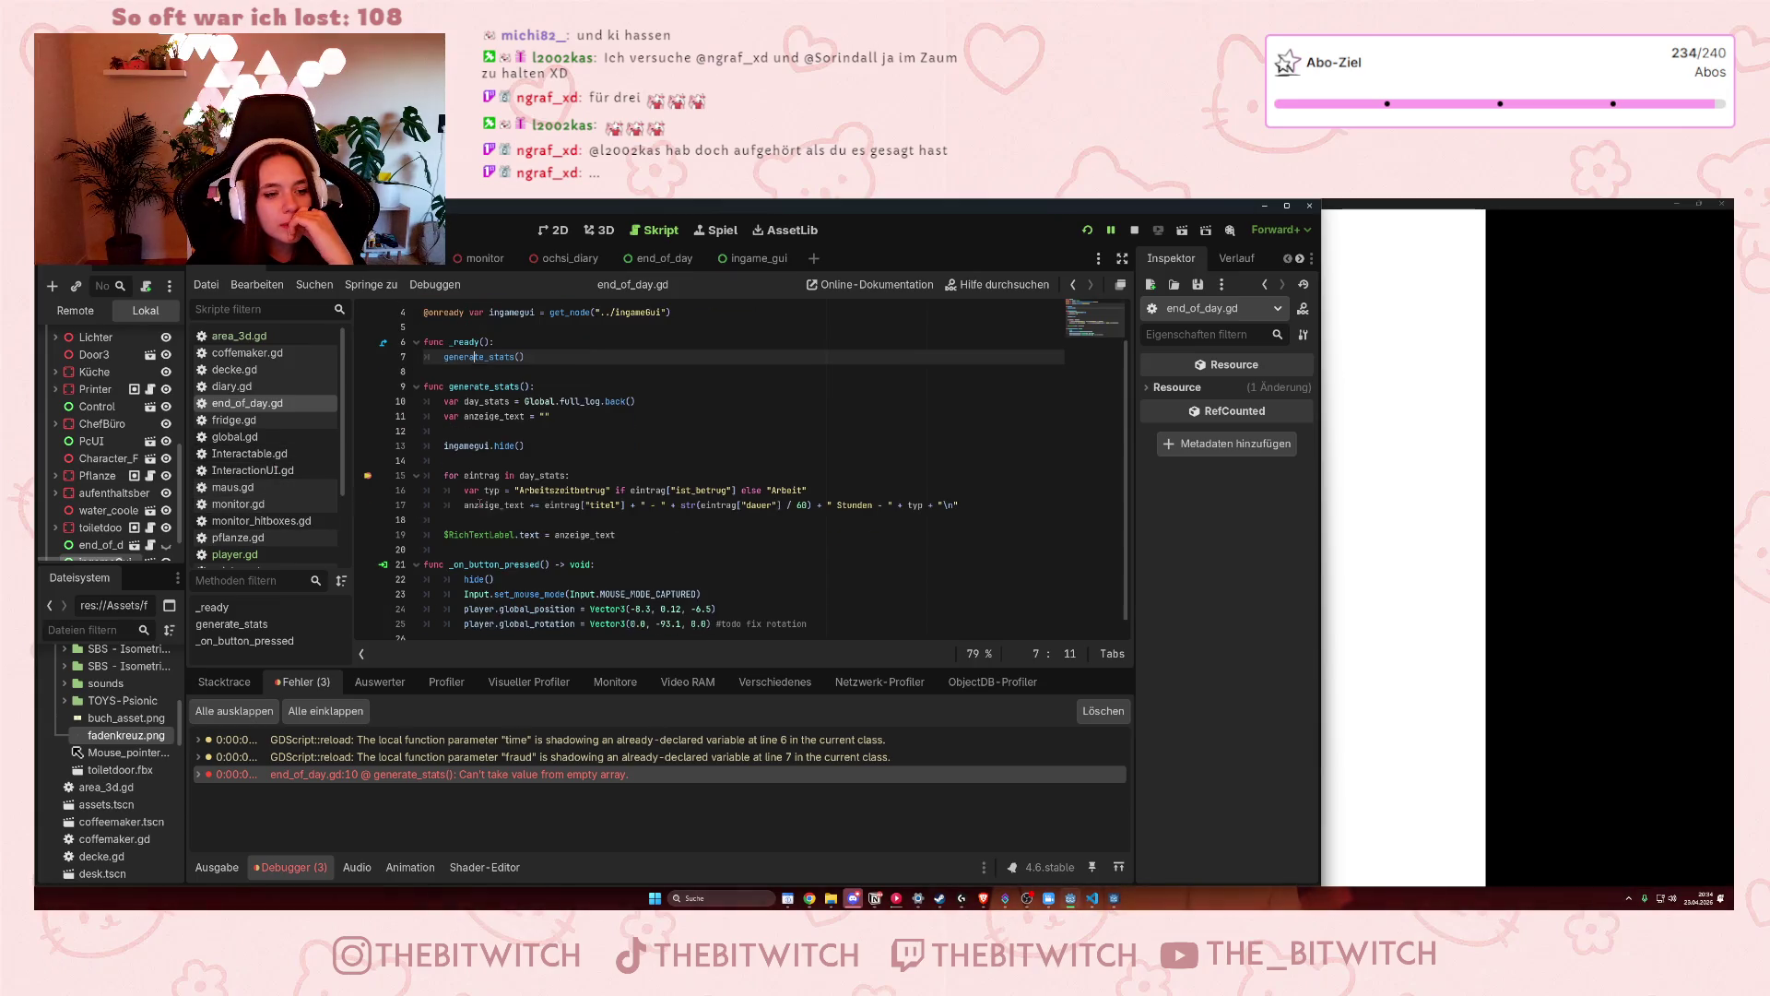
pyautogui.scroll(1, 486, 512)
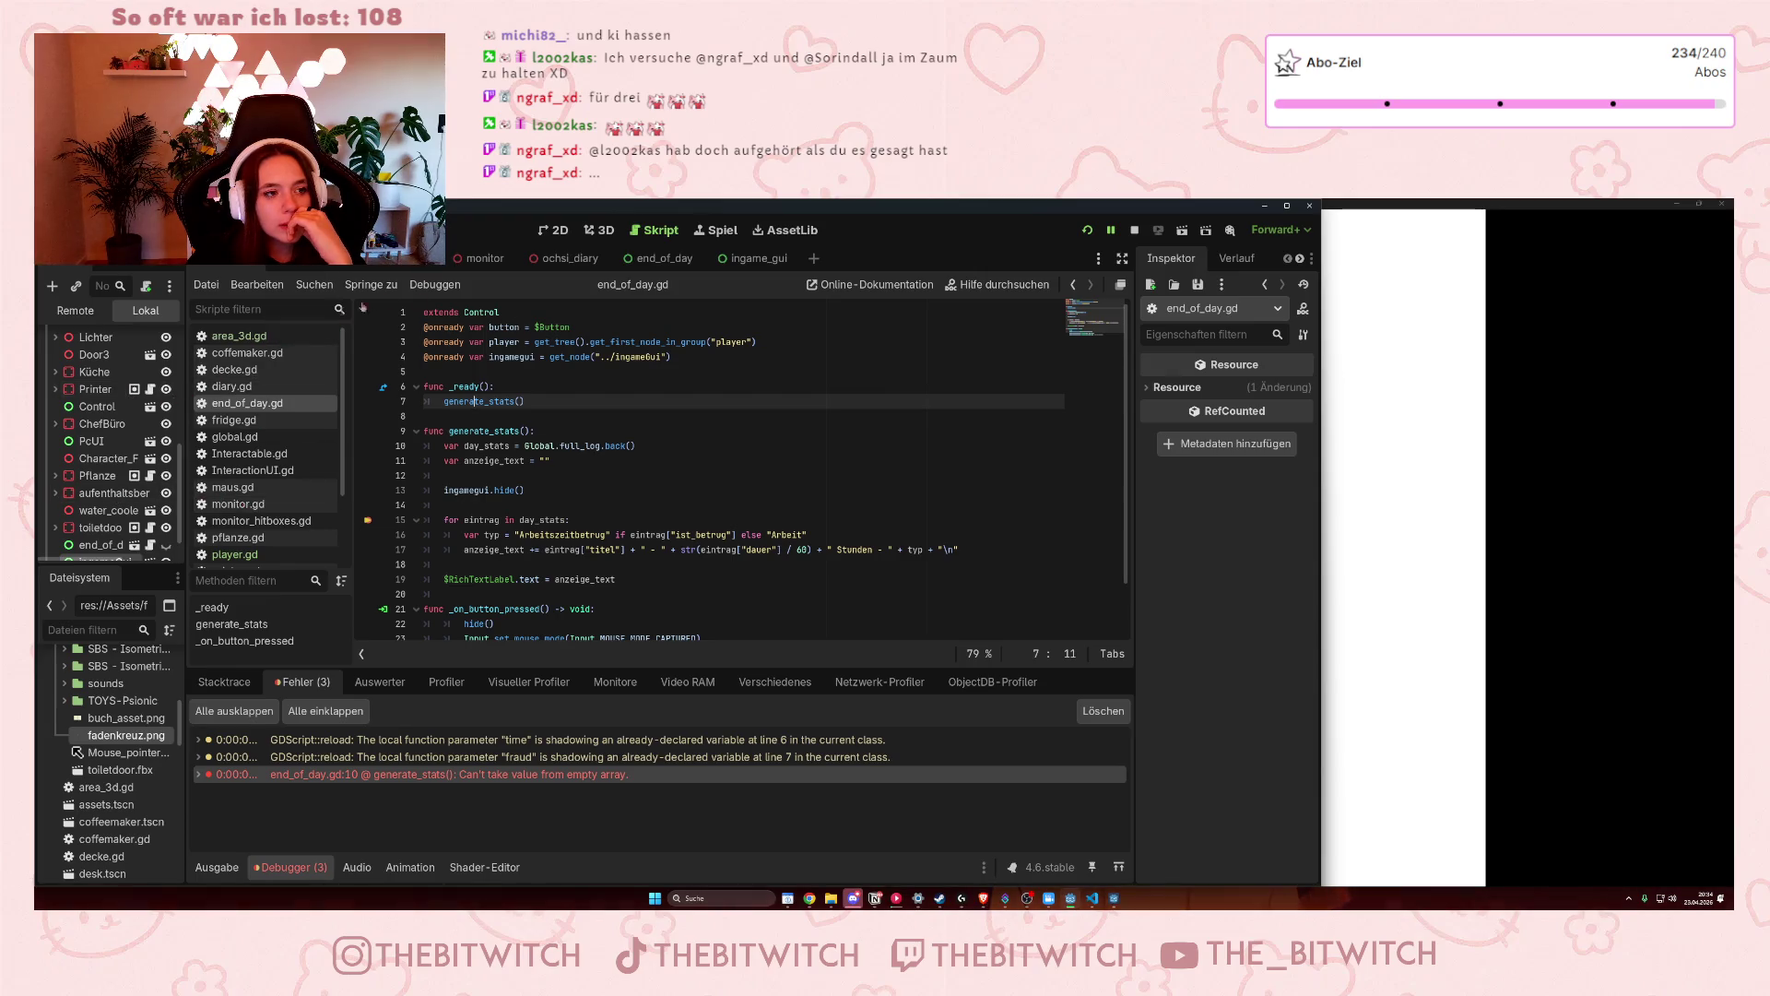
pyautogui.scroll(1, 114, 423)
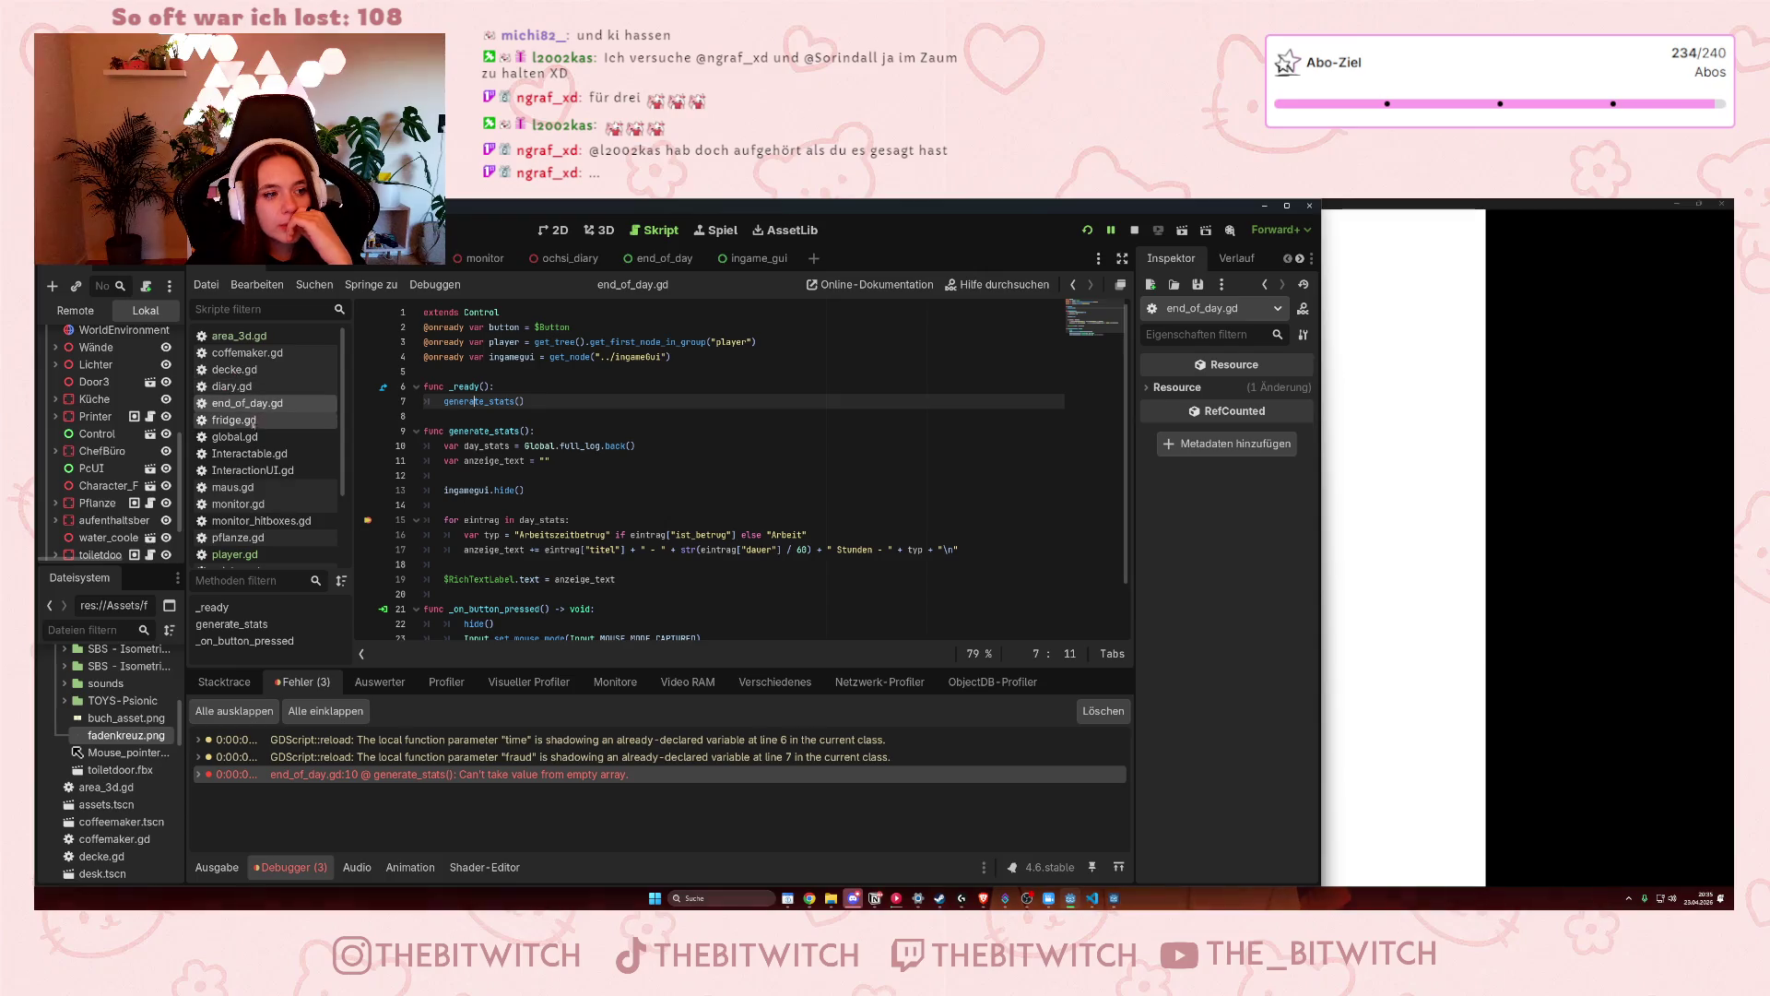
pyautogui.scroll(-2, 235, 461)
# Step: Open pflanze.gd, then player.gd, and scroll through player.gd
pyautogui.click(240, 479)
pyautogui.click(242, 498)
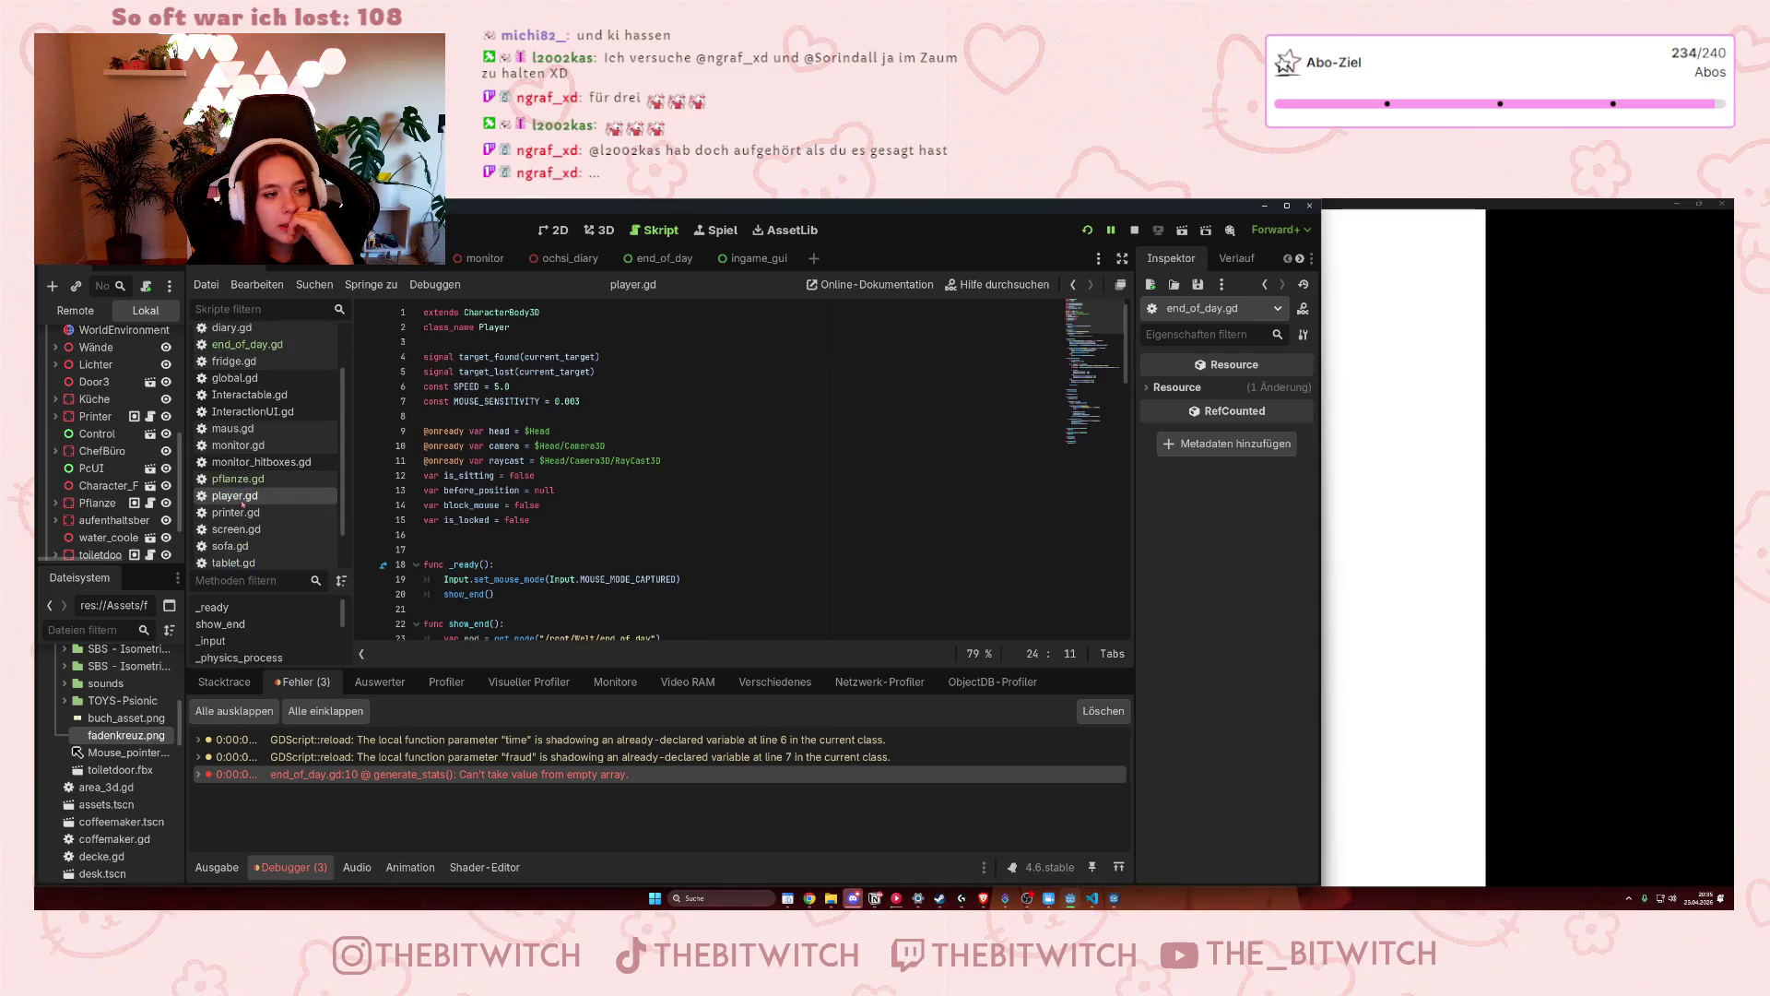
pyautogui.scroll(-3, 762, 495)
pyautogui.scroll(-4, 499, 458)
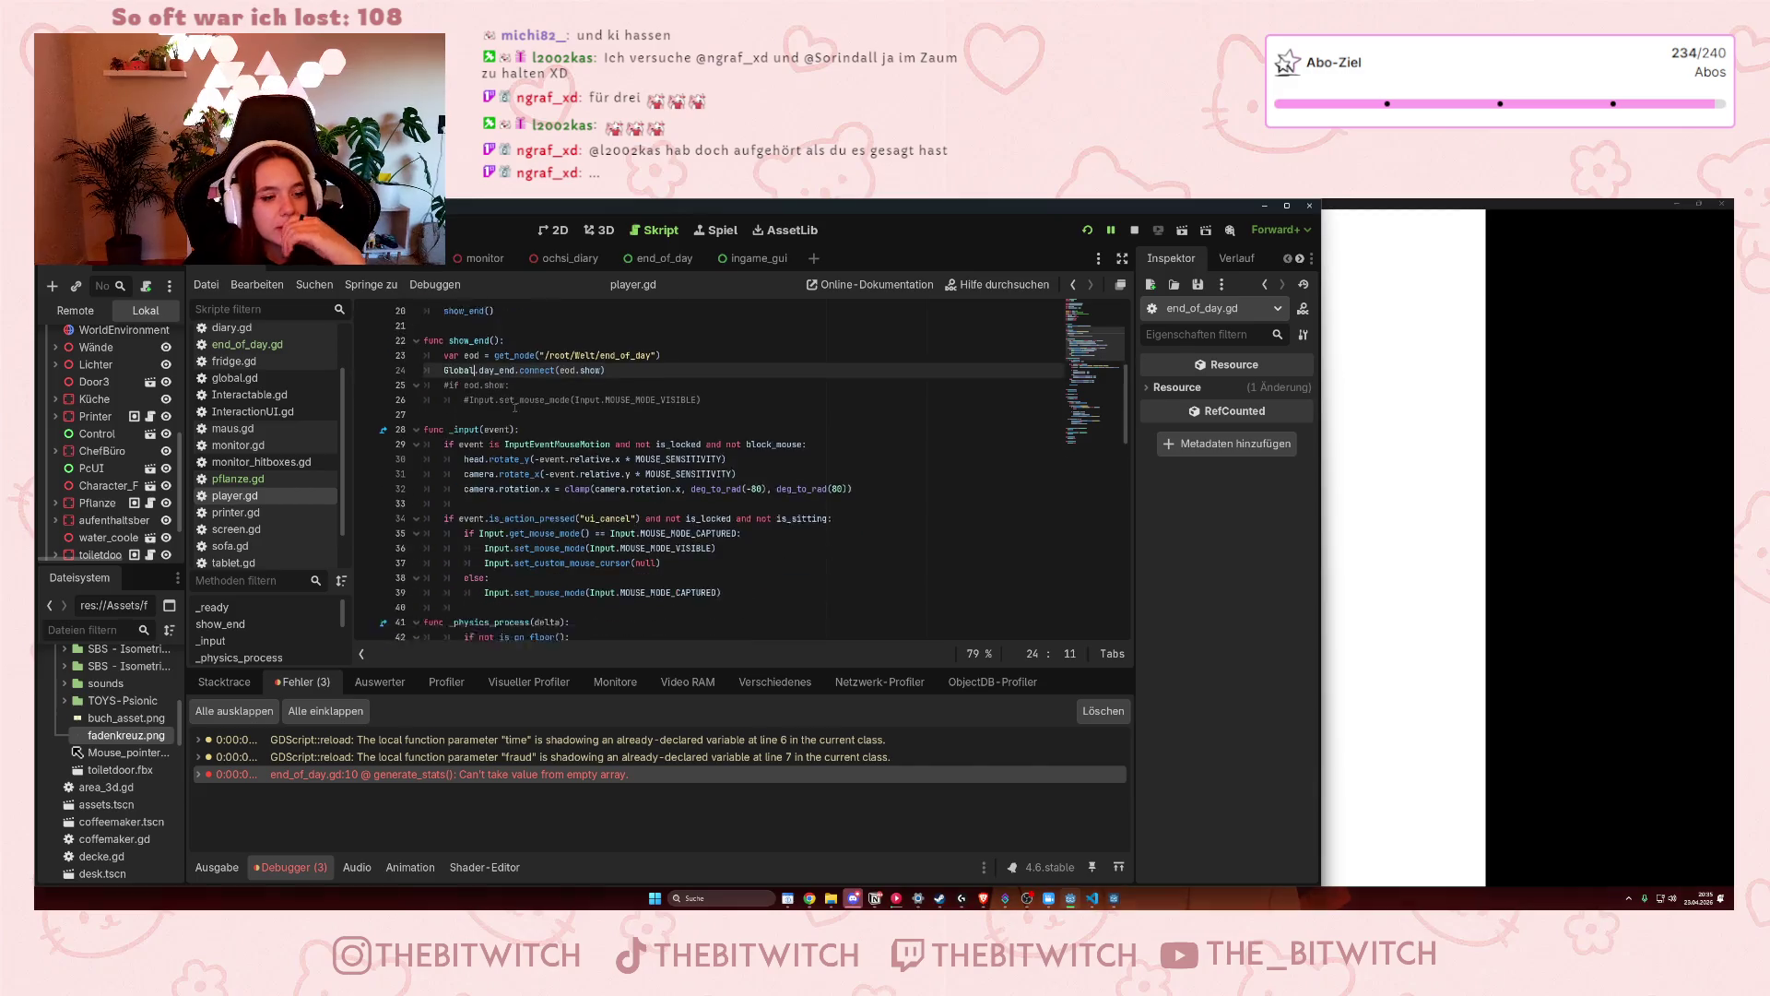
pyautogui.scroll(-15, 498, 458)
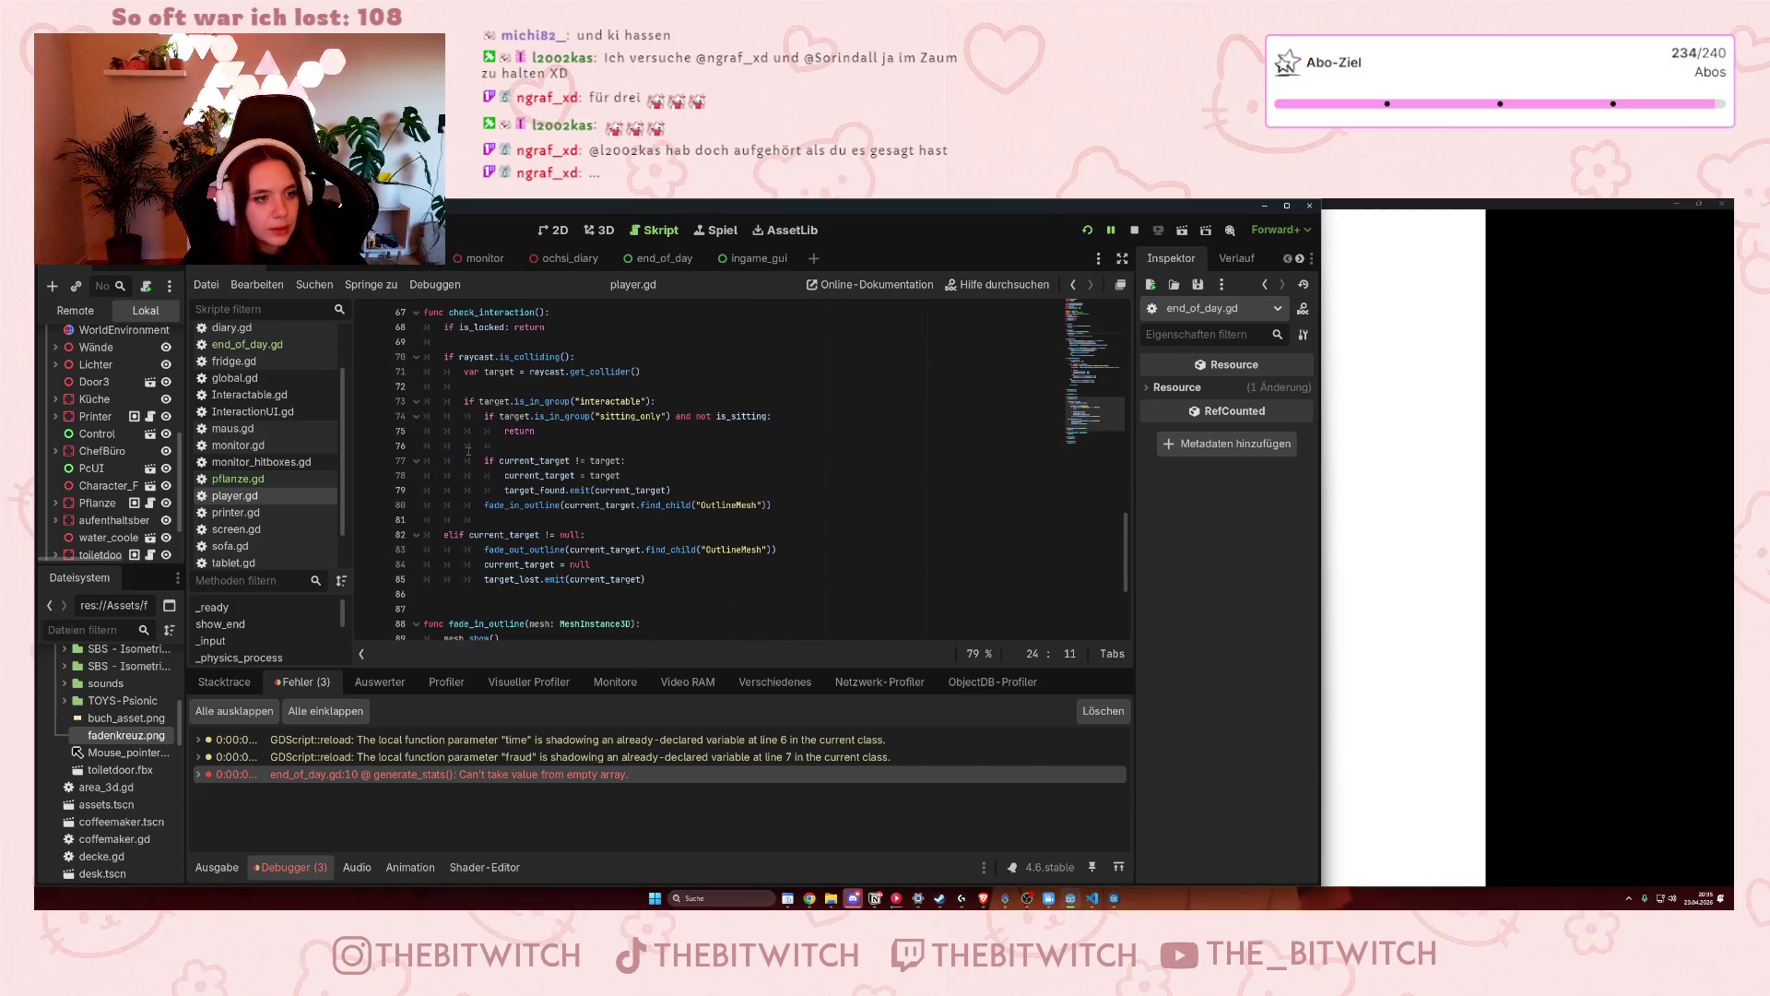
pyautogui.scroll(-4, 466, 449)
pyautogui.scroll(4, 457, 446)
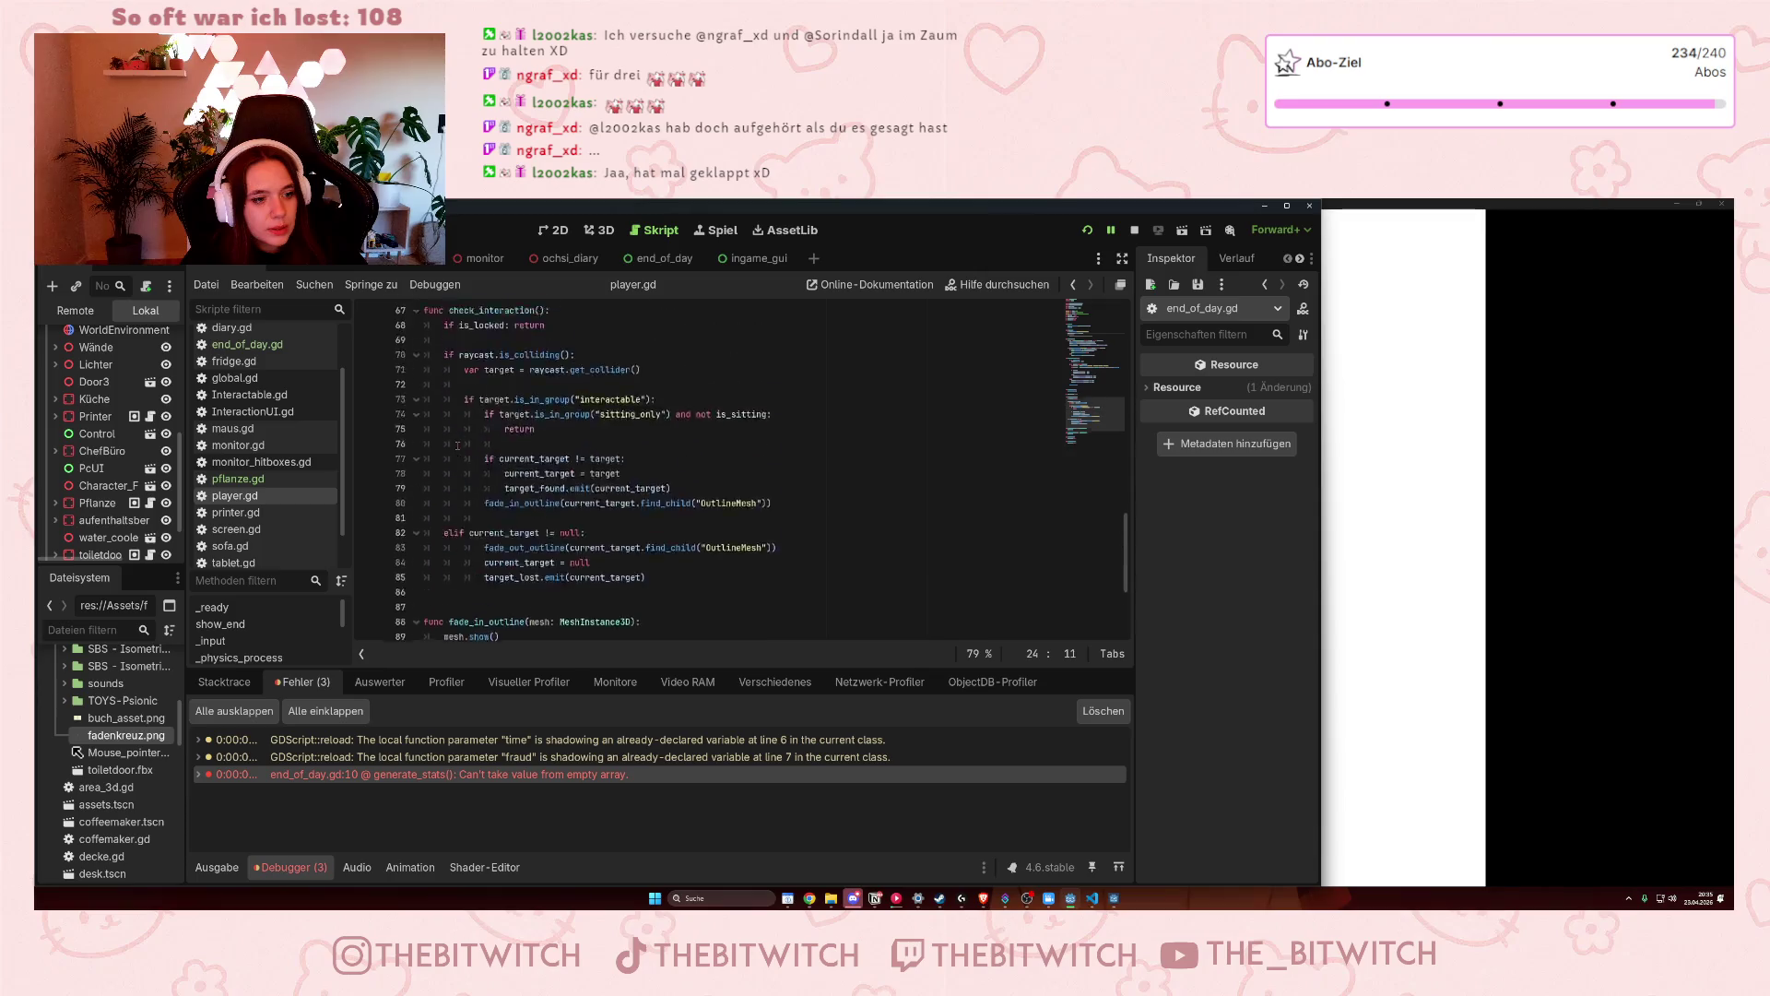
pyautogui.scroll(19, 457, 446)
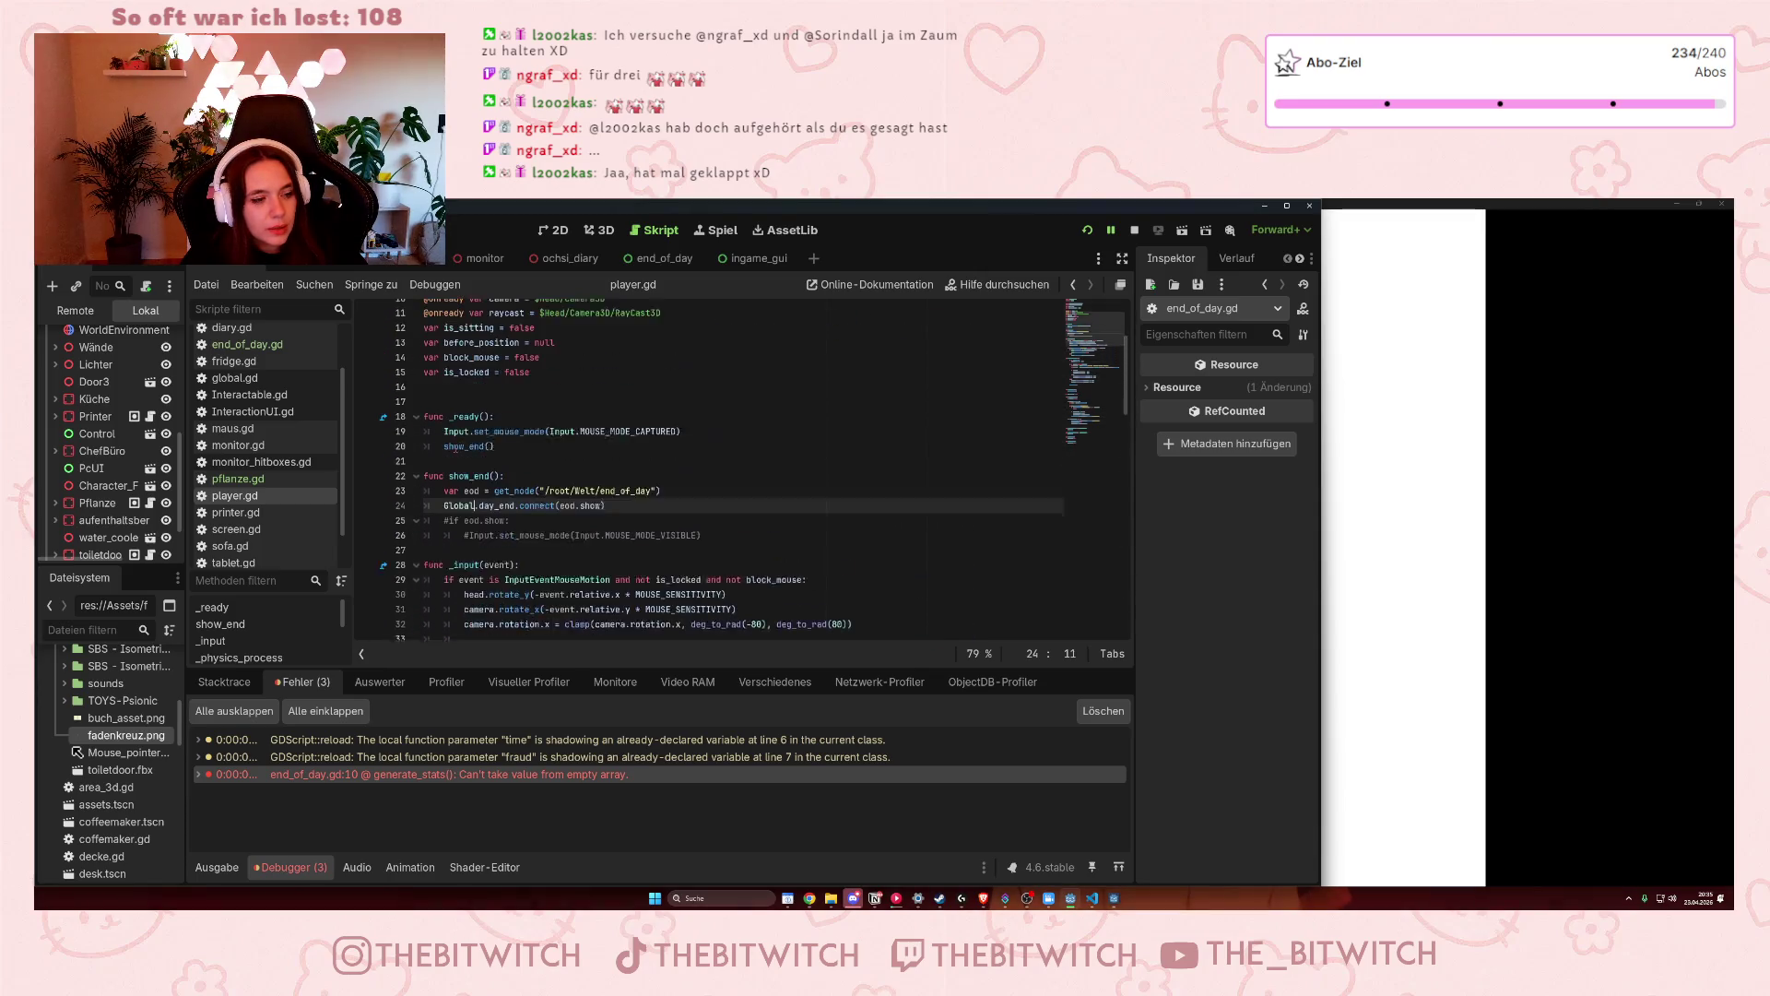
pyautogui.scroll(3, 224, 490)
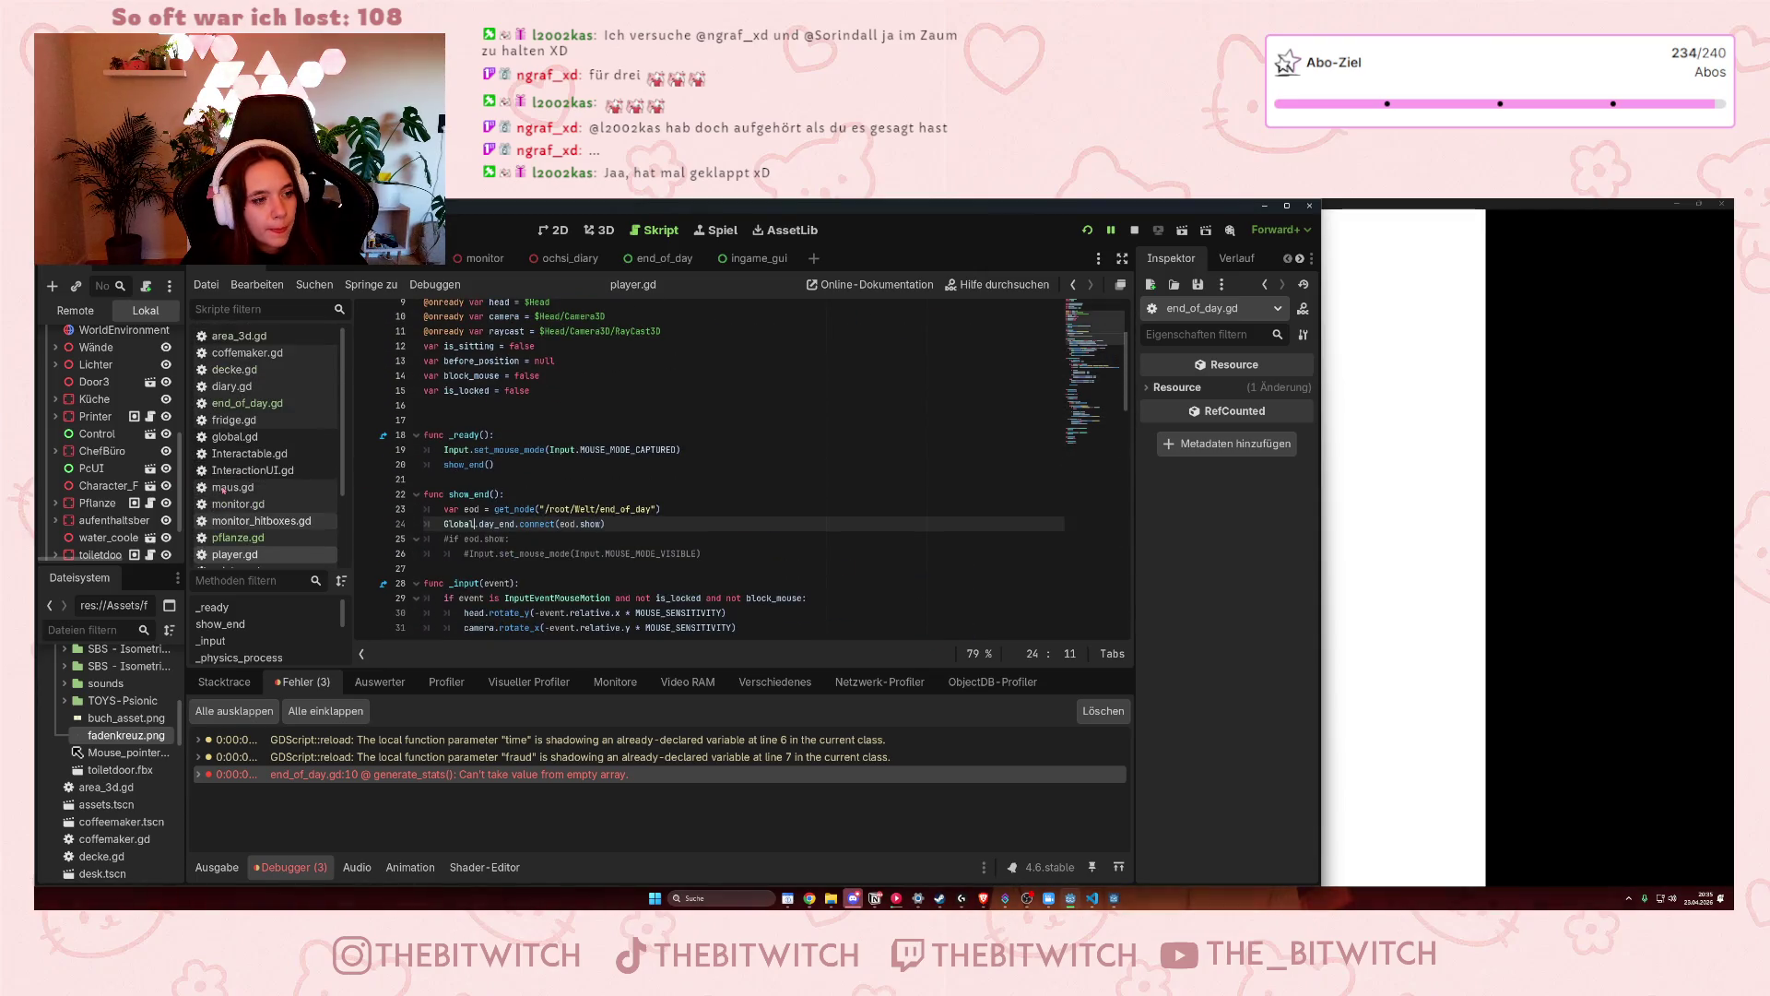
# Step: Open global.gd and type day_end on line 44 in changeday, then delete it again
pyautogui.click(234, 436)
pyautogui.scroll(-3, 550, 551)
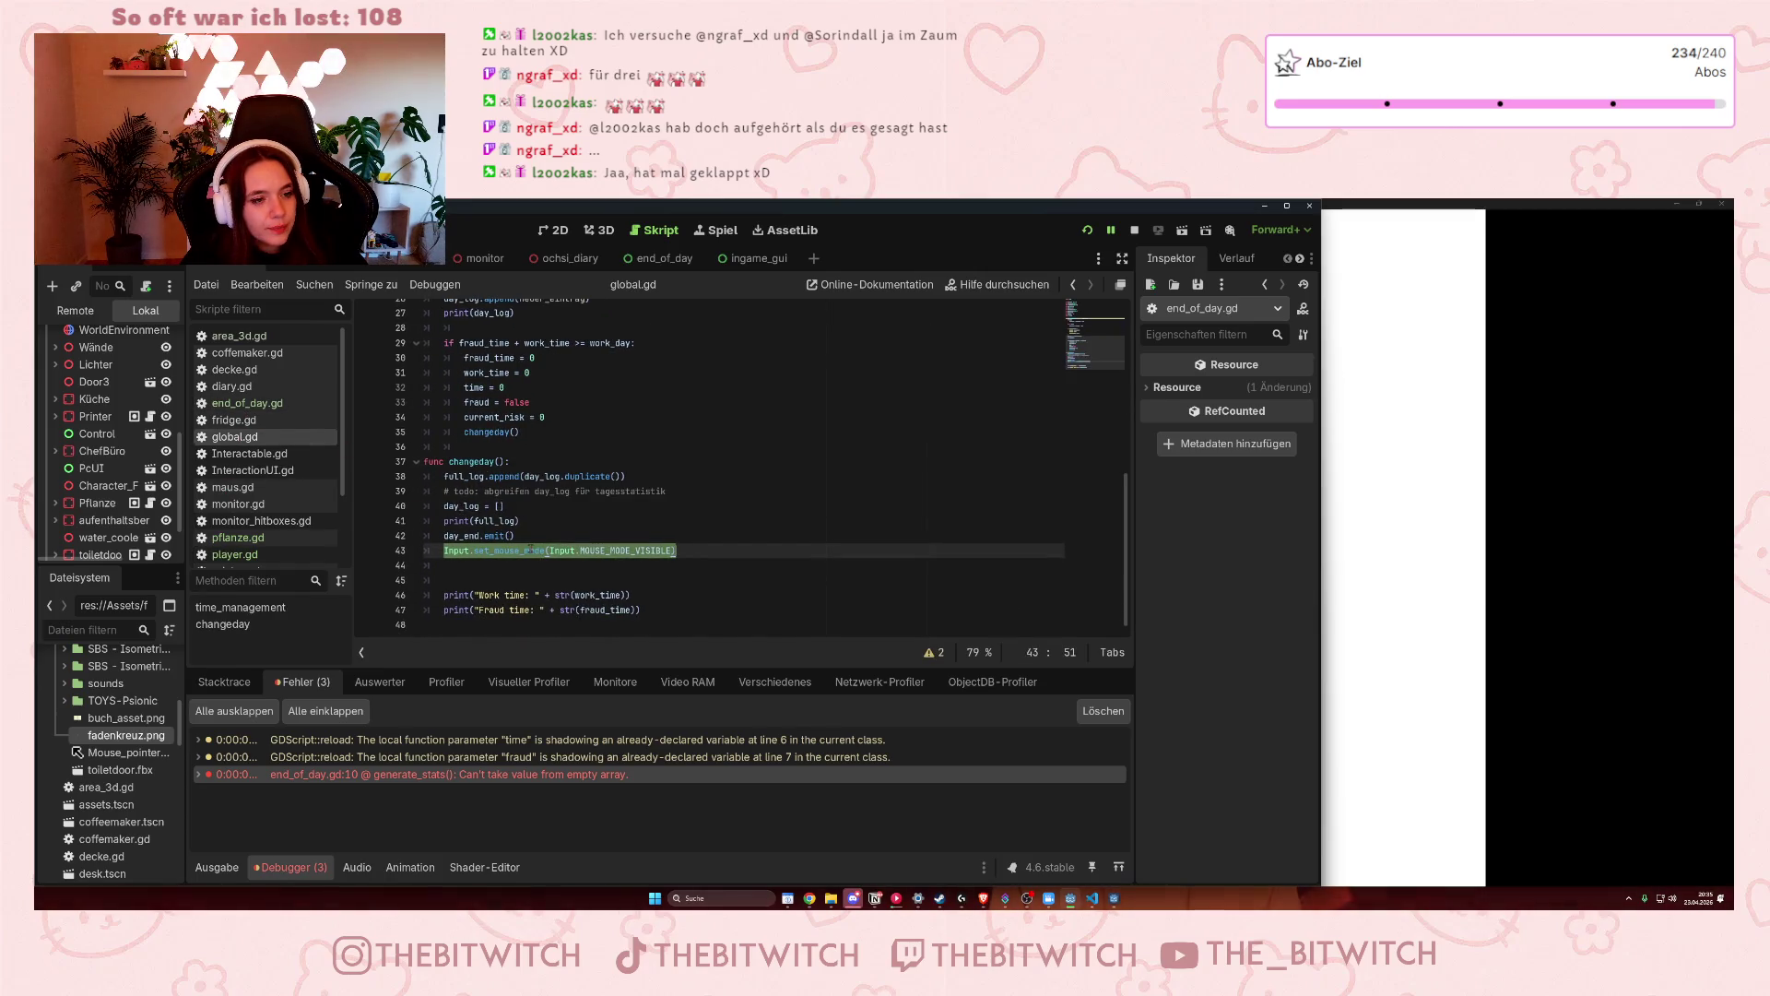
pyautogui.click(523, 568)
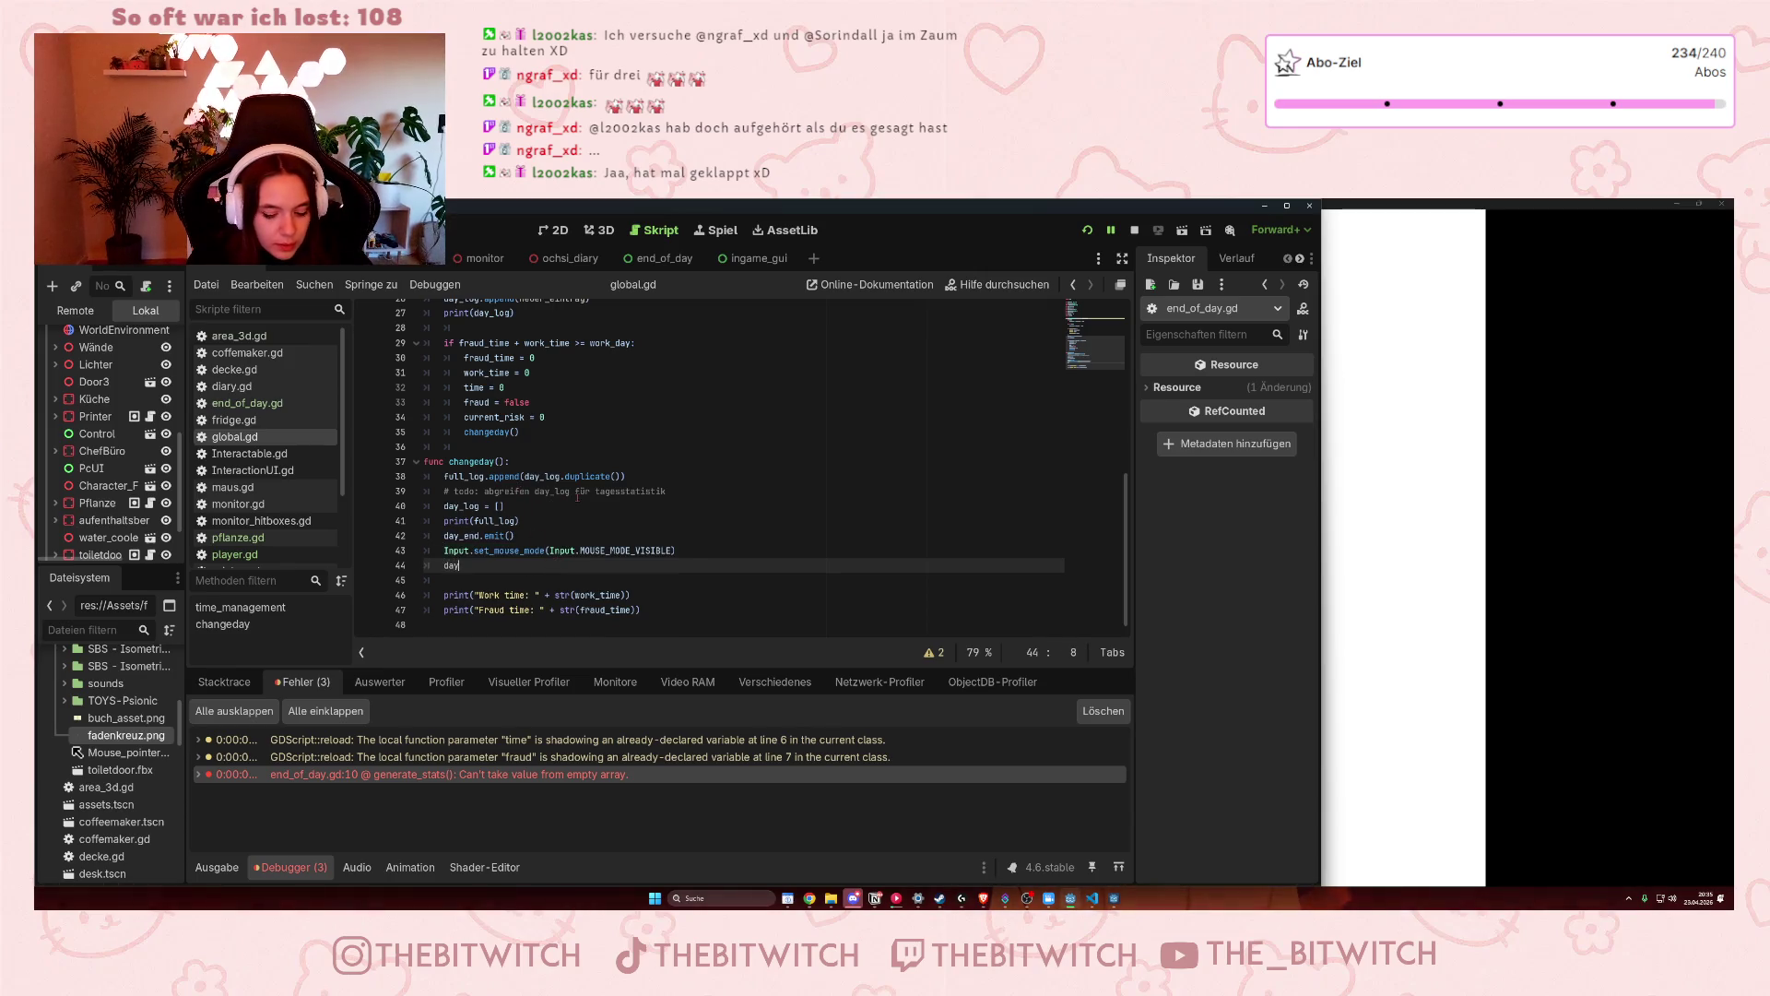
pyautogui.write('day_end')
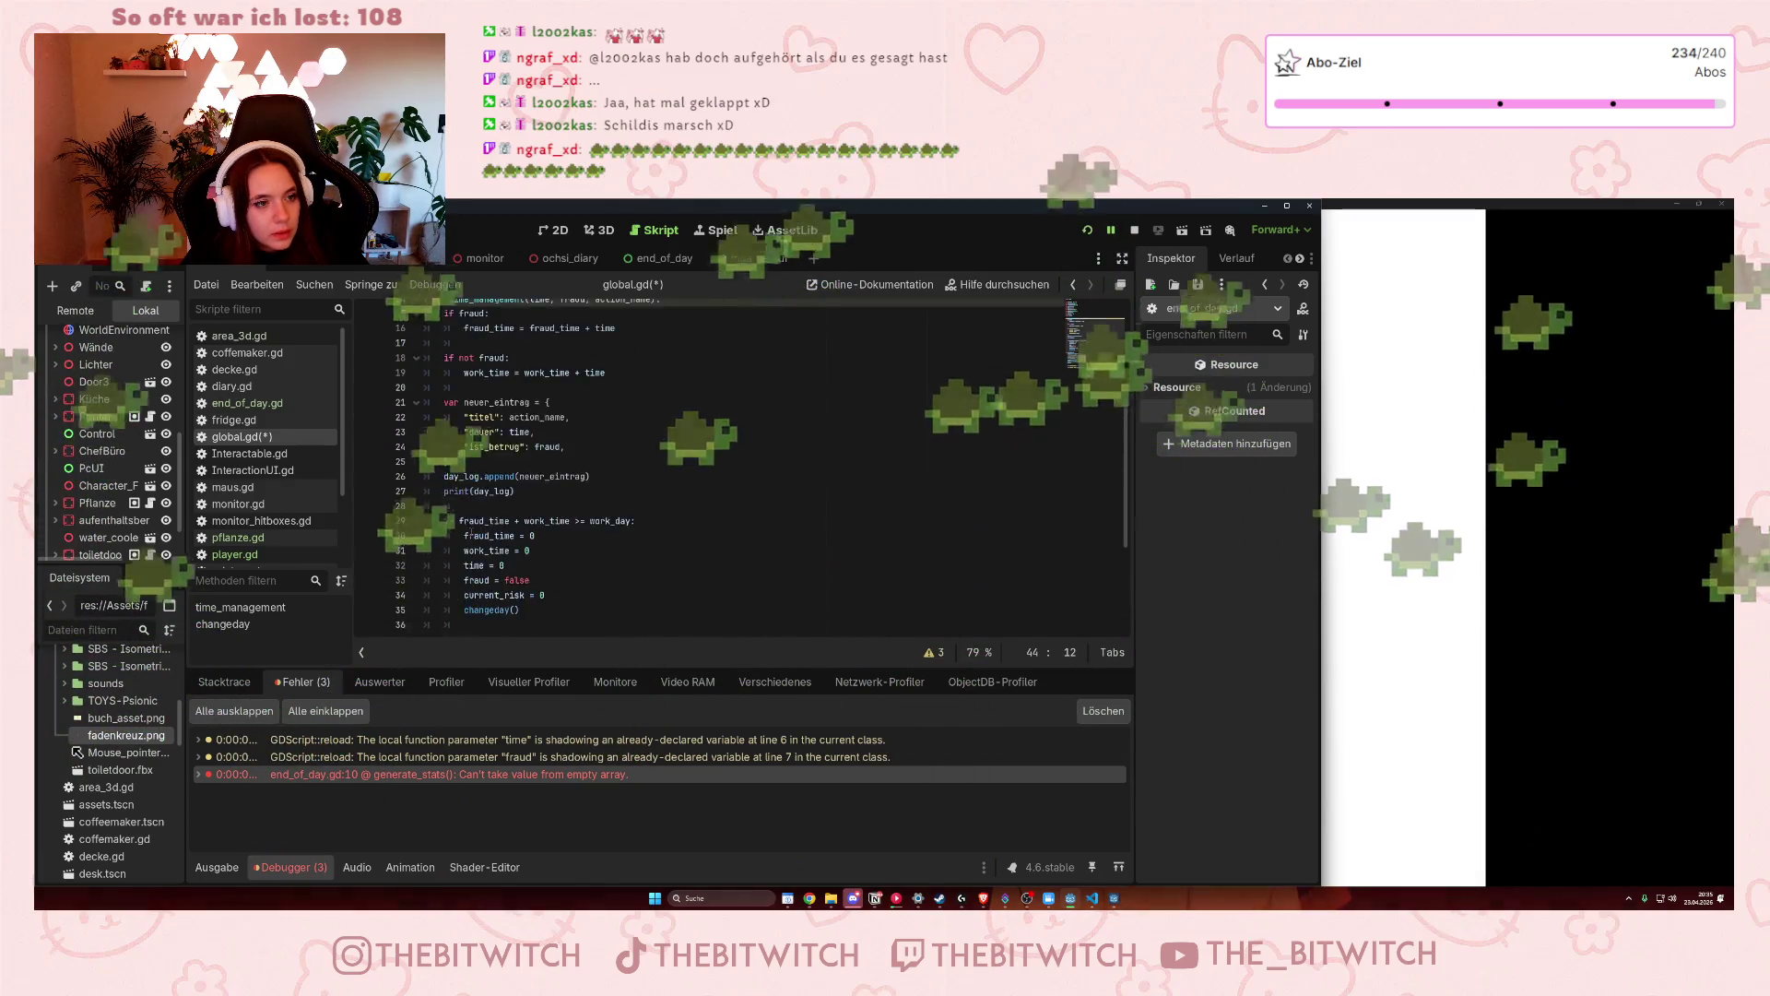
pyautogui.scroll(8, 456, 443)
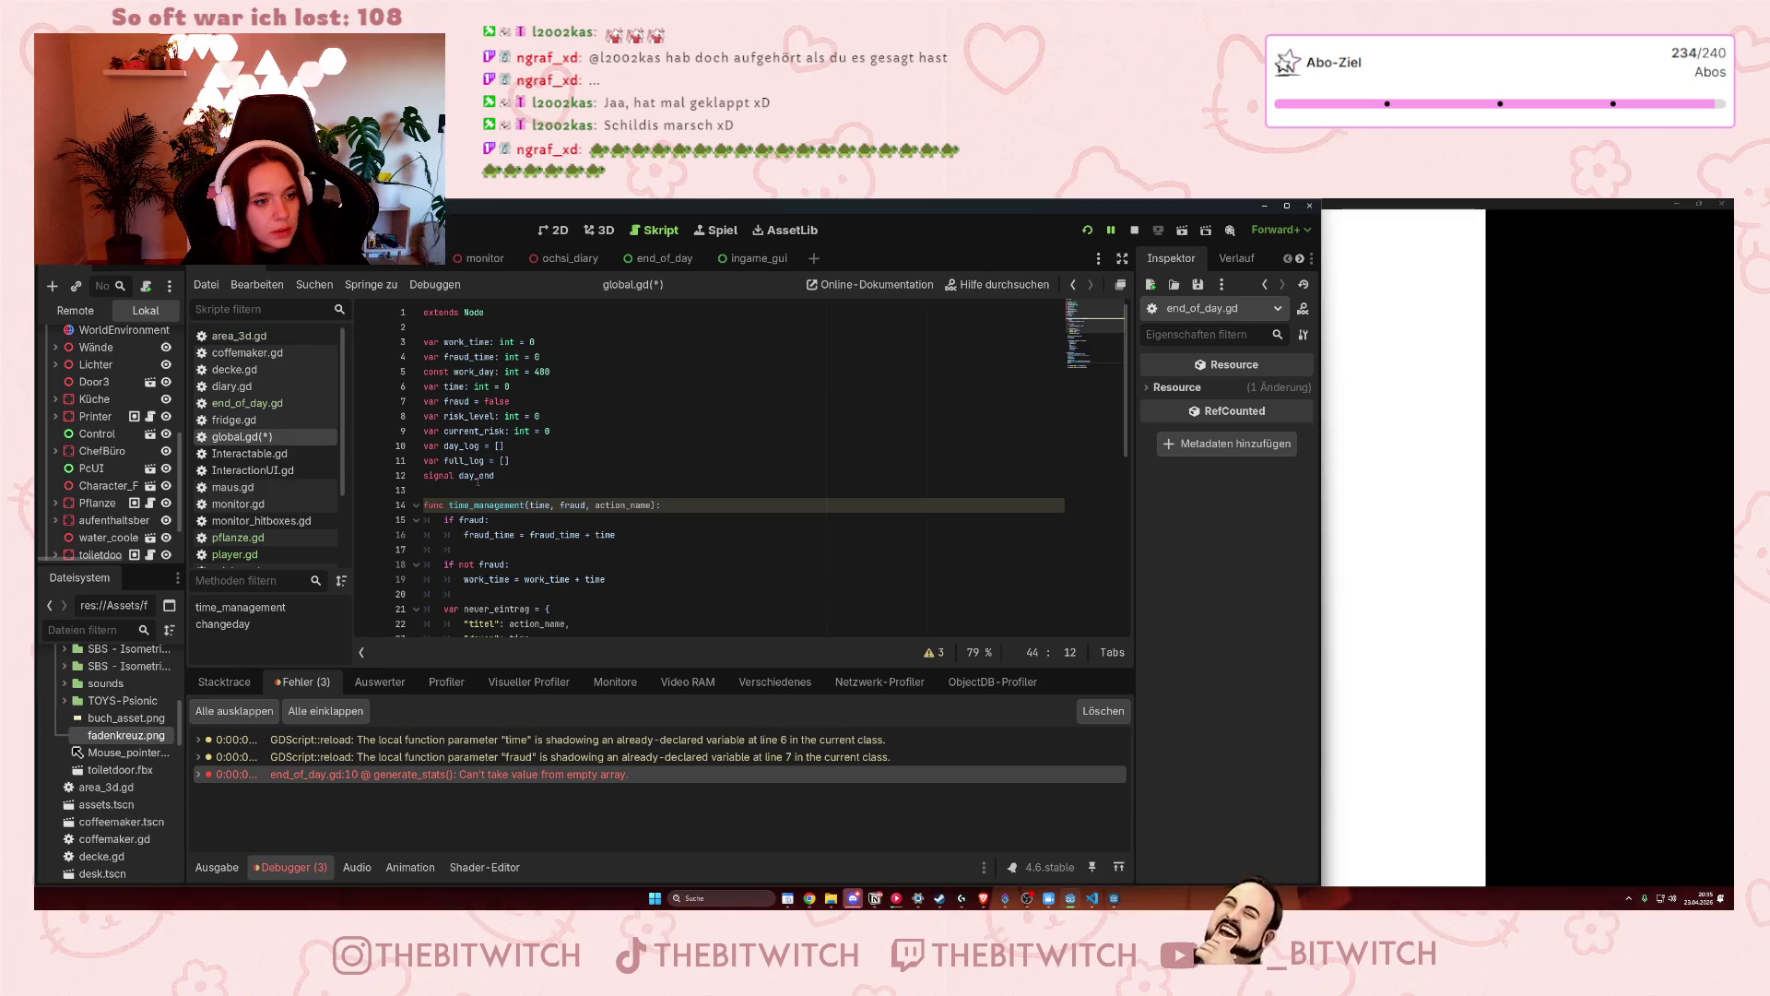
pyautogui.scroll(-8, 471, 470)
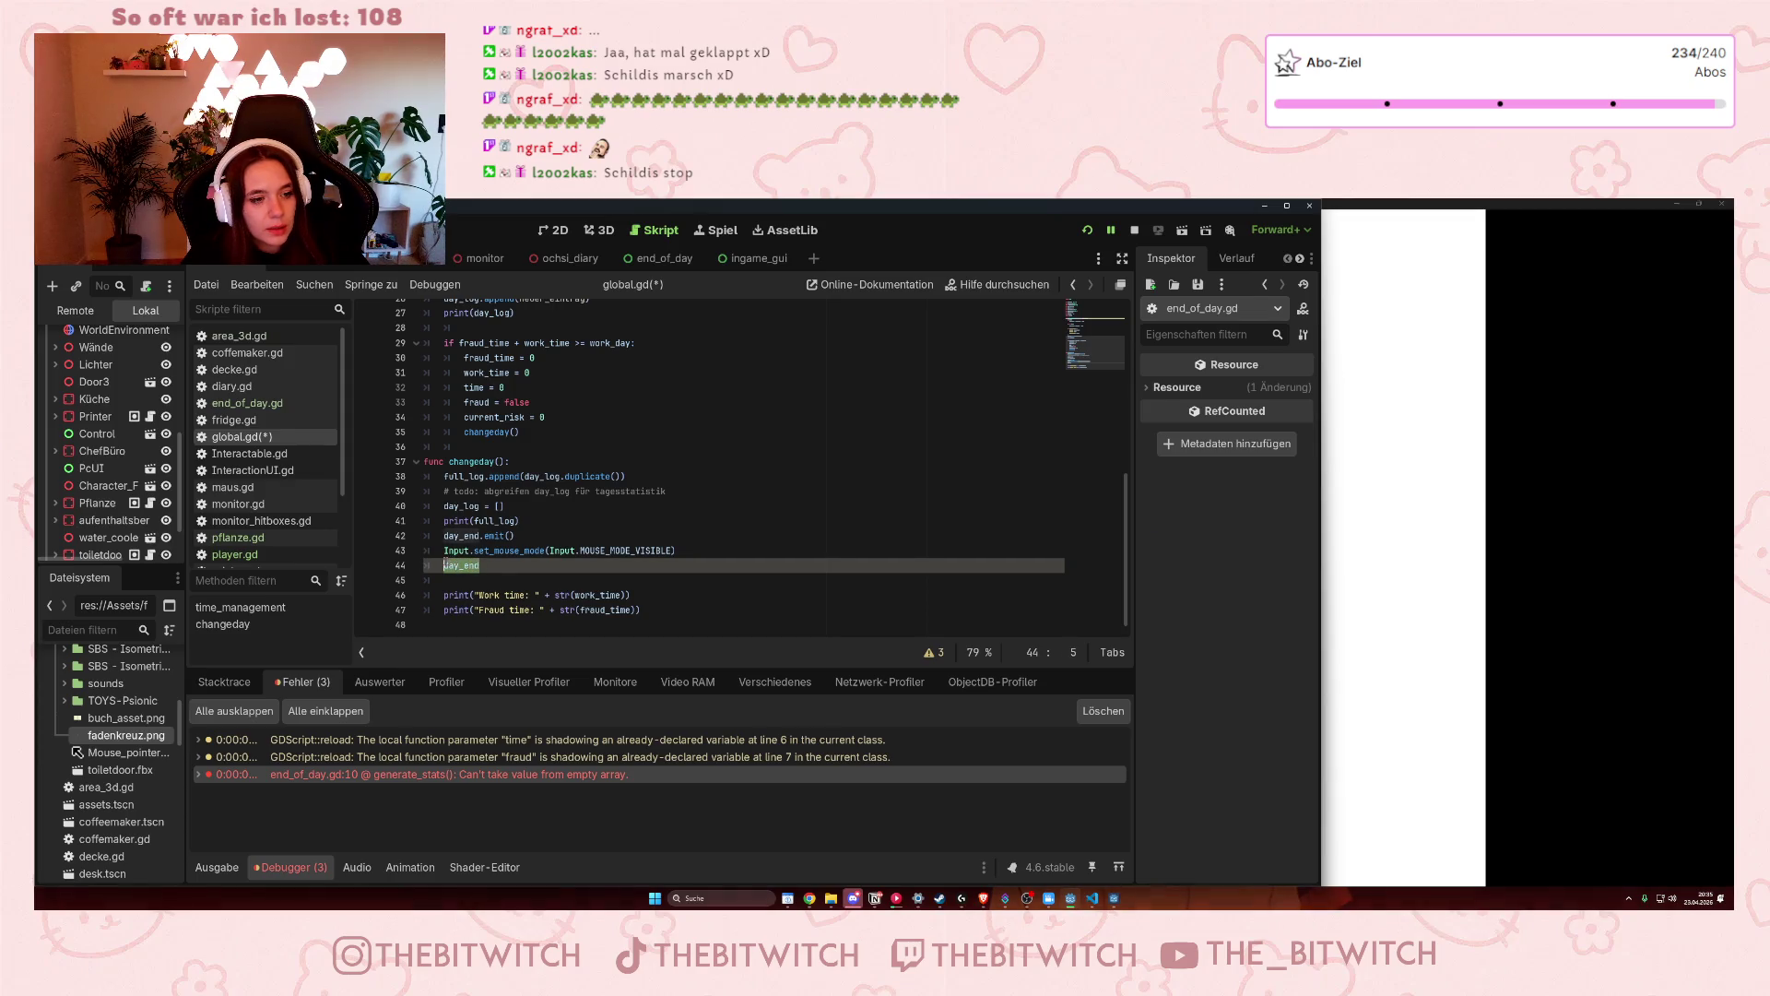
pyautogui.press('BackSpace')
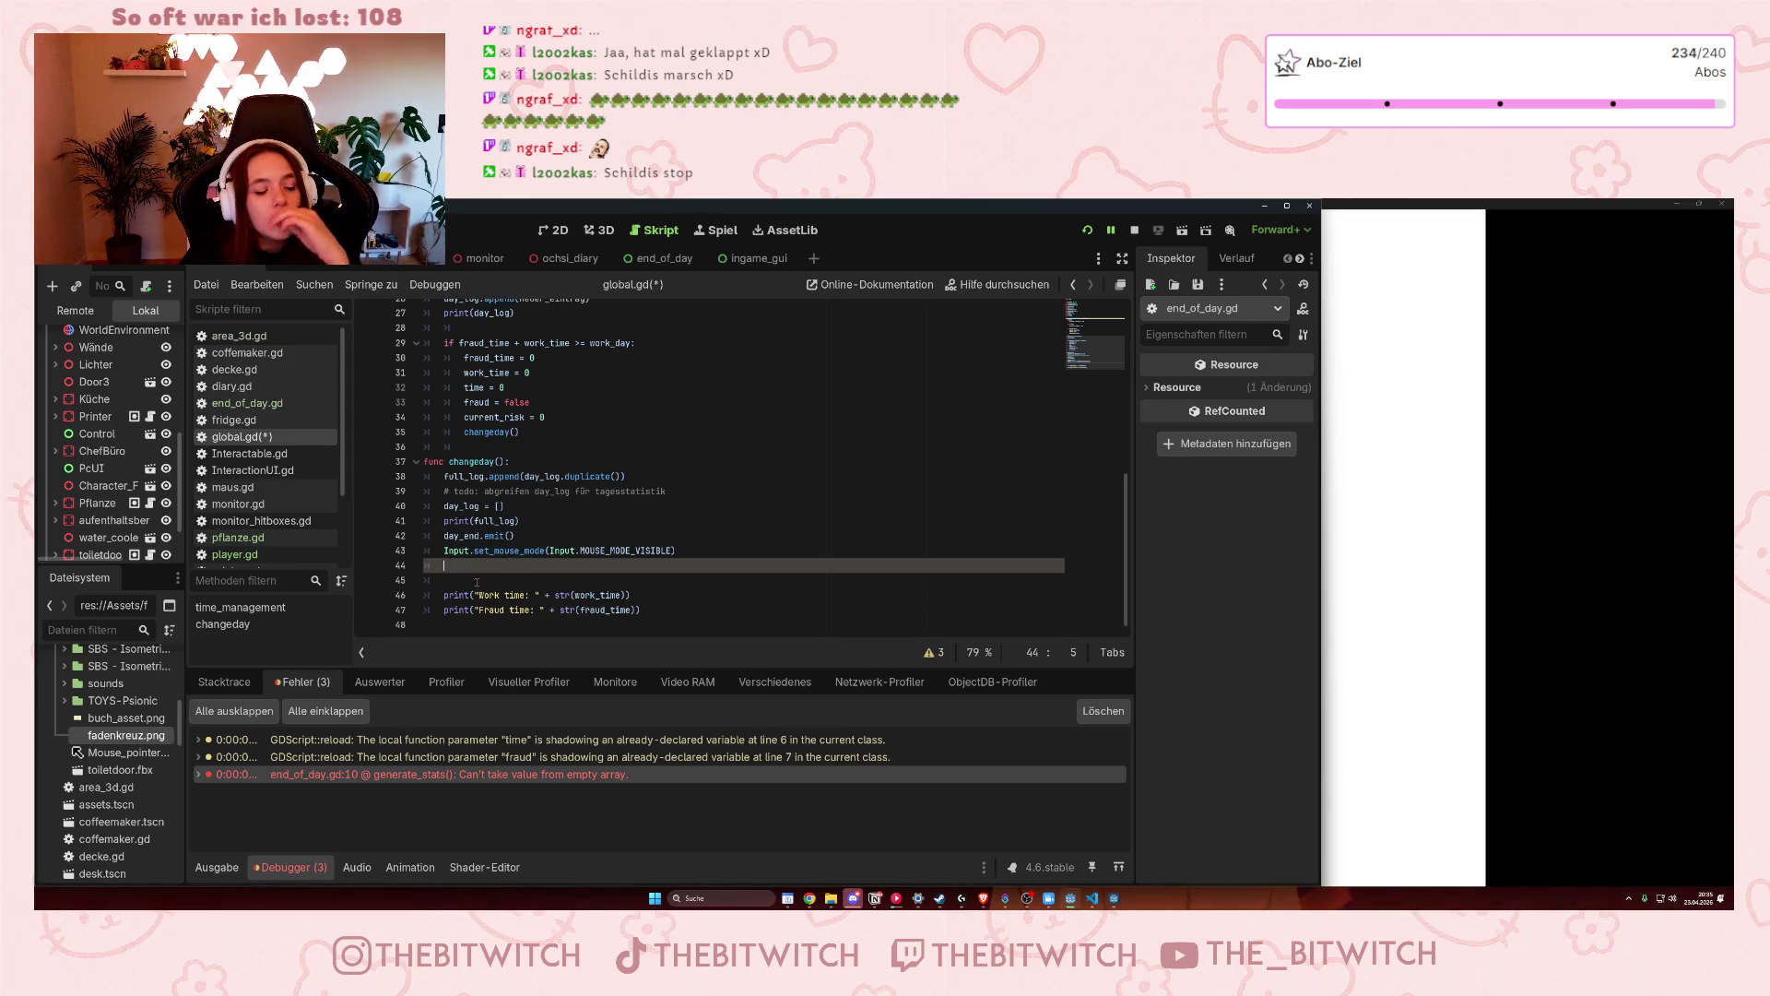
pyautogui.scroll(5, 476, 582)
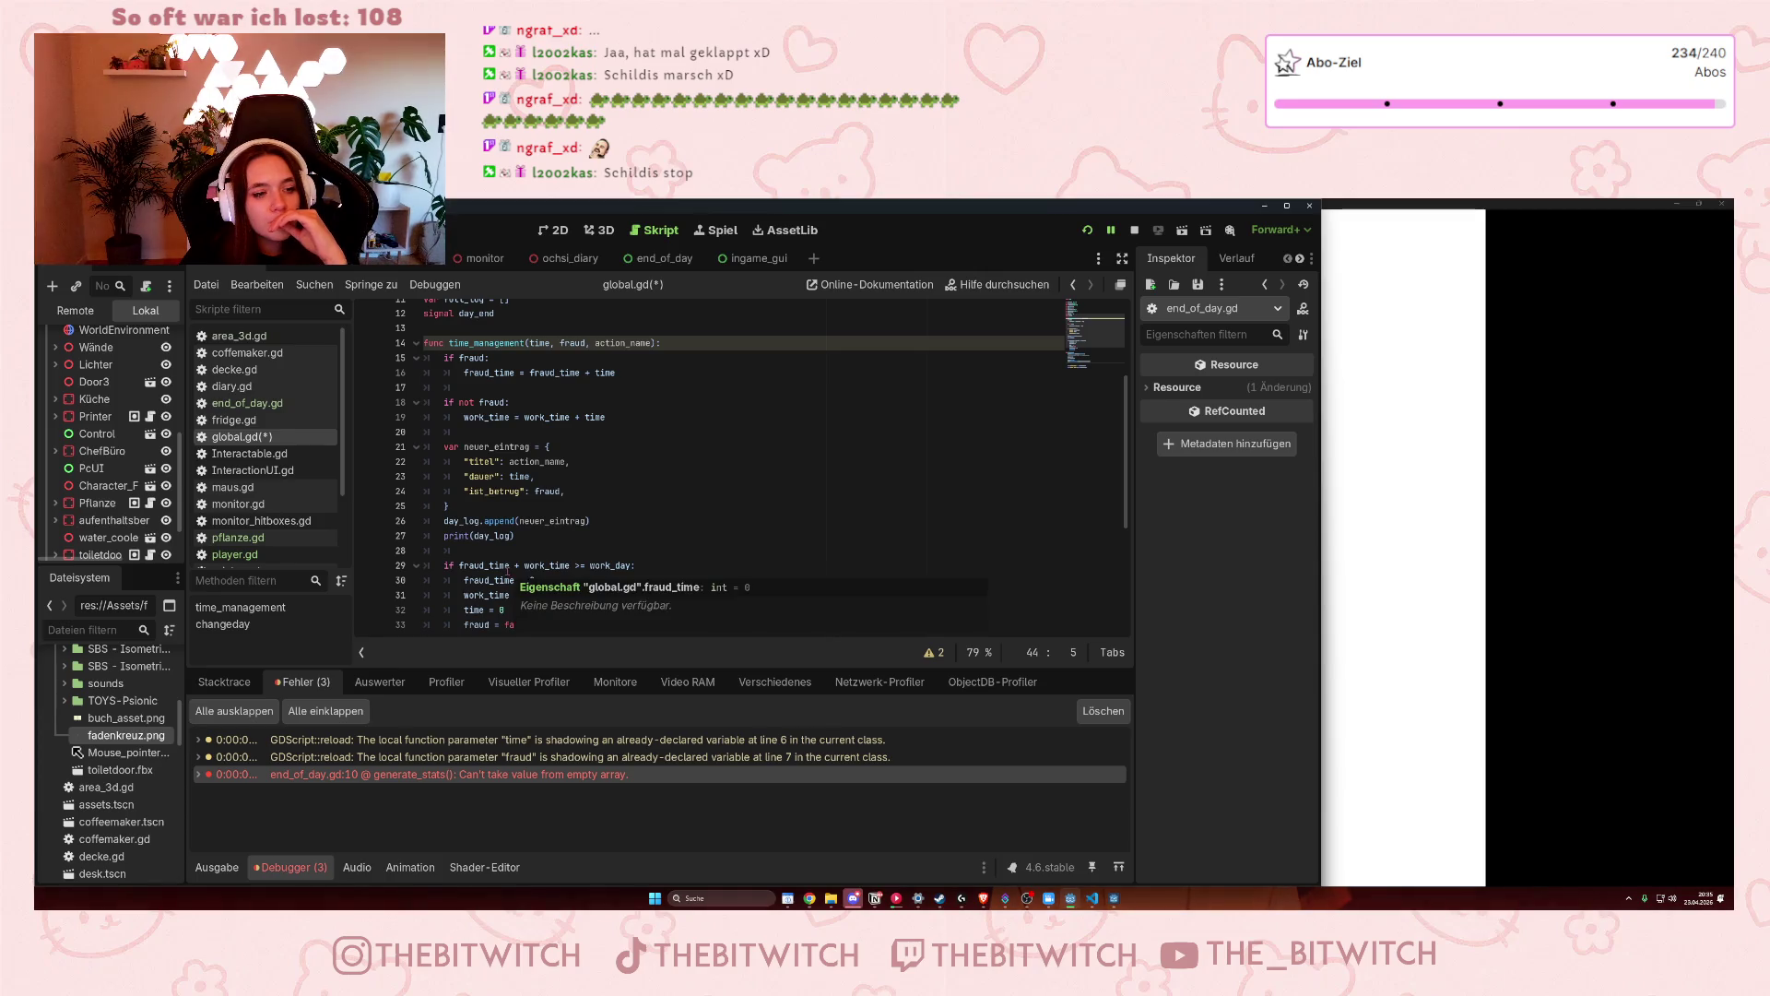
pyautogui.scroll(-4, 509, 573)
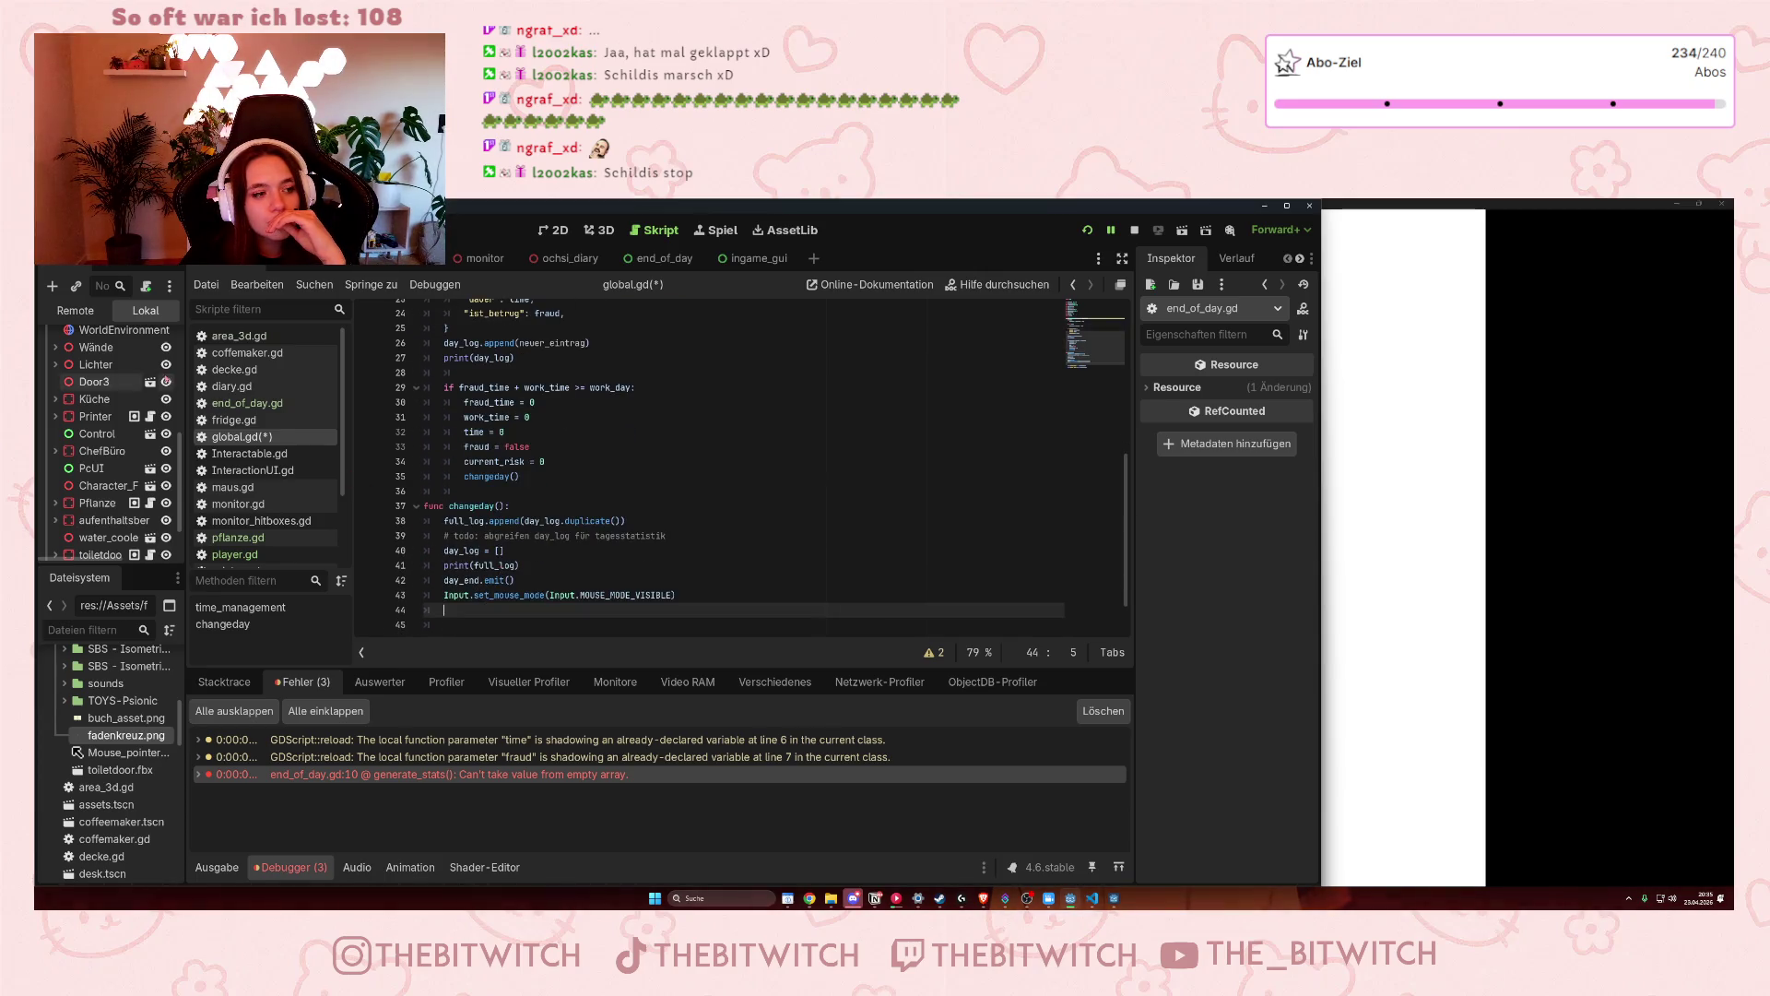
# Step: Check end_of_day.gd, return to global.gd, and start a new line below the day_end signal
pyautogui.click(247, 403)
pyautogui.scroll(-1, 513, 494)
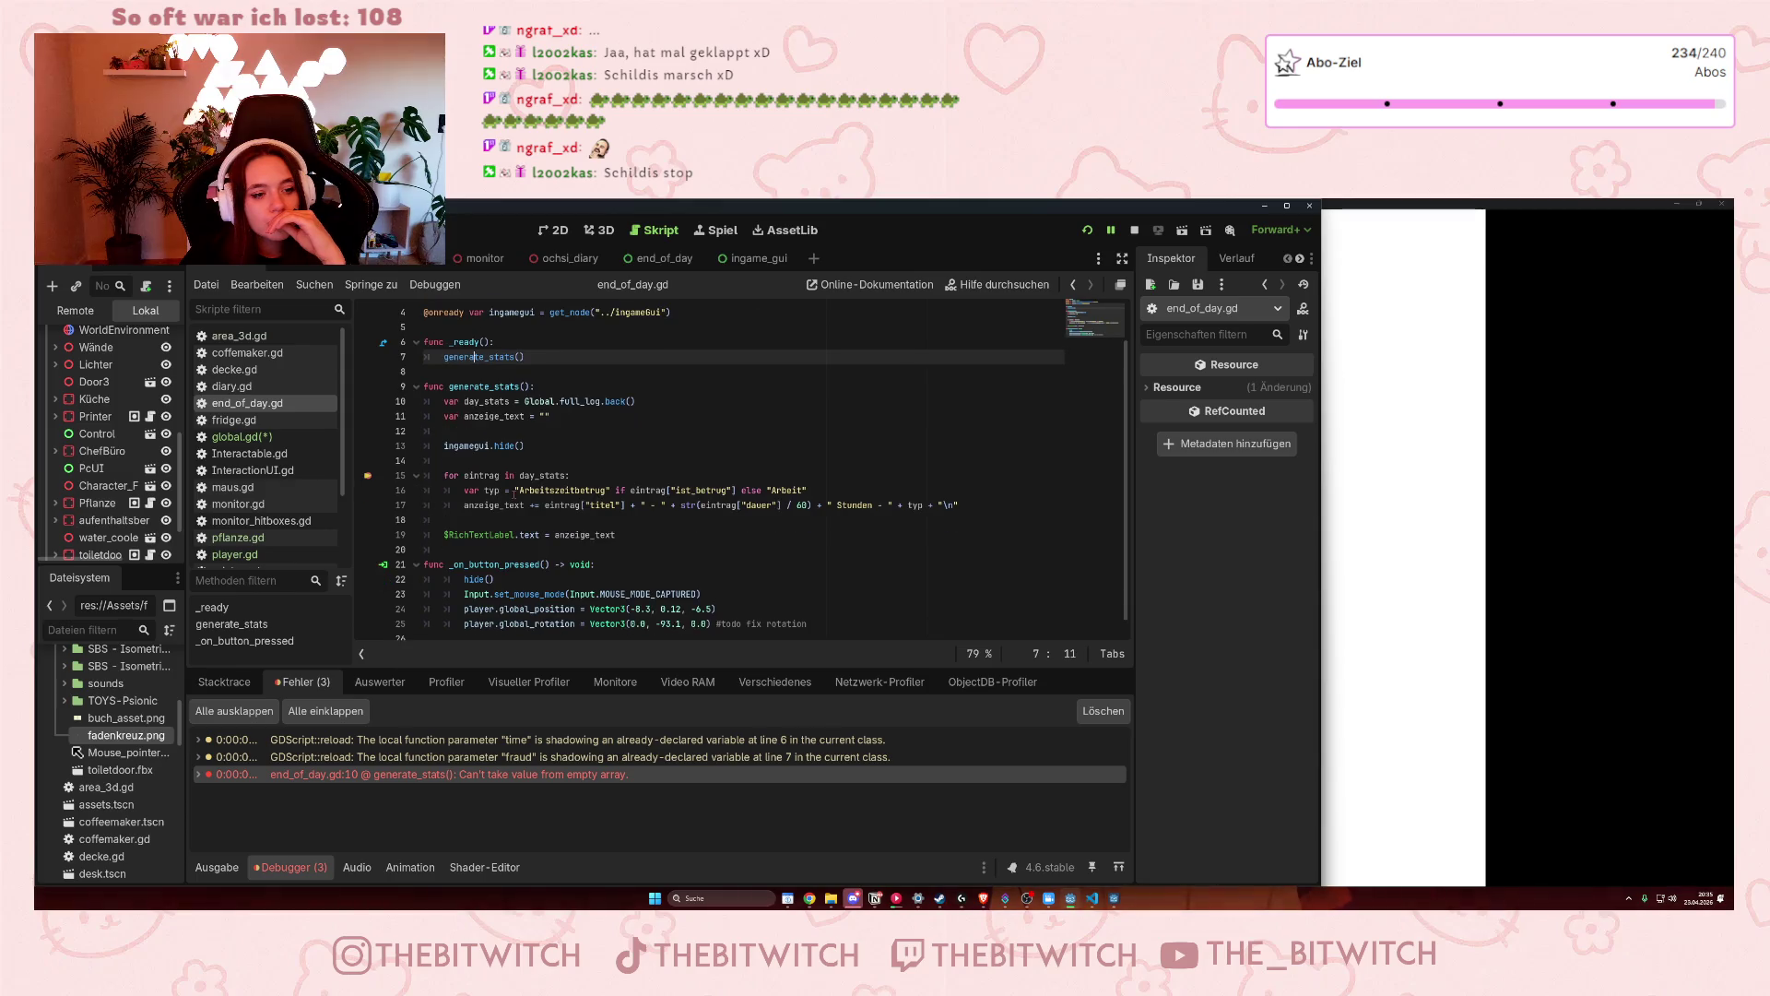
pyautogui.scroll(1, 514, 492)
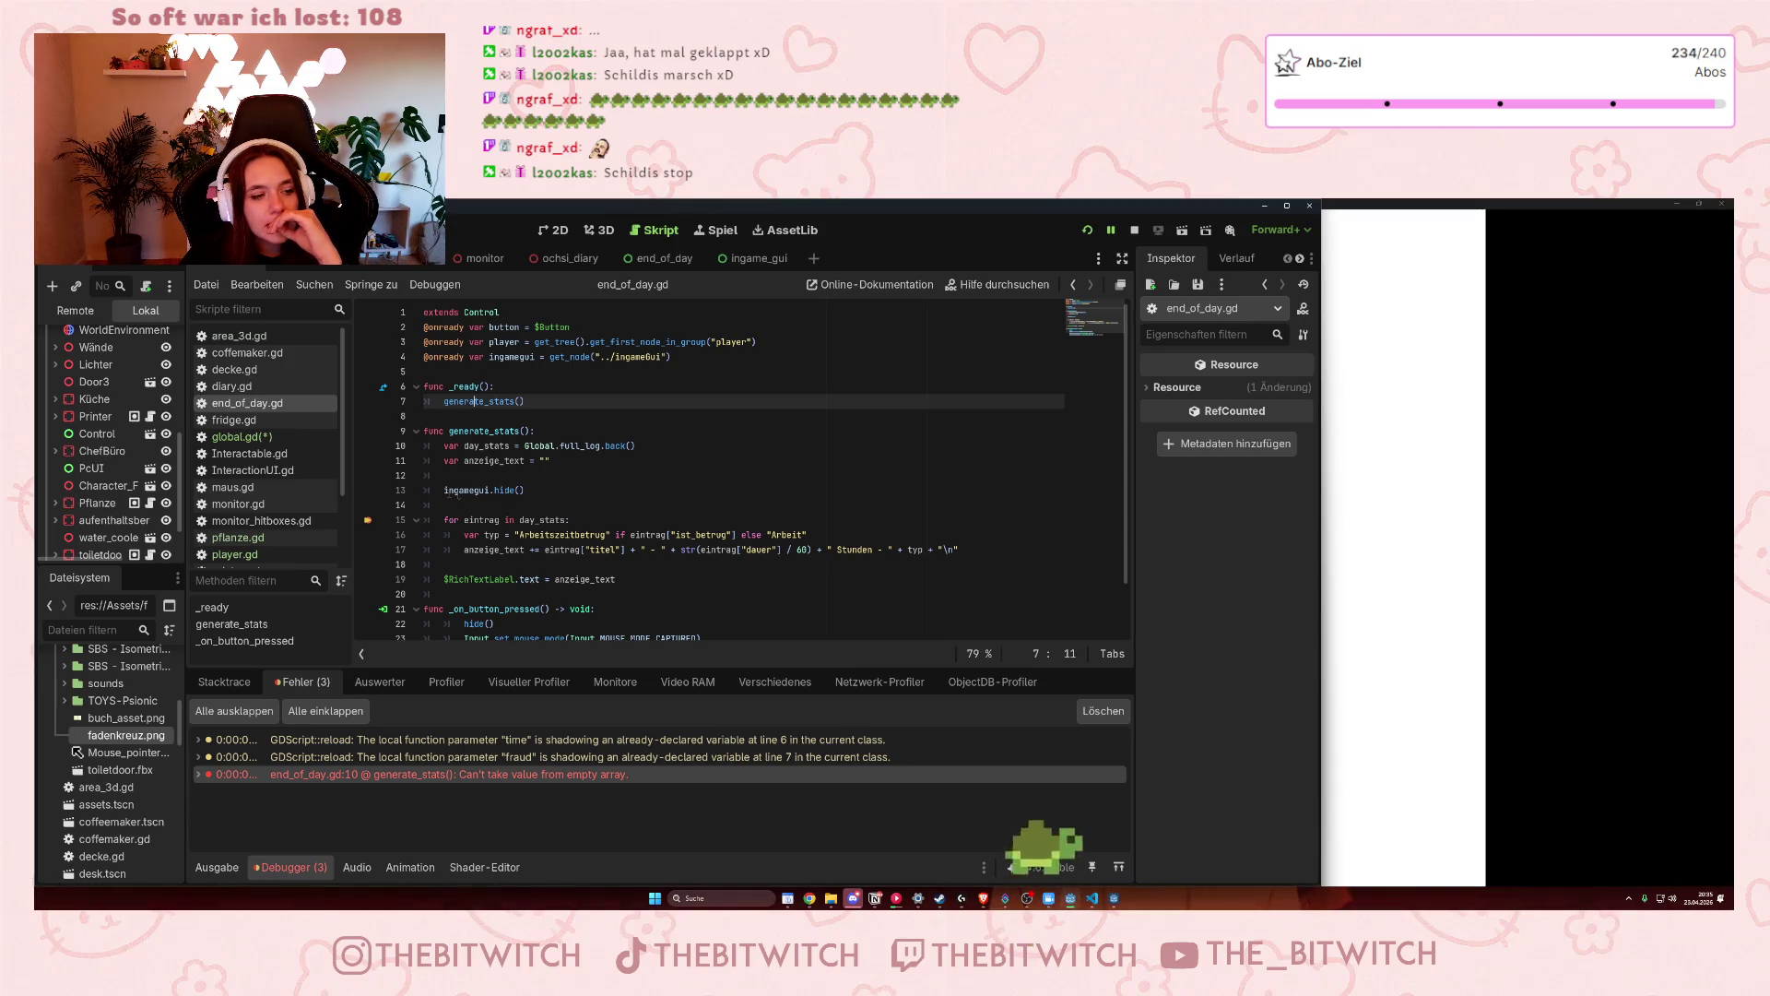
pyautogui.scroll(-1, 110, 443)
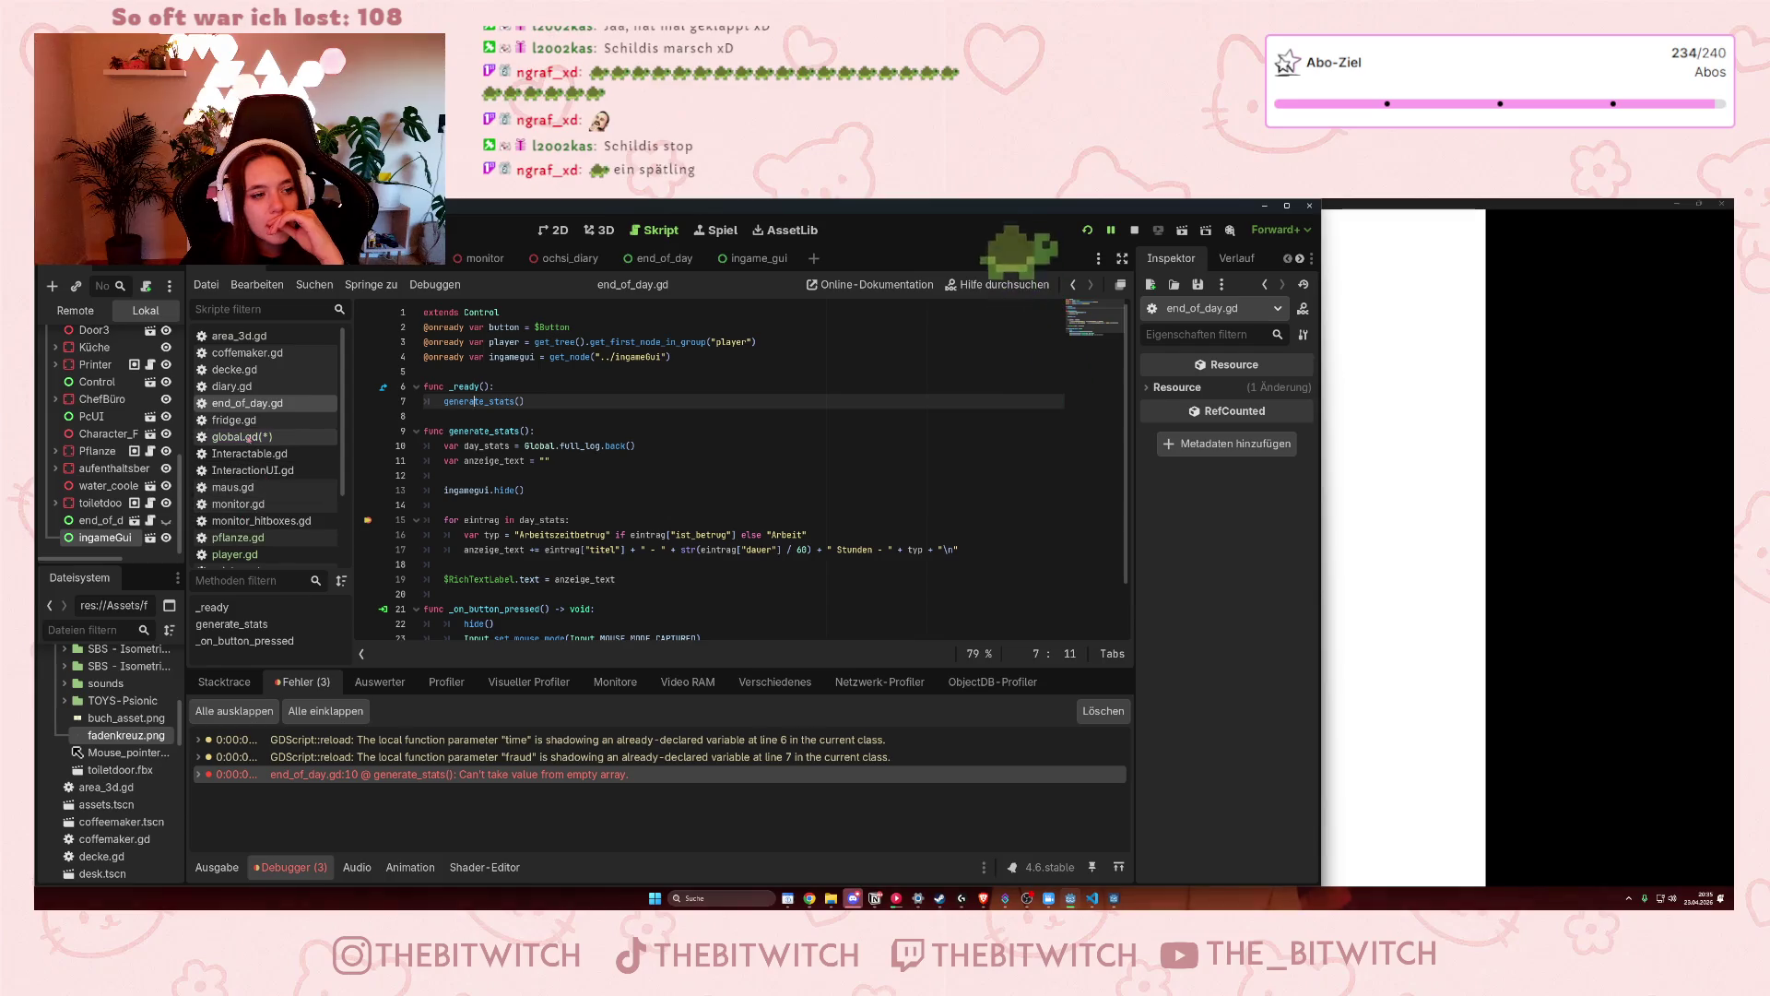
pyautogui.click(241, 436)
pyautogui.scroll(5, 557, 489)
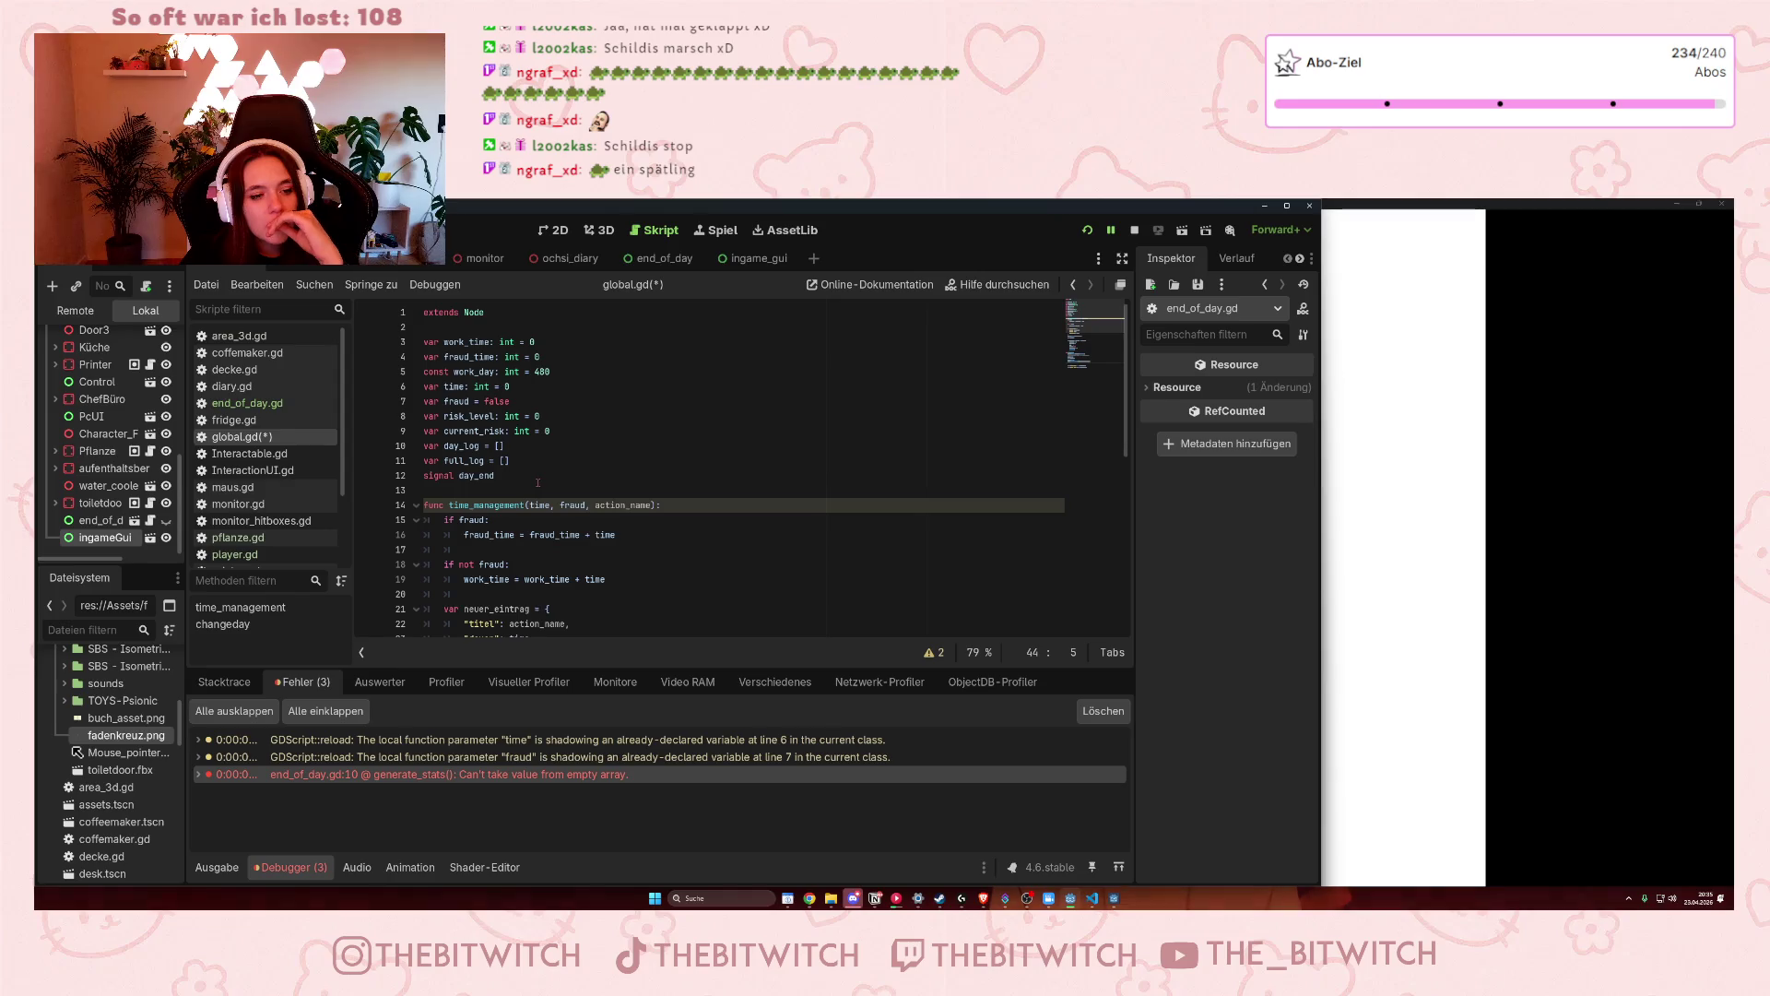
pyautogui.scroll(-4, 616, 540)
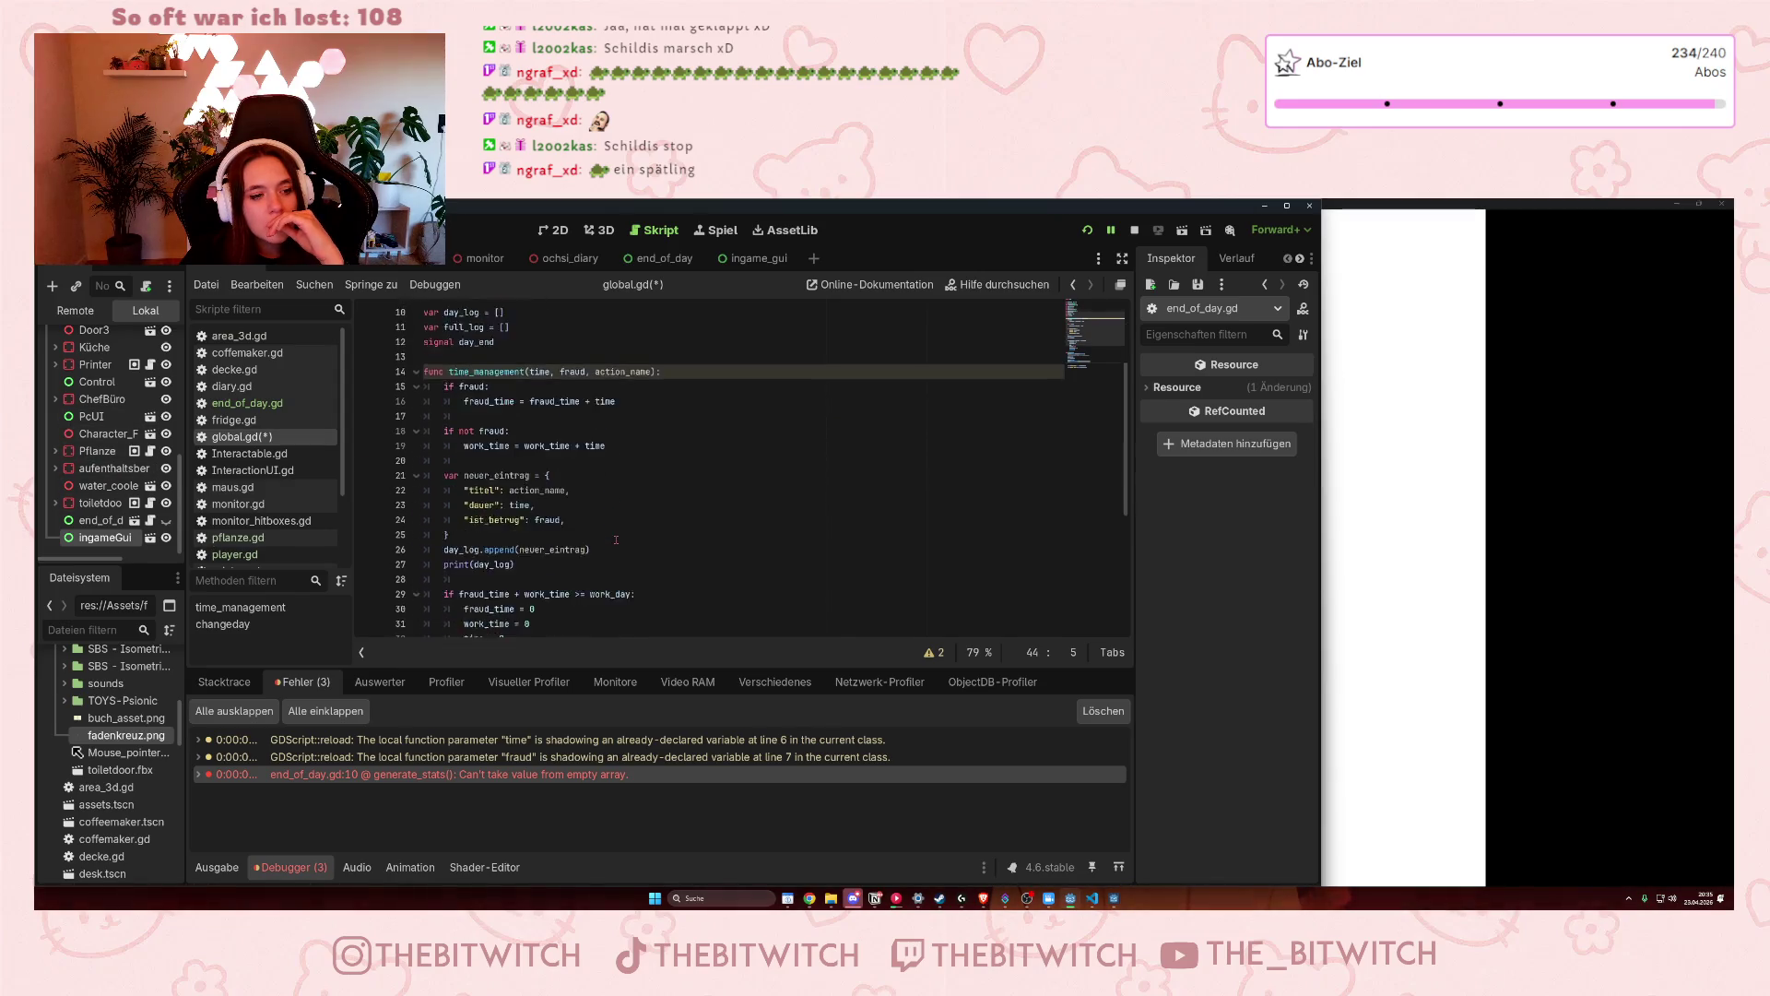
pyautogui.scroll(4, 616, 540)
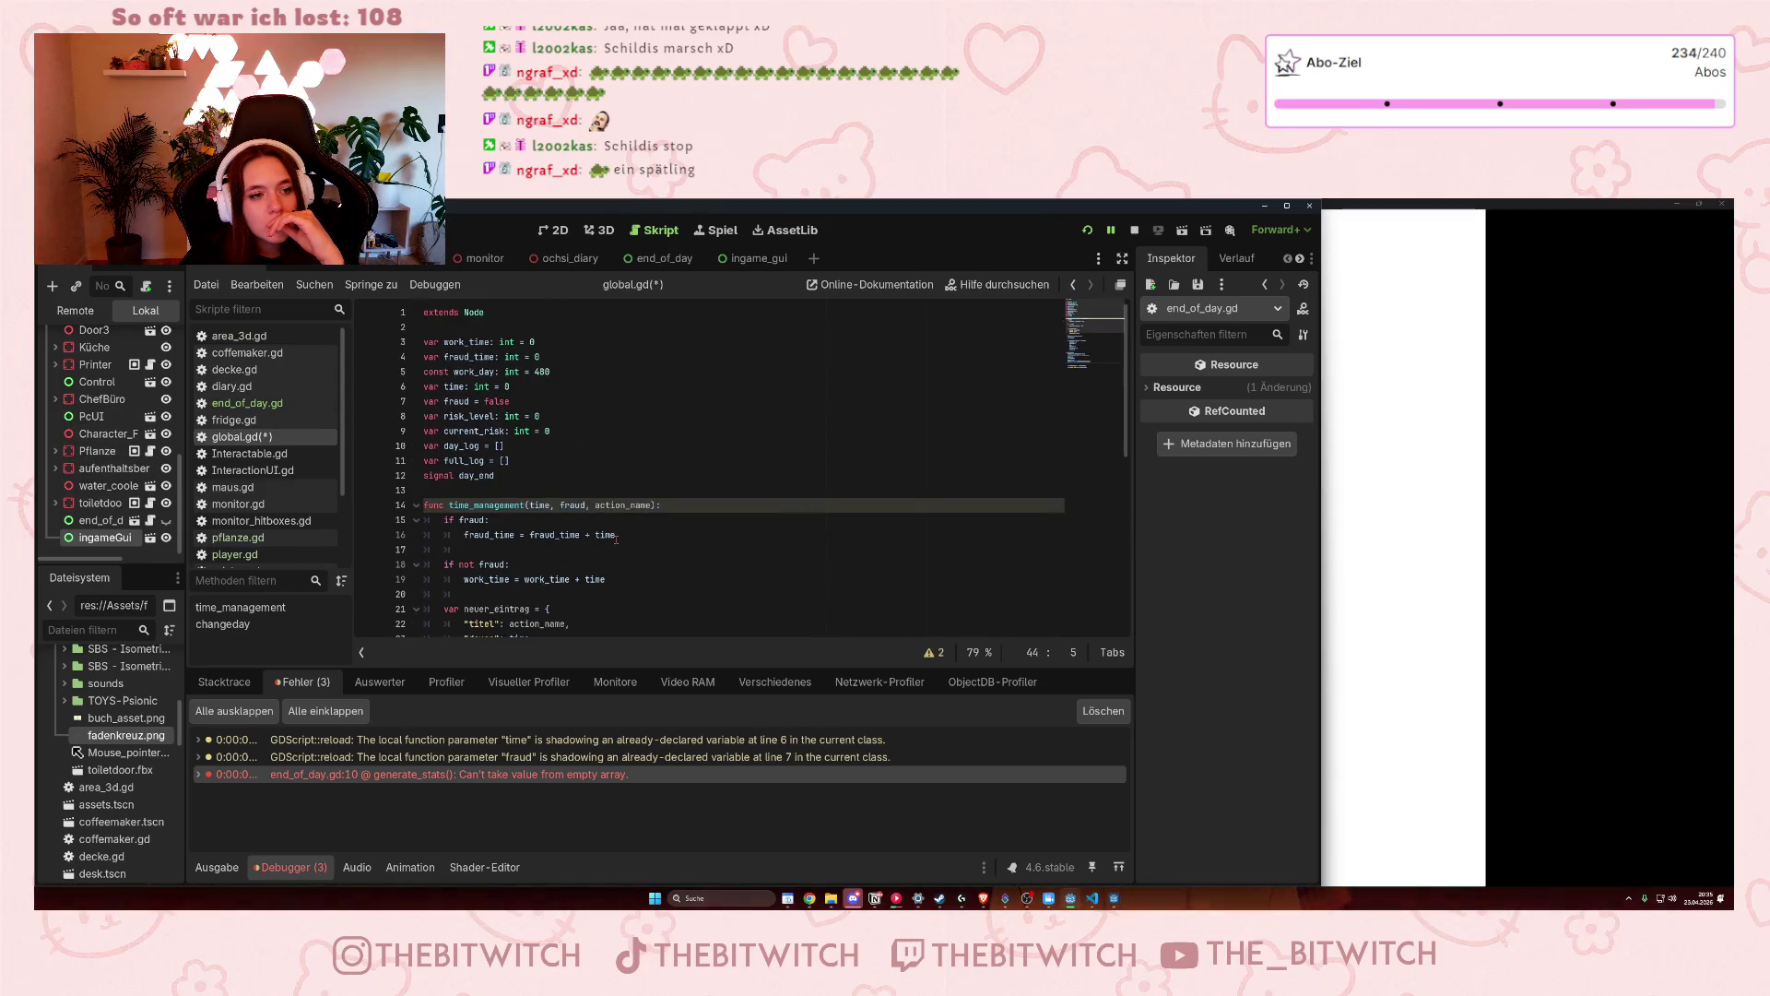
pyautogui.click(518, 487)
pyautogui.click(516, 477)
pyautogui.press('Return')
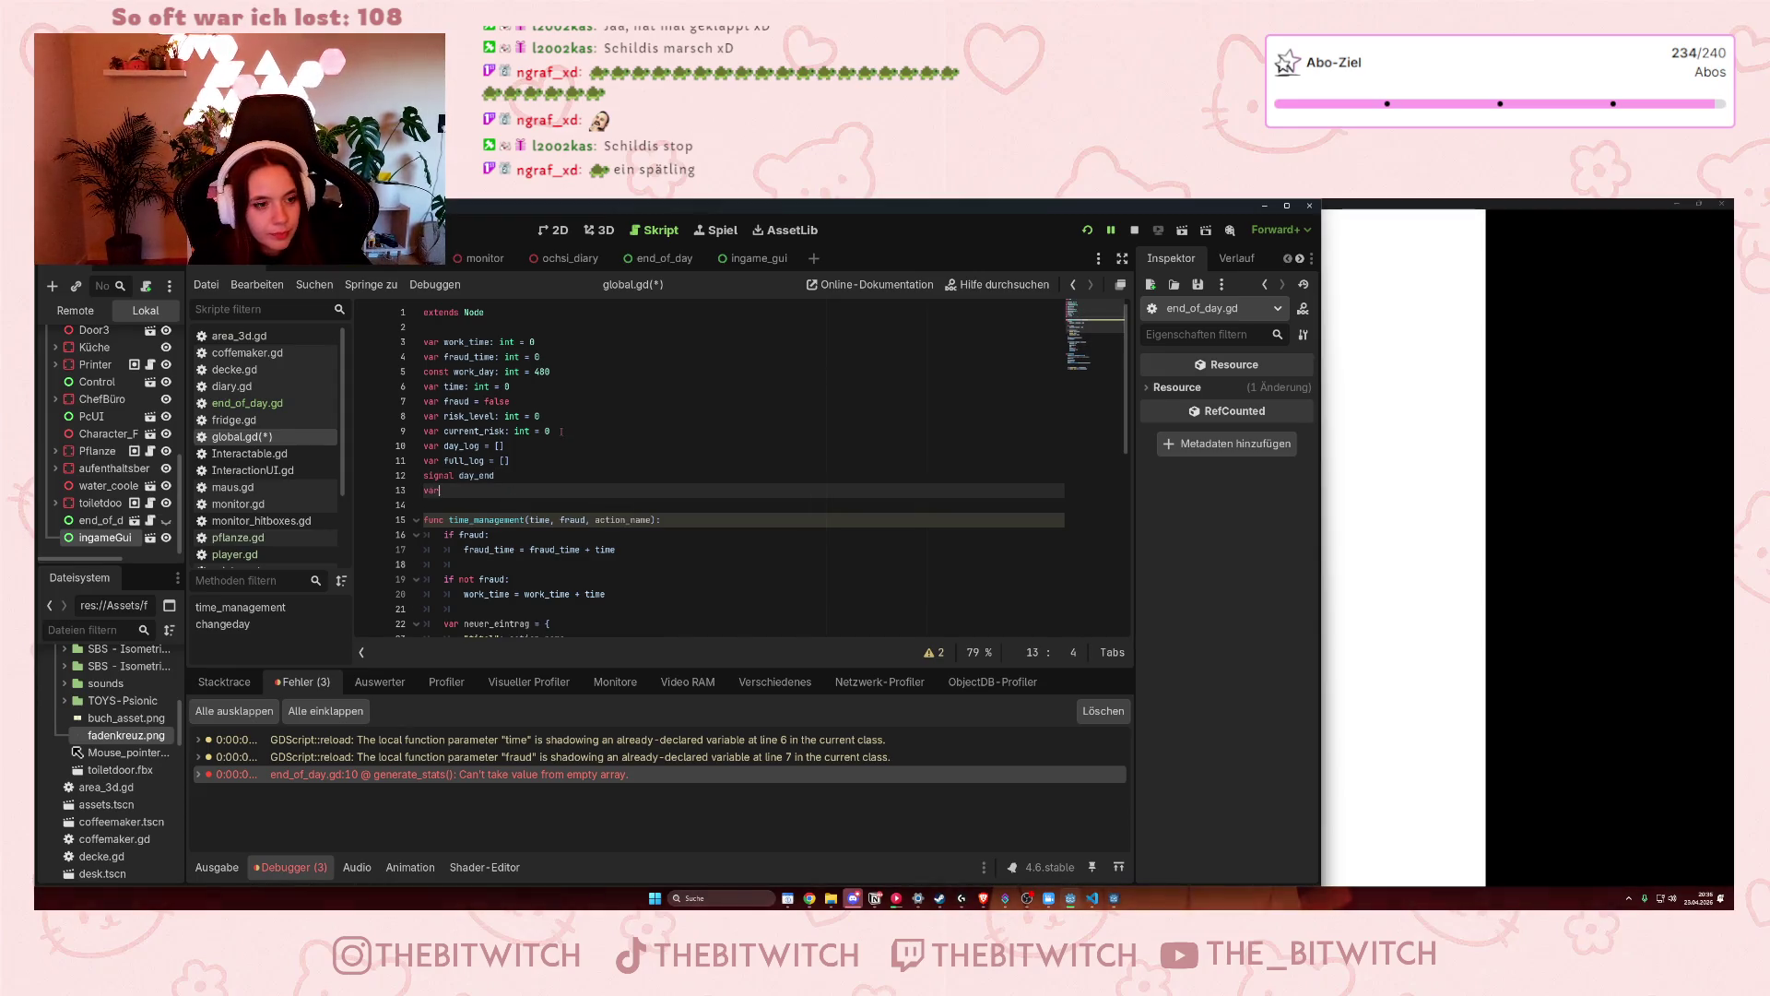
# Step: Try an 'endofday = get_node()' line with the end_of_day node in global.gd, then undo it
pyautogui.write('endofday ')
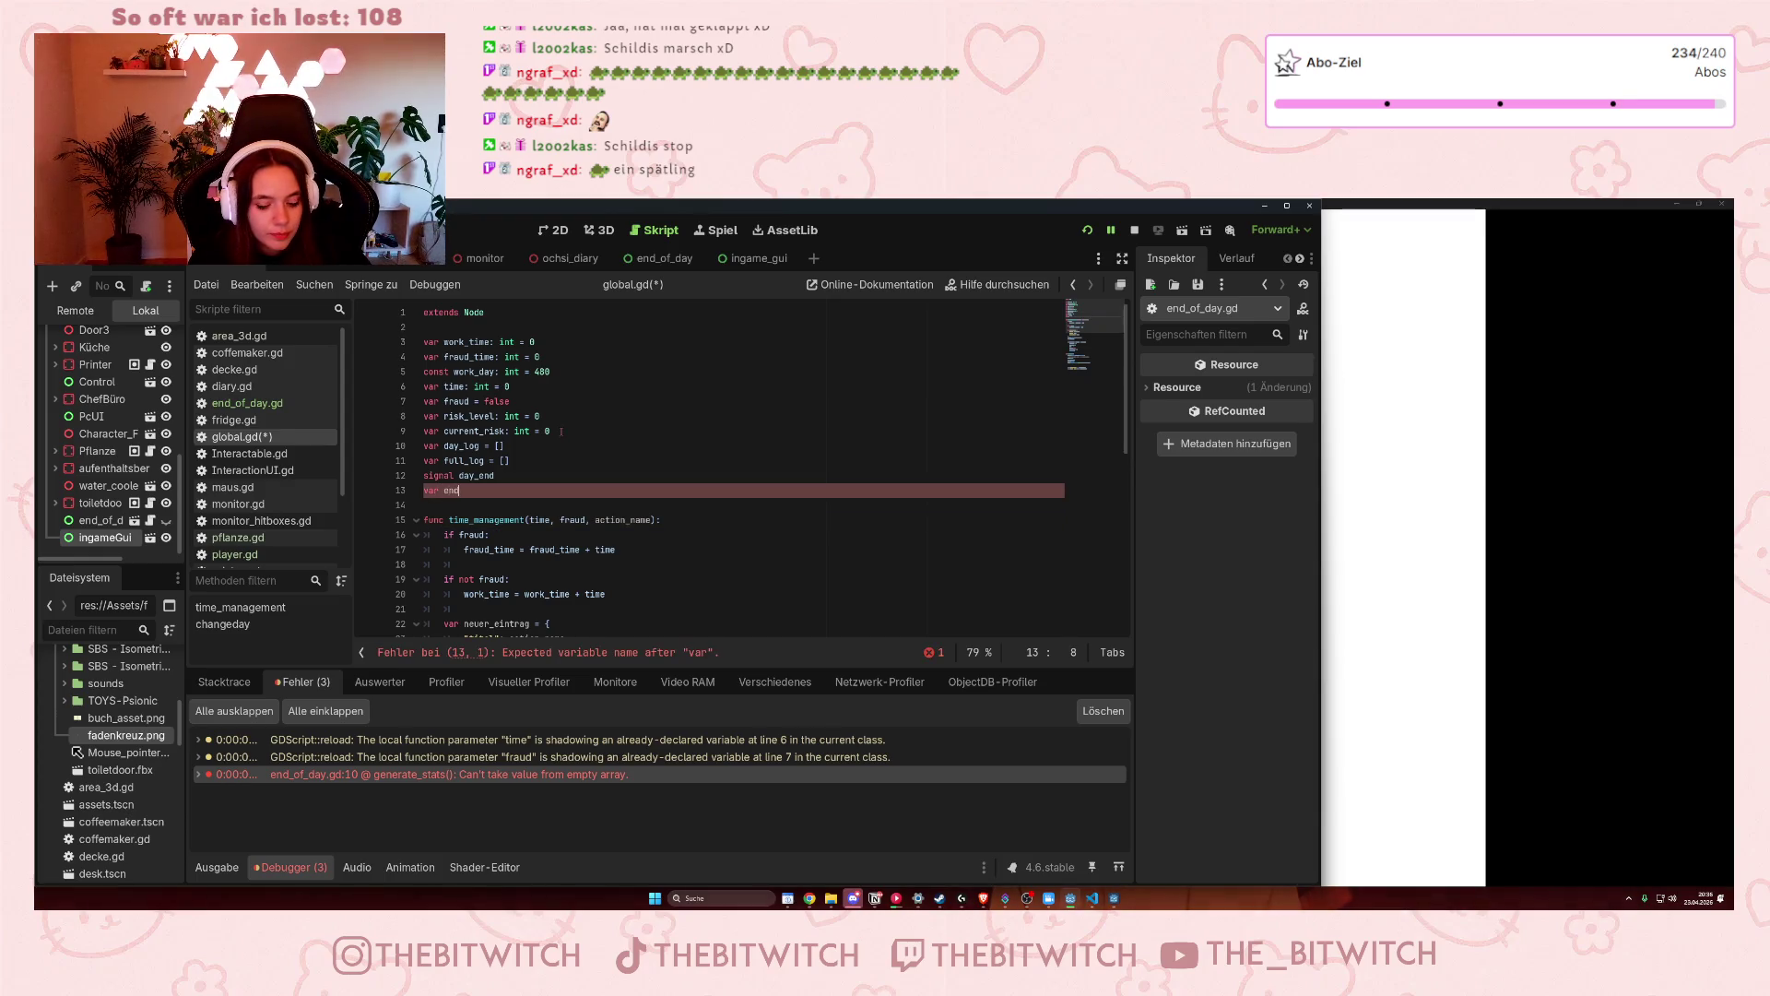
pyautogui.write('= ge')
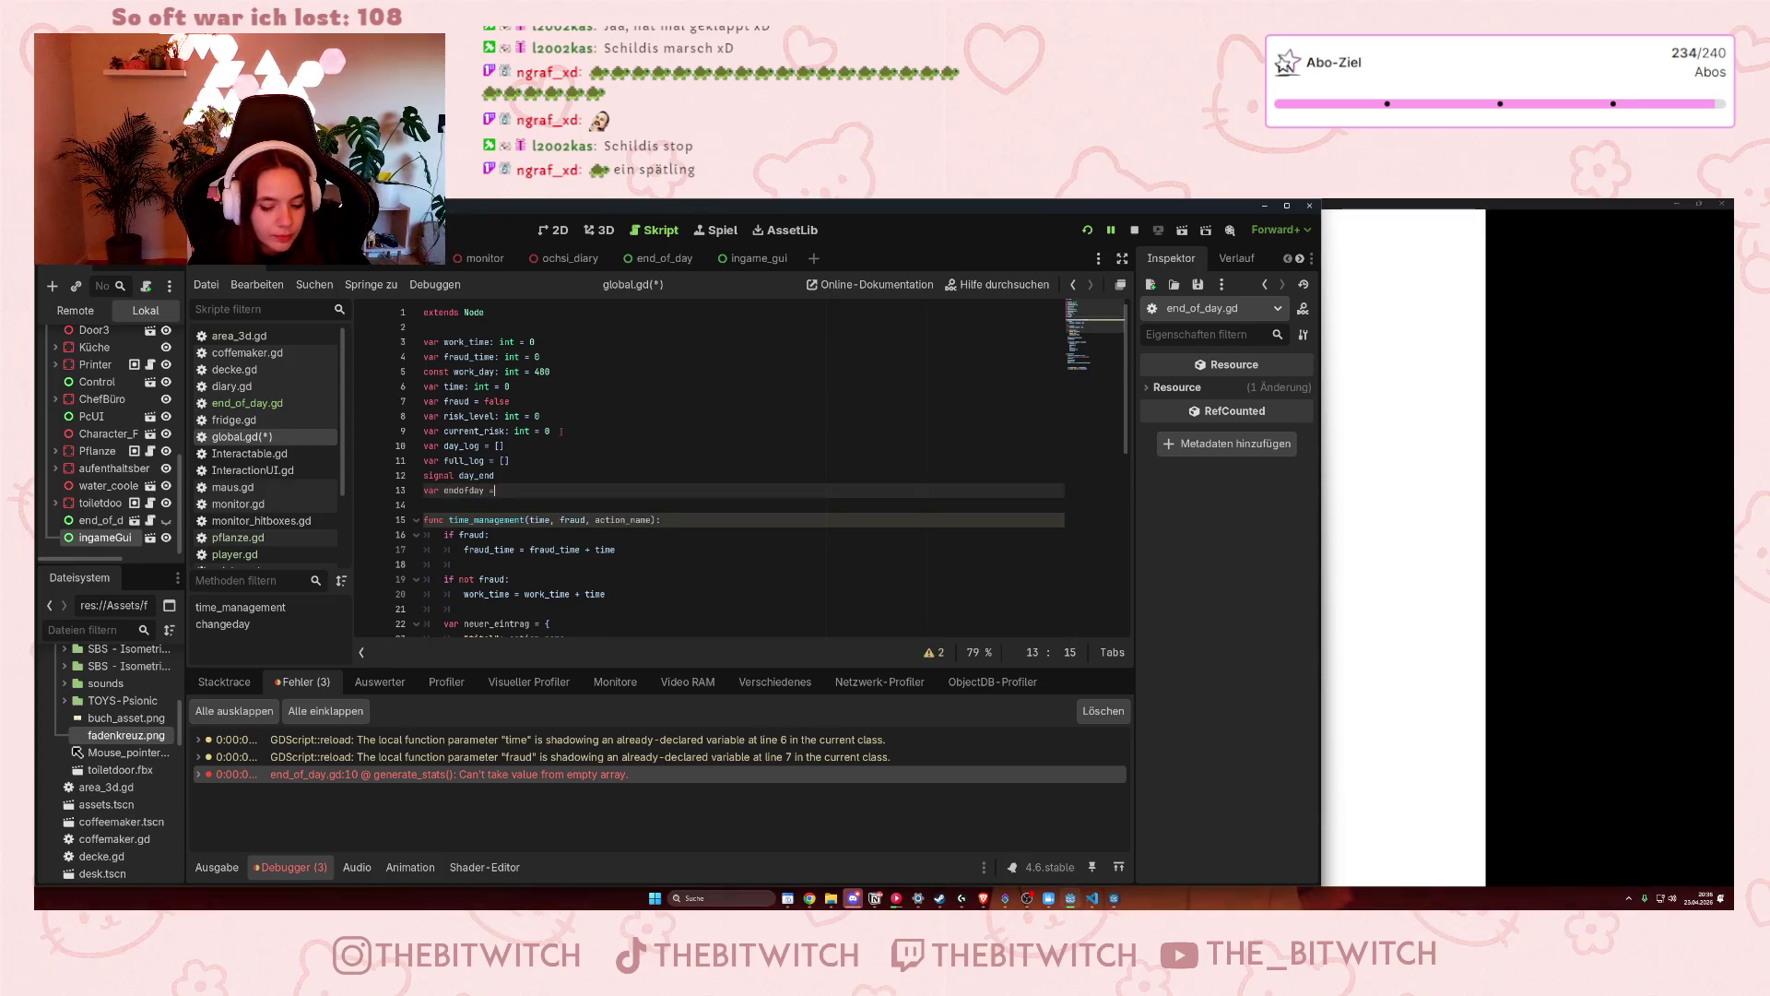
pyautogui.write('t')
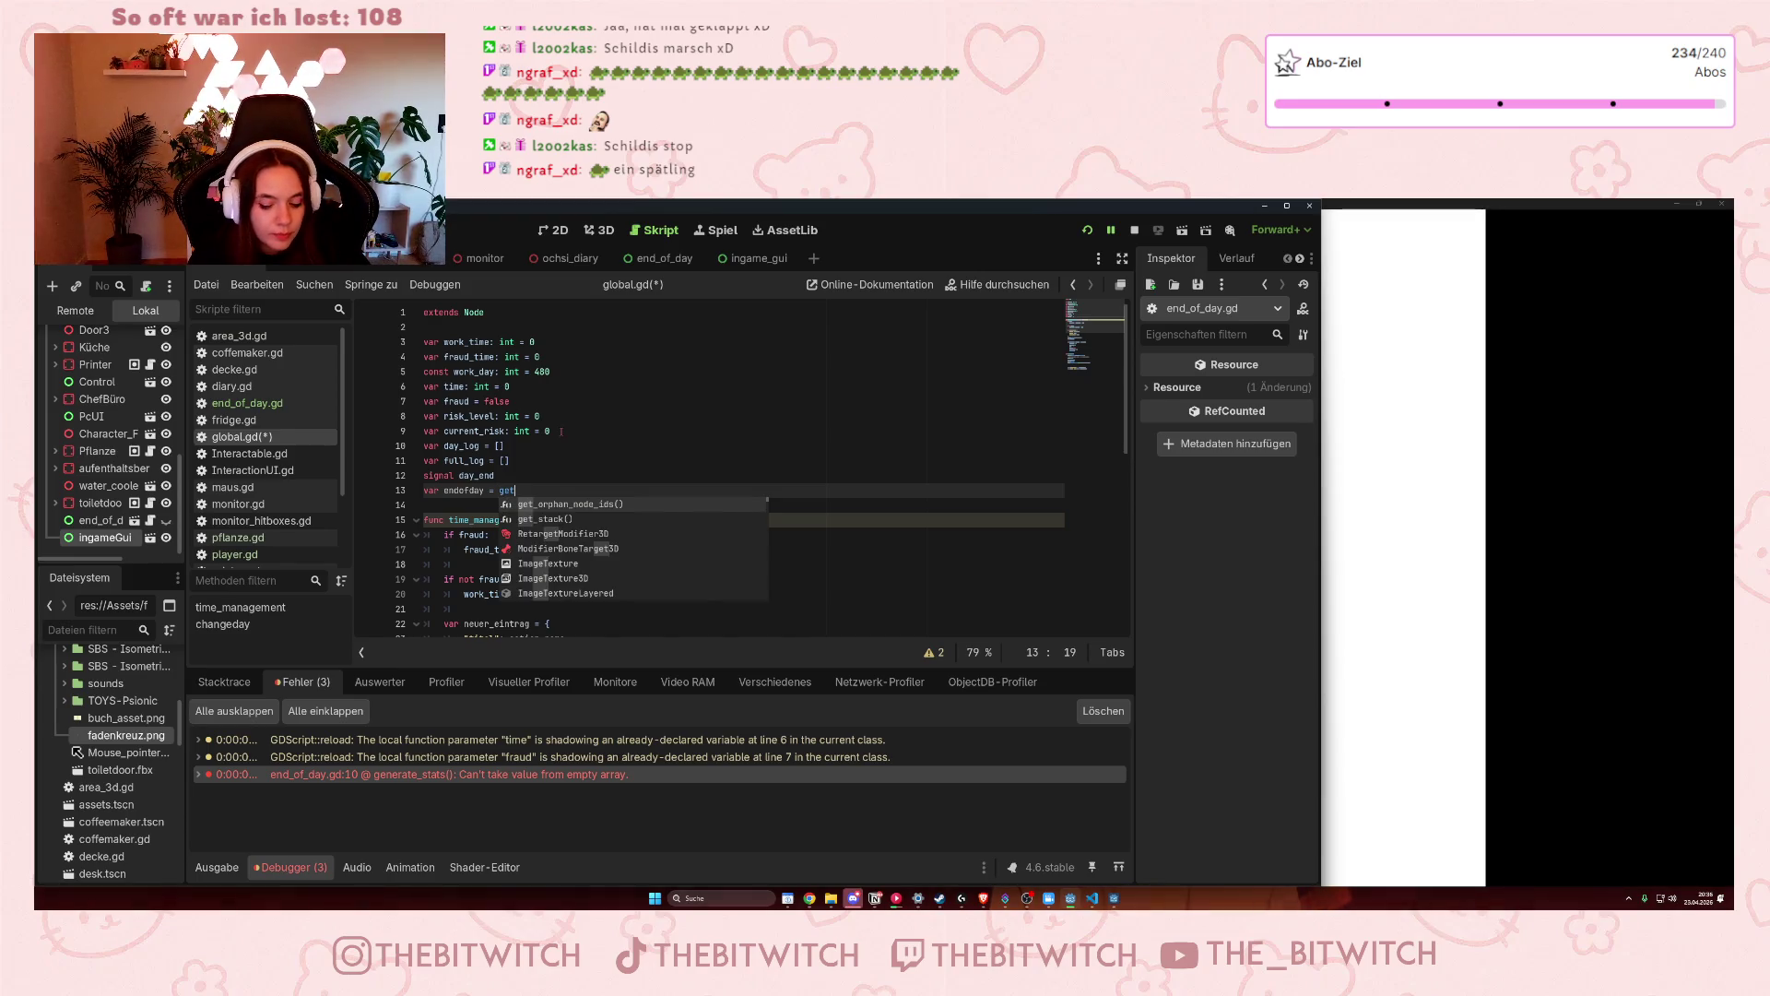
pyautogui.write('_node')
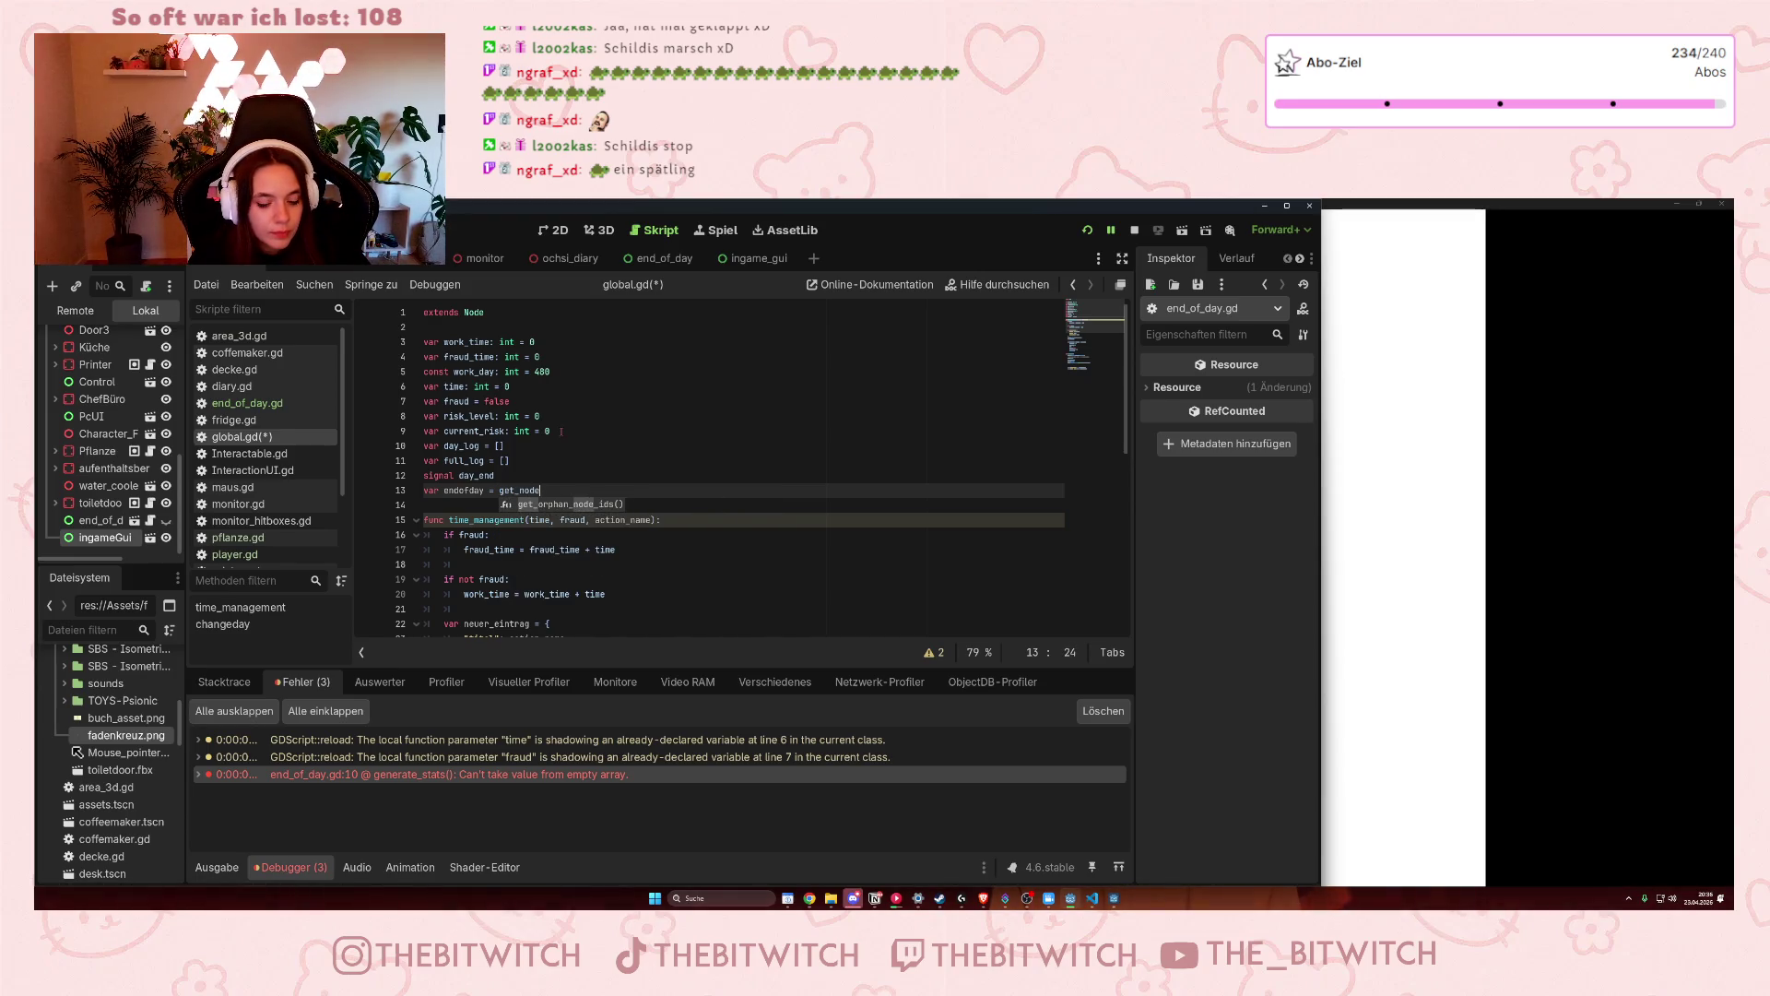
pyautogui.write('(')
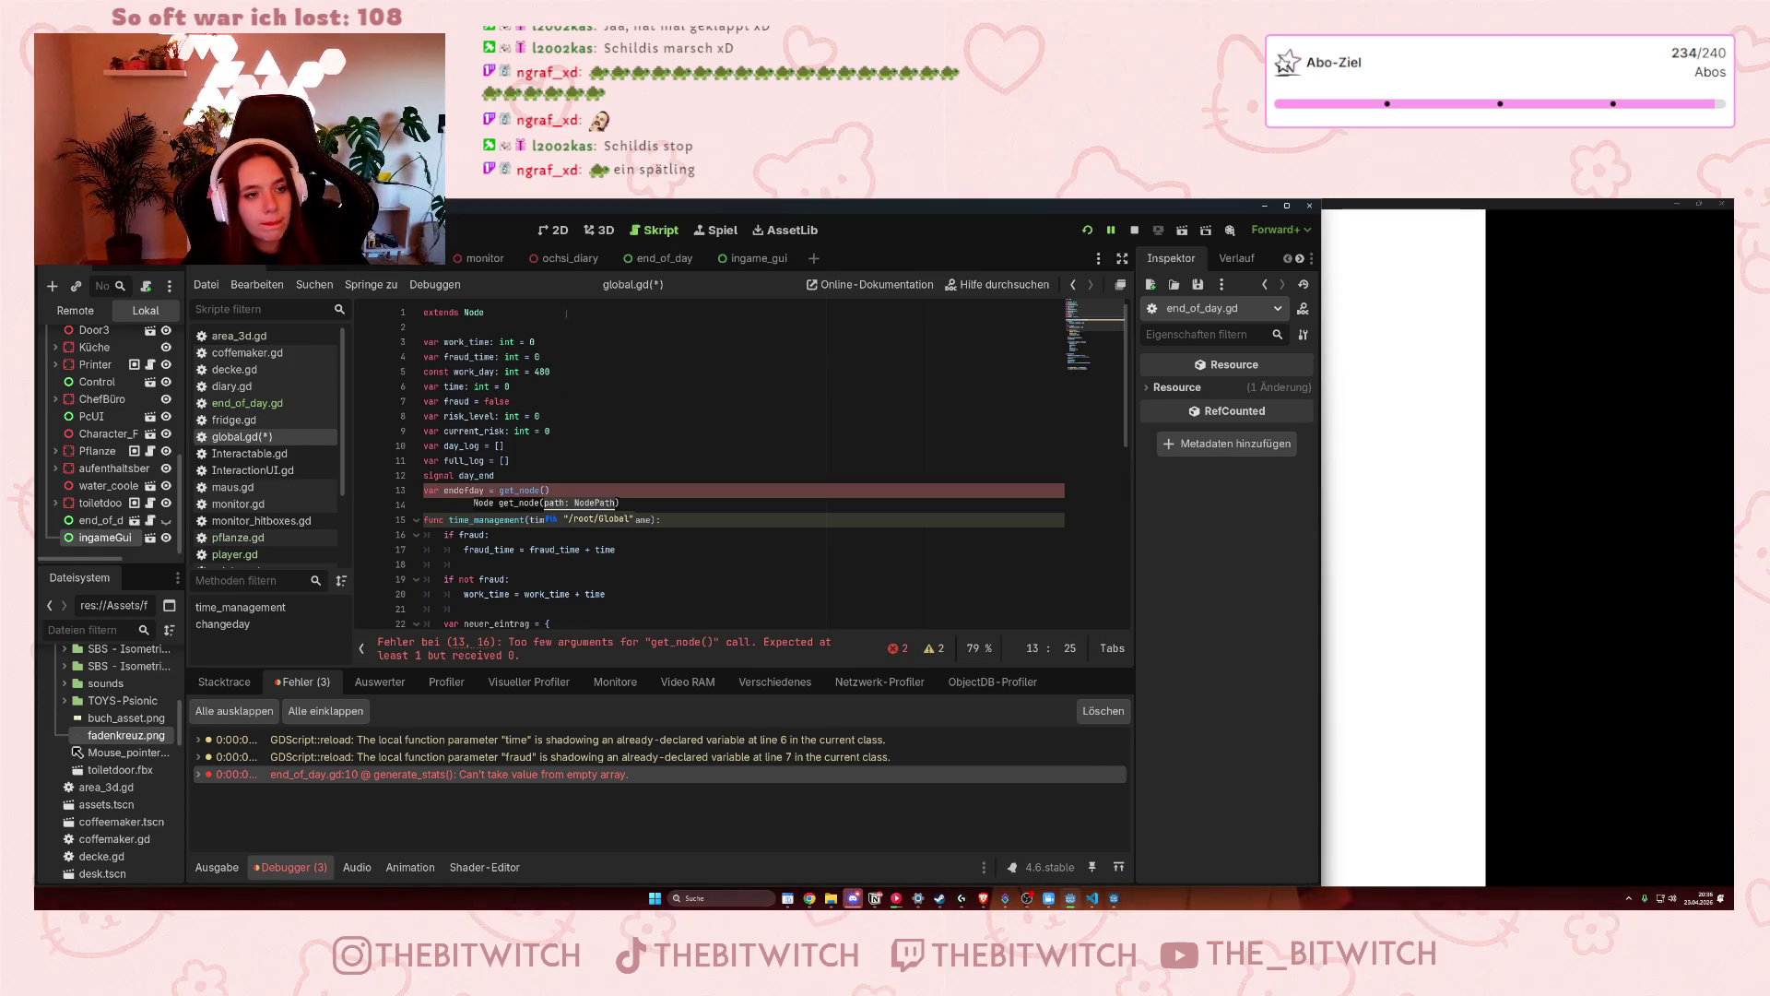
pyautogui.moveTo(95, 520)
pyautogui.mouseDown()
pyautogui.moveTo(116, 553)
pyautogui.moveTo(129, 532)
pyautogui.moveTo(550, 498)
pyautogui.mouseUp()
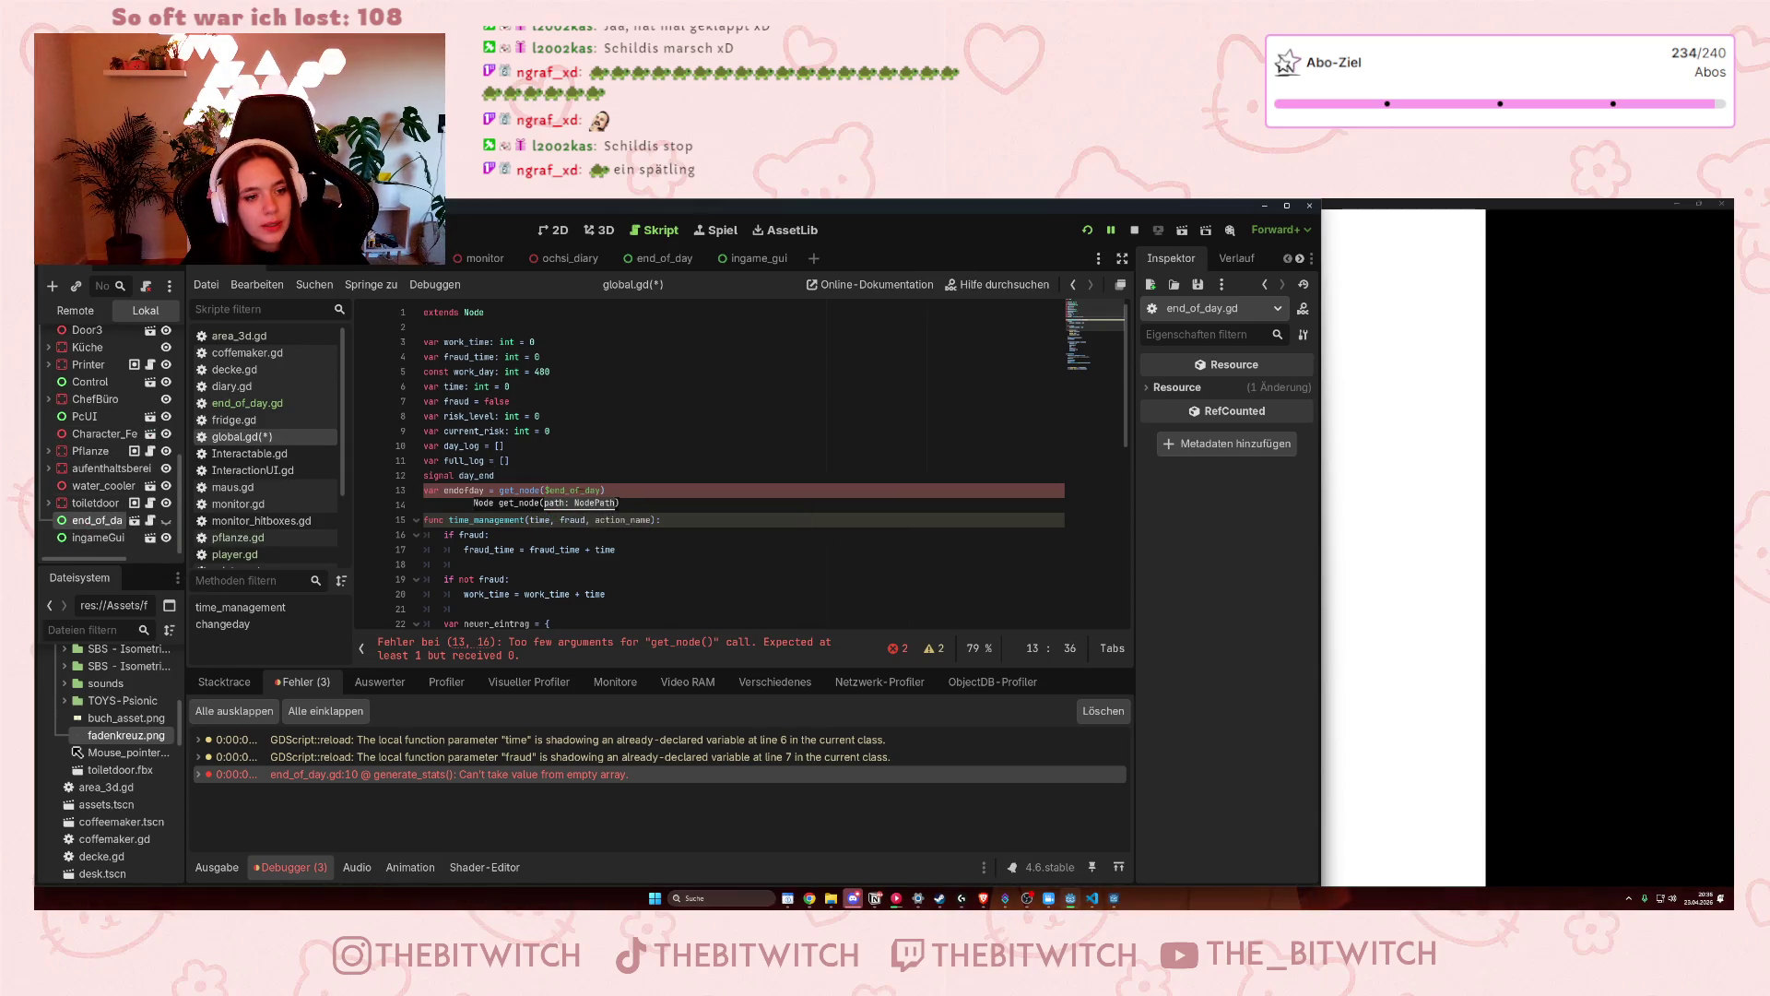
pyautogui.scroll(-7, 606, 517)
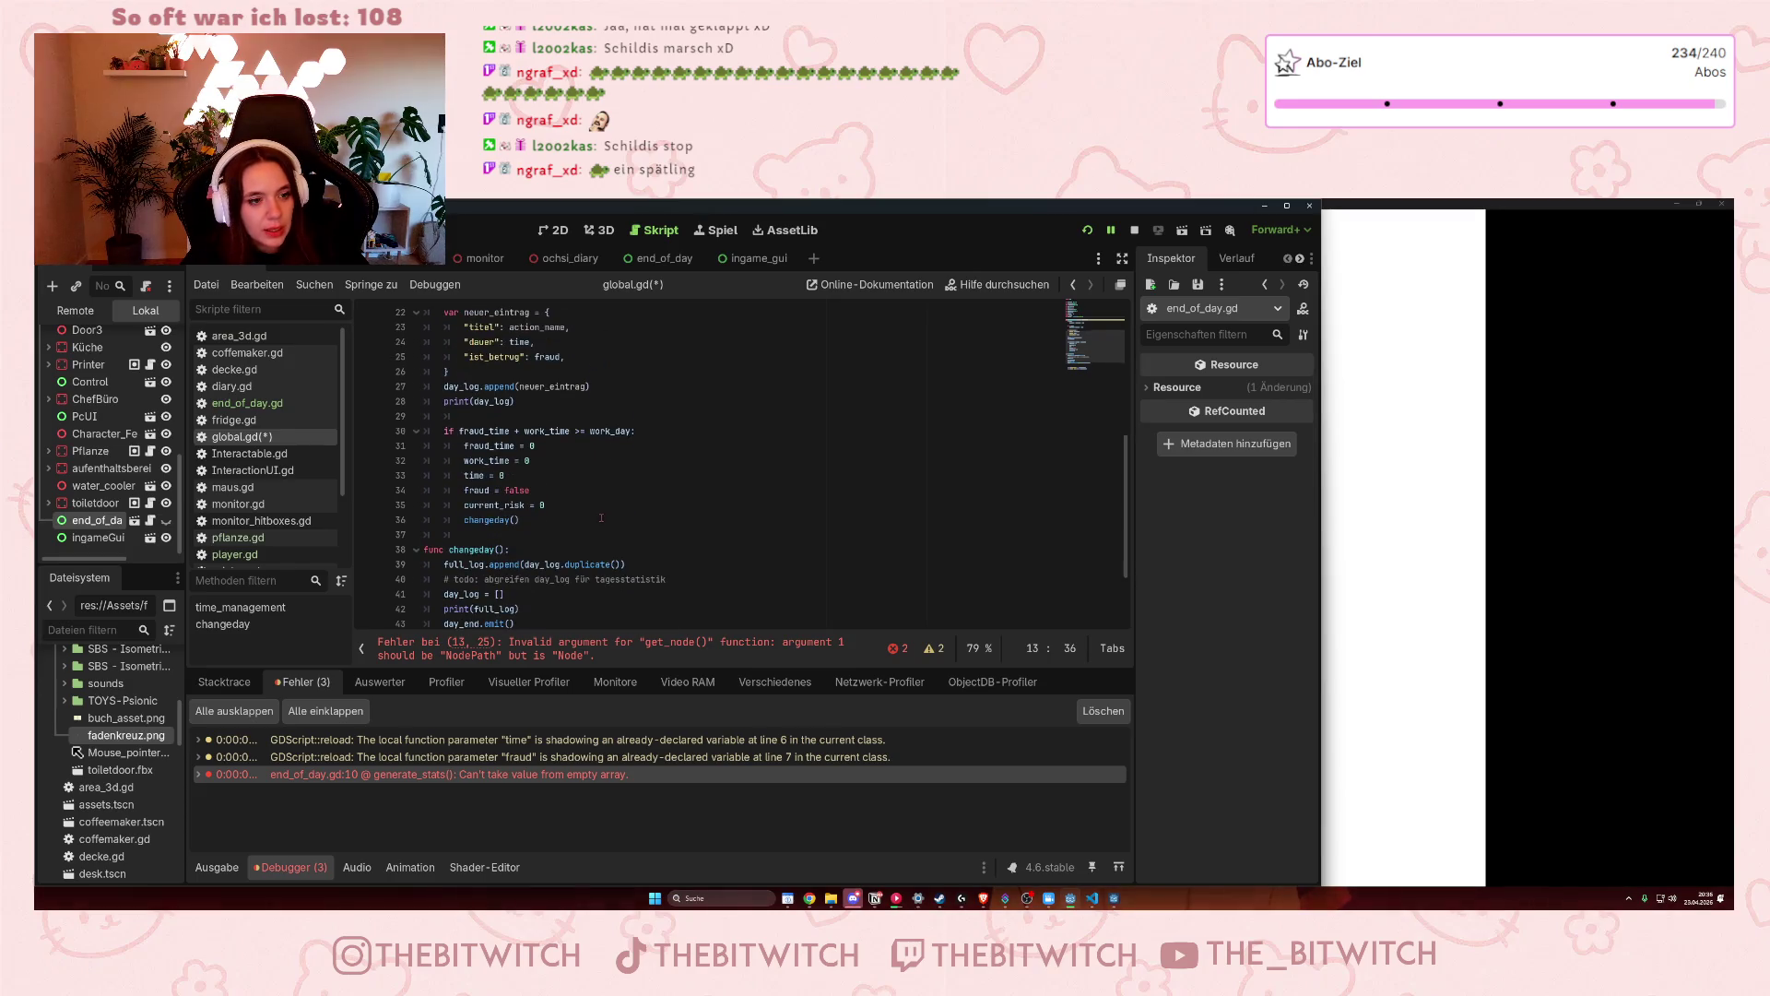
pyautogui.scroll(-2, 601, 518)
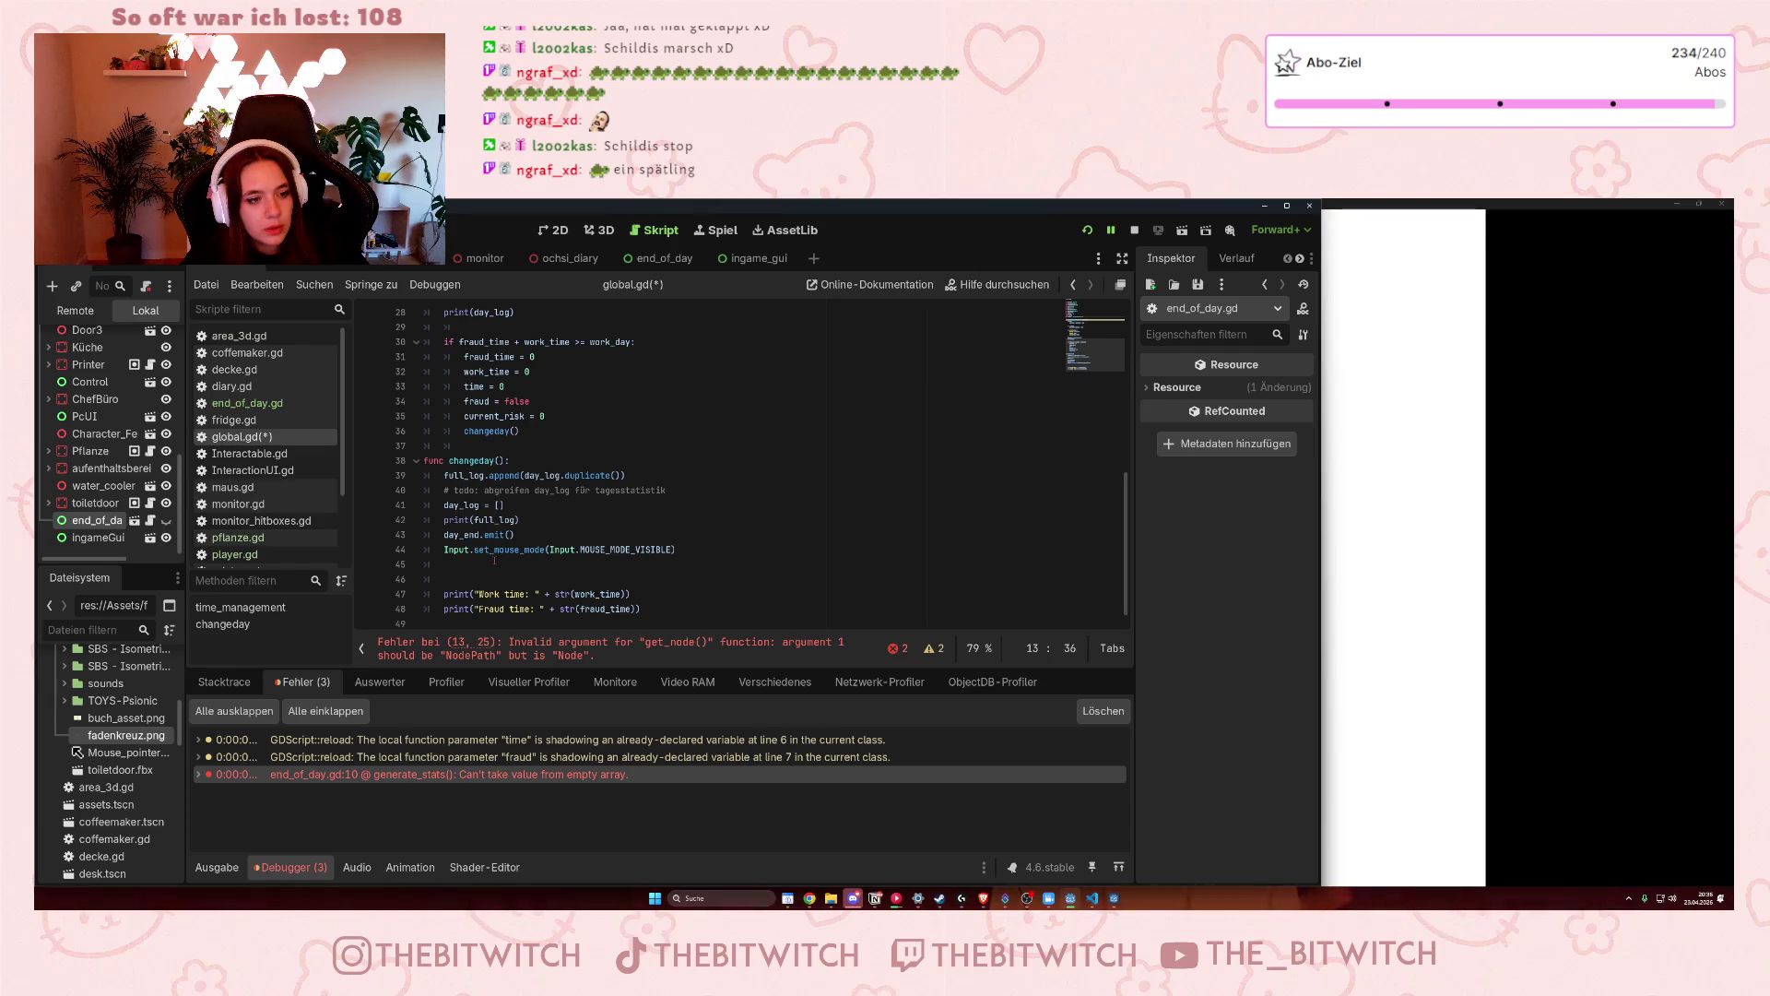
pyautogui.scroll(1, 479, 491)
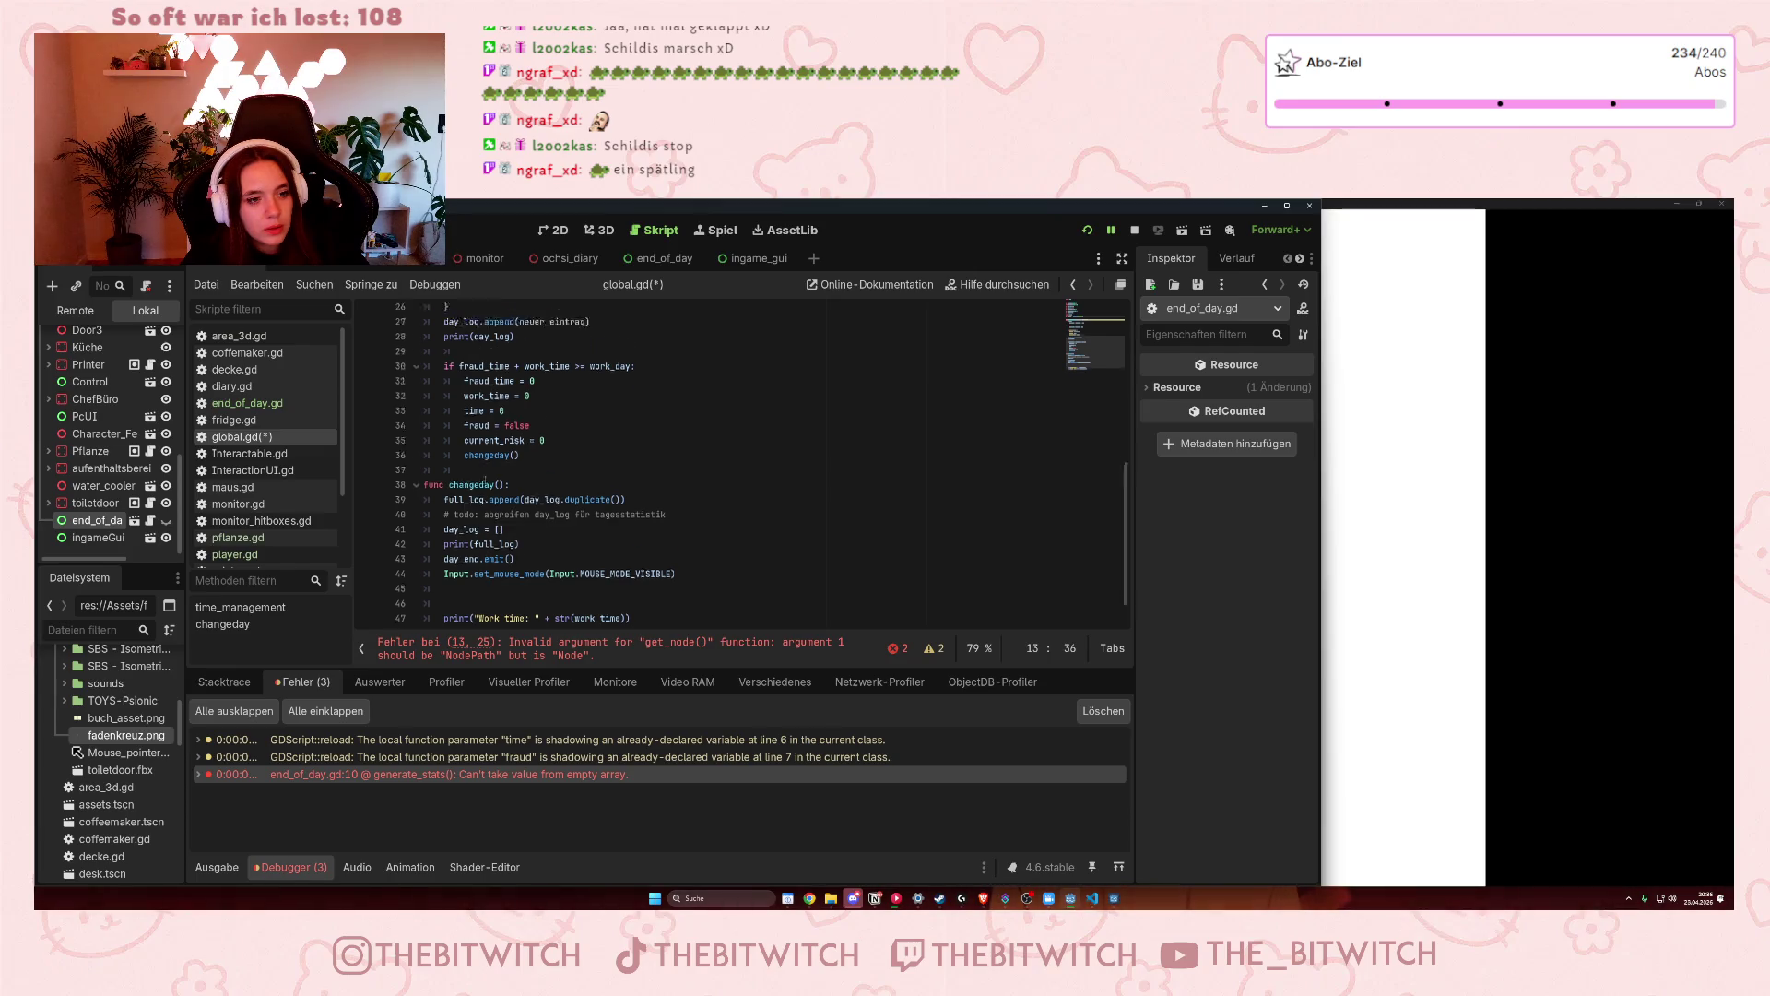
pyautogui.hotkey('ctrl', 'z')
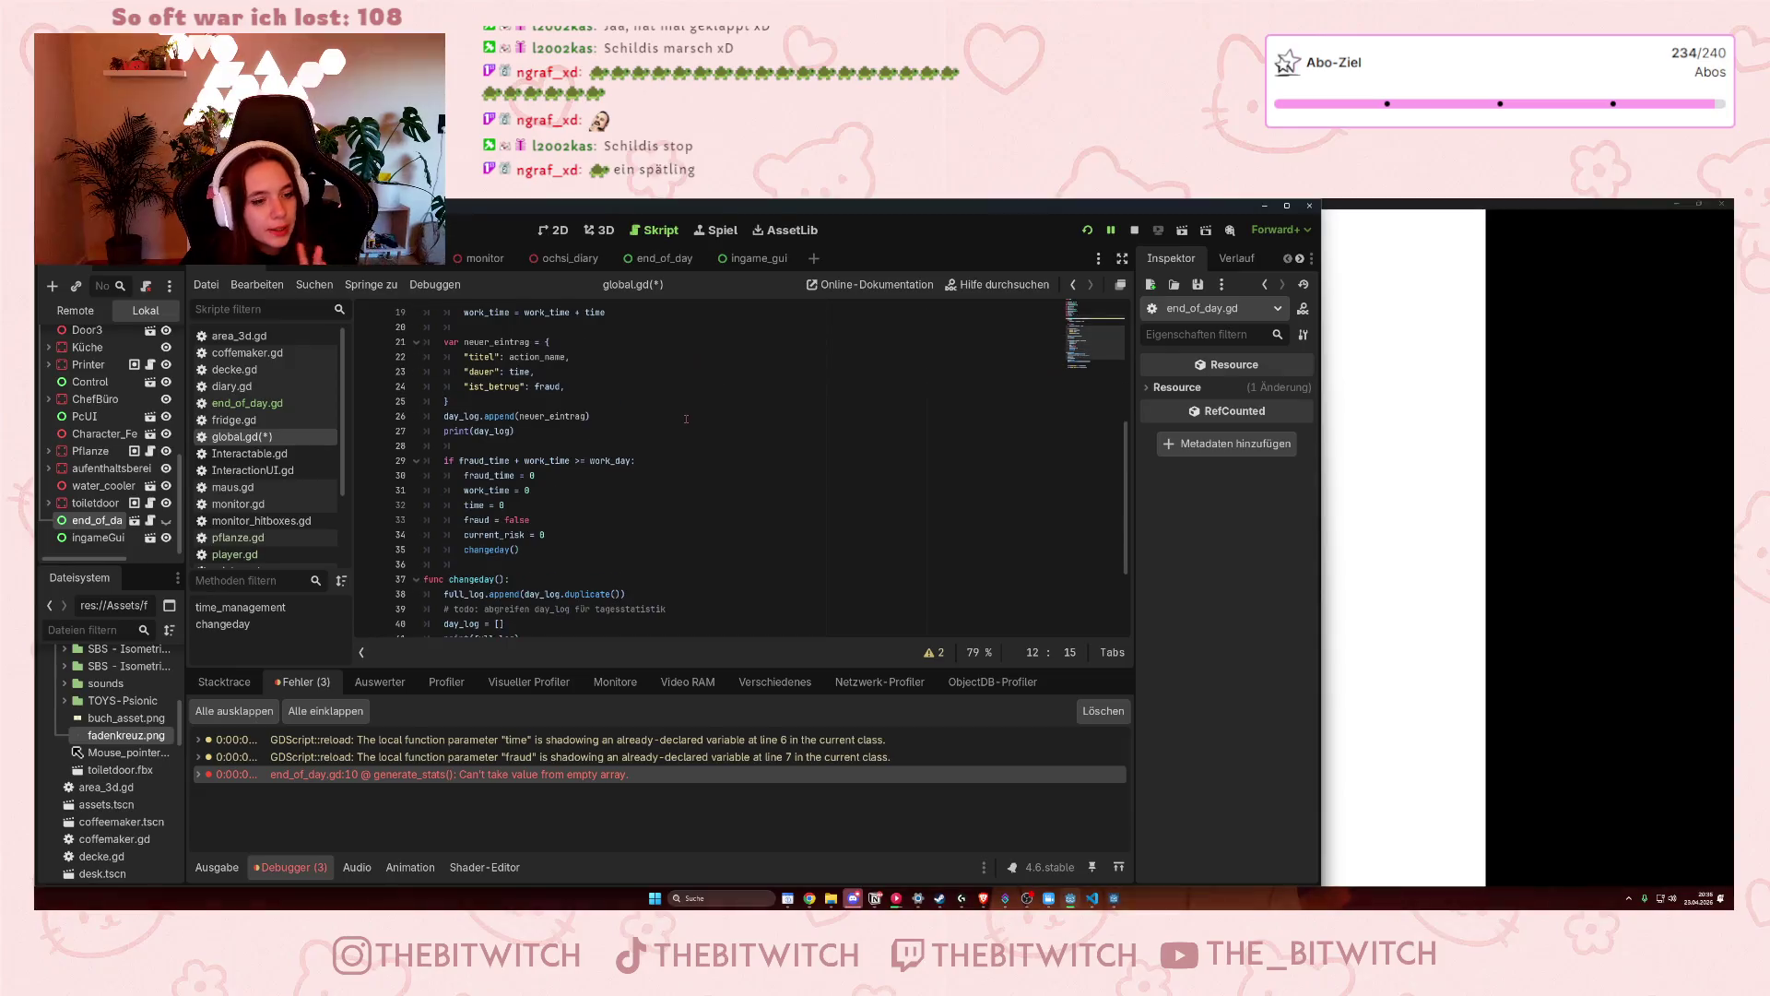
# Step: Save the scripts and check the hide() call on line 22 of end_of_day.gd
pyautogui.scroll(2, 553, 470)
pyautogui.click(612, 461)
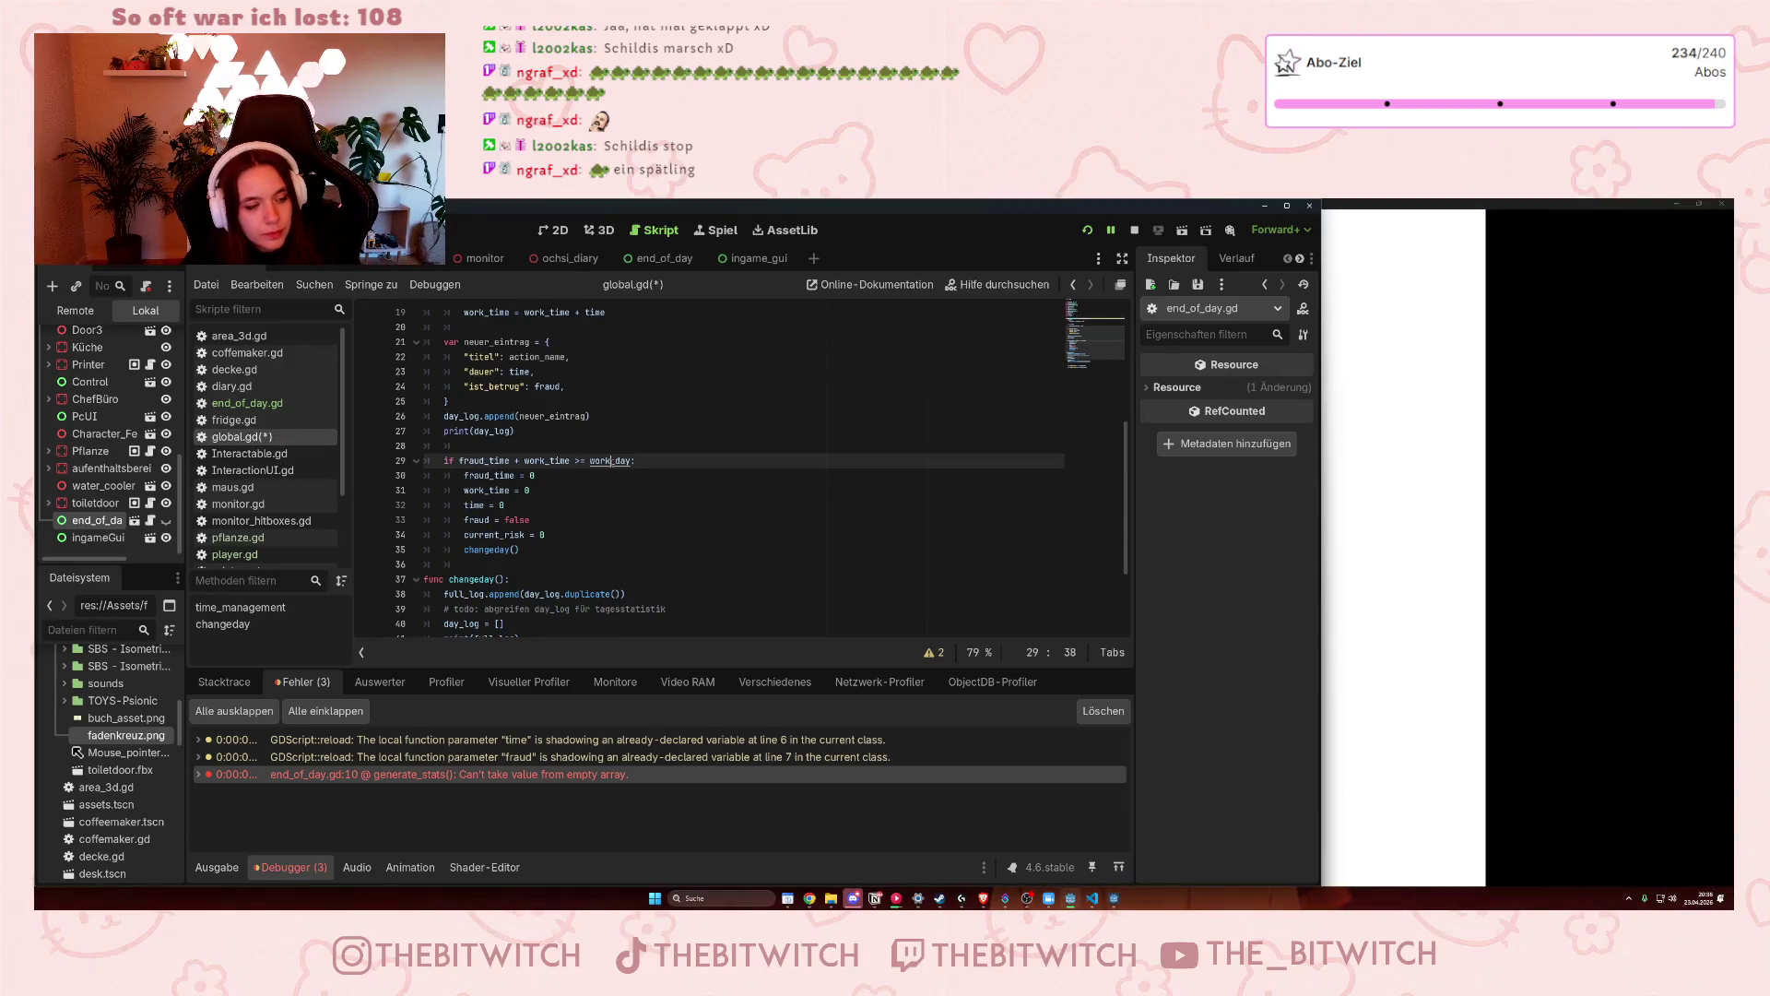
pyautogui.hotkey('ctrl', 's')
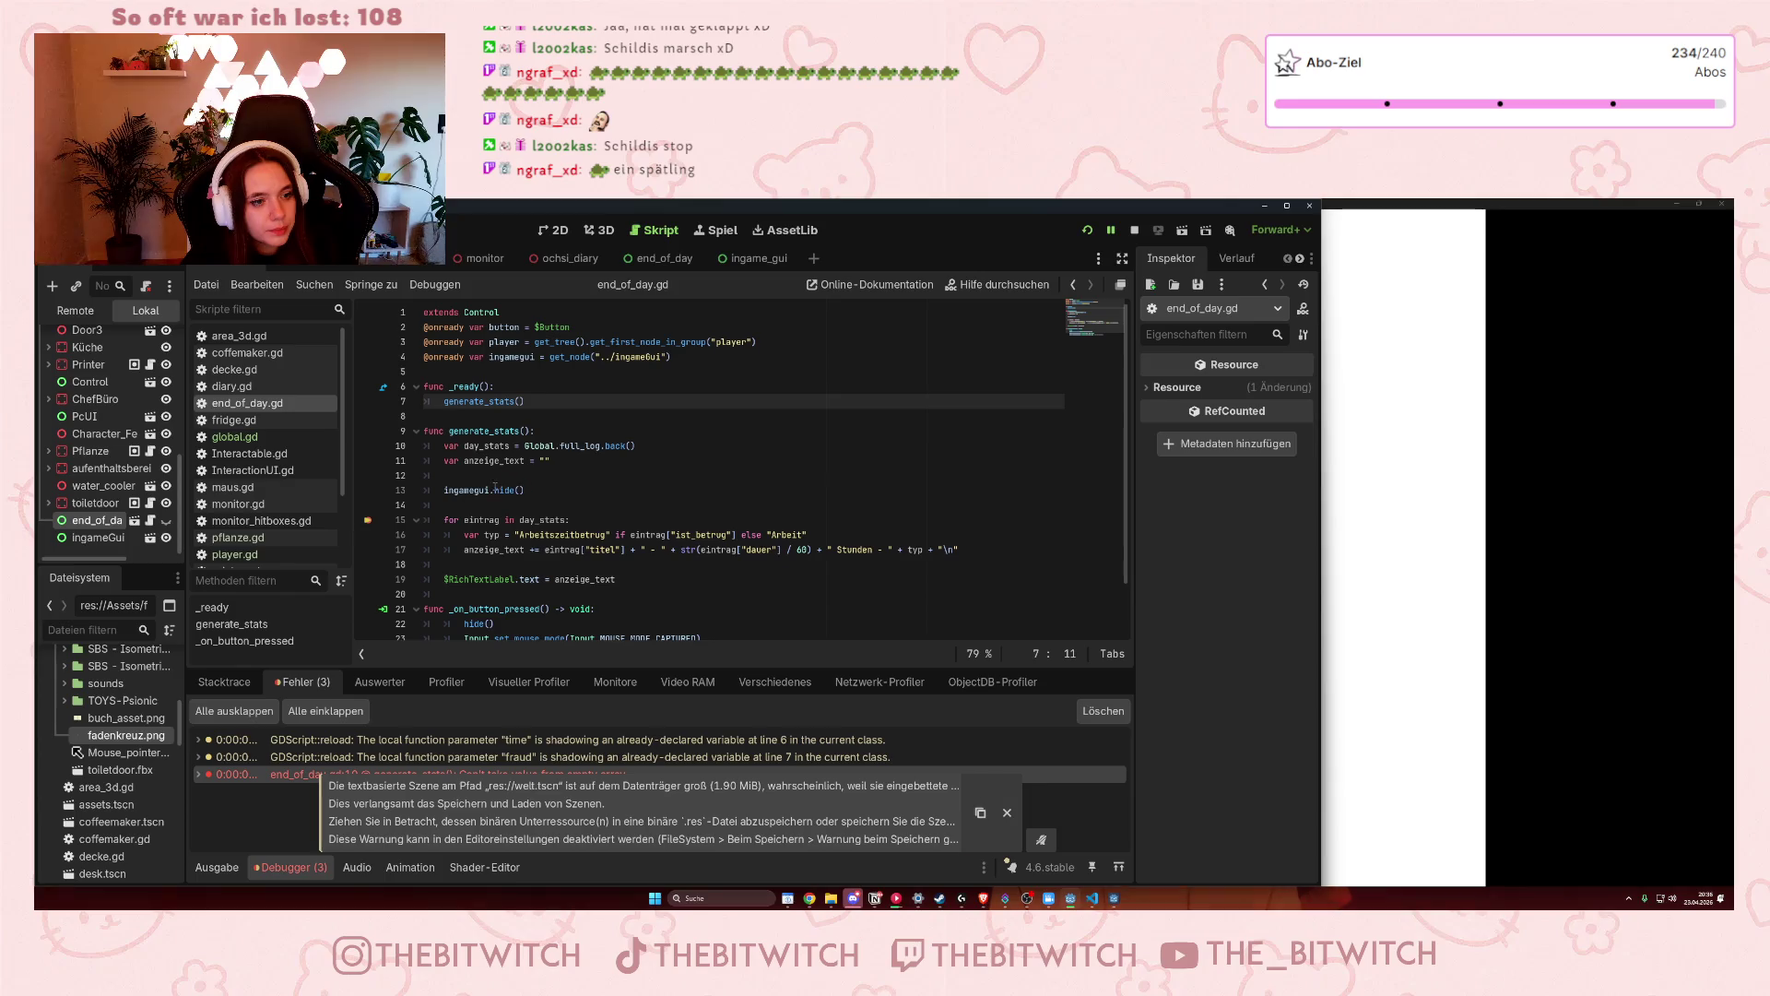
pyautogui.scroll(-2, 478, 572)
pyautogui.moveTo(463, 569); pyautogui.dragTo(539, 568)
pyautogui.click(539, 568)
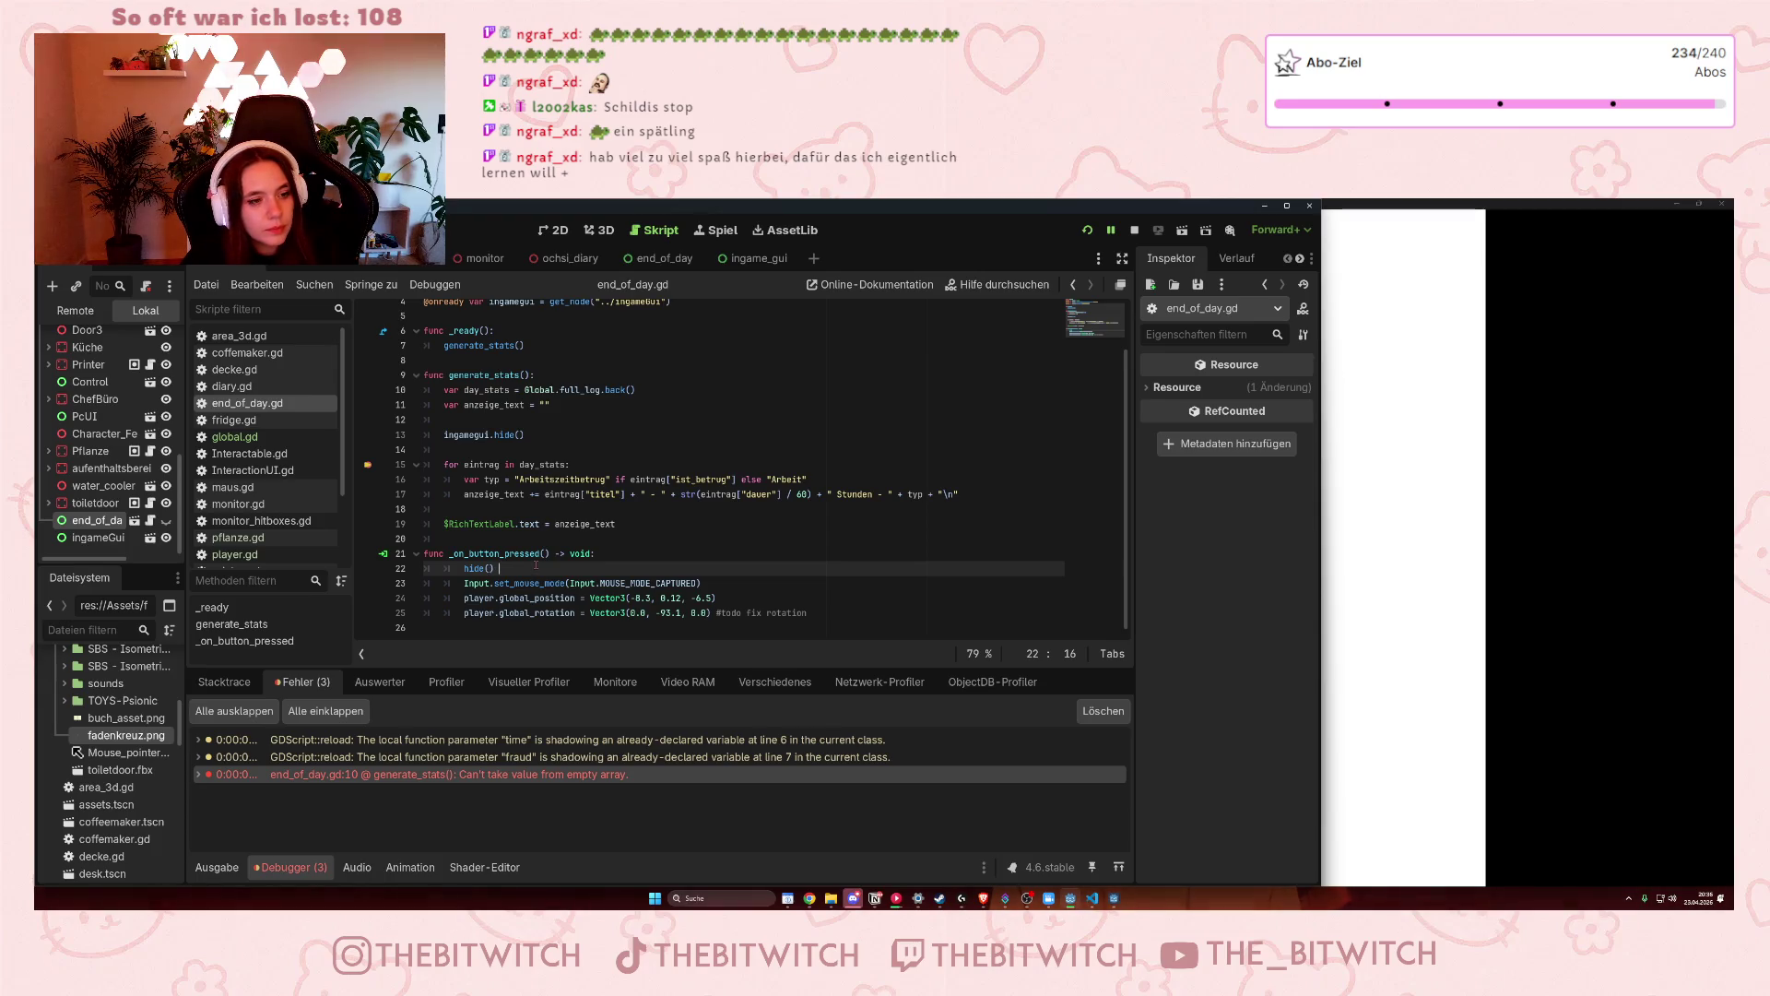
# Step: Switch to global.gd and check the day_end.emit call on line 42
pyautogui.scroll(2, 538, 564)
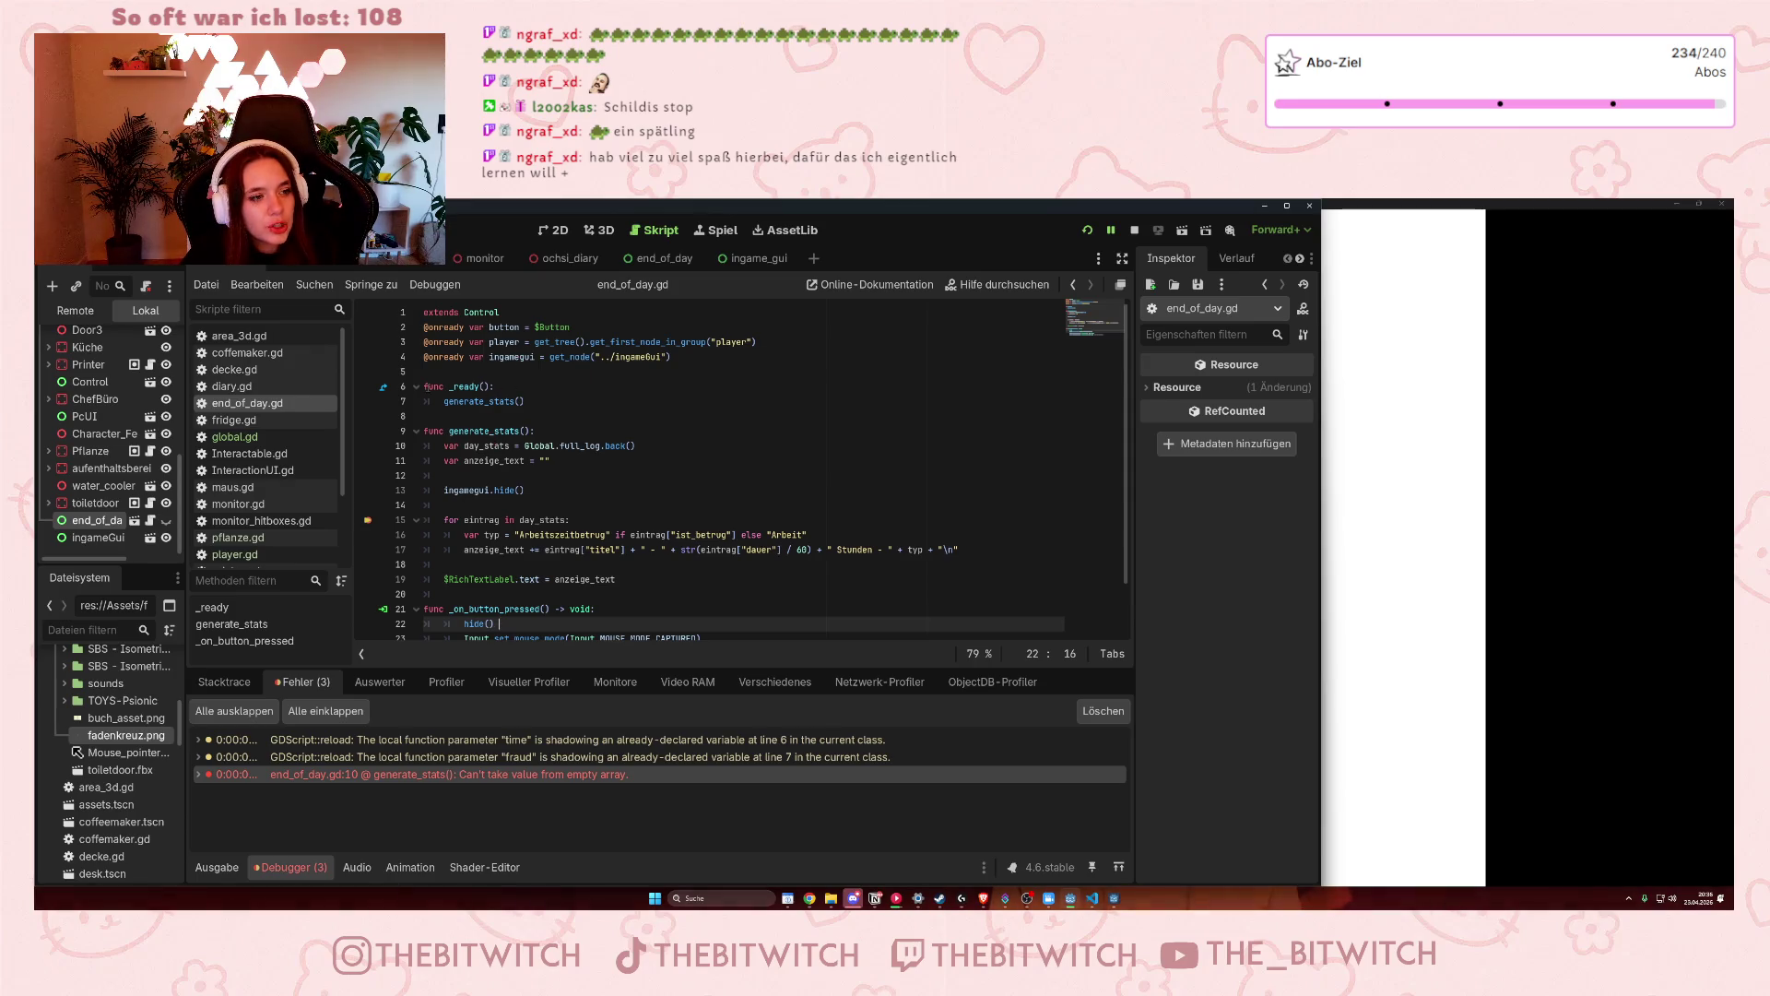
pyautogui.click(234, 436)
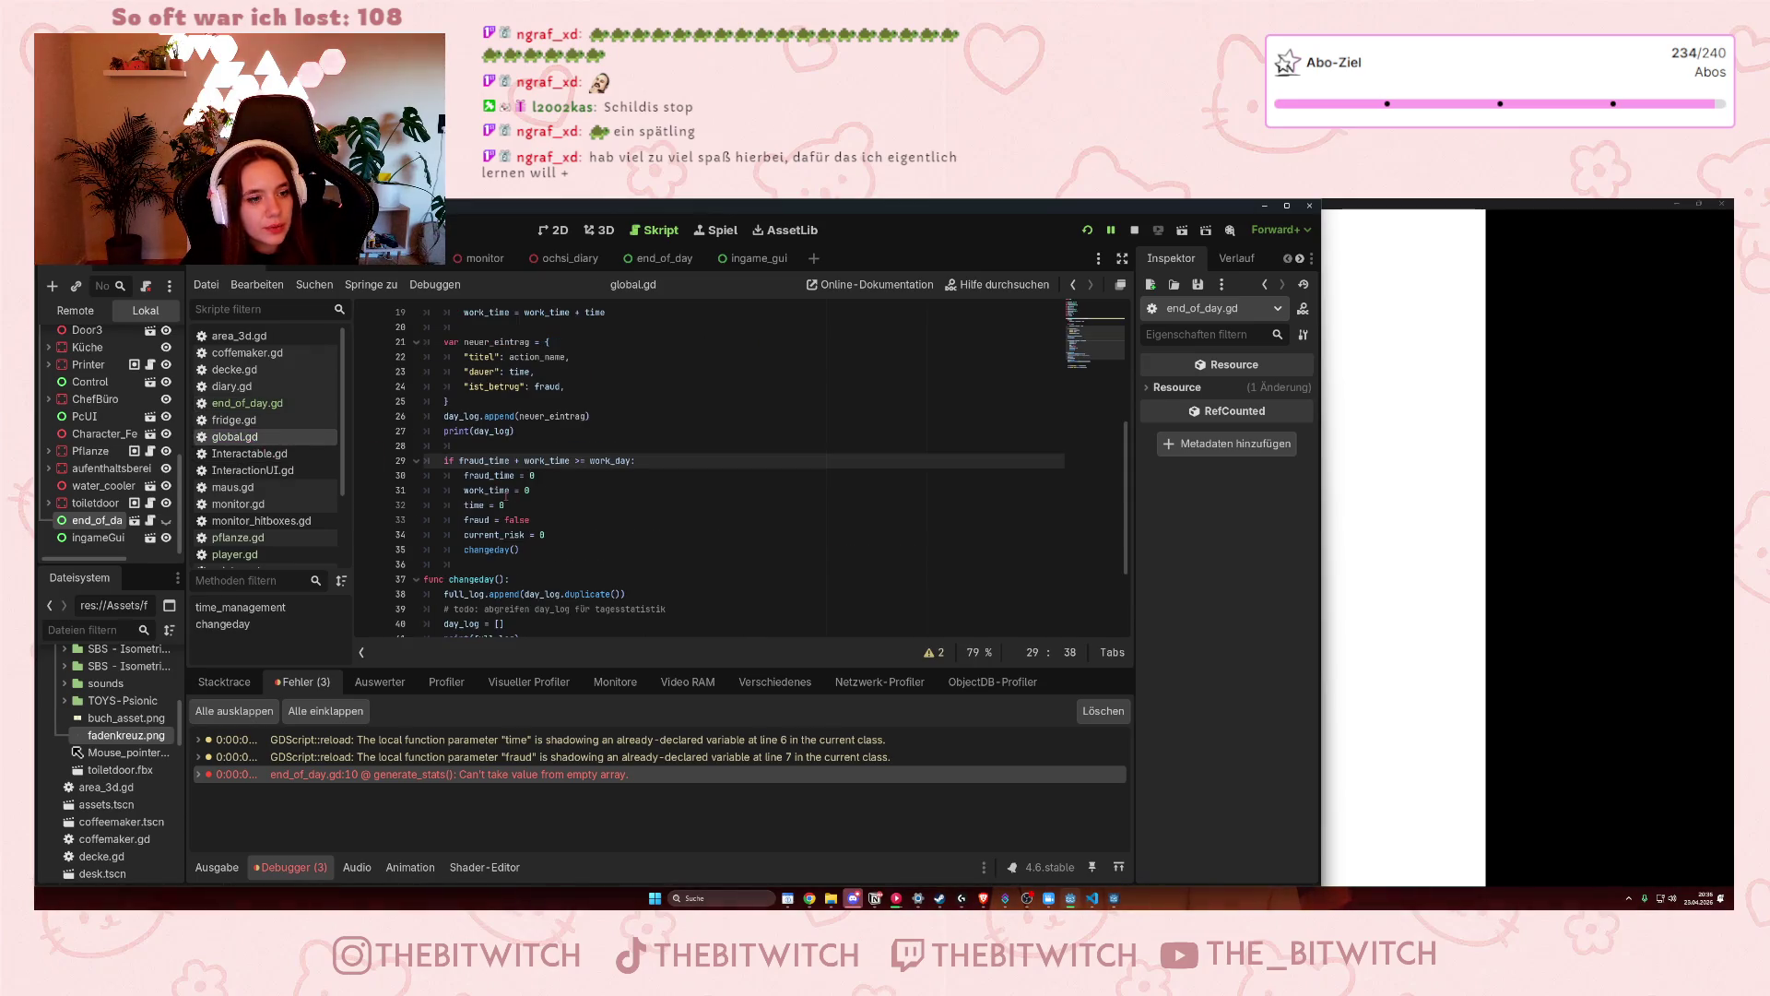
pyautogui.moveTo(506, 497)
pyautogui.scroll(-2, 543, 519)
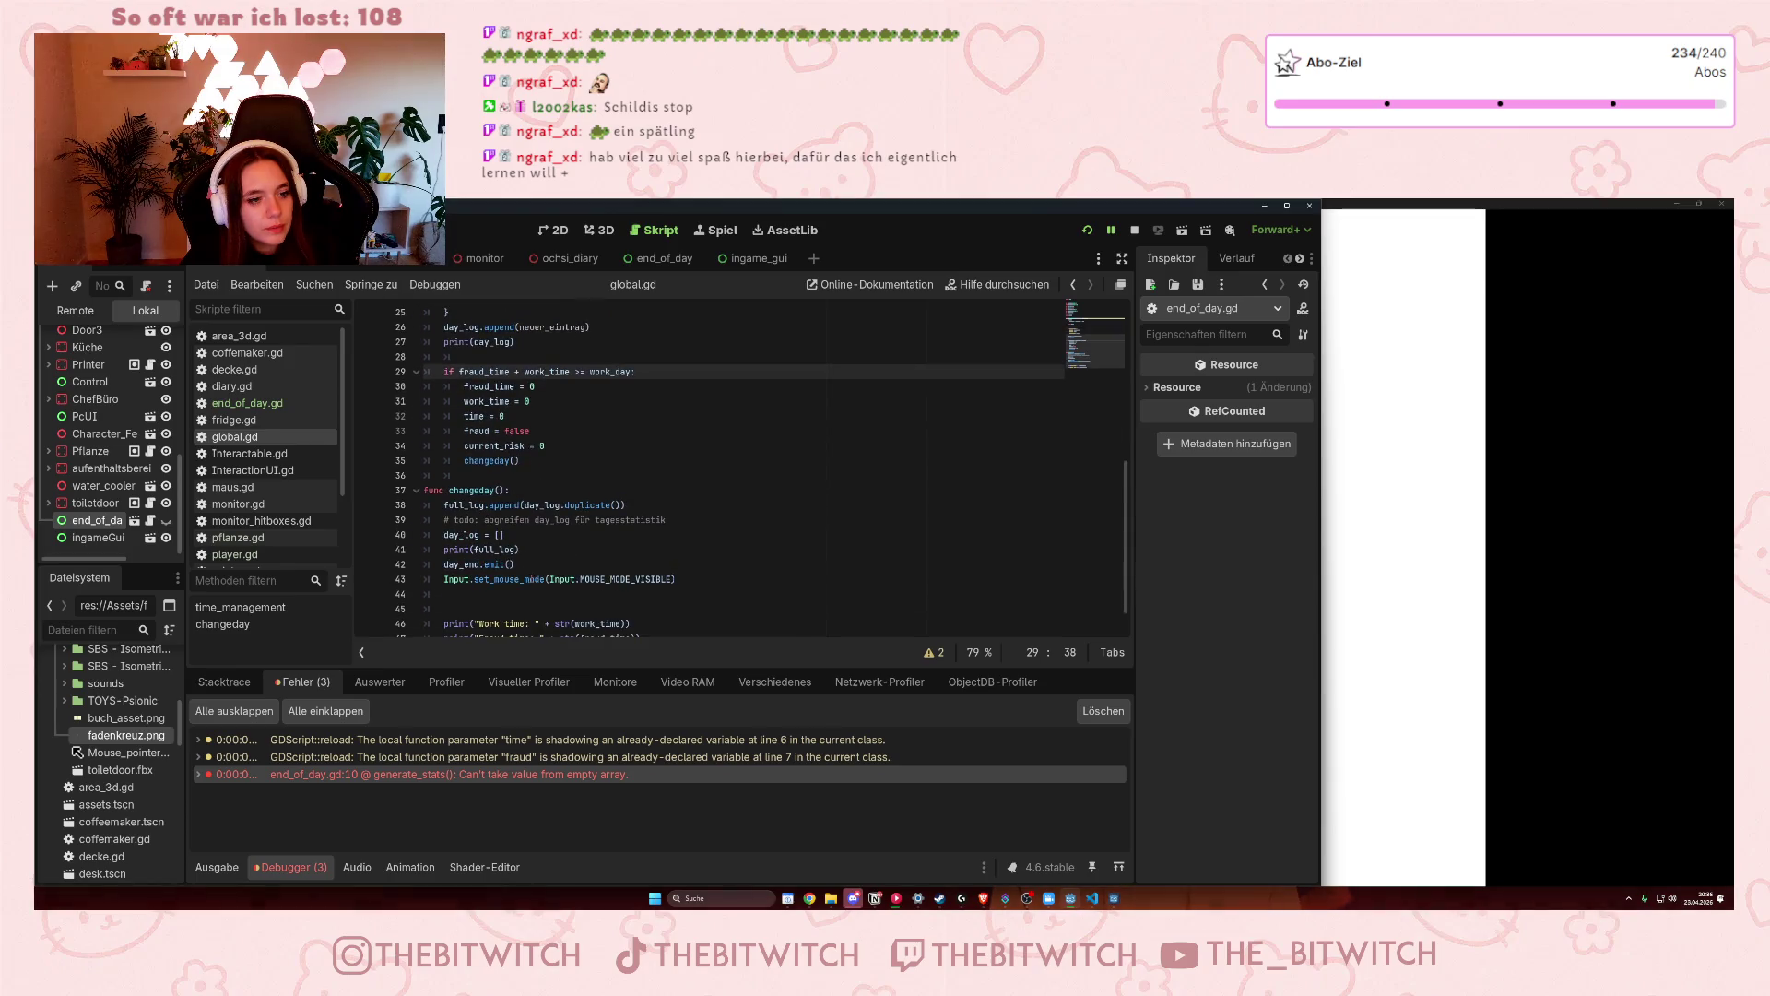
pyautogui.scroll(-1, 527, 572)
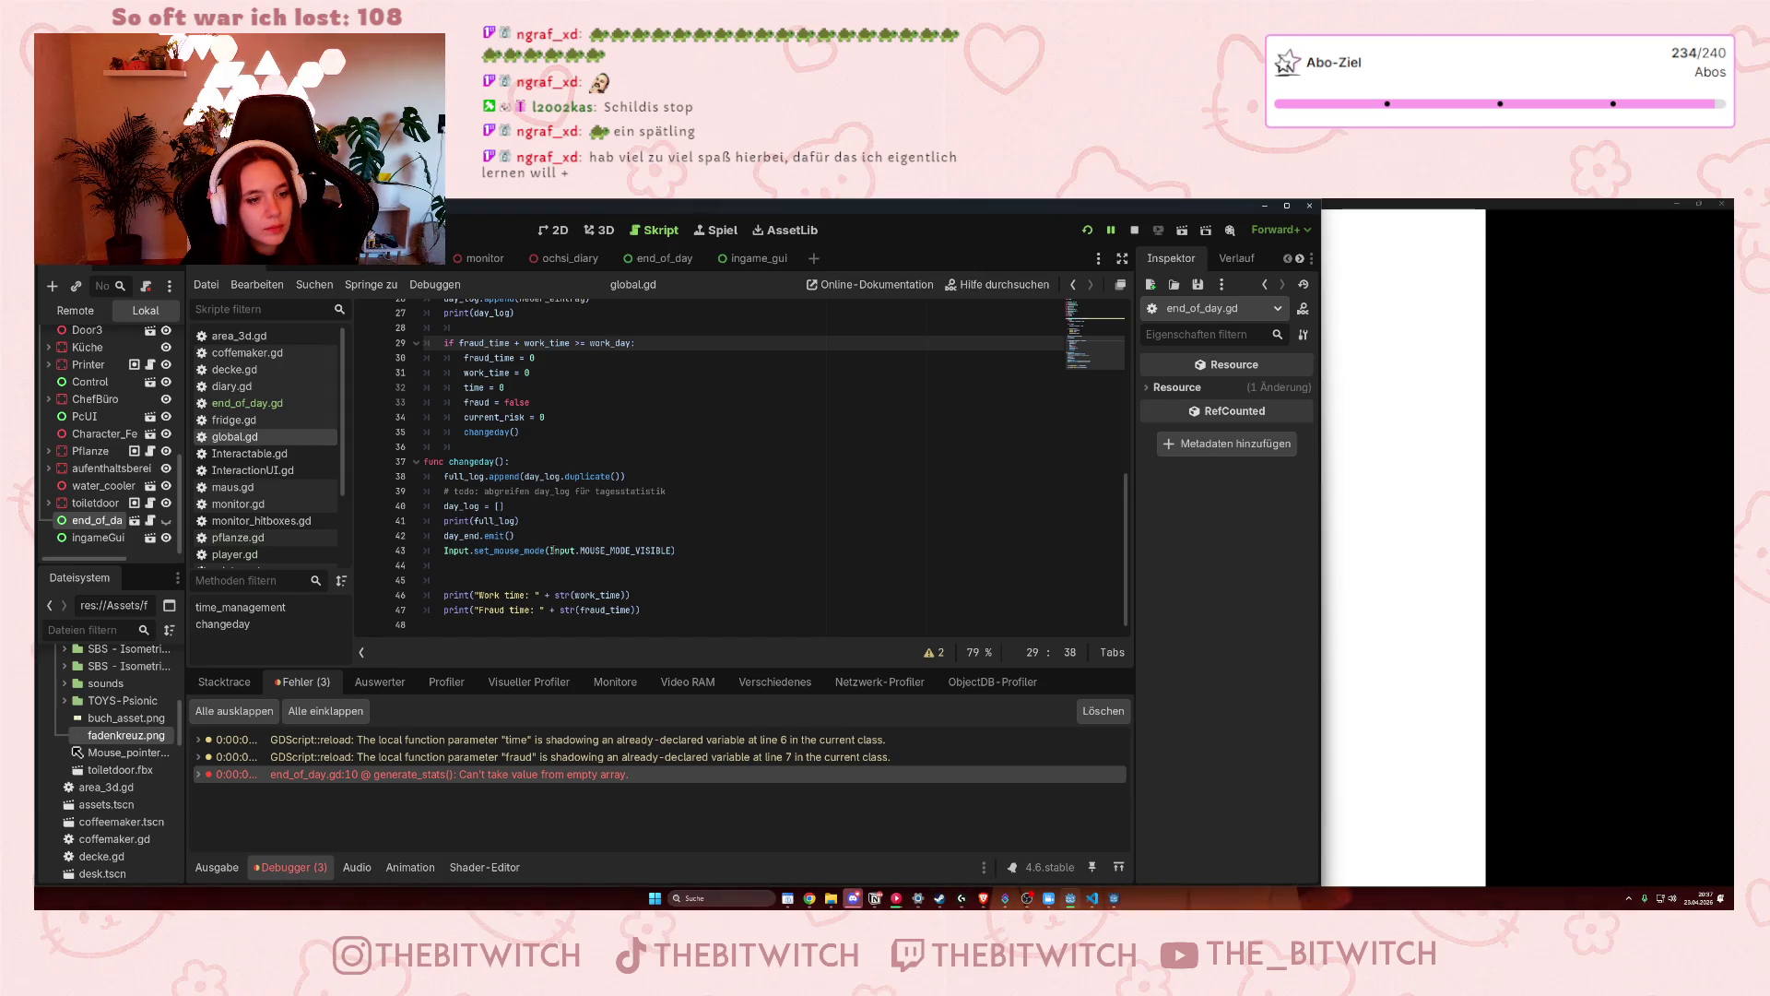
pyautogui.moveTo(443, 536); pyautogui.dragTo(500, 536)
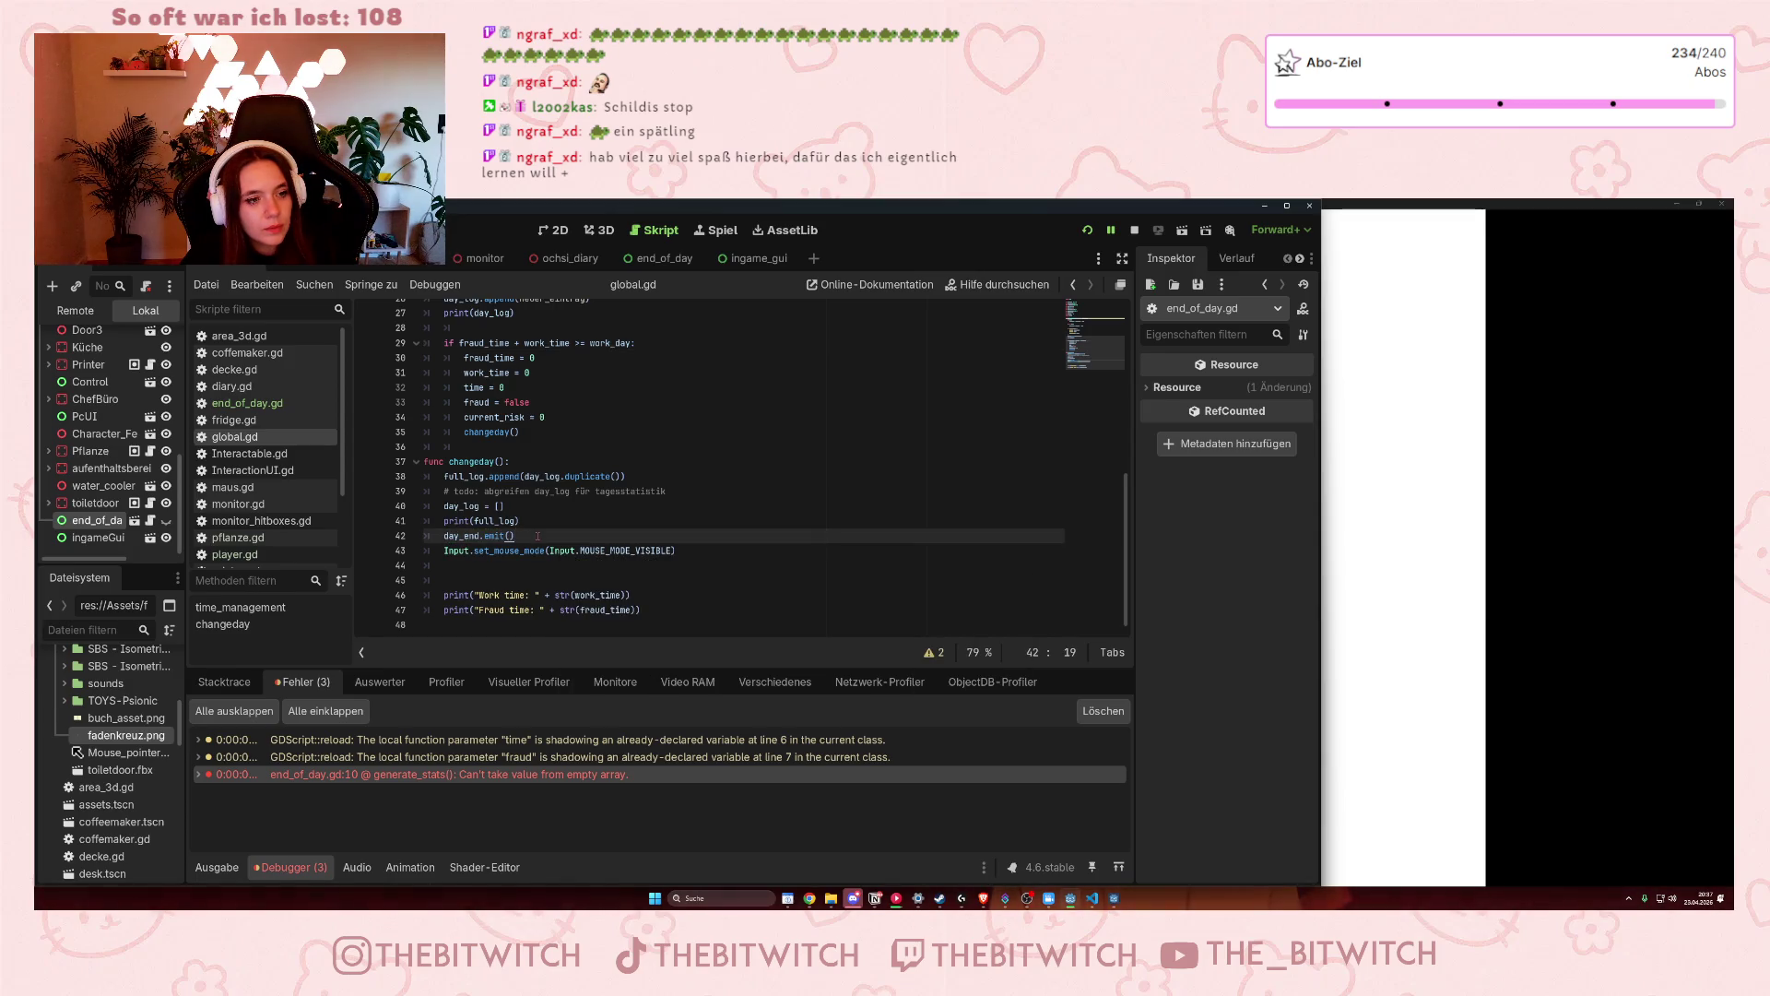
# Step: Look over the rest of global.gd, then return to end_of_day.gd
pyautogui.scroll(3, 538, 536)
pyautogui.scroll(2, 536, 536)
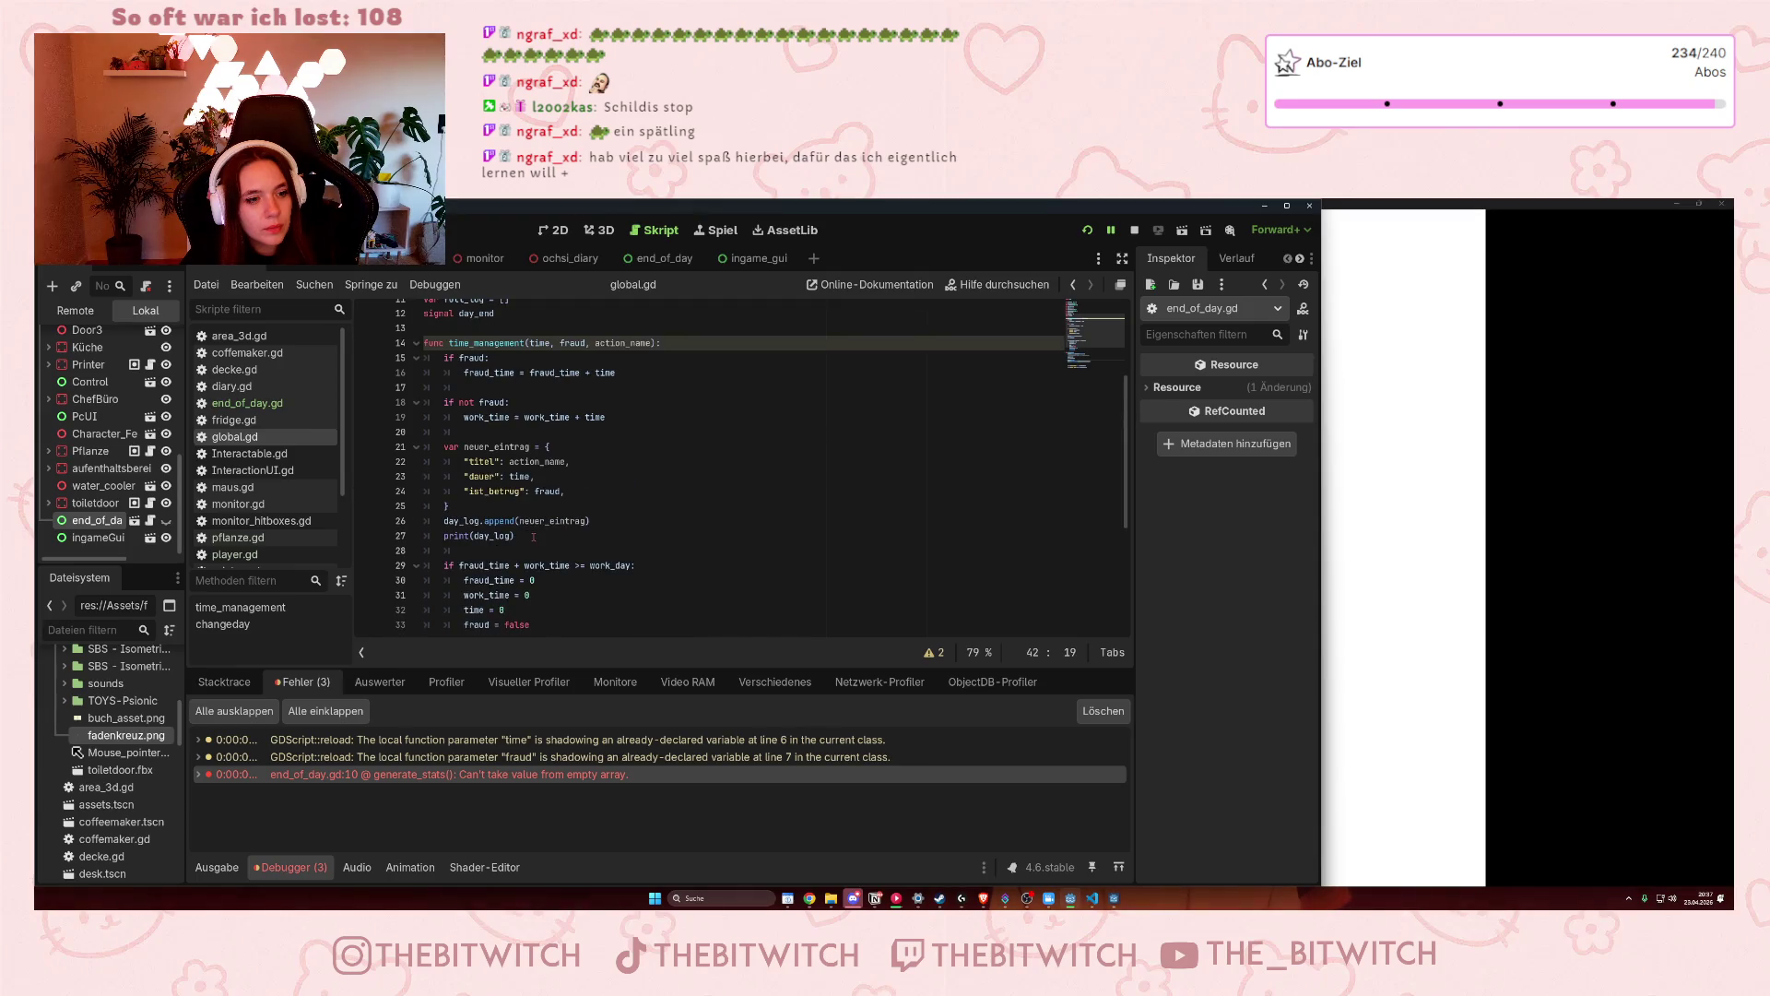
pyautogui.scroll(3, 533, 536)
pyautogui.scroll(-6, 530, 536)
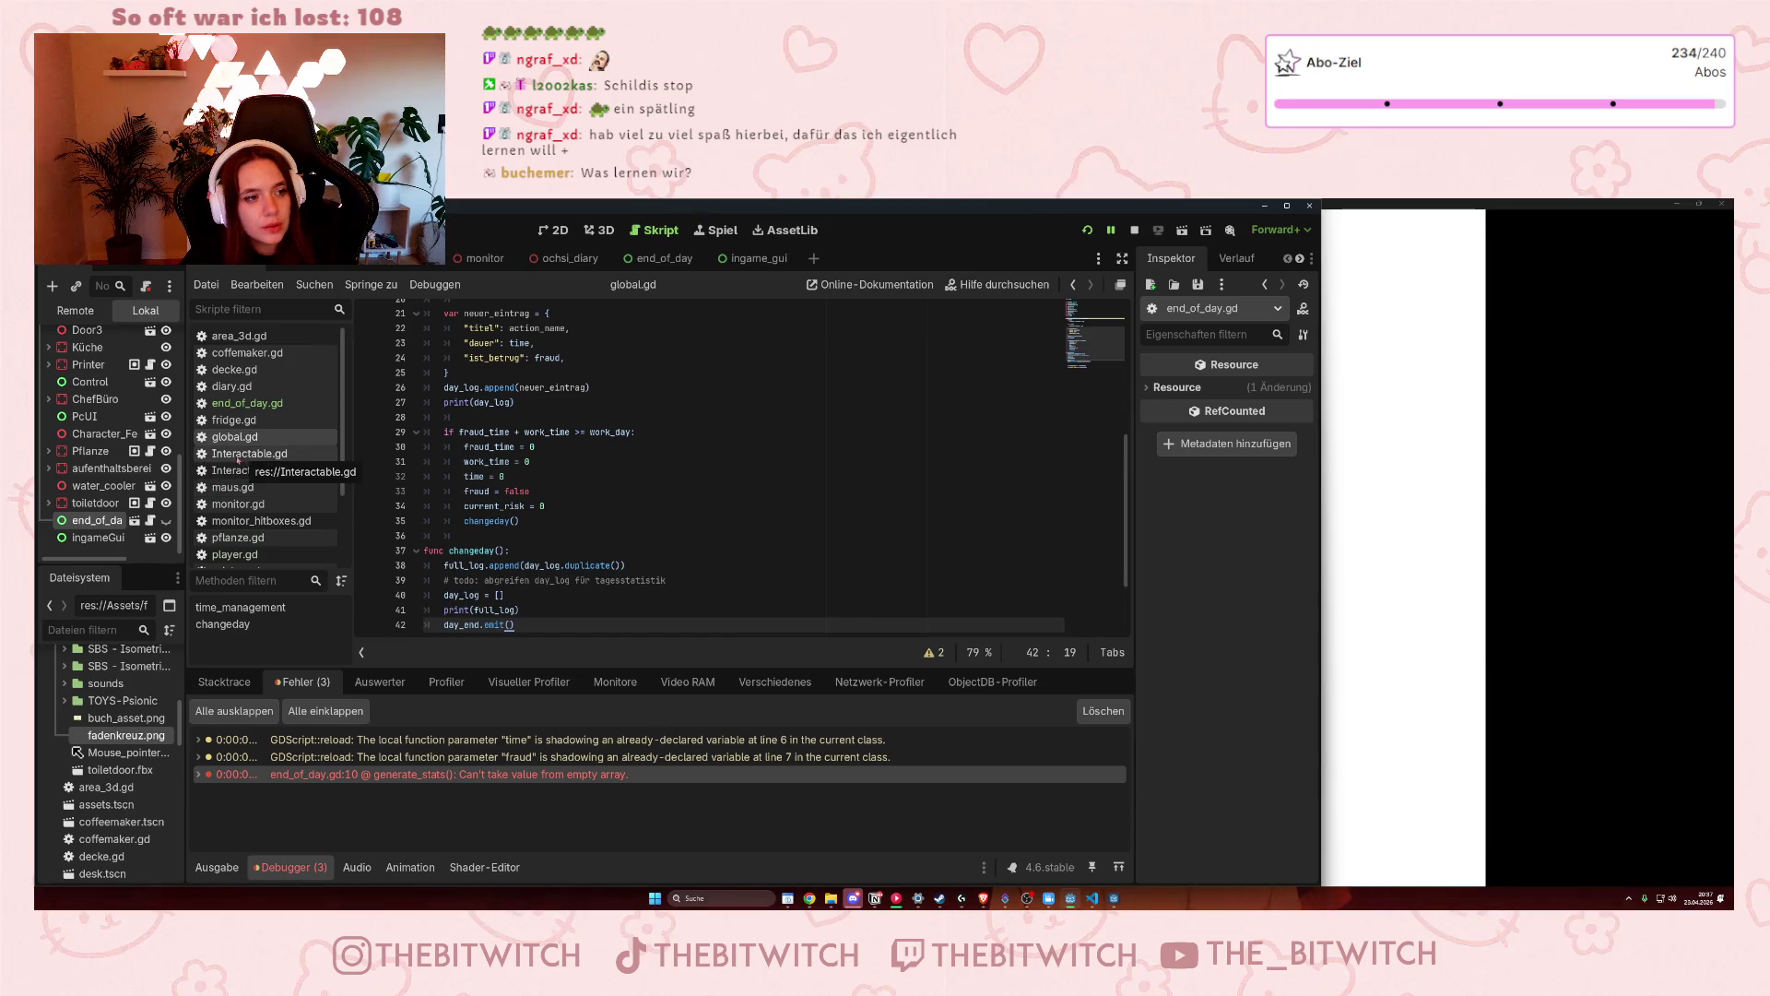
pyautogui.scroll(-3, 239, 461)
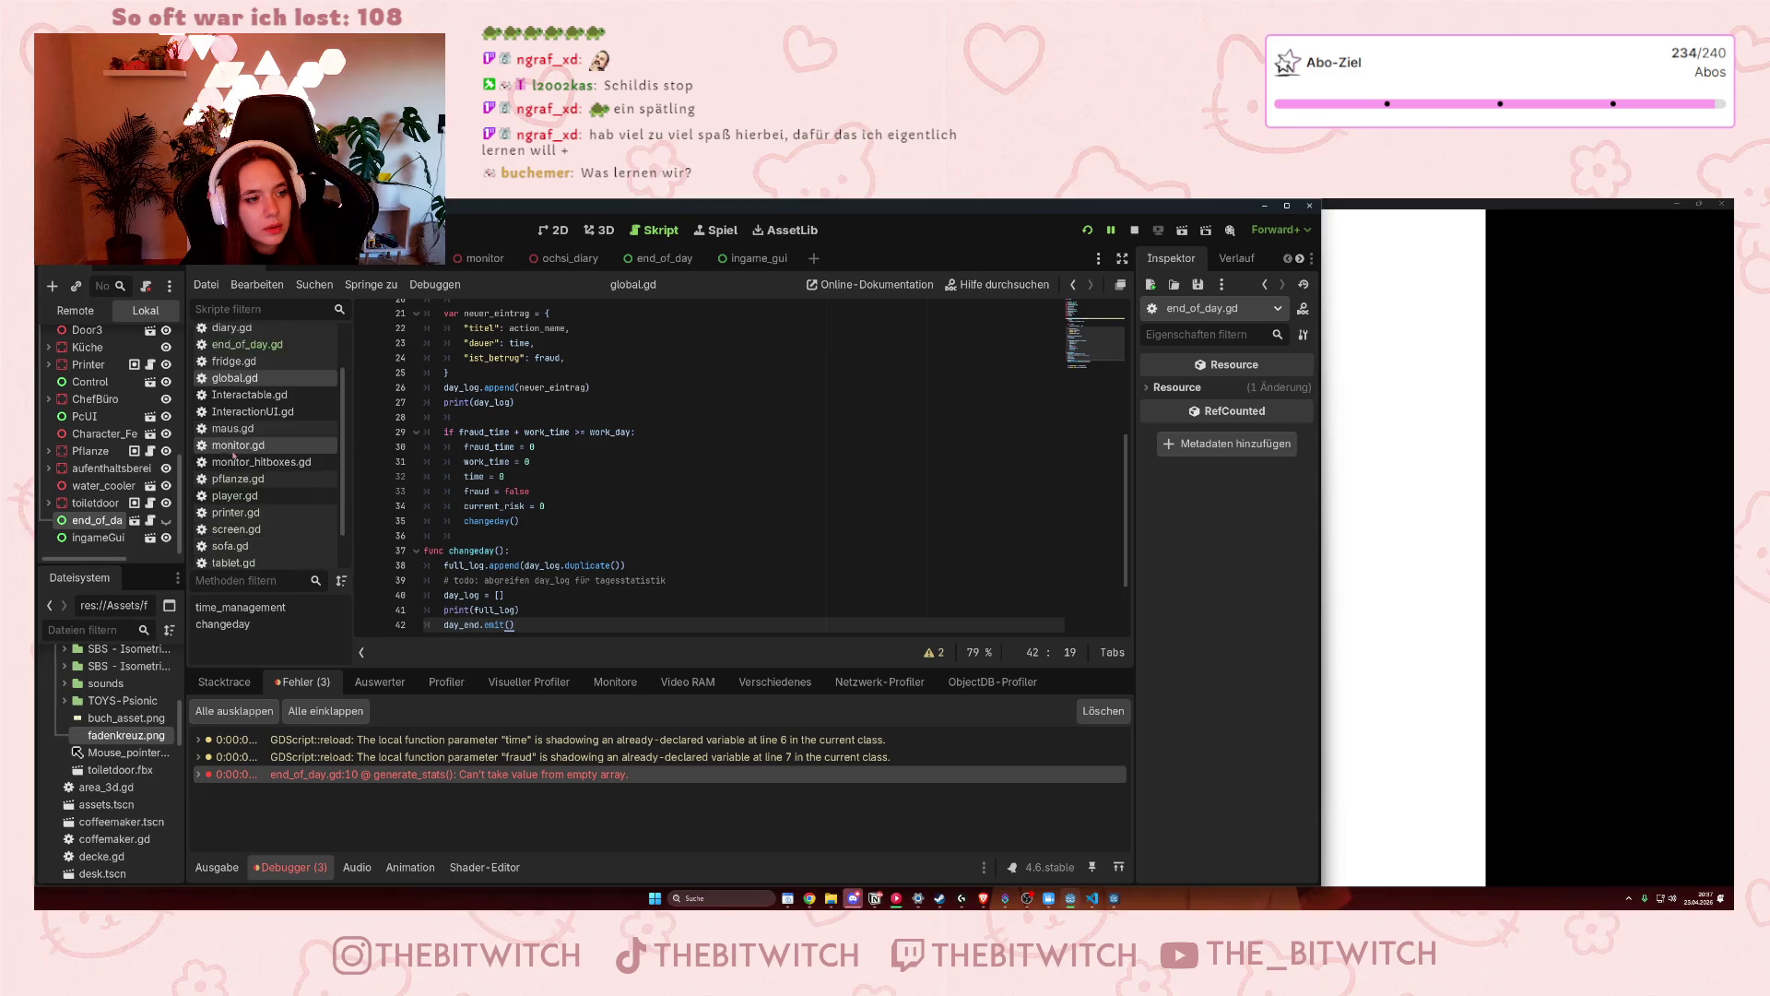
pyautogui.scroll(3, 245, 489)
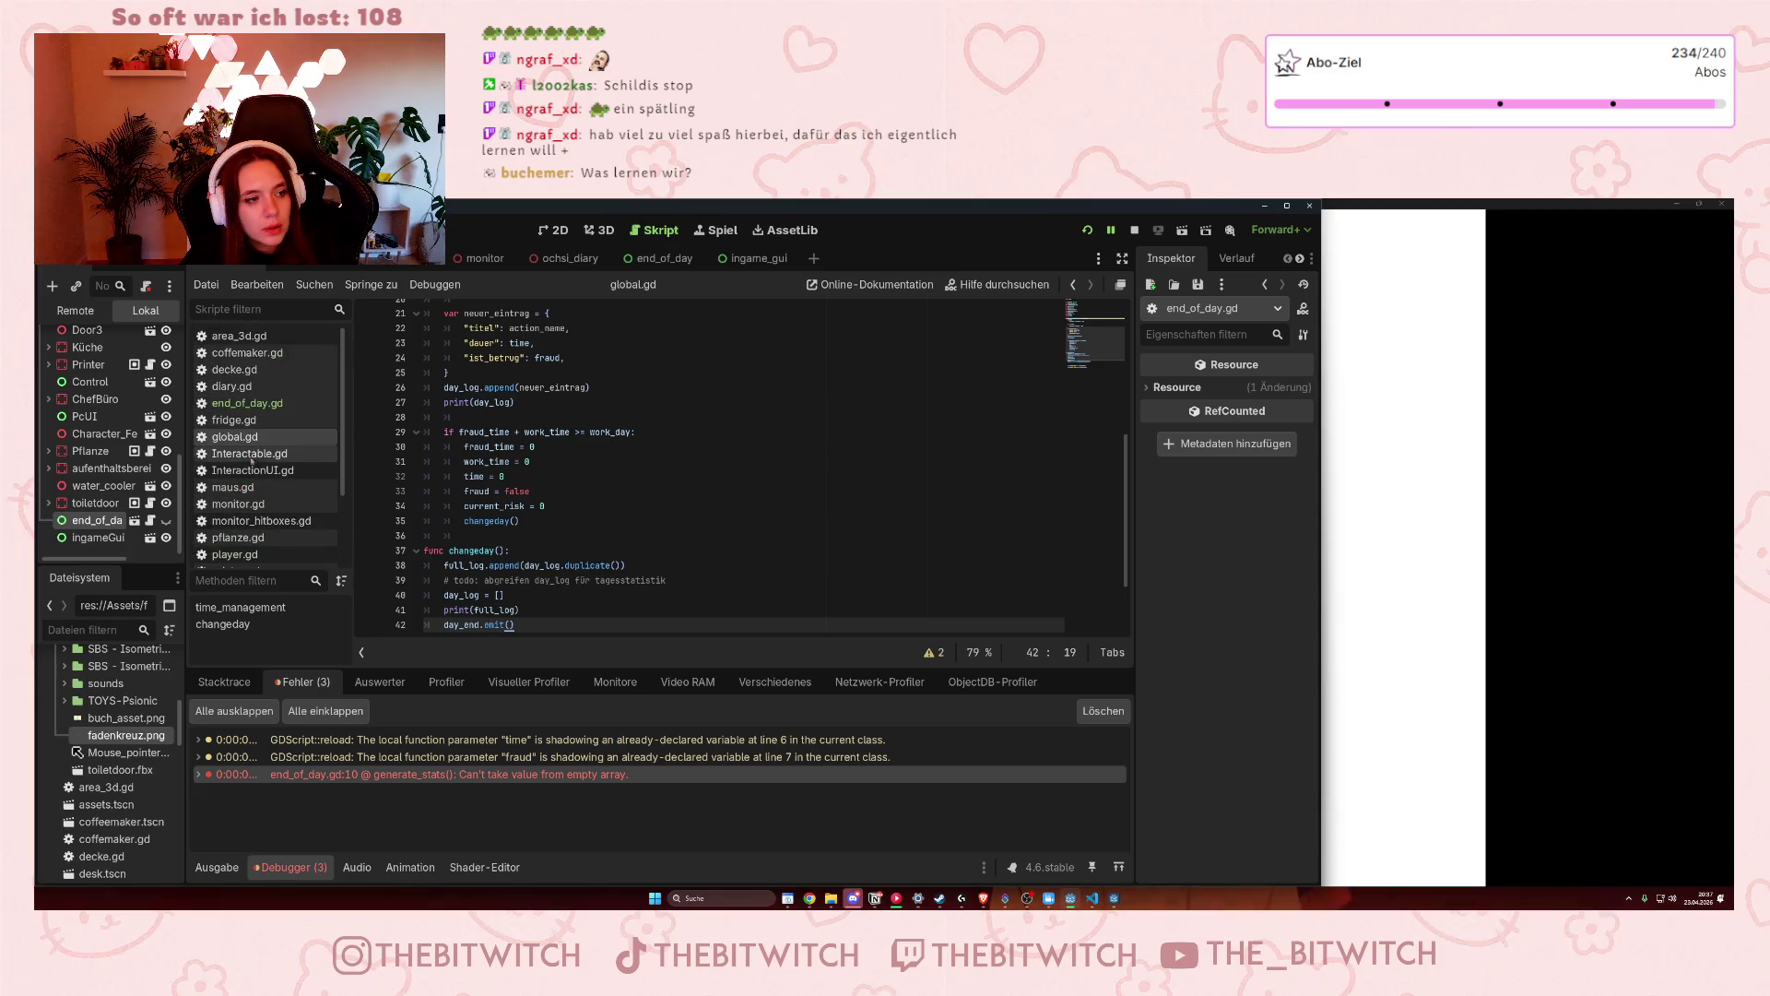
pyautogui.click(256, 403)
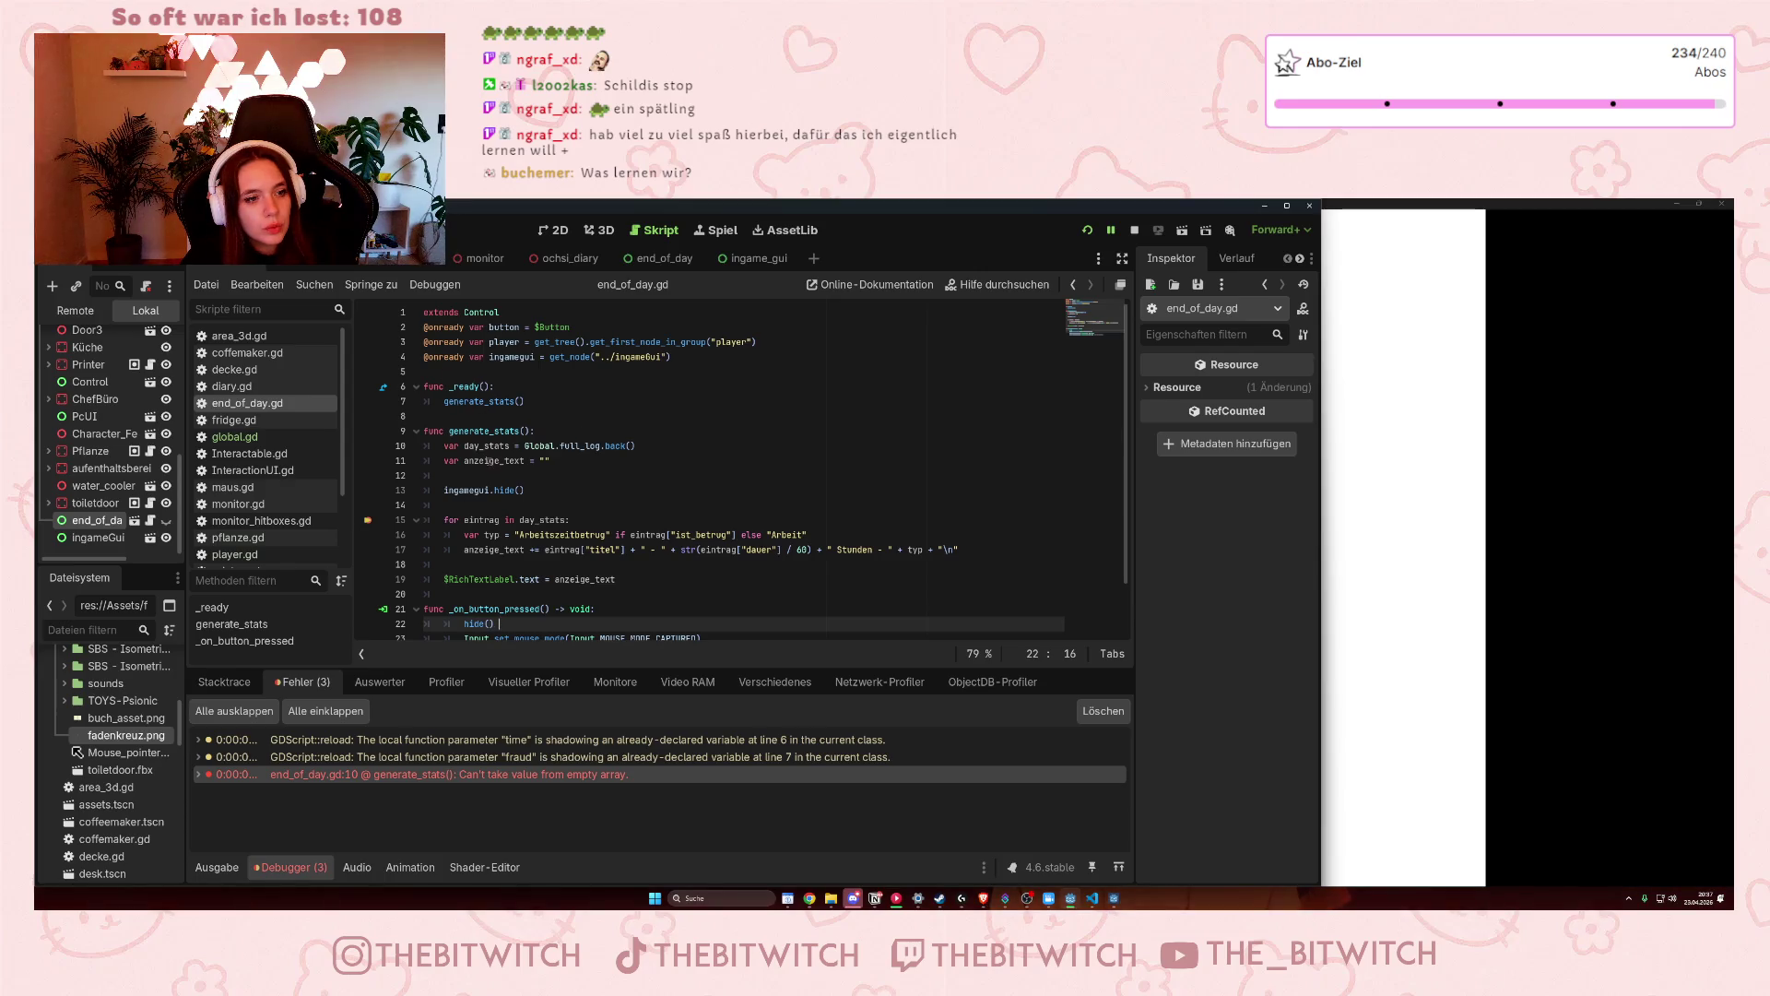
# Step: Stop the running game scene with the toolbar Stop button
pyautogui.scroll(-2, 522, 476)
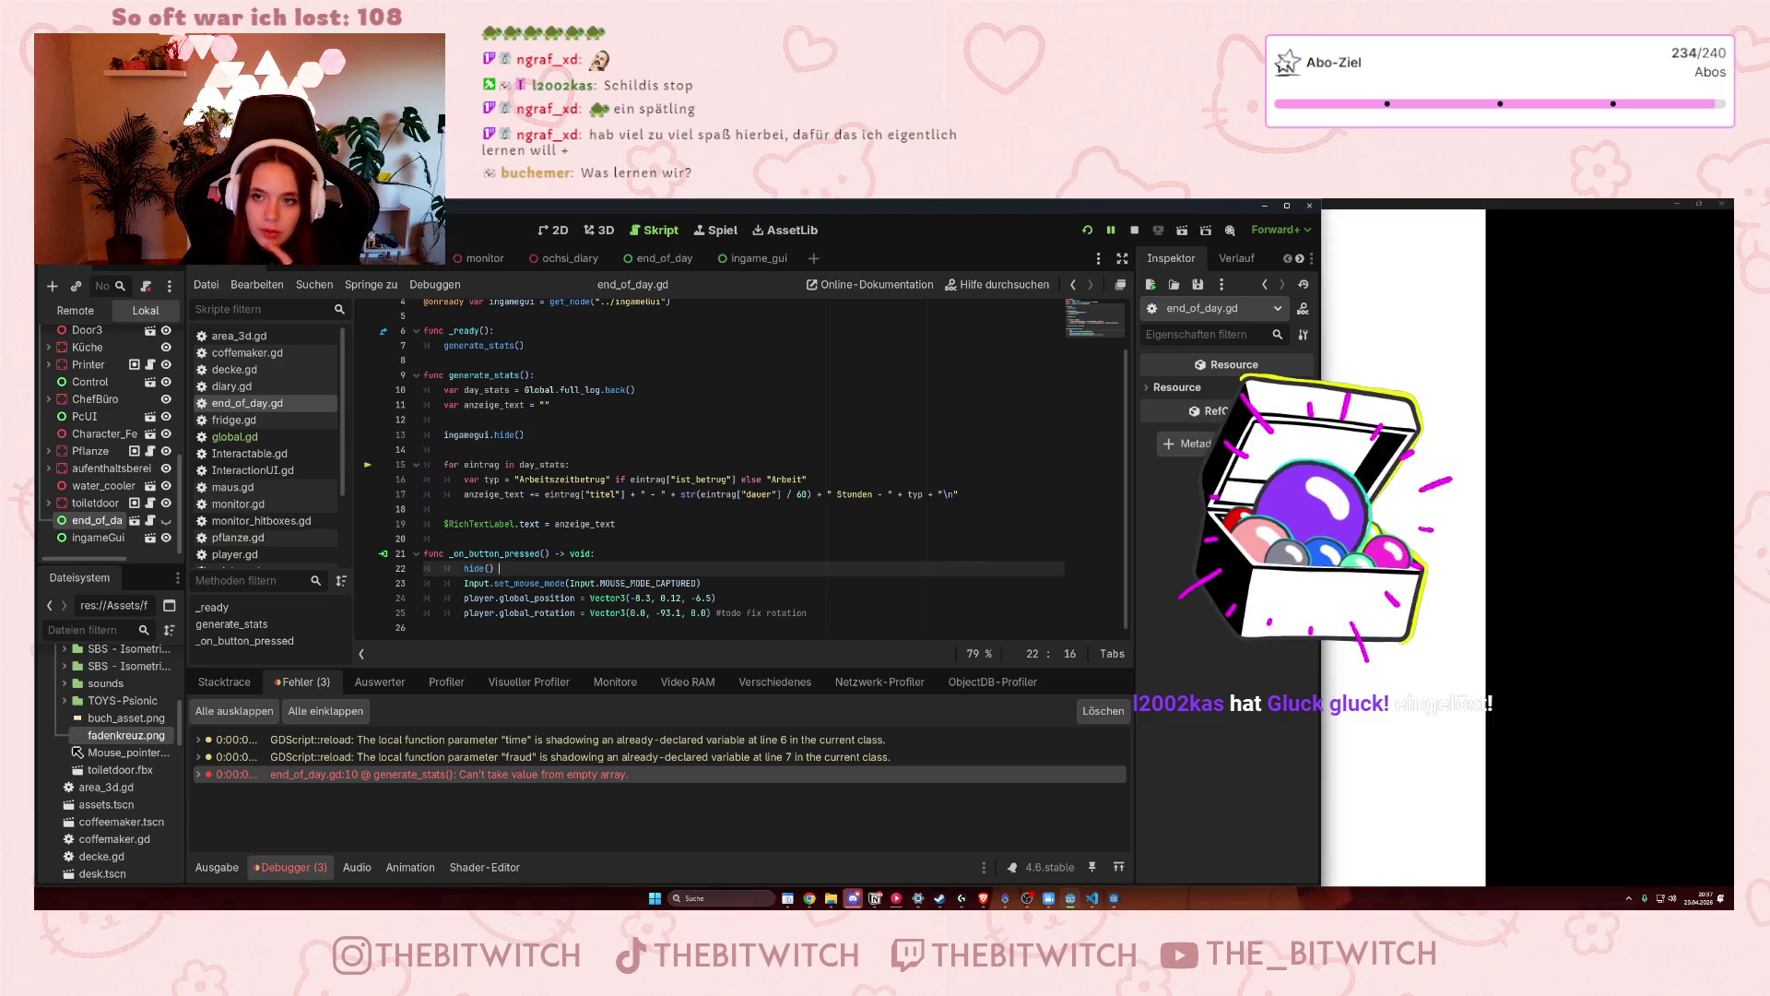
pyautogui.click(1716, 207)
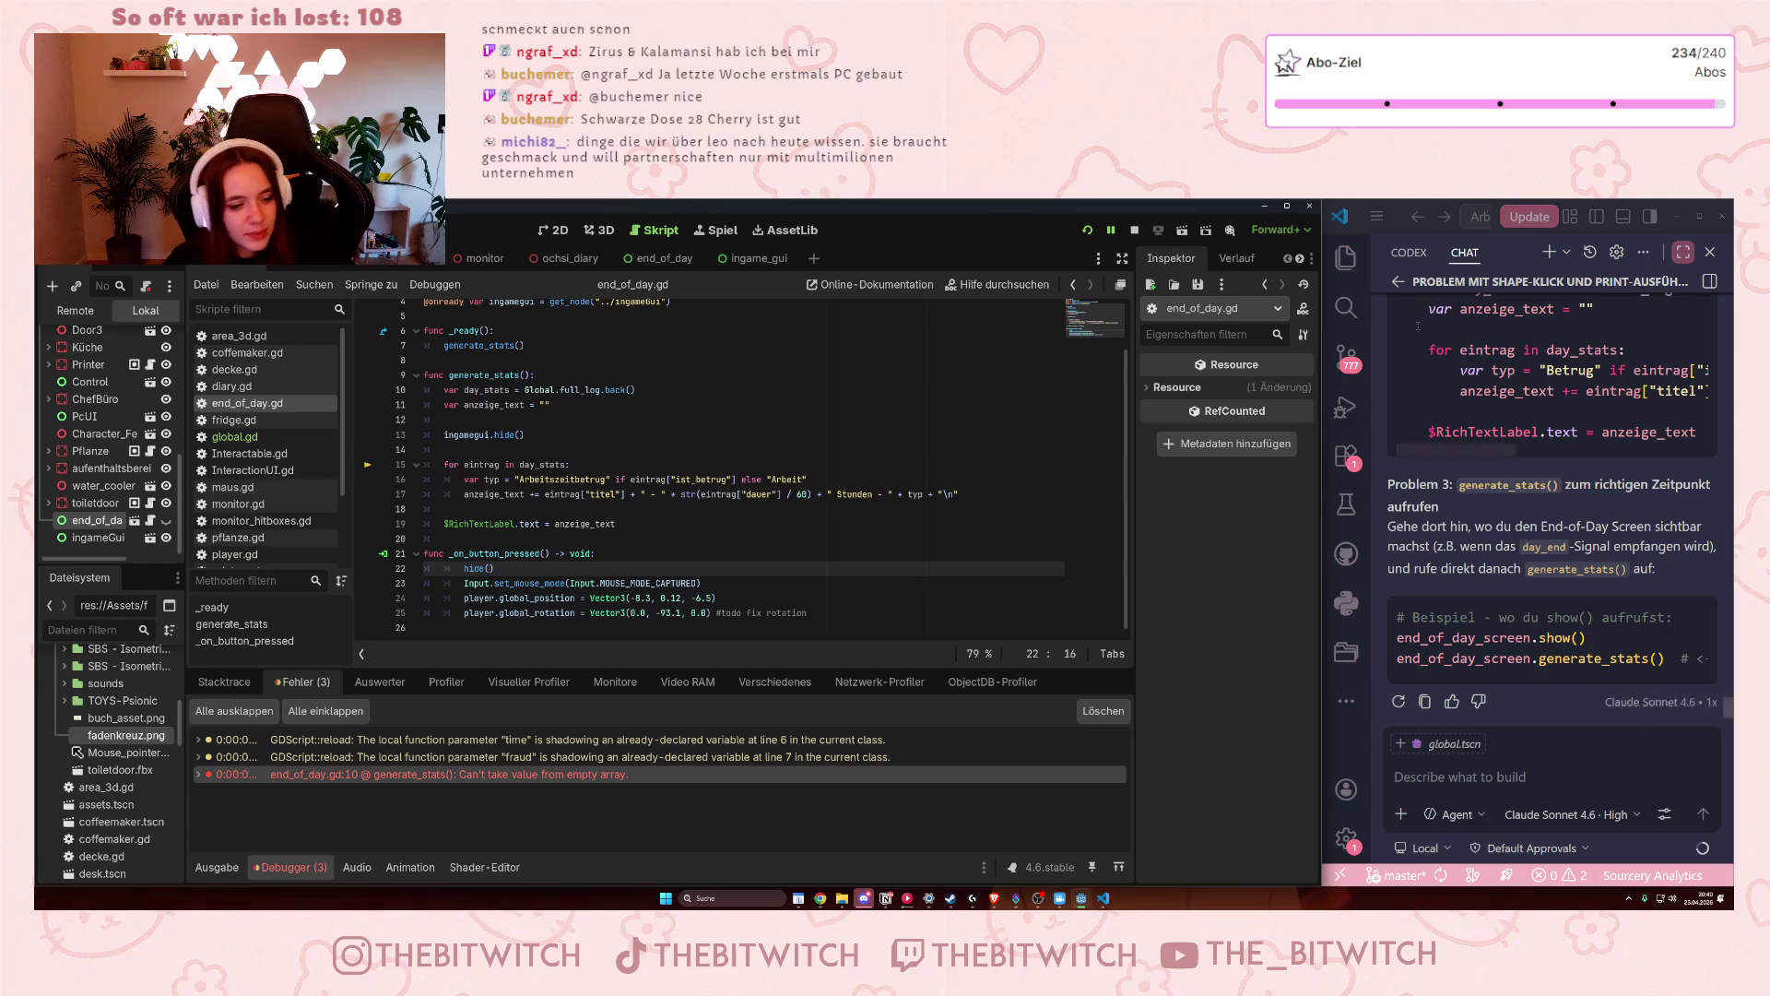
# Step: Look through player.gd, then open global.gd to its changeday function
pyautogui.click(234, 554)
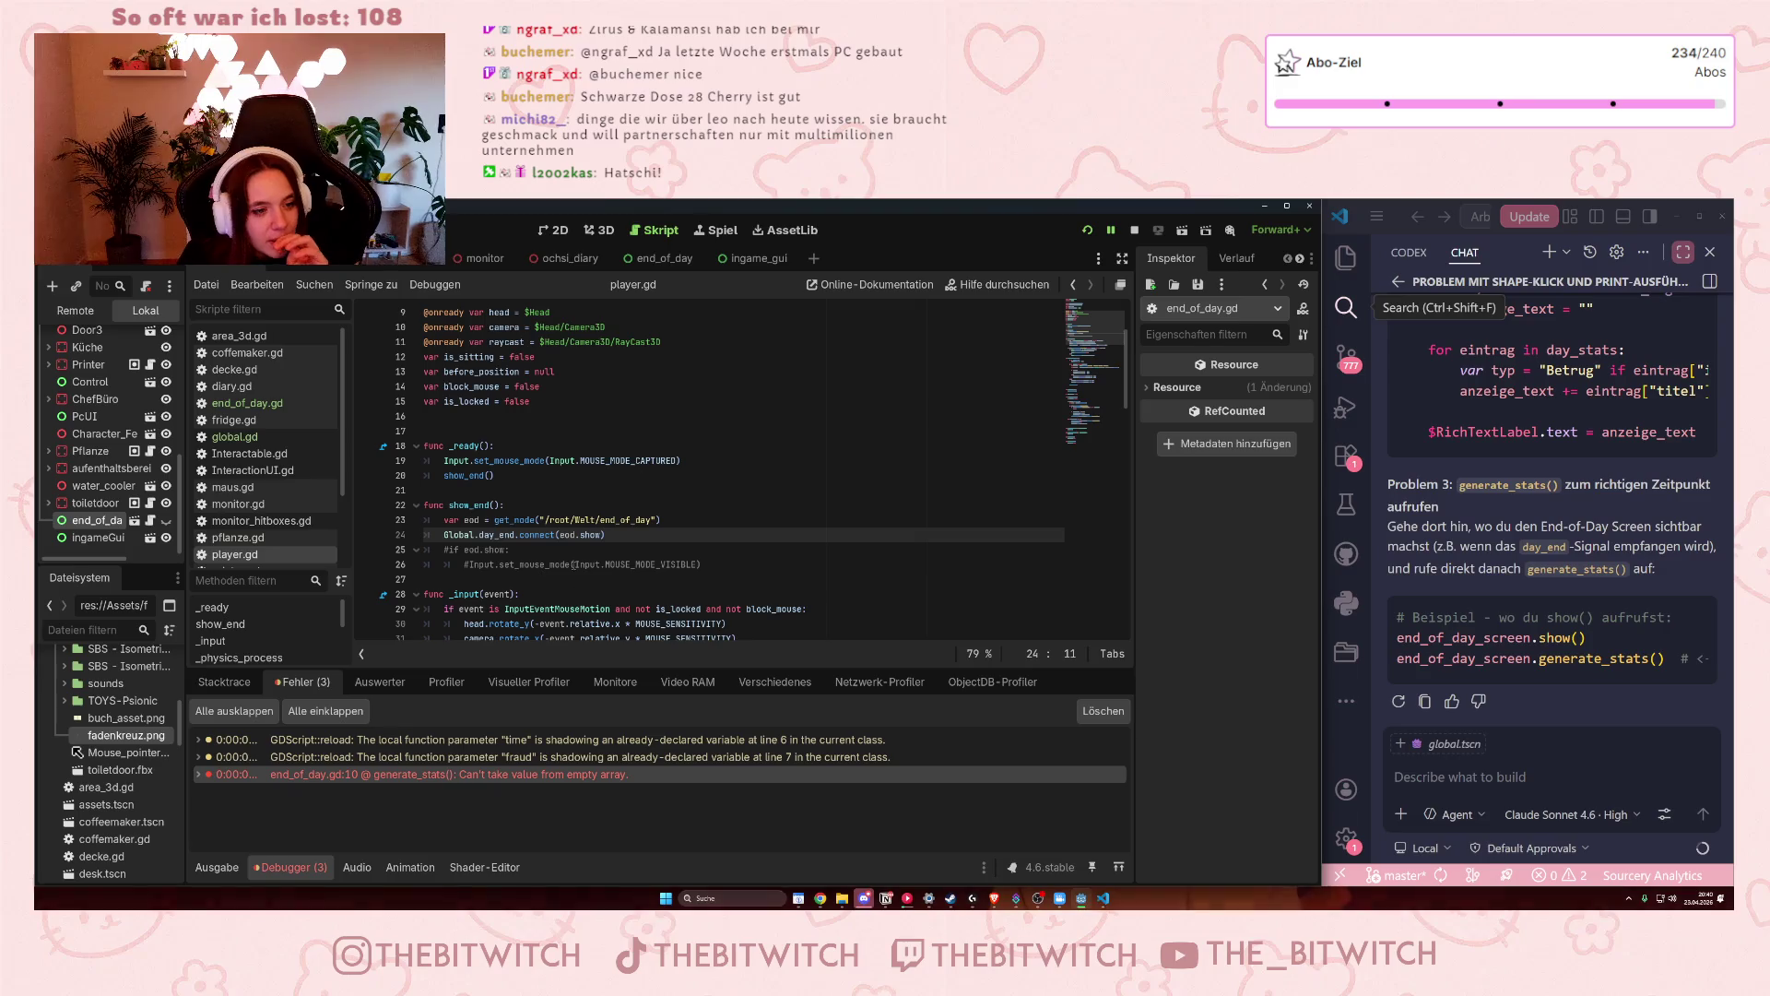
pyautogui.scroll(-2, 590, 544)
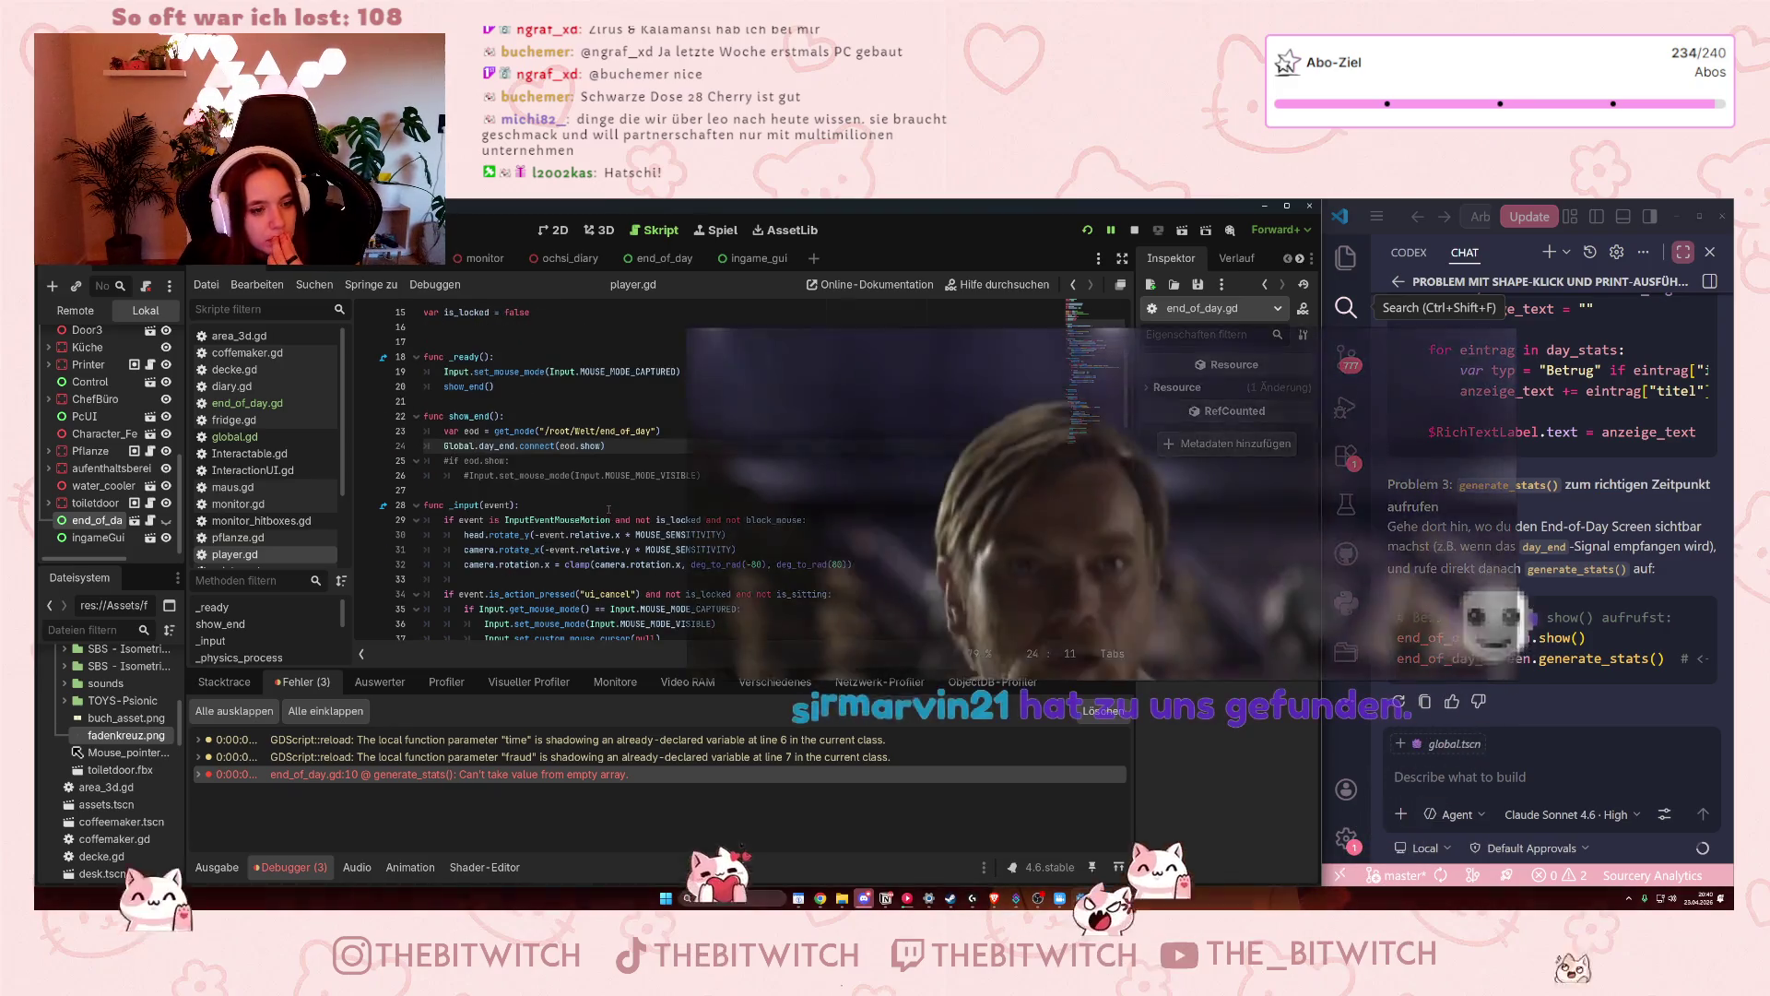
pyautogui.scroll(-6, 609, 508)
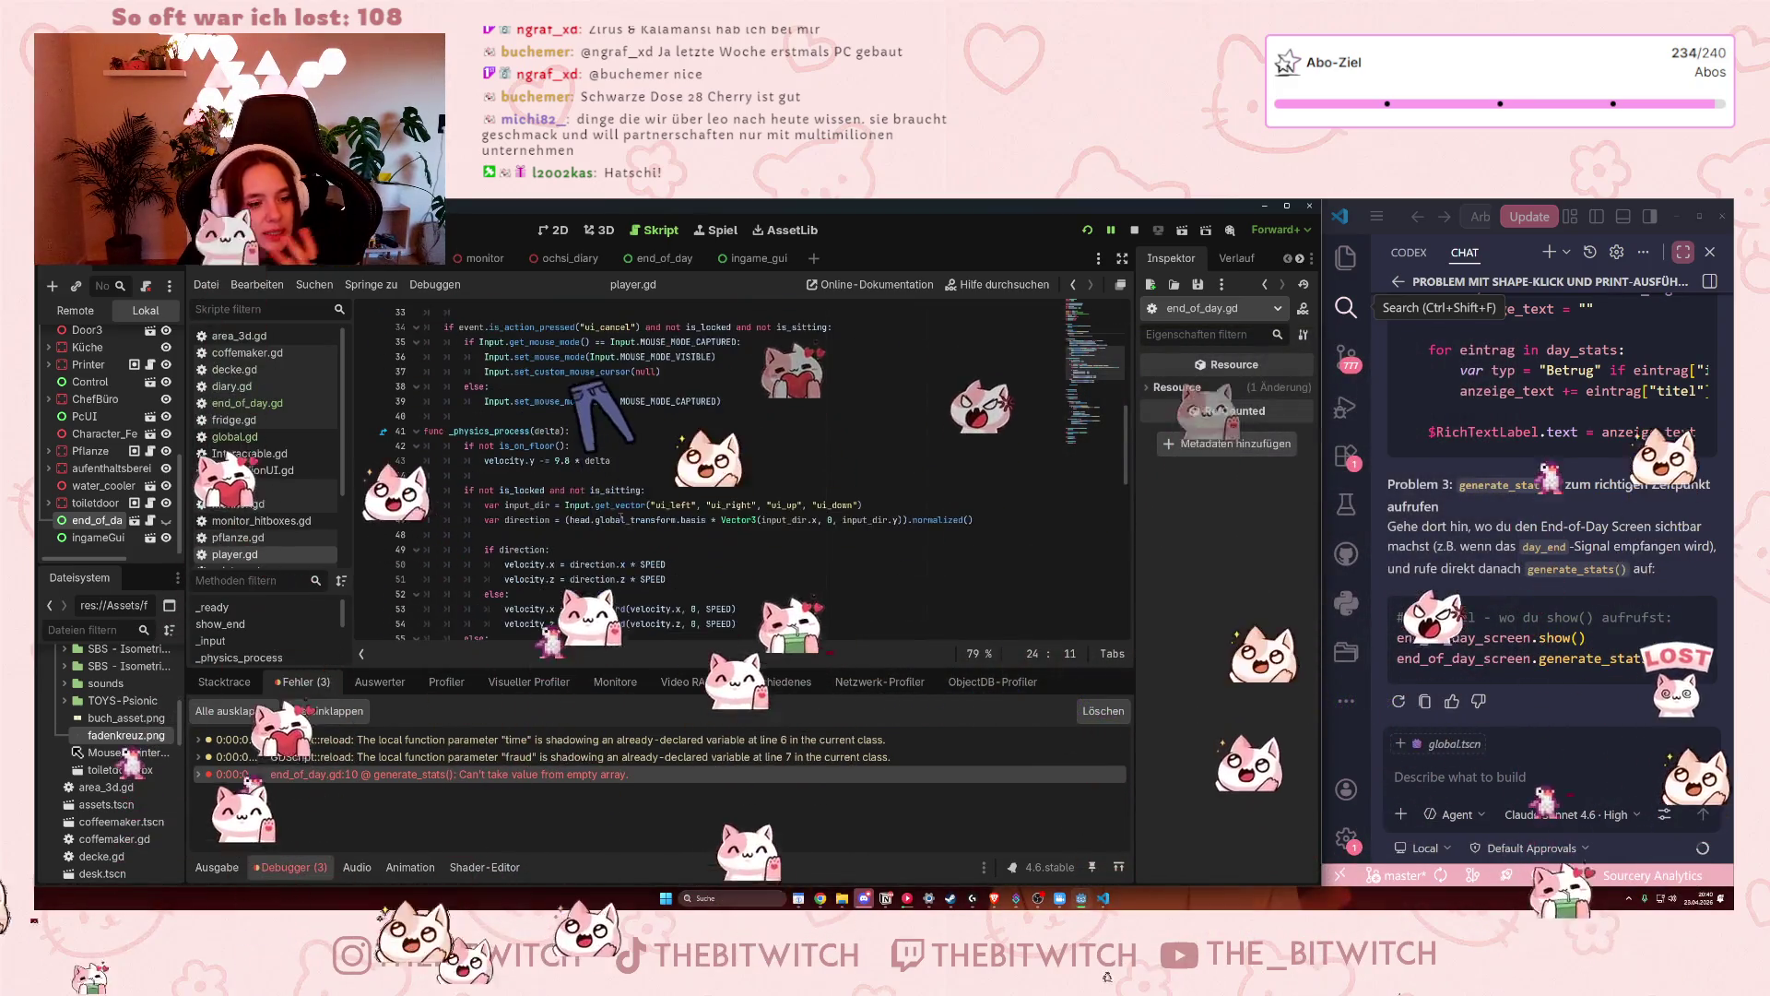
pyautogui.scroll(-6, 617, 526)
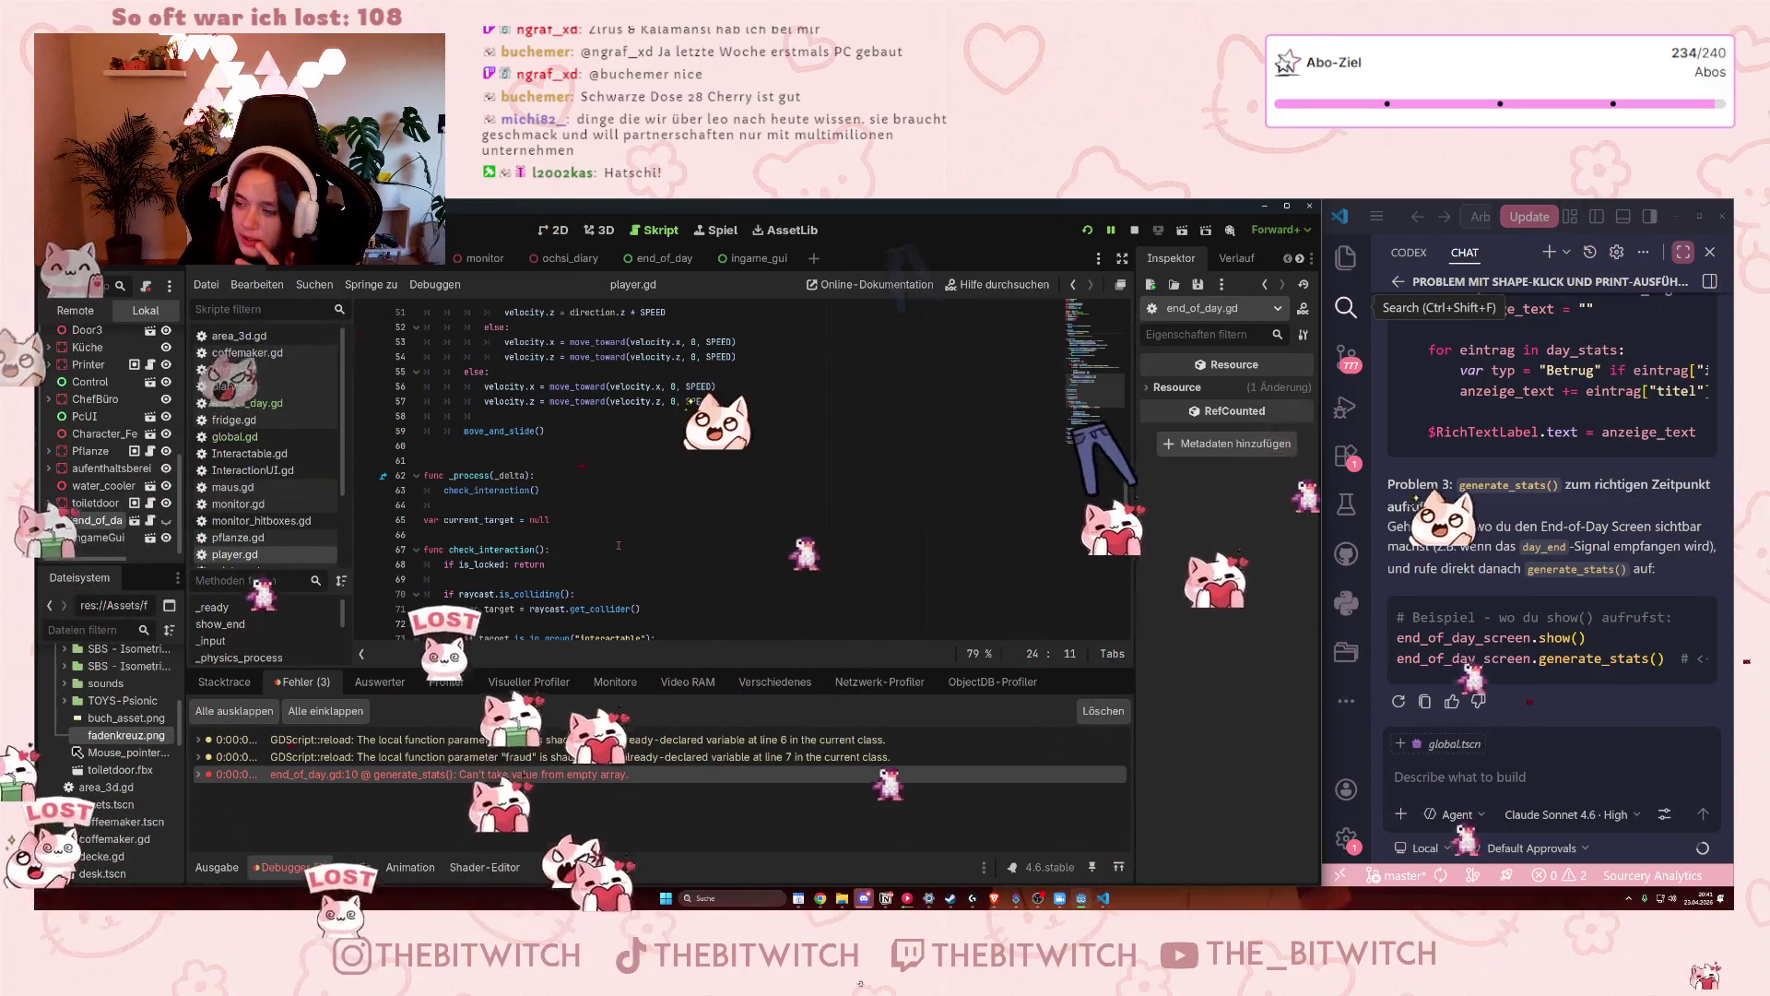
pyautogui.scroll(-2, 619, 545)
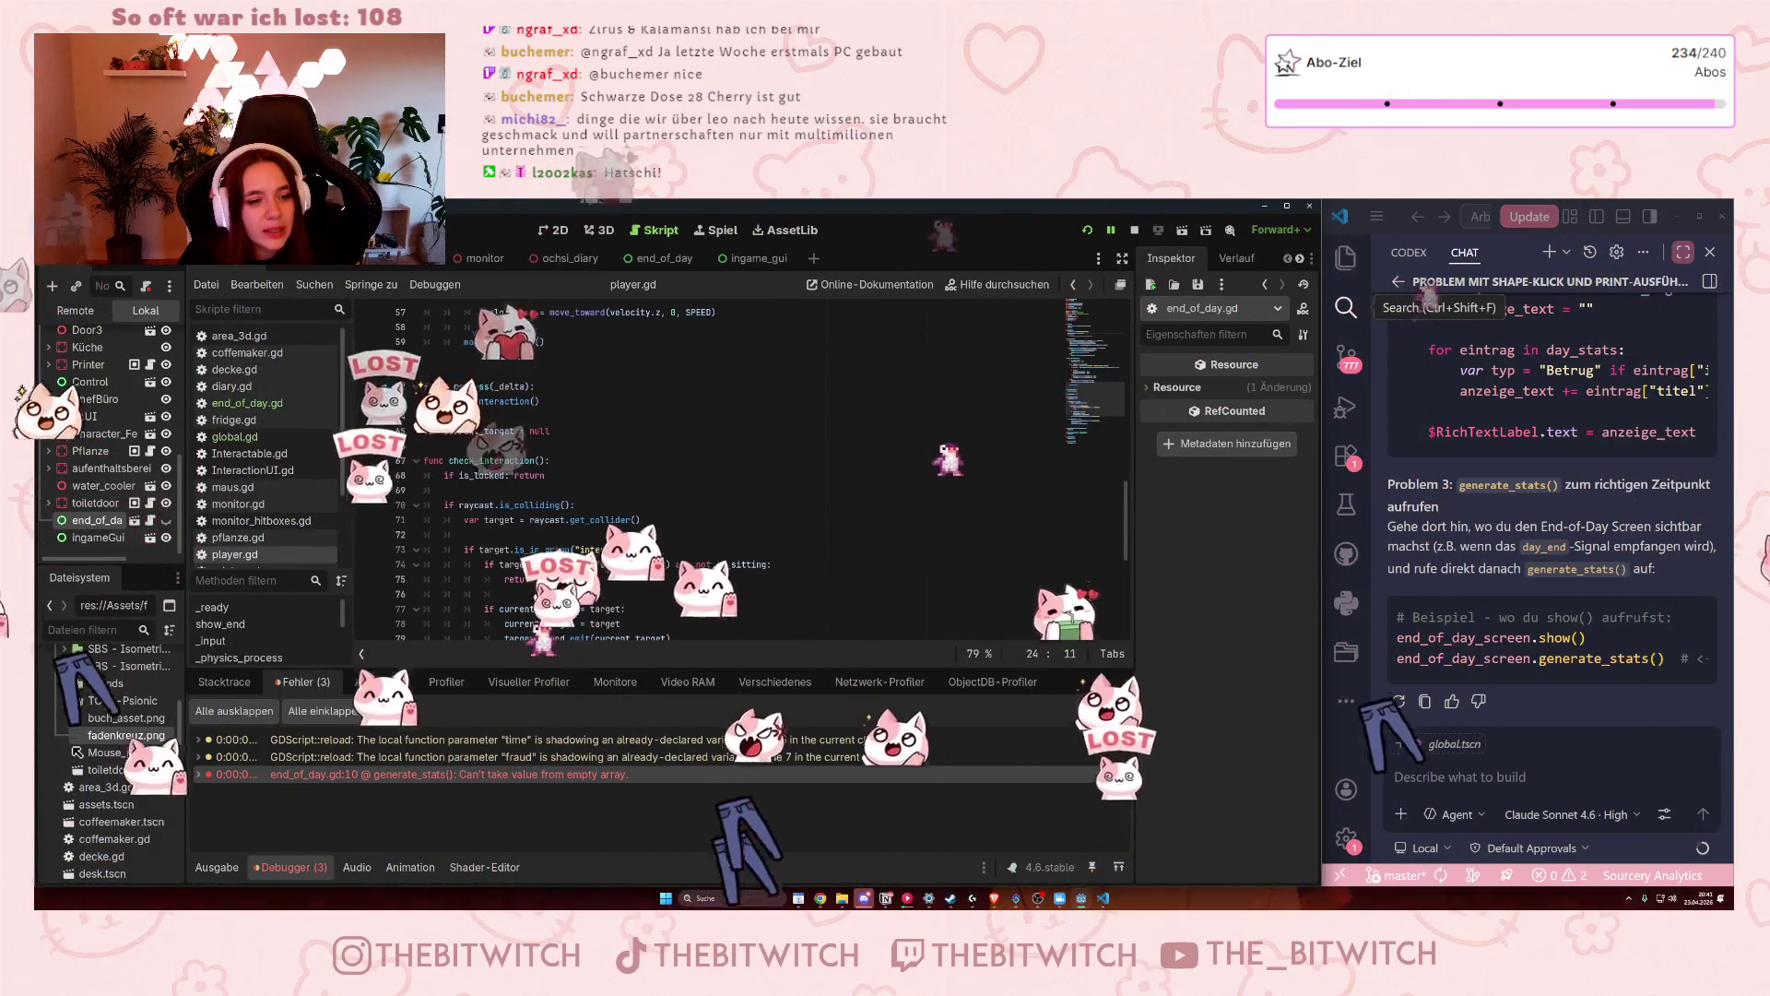
pyautogui.scroll(-4, 618, 549)
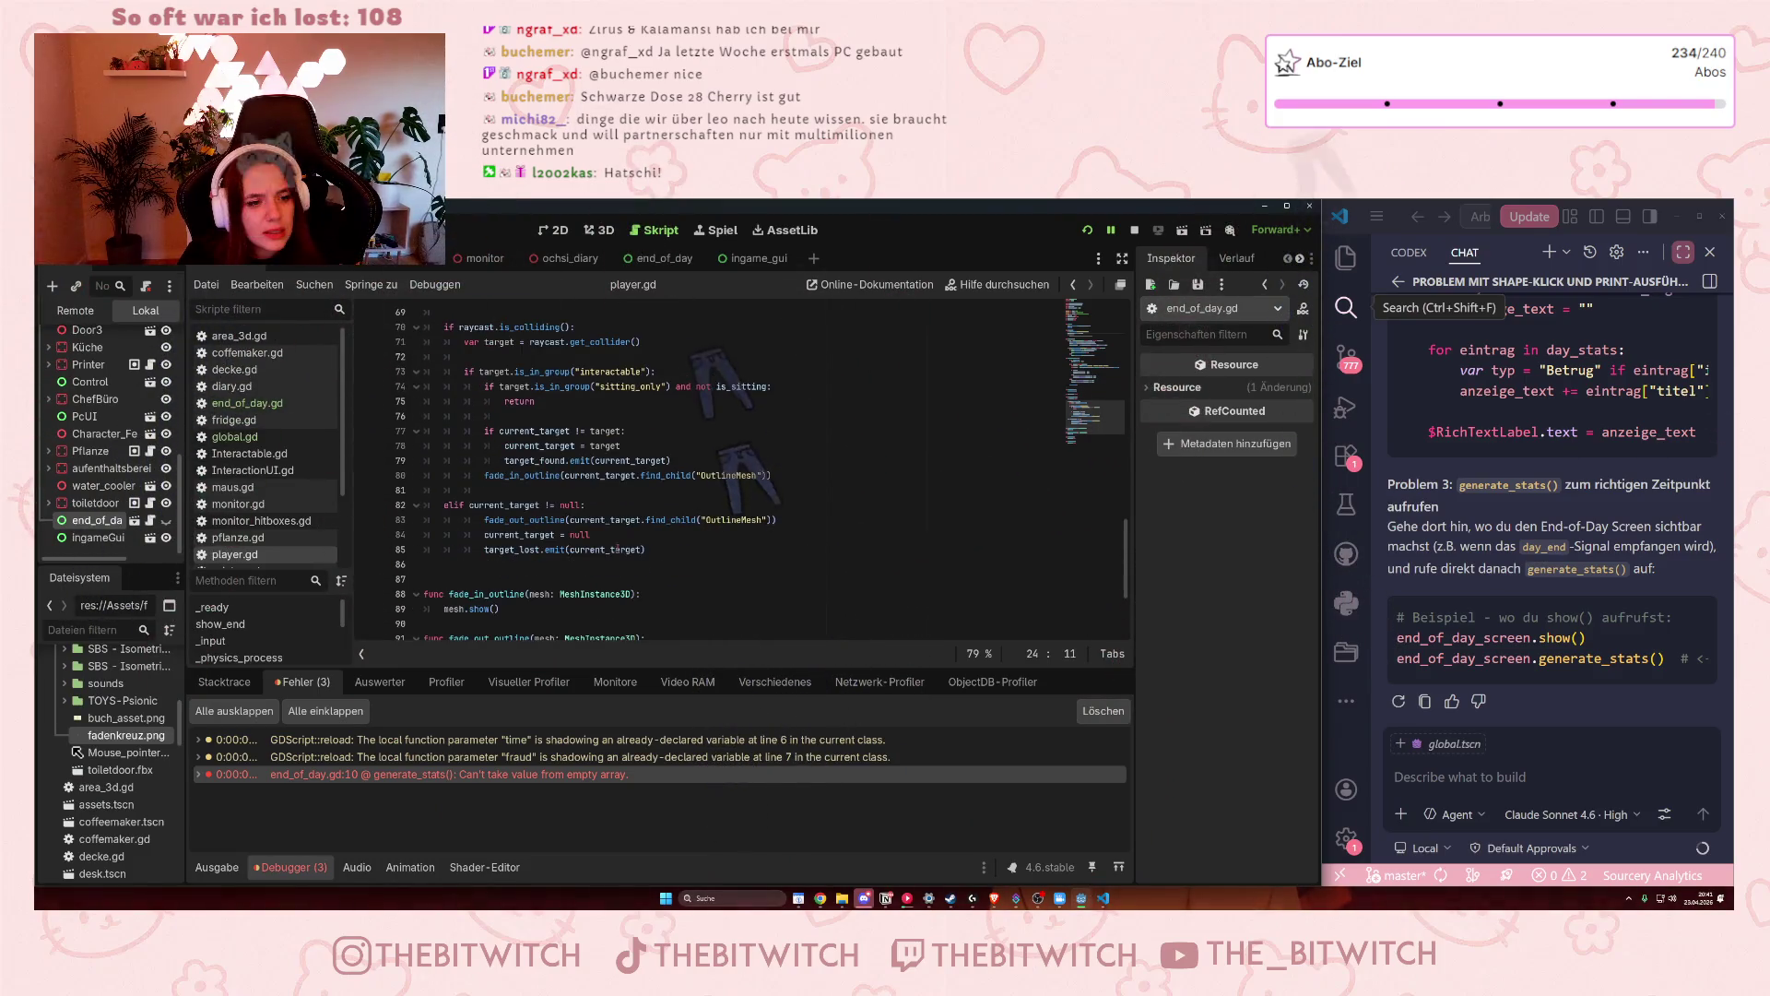
pyautogui.scroll(-3, 616, 549)
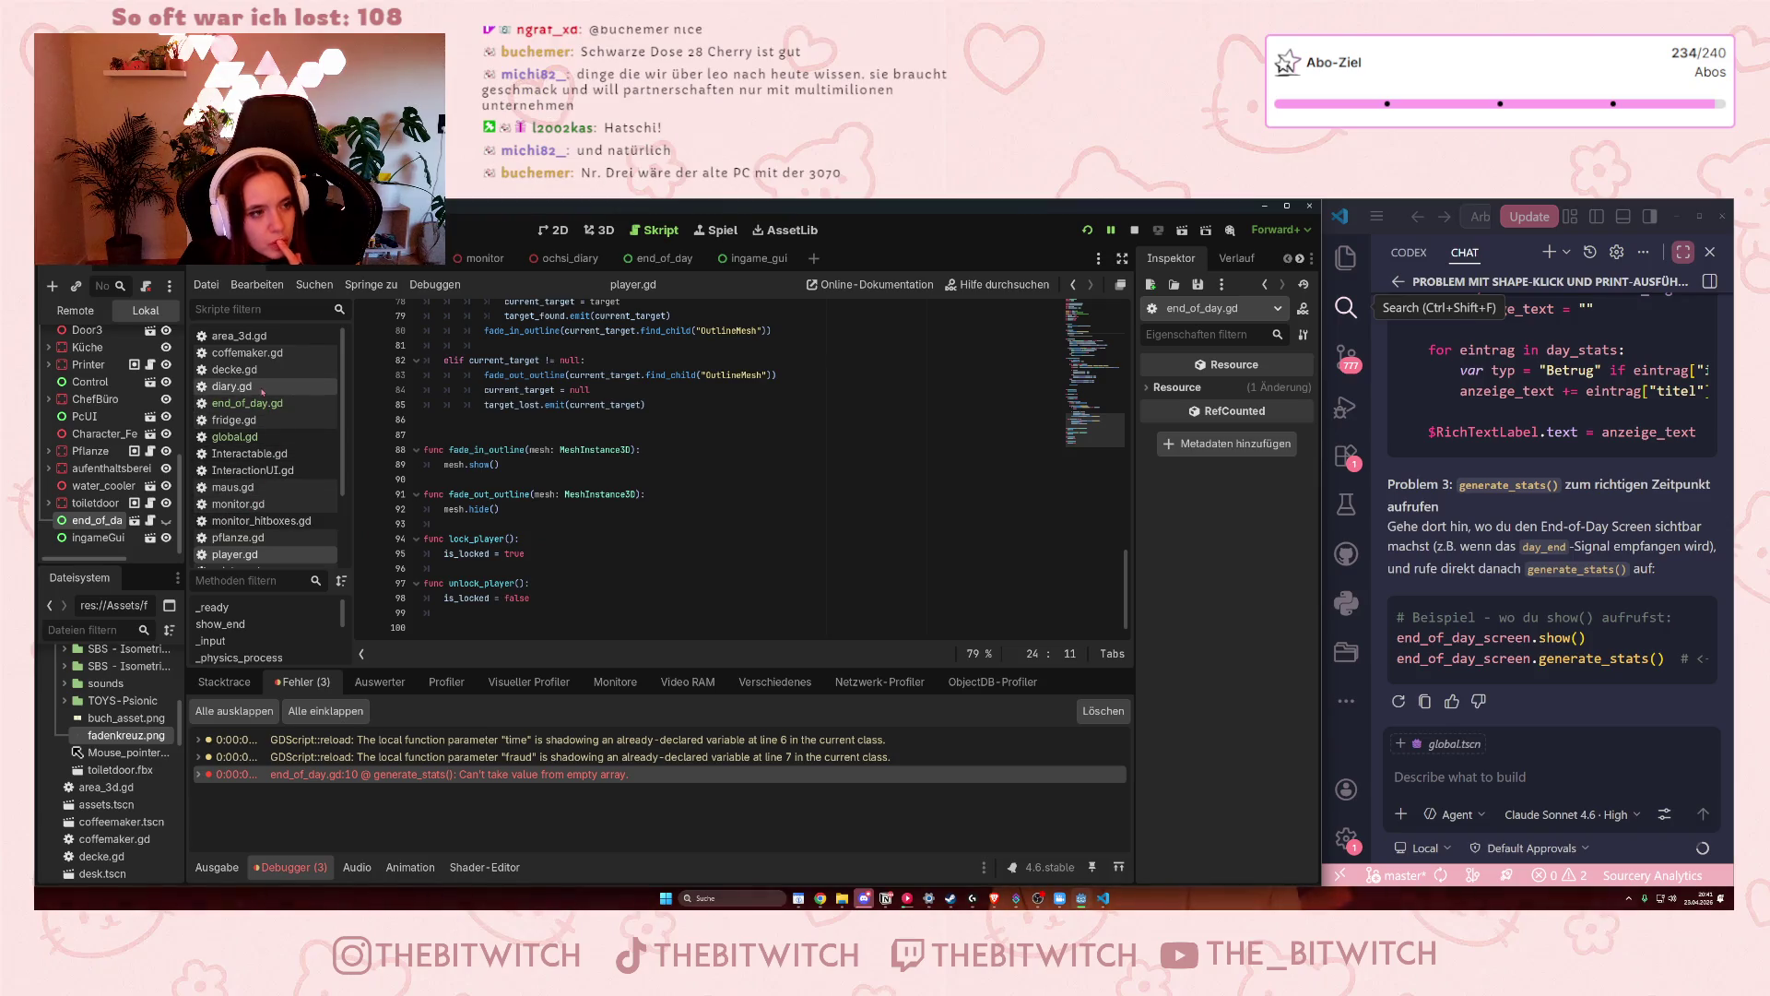
pyautogui.click(254, 438)
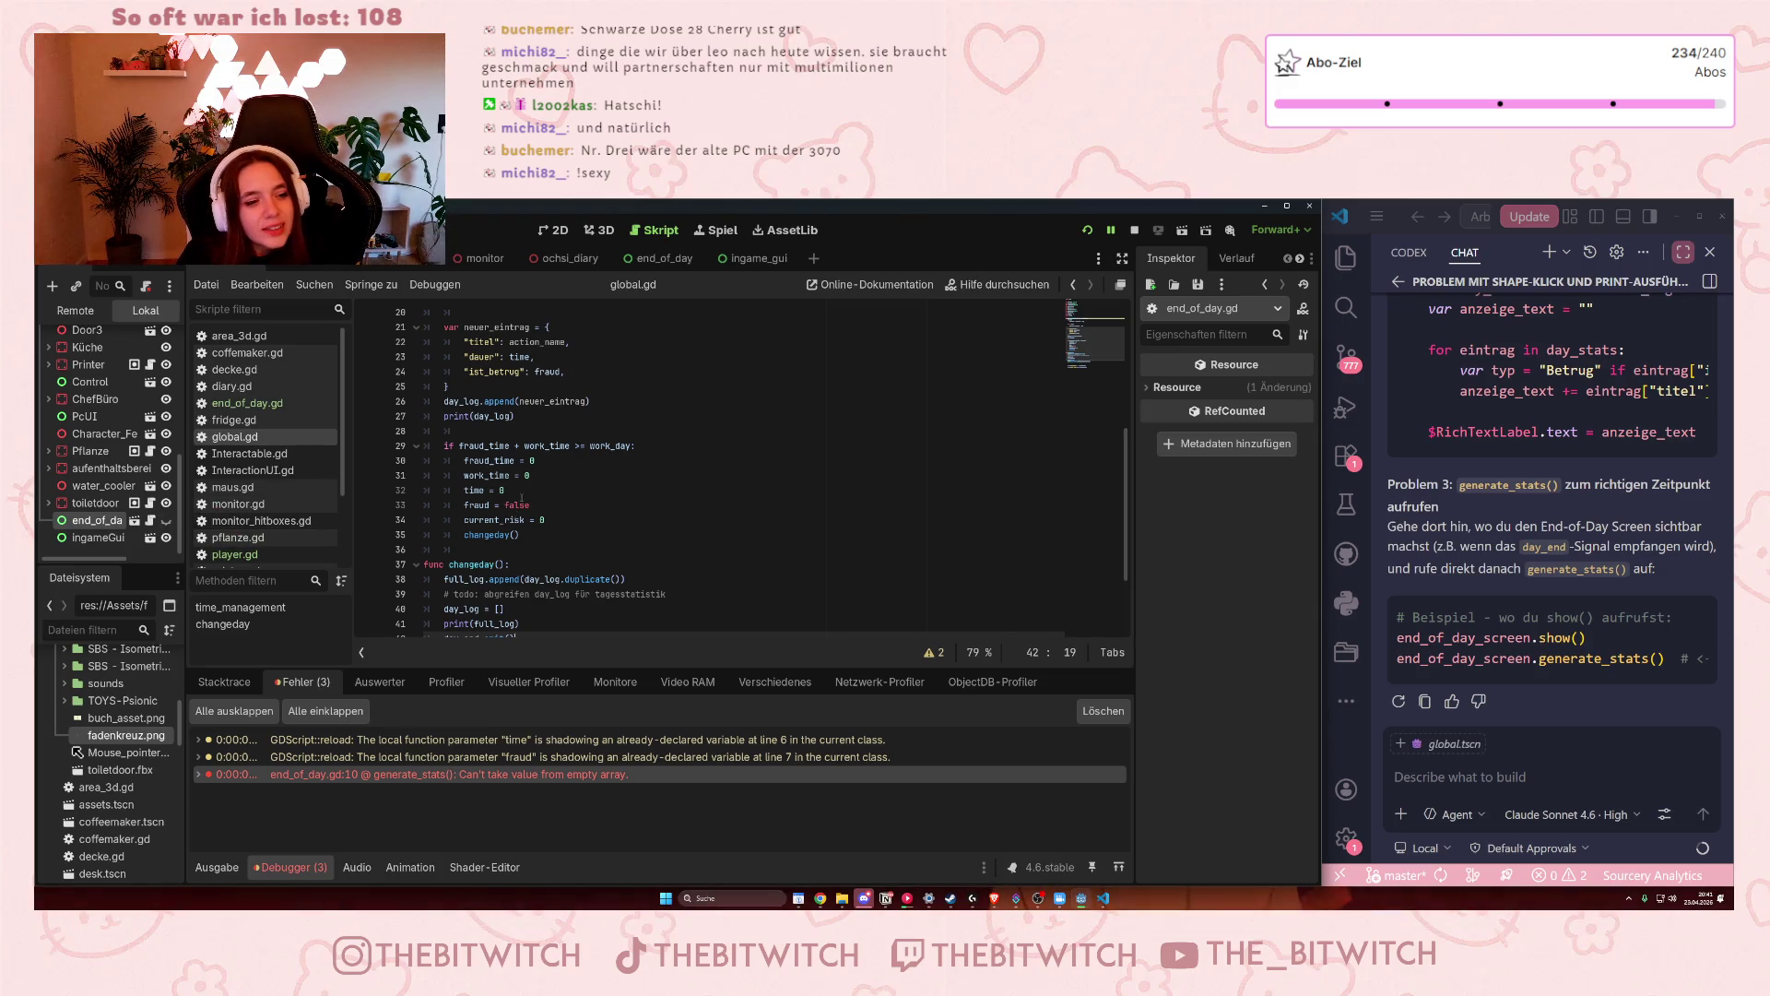
pyautogui.scroll(6, 520, 424)
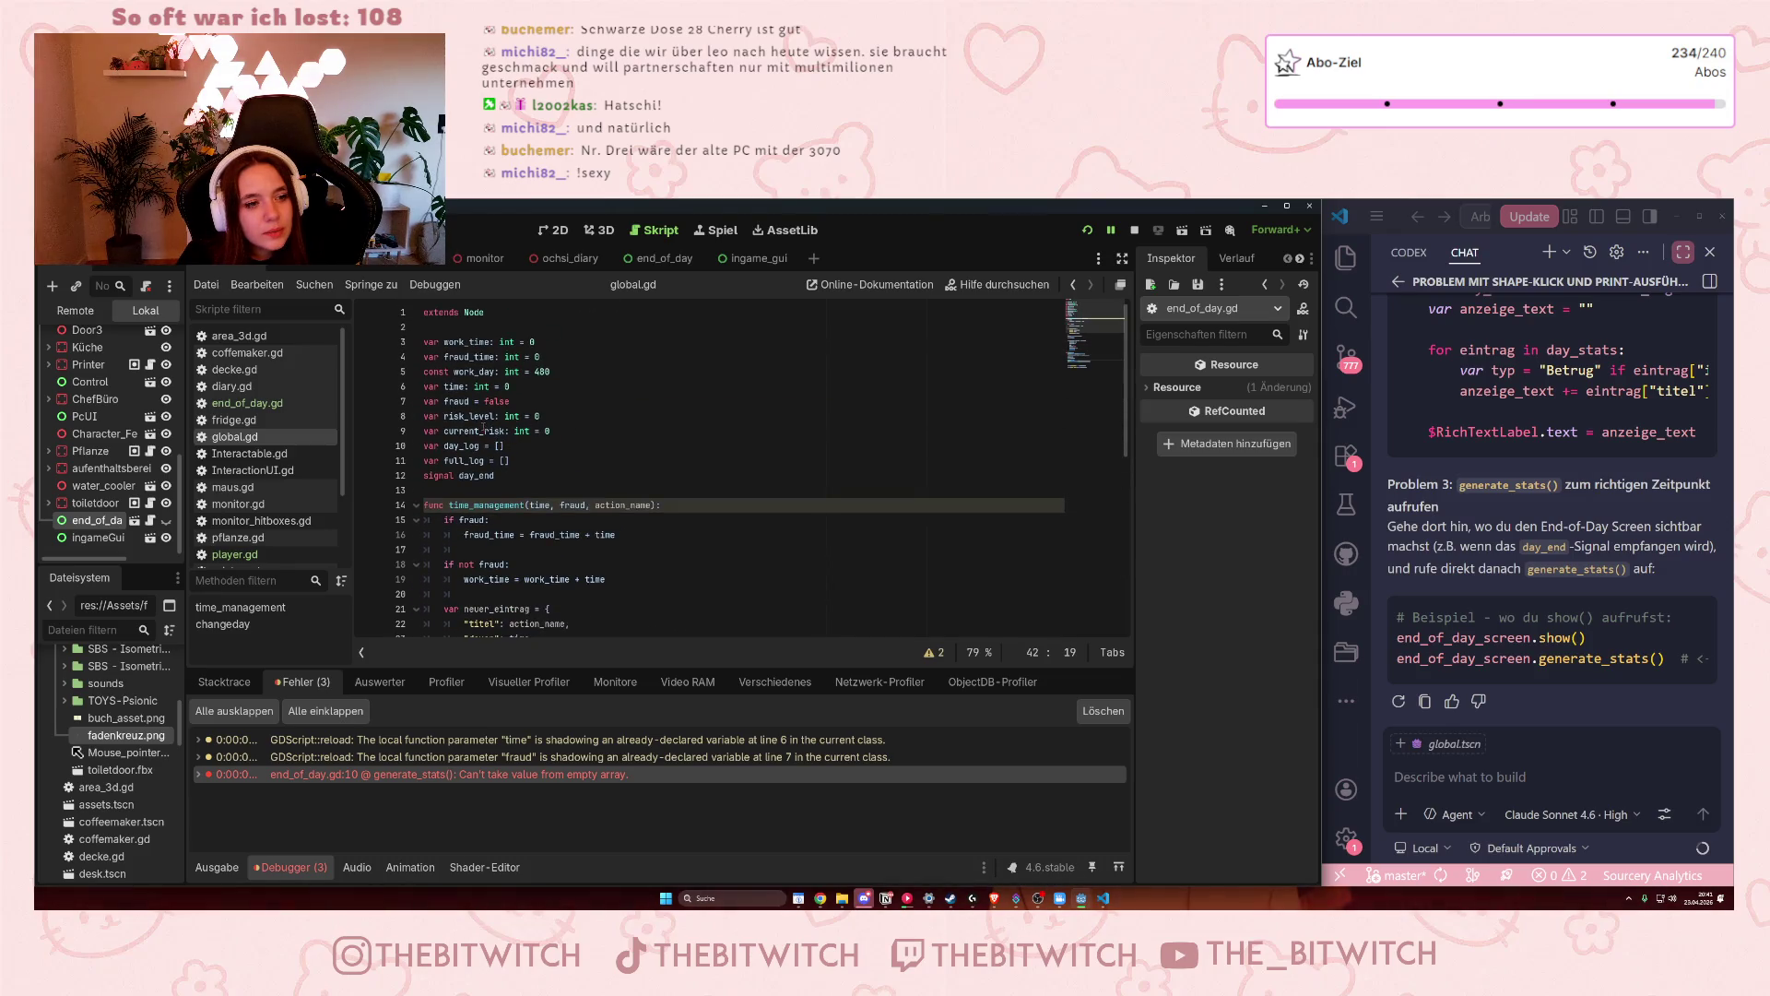
pyautogui.scroll(-4, 738, 470)
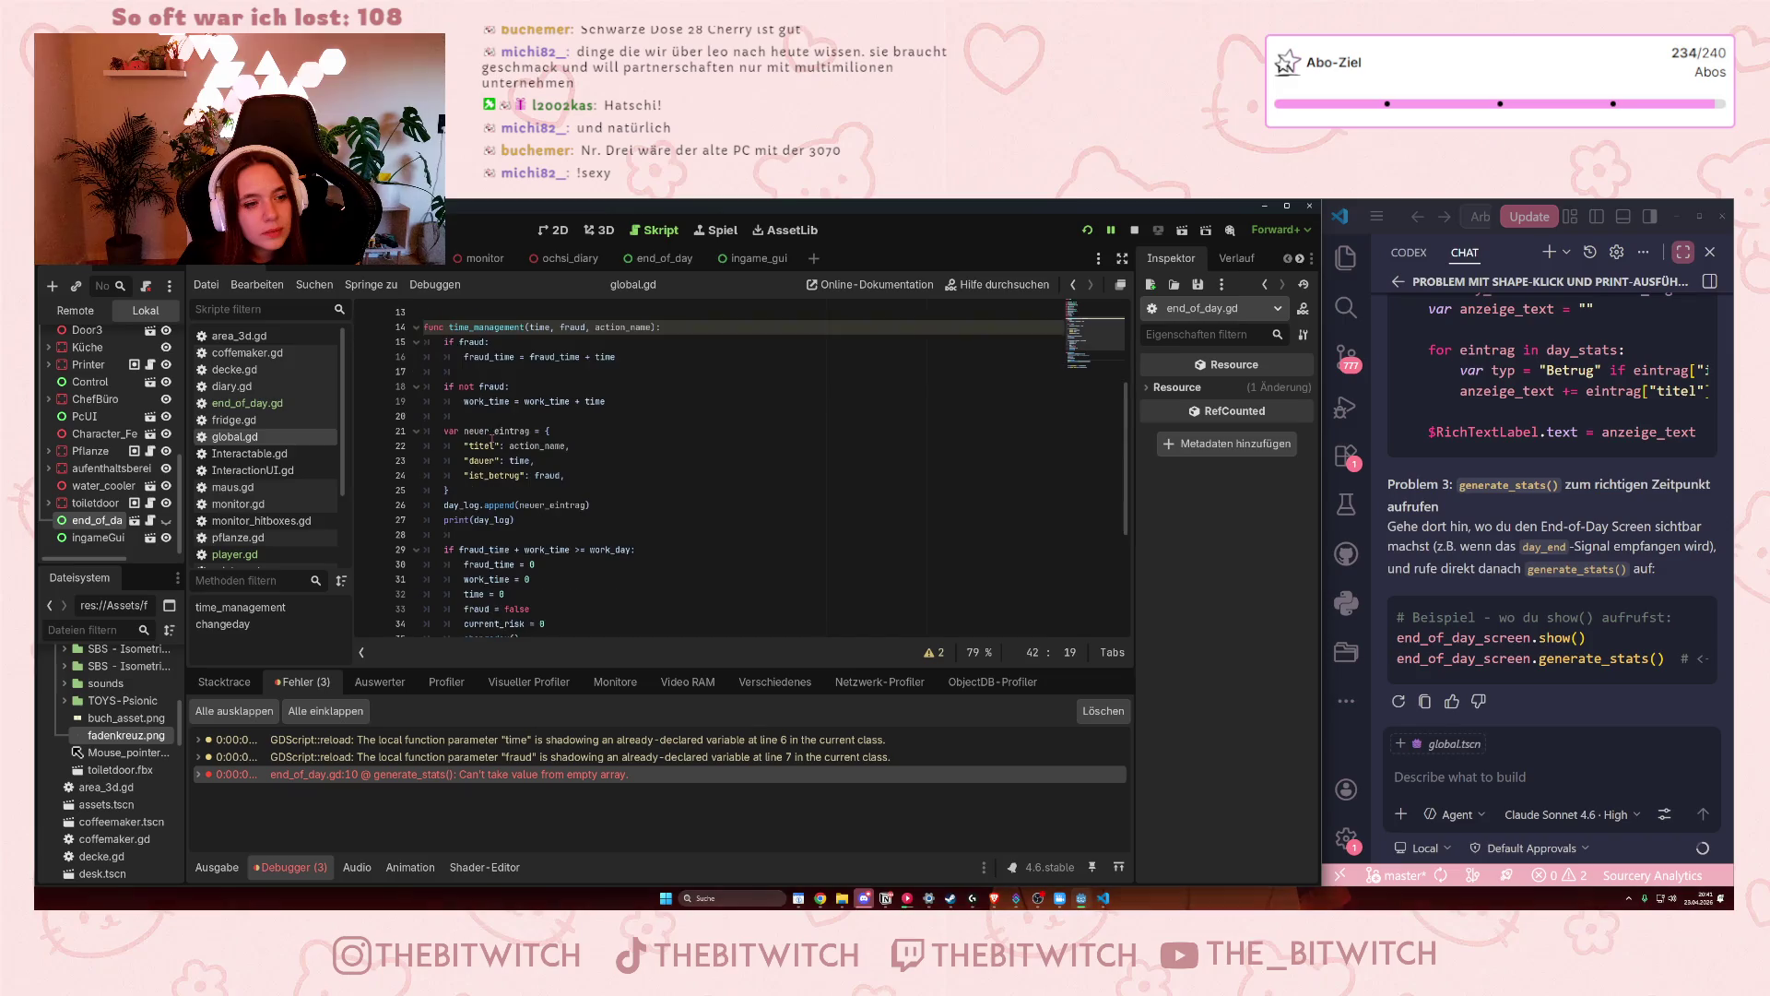
pyautogui.scroll(-3, 497, 490)
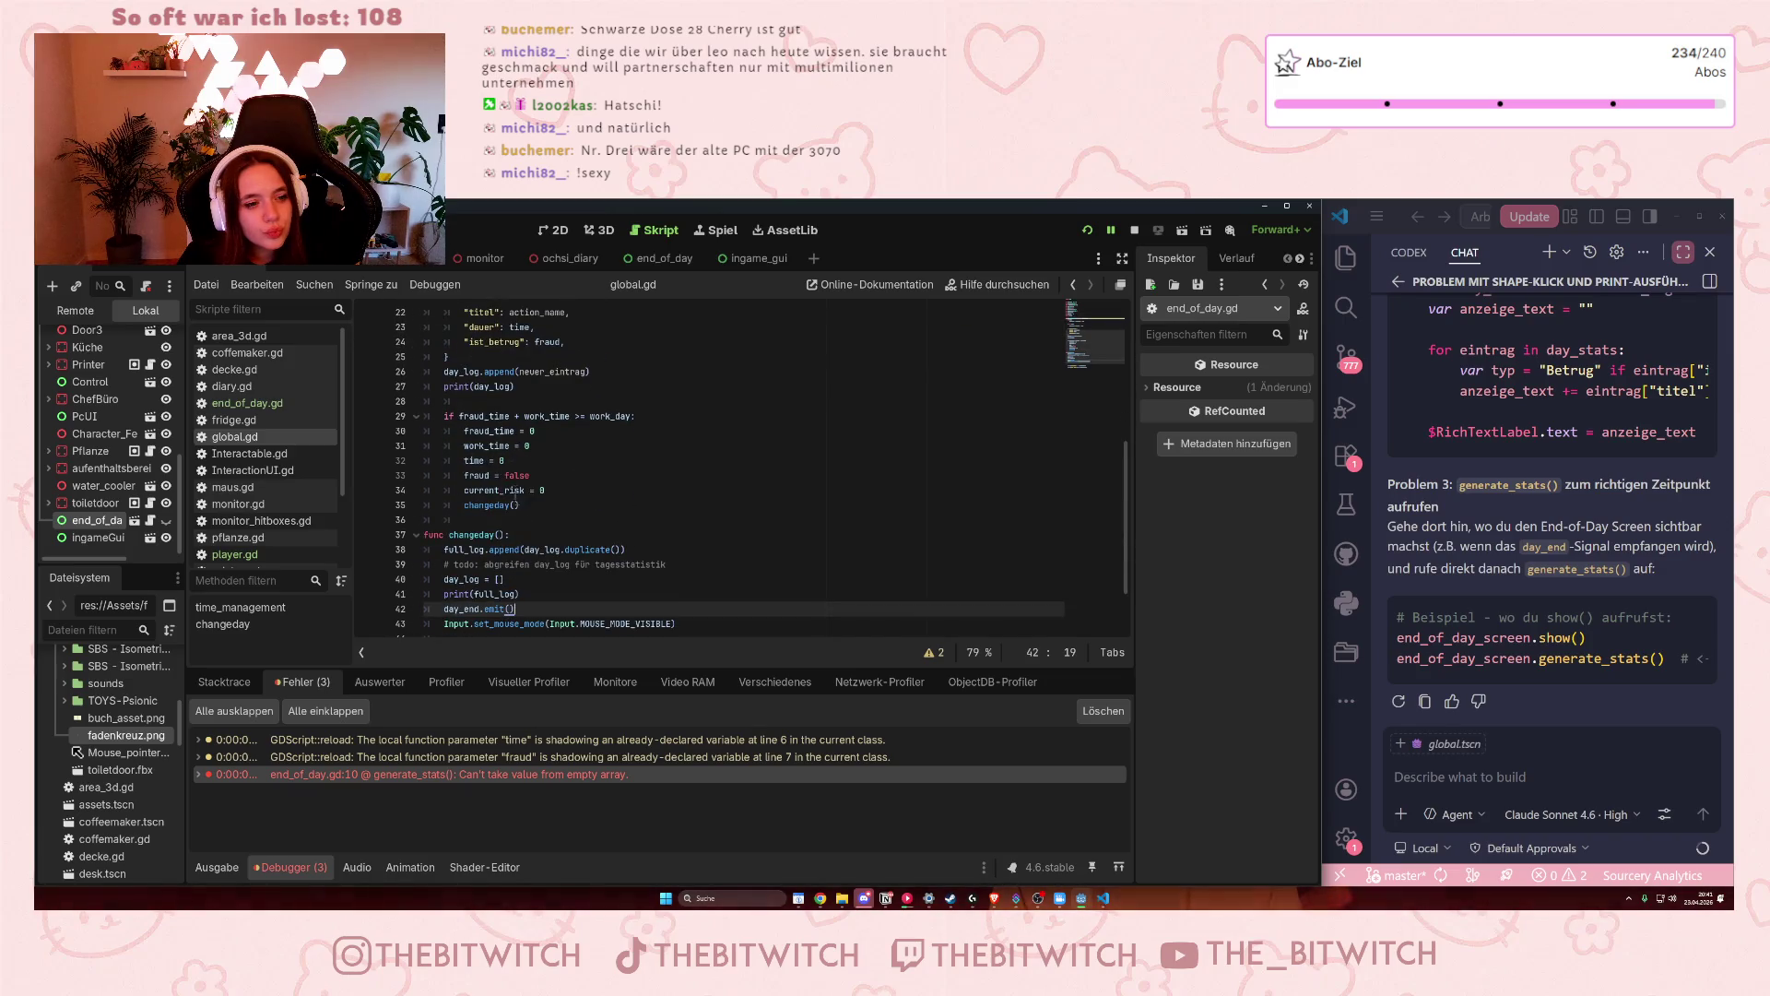
pyautogui.scroll(-2, 516, 491)
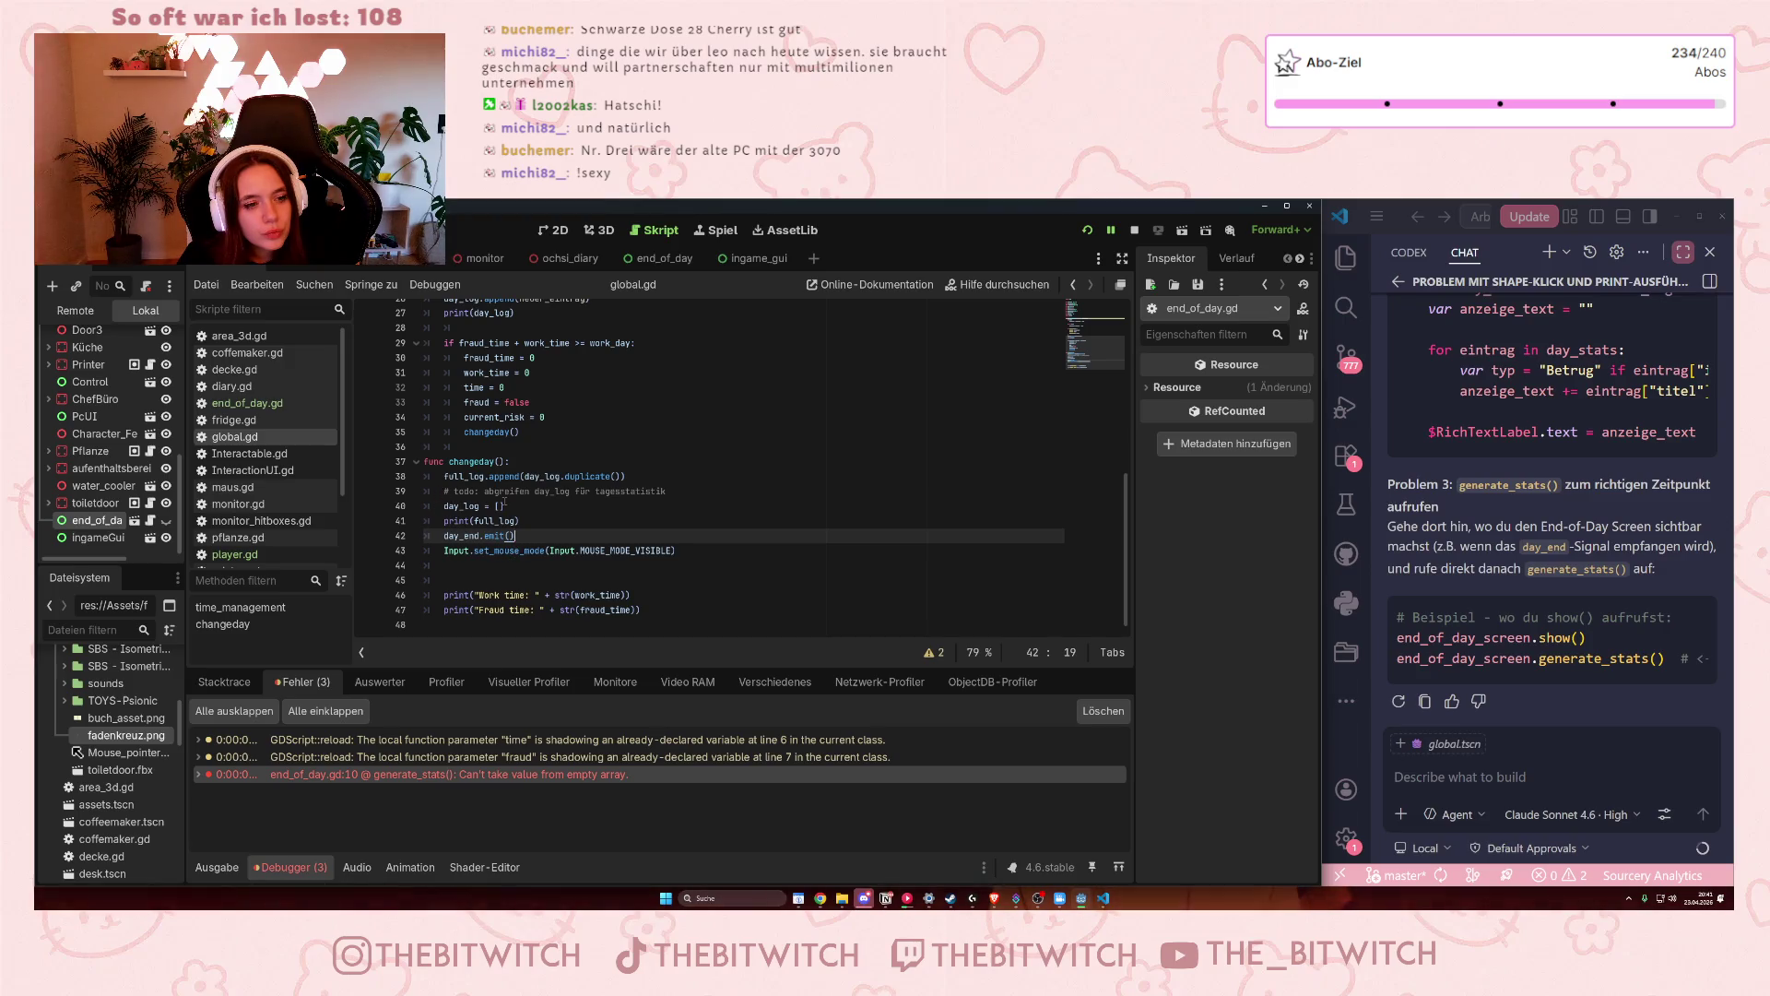
pyautogui.moveTo(604, 549)
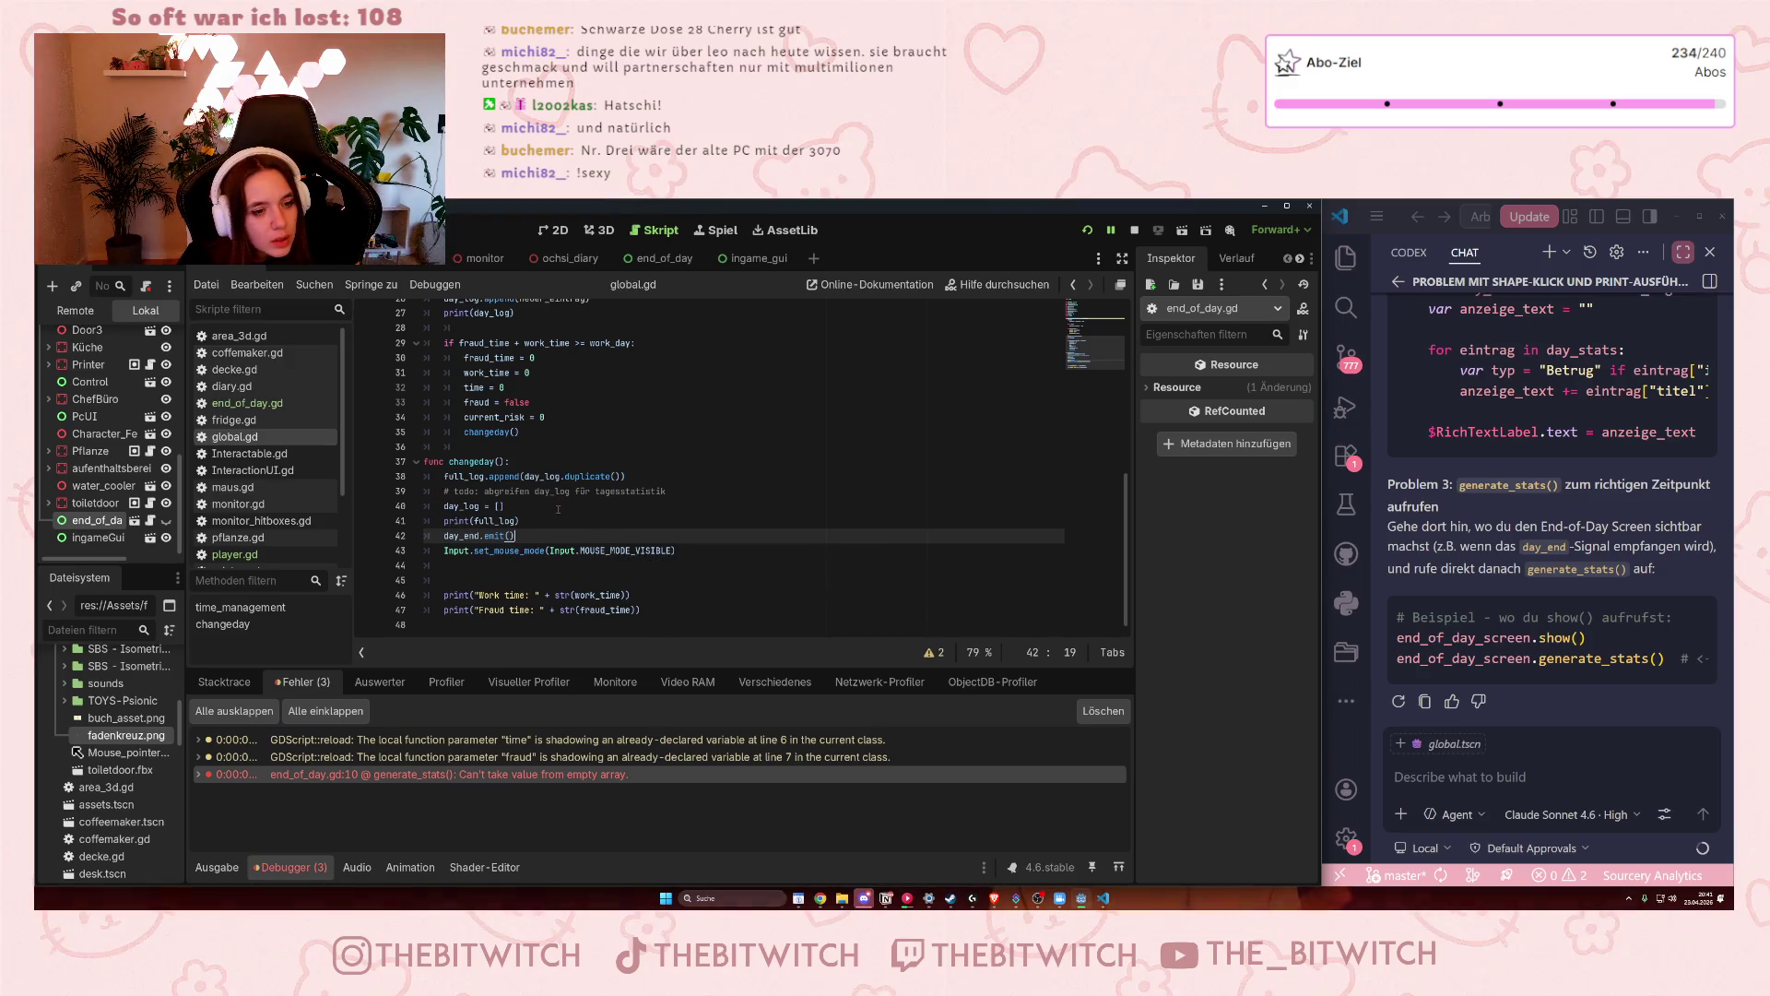
pyautogui.press('Up')
pyautogui.press('Up')
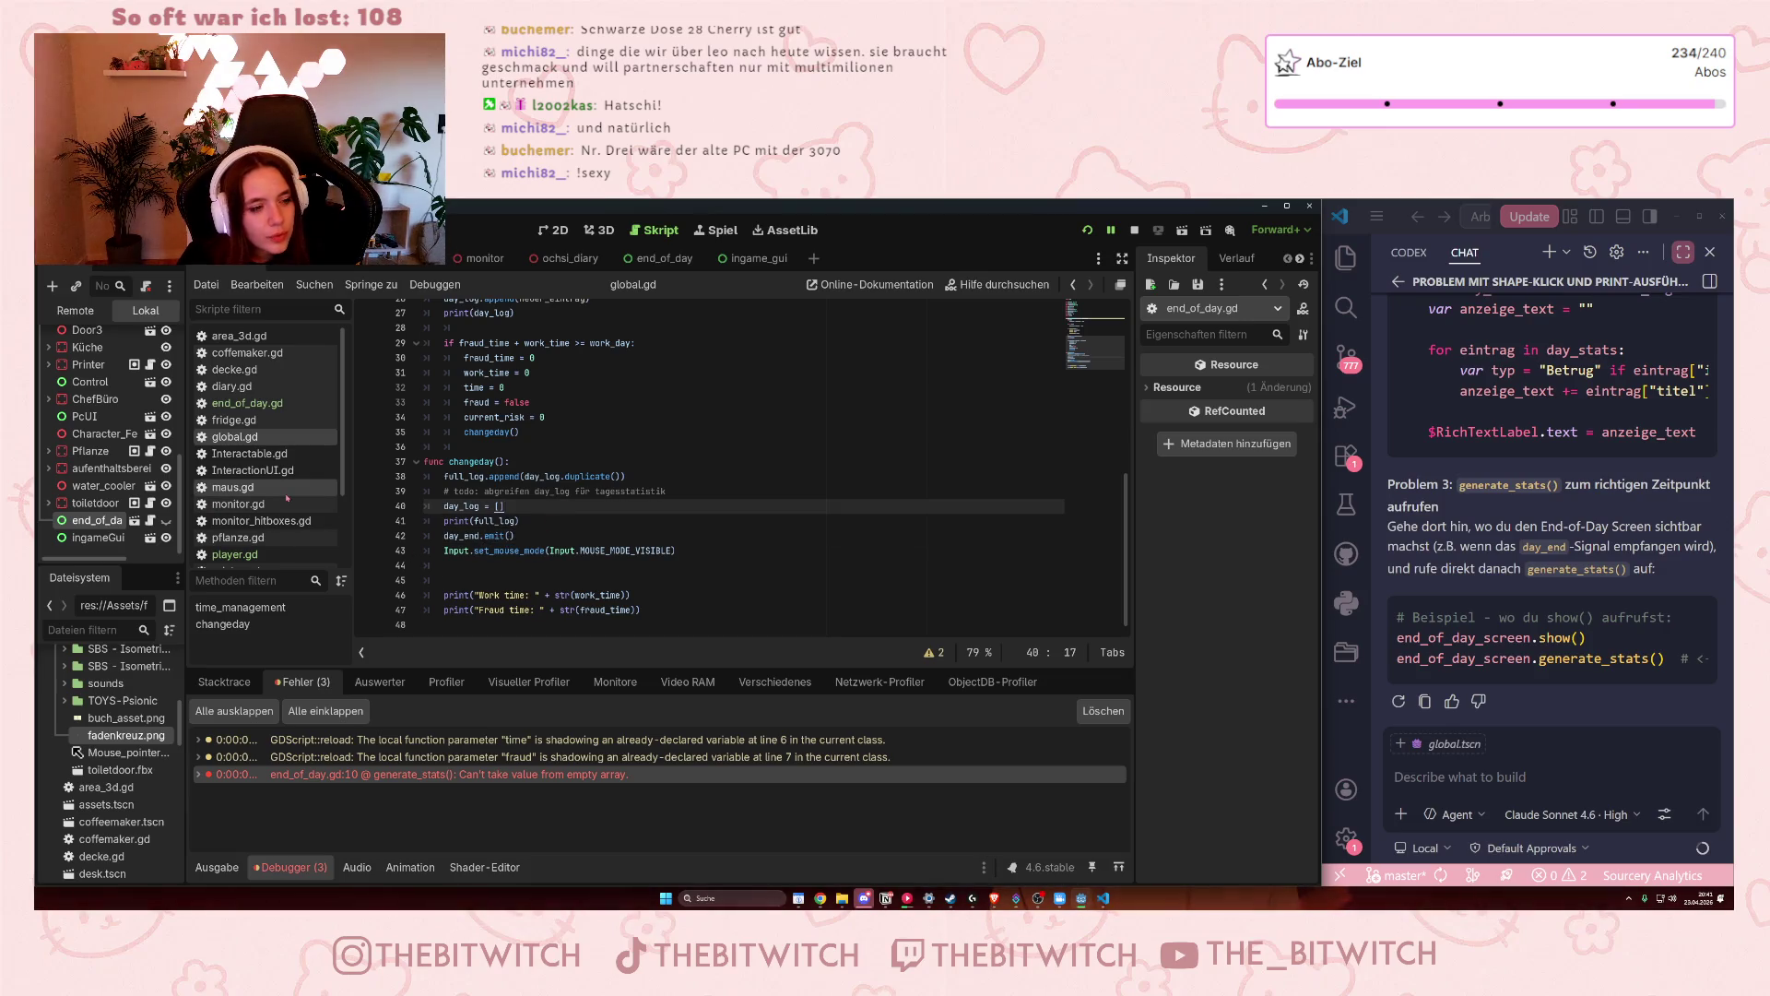
pyautogui.click(448, 536)
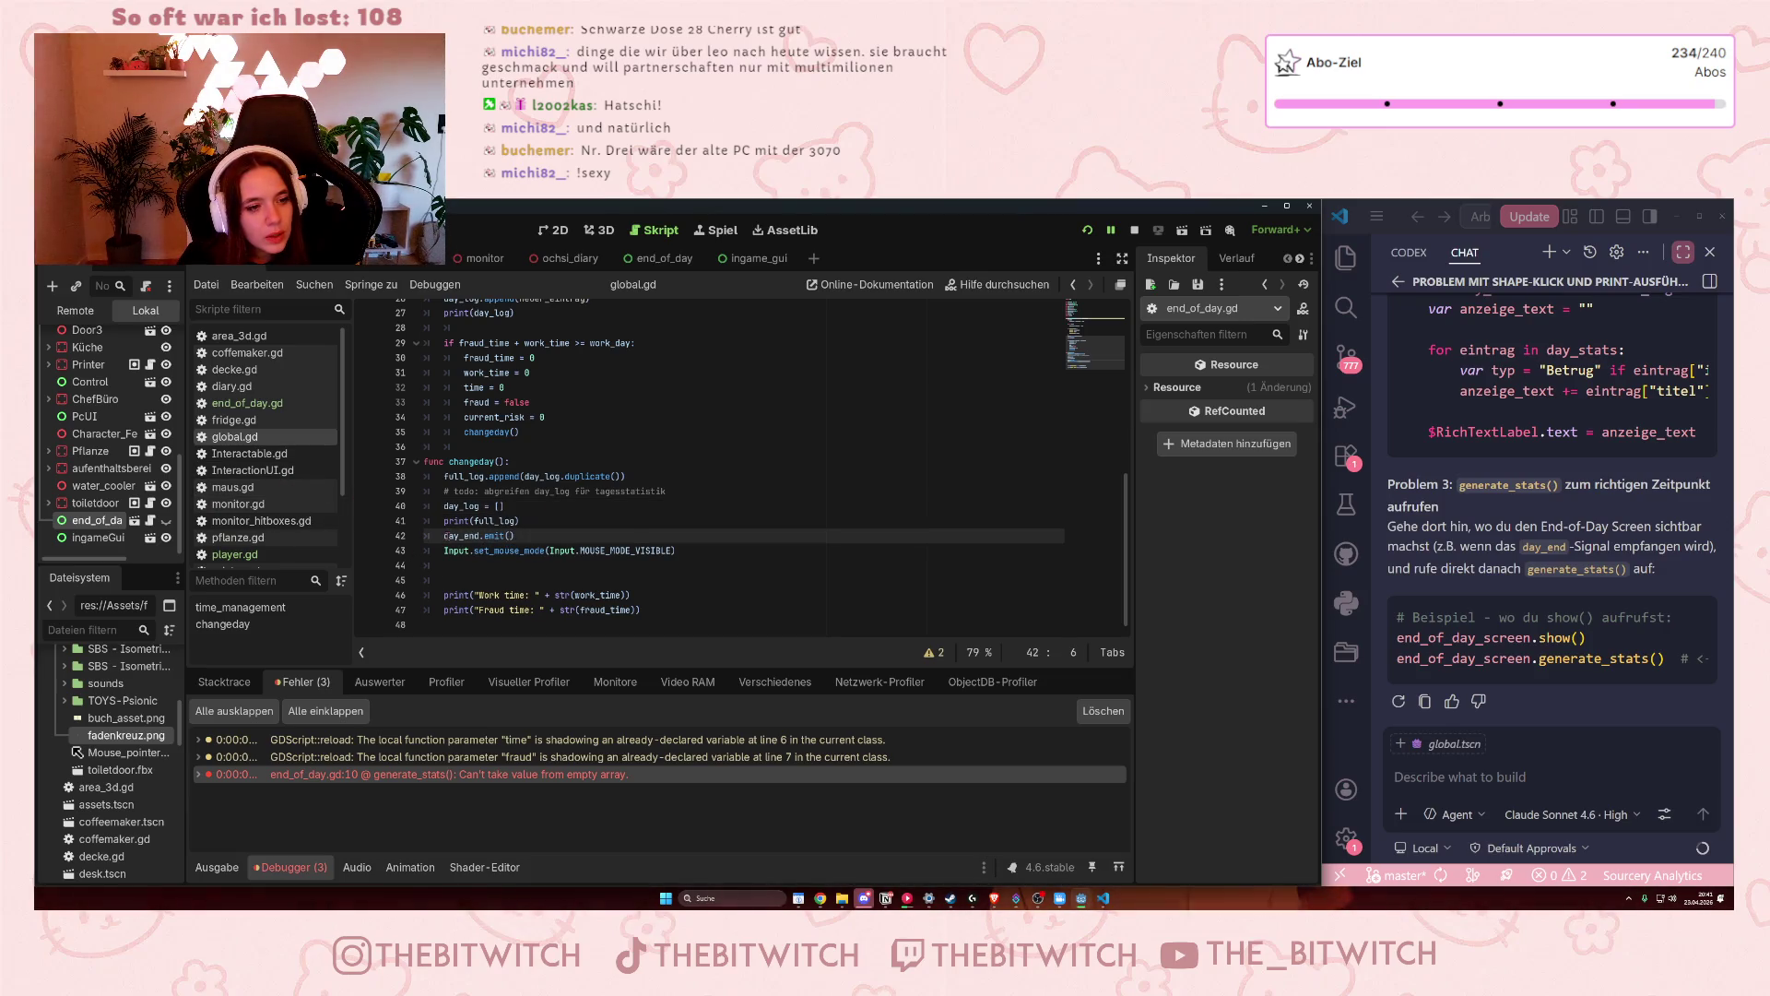
pyautogui.moveTo(443, 536); pyautogui.dragTo(529, 534)
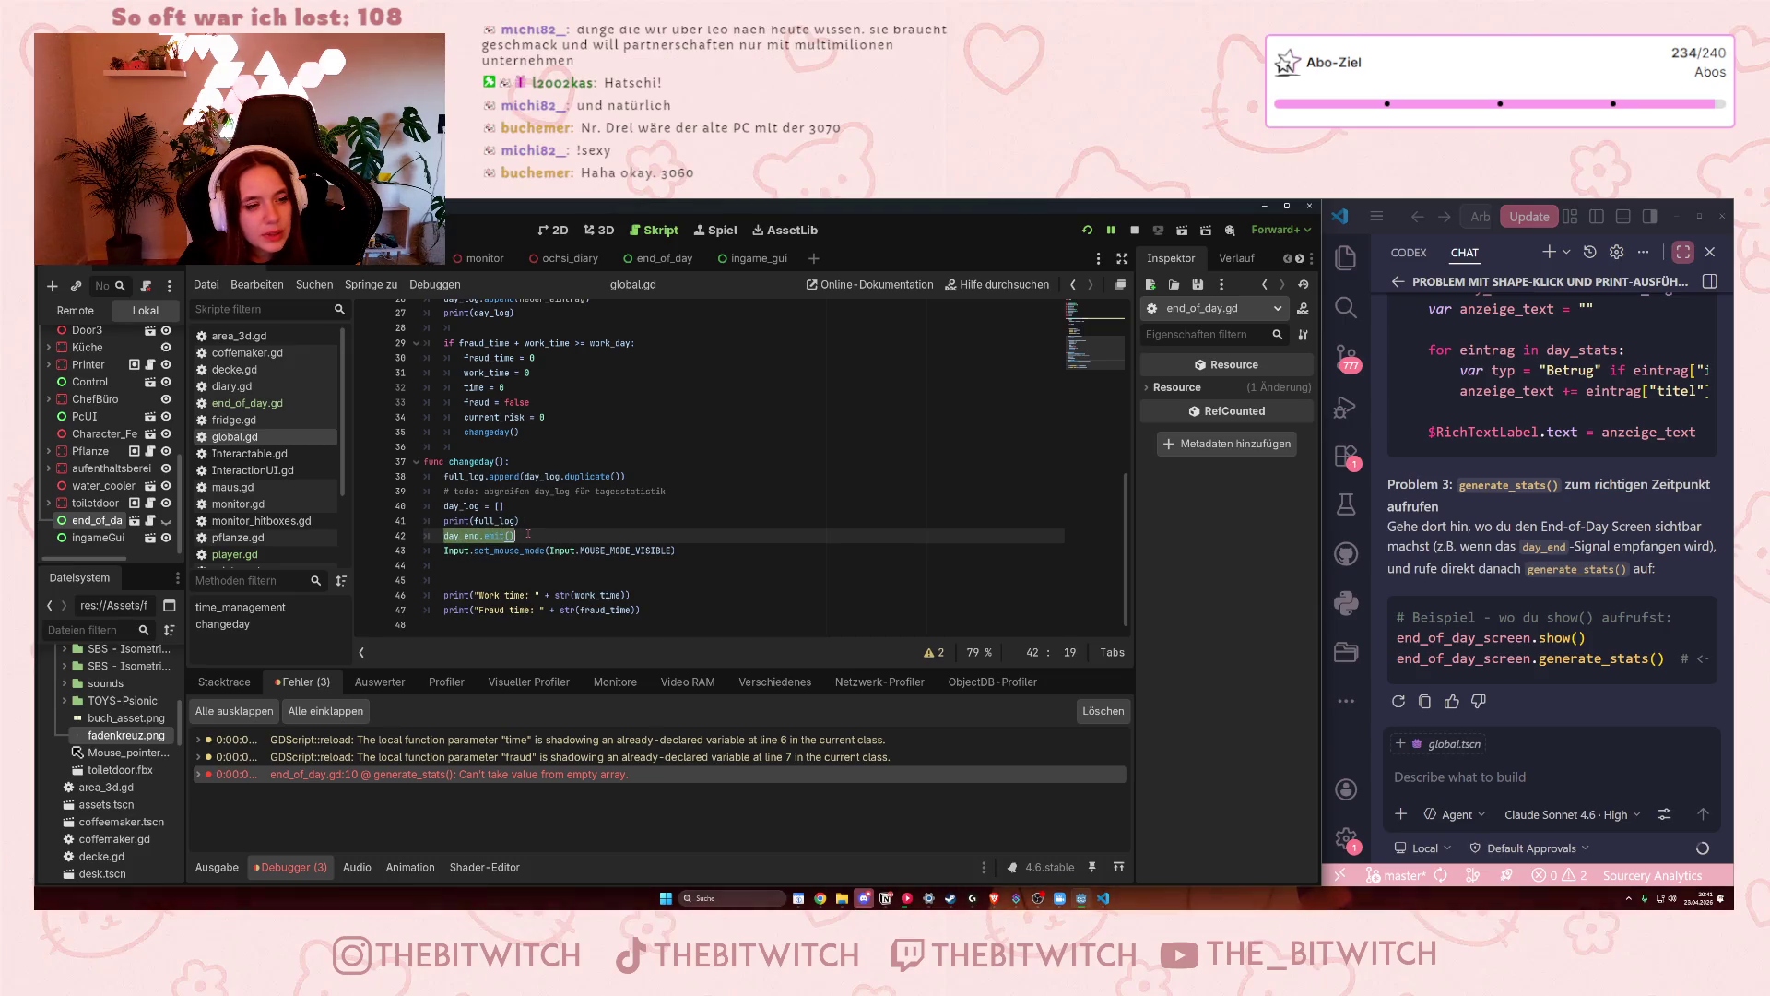
pyautogui.click(521, 532)
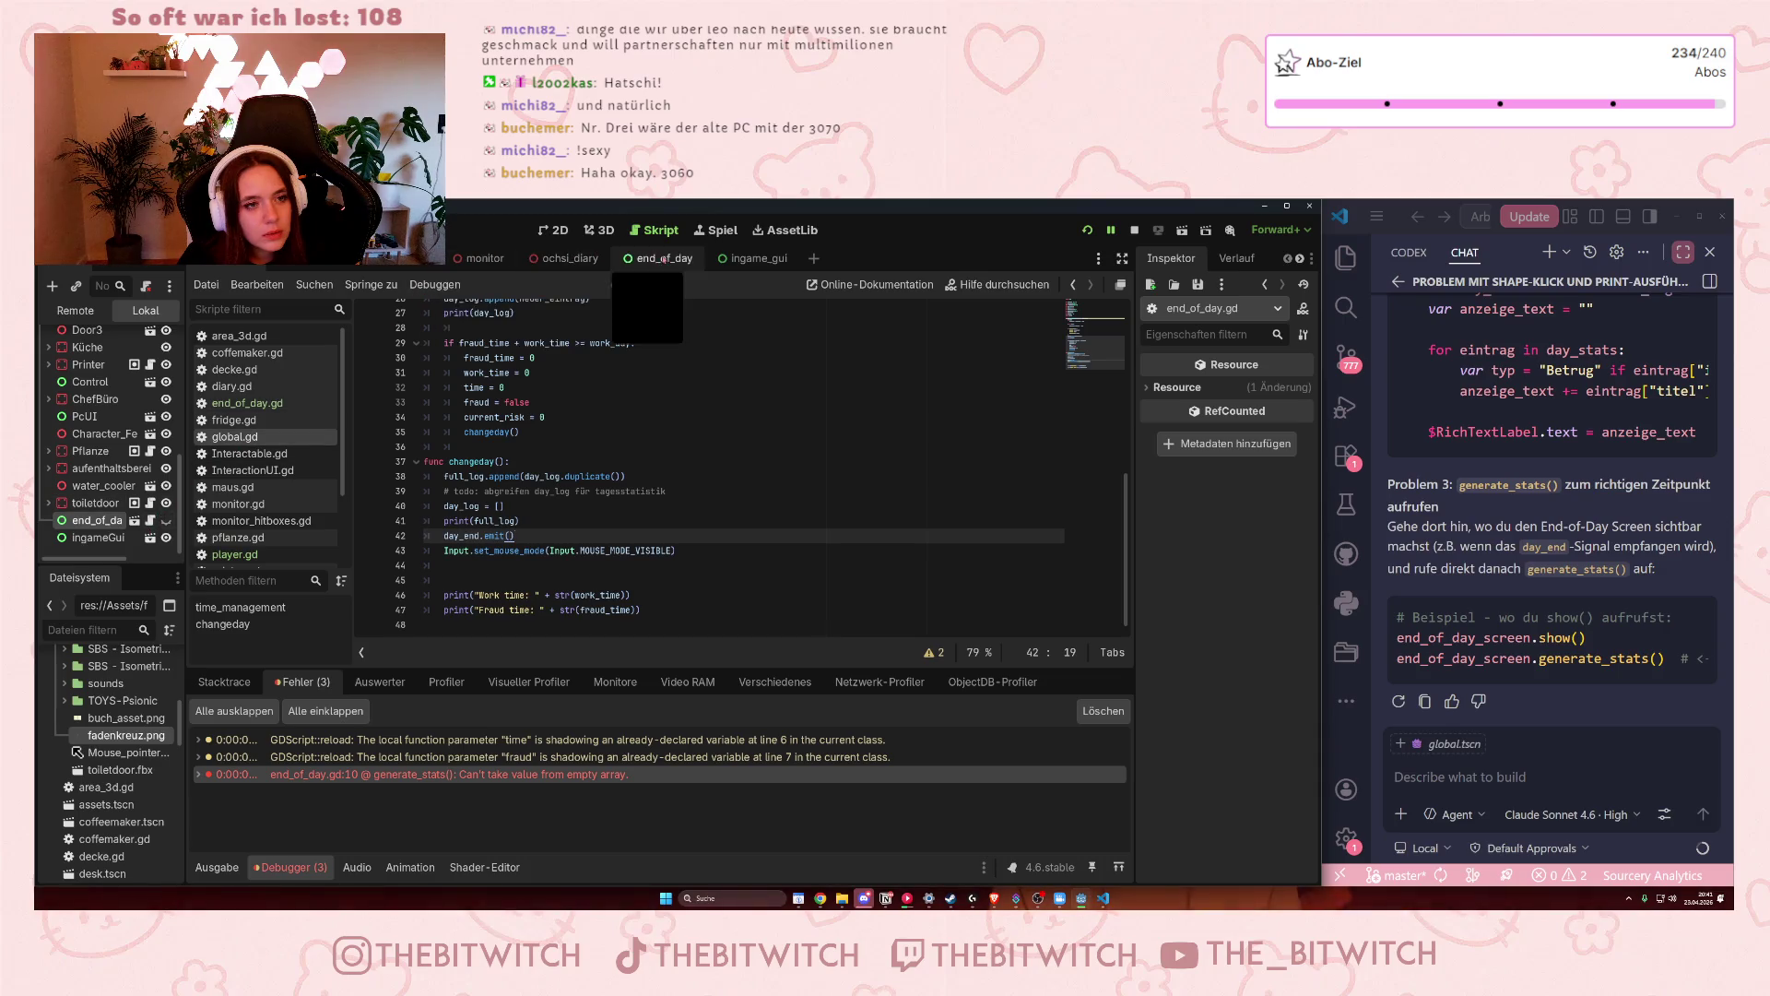
# Step: Visit the end_of_day scene, return to the level scene, and review hide() on line 22 of end_of_day.gd
pyautogui.click(665, 259)
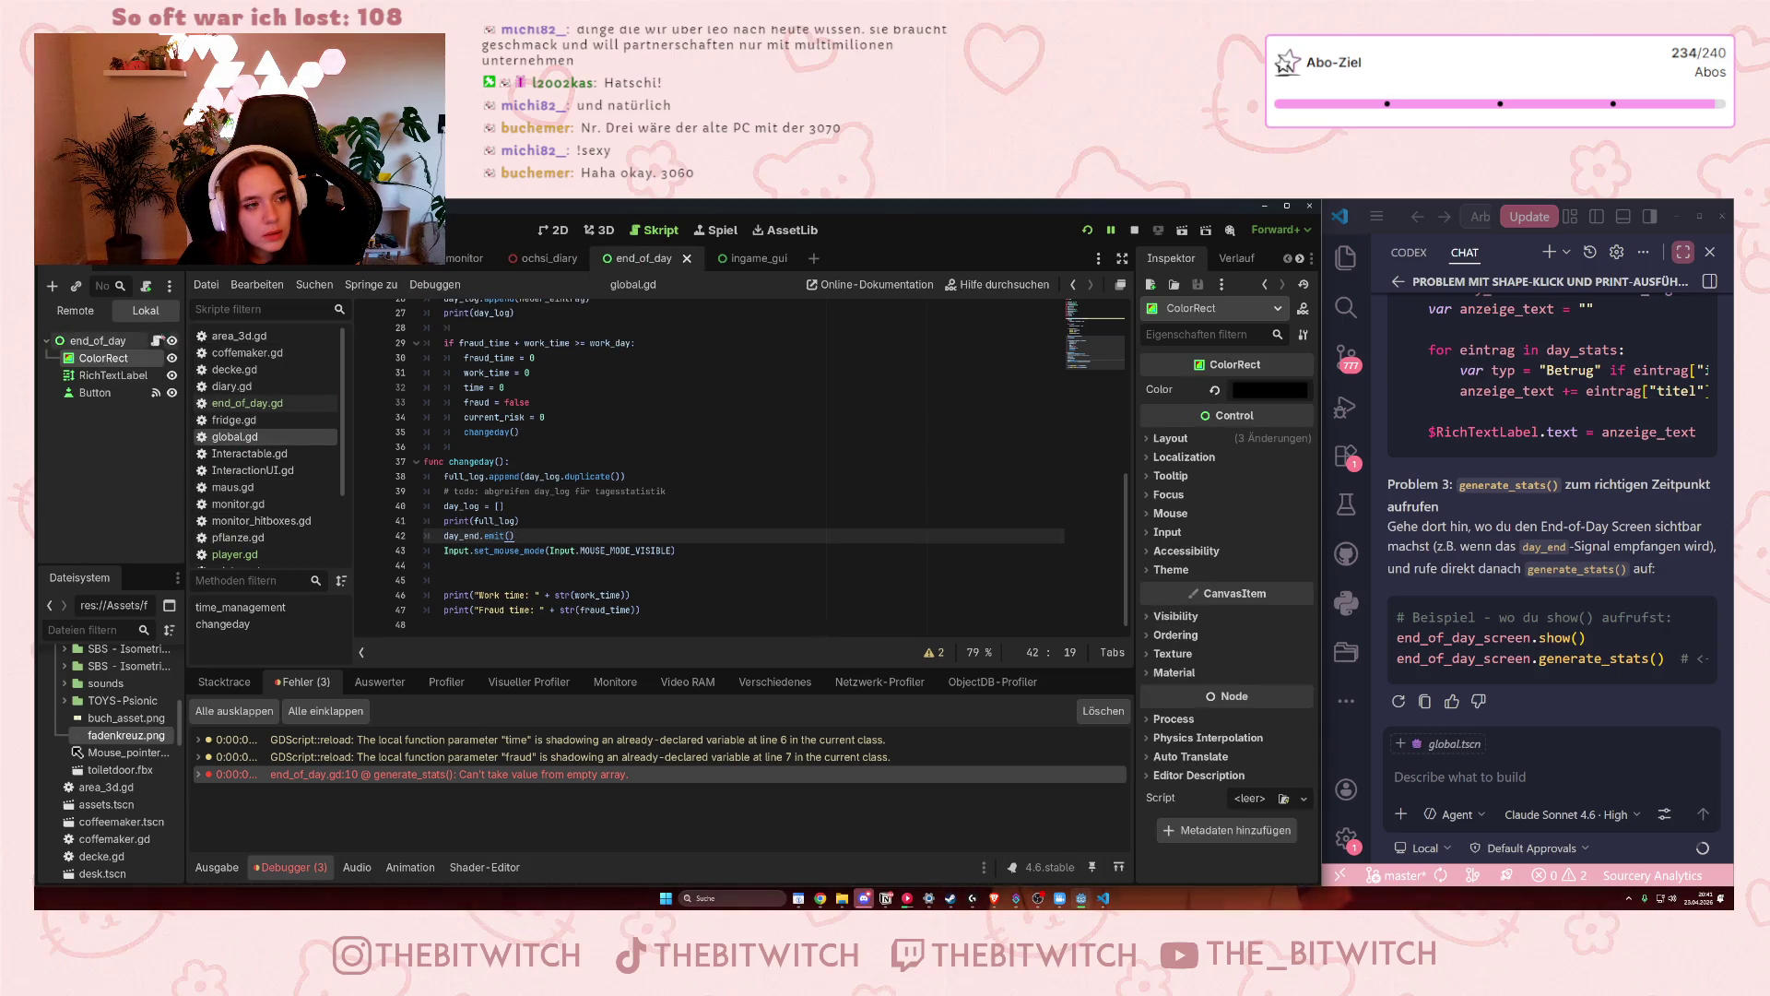
pyautogui.click(211, 267)
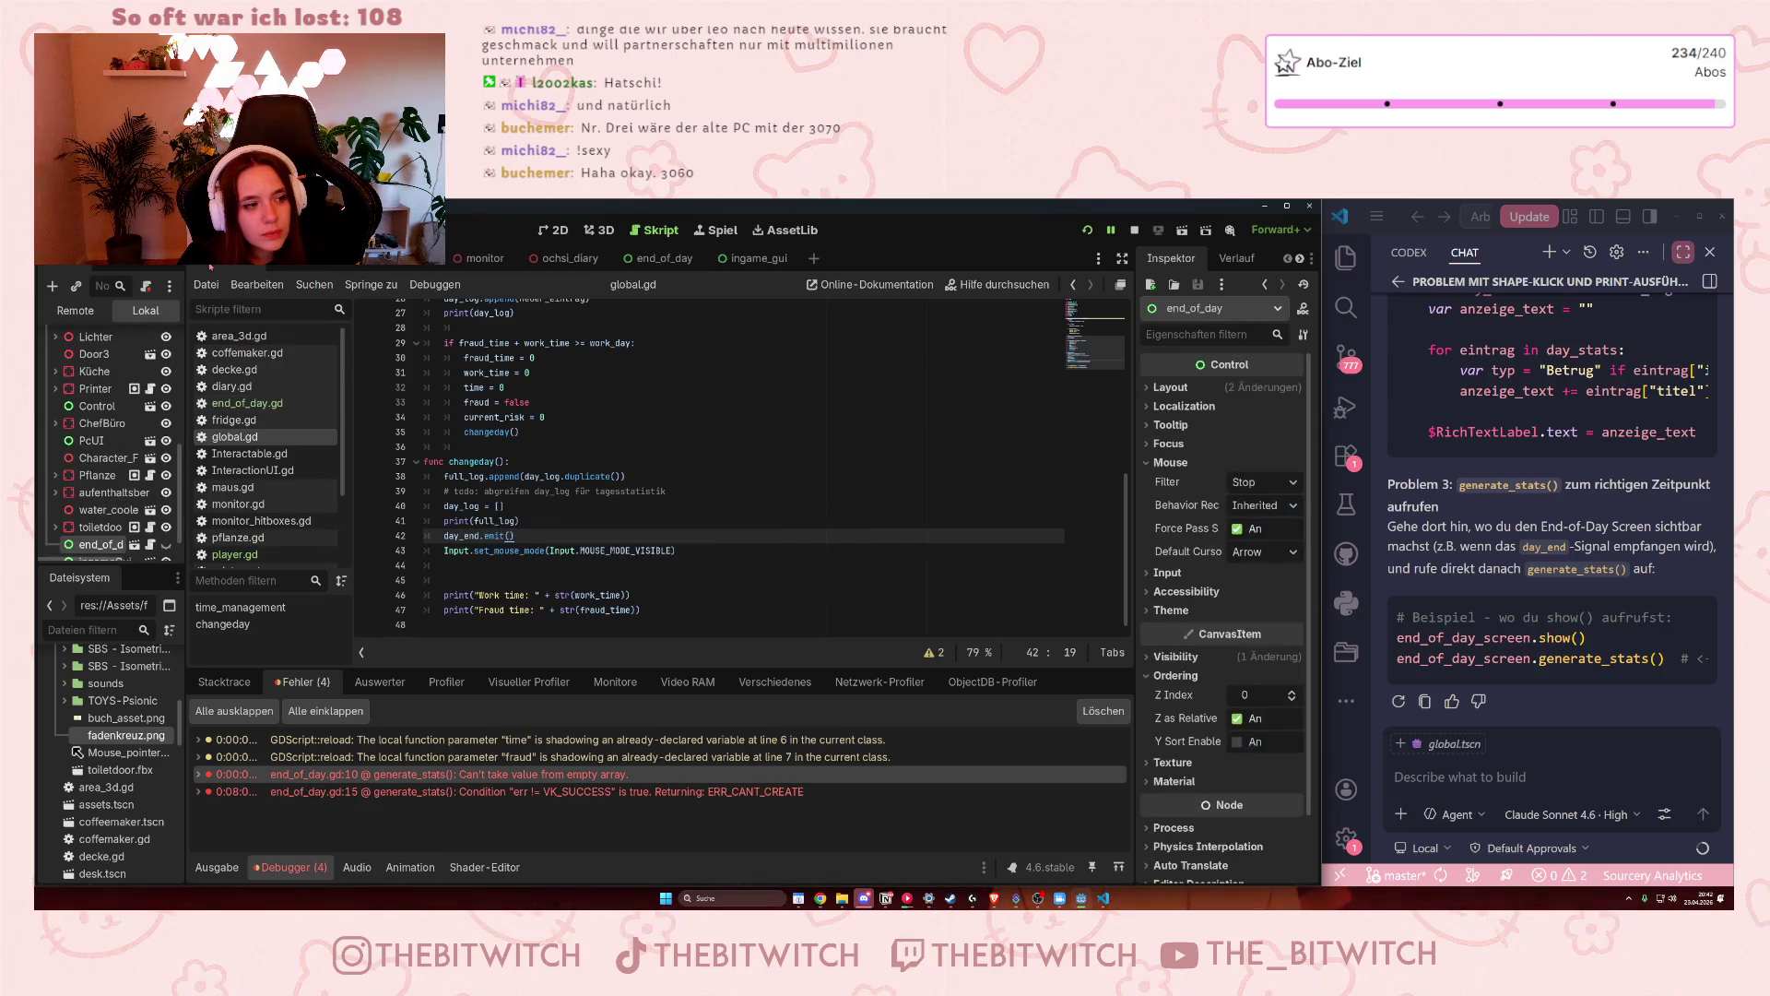
pyautogui.click(249, 403)
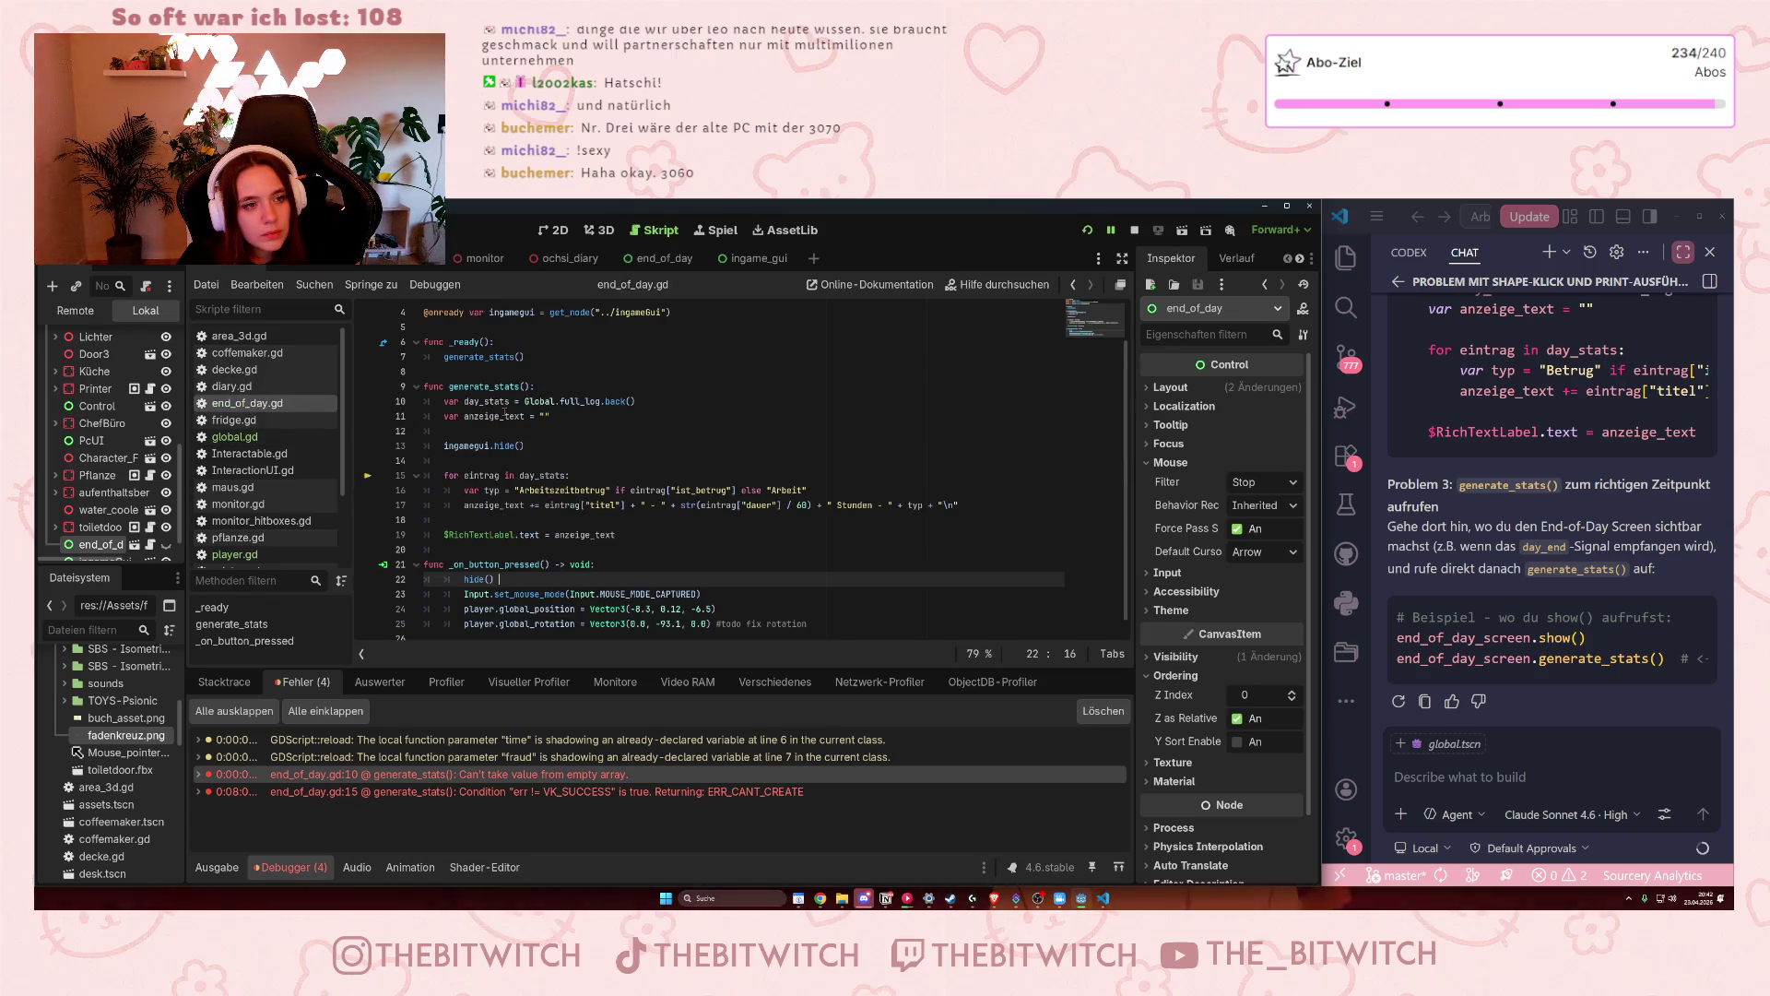
pyautogui.scroll(2, 507, 405)
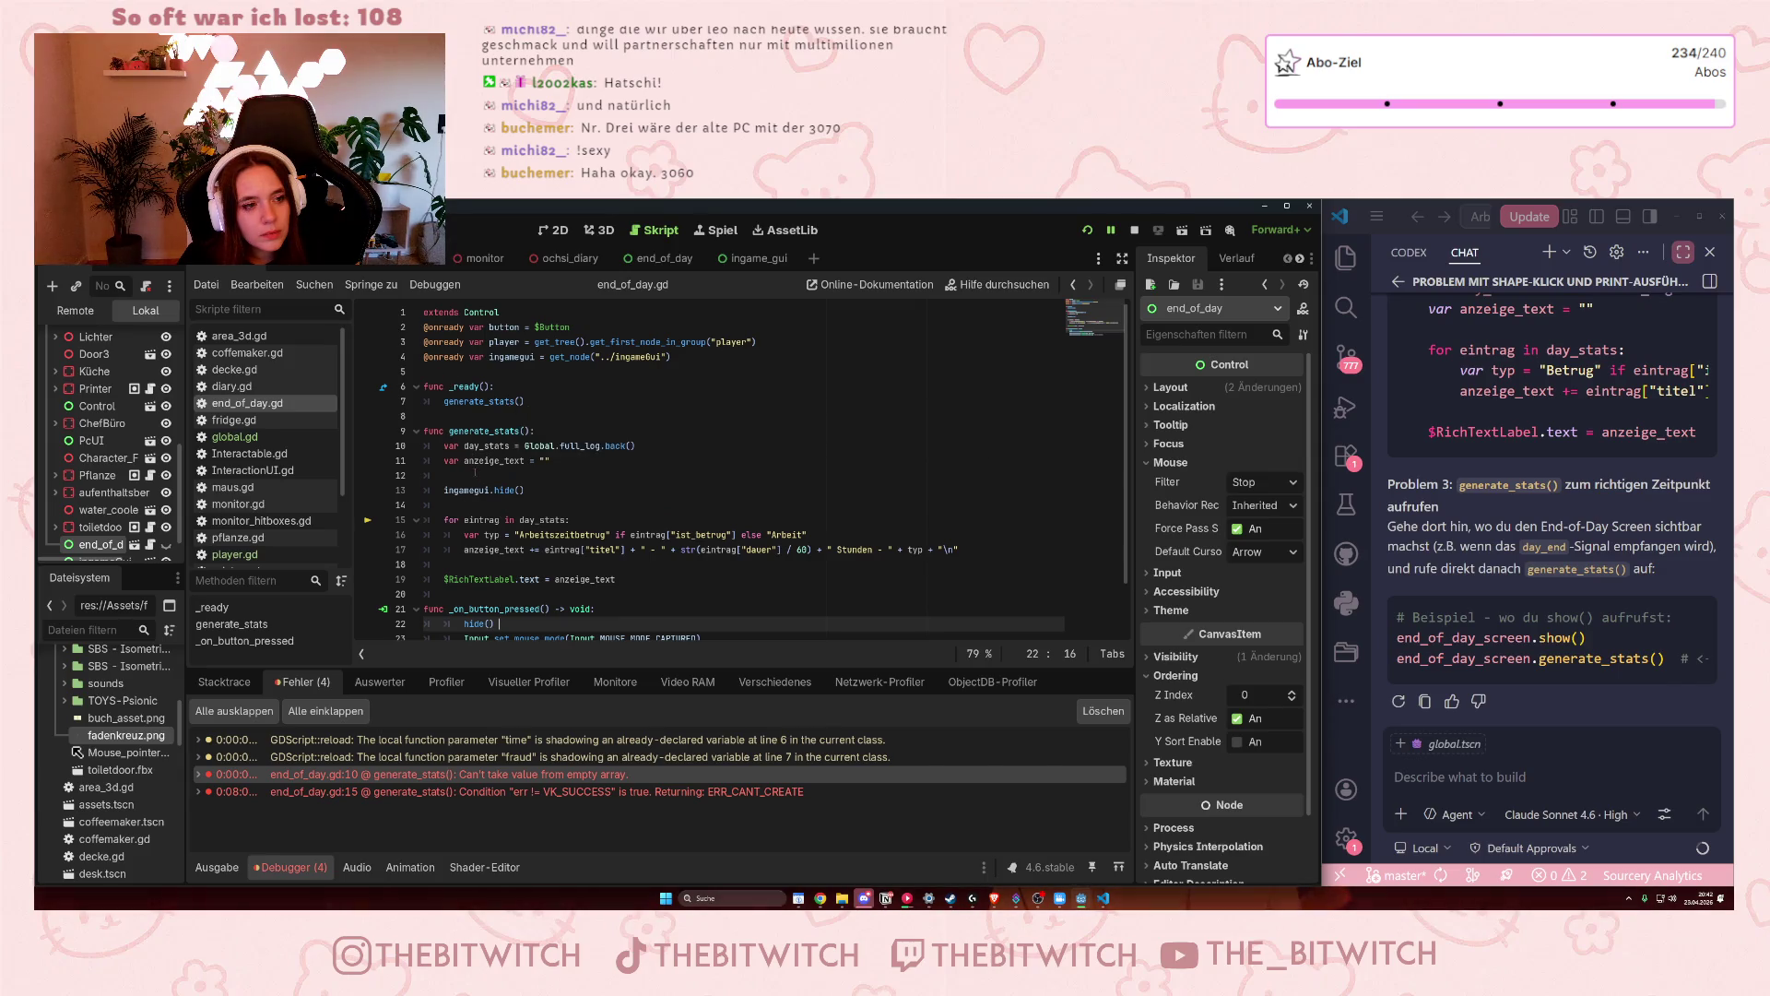
pyautogui.scroll(-1, 473, 455)
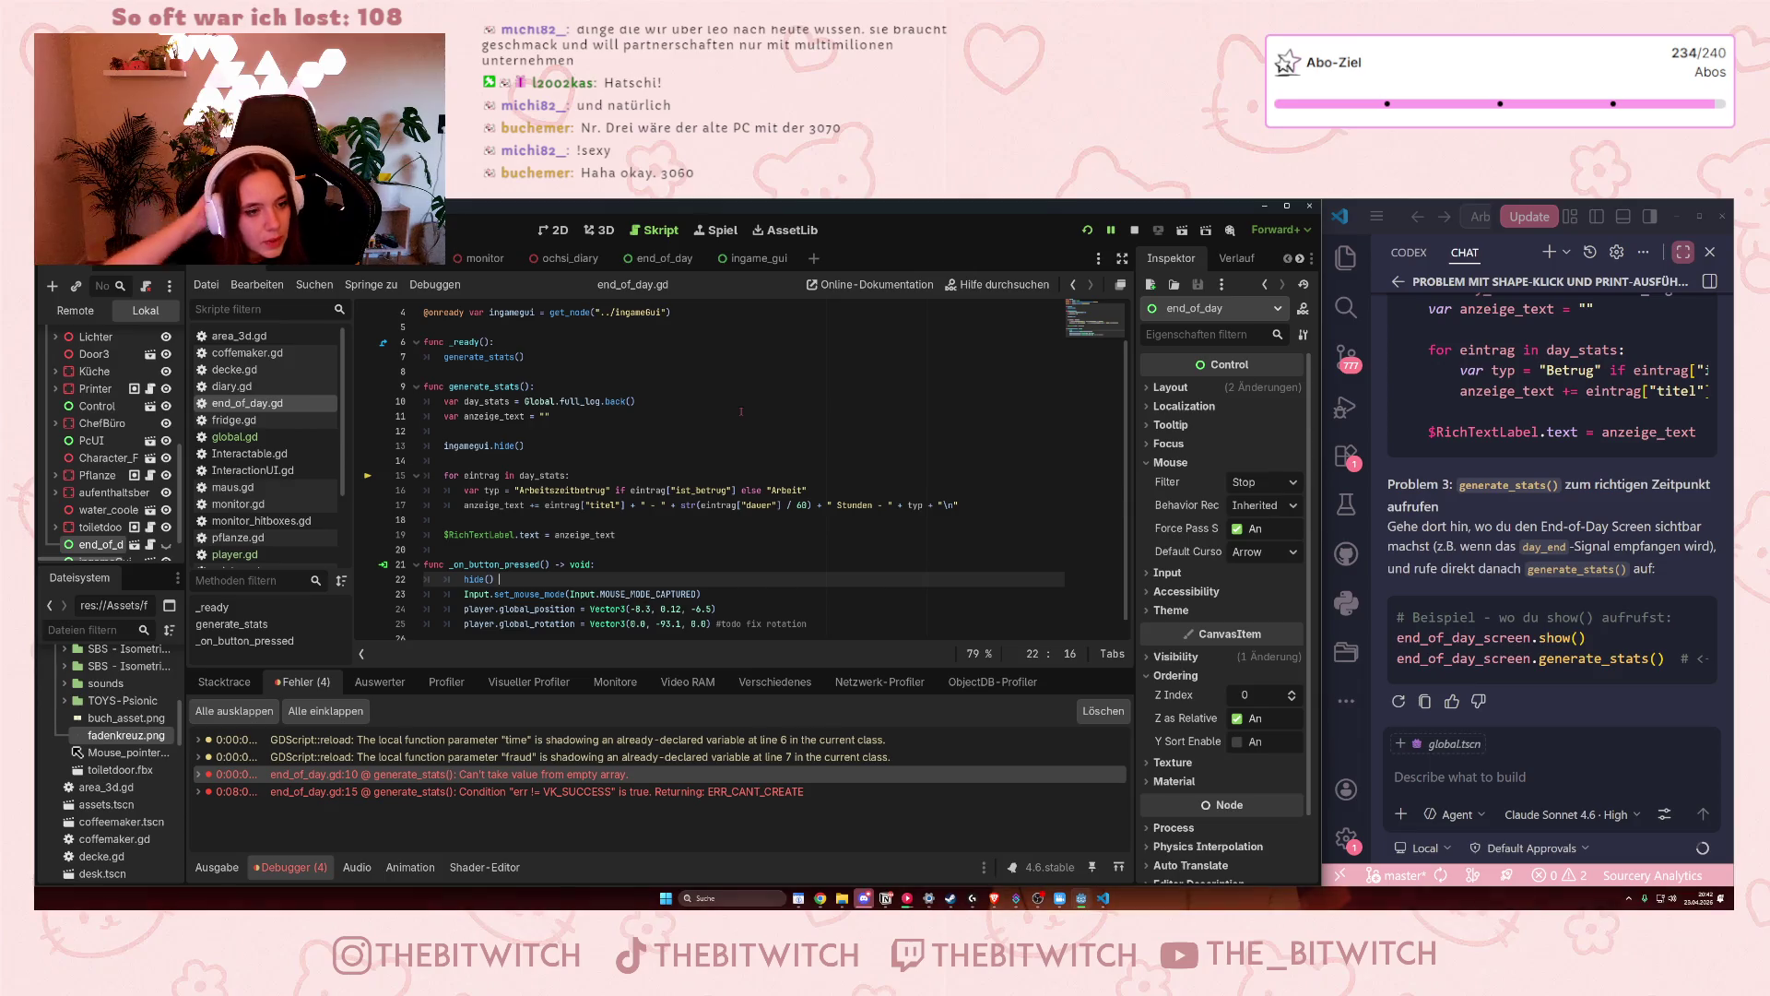
pyautogui.scroll(-1, 740, 411)
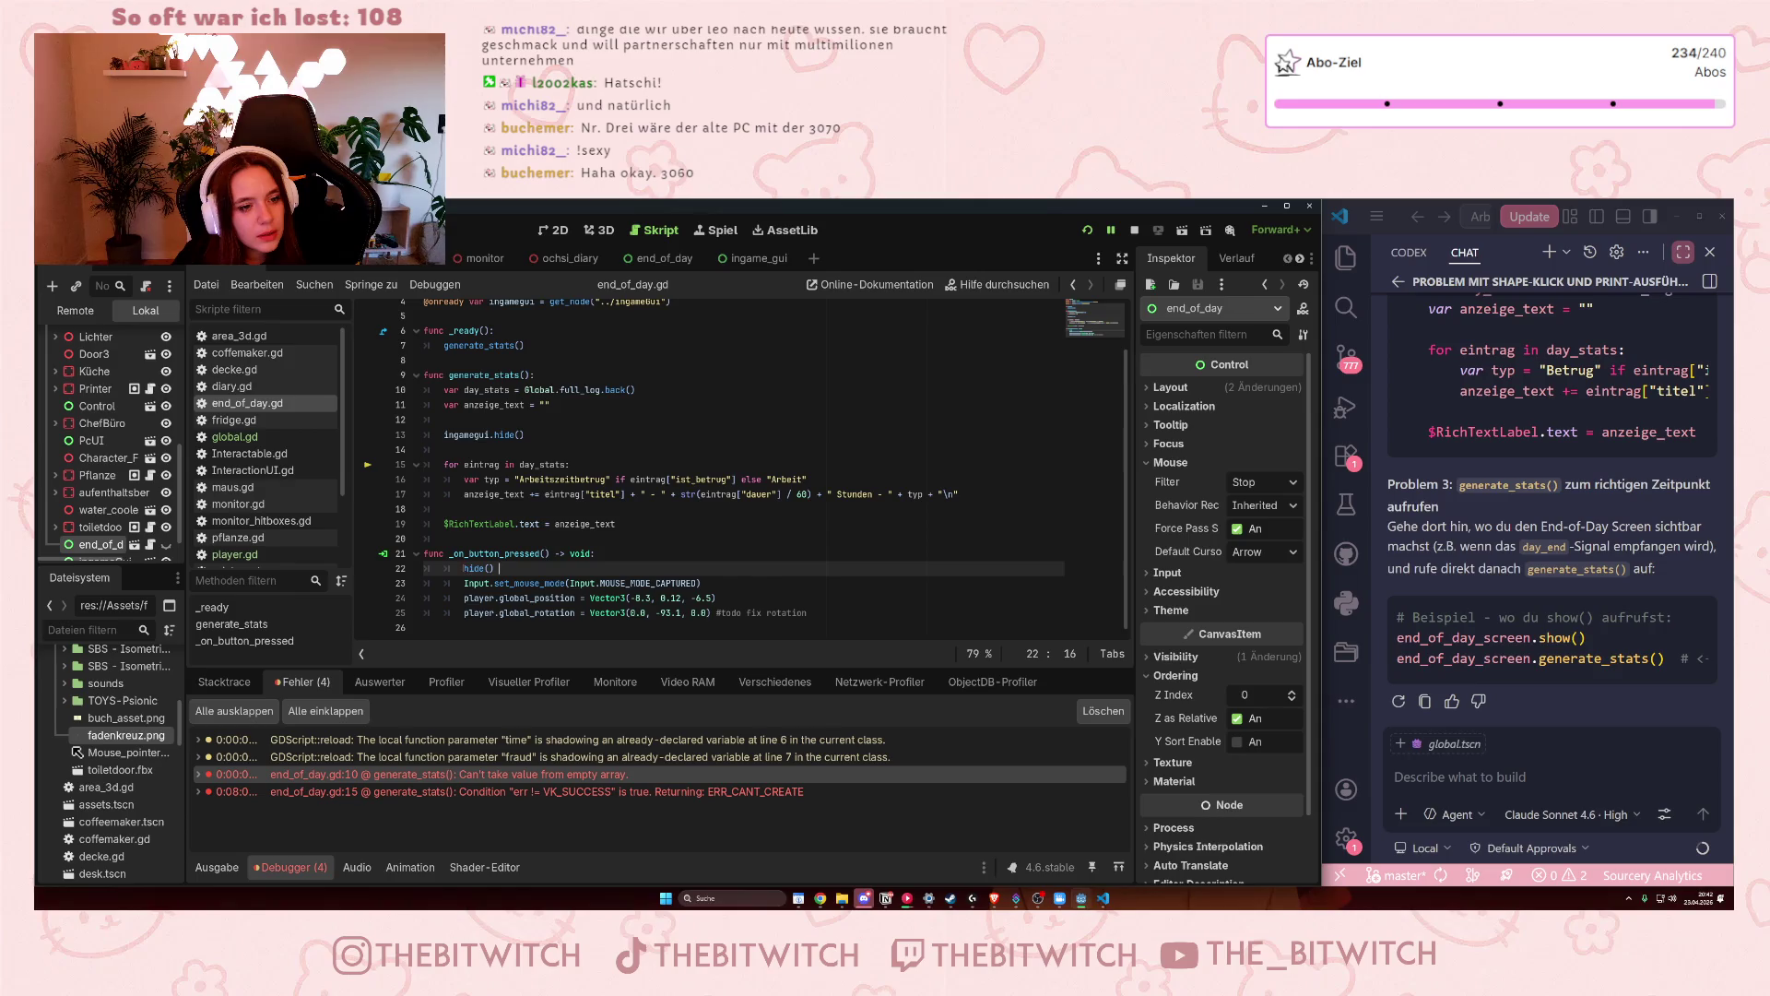
pyautogui.moveTo(464, 568); pyautogui.dragTo(498, 569)
pyautogui.click(517, 564)
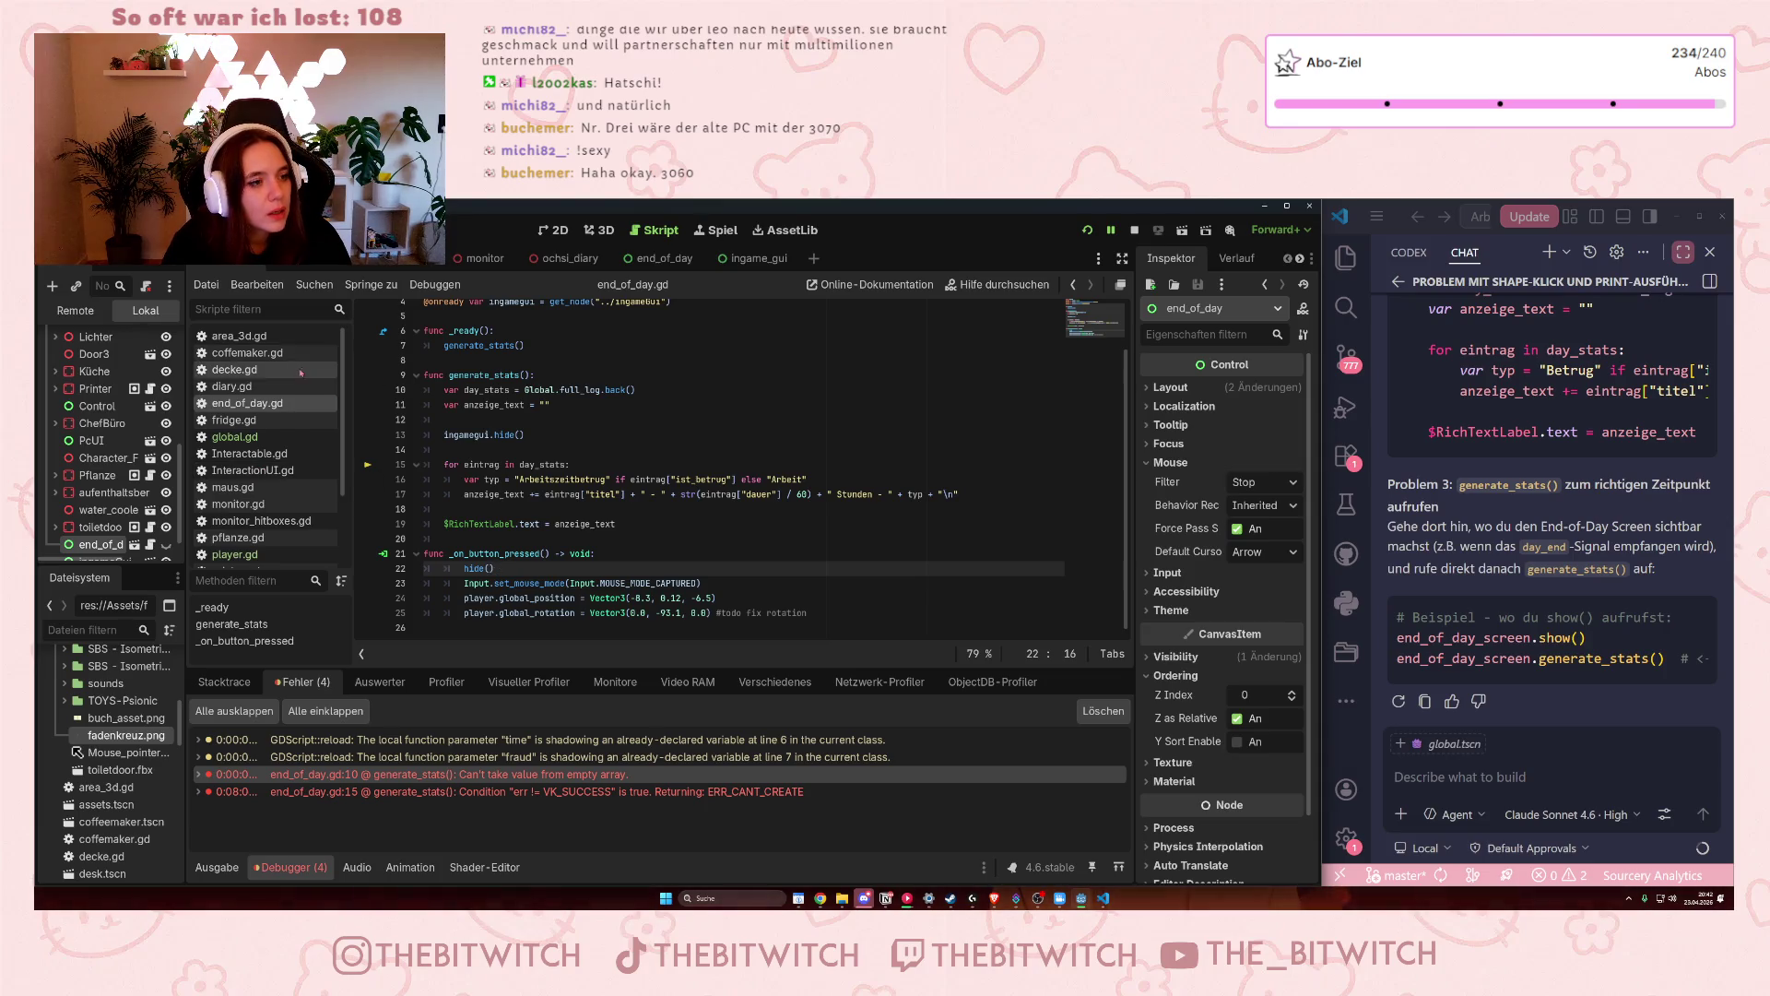
# Step: Glance at area_3d.gd and decke.gd, then return to global.gd's changeday function
pyautogui.scroll(-3, 288, 378)
pyautogui.scroll(3, 288, 378)
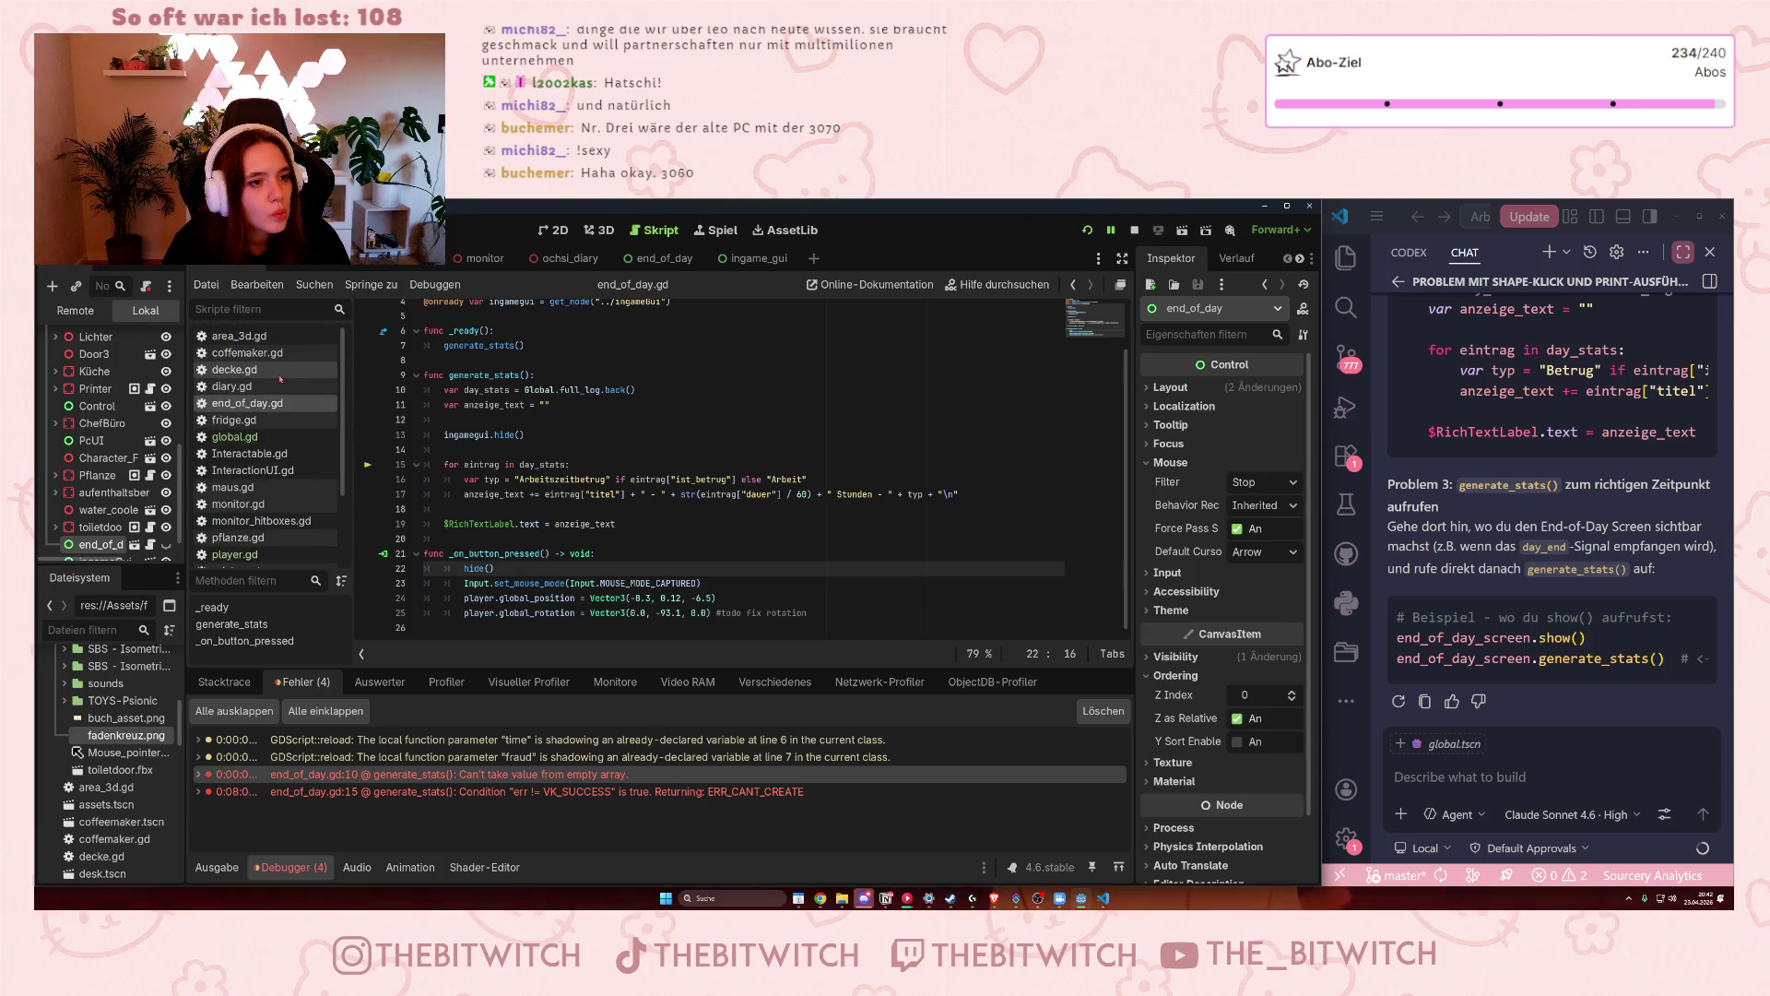
pyautogui.click(253, 340)
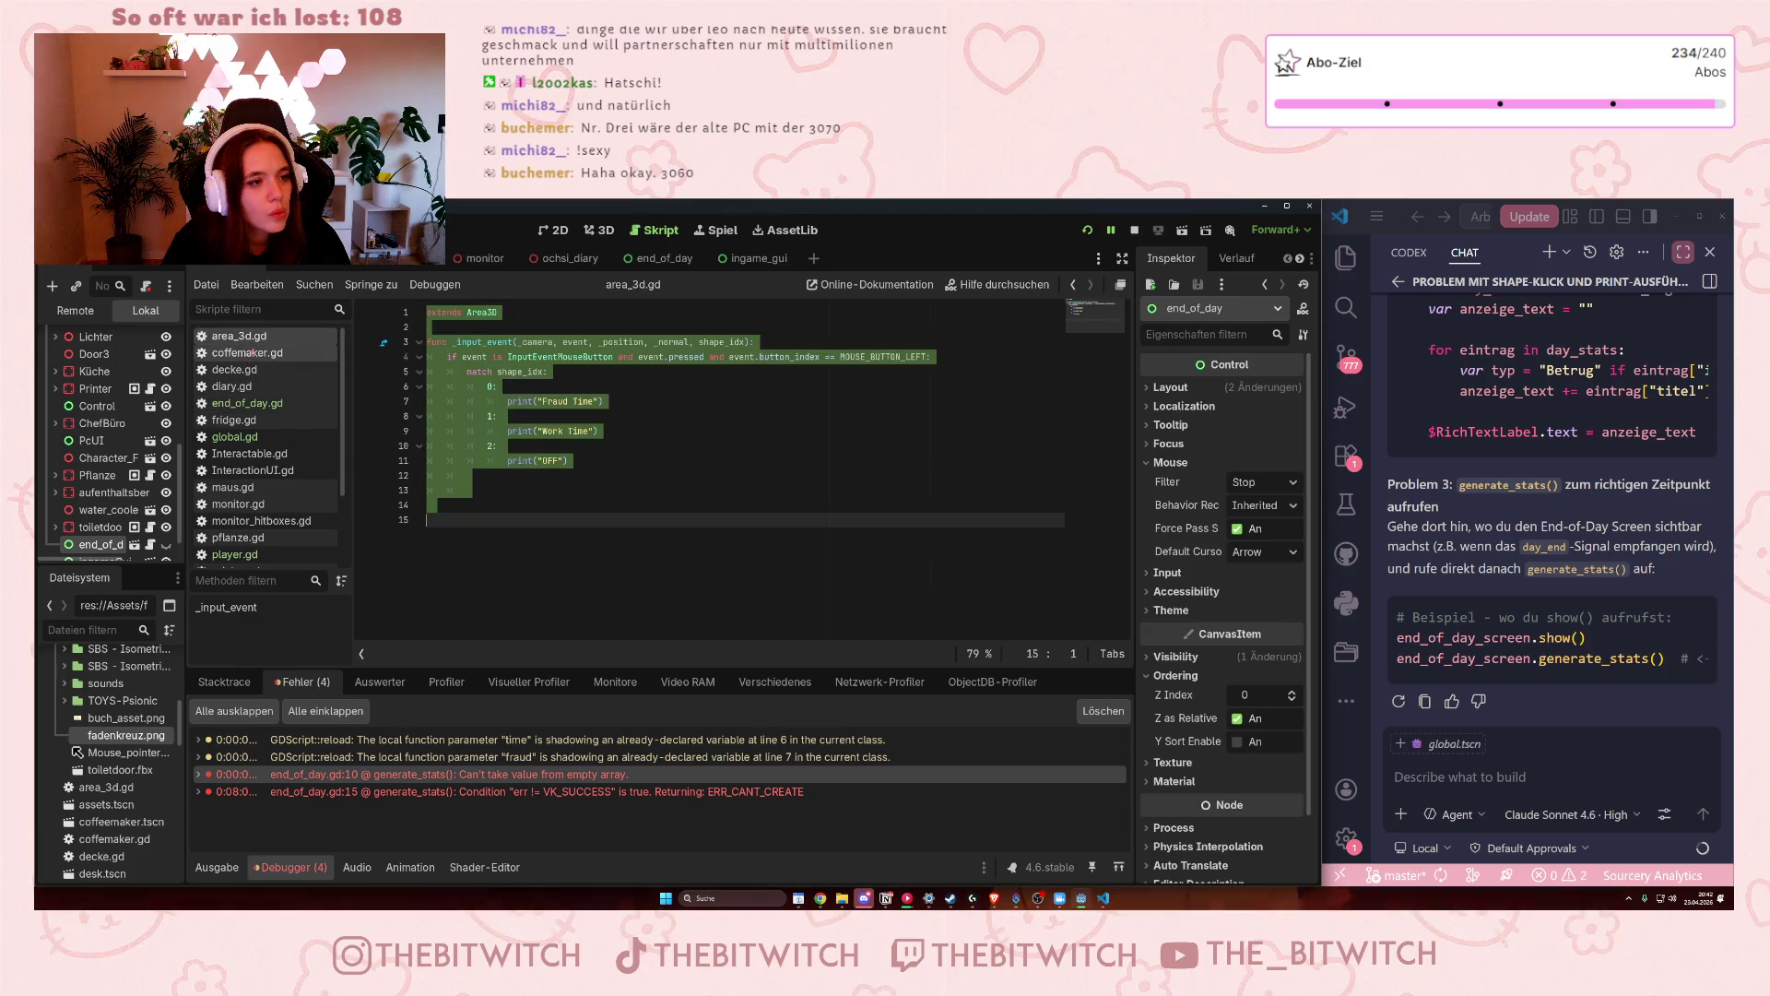
pyautogui.click(252, 369)
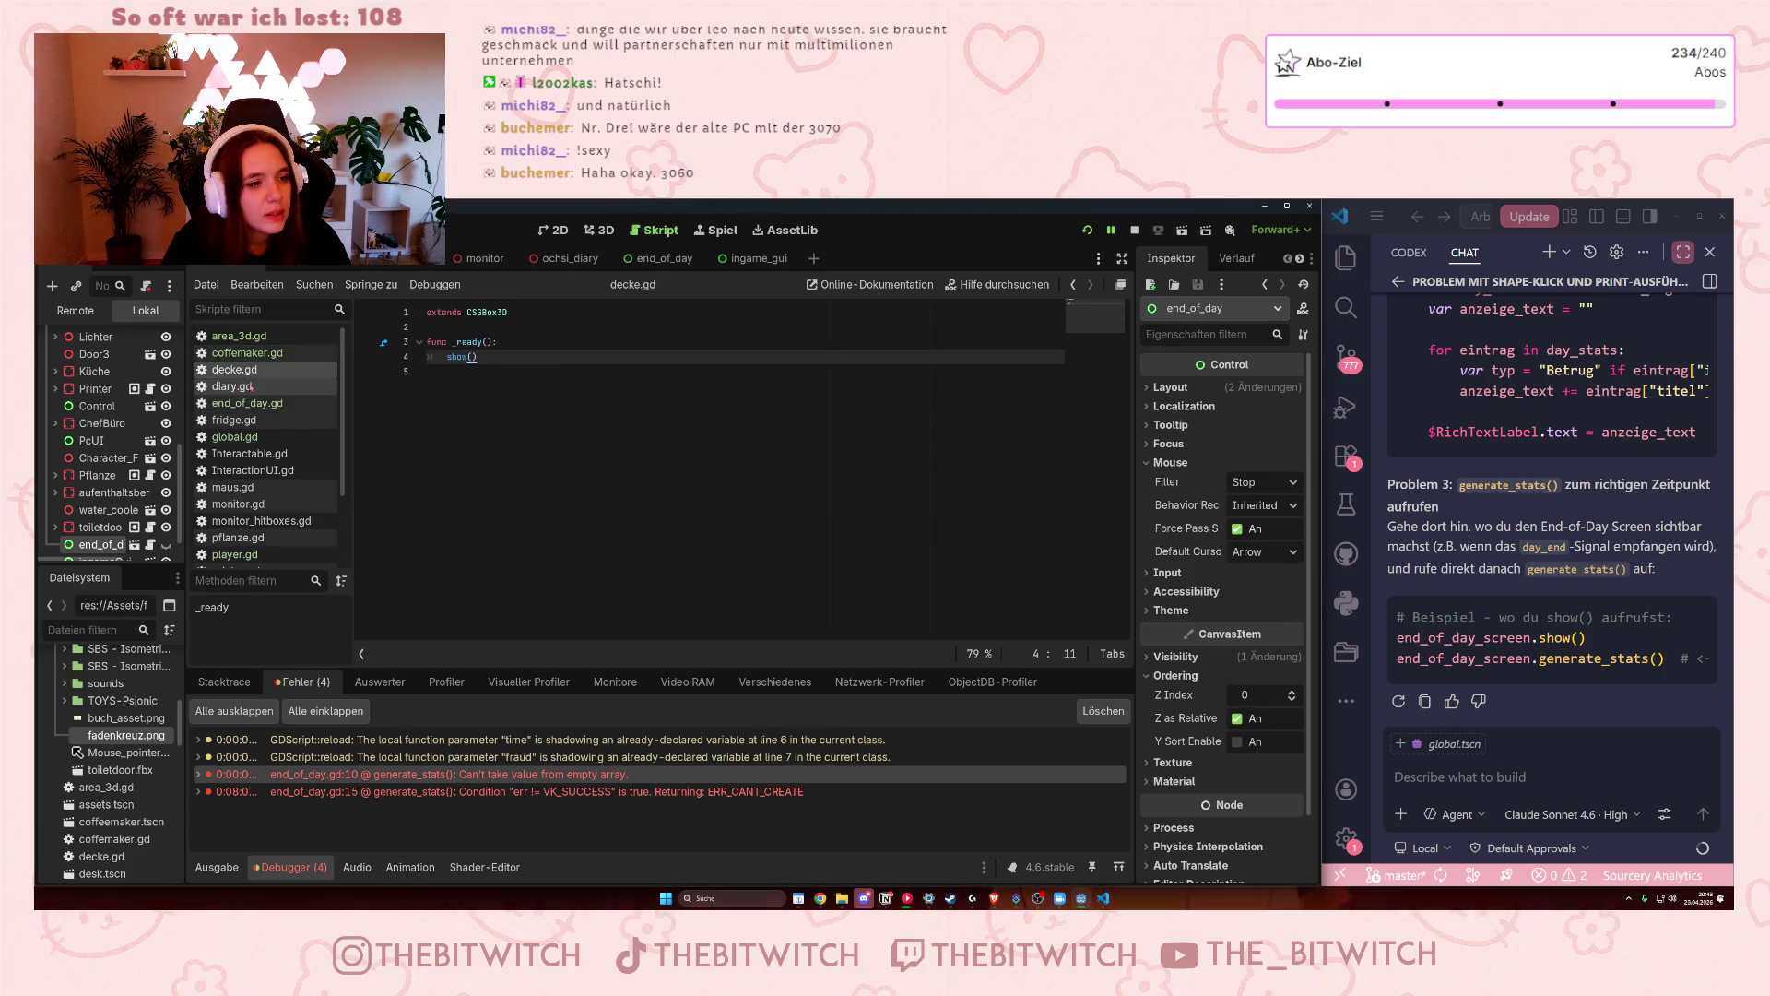
pyautogui.click(235, 436)
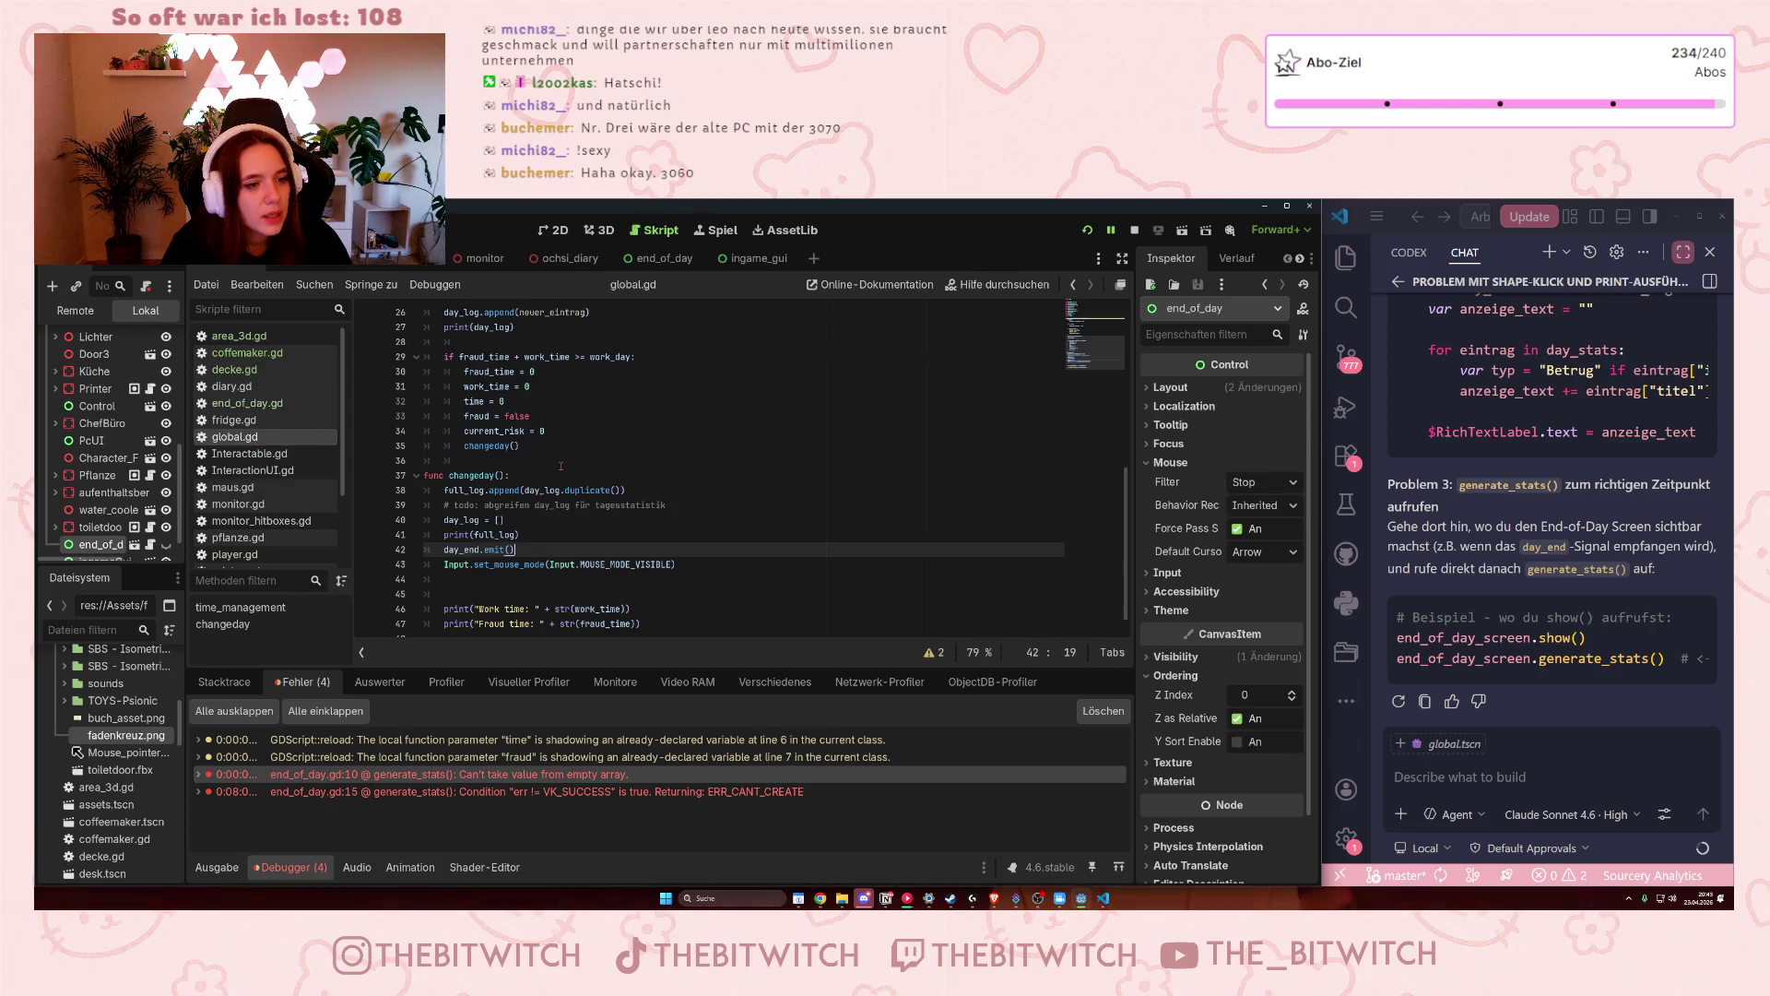
pyautogui.scroll(4, 559, 455)
pyautogui.scroll(-4, 549, 471)
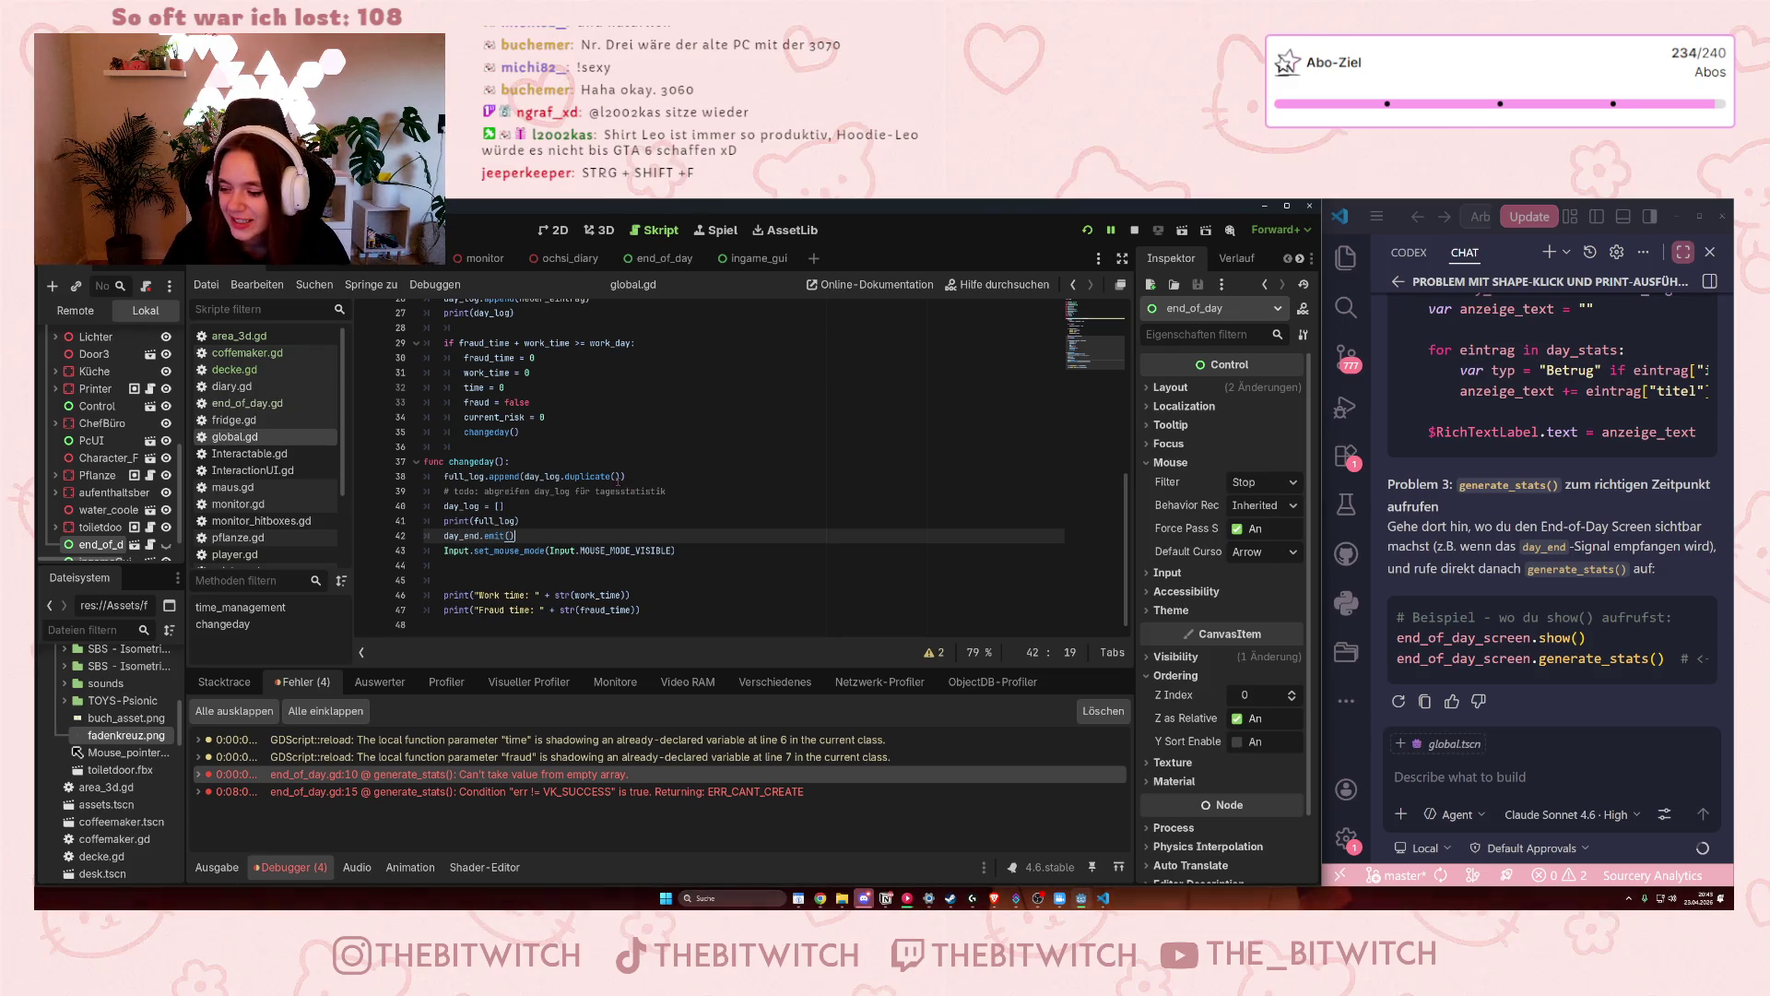
# Step: Search all project files for 'end_of_day' and jump to its match at player.gd line 23
pyautogui.click(681, 480)
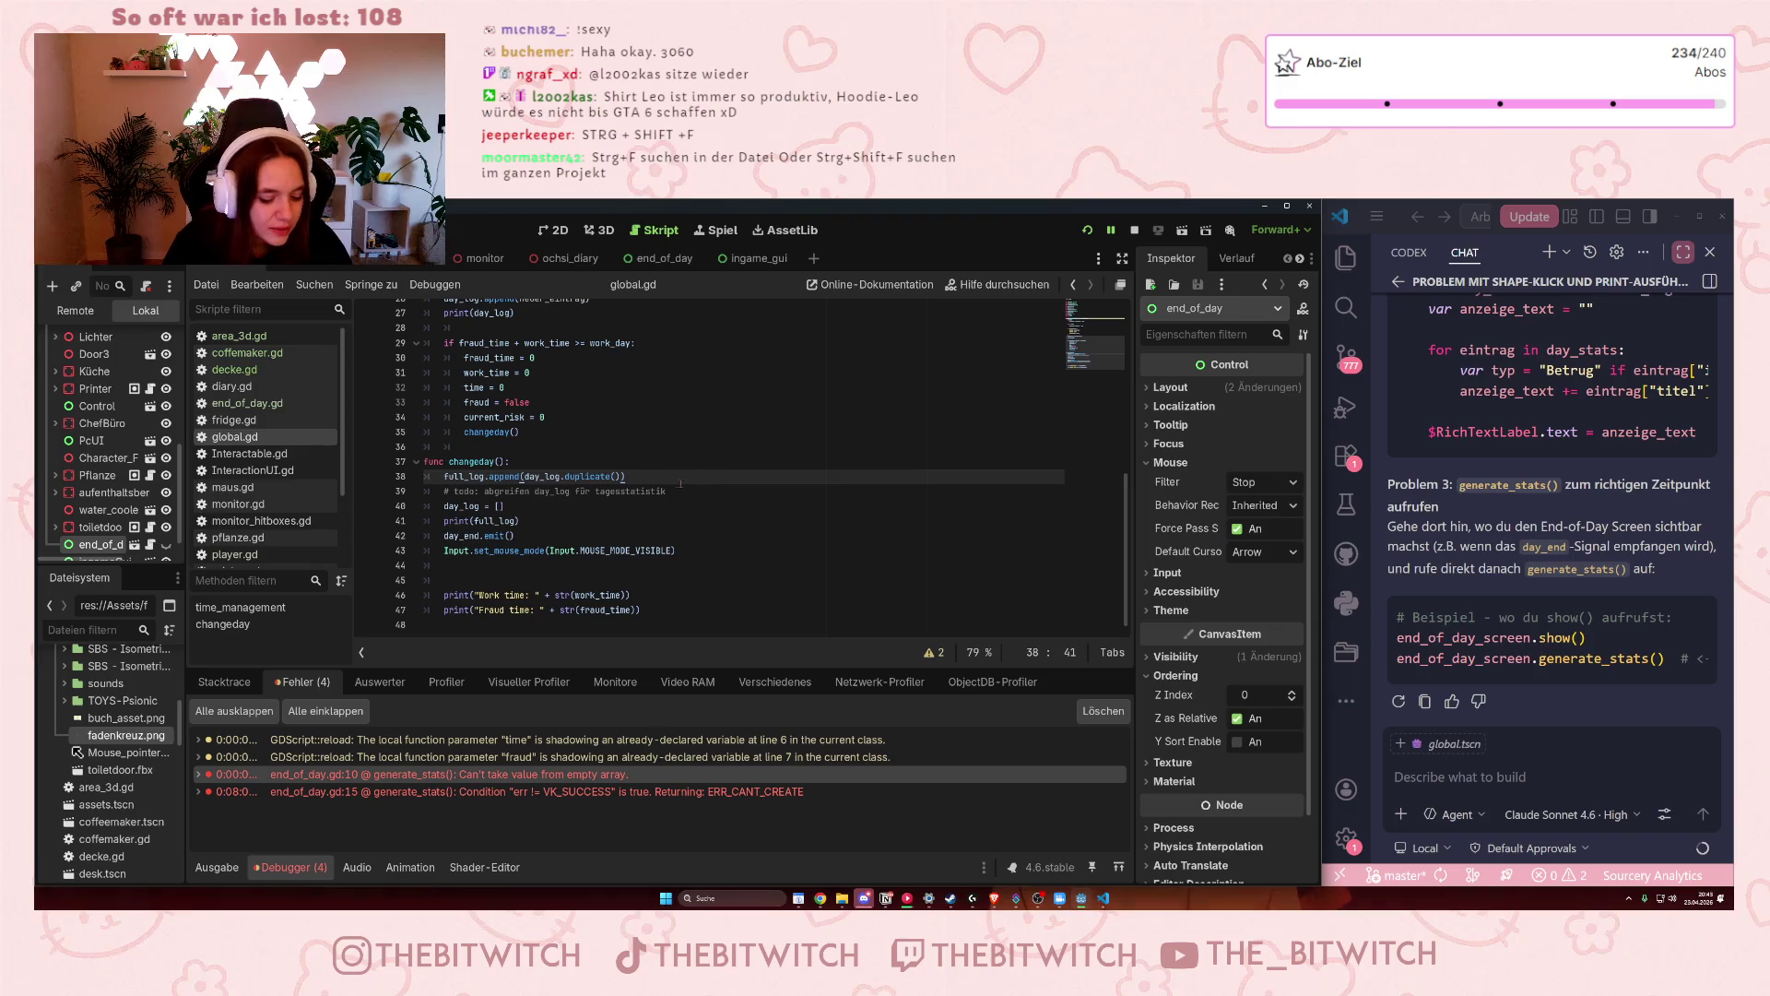
pyautogui.hotkey('ctrl', 'shift', 'f')
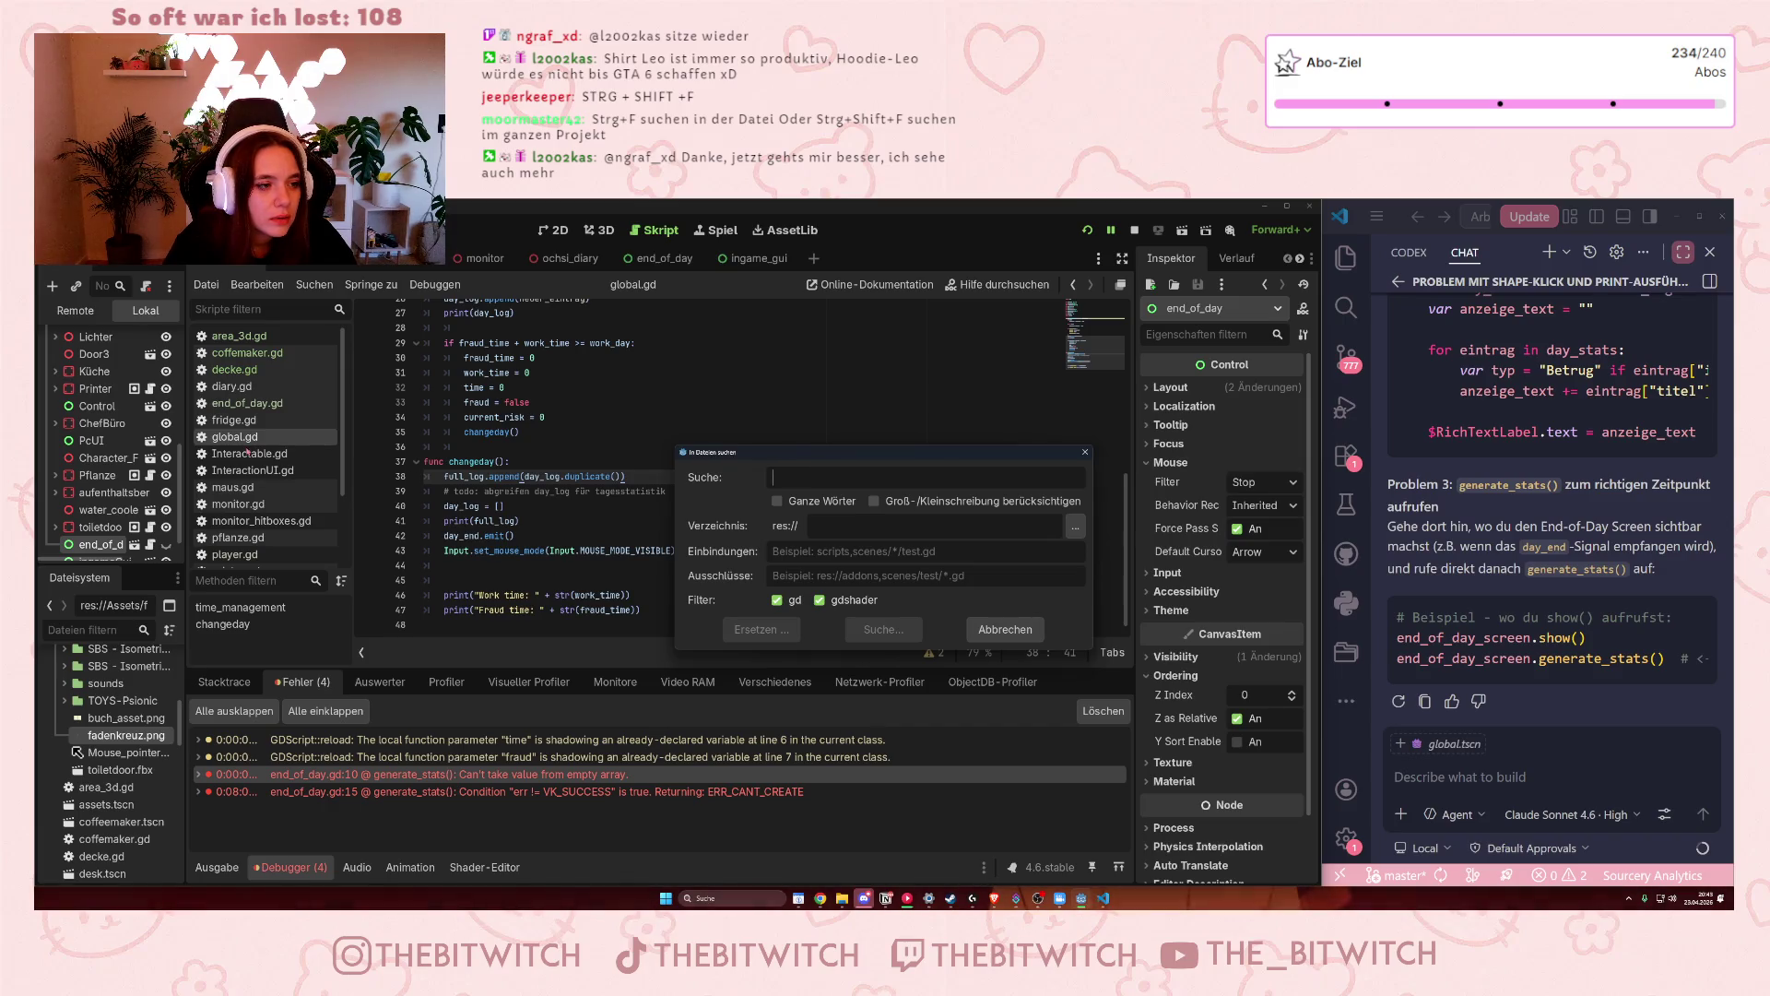
pyautogui.write('end_o')
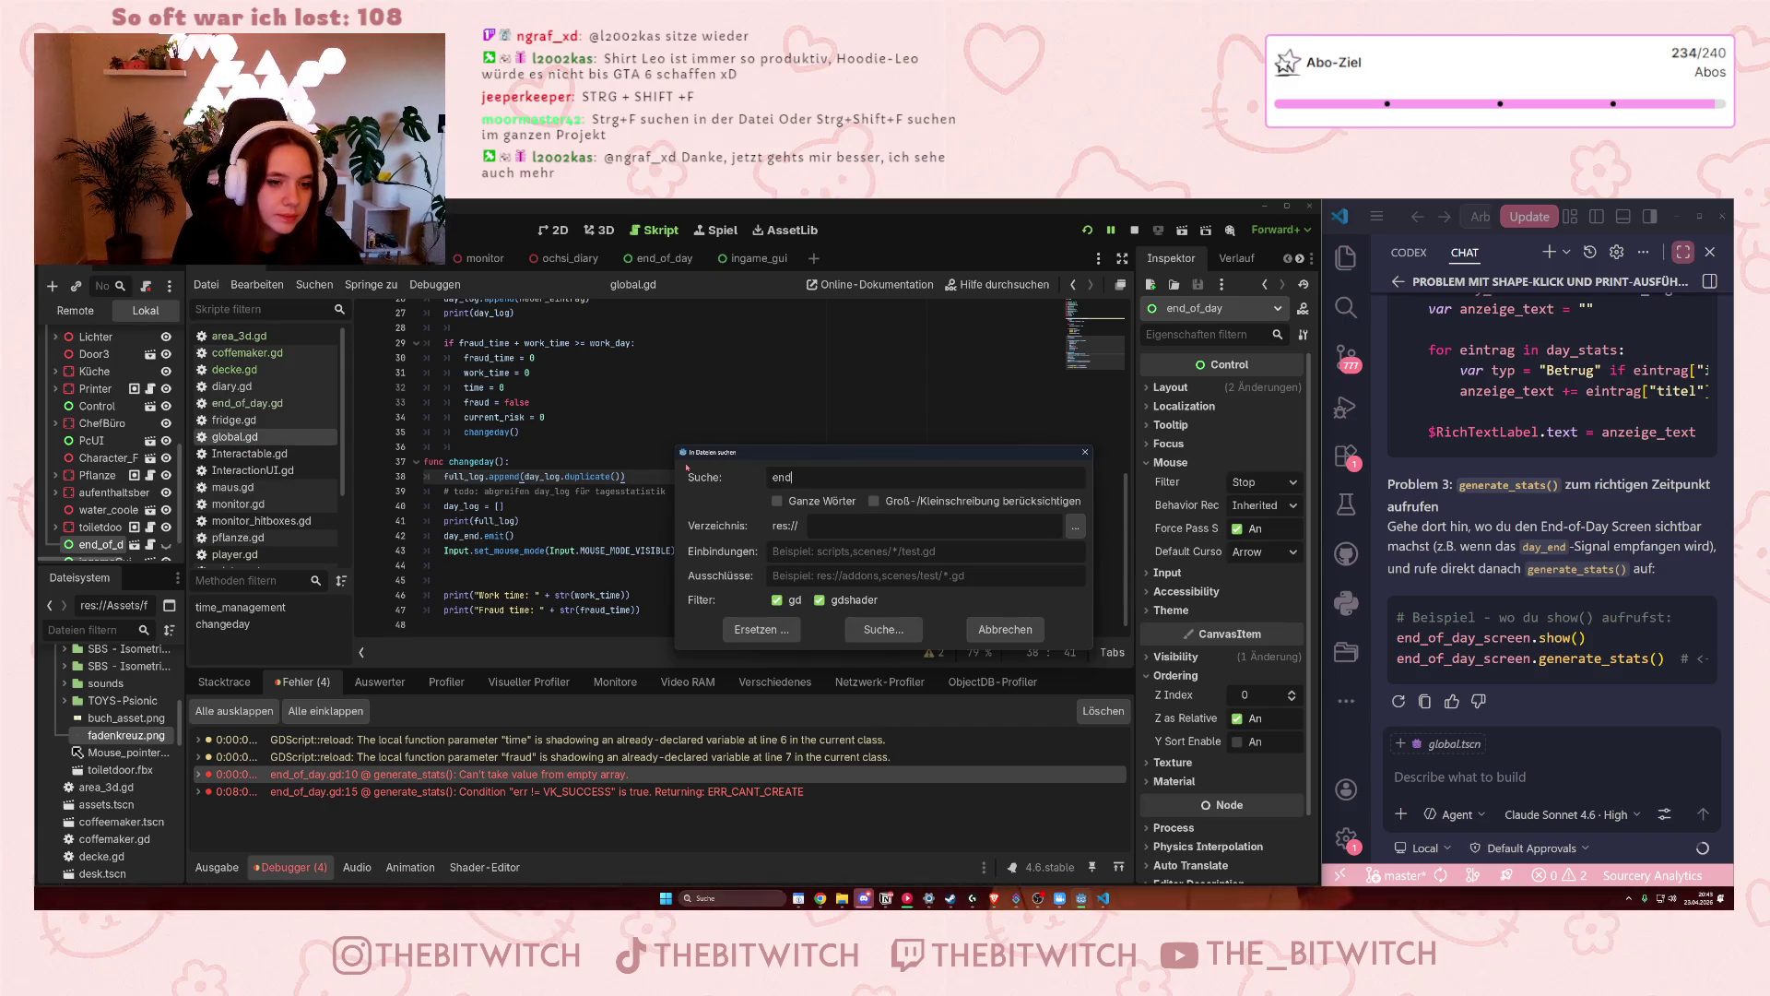
pyautogui.write('f_day')
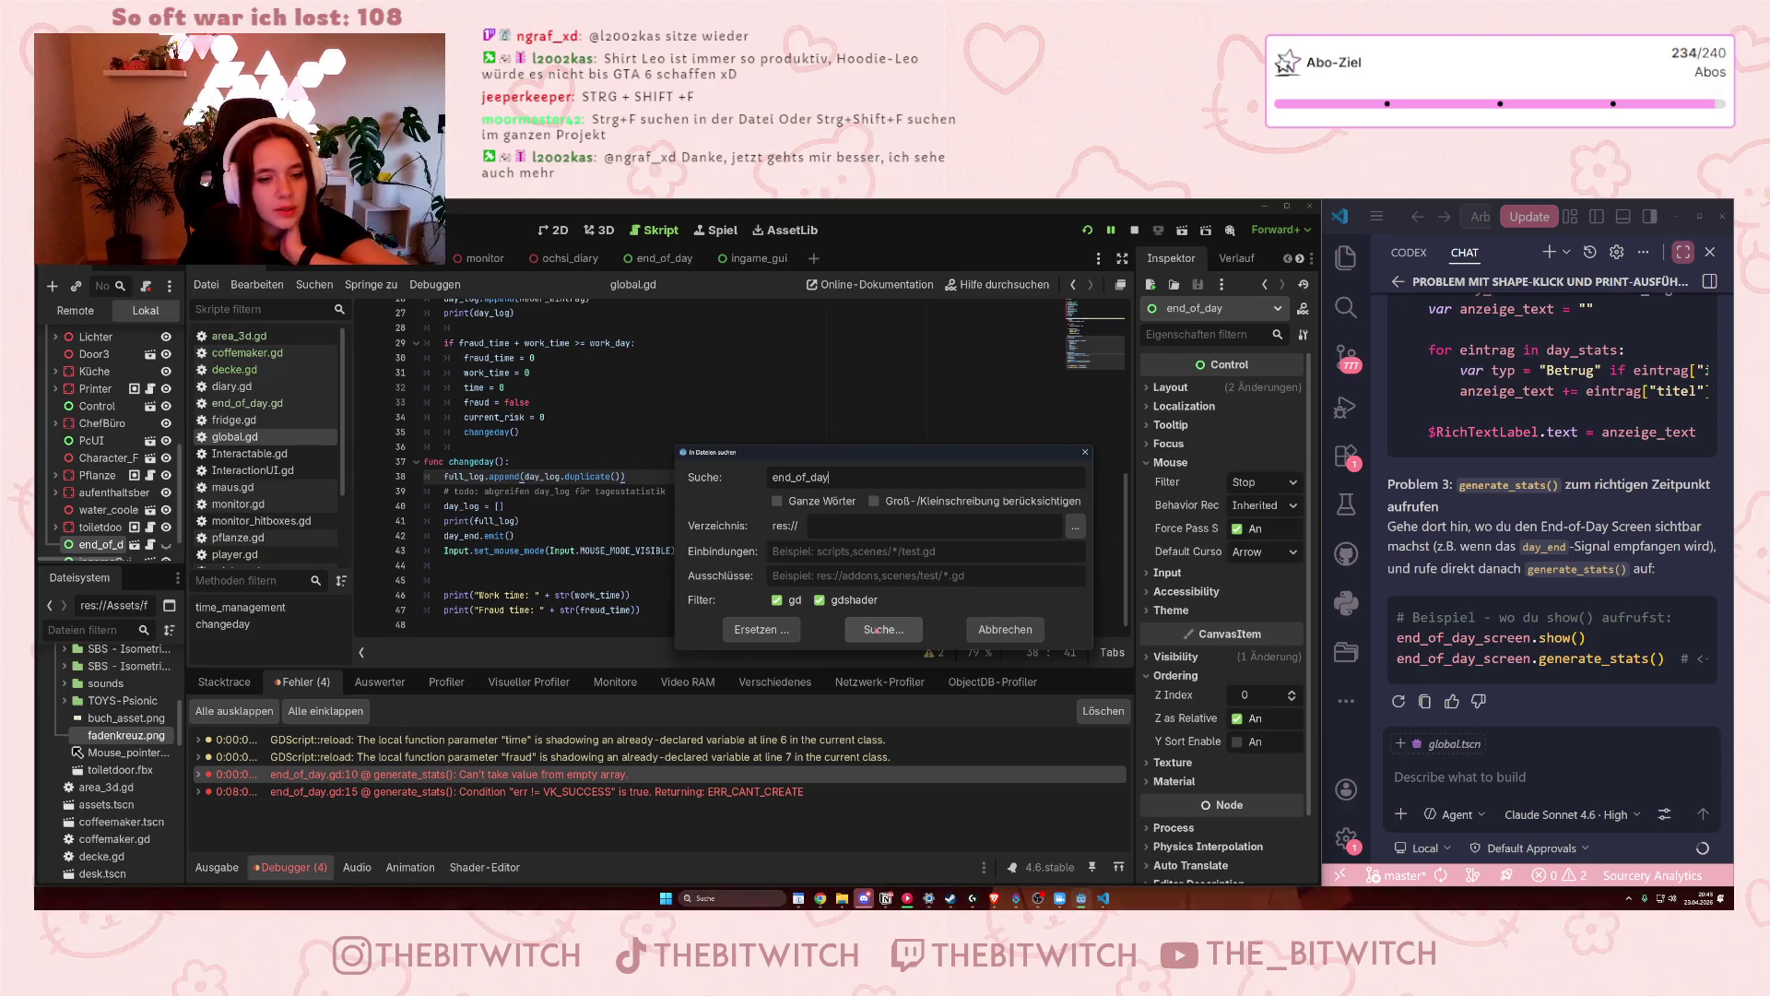
pyautogui.click(863, 630)
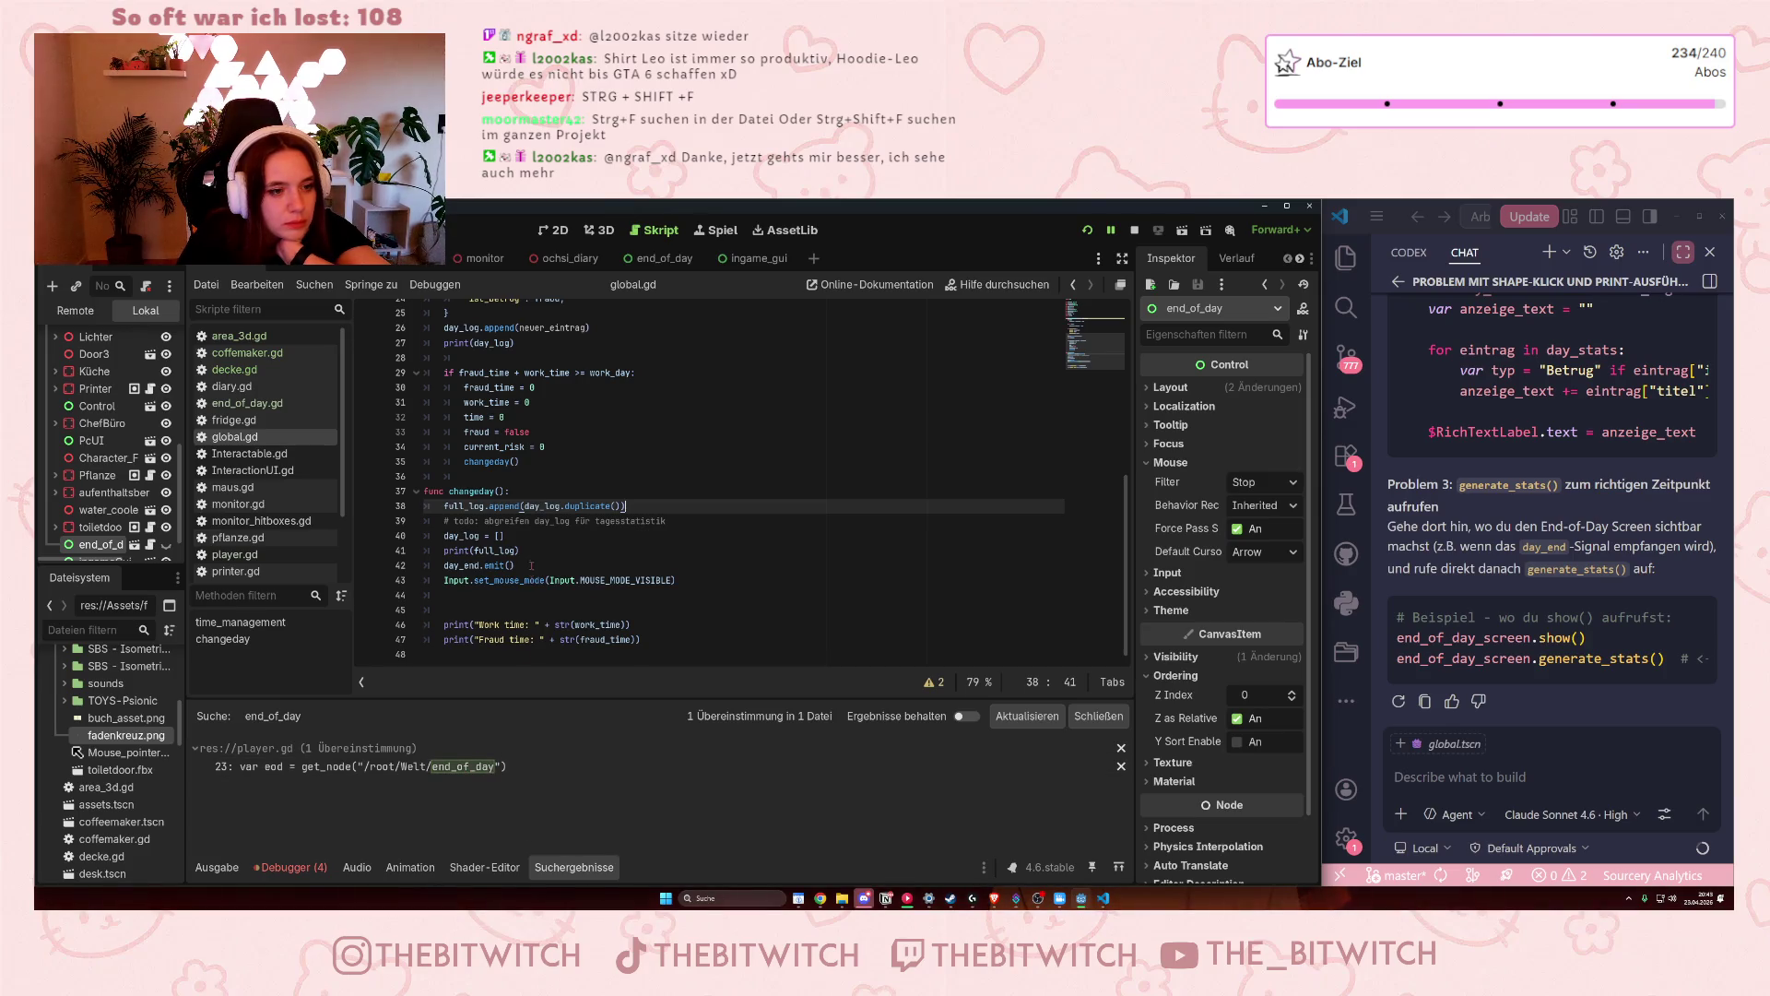
pyautogui.click(443, 766)
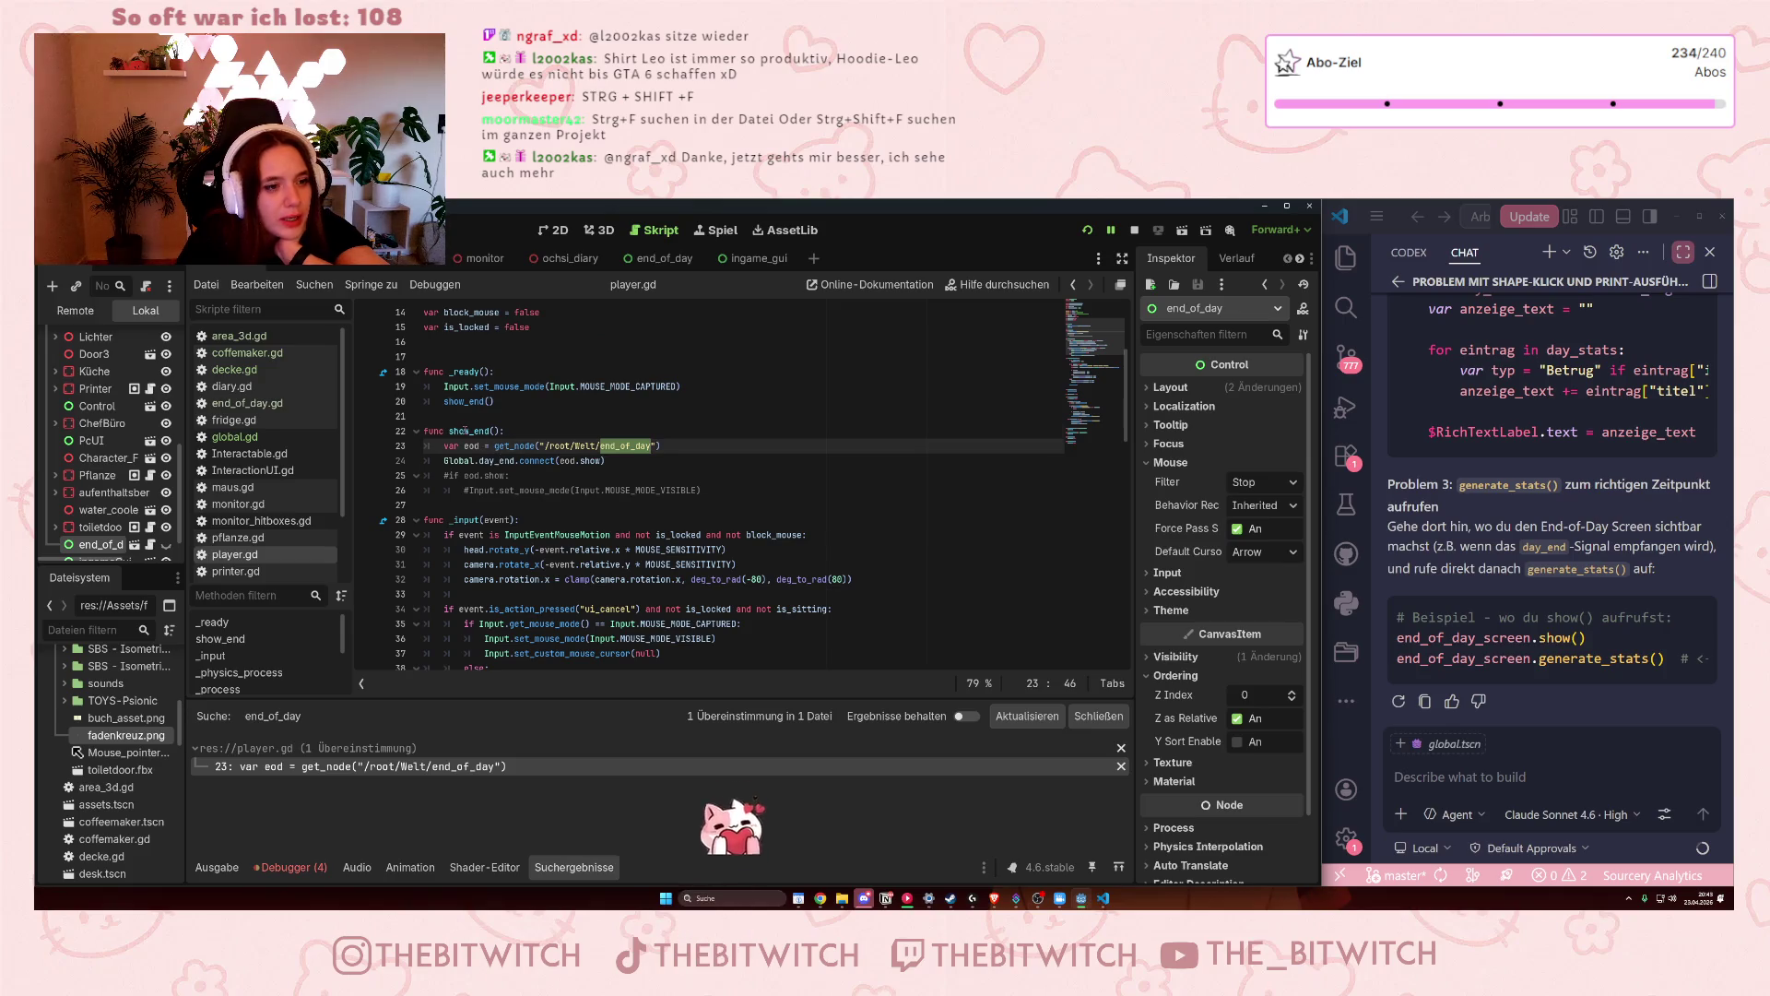
# Step: In player.gd's show_end, start a new 'eod.' line below the day_end signal connection
pyautogui.click(486, 432)
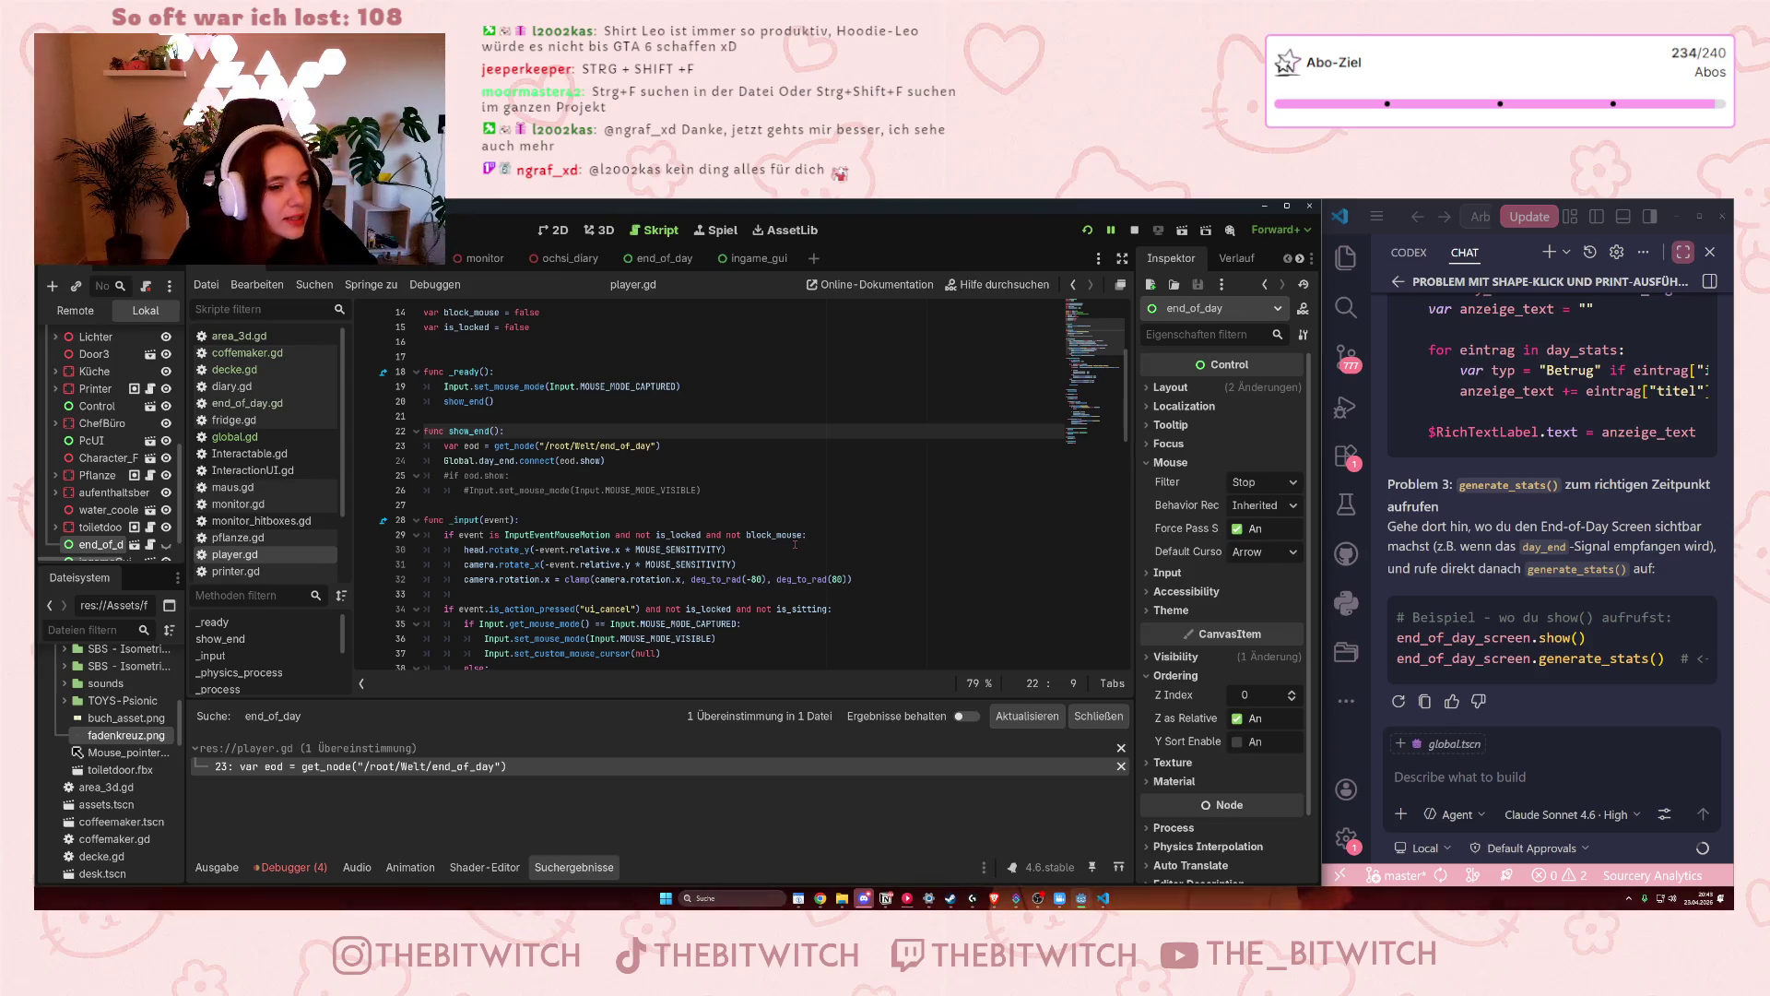
pyautogui.click(576, 460)
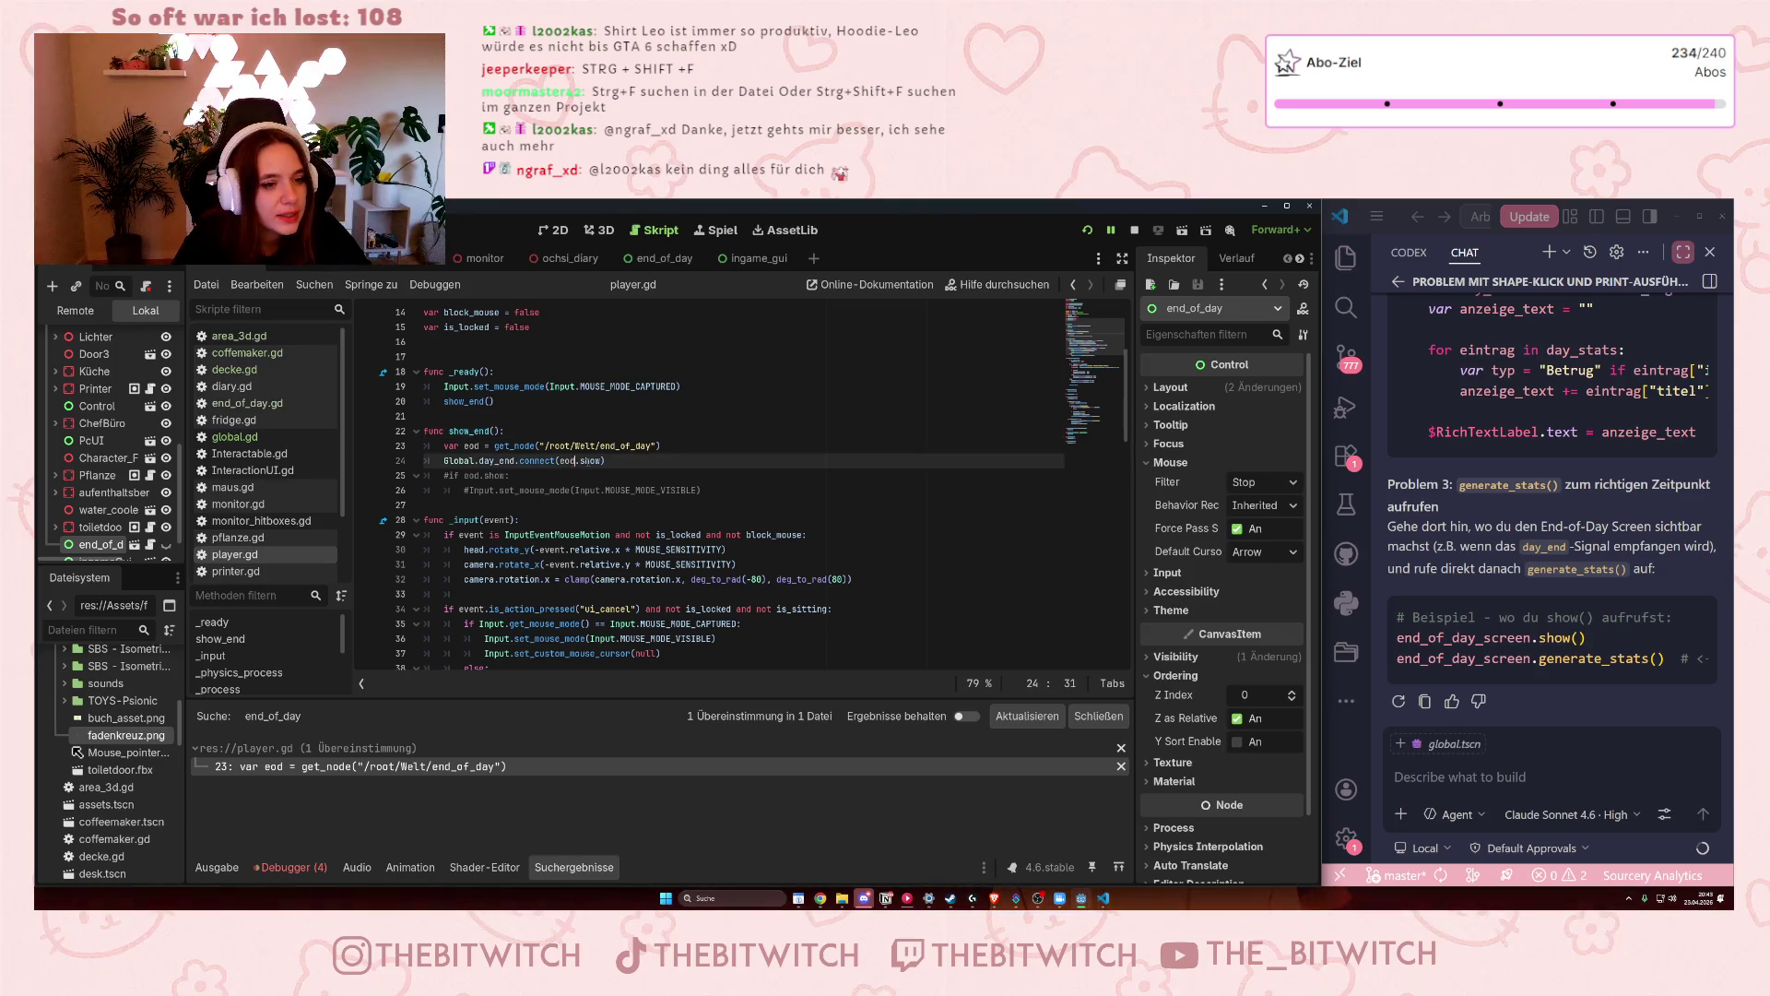
pyautogui.press('Return')
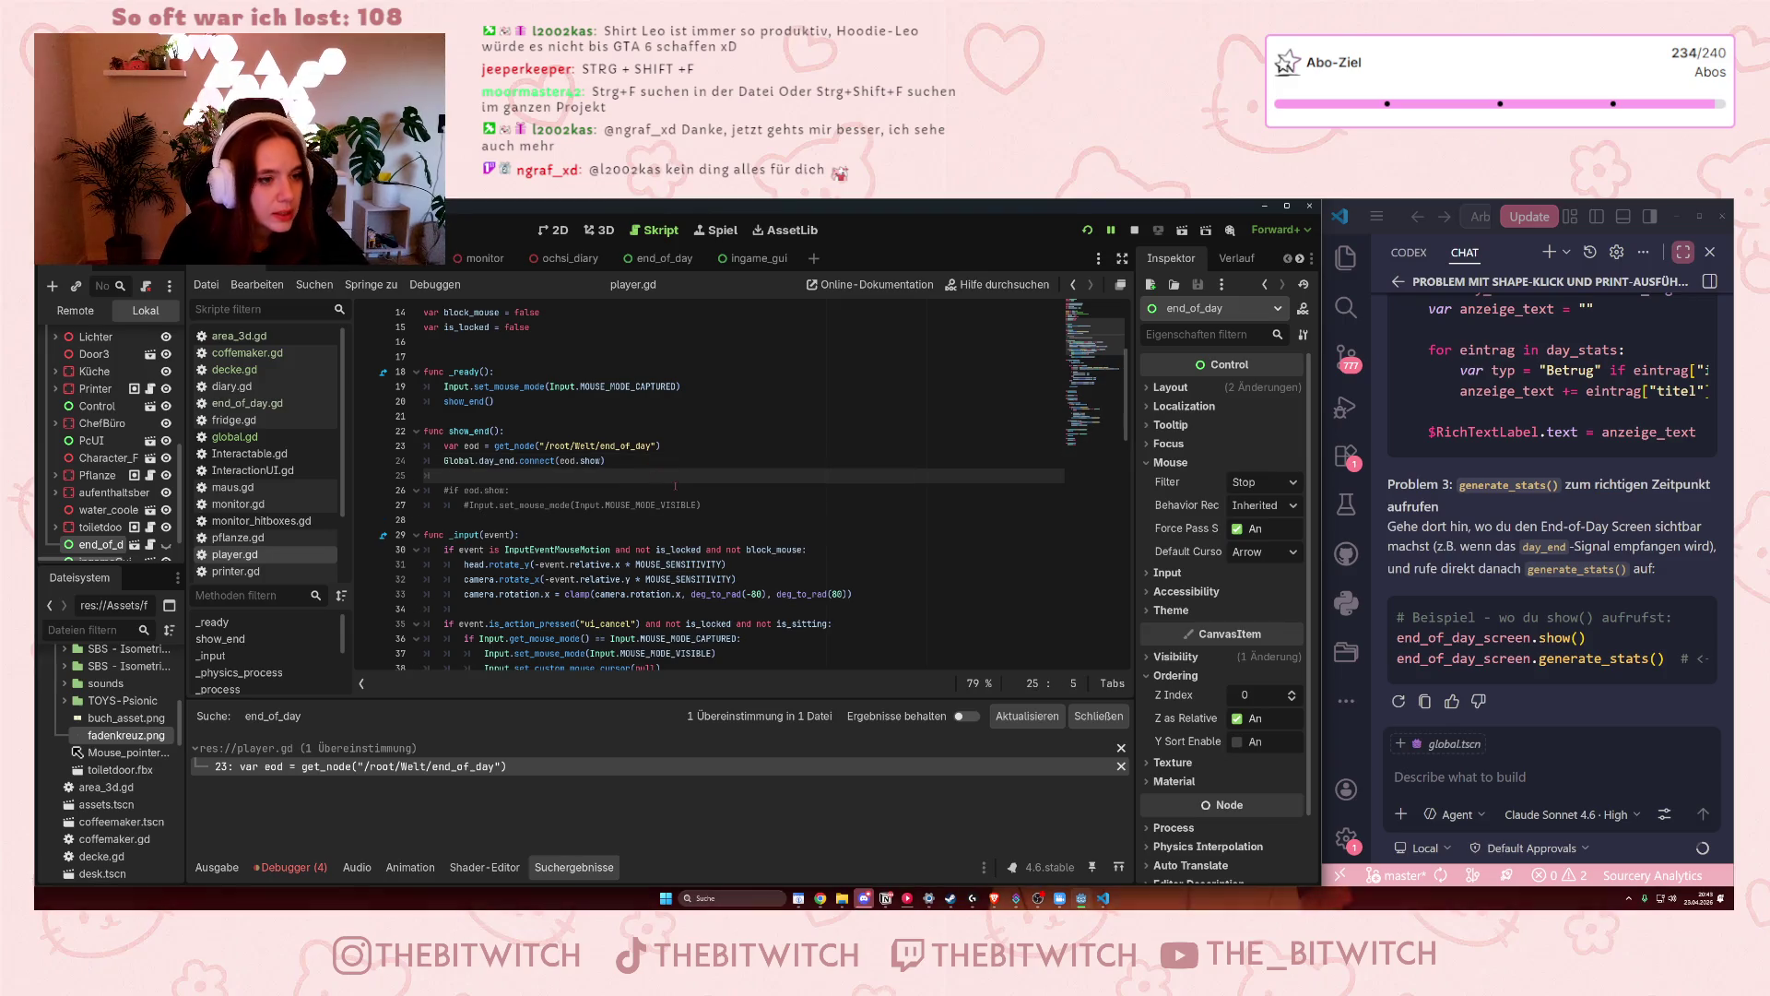
pyautogui.write('eod.')
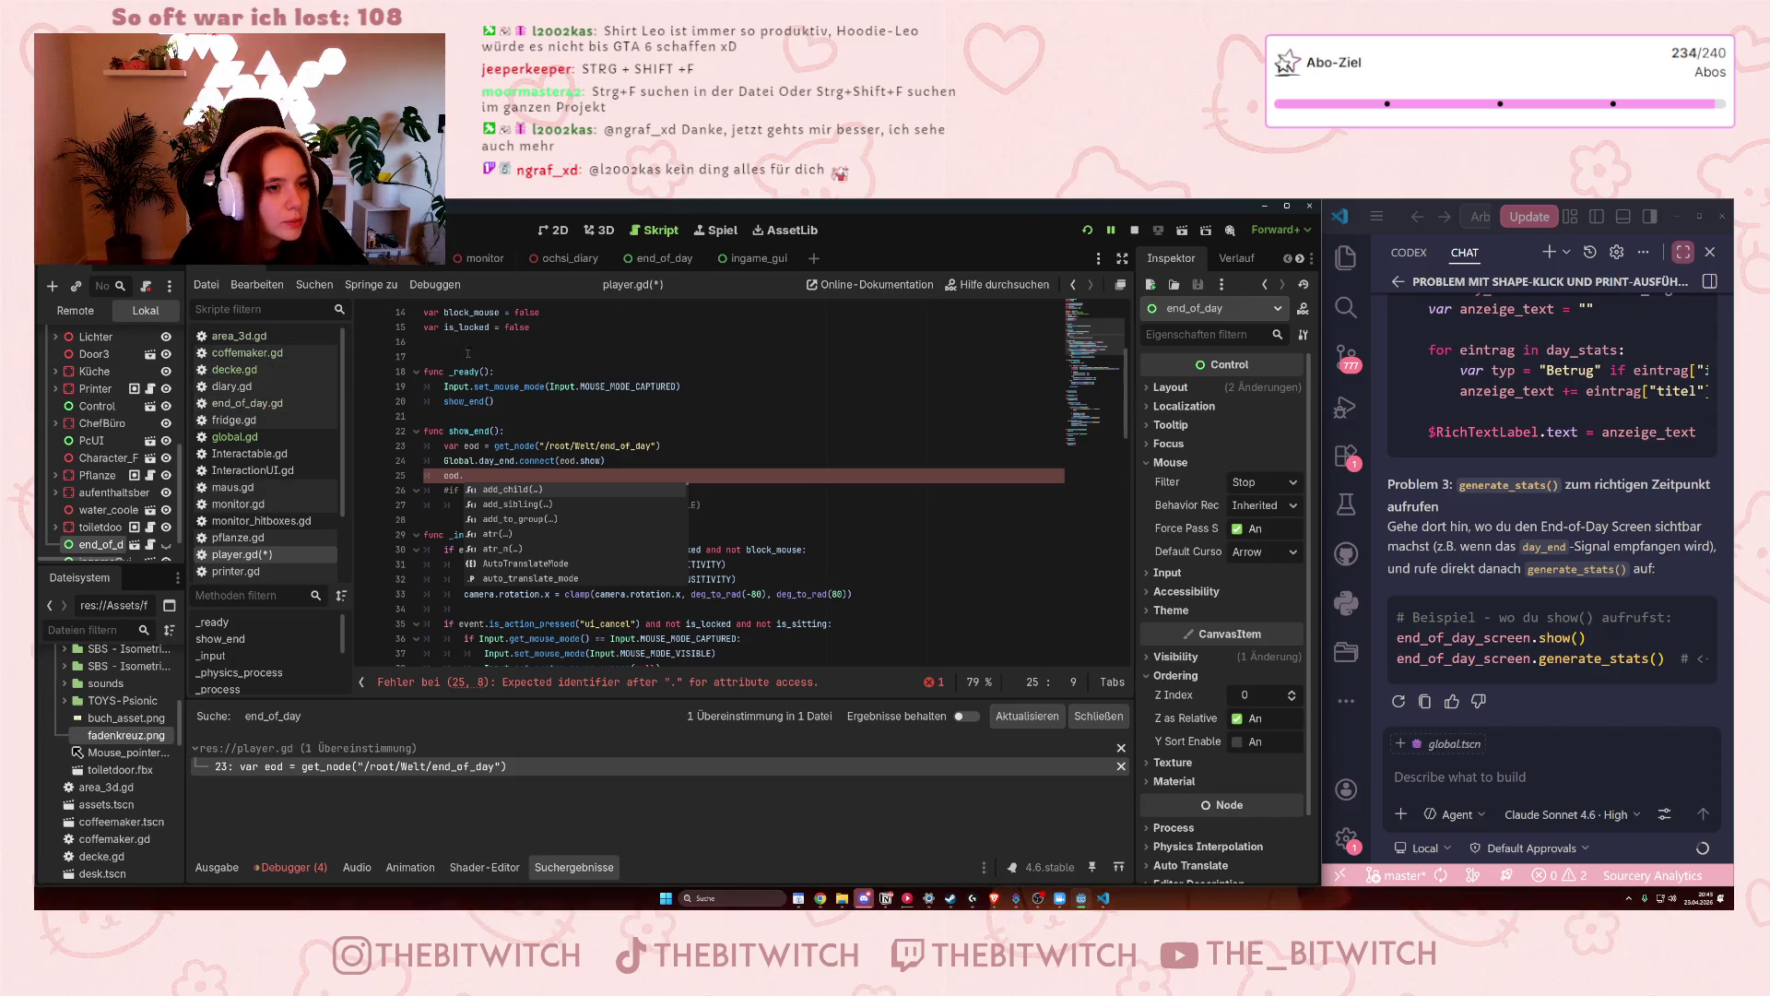
# Step: Delete the _ready function that calls generate_stats from end_of_day.gd
pyautogui.click(266, 403)
pyautogui.moveTo(525, 387); pyautogui.dragTo(416, 372)
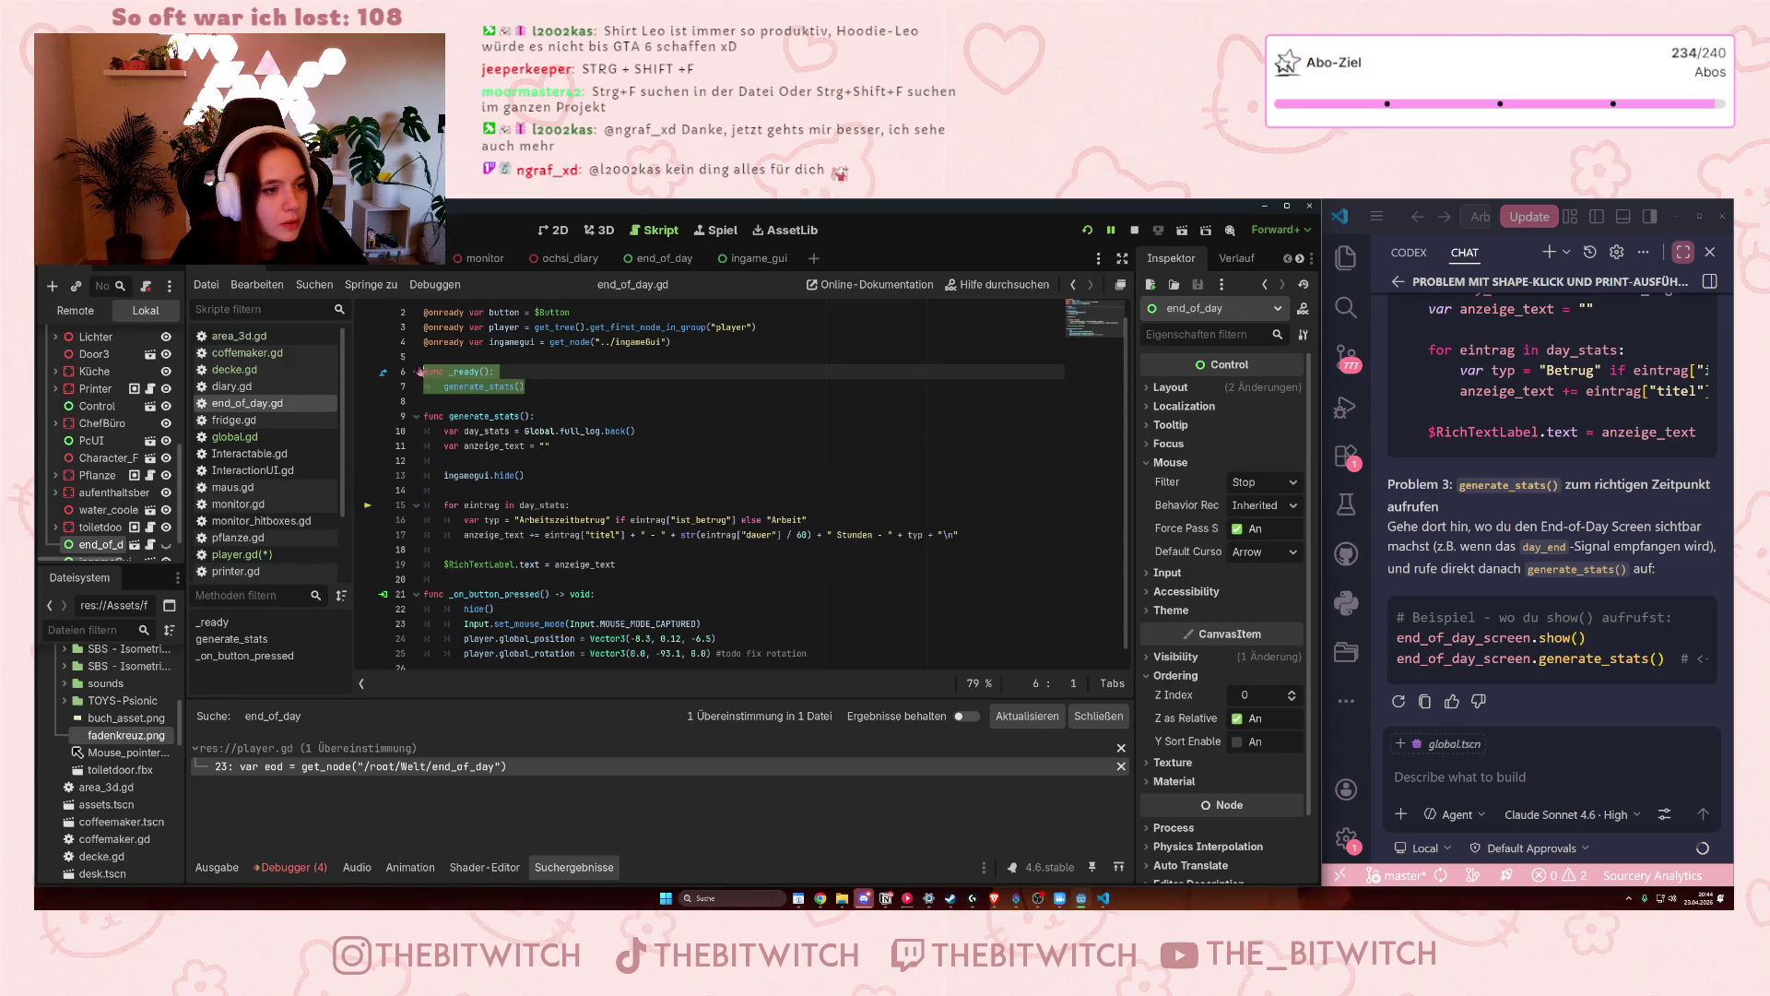
pyautogui.press('BackSpace')
pyautogui.press('BackSpace')
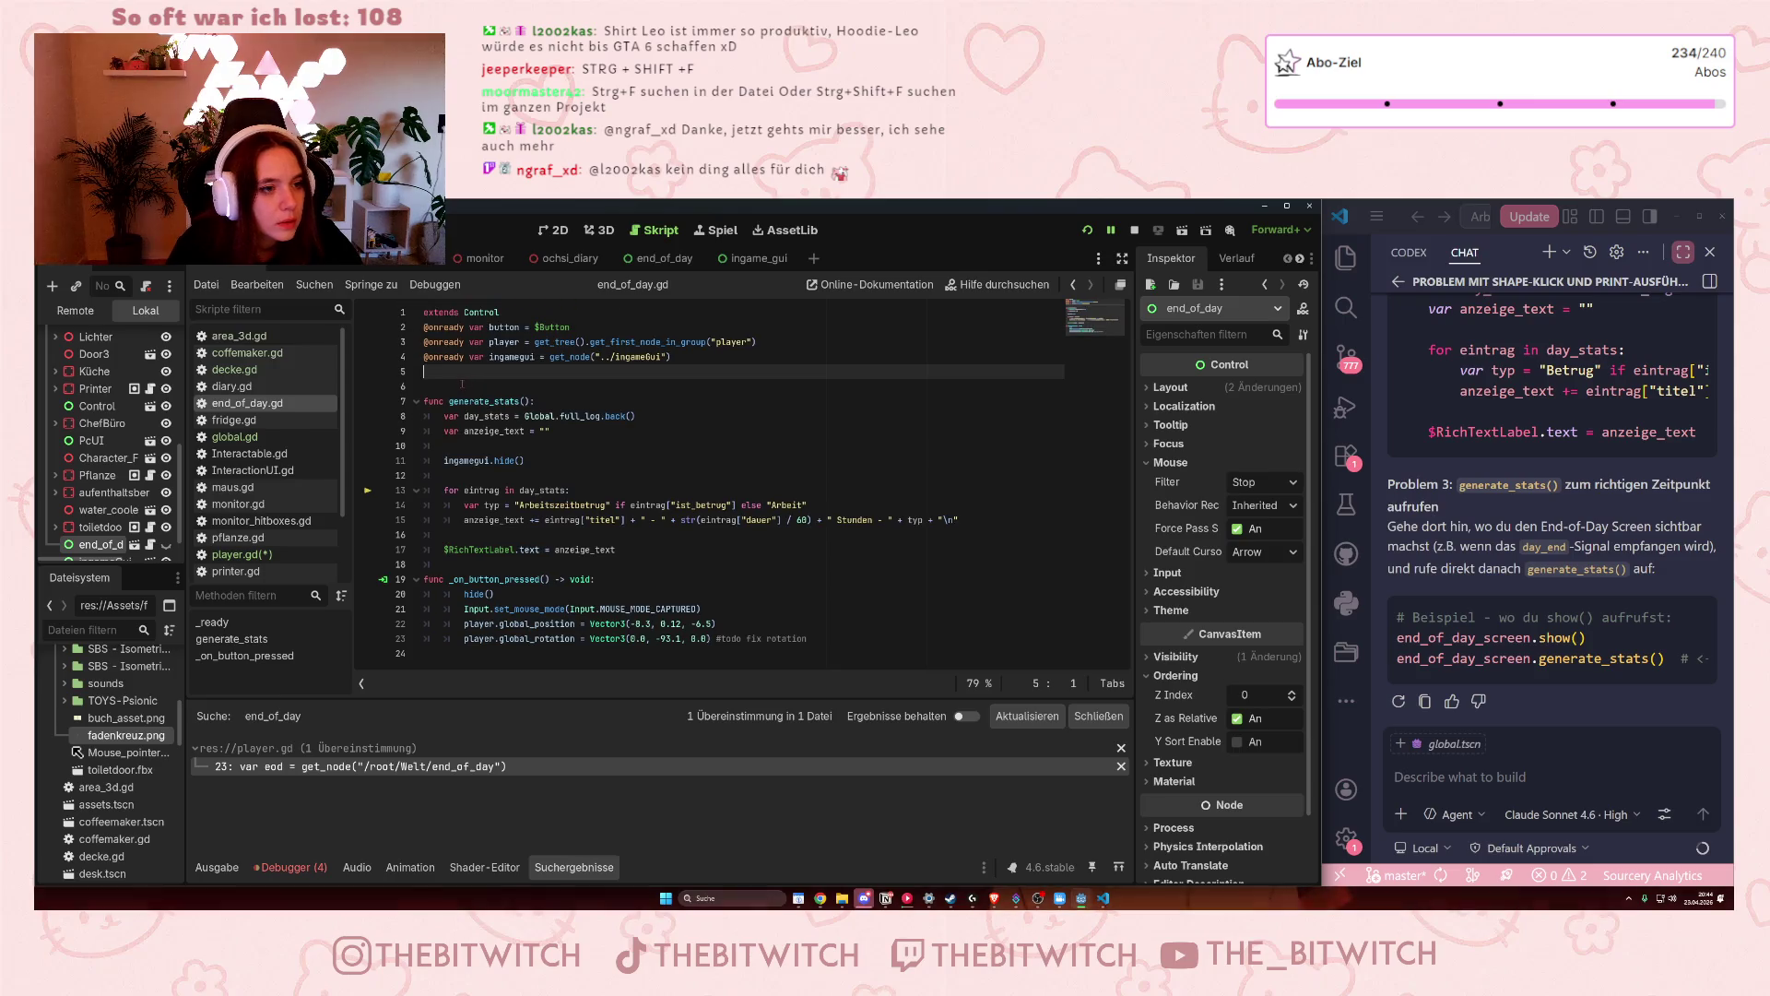
# Step: Complete eod.generate_stats() in player.gd and move it directly under the eod lookup line
pyautogui.click(242, 553)
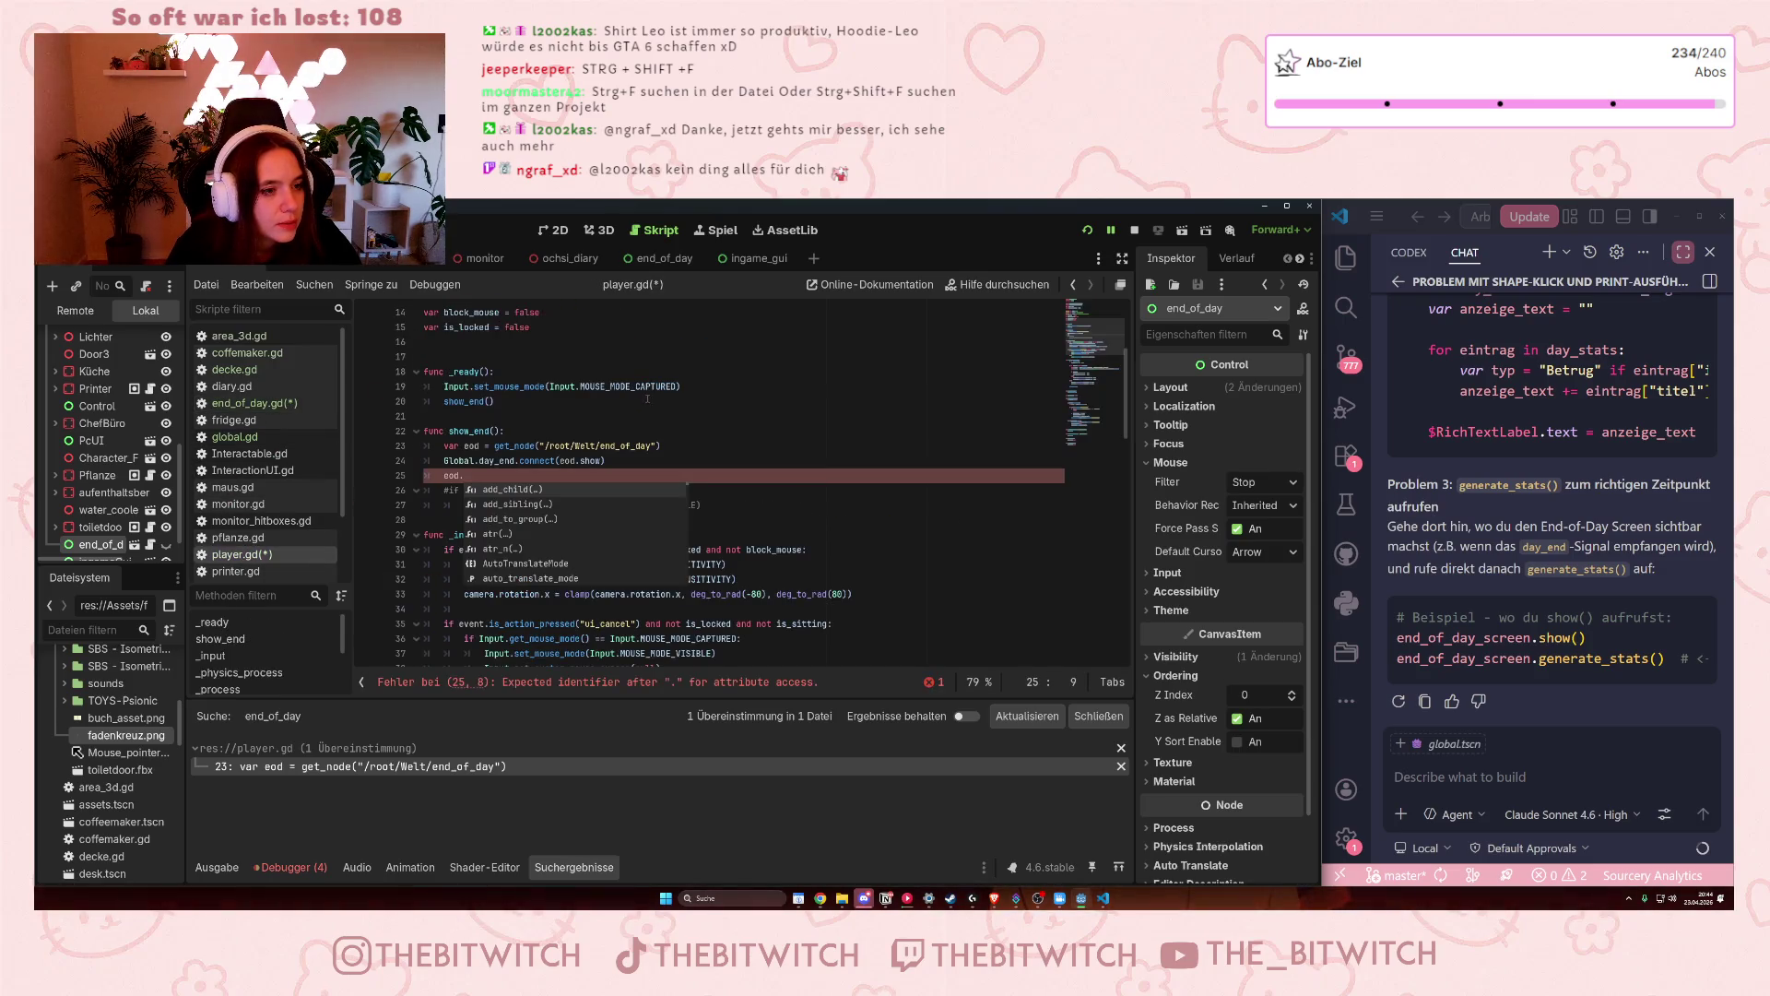
pyautogui.write('generate')
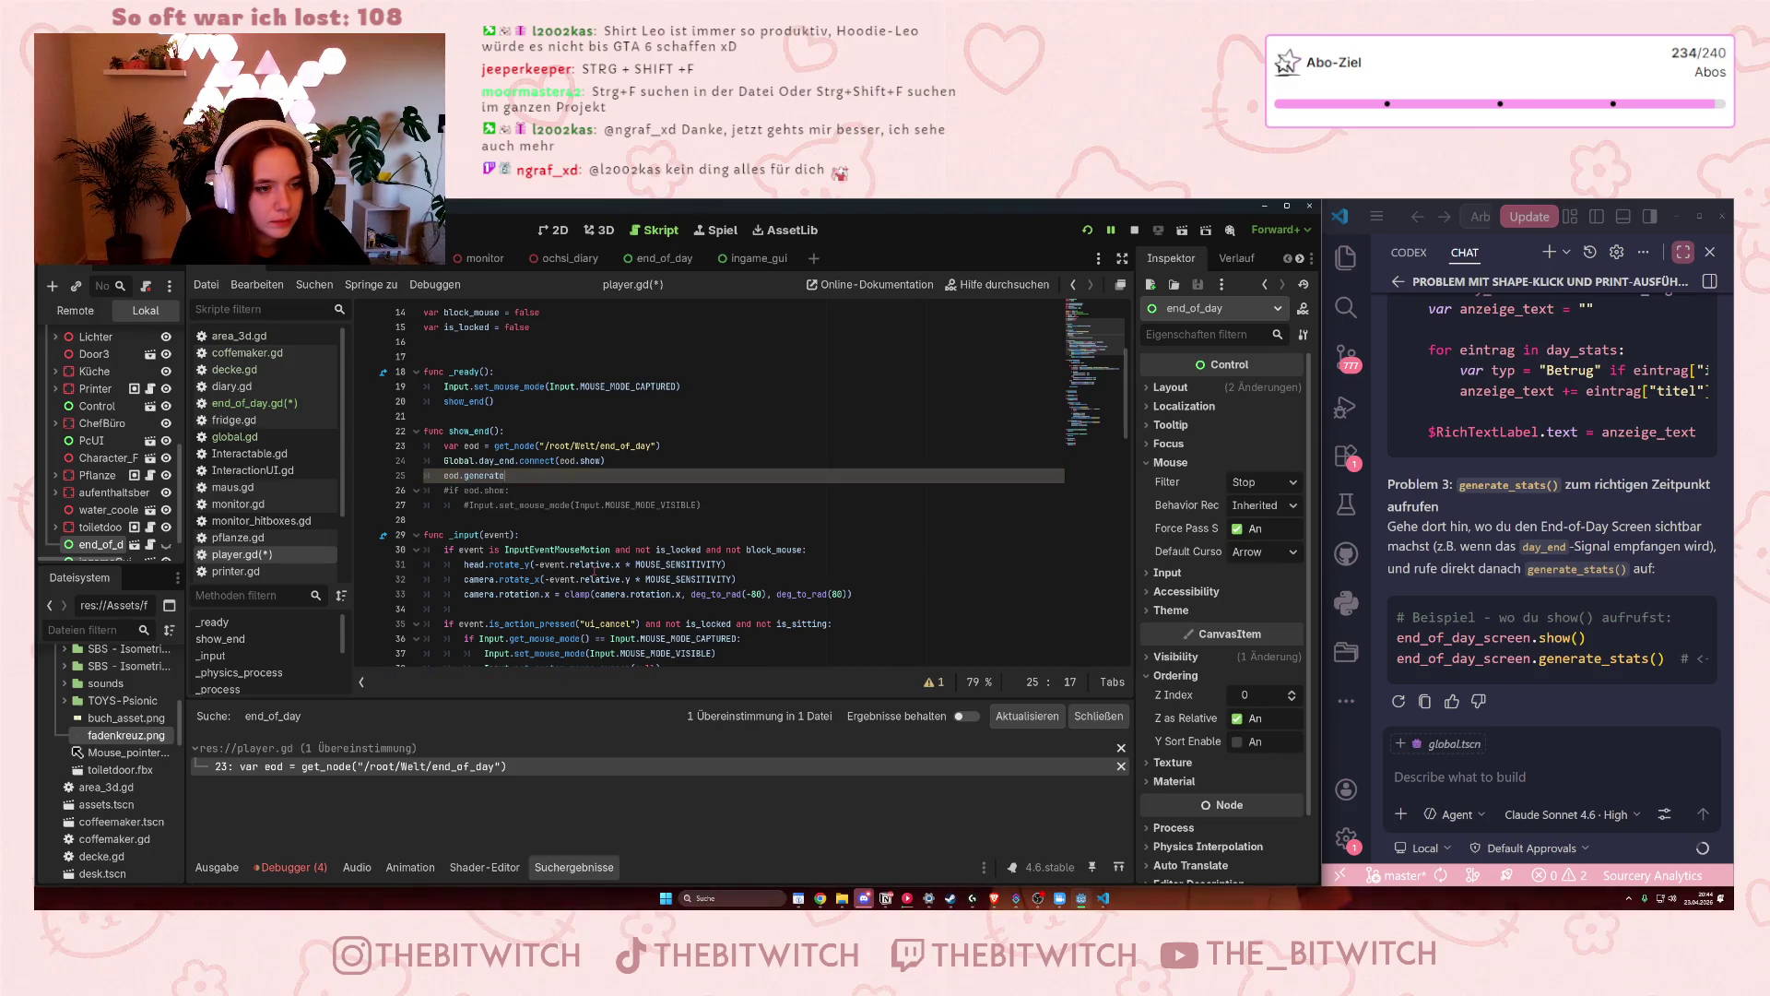
pyautogui.click(273, 405)
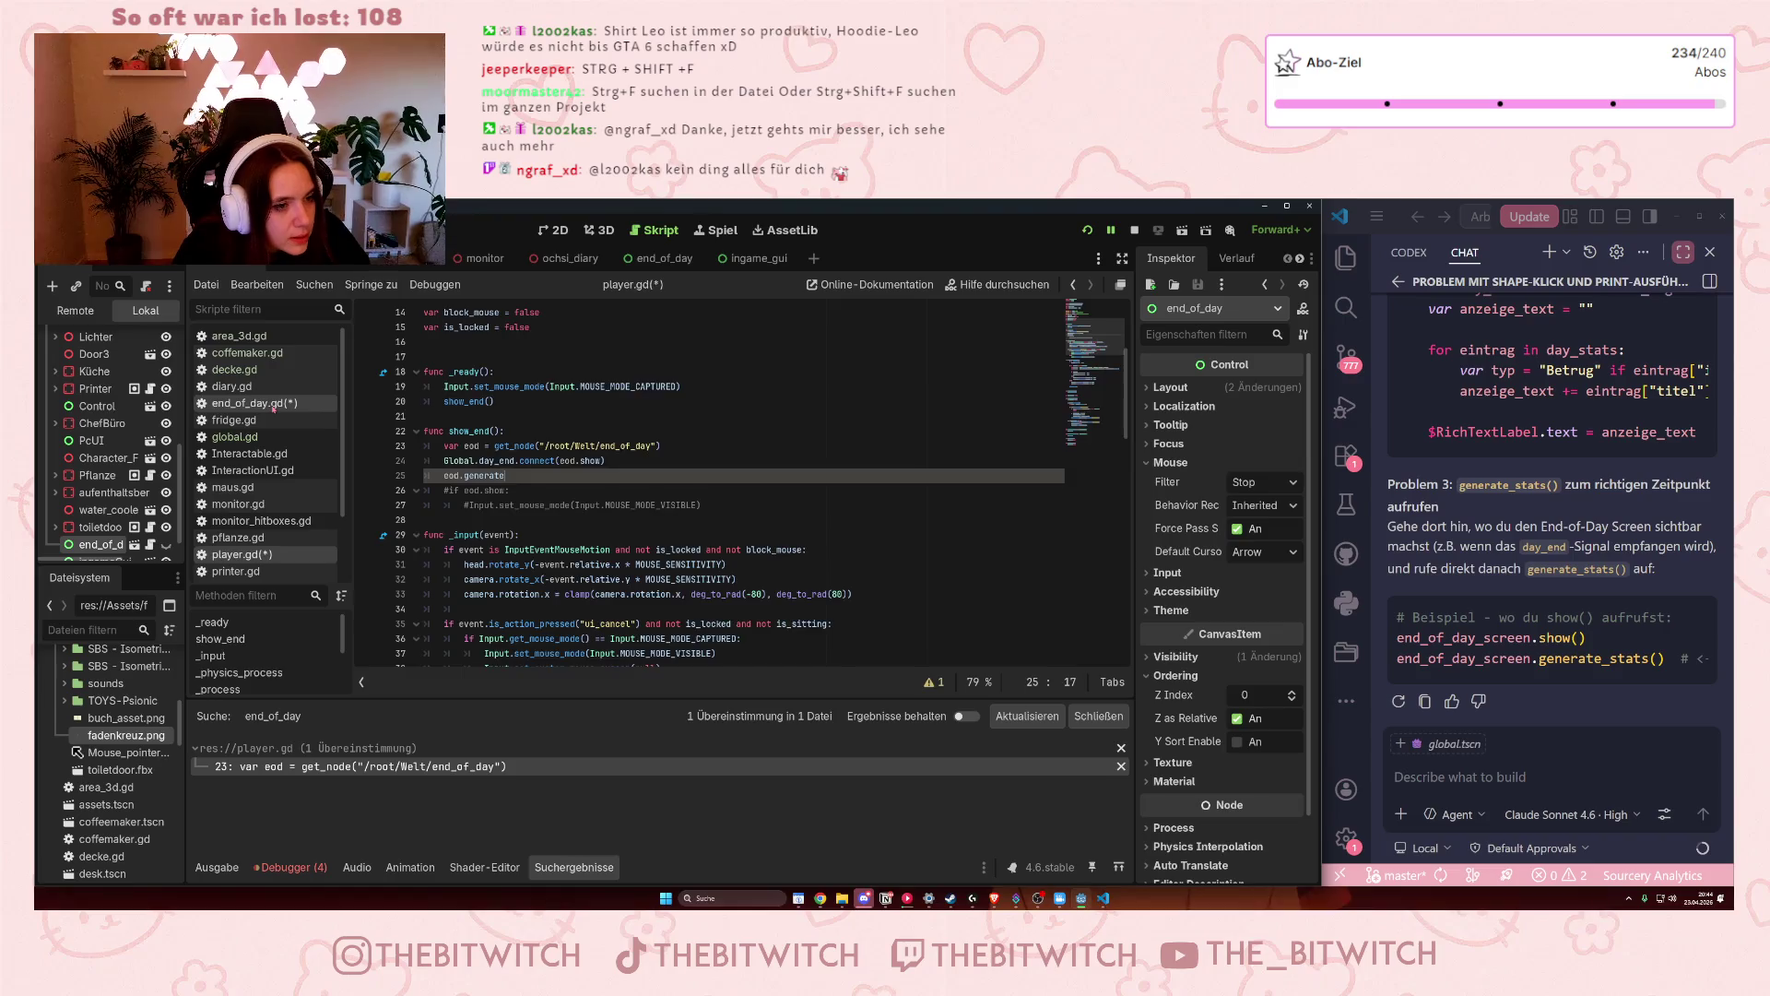
pyautogui.click(241, 554)
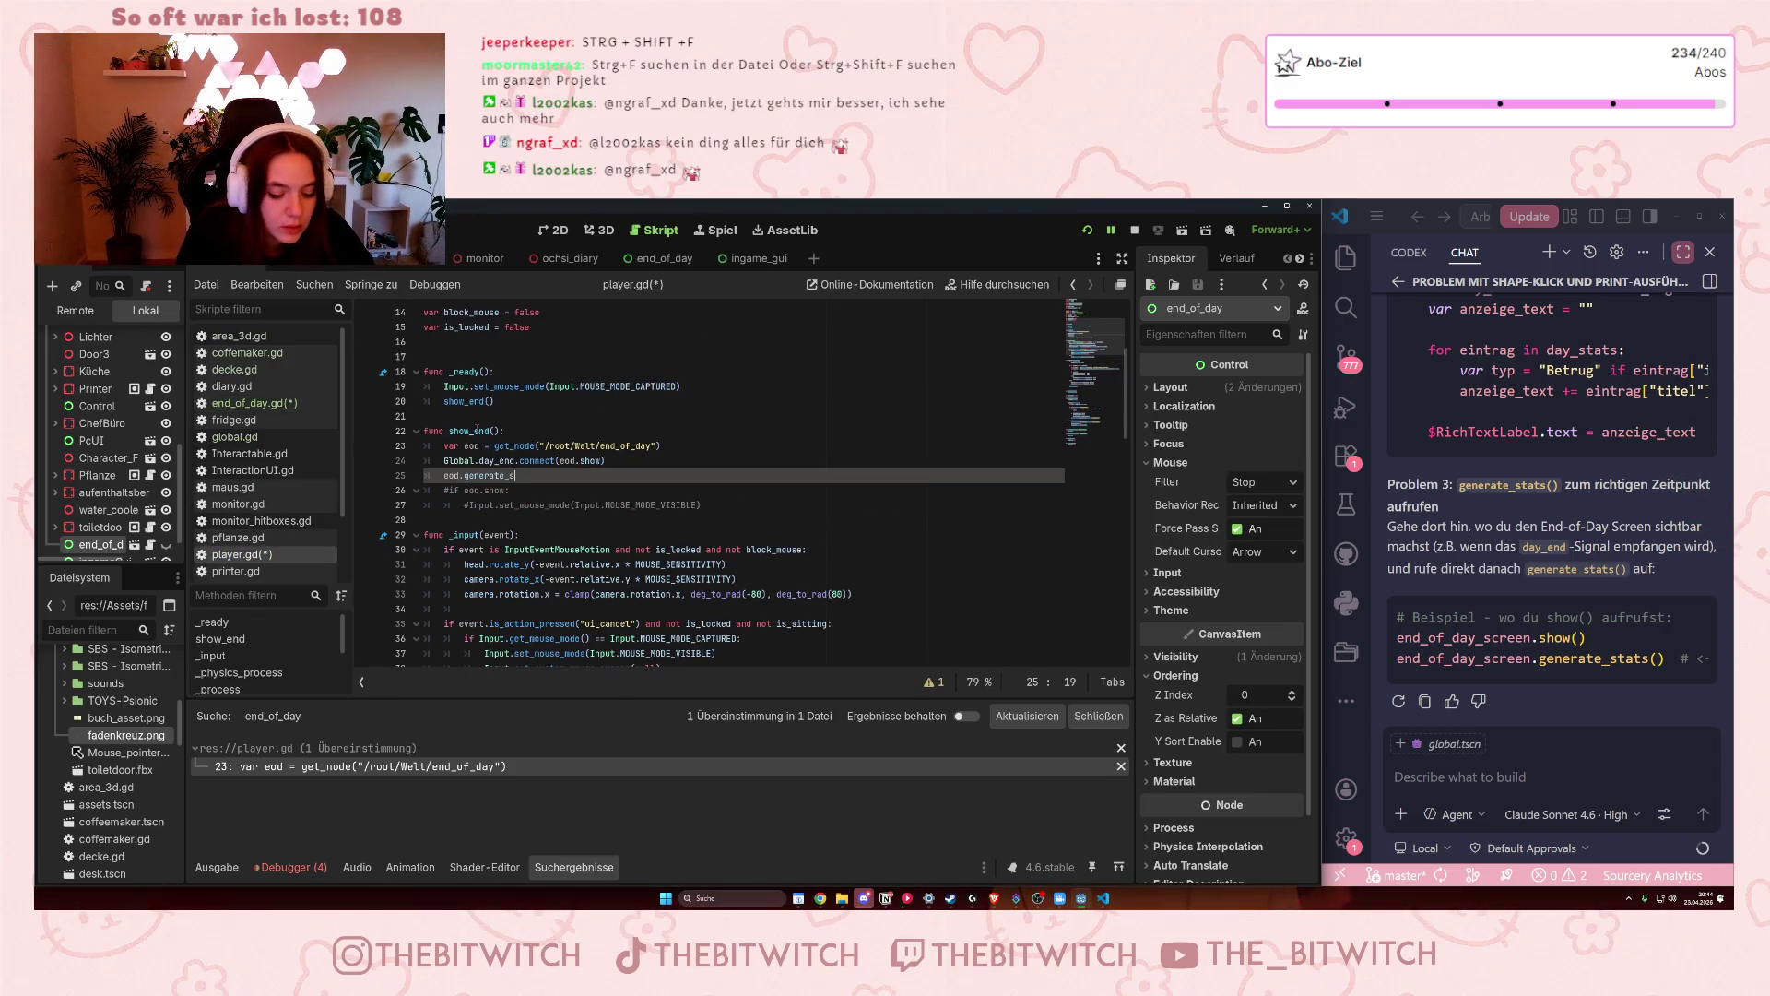
pyautogui.write('tats')
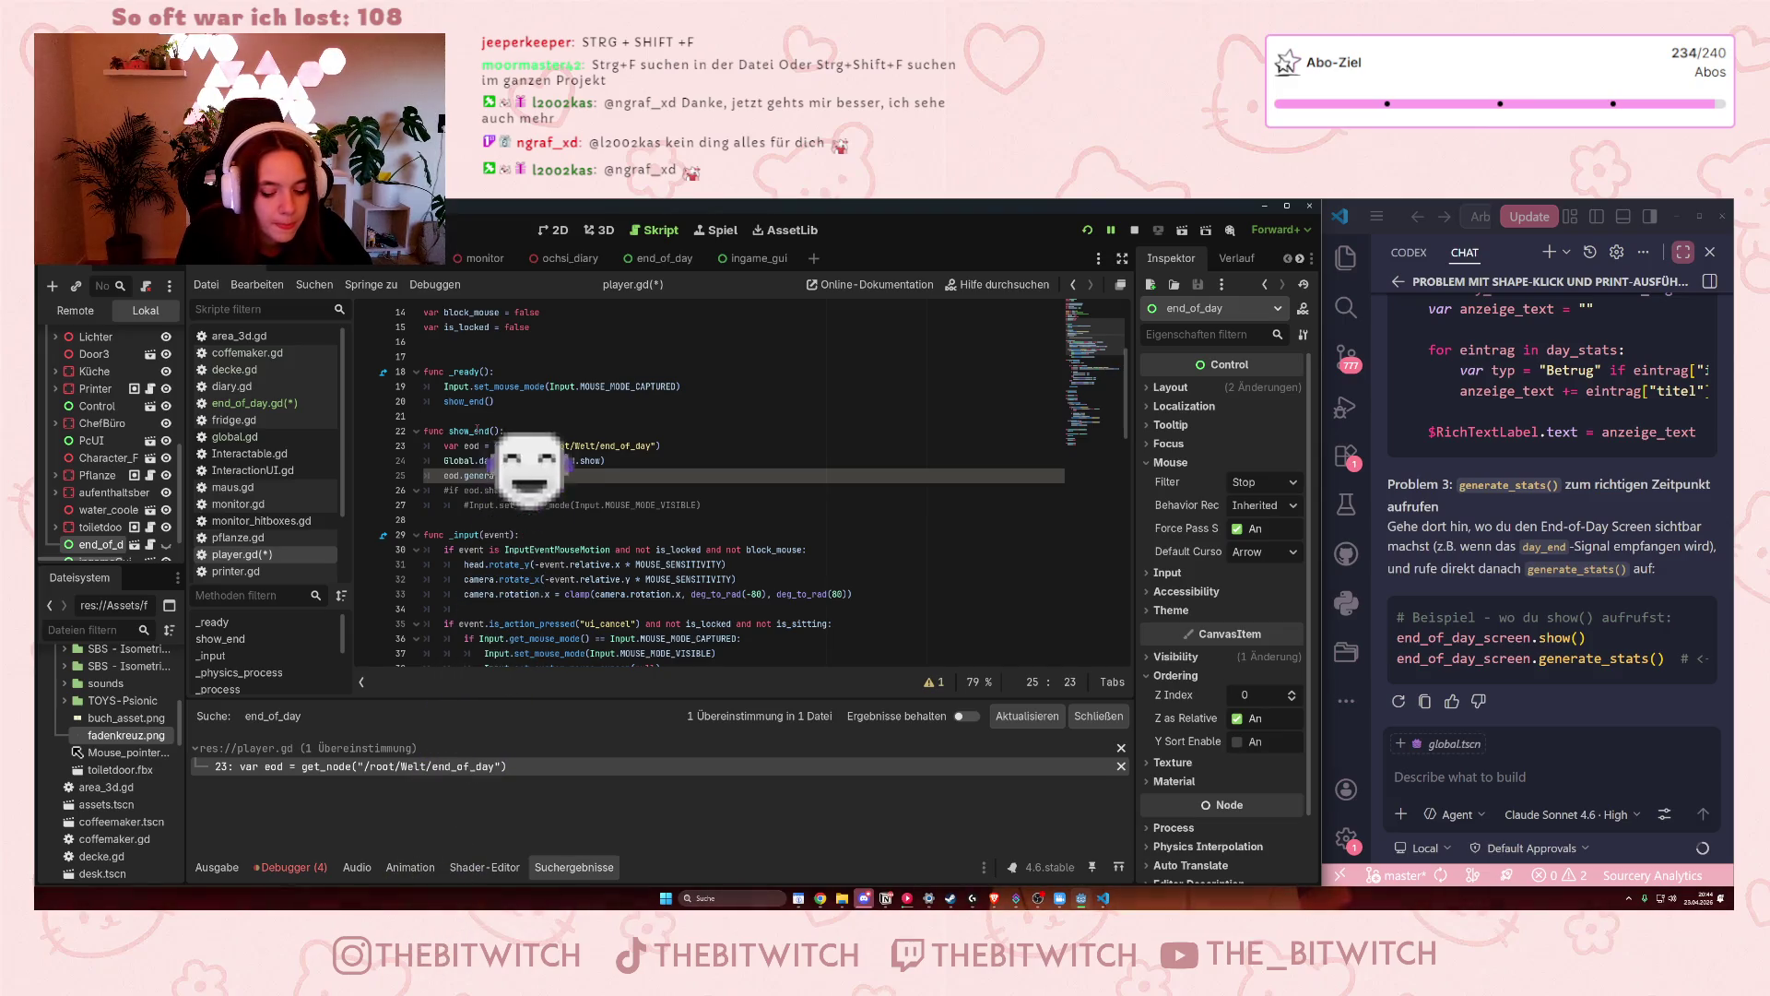
pyautogui.write('()')
pyautogui.press('Up')
pyautogui.press('Up')
pyautogui.press('Up')
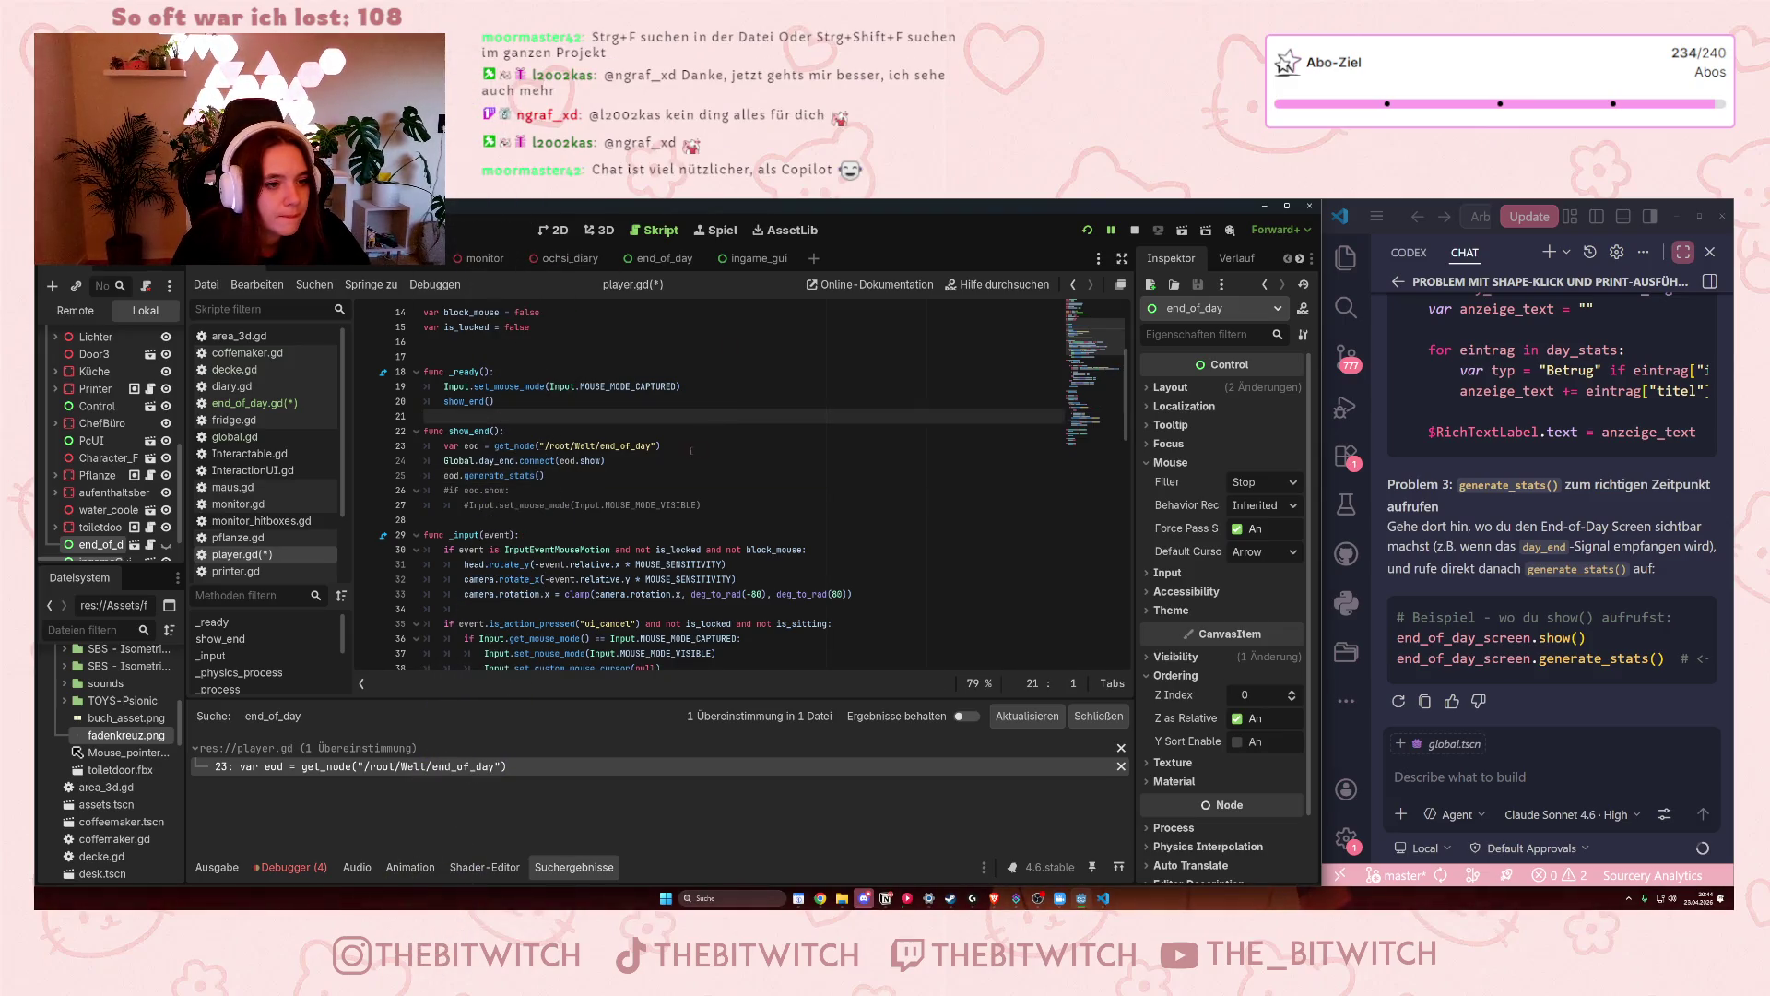
pyautogui.moveTo(545, 474); pyautogui.dragTo(444, 475)
pyautogui.hotkey('ctrl', 'x')
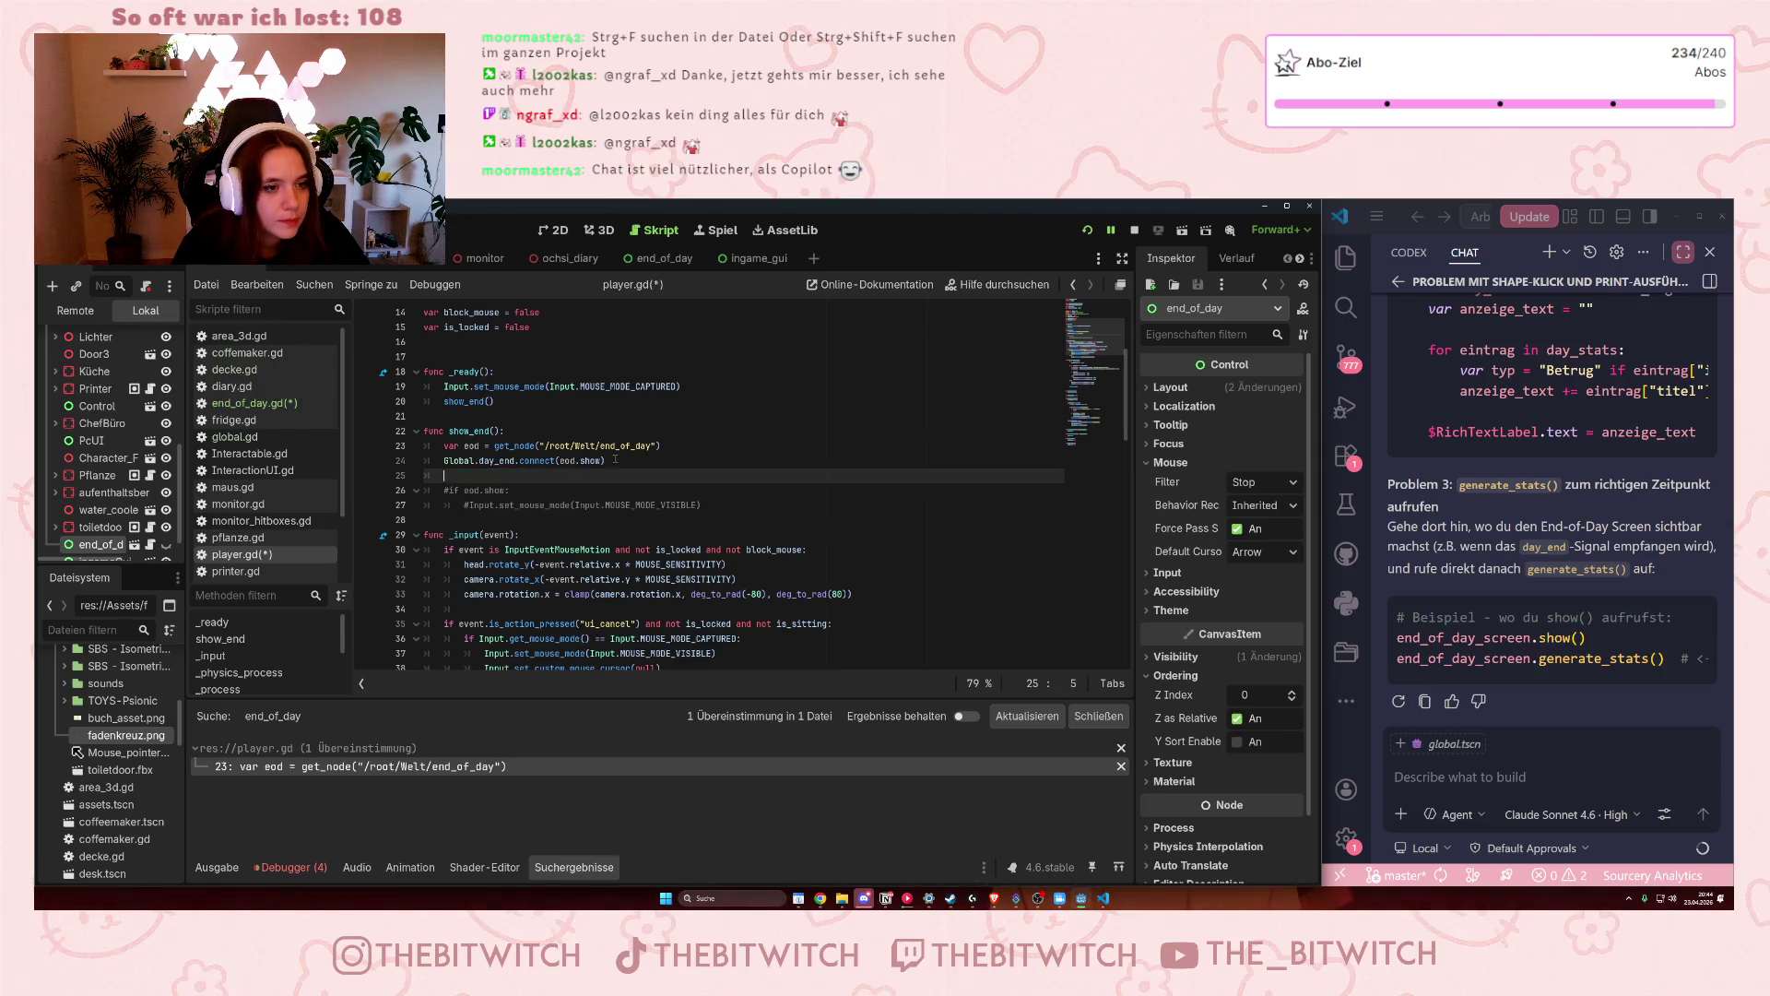
pyautogui.click(681, 450)
pyautogui.press('Return')
pyautogui.hotkey('ctrl', 'v')
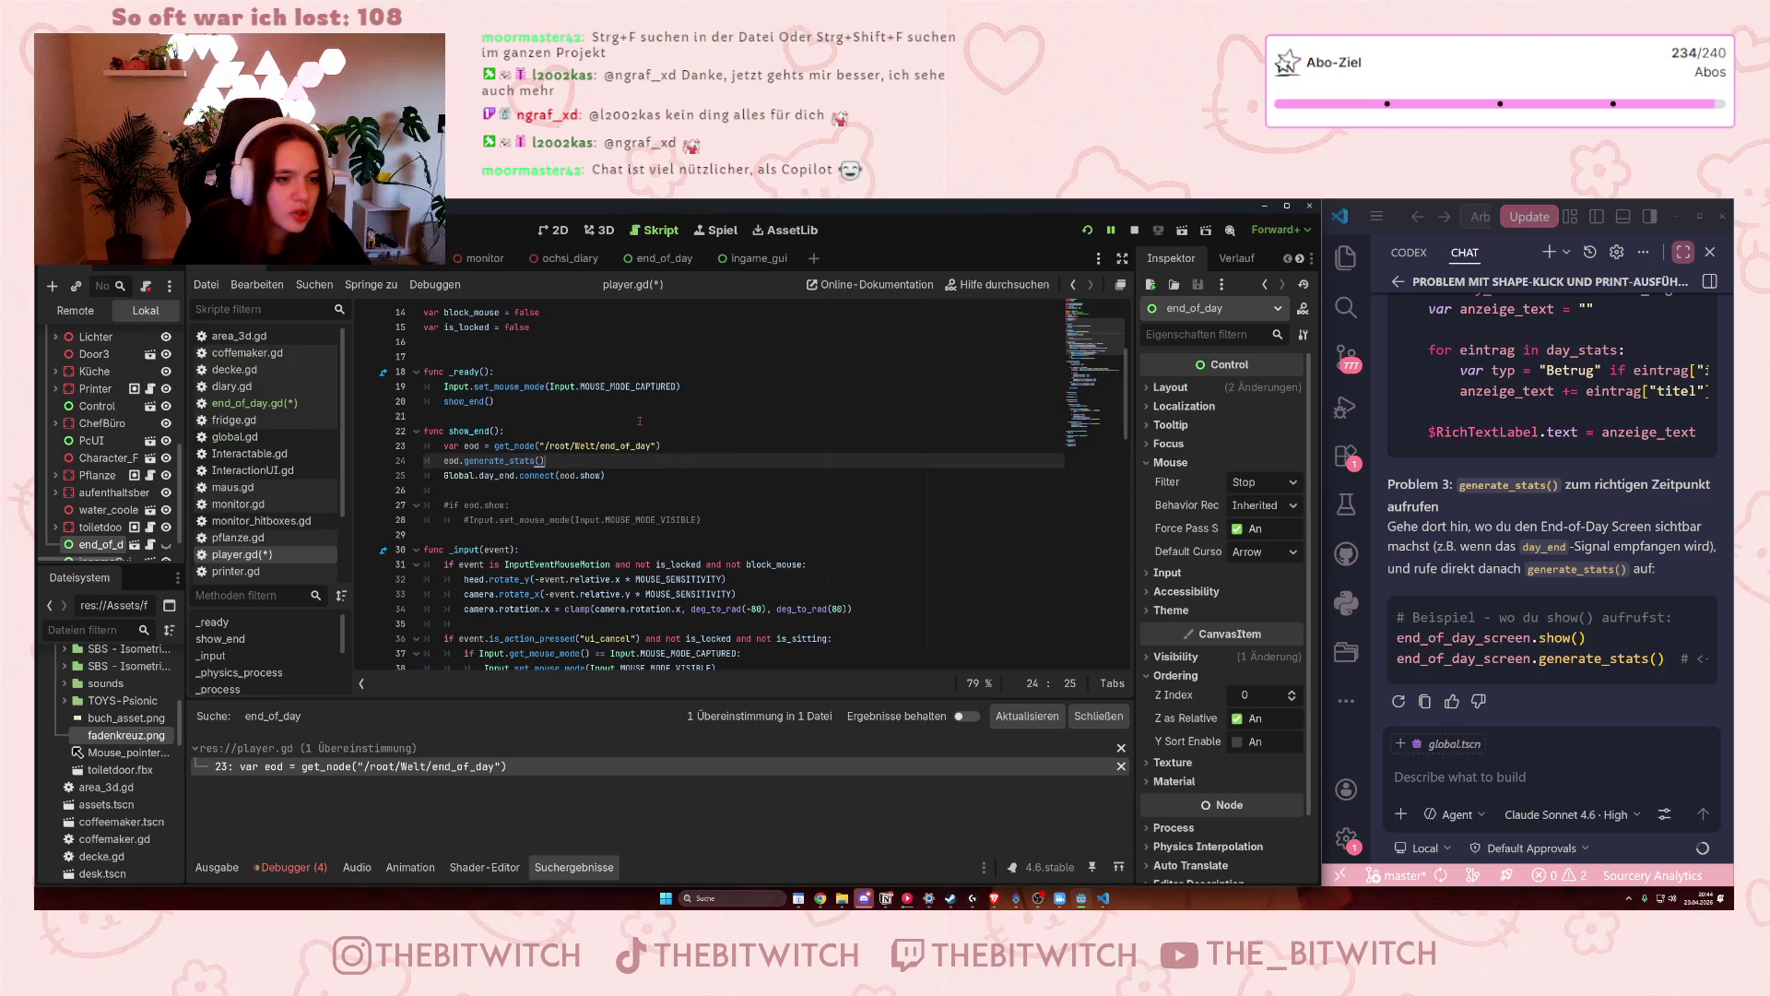
# Step: Delete the commented-out eod.show lines, save the scripts, and stop the running game
pyautogui.click(816, 522)
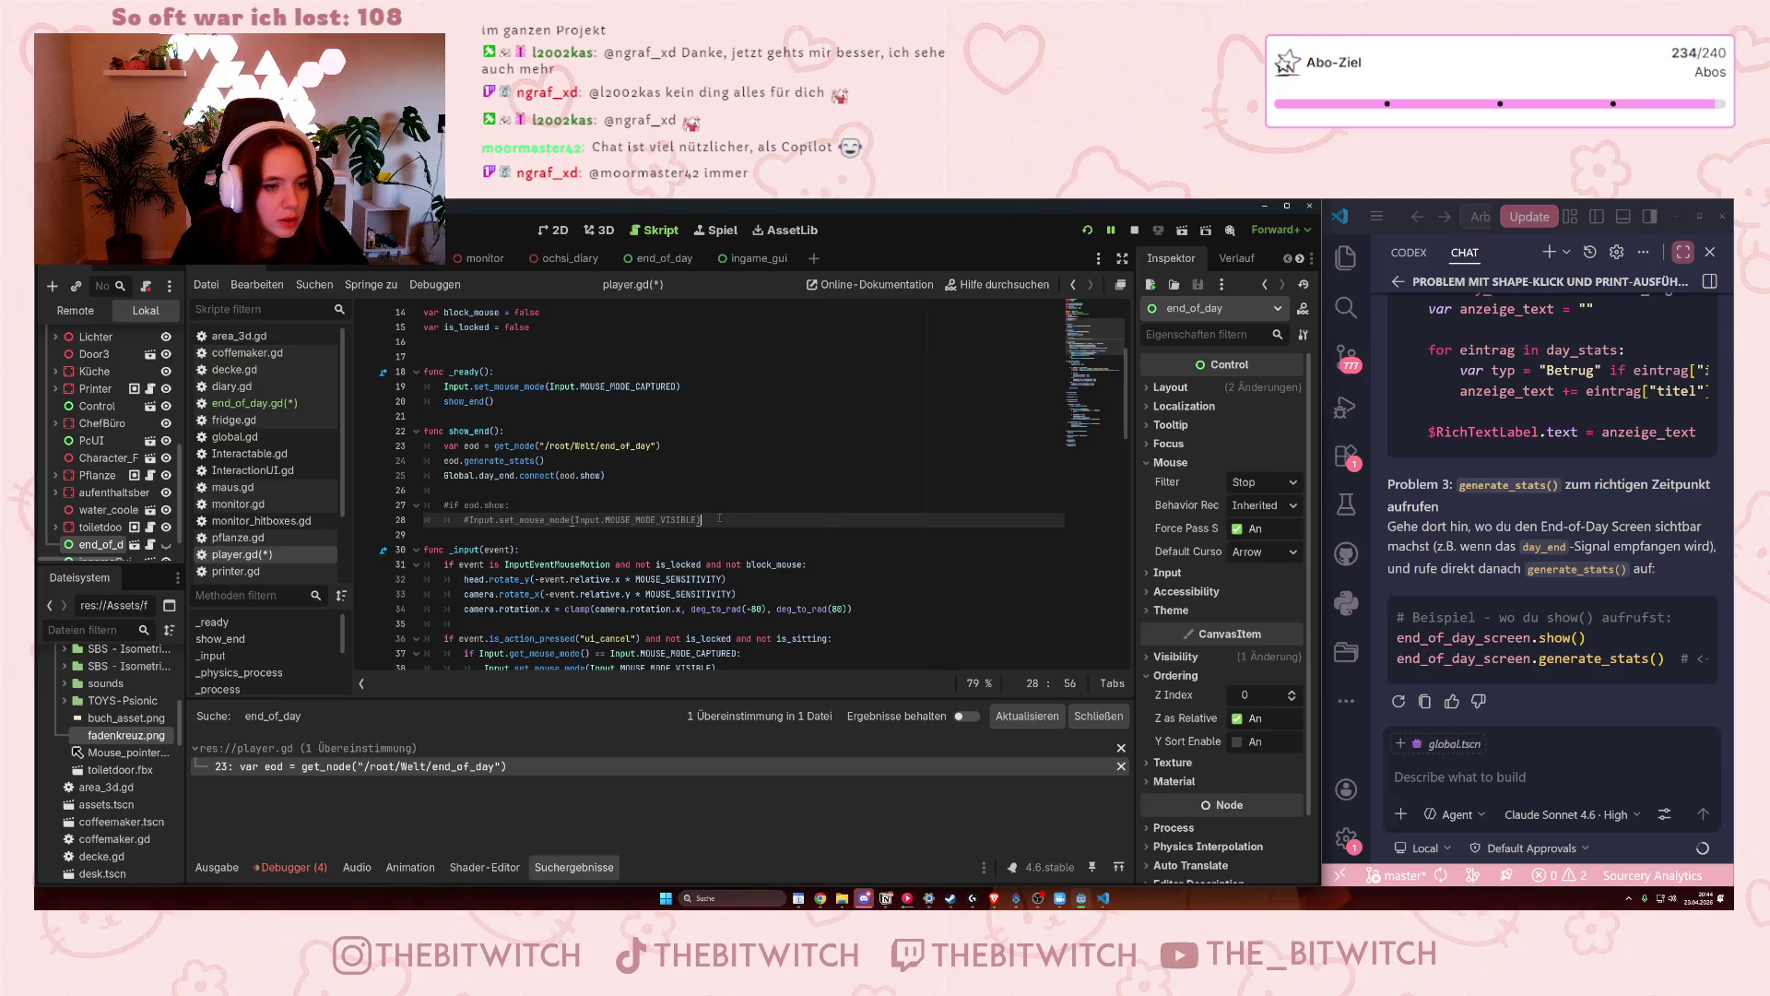
pyautogui.moveTo(719, 519); pyautogui.dragTo(525, 485)
pyautogui.press('BackSpace')
pyautogui.press('BackSpace')
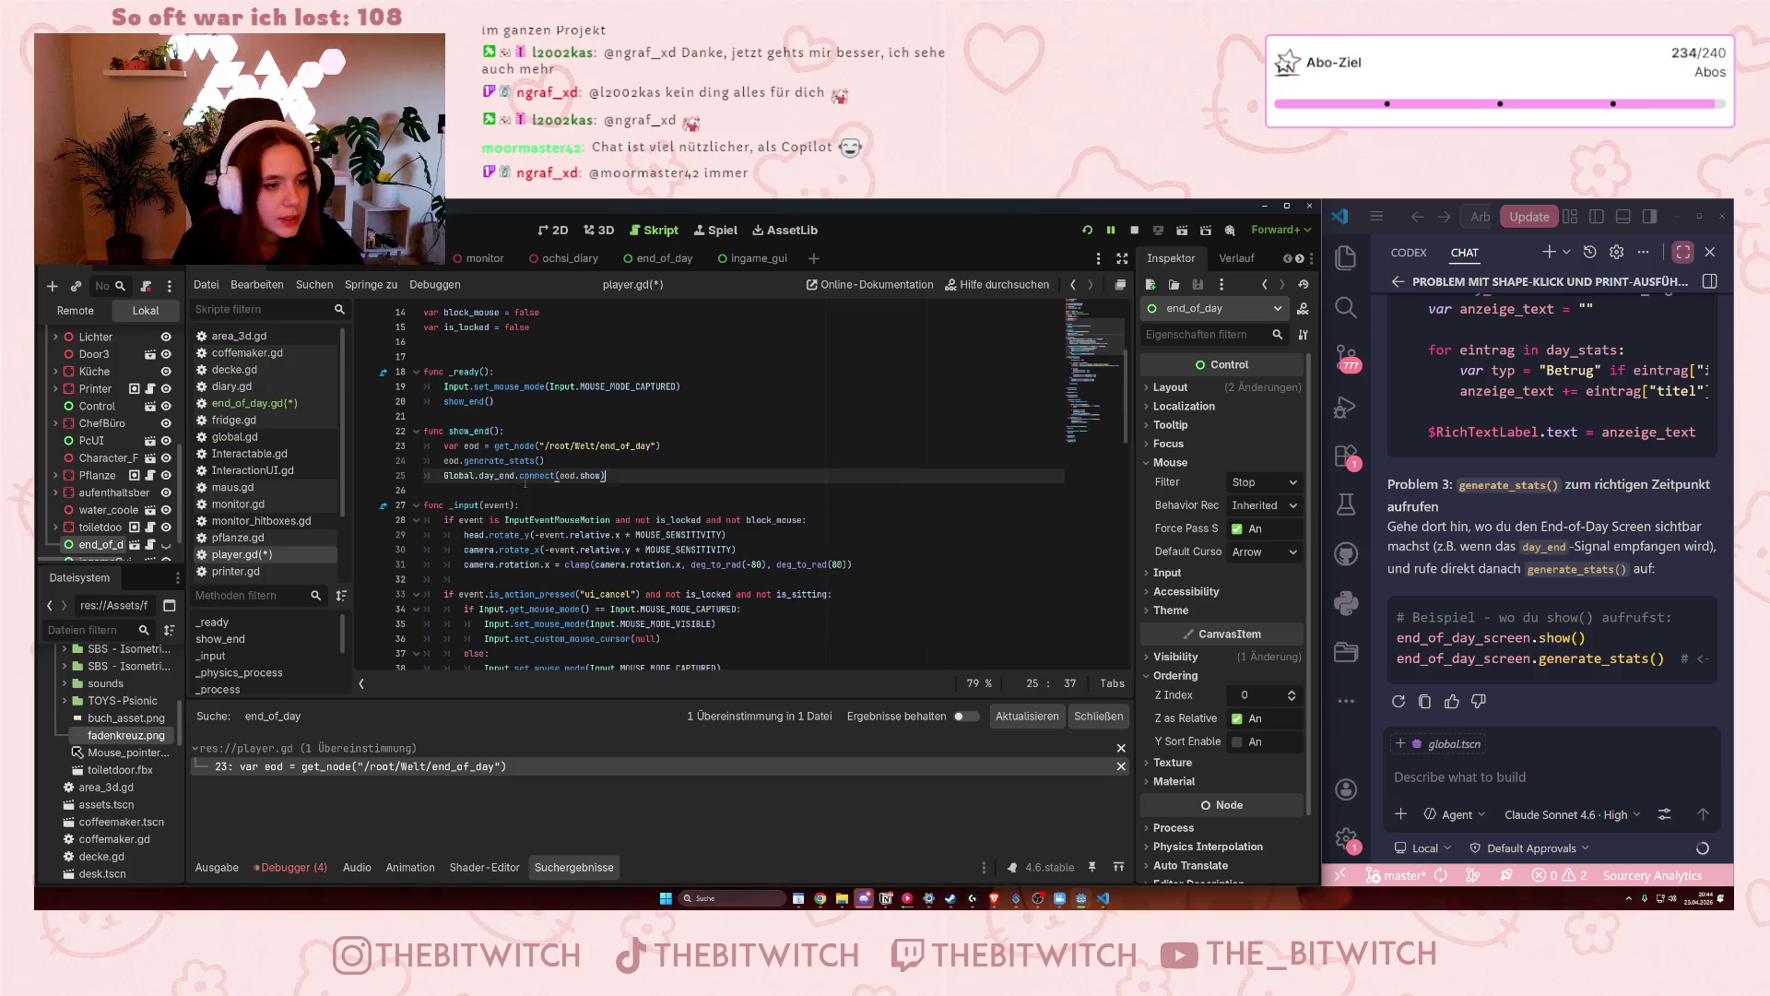
pyautogui.click(632, 521)
pyautogui.hotkey('ctrl', 's')
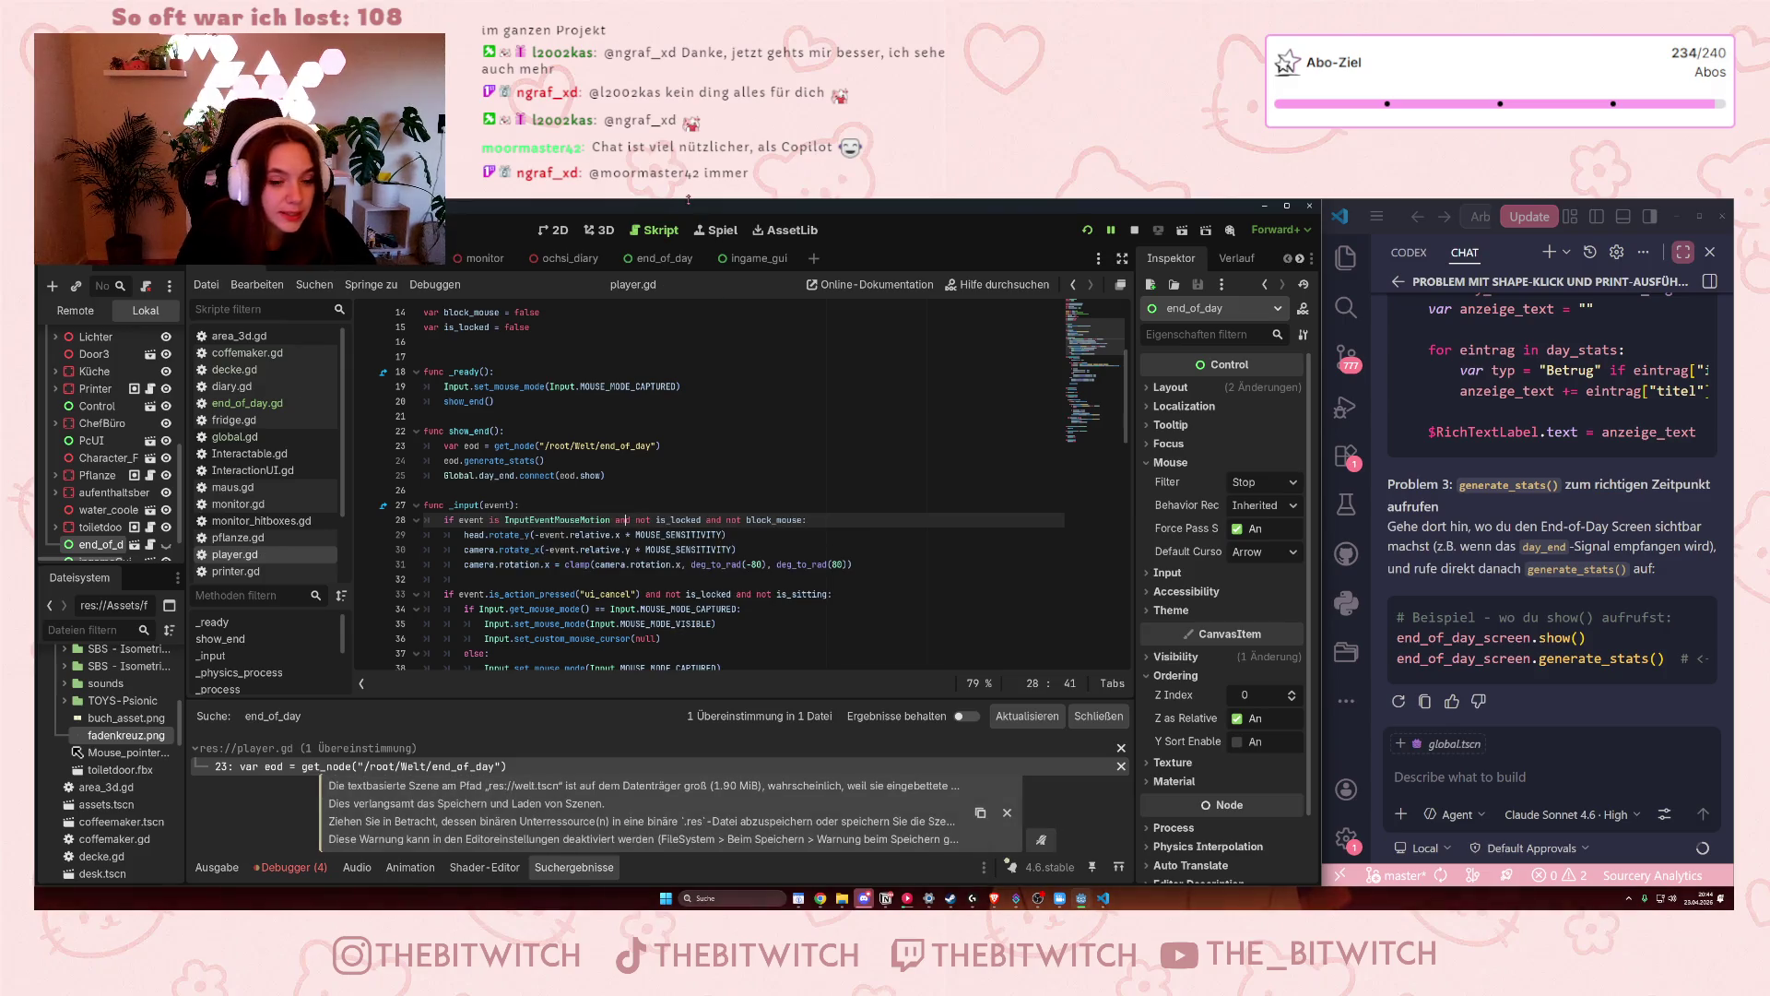
pyautogui.click(1134, 230)
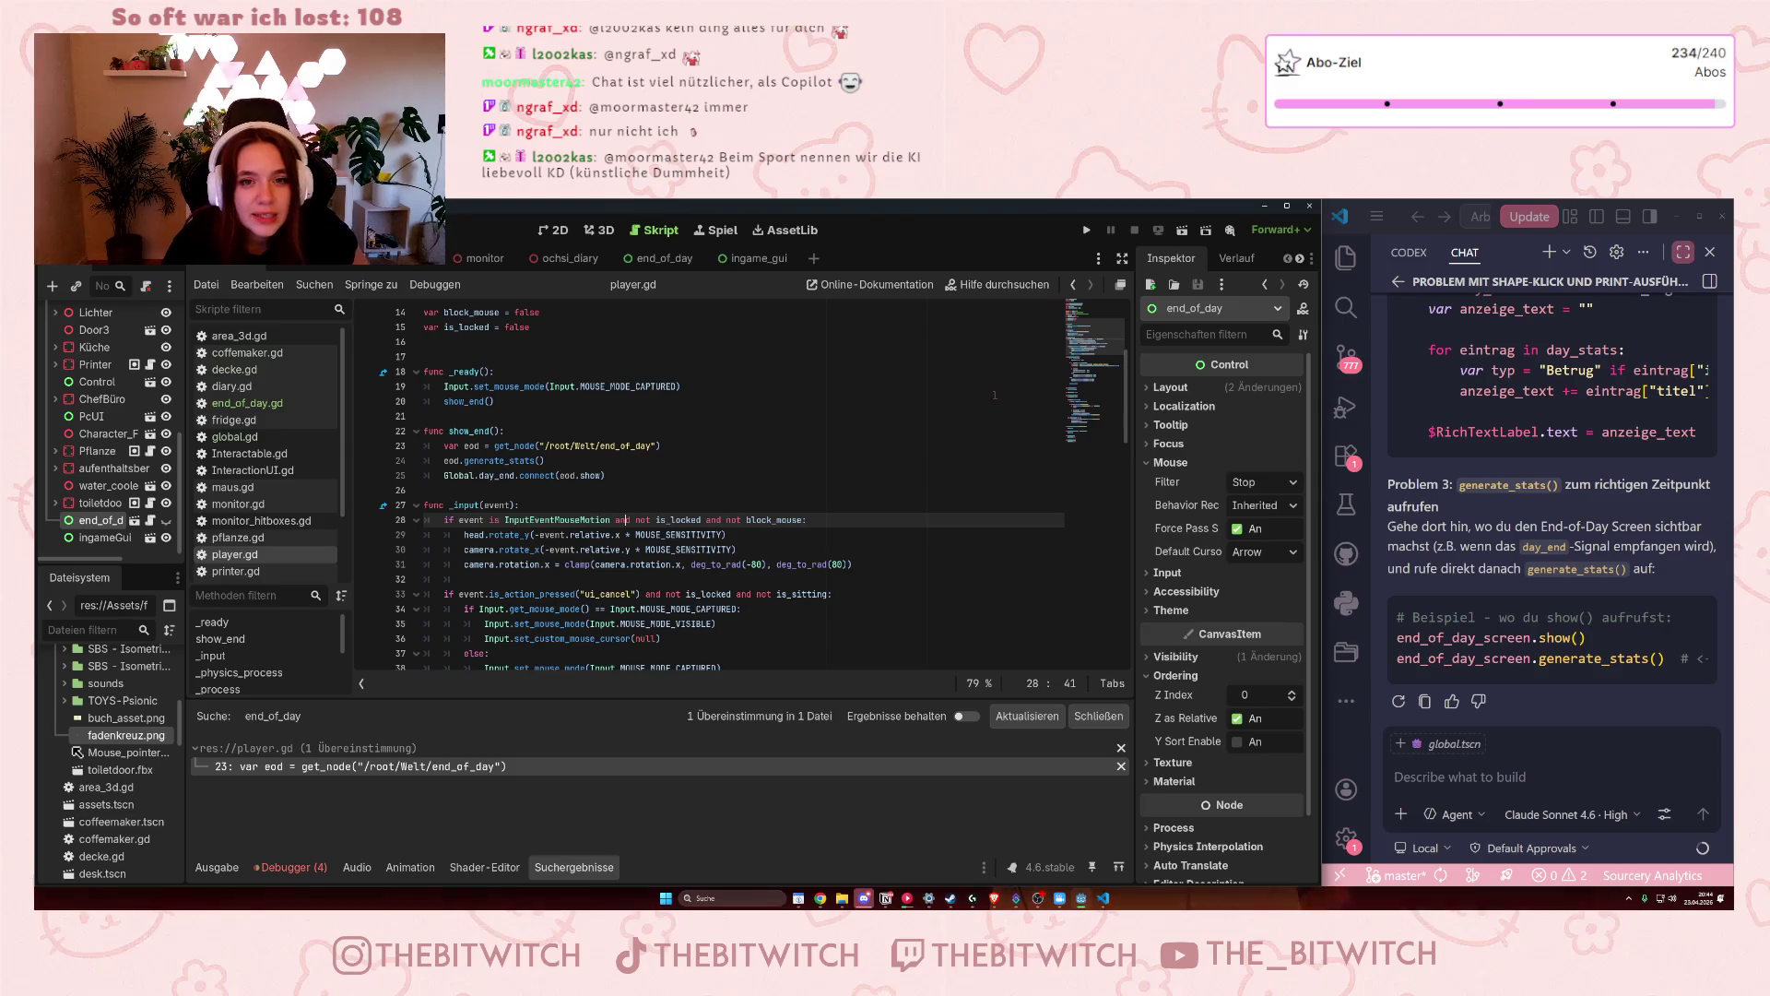
# Step: Run the game again to test the end of the day
pyautogui.click(1087, 230)
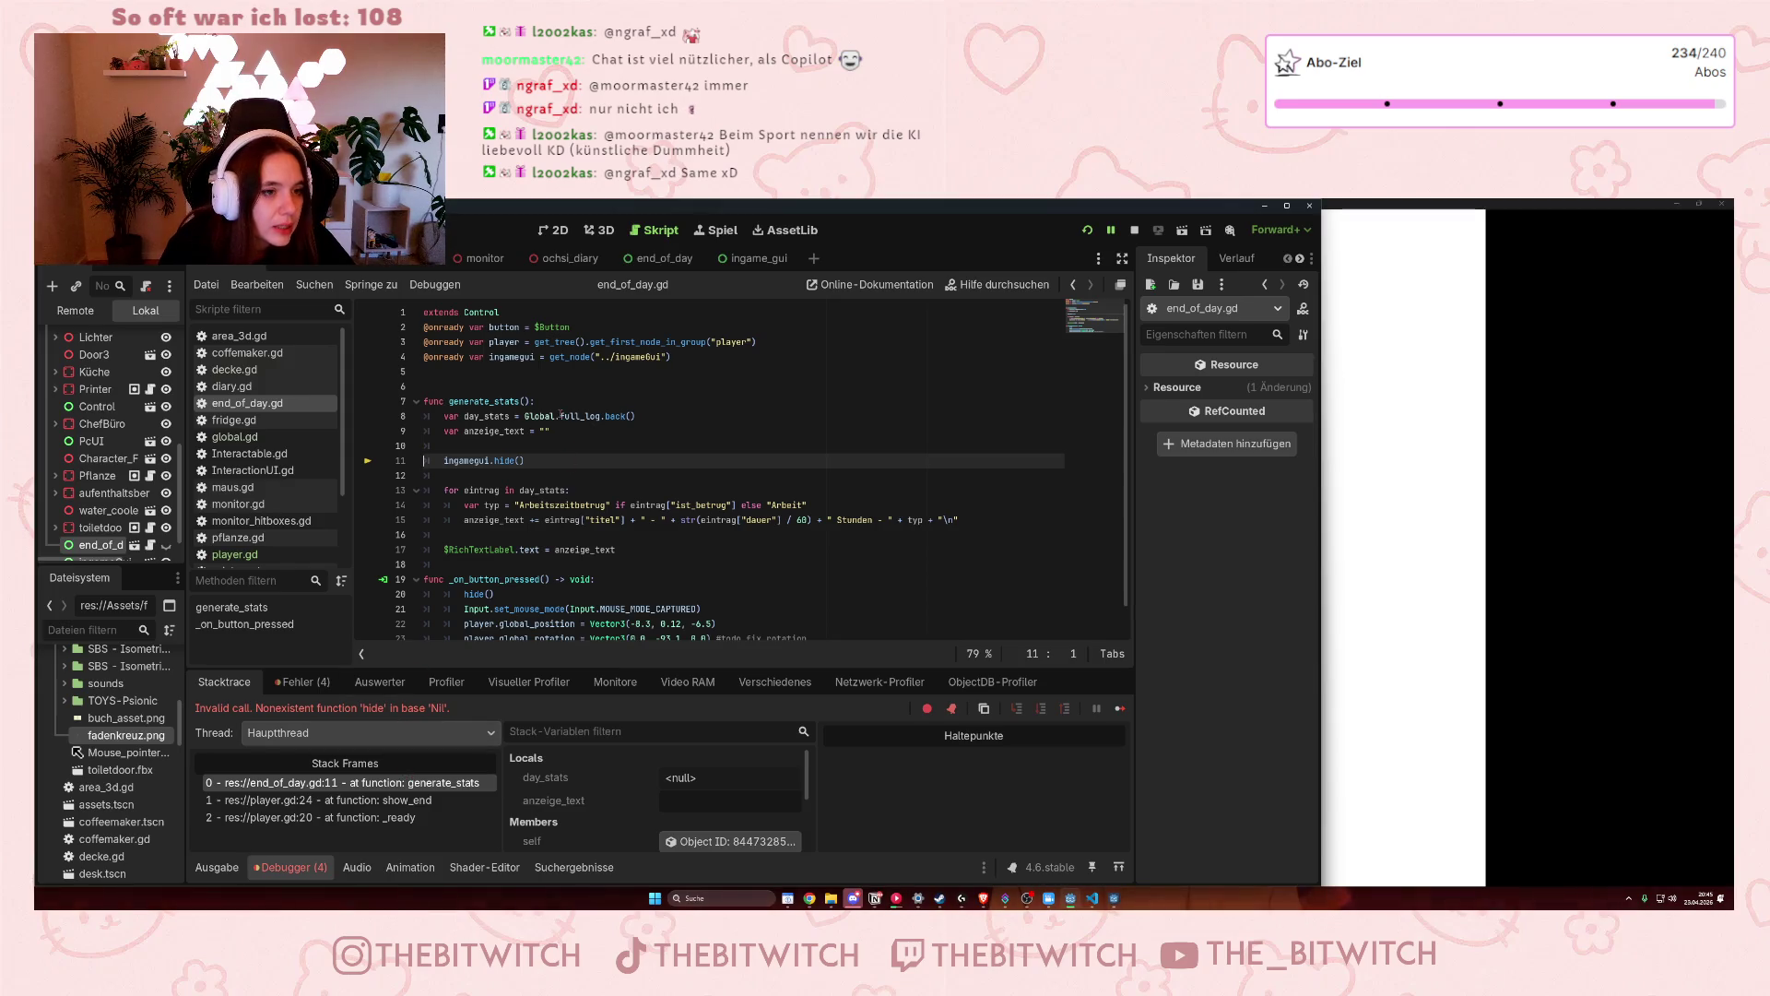
pyautogui.click(617, 416)
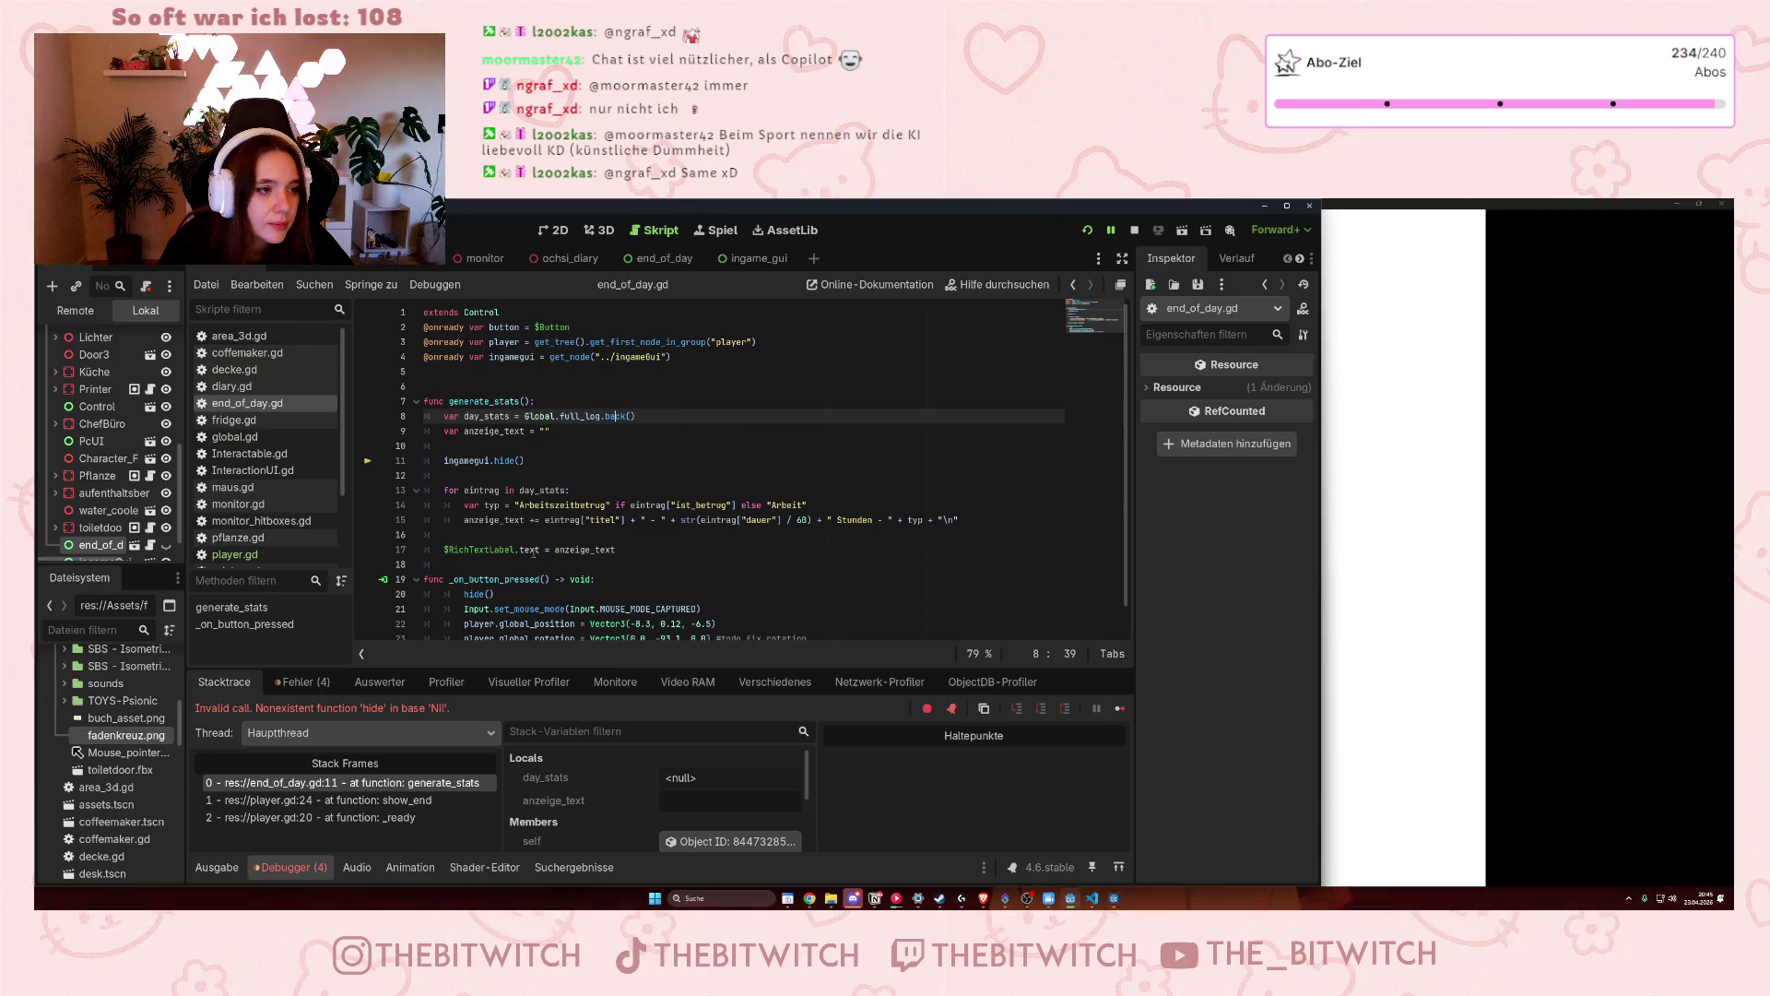
pyautogui.moveTo(523, 553)
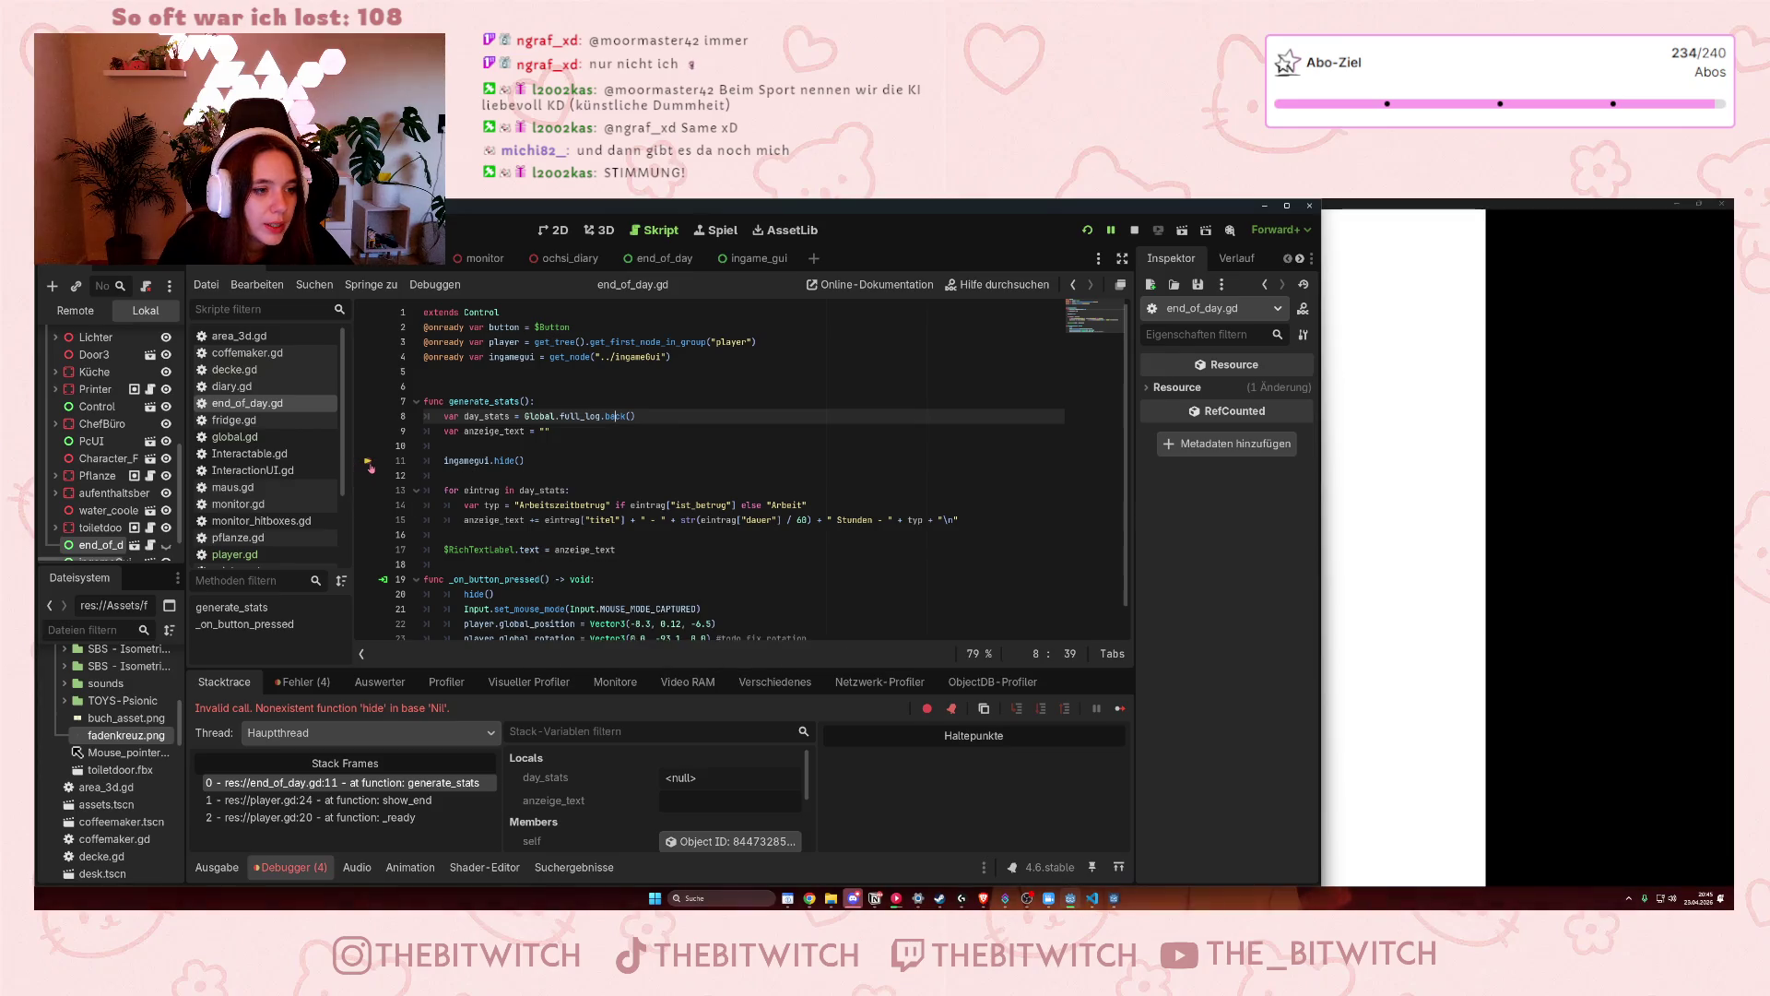
pyautogui.click(502, 461)
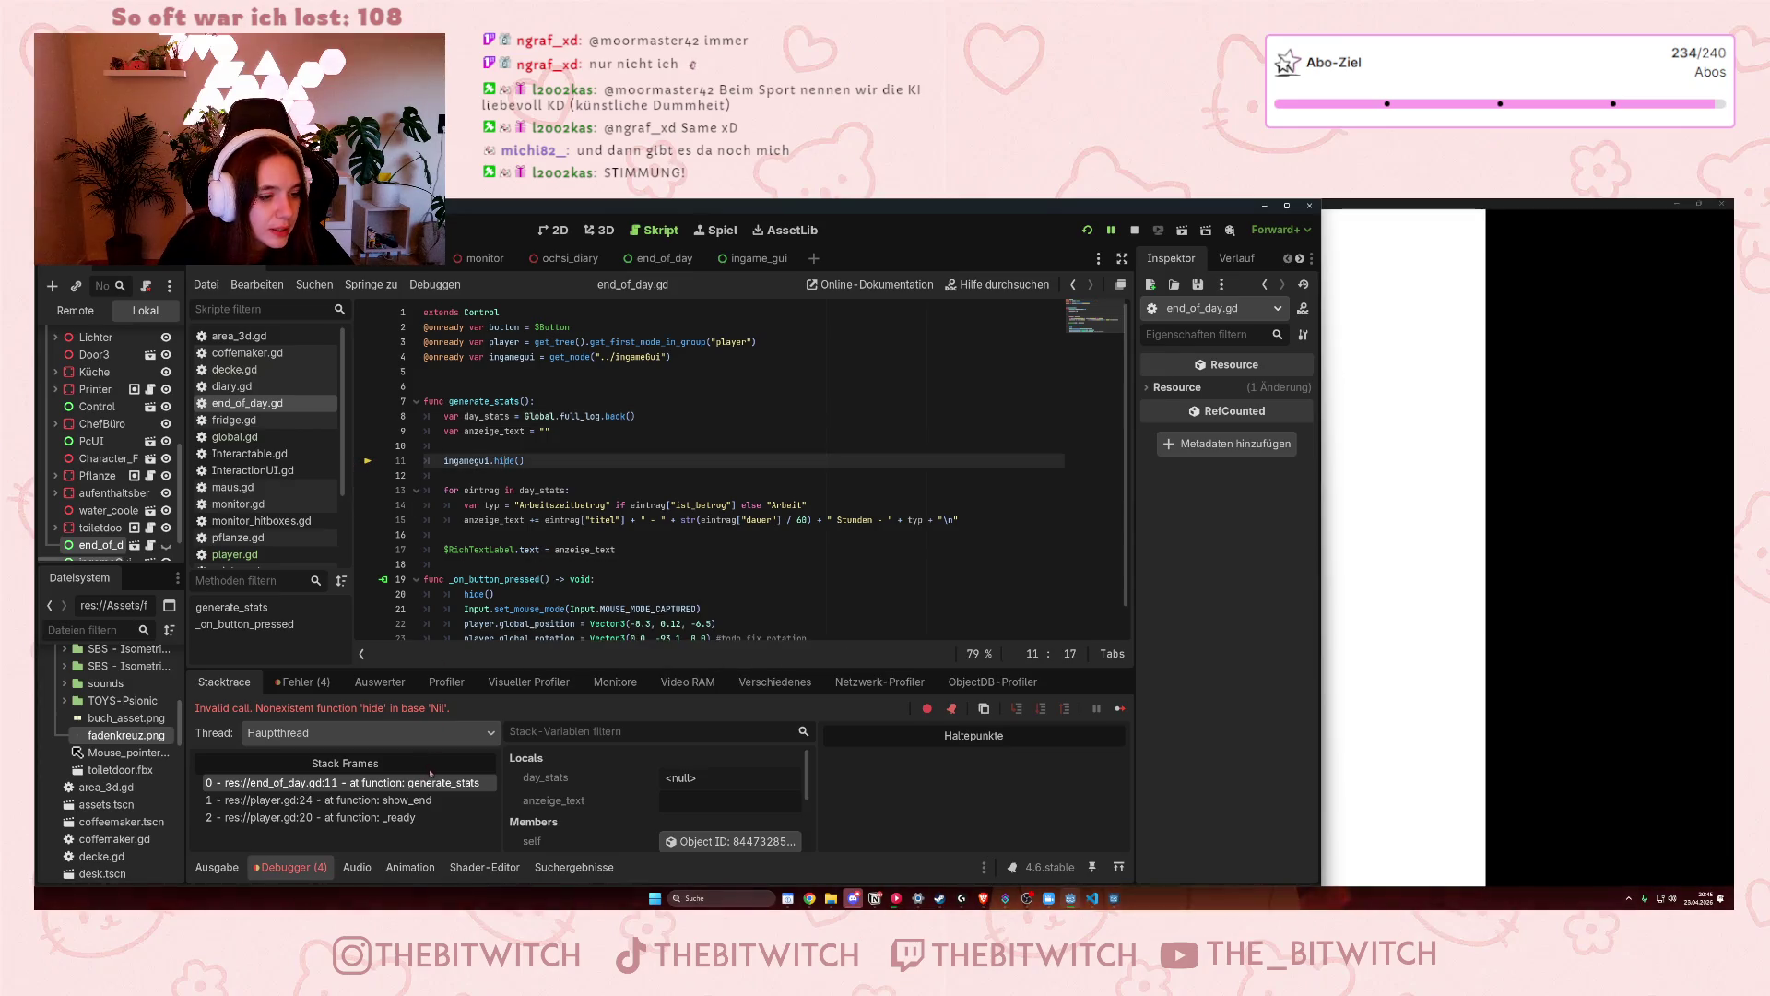
pyautogui.click(436, 787)
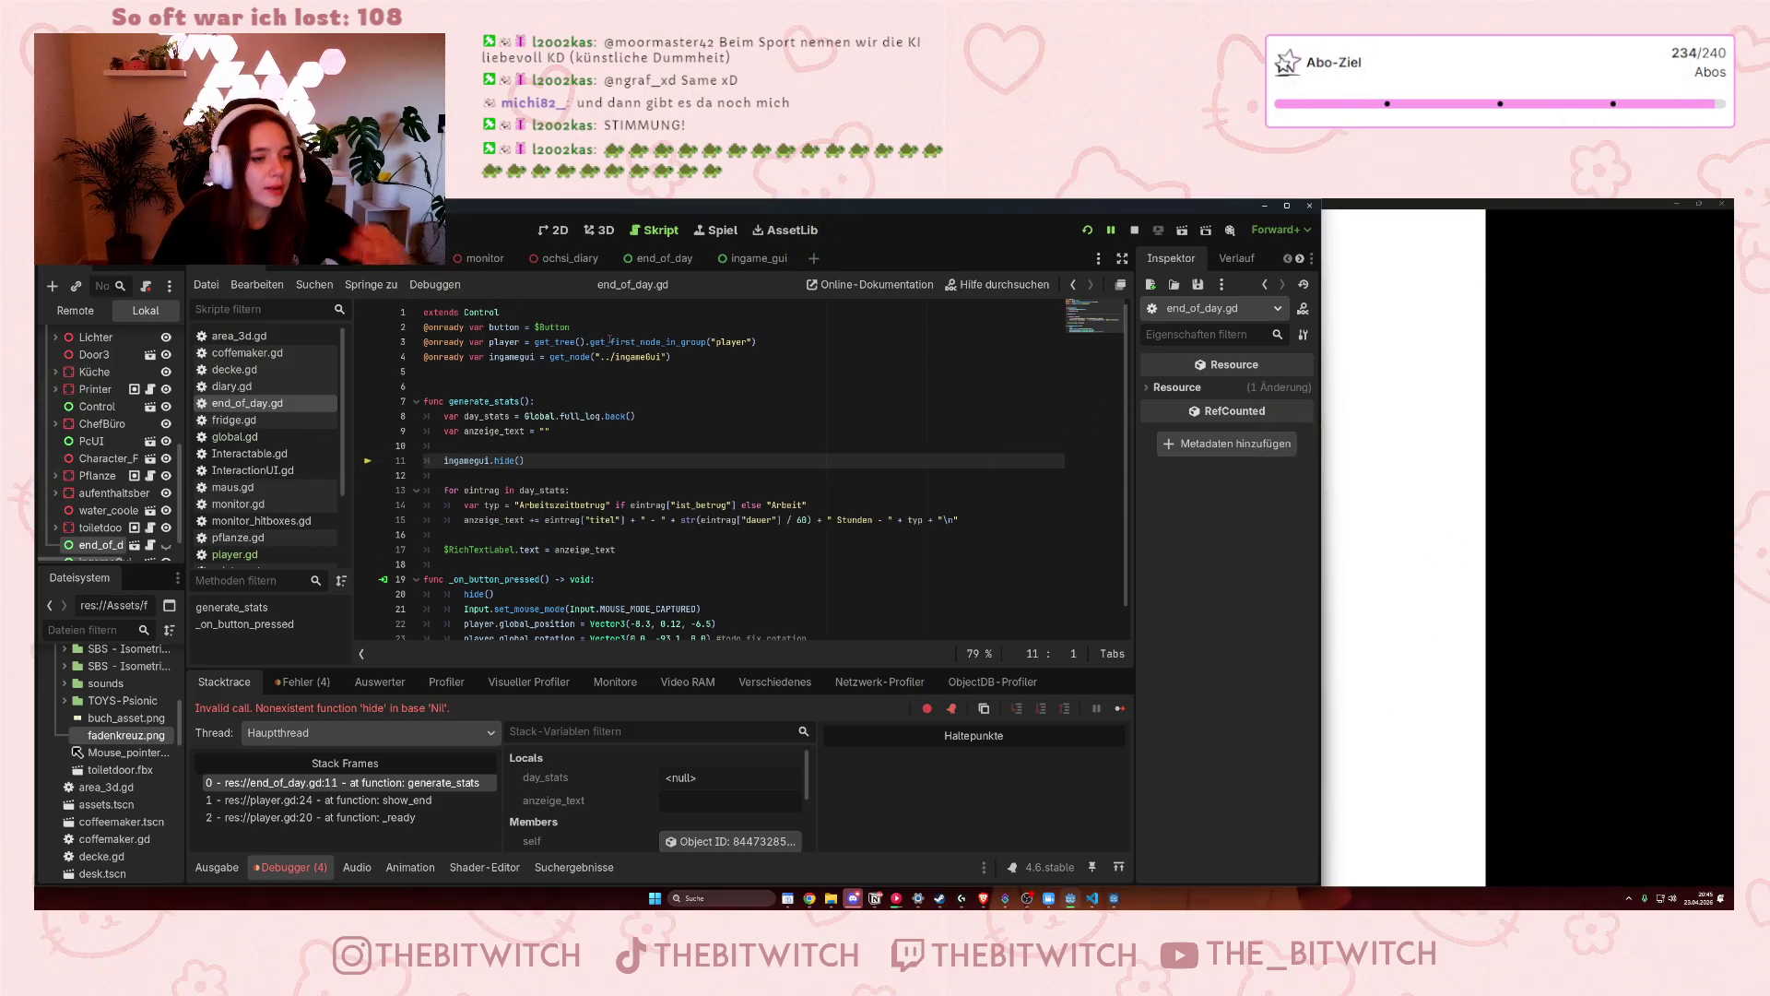
pyautogui.moveTo(609, 340)
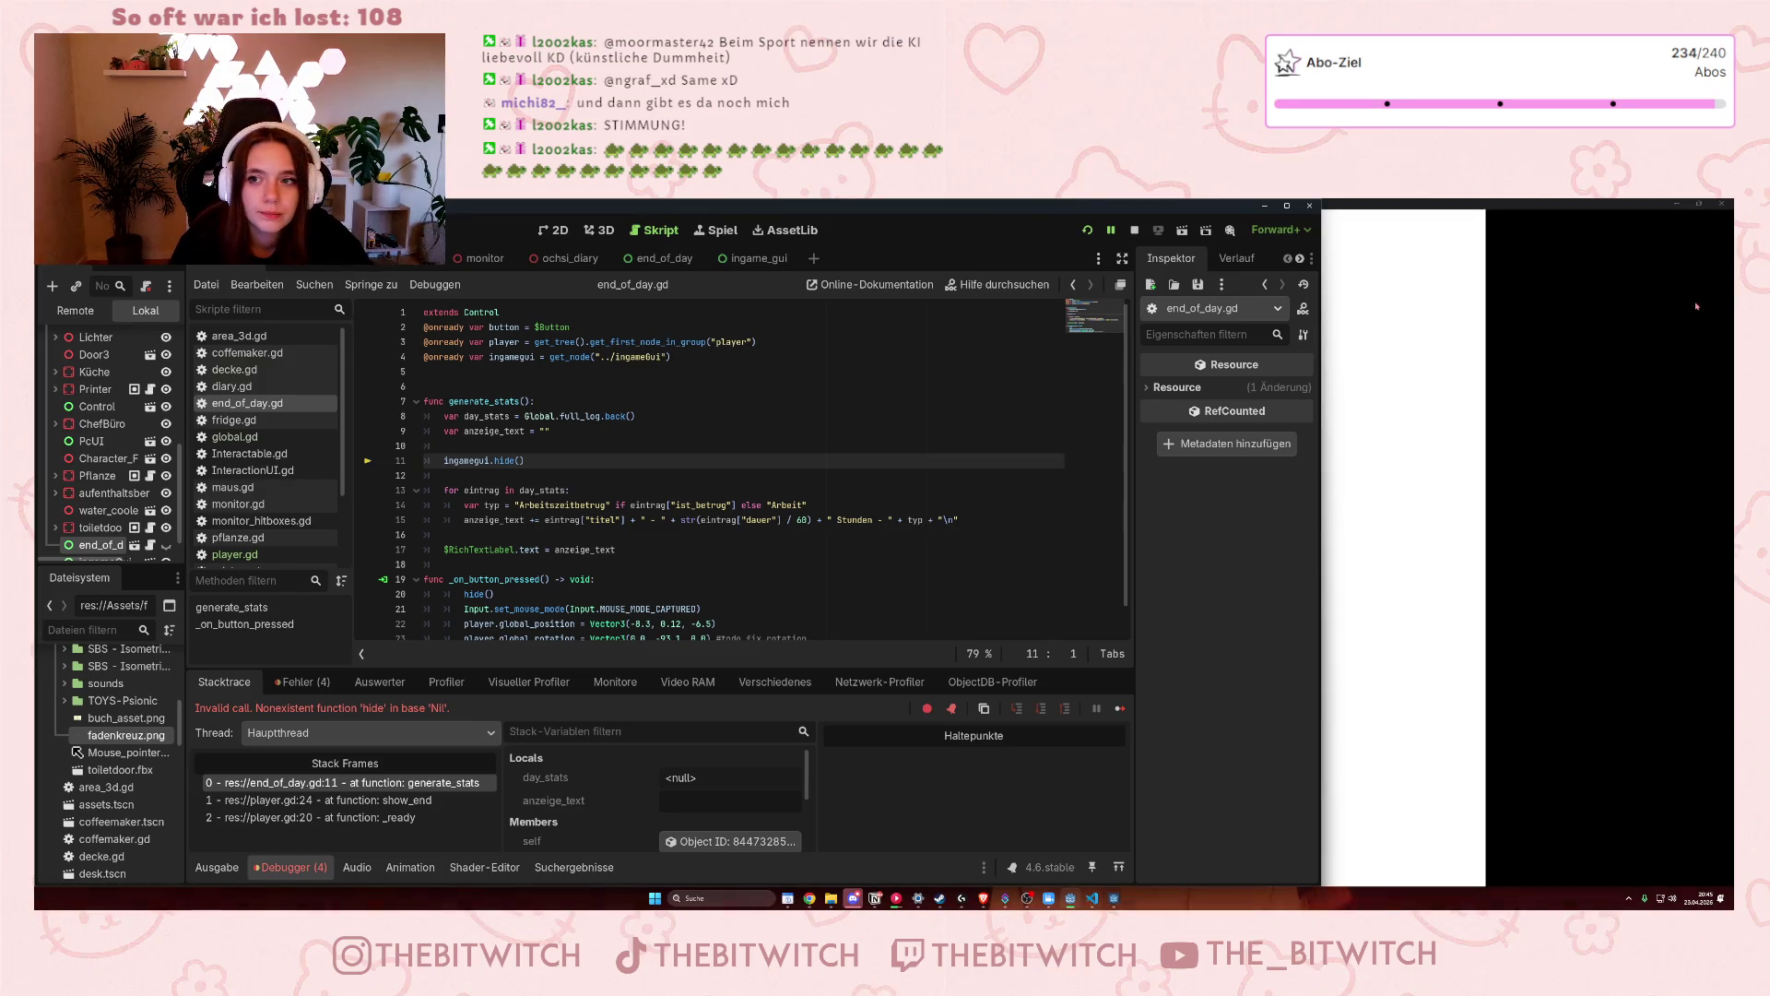
pyautogui.scroll(-1, 102, 511)
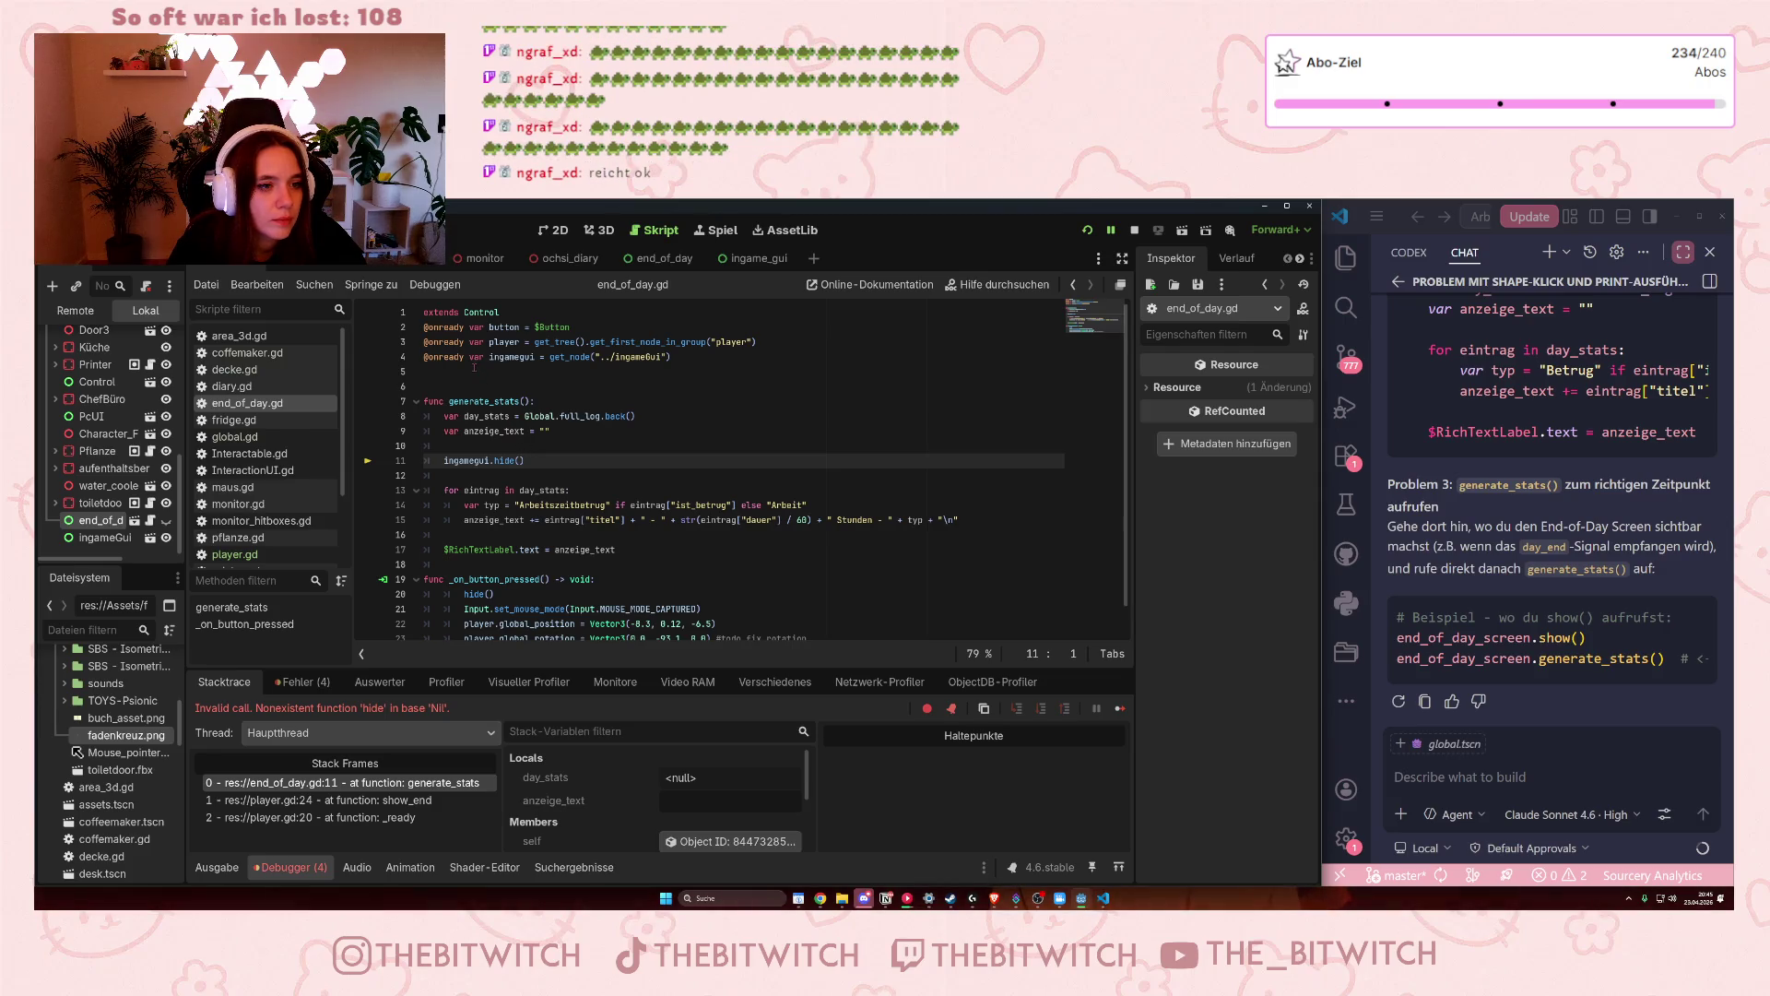
pyautogui.moveTo(464, 358); pyautogui.dragTo(427, 357)
pyautogui.press('BackSpace')
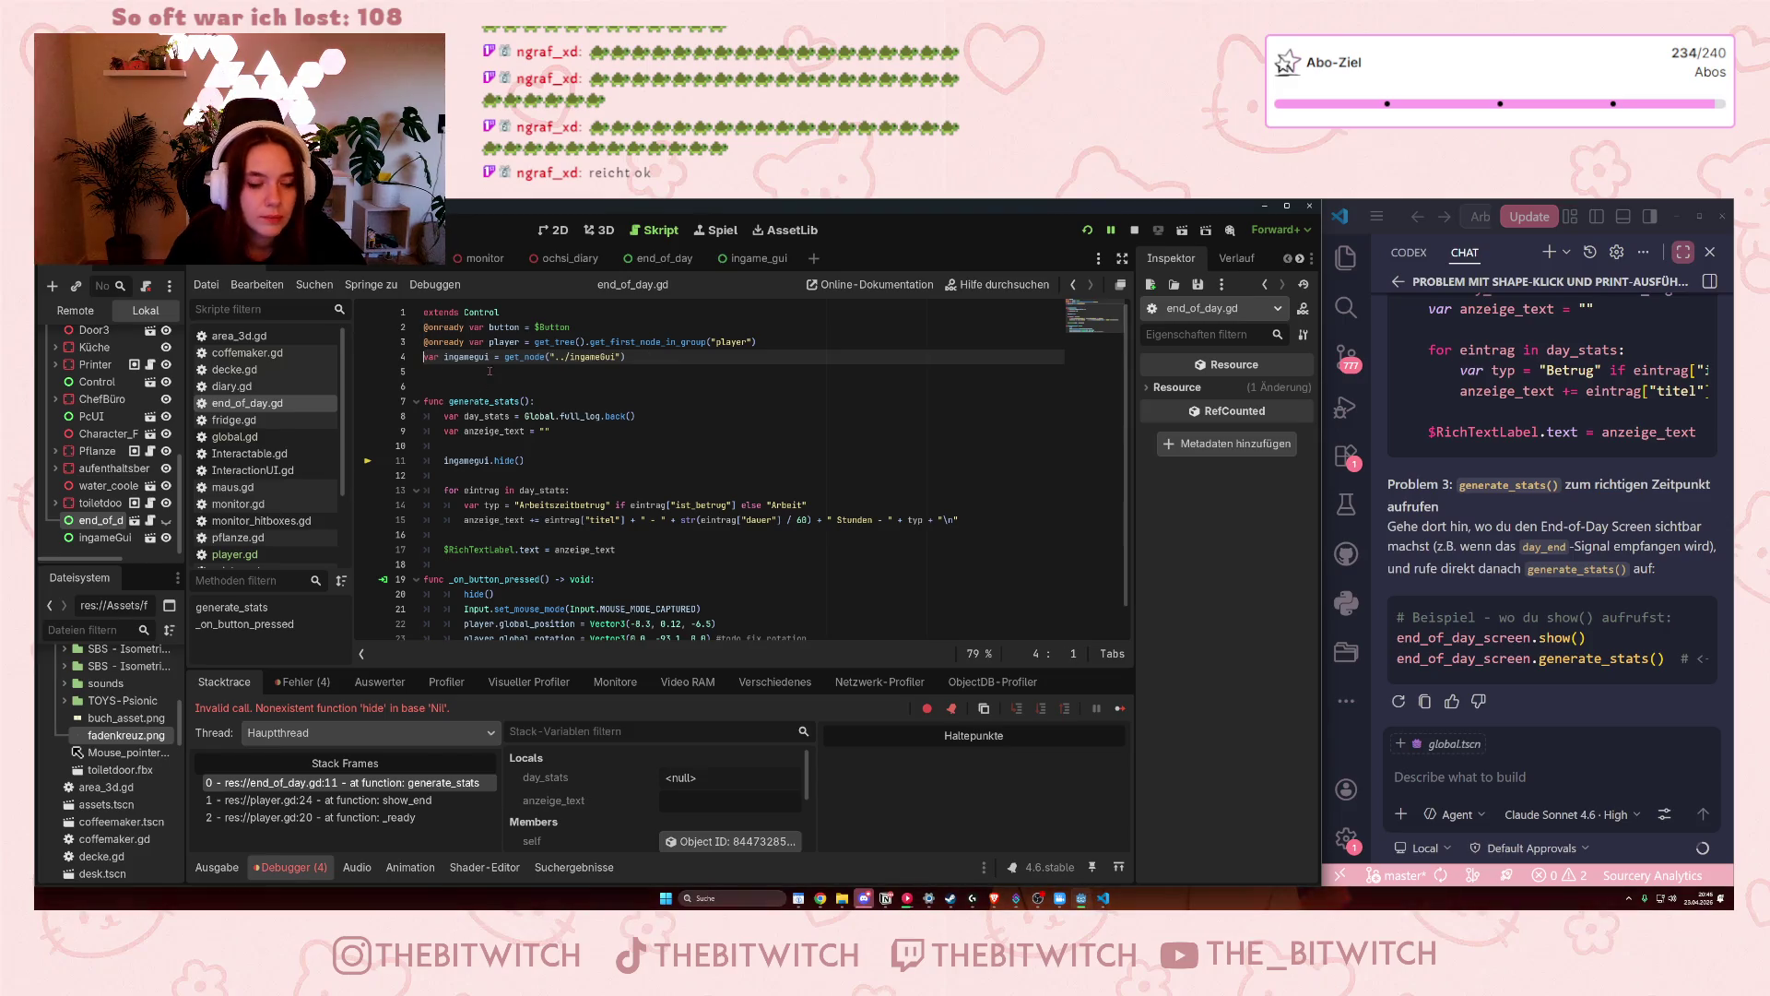
pyautogui.click(524, 387)
pyautogui.hotkey('ctrl', 's')
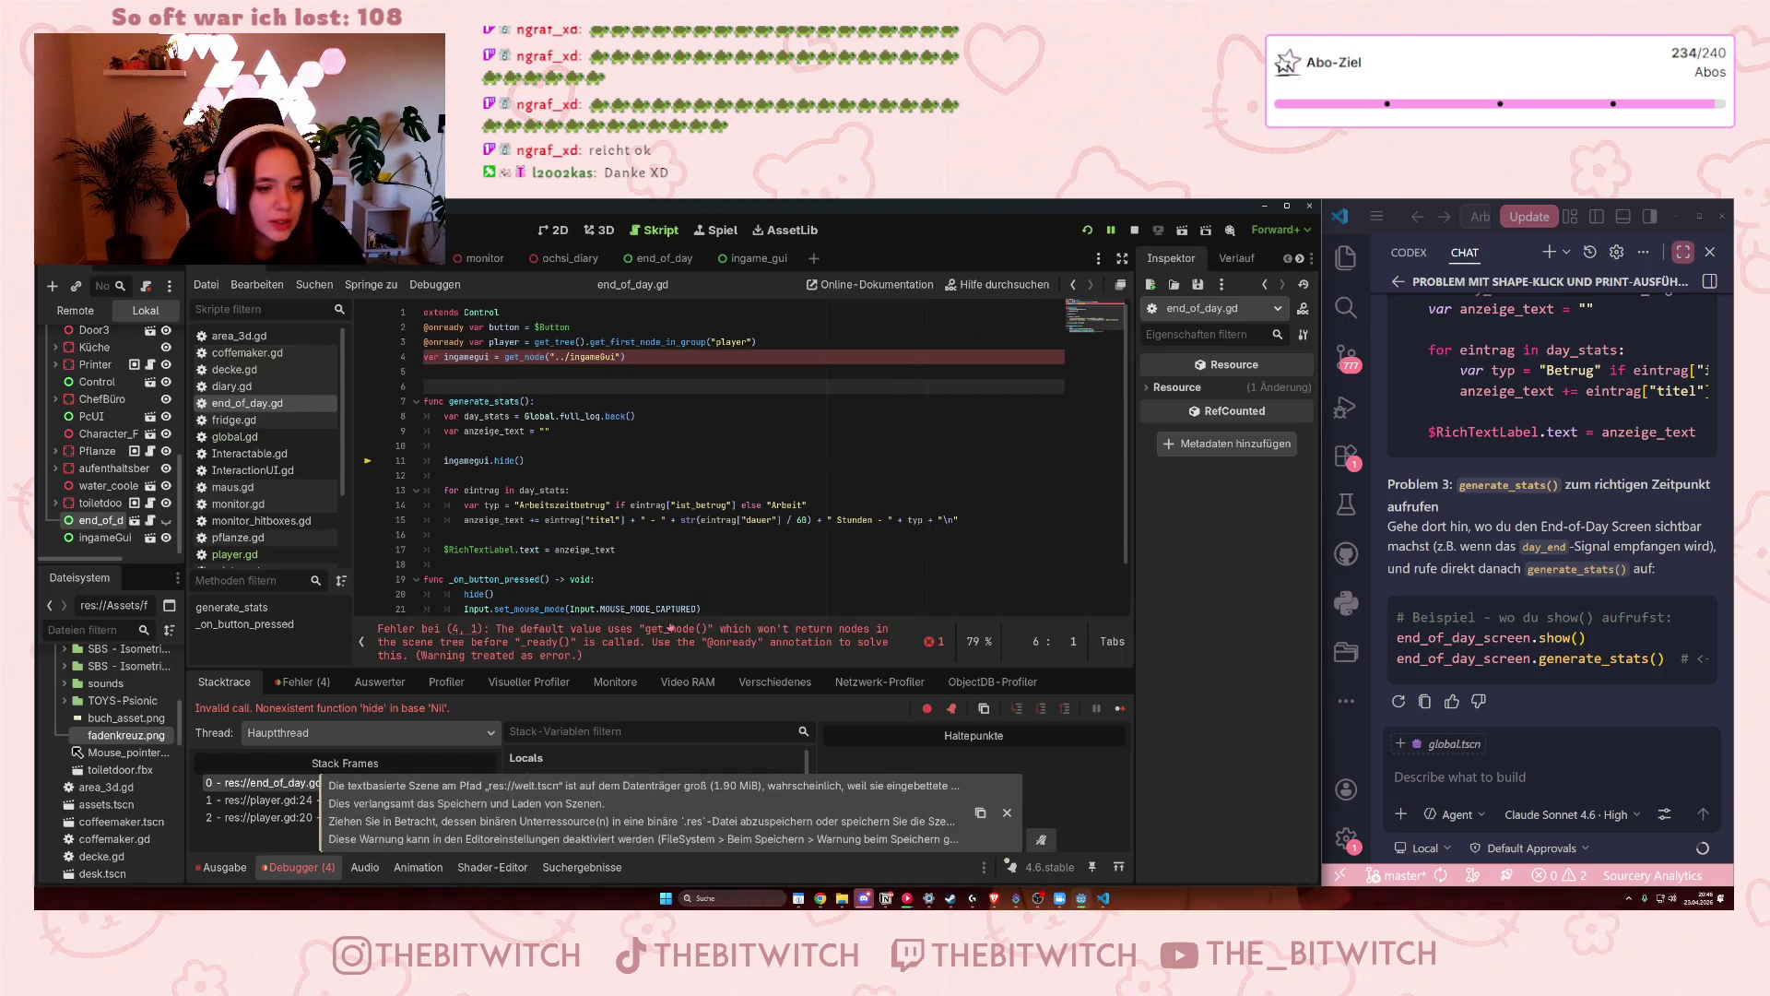
pyautogui.click(424, 357)
pyautogui.write('@onready')
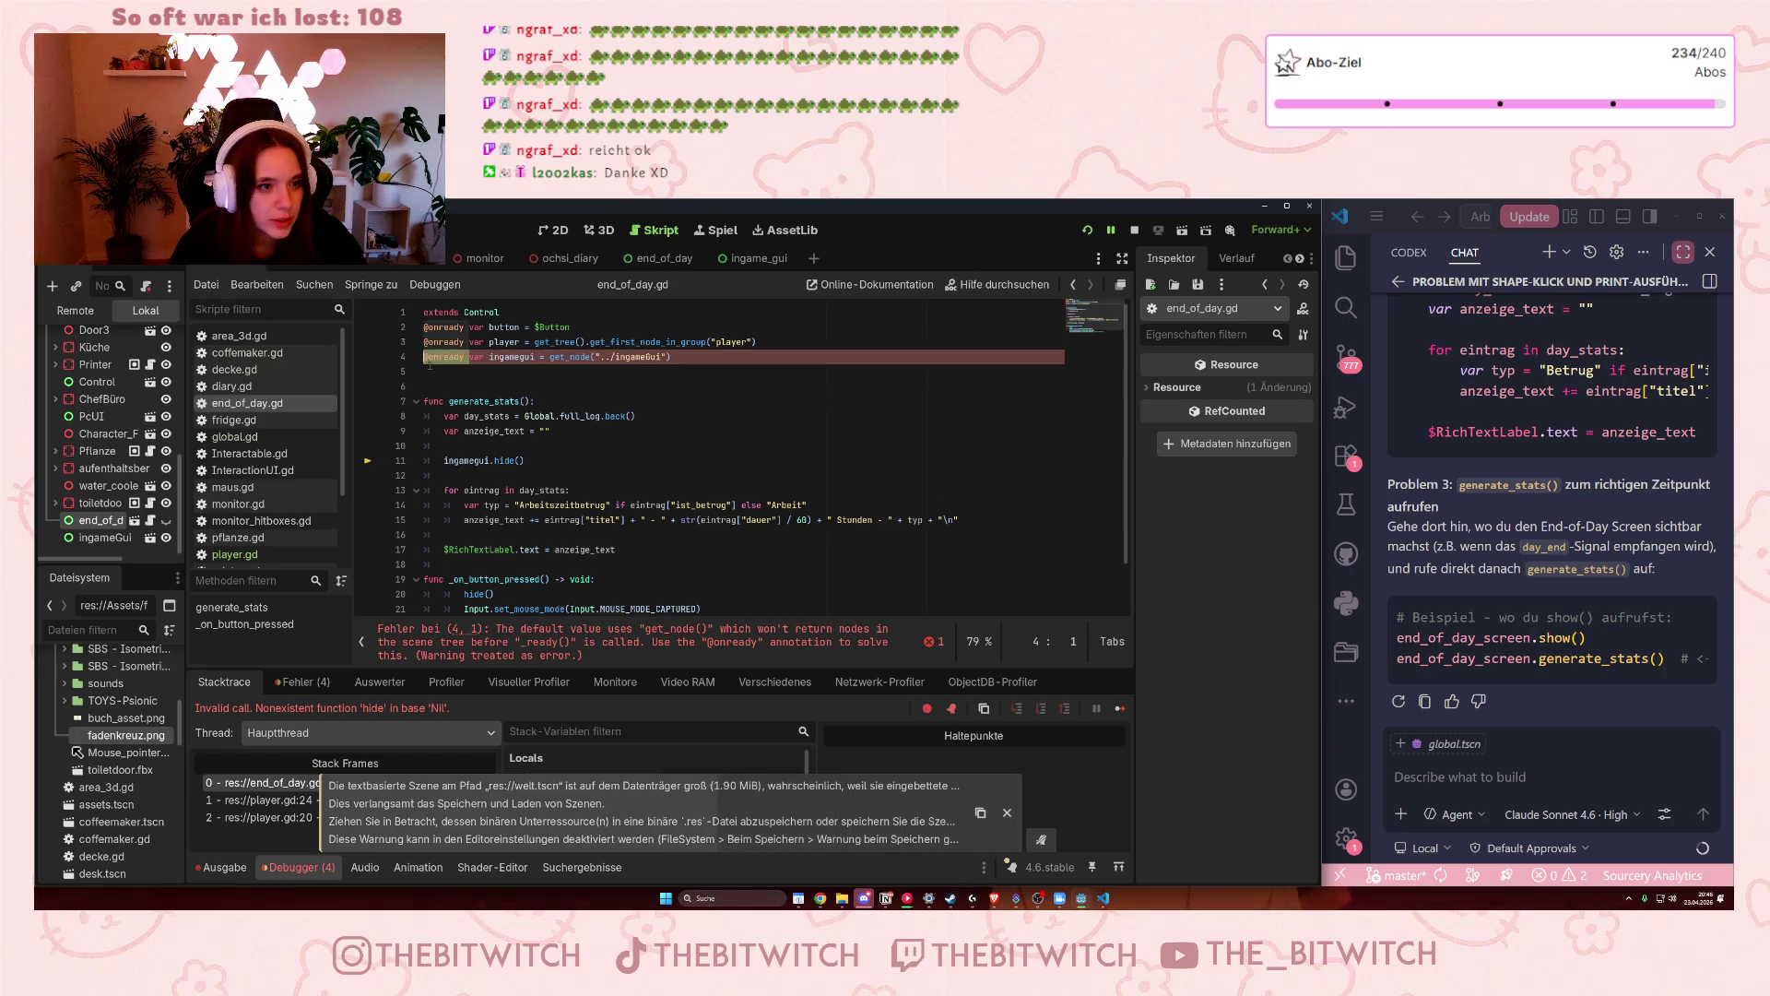
pyautogui.click(423, 386)
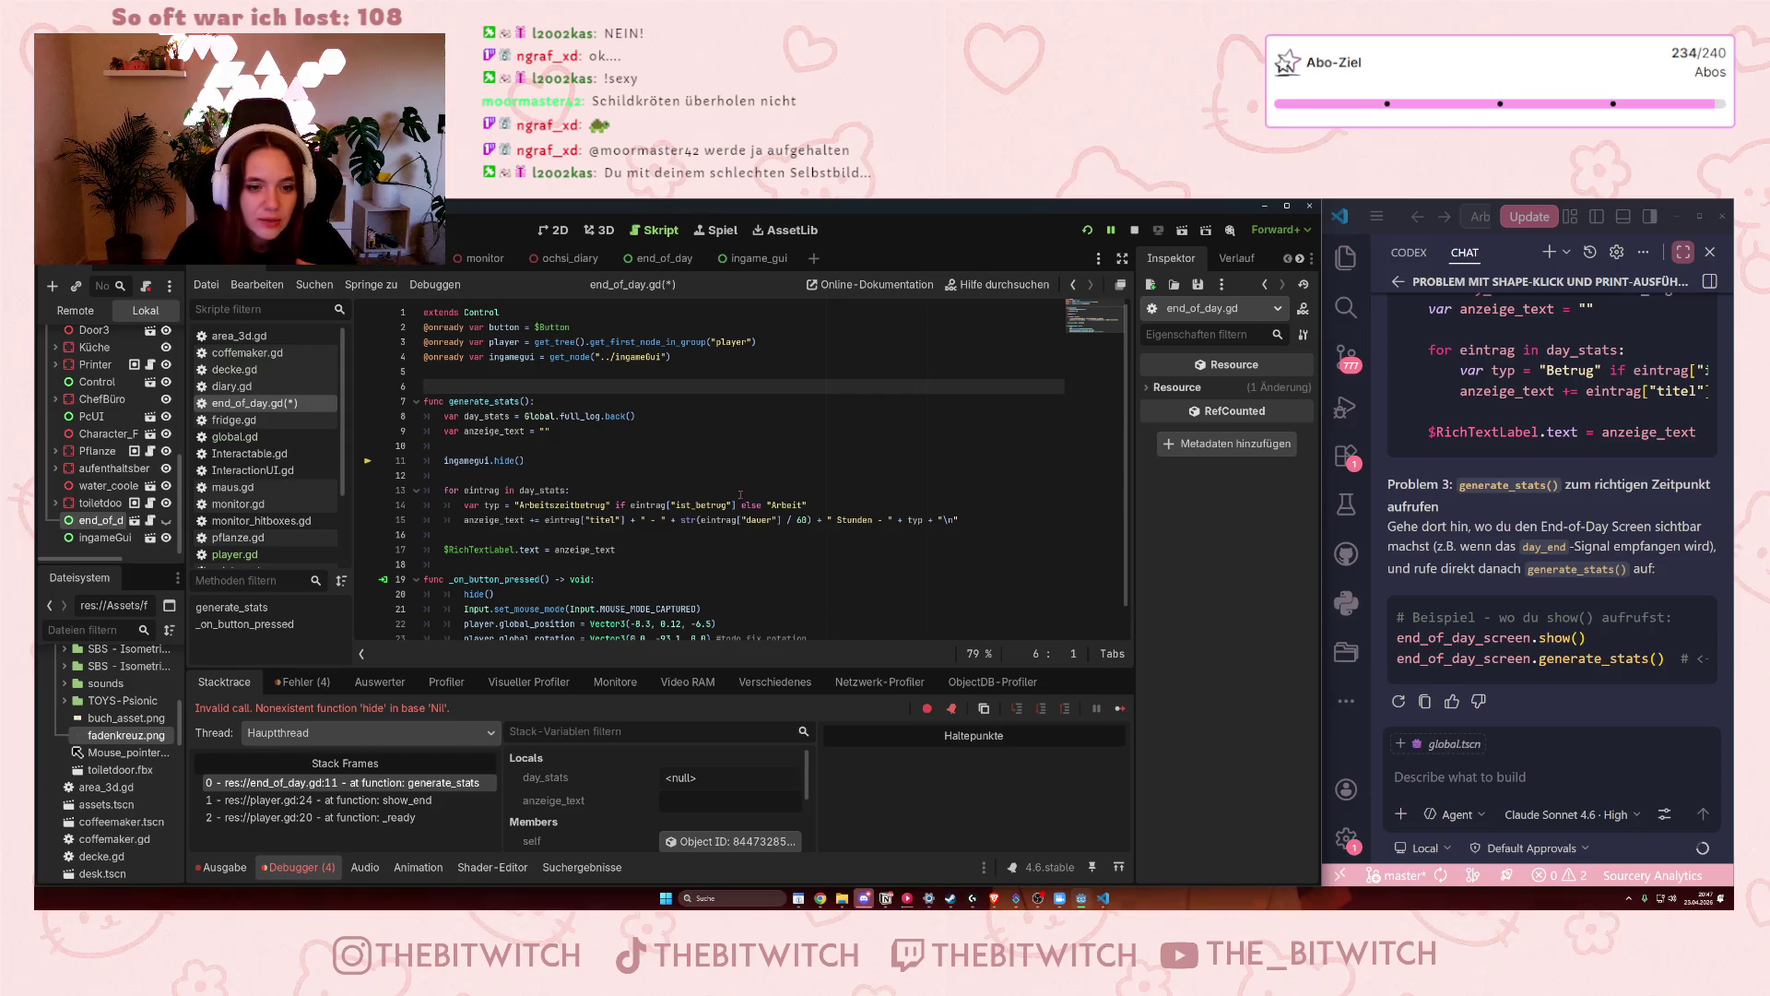
# Step: Scroll through end_of_day.gd and place the caret on line 11, ingamegui.hide(), in generate_stats()
pyautogui.scroll(-1, 740, 495)
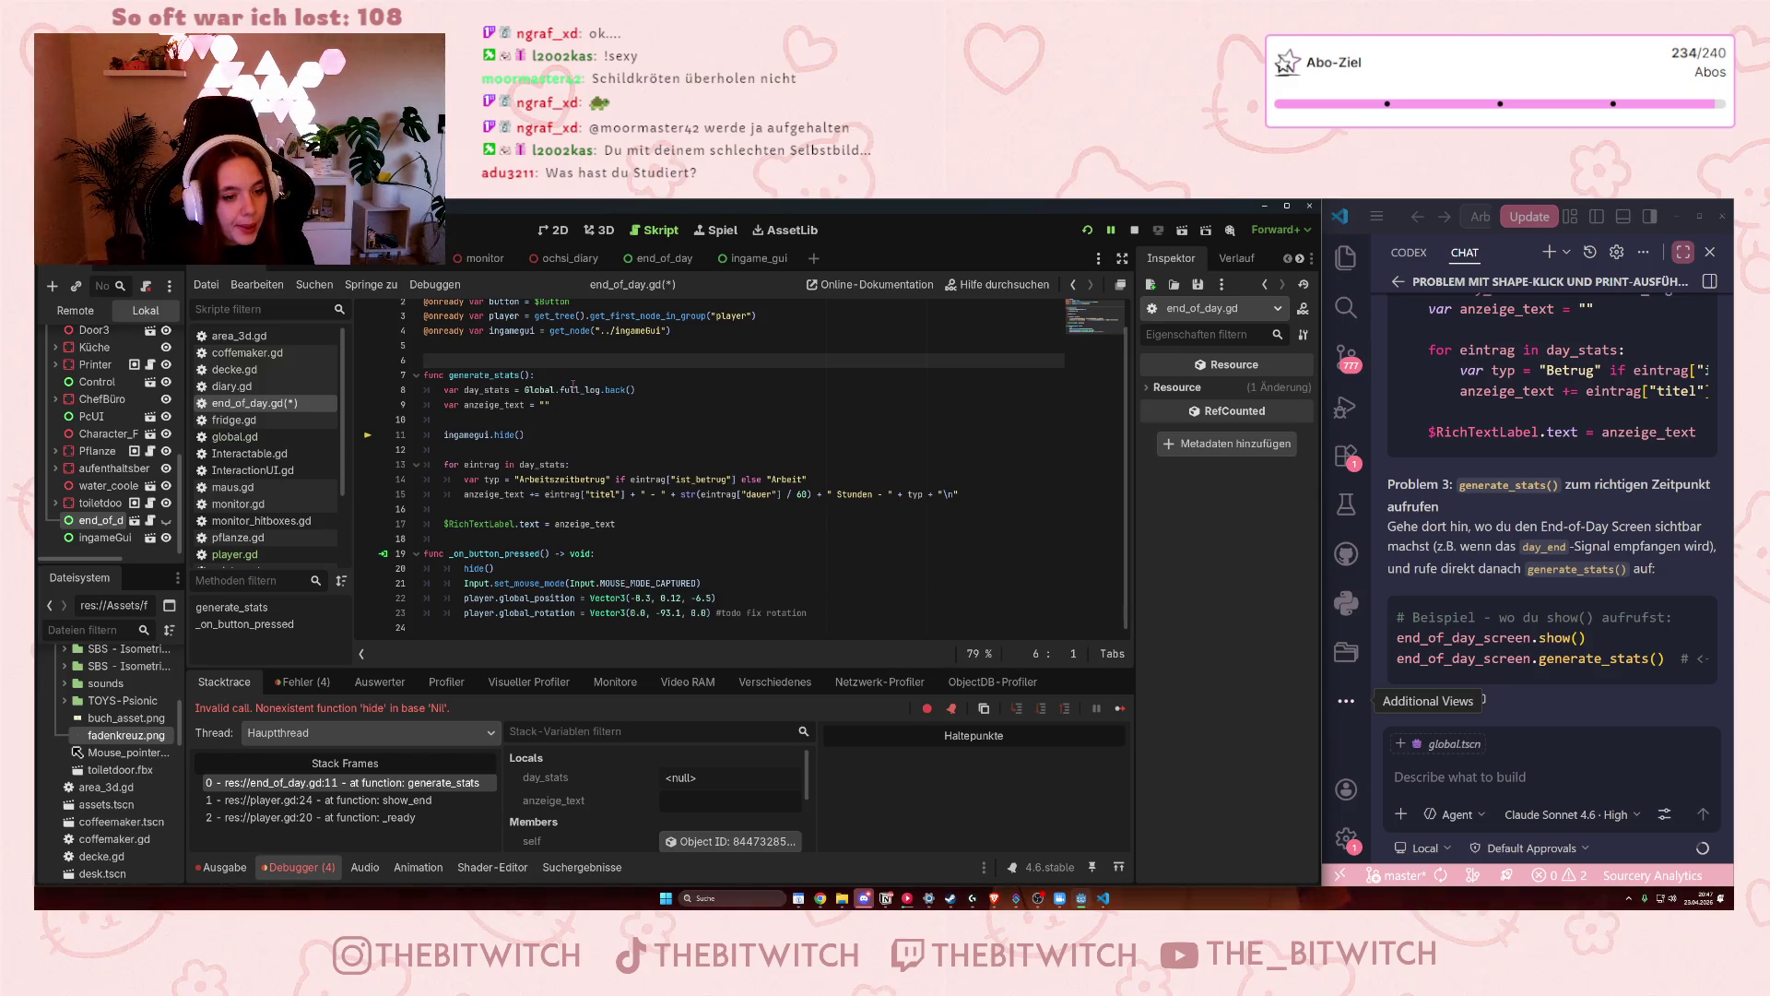
pyautogui.scroll(1, 599, 441)
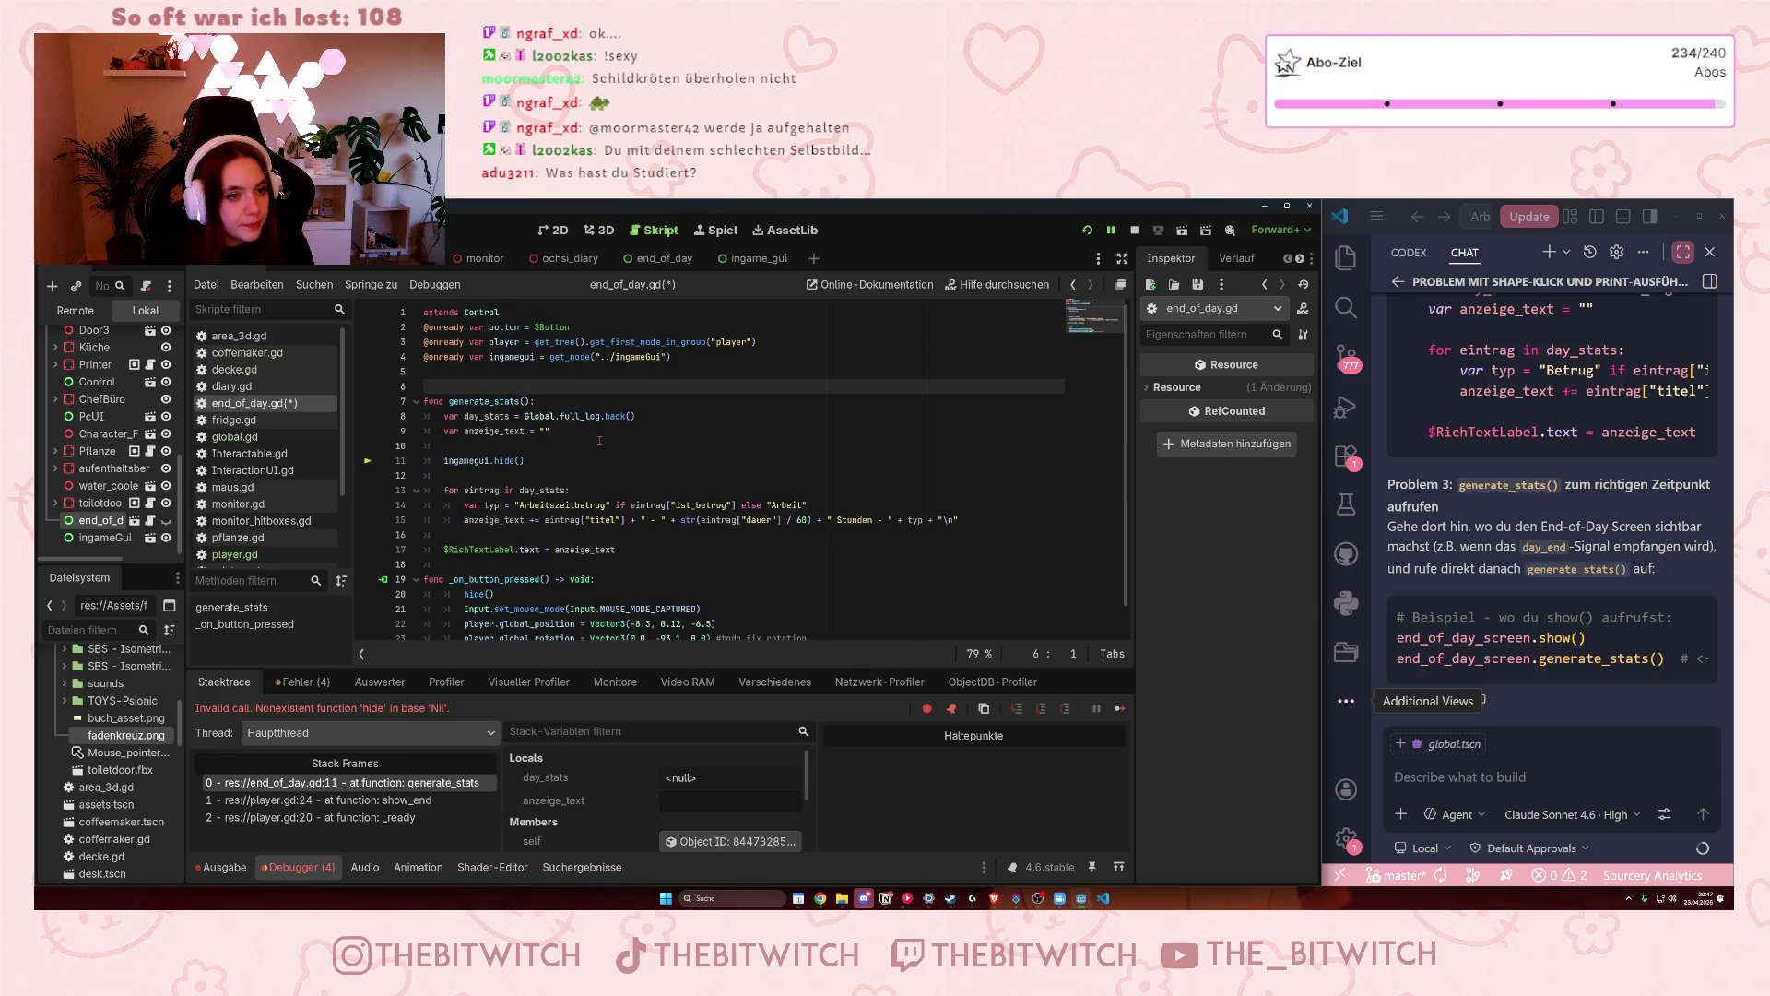
pyautogui.click(560, 464)
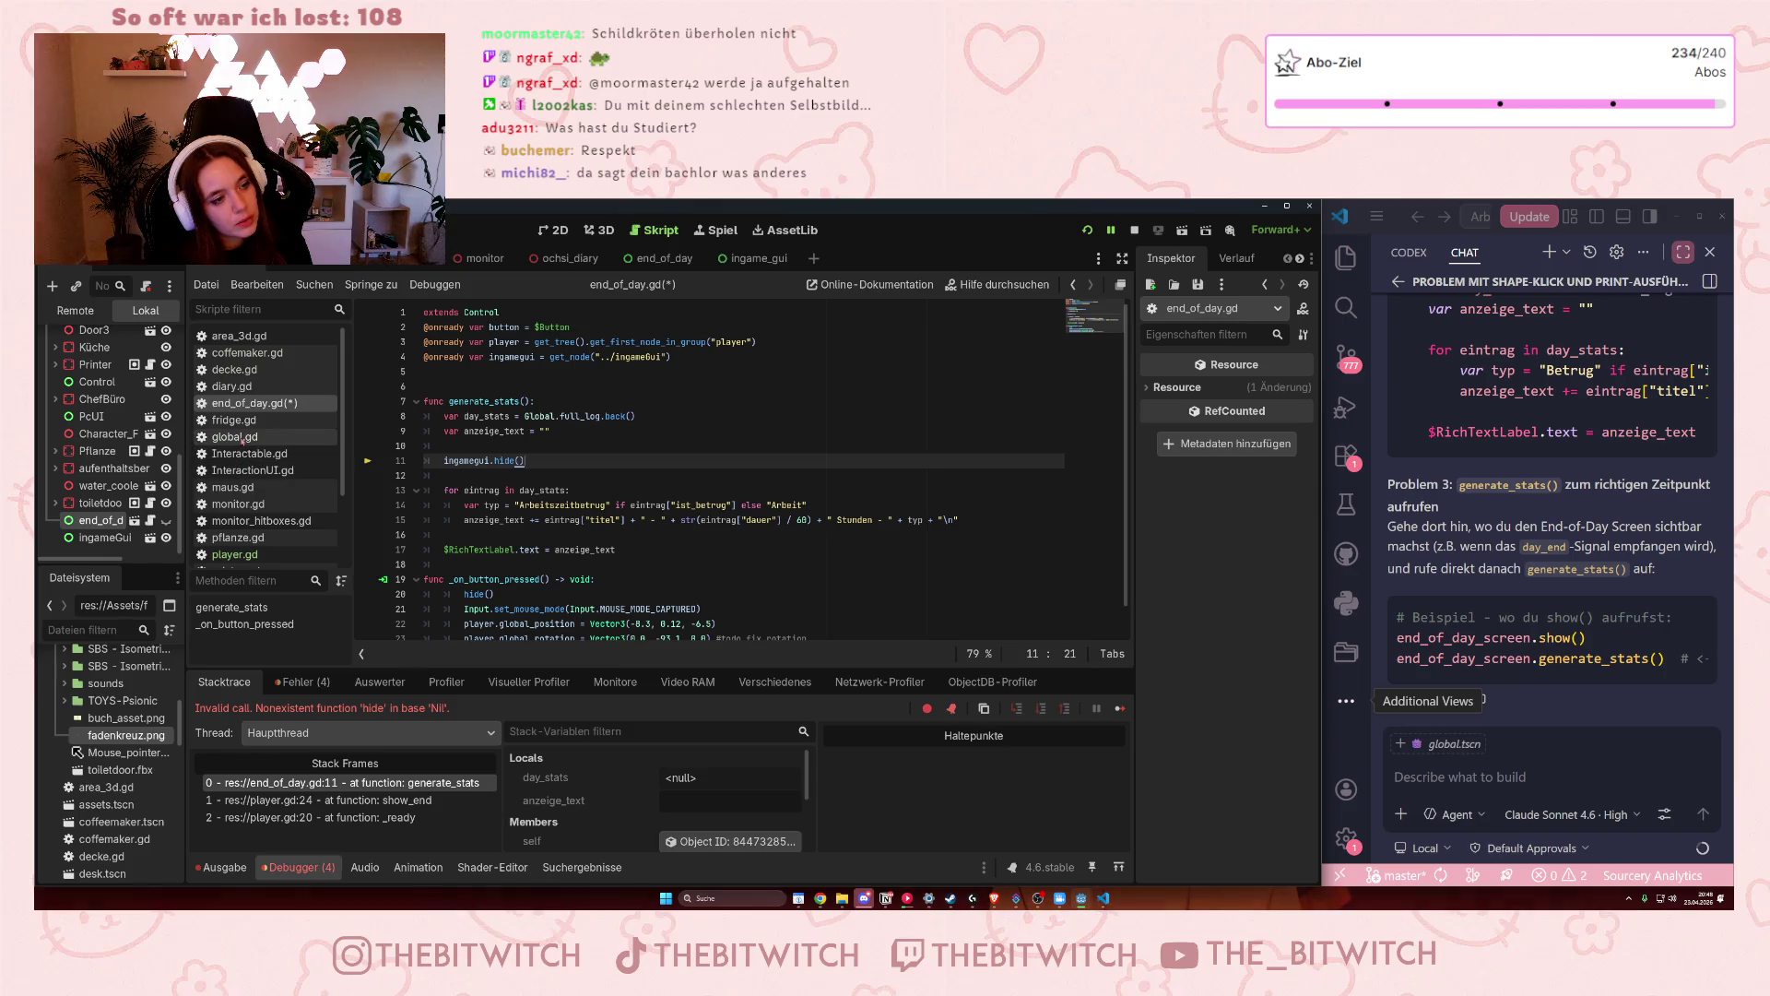
# Step: Open global.gd and go to the end of changeday()'s last line
pyautogui.click(238, 437)
pyautogui.scroll(3, 612, 547)
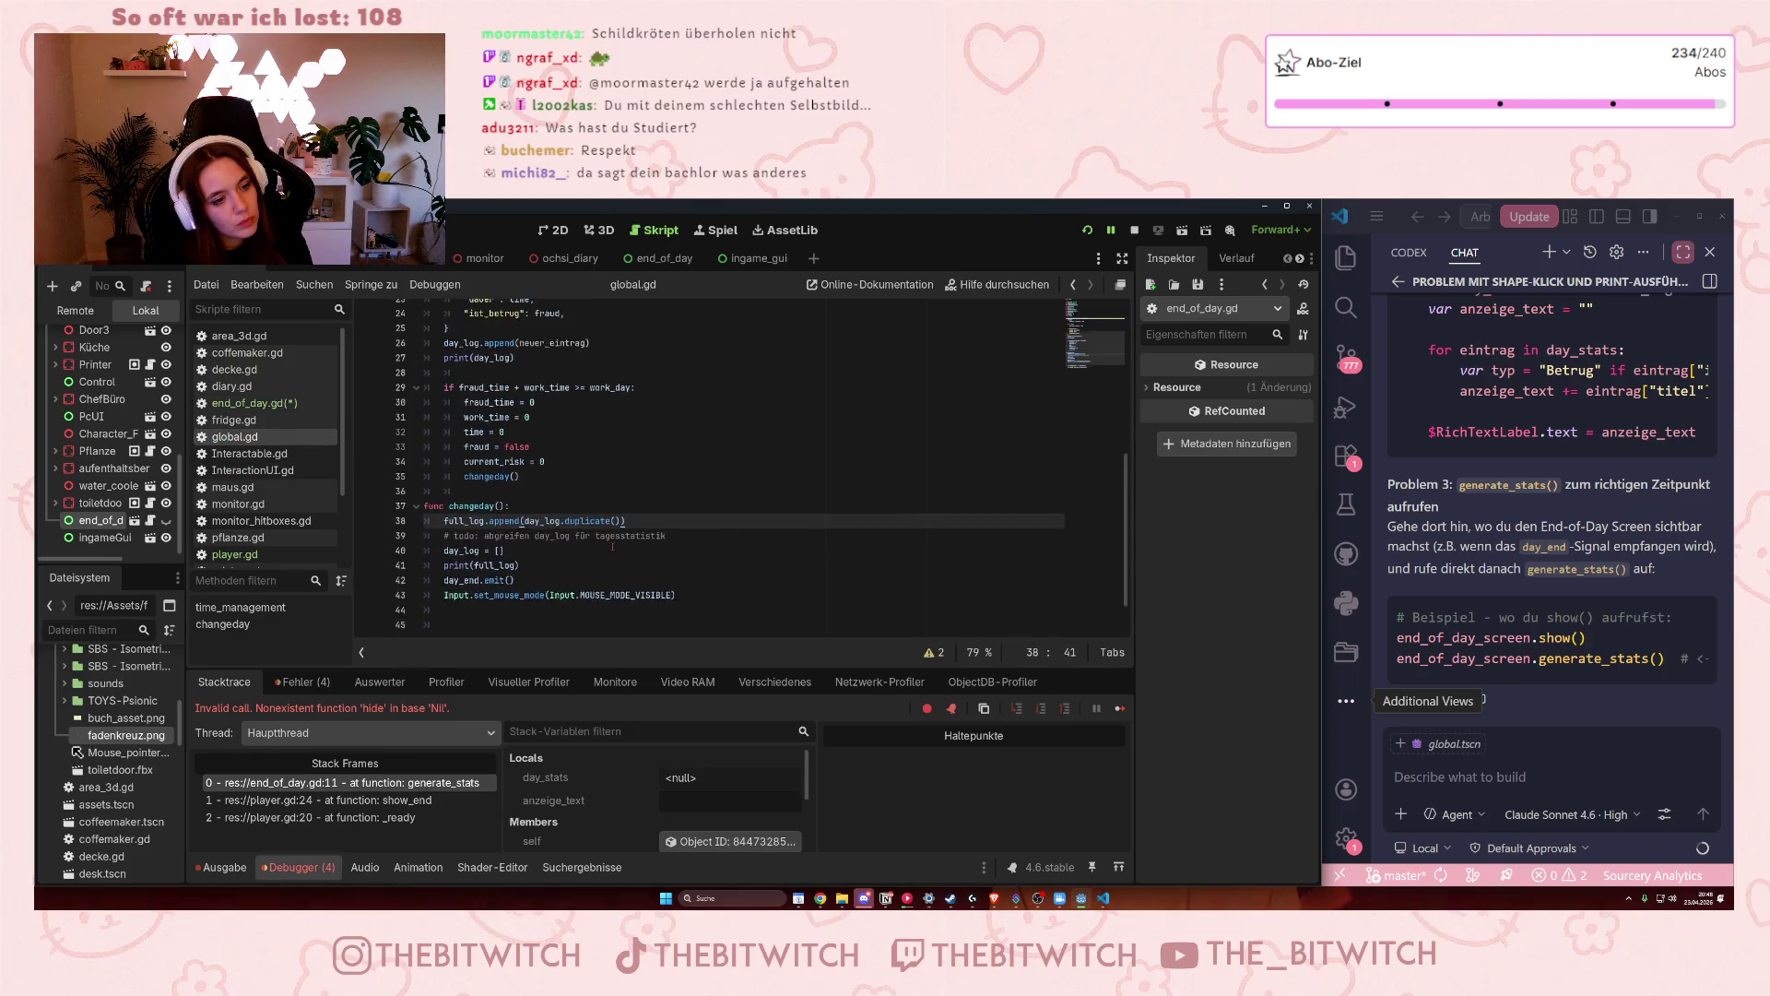
pyautogui.scroll(-2, 612, 547)
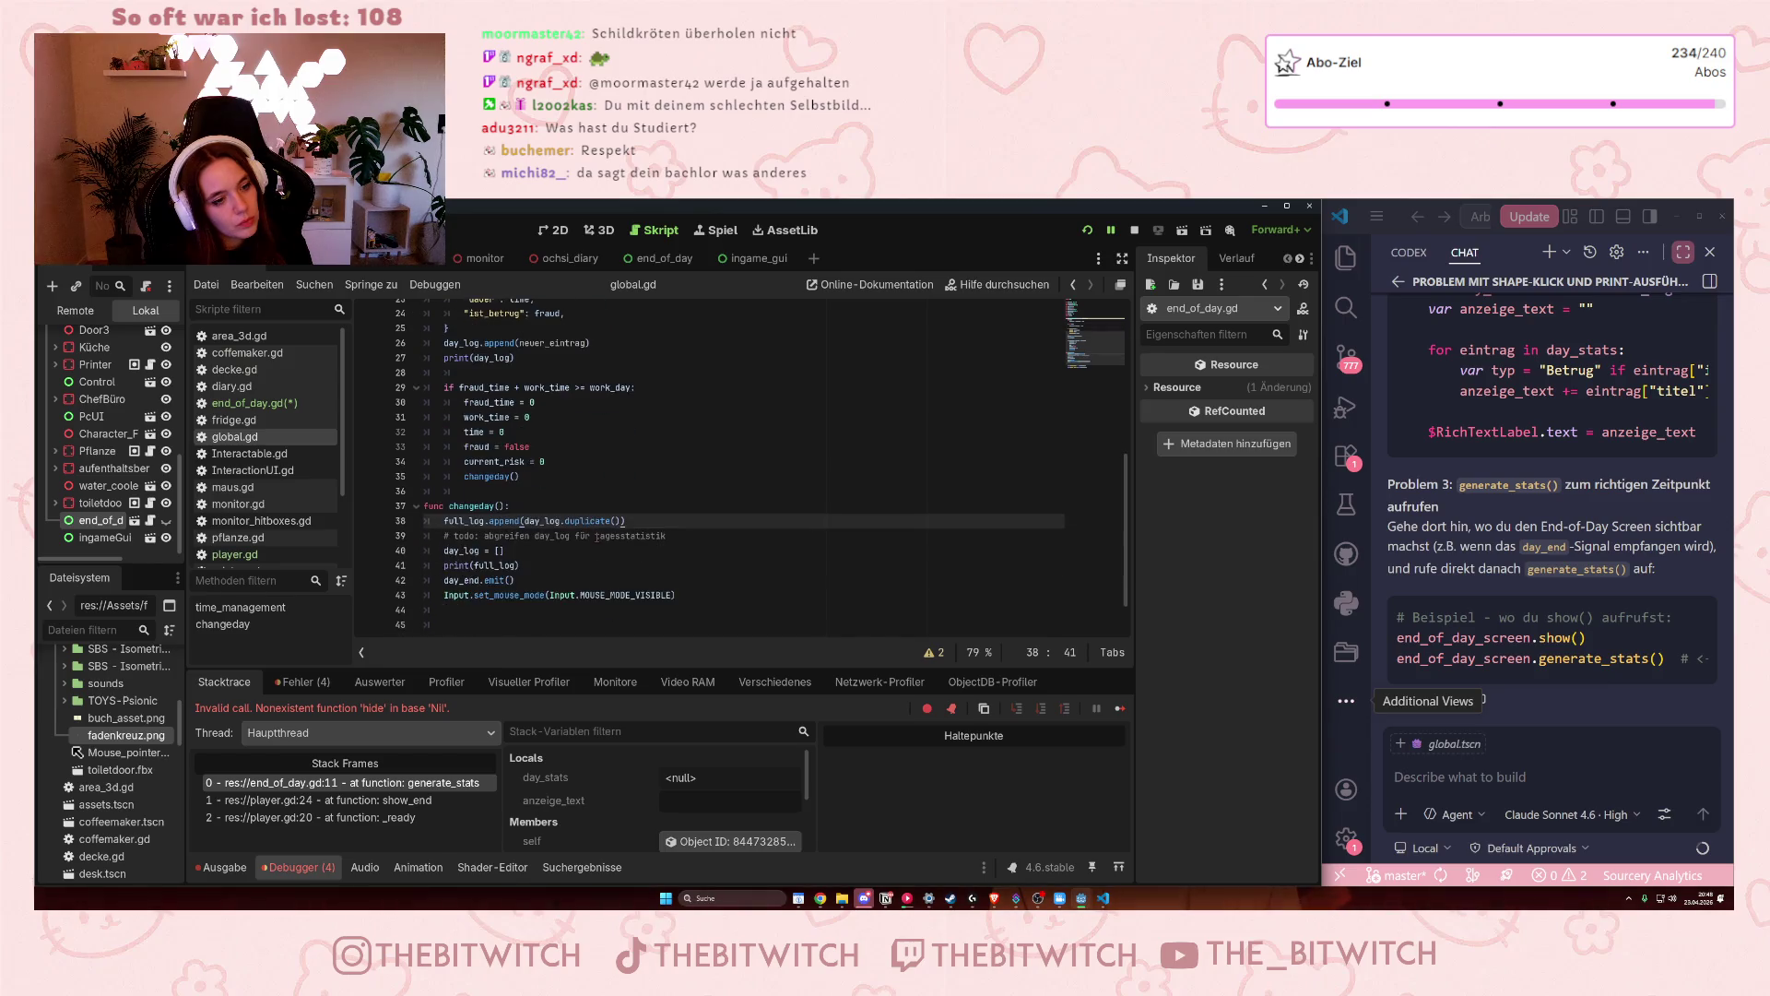
pyautogui.click(725, 594)
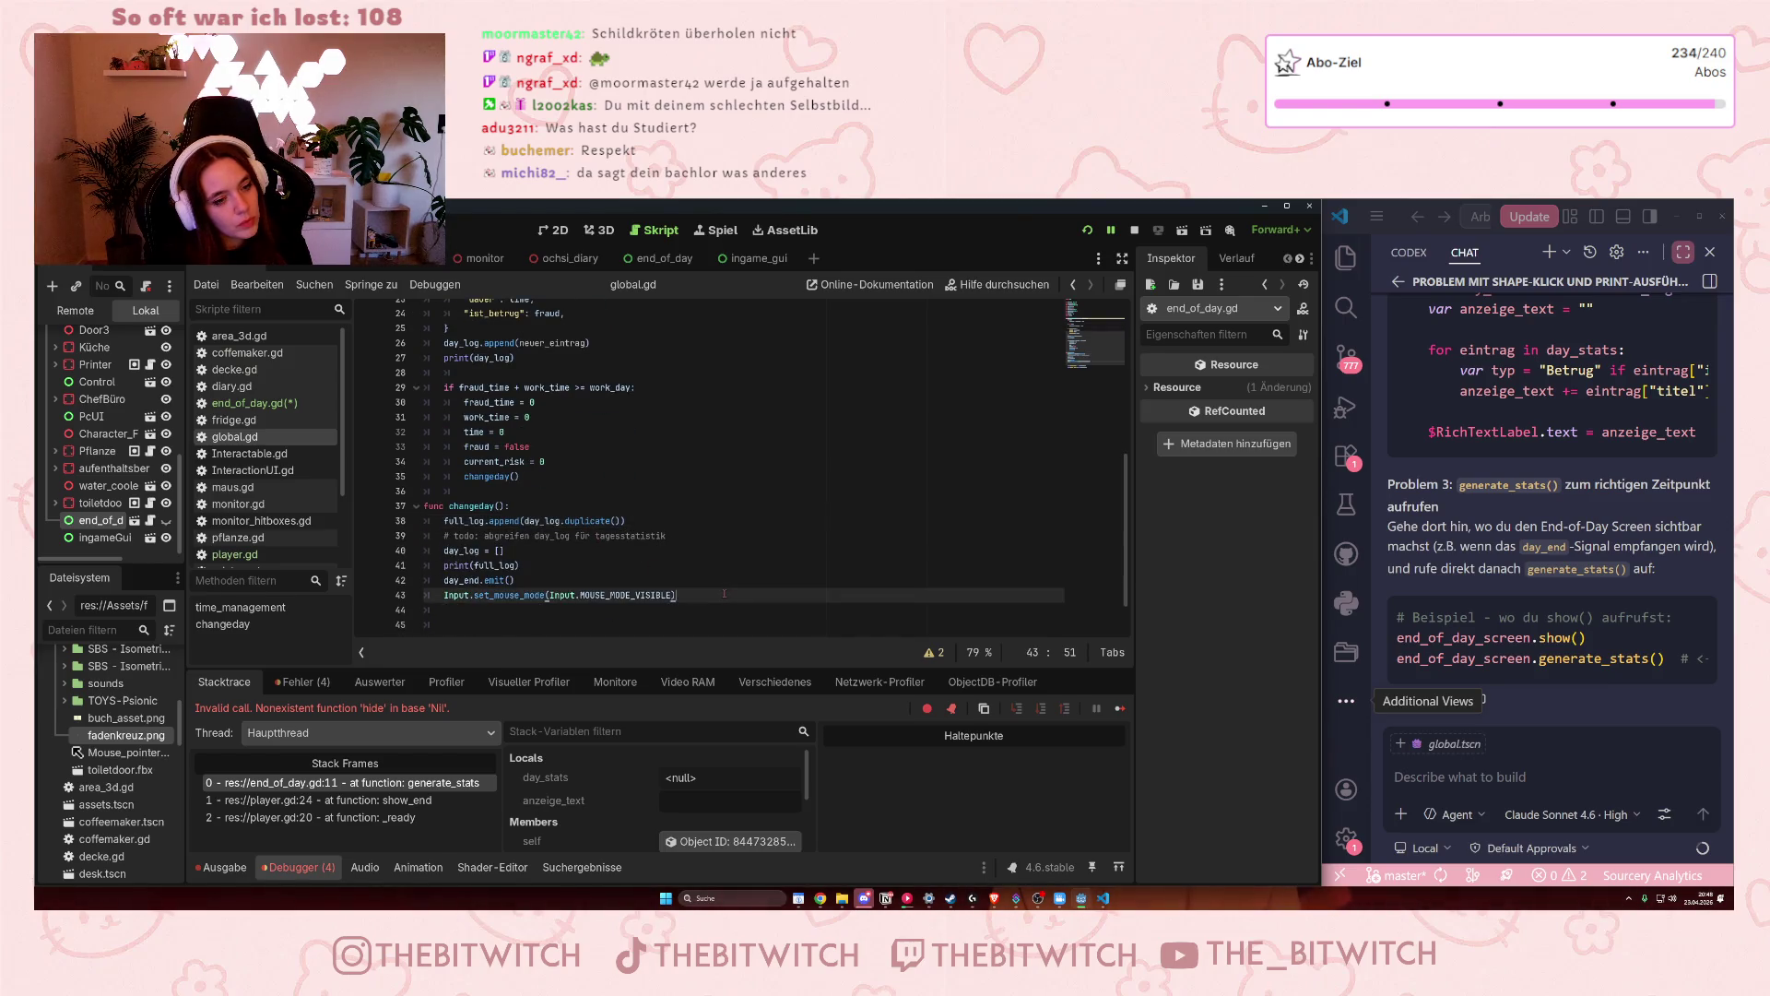
# Step: Review changeday() in global.gd, then switch to player.gd
pyautogui.scroll(5, 720, 587)
pyautogui.scroll(3, 711, 571)
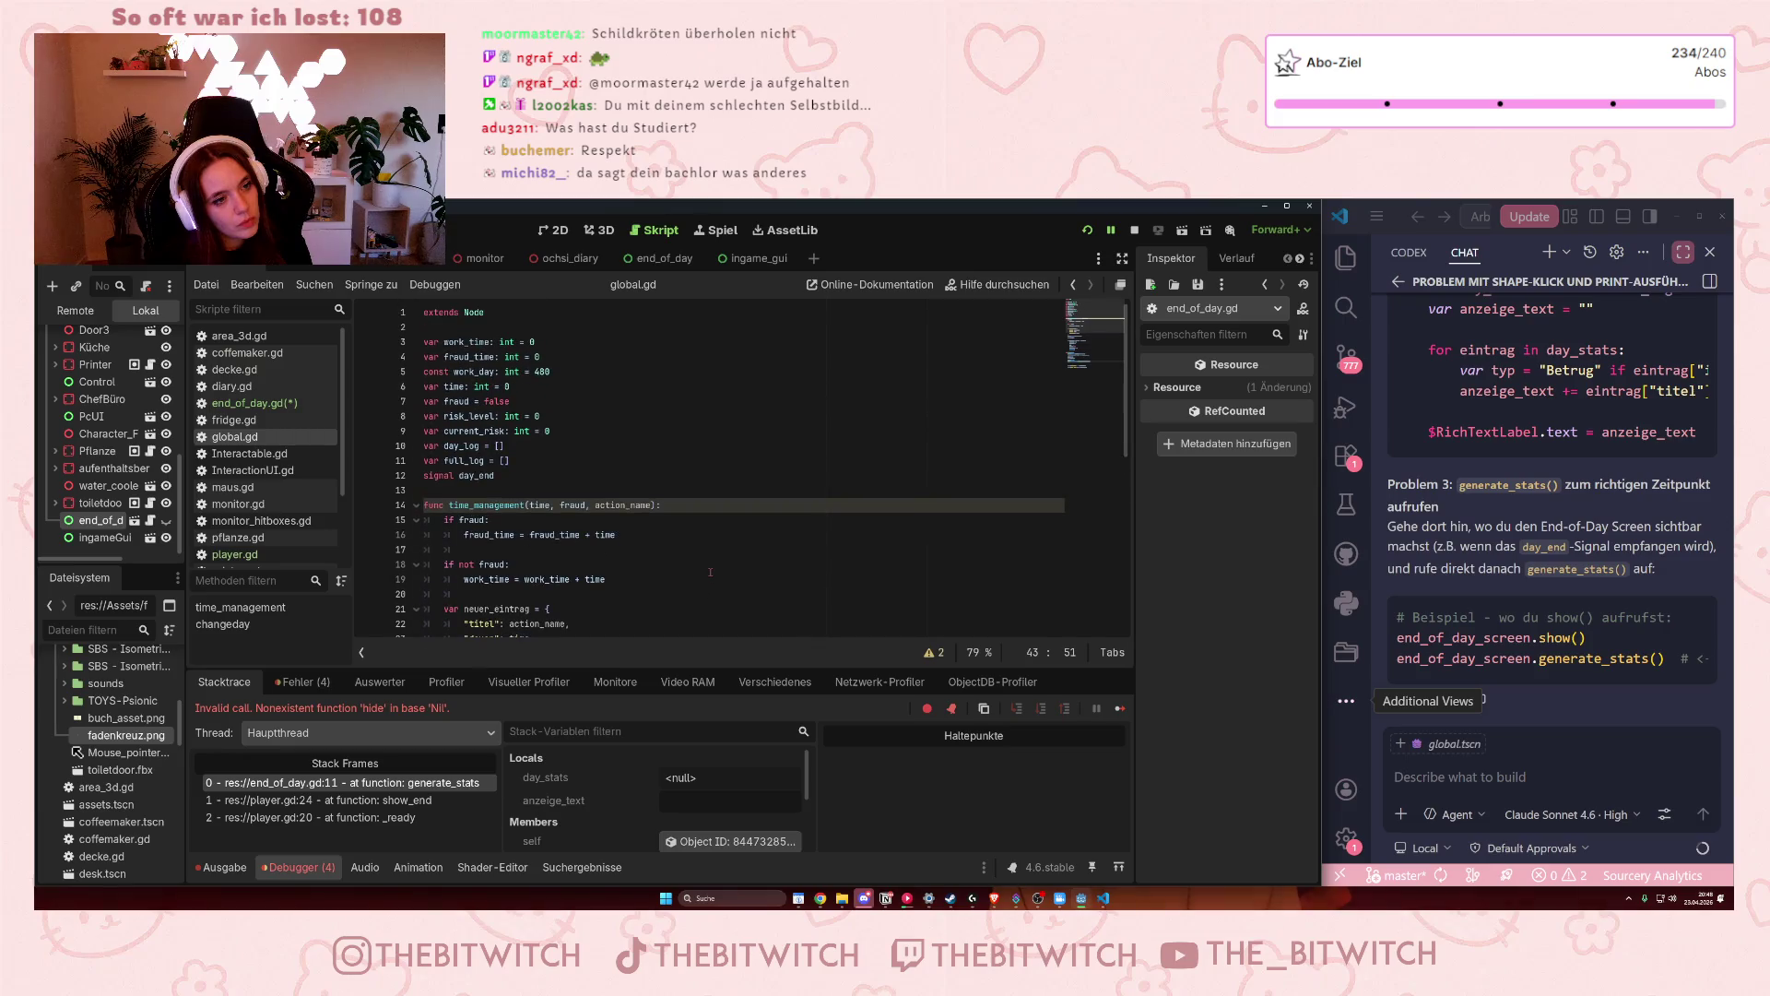
pyautogui.scroll(-8, 710, 572)
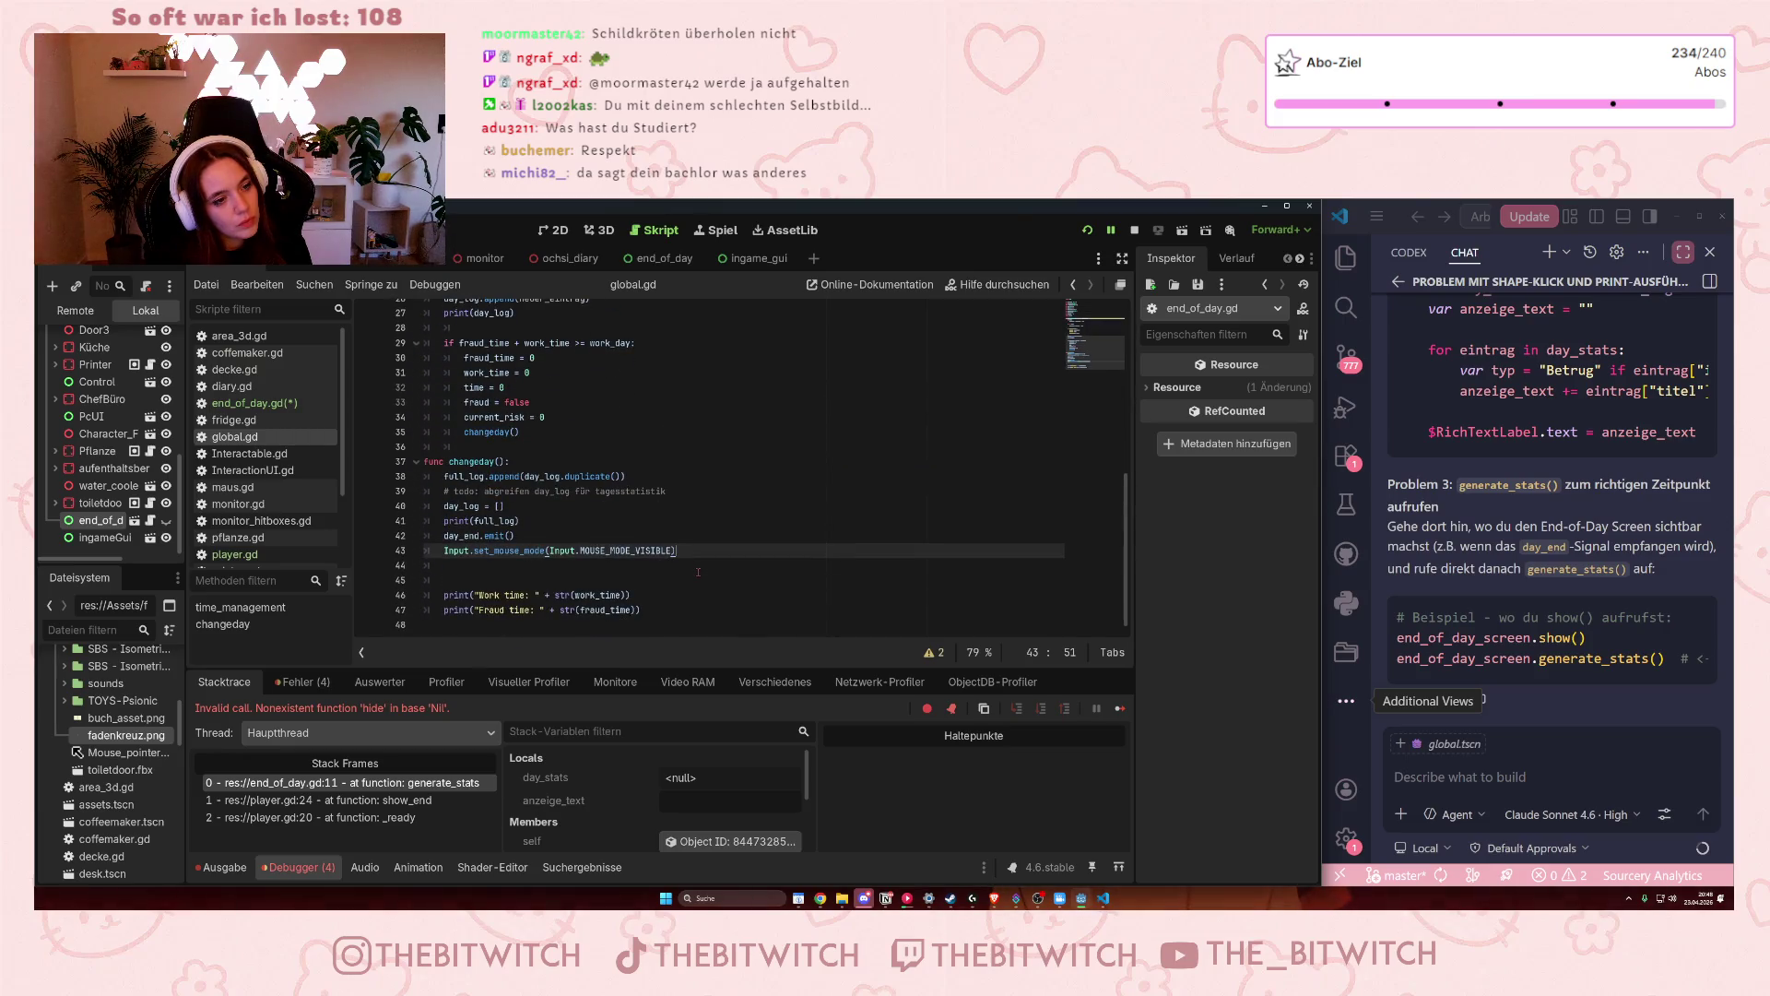
pyautogui.scroll(8, 698, 573)
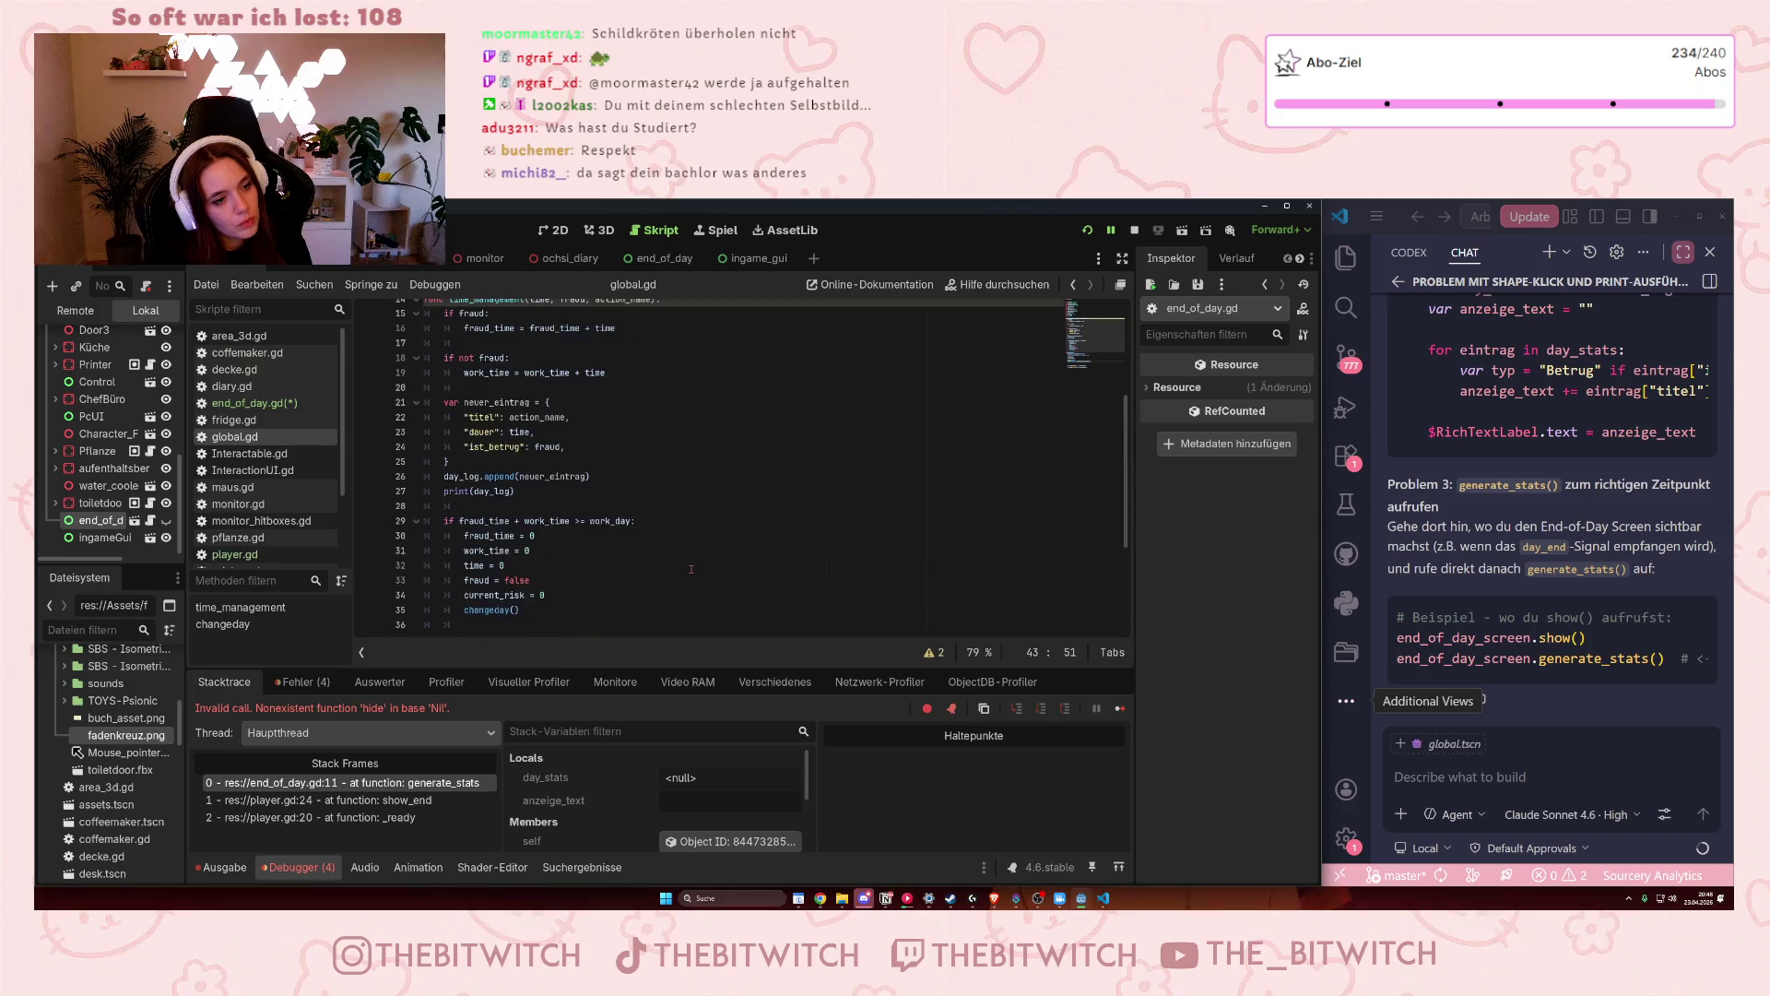
pyautogui.scroll(-5, 686, 571)
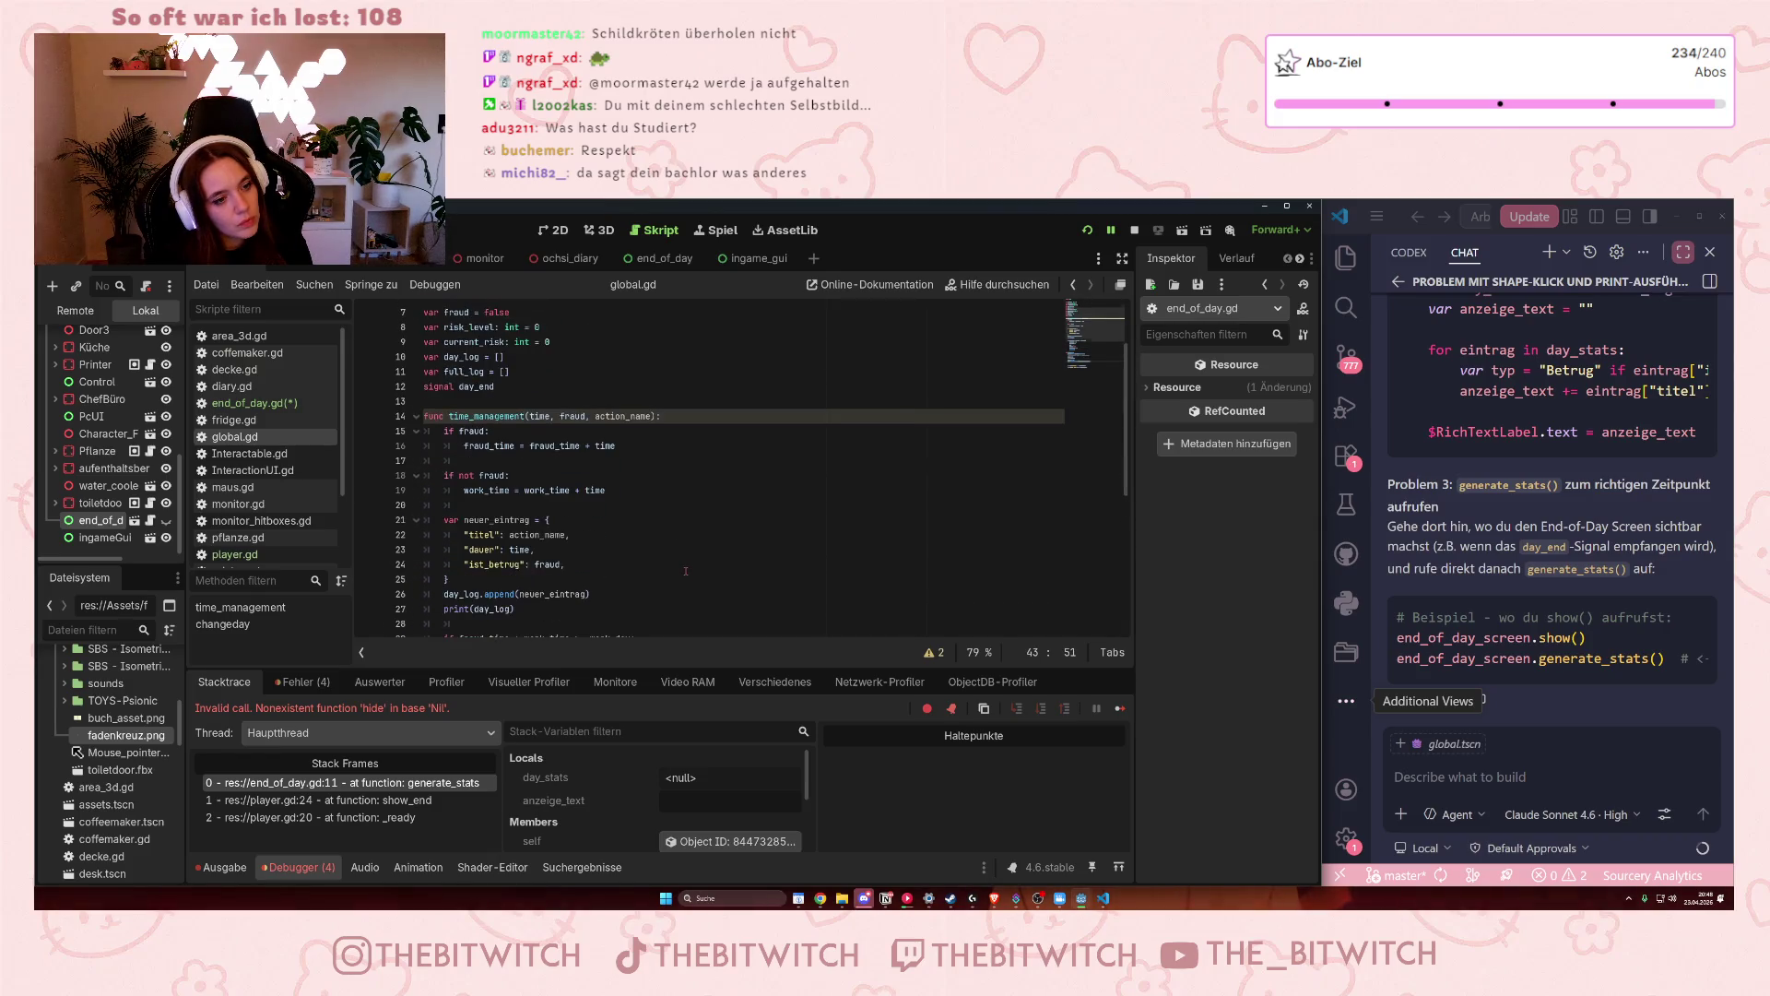
pyautogui.scroll(-3, 685, 570)
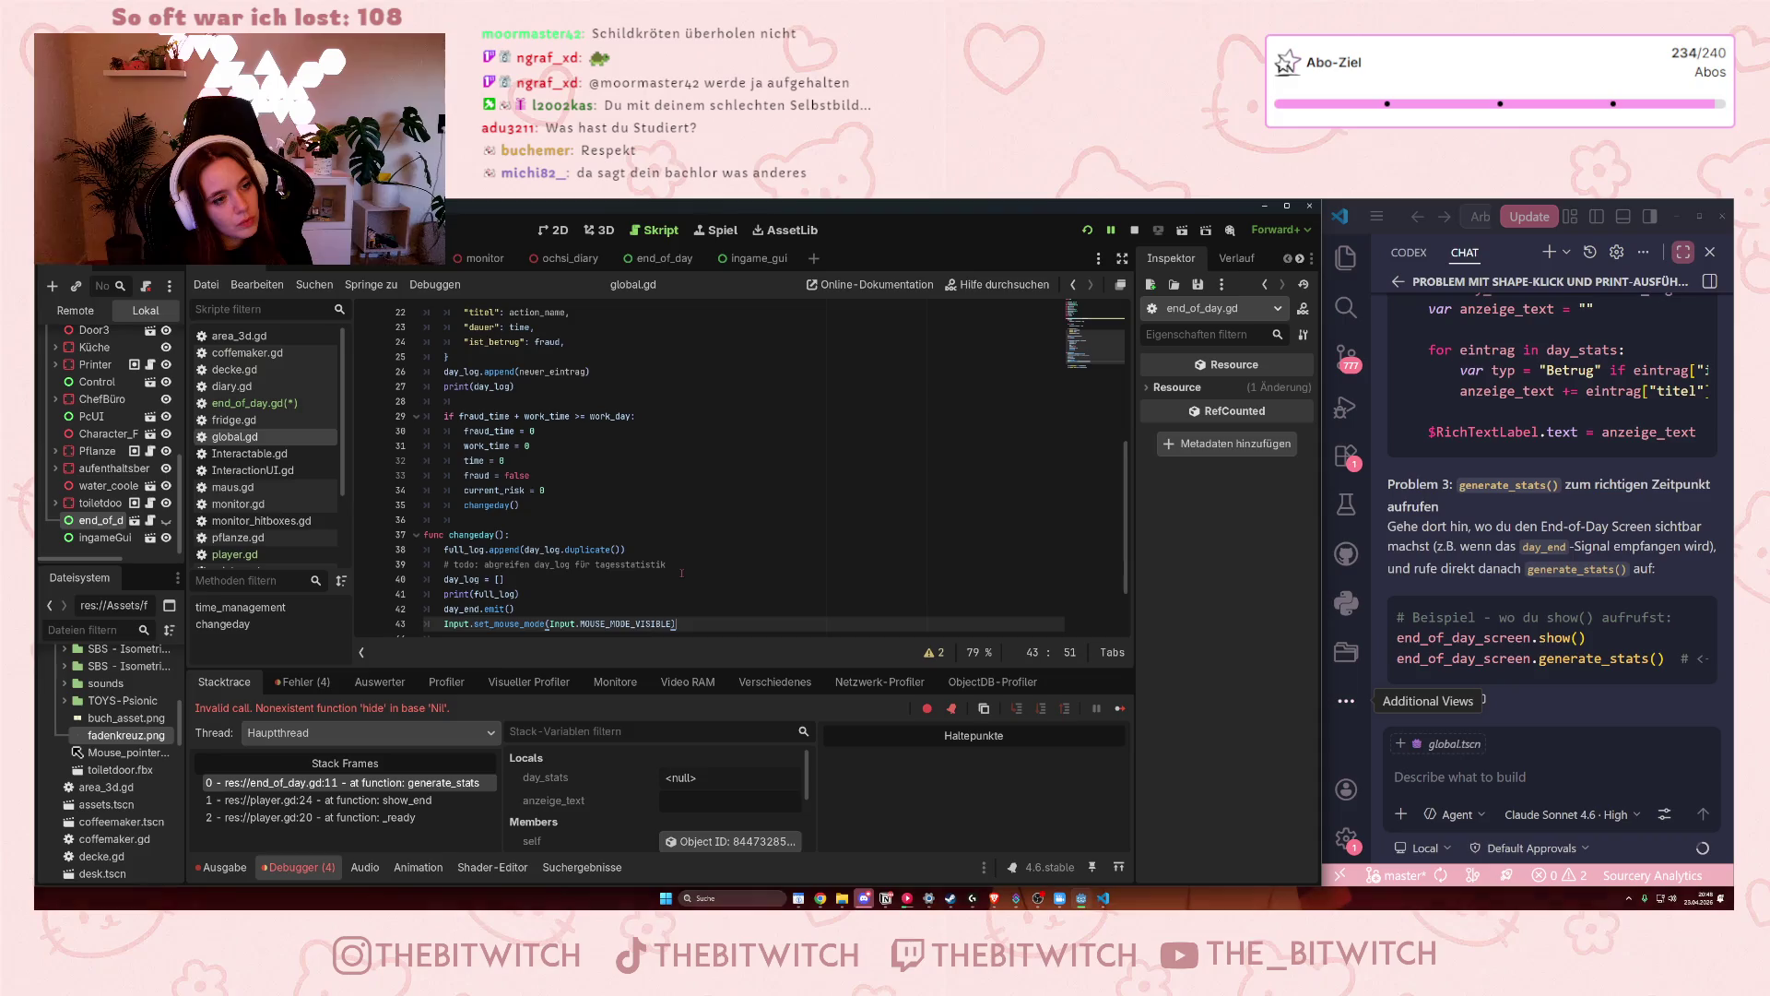
pyautogui.scroll(-1, 678, 579)
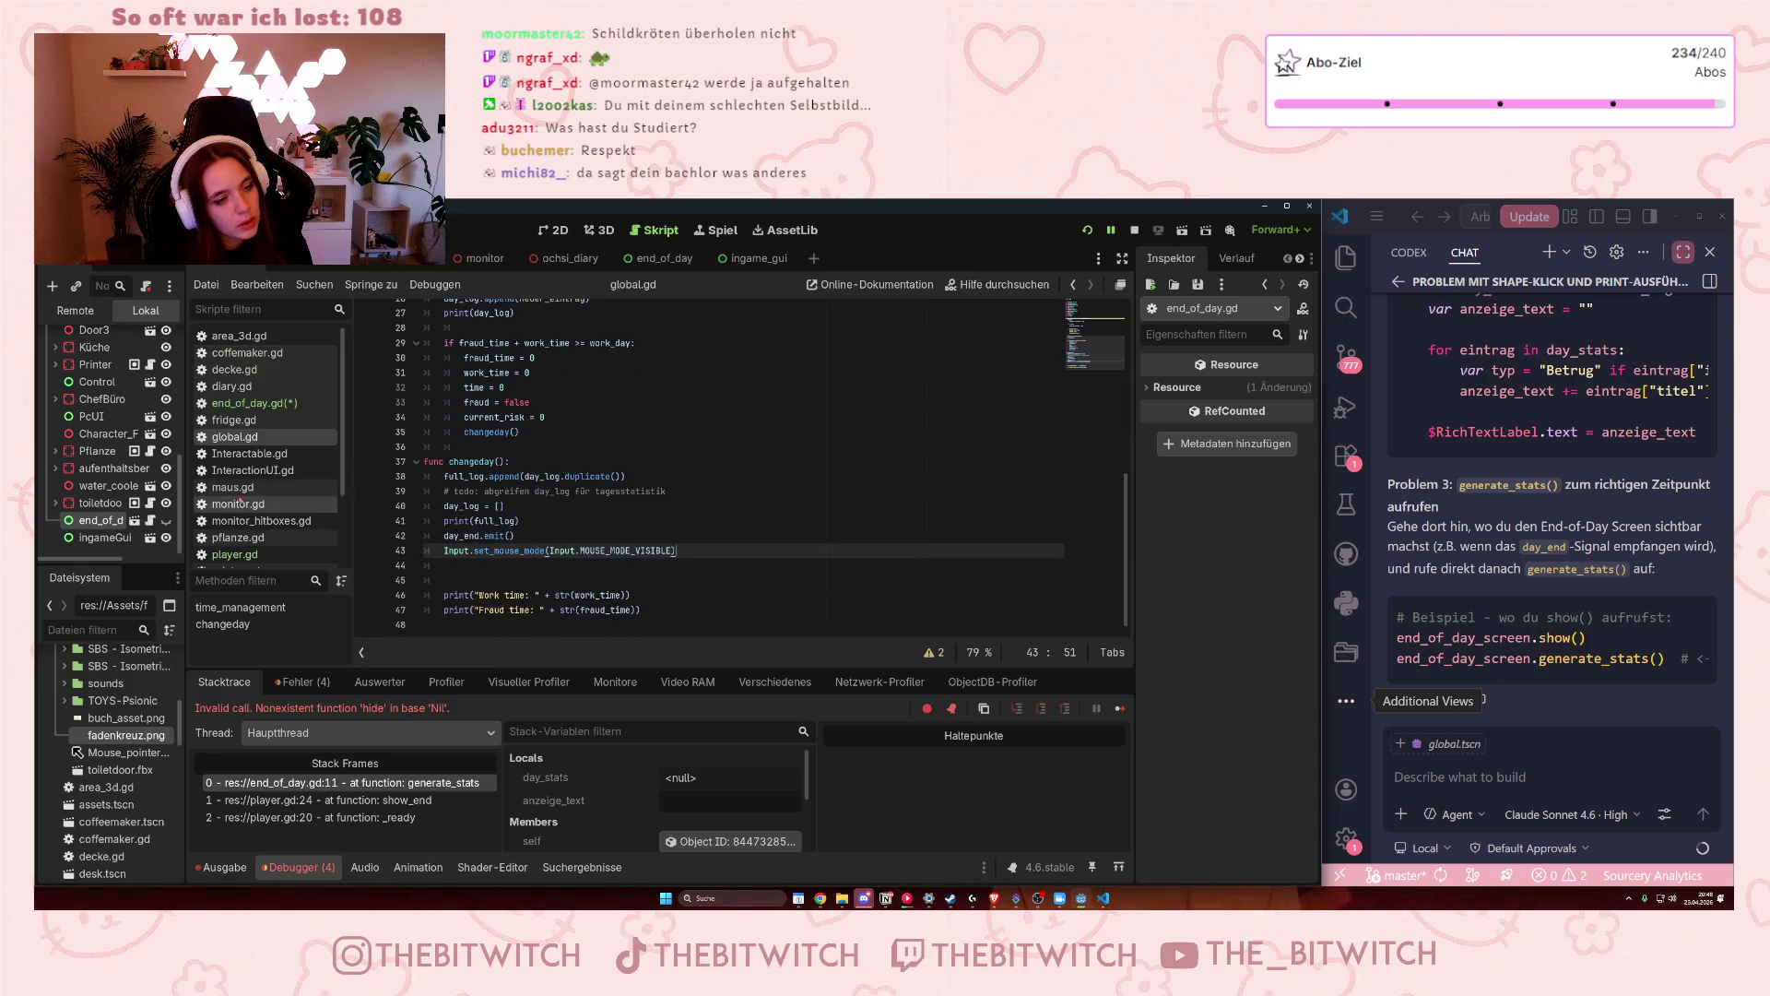
pyautogui.scroll(-2, 269, 473)
pyautogui.click(235, 466)
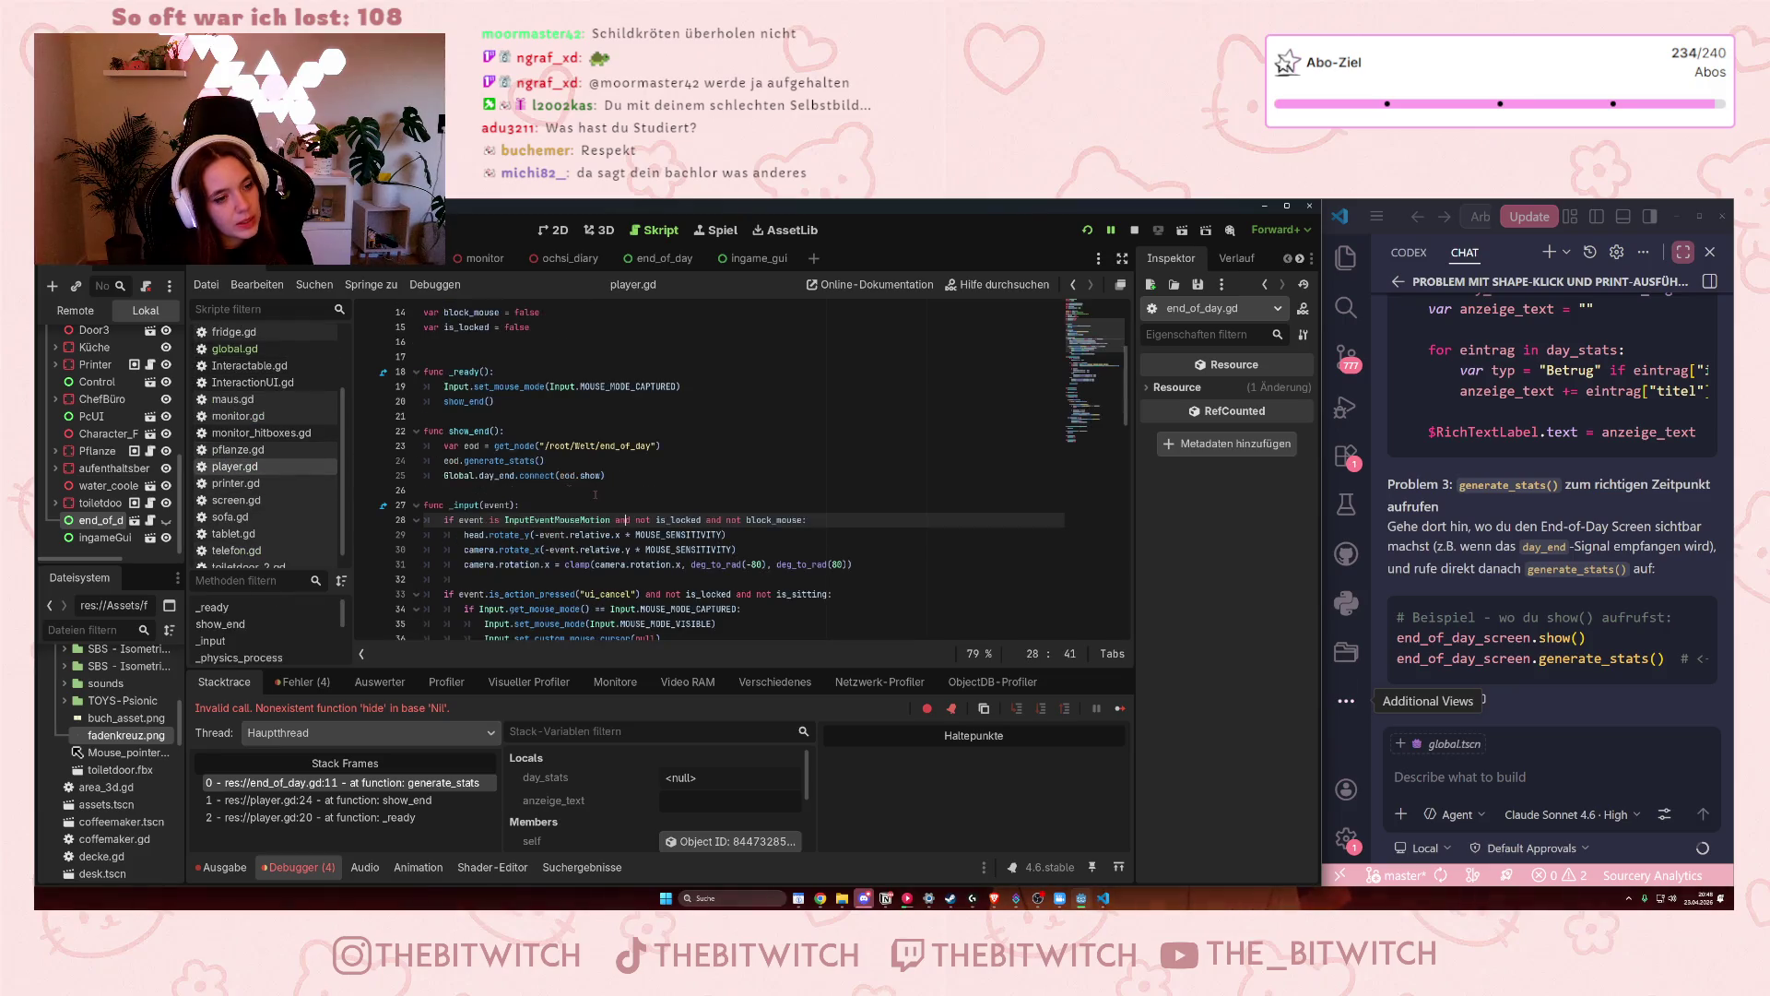
# Step: In show_end(), add a var igui line getting the ingameGui node, adapted from the end_of_day get_node path
pyautogui.scroll(-5, 590, 502)
pyautogui.scroll(8, 590, 503)
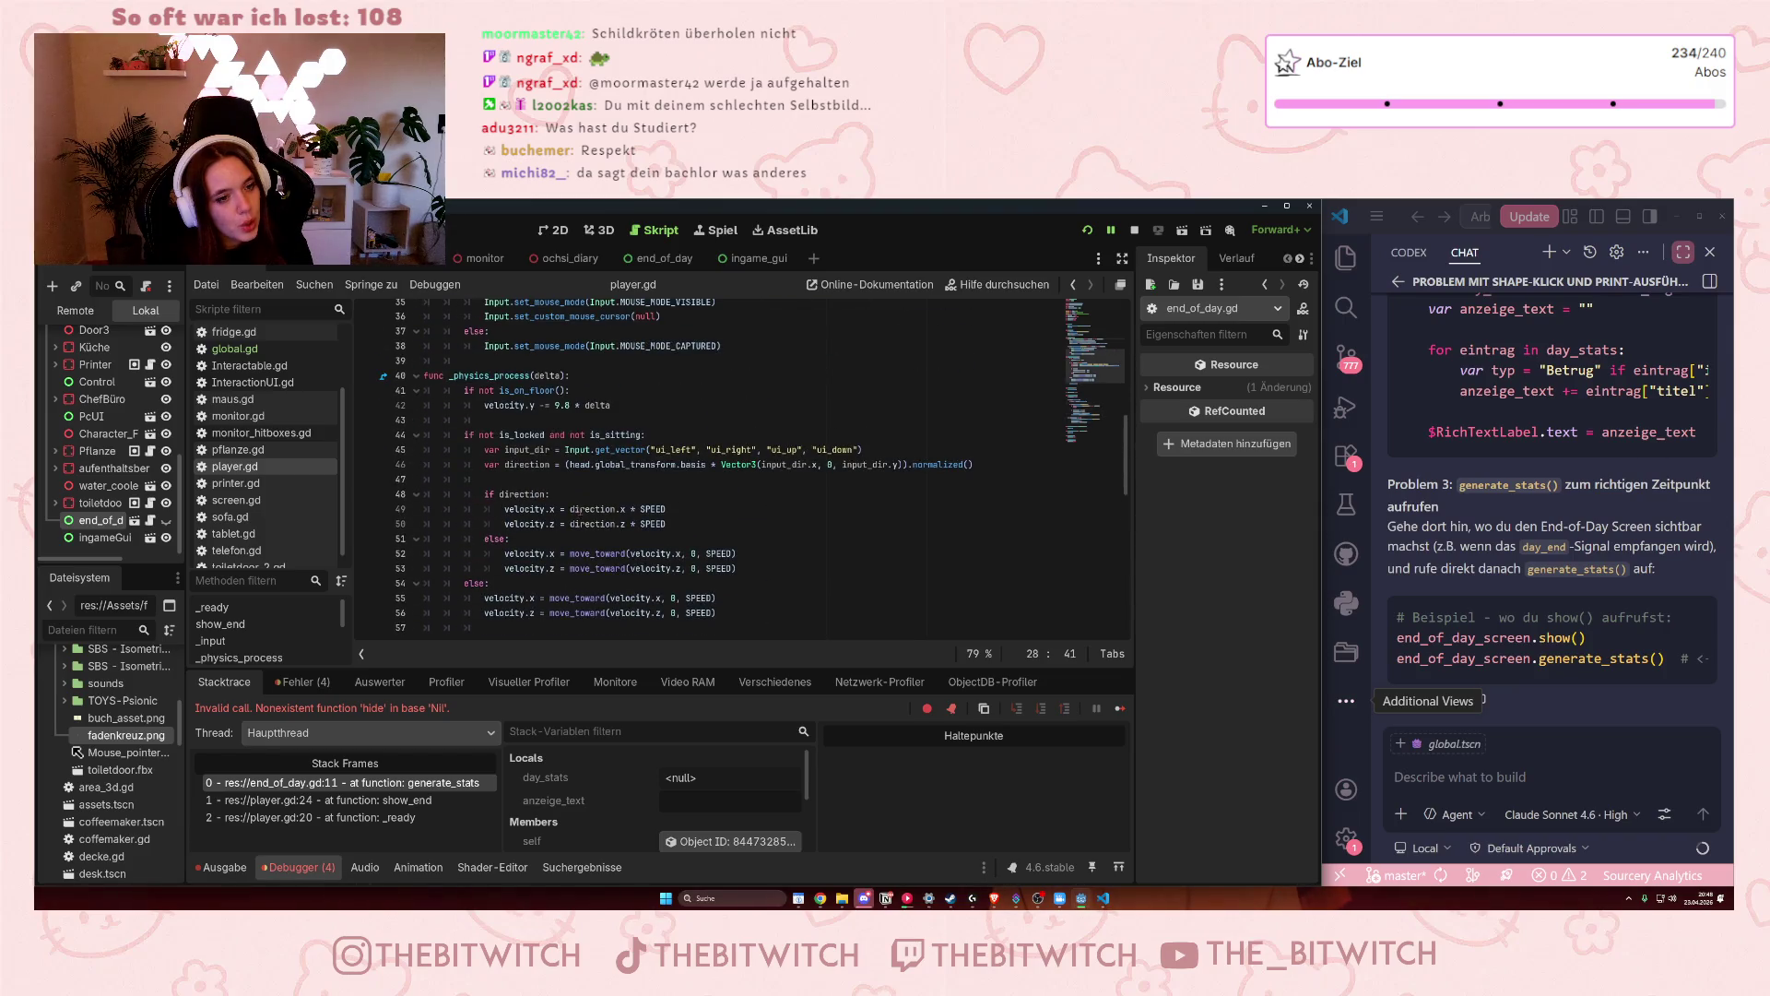
pyautogui.scroll(8, 579, 508)
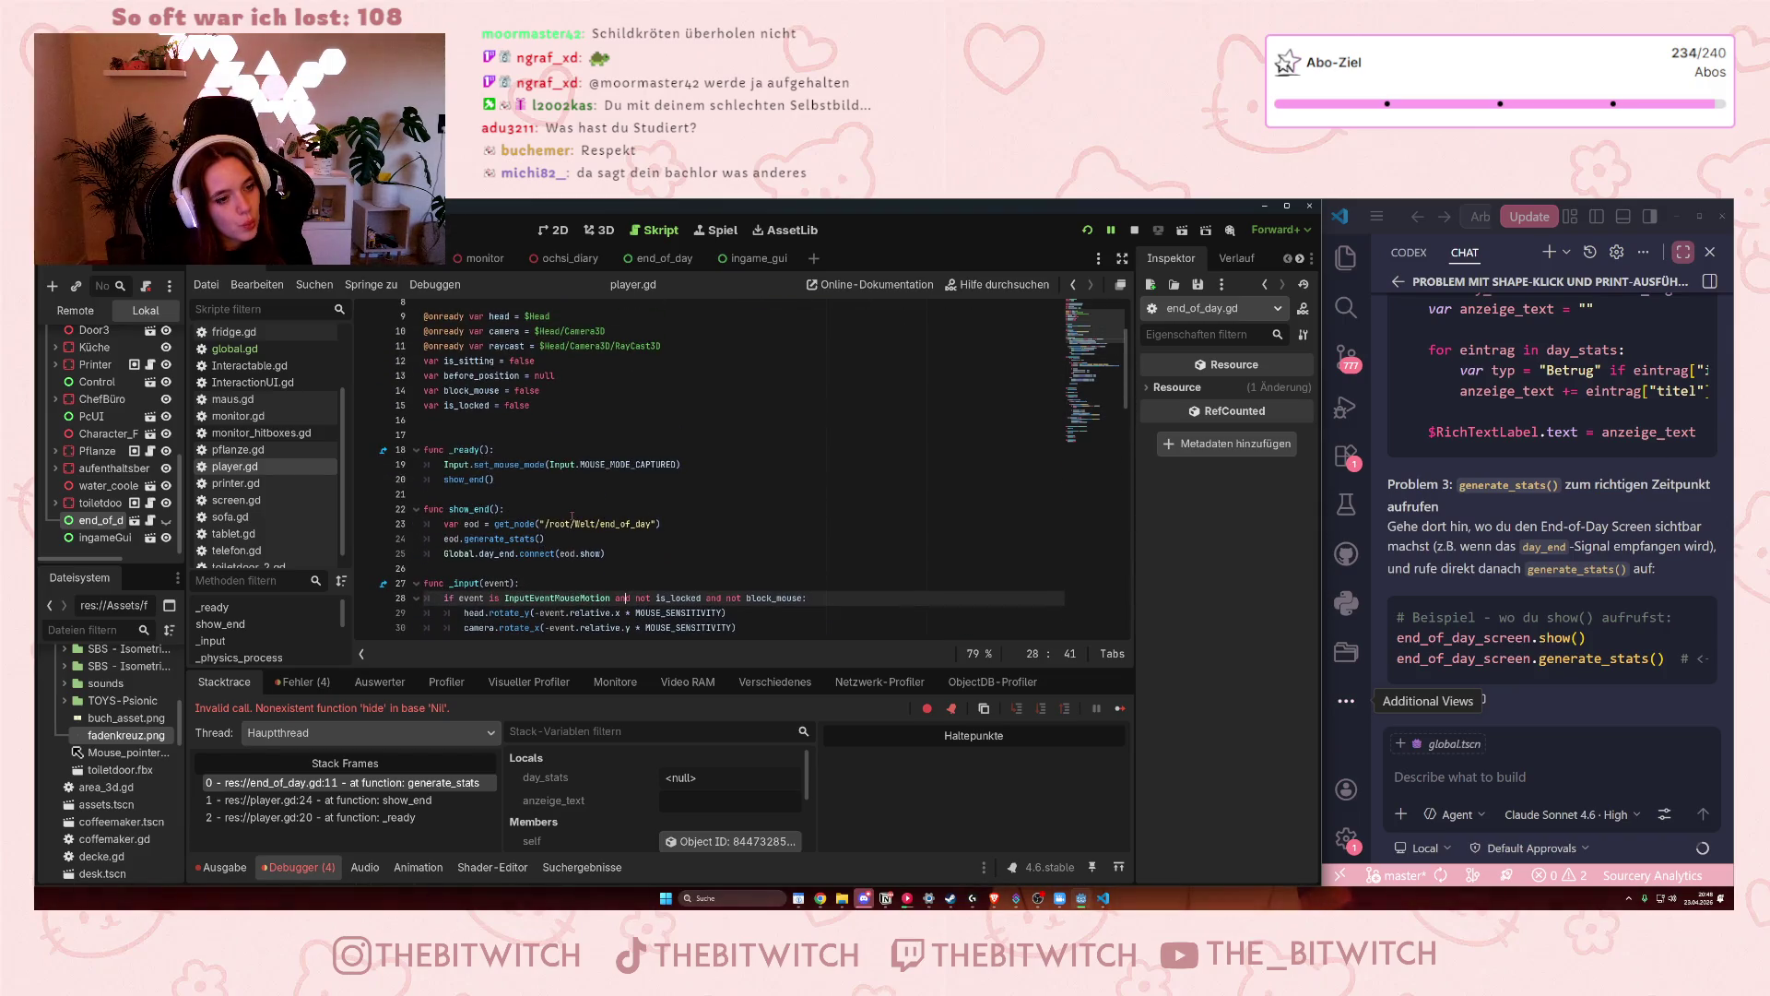
pyautogui.click(626, 553)
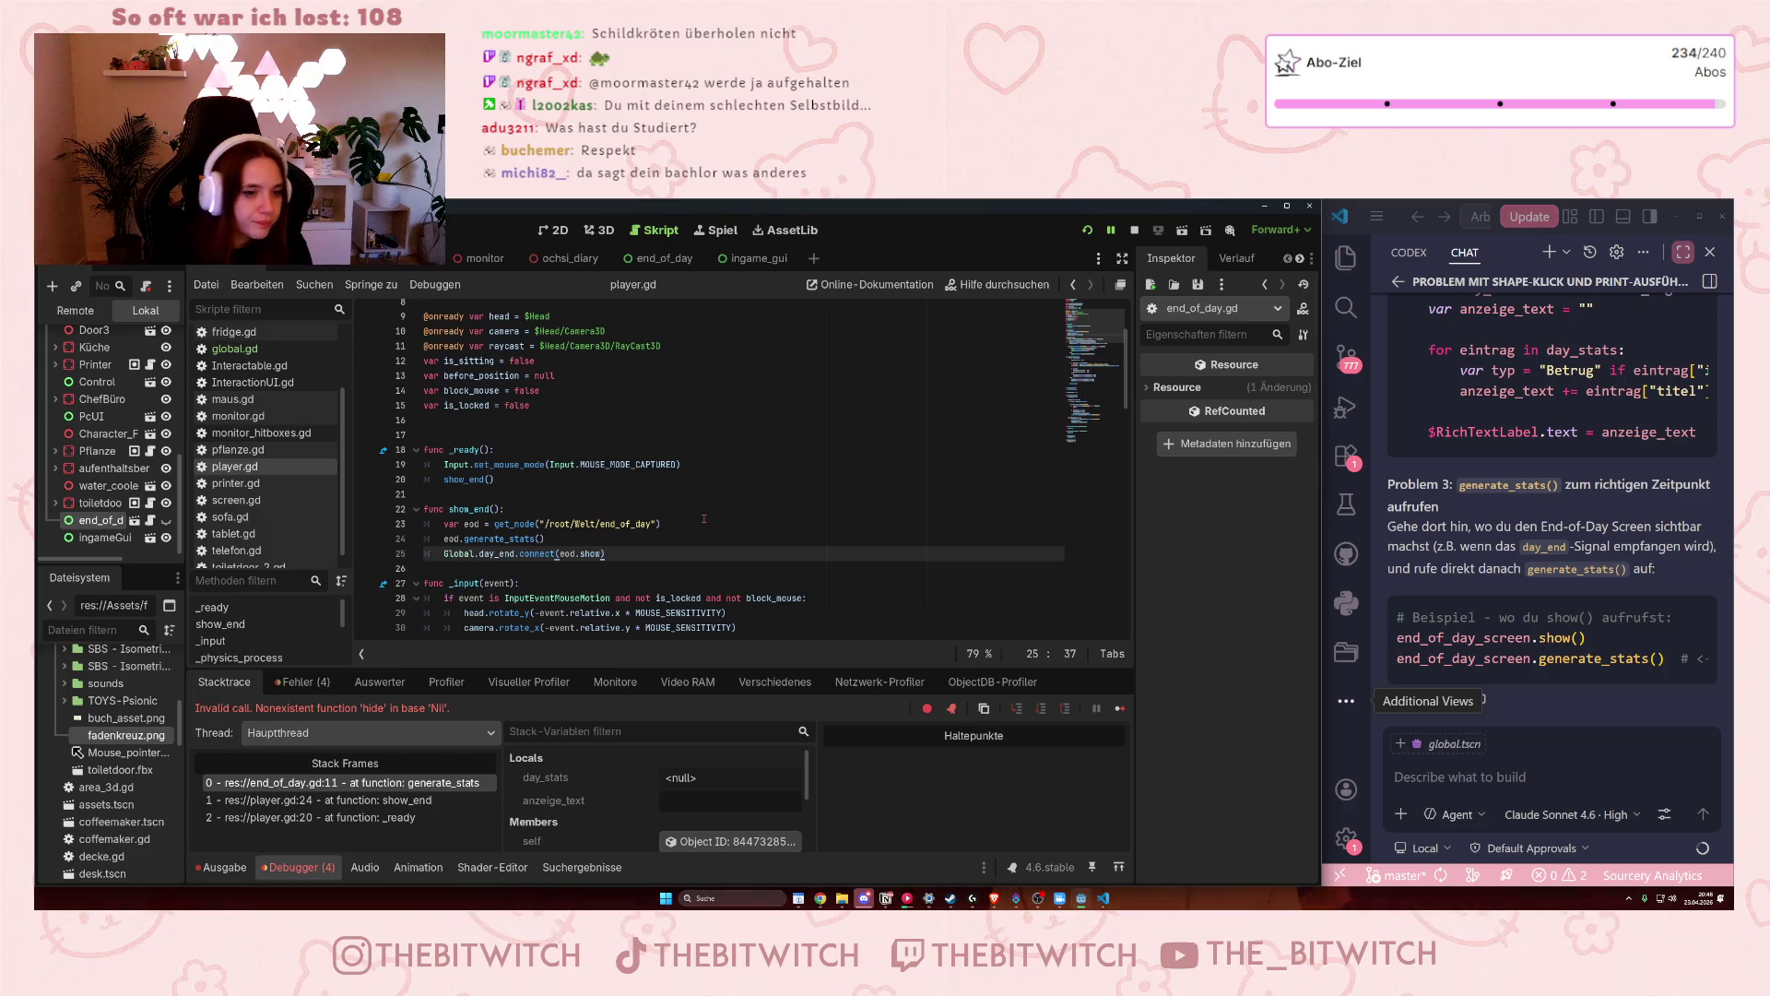
pyautogui.click(703, 522)
pyautogui.press('Return')
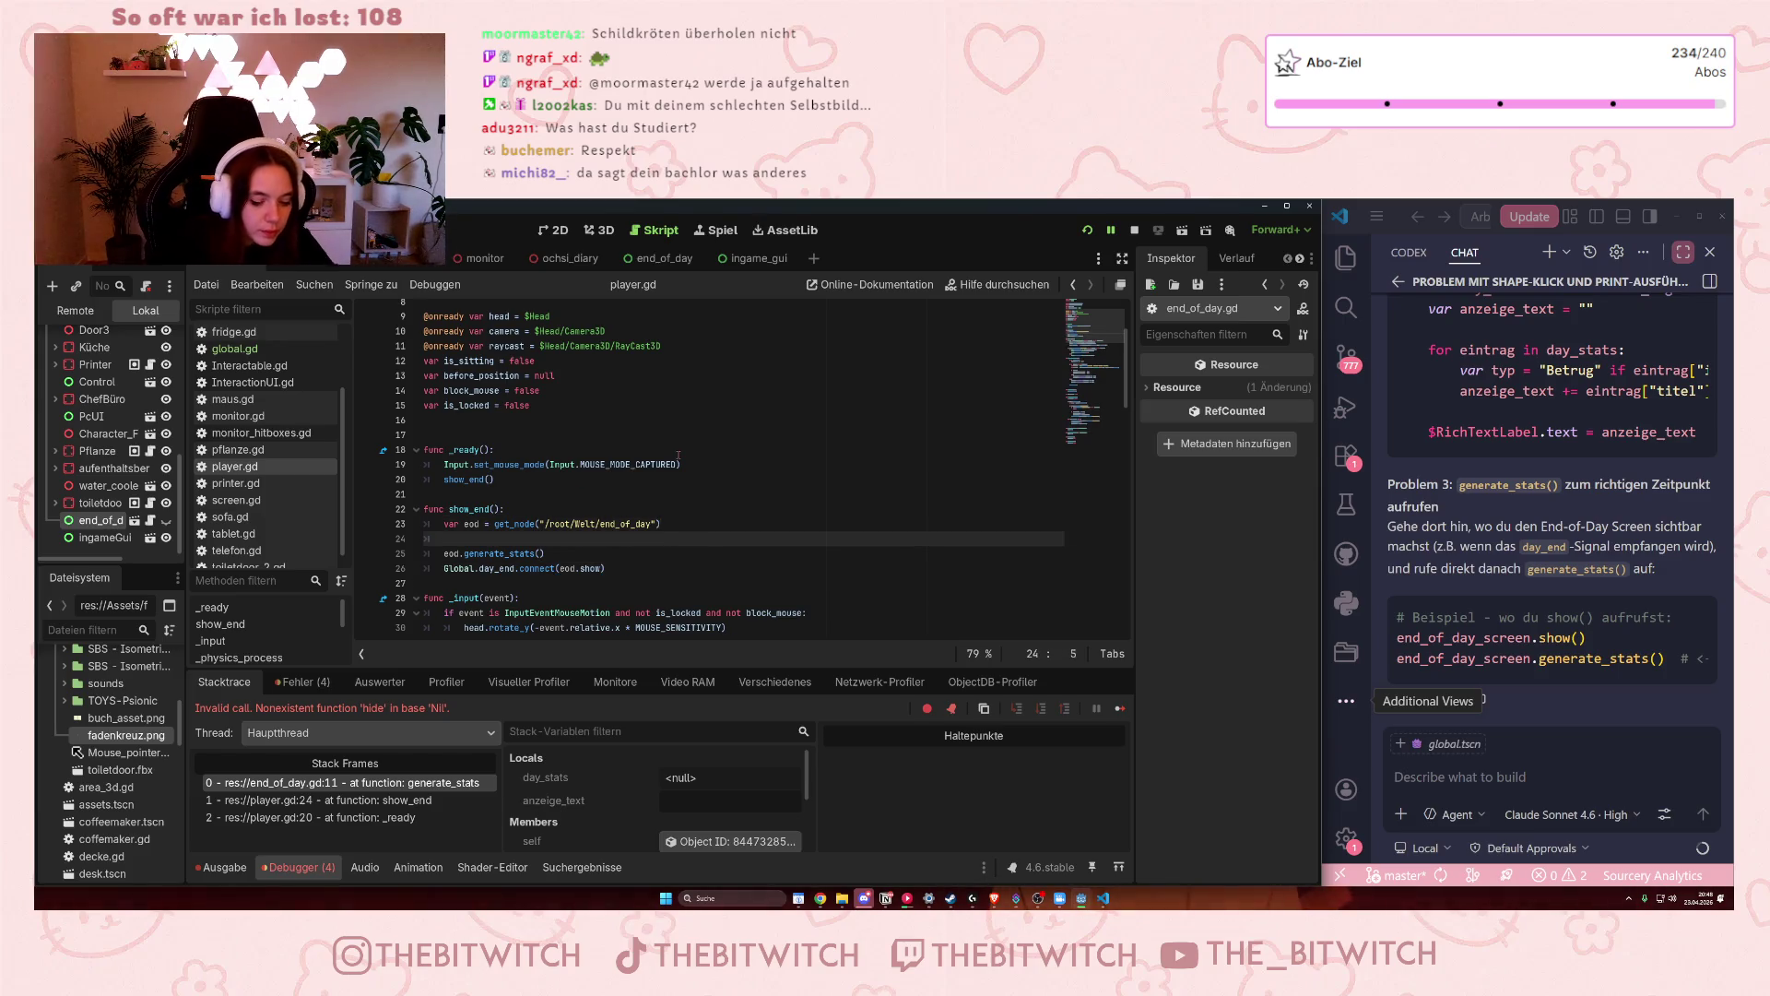
pyautogui.write('var')
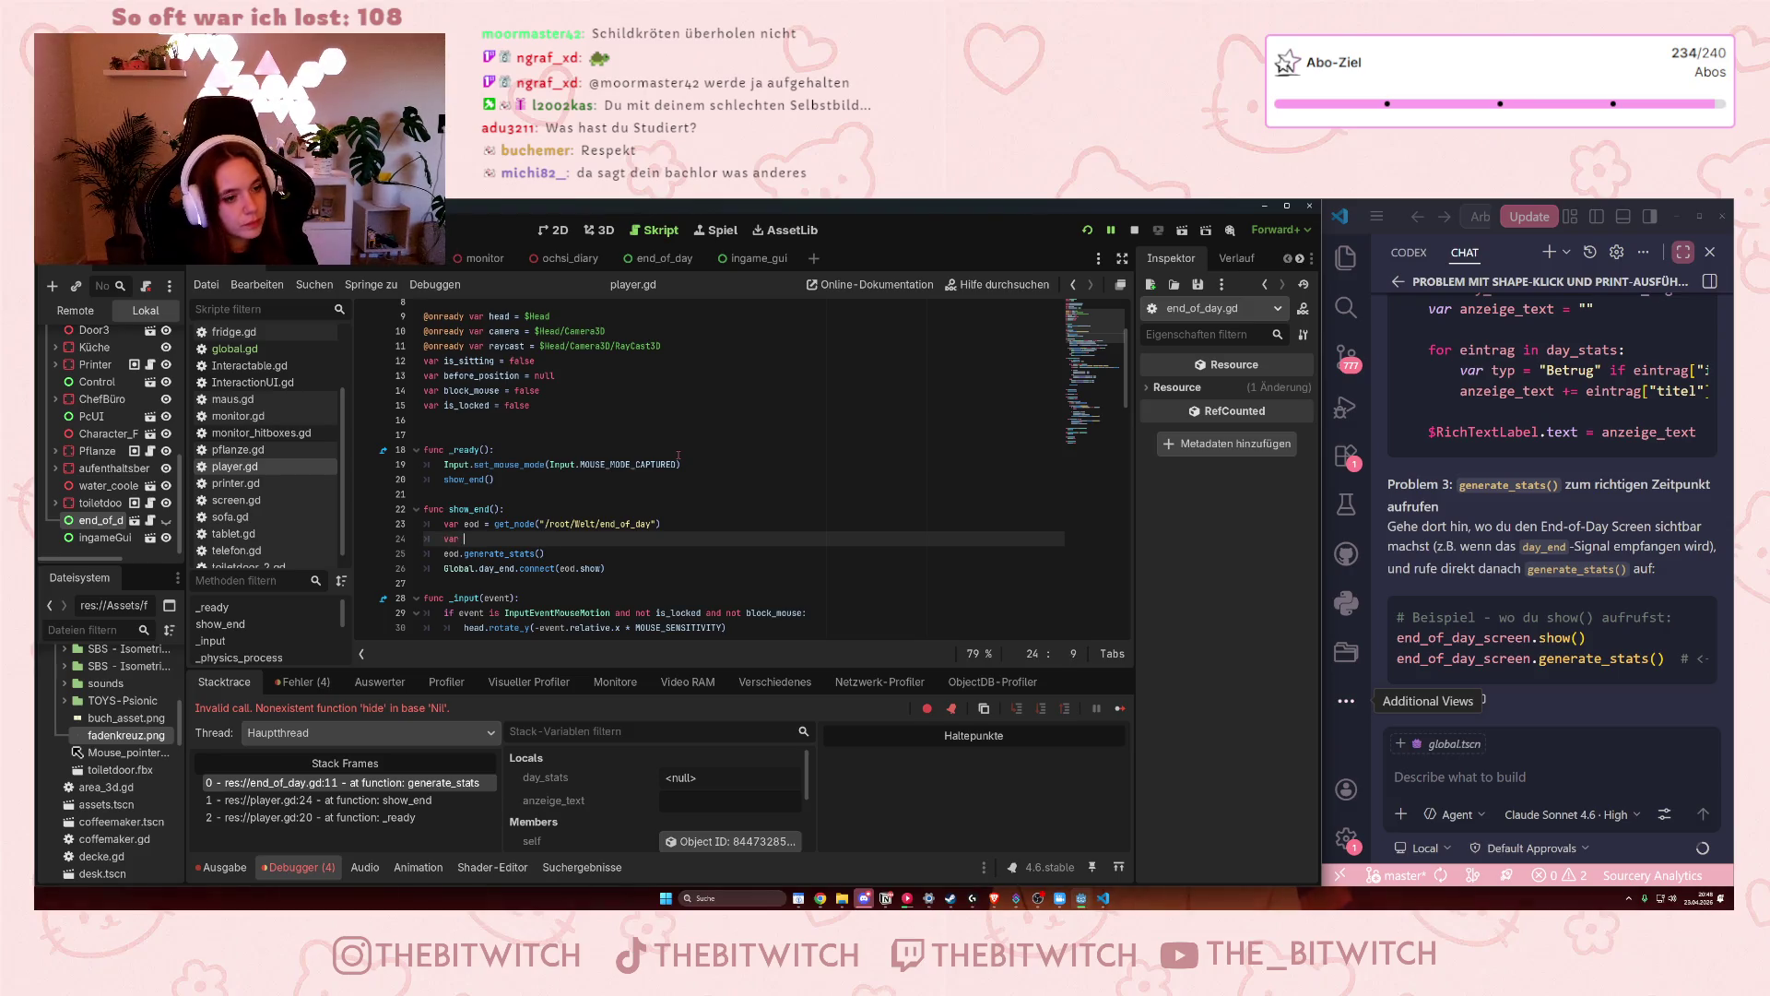
pyautogui.write('is')
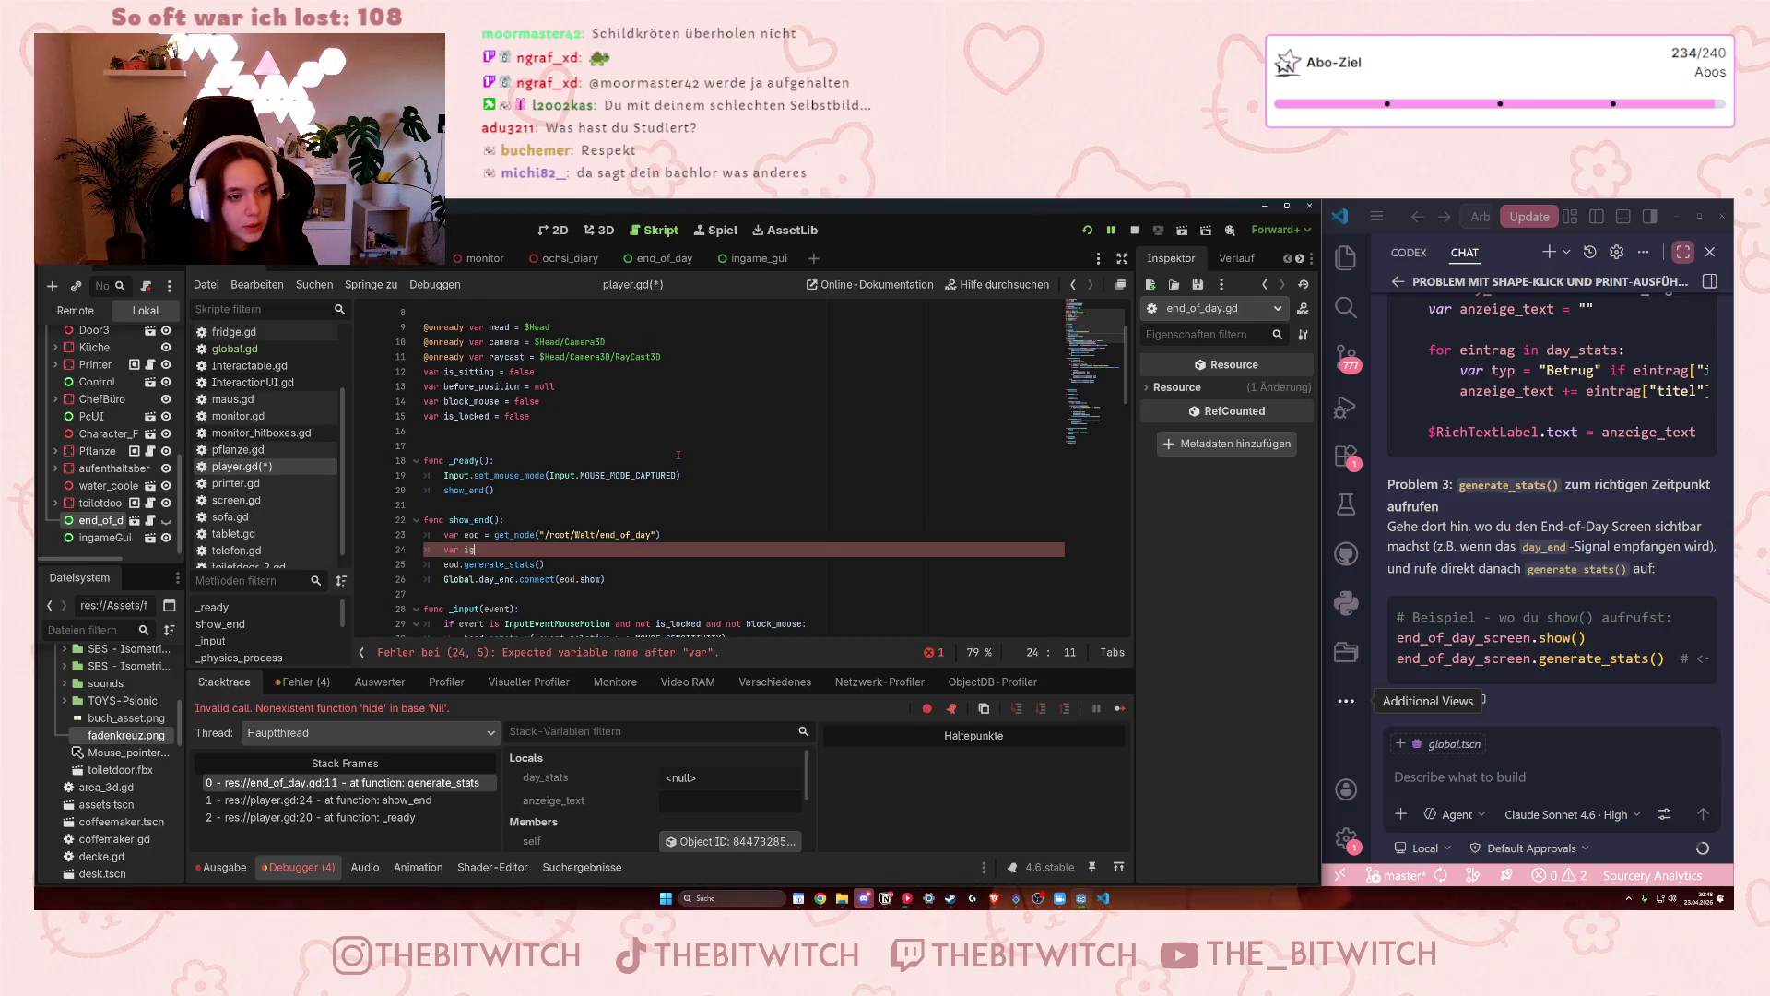
pyautogui.write('i')
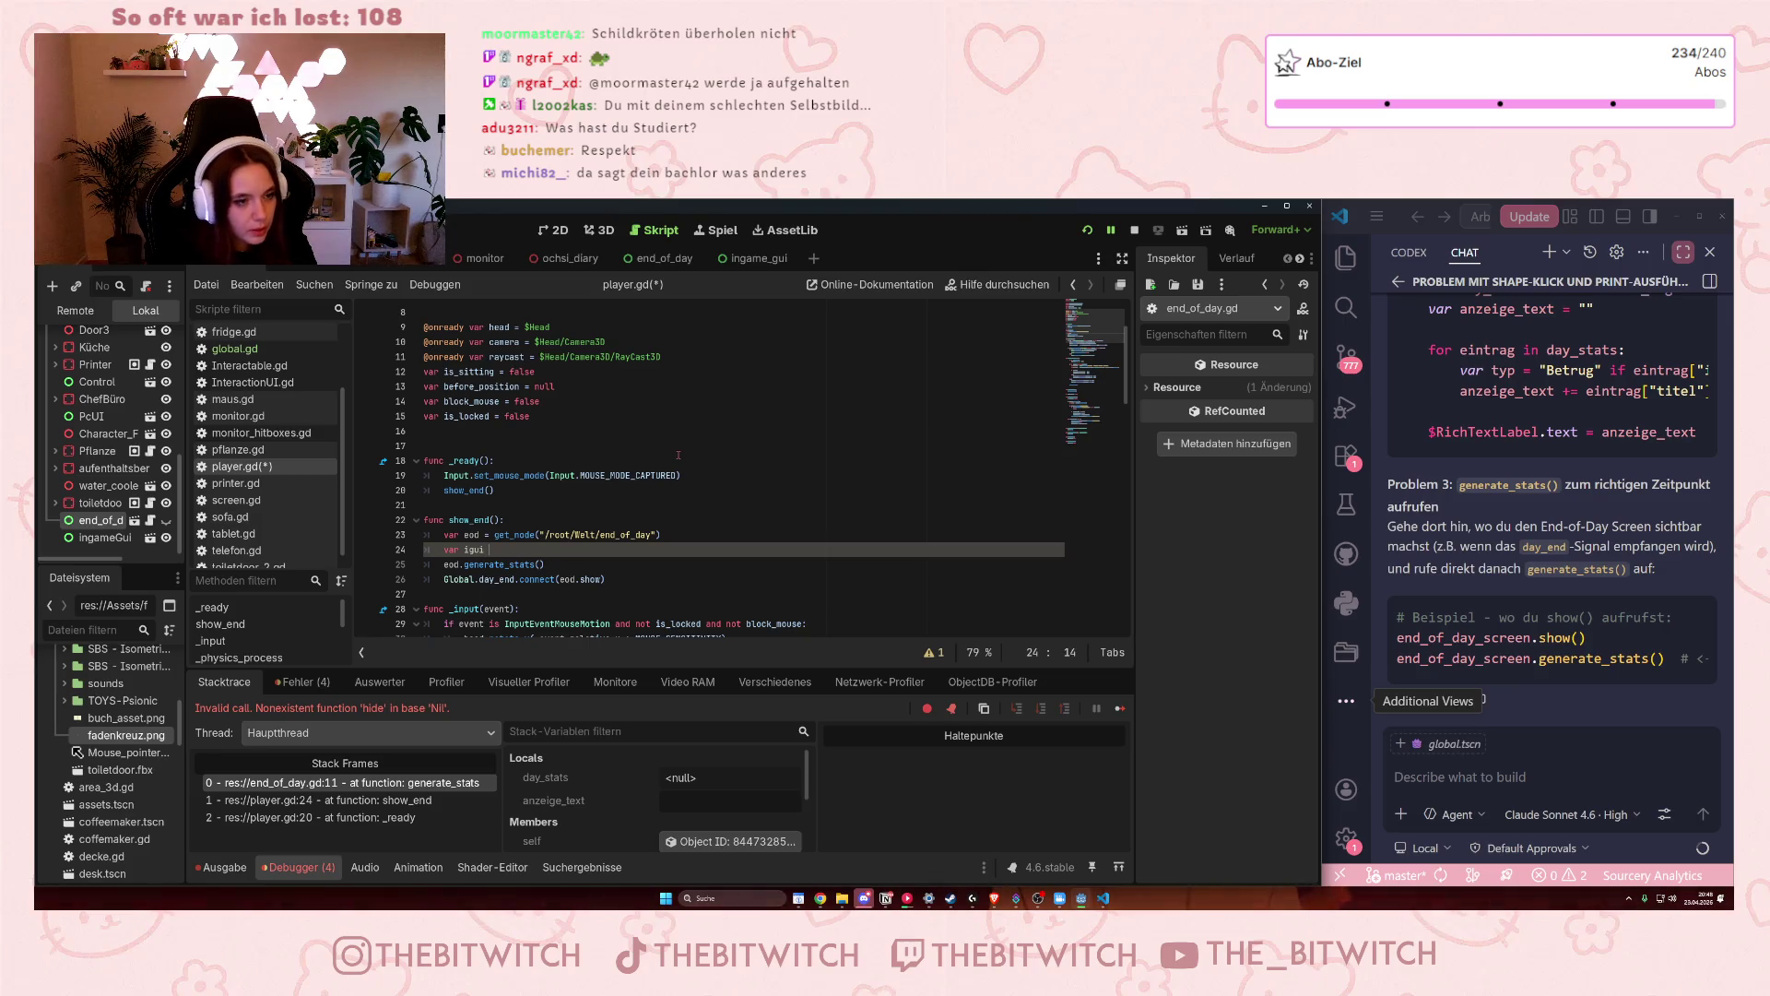
pyautogui.write(' = ')
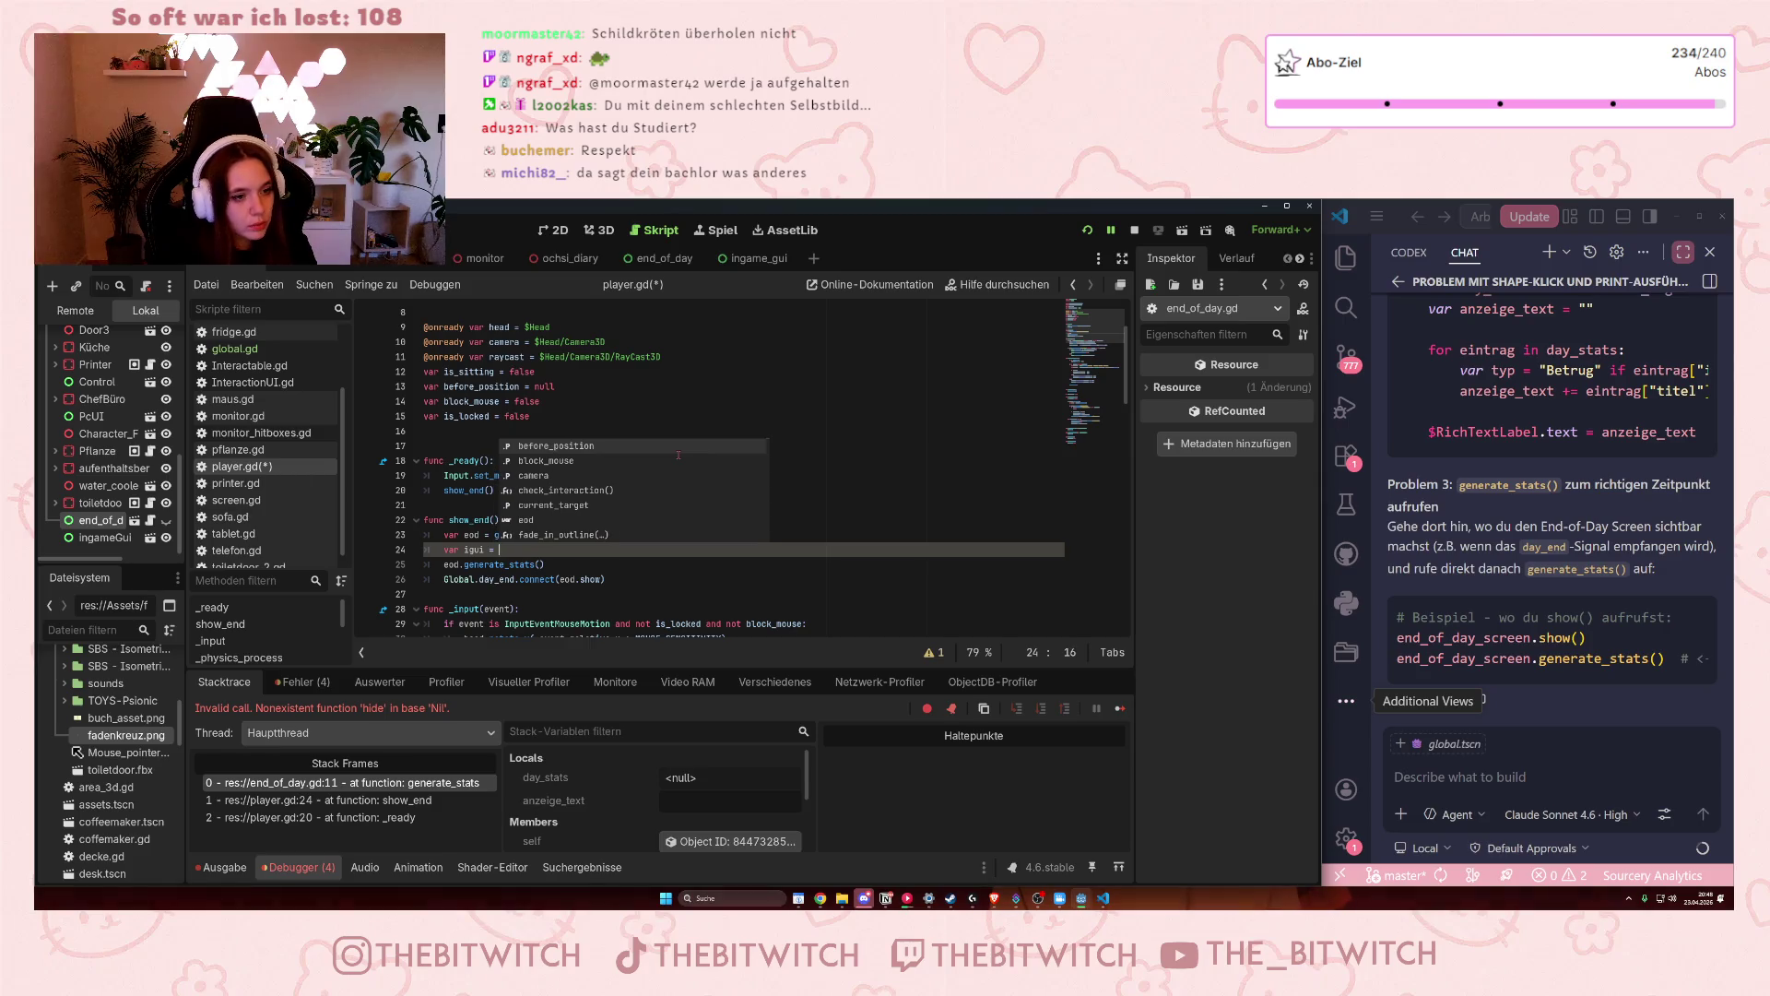
pyautogui.write('get')
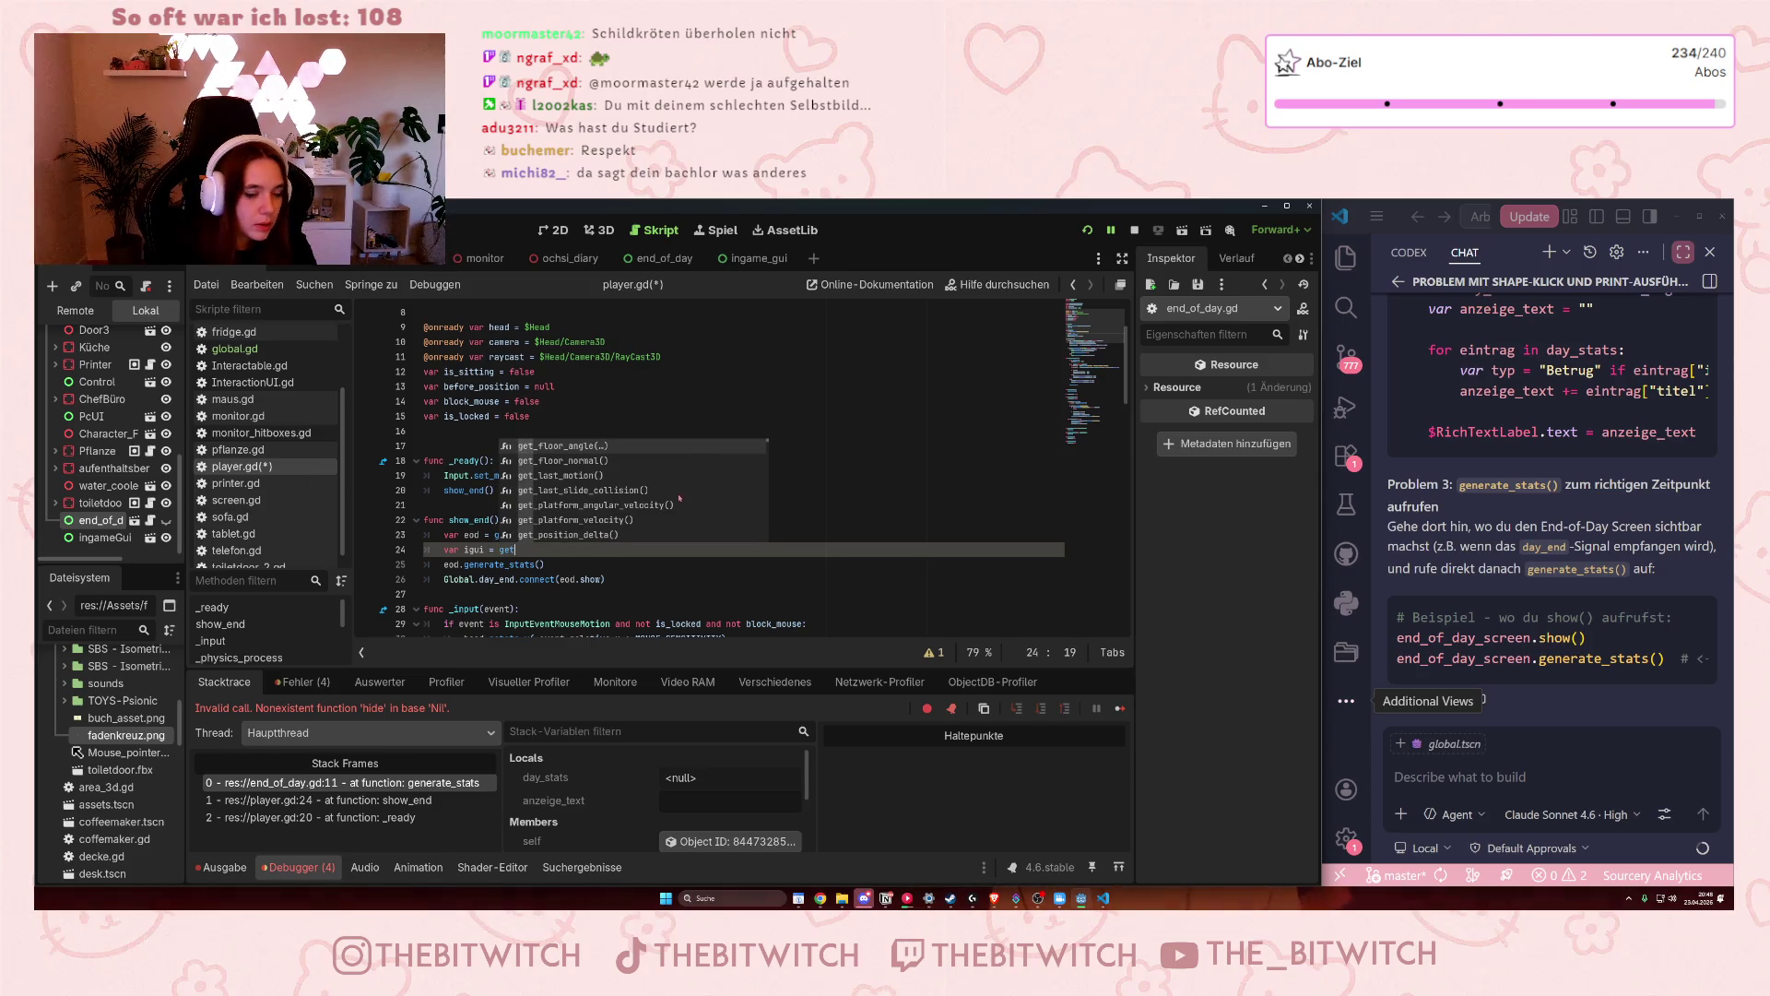
pyautogui.press('Escape')
pyautogui.moveTo(661, 535); pyautogui.dragTo(494, 535)
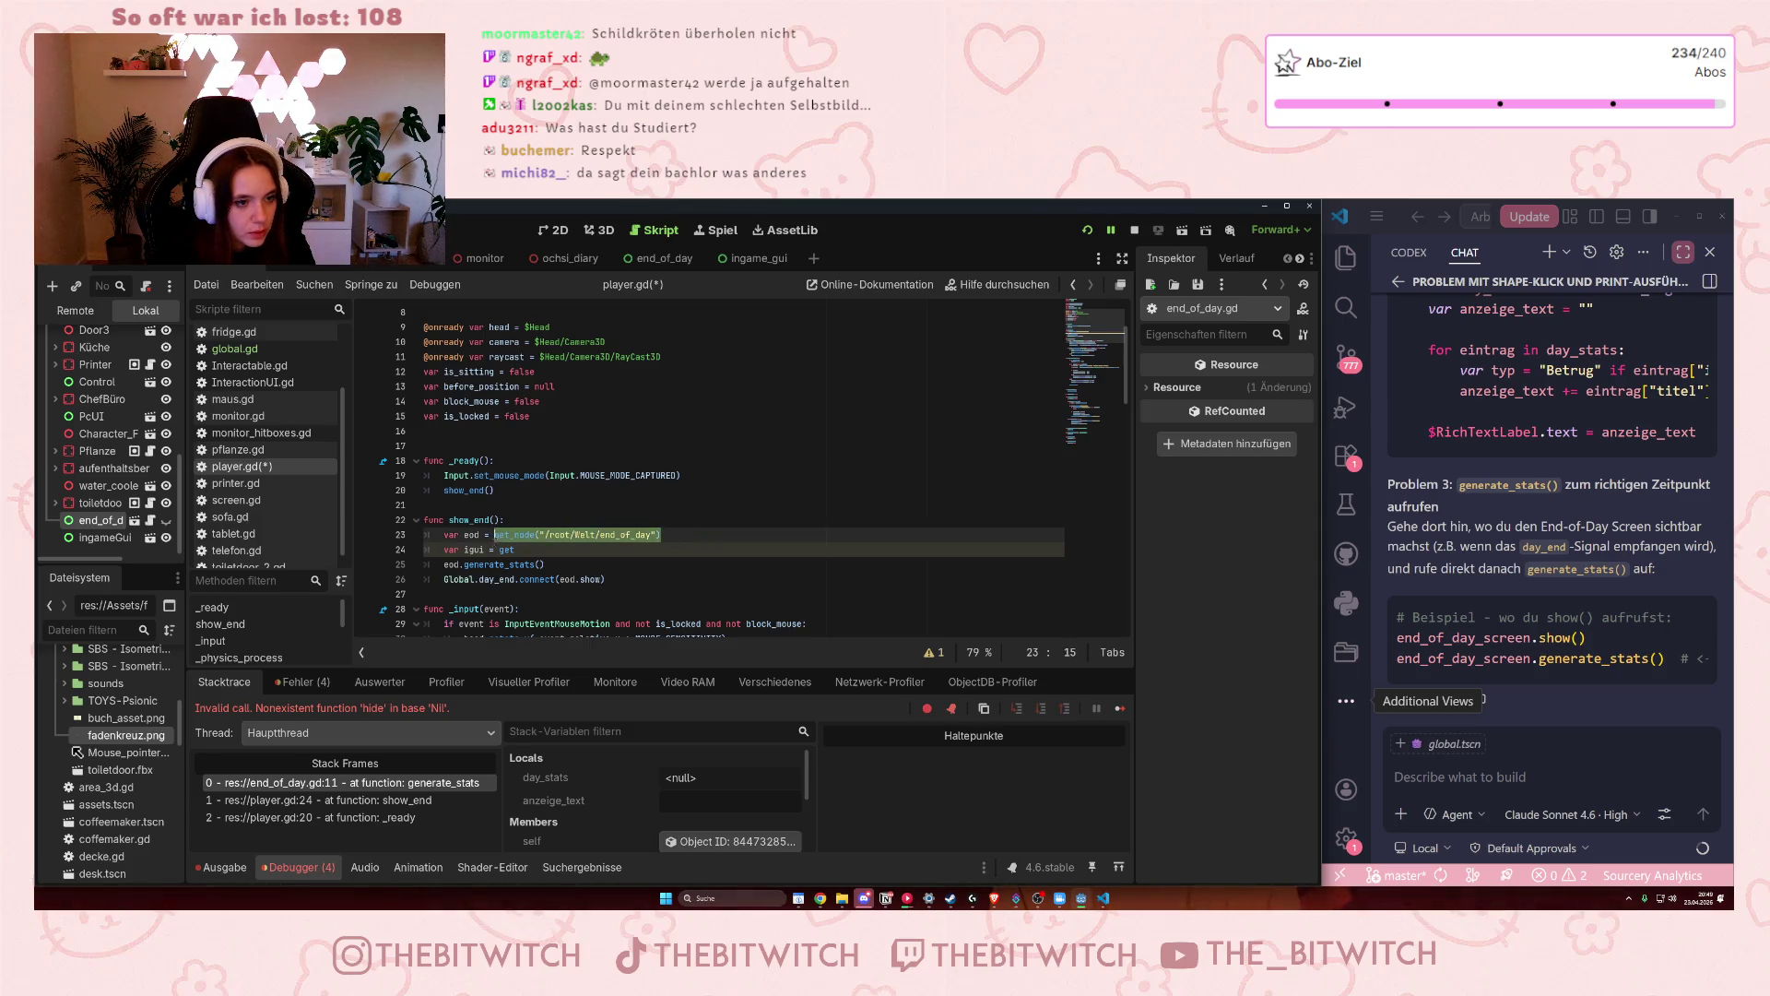
pyautogui.hotkey('ctrl', 'c')
pyautogui.doubleClick(506, 549)
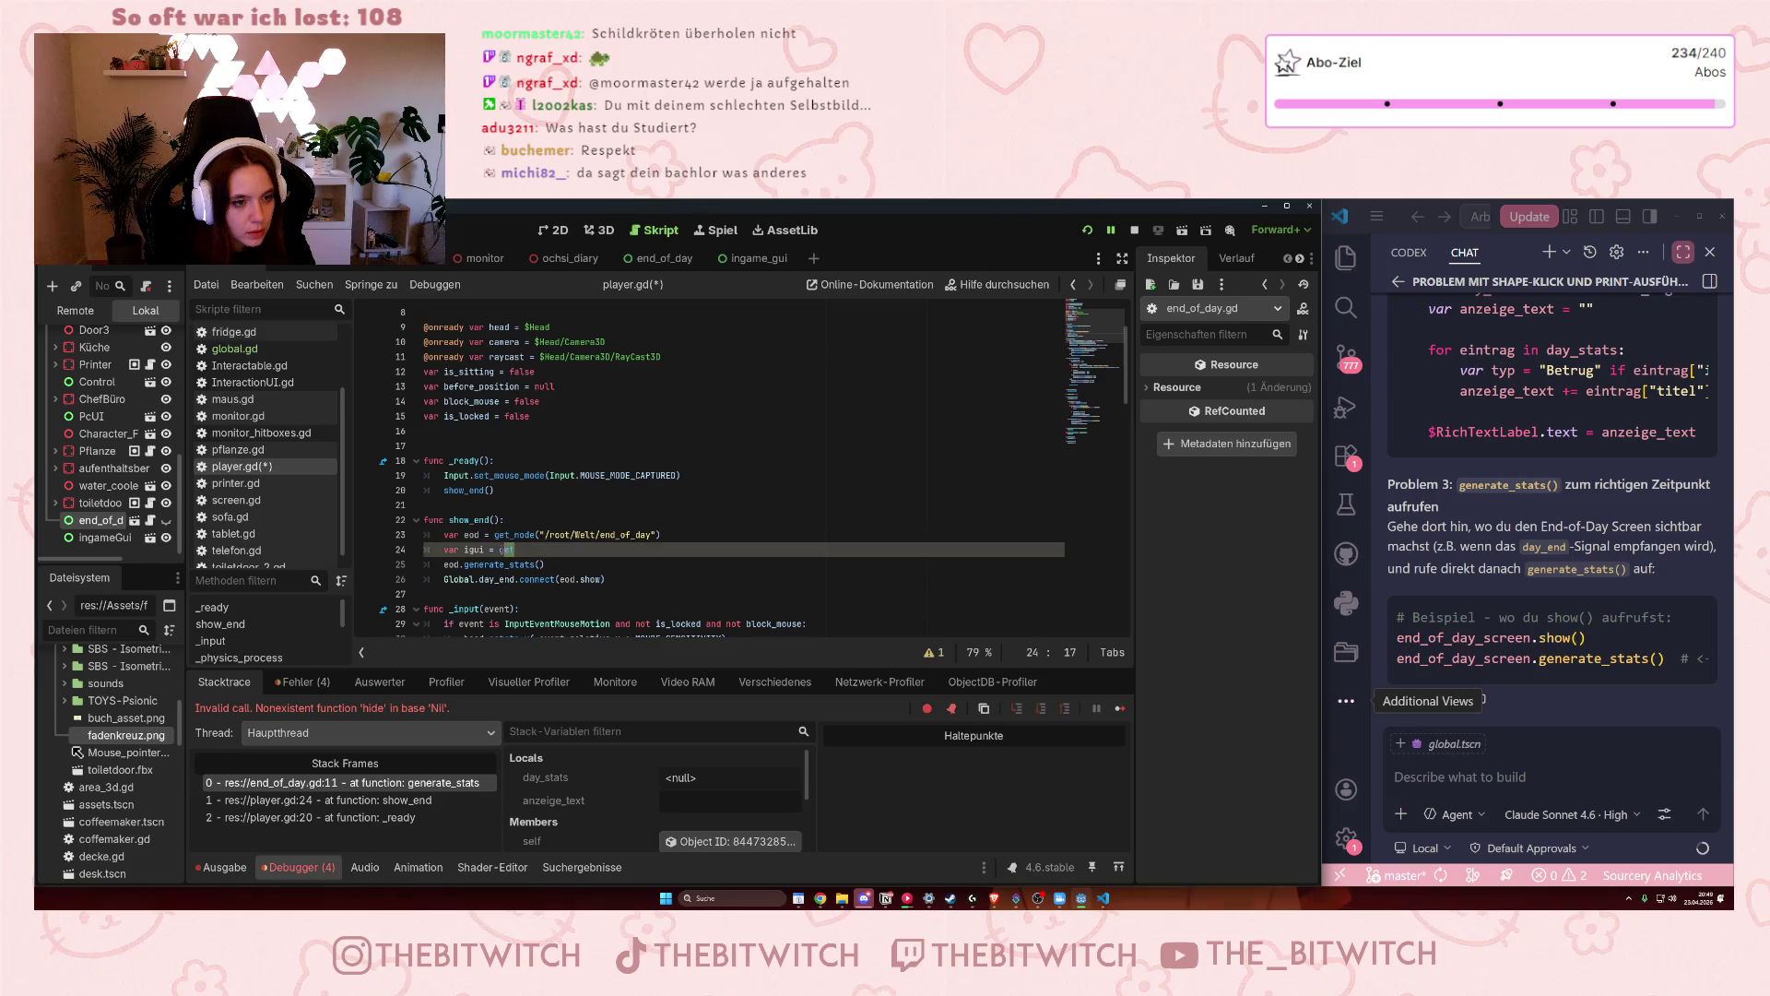
pyautogui.hotkey('ctrl', 'v')
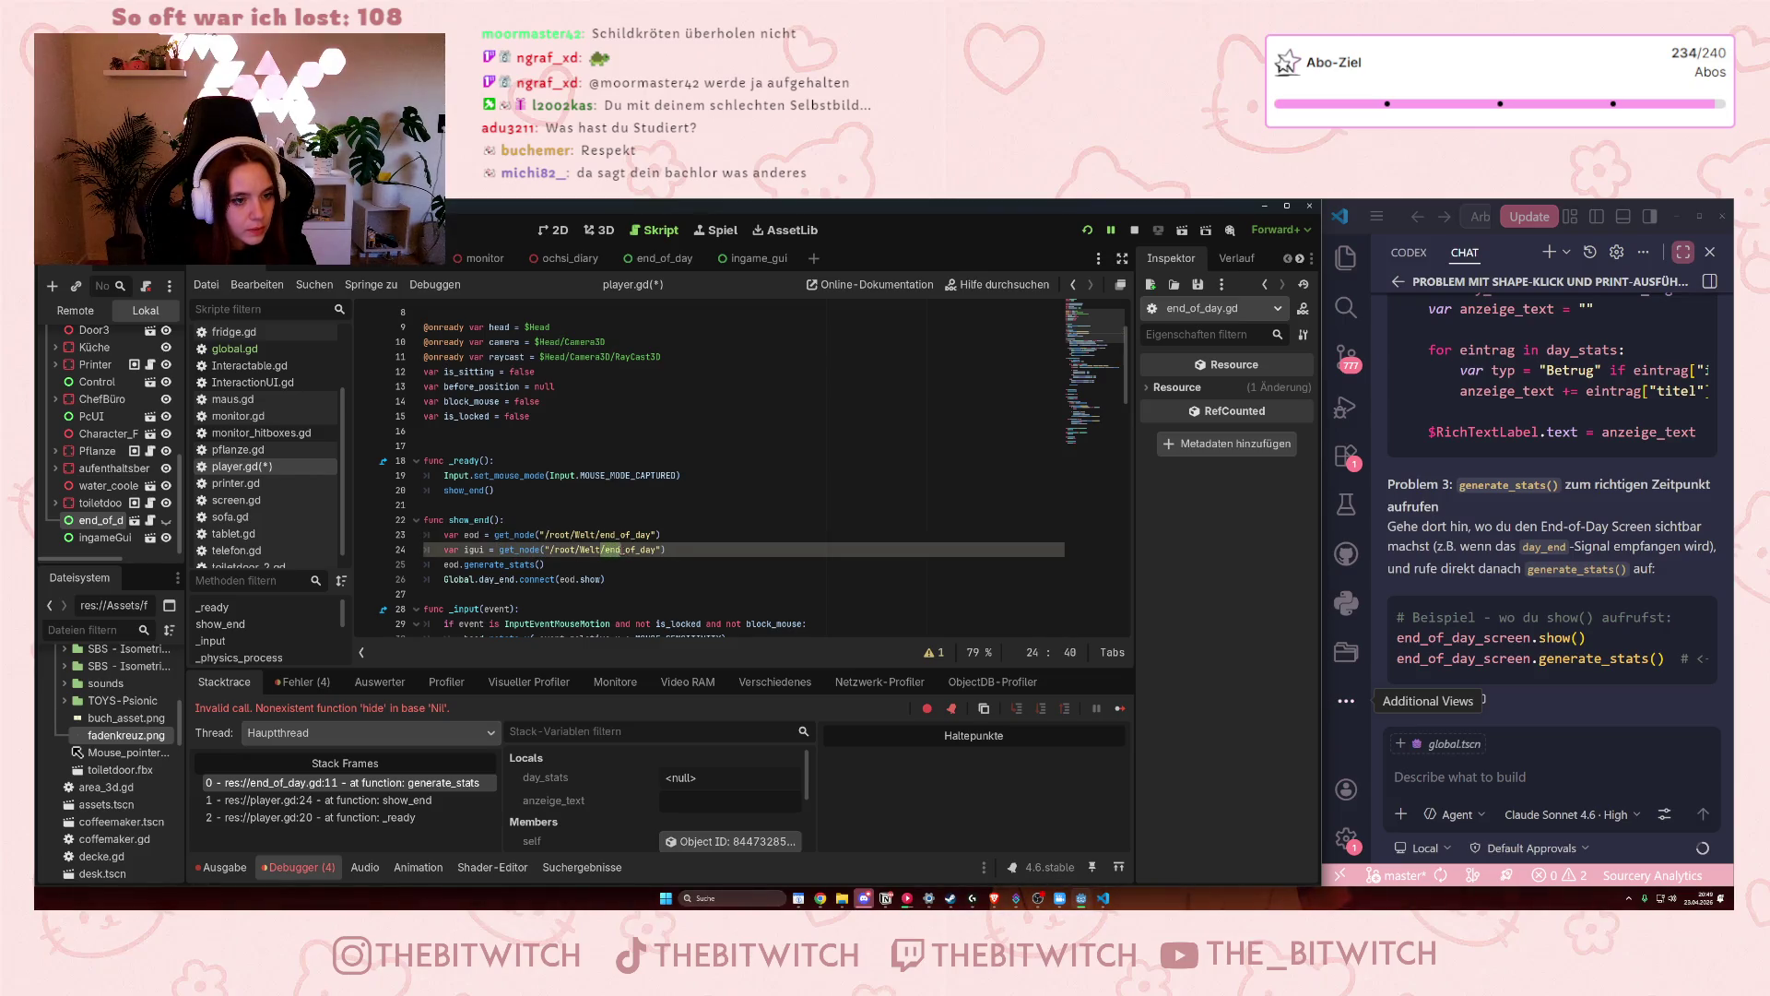
pyautogui.moveTo(603, 550); pyautogui.dragTo(655, 550)
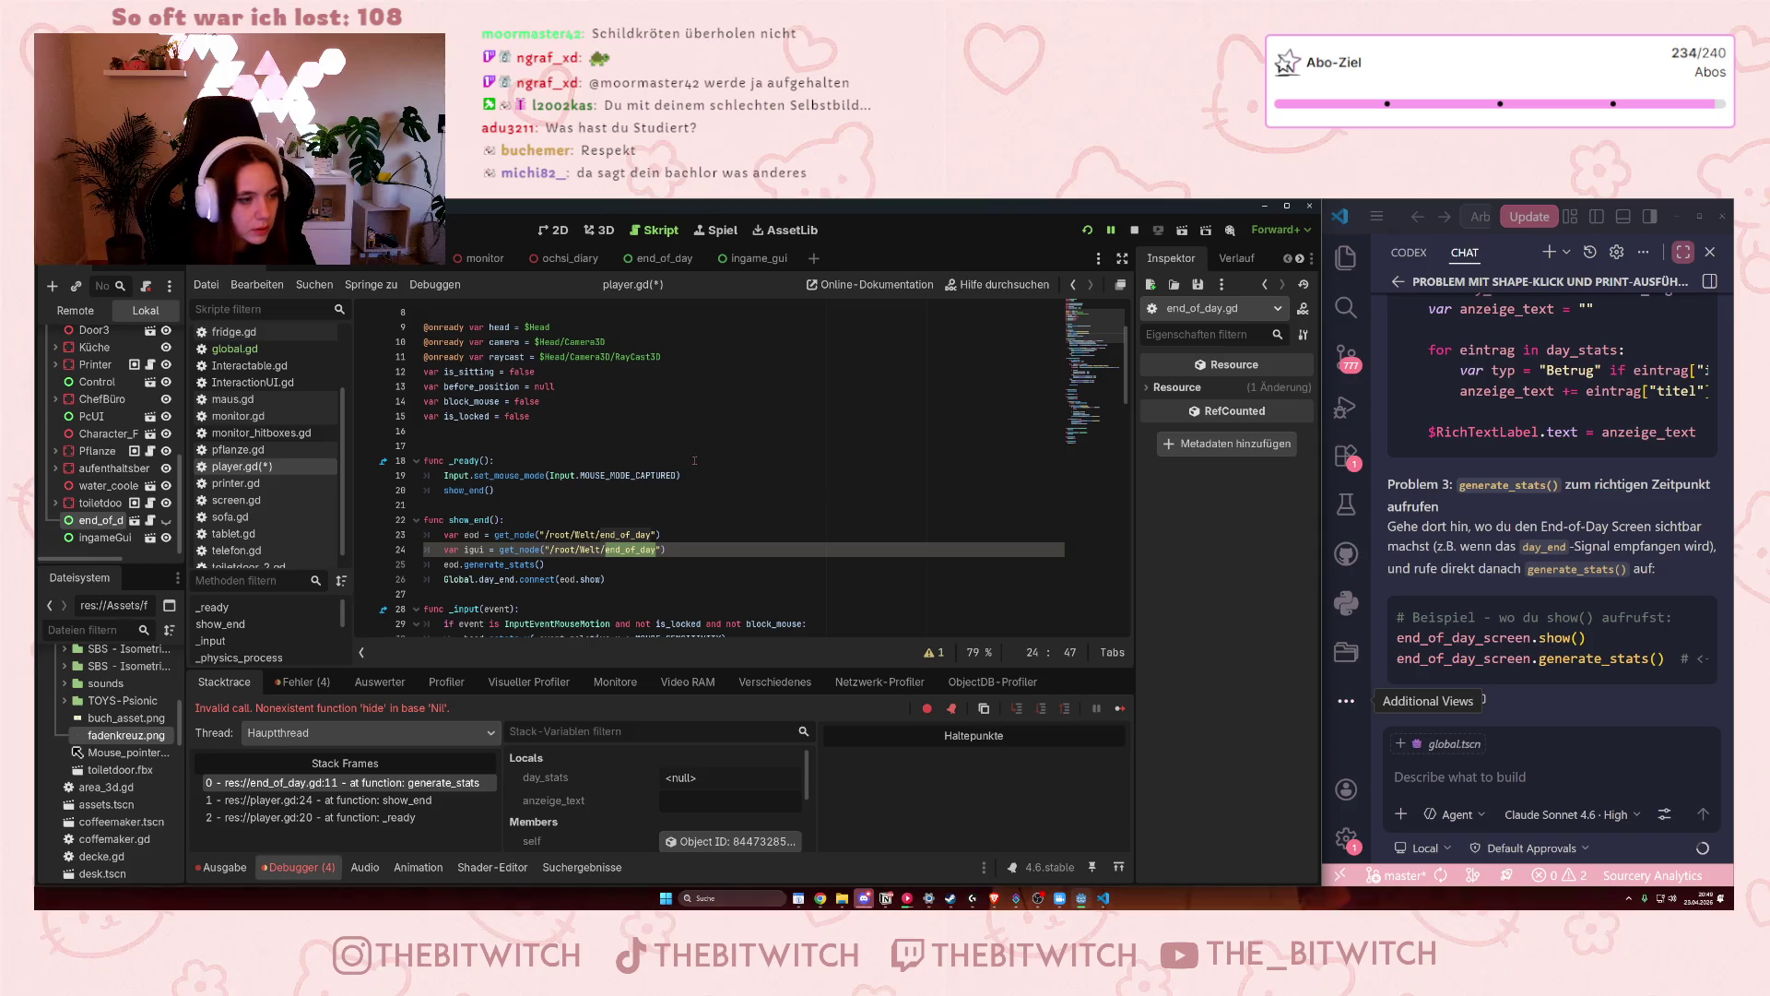
pyautogui.write('ingameGui')
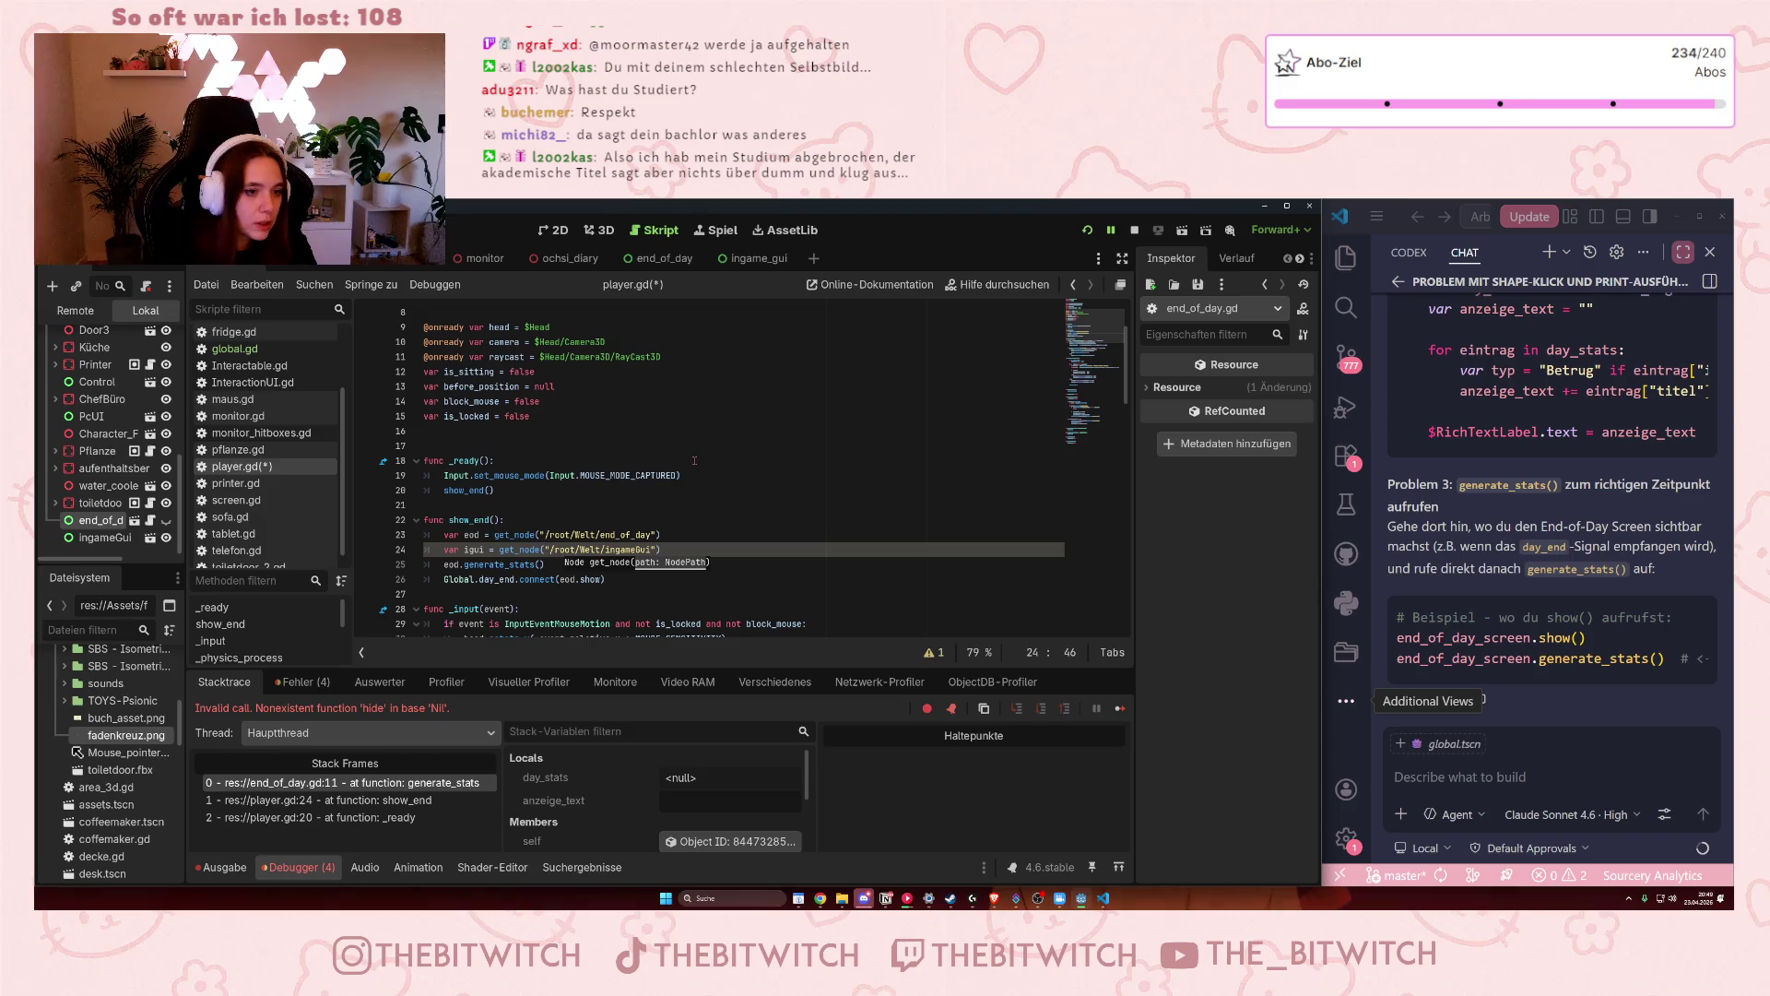
# Step: Add igui.hide() after the day_end connection at the end of show_end() and save player.gd
pyautogui.click(646, 578)
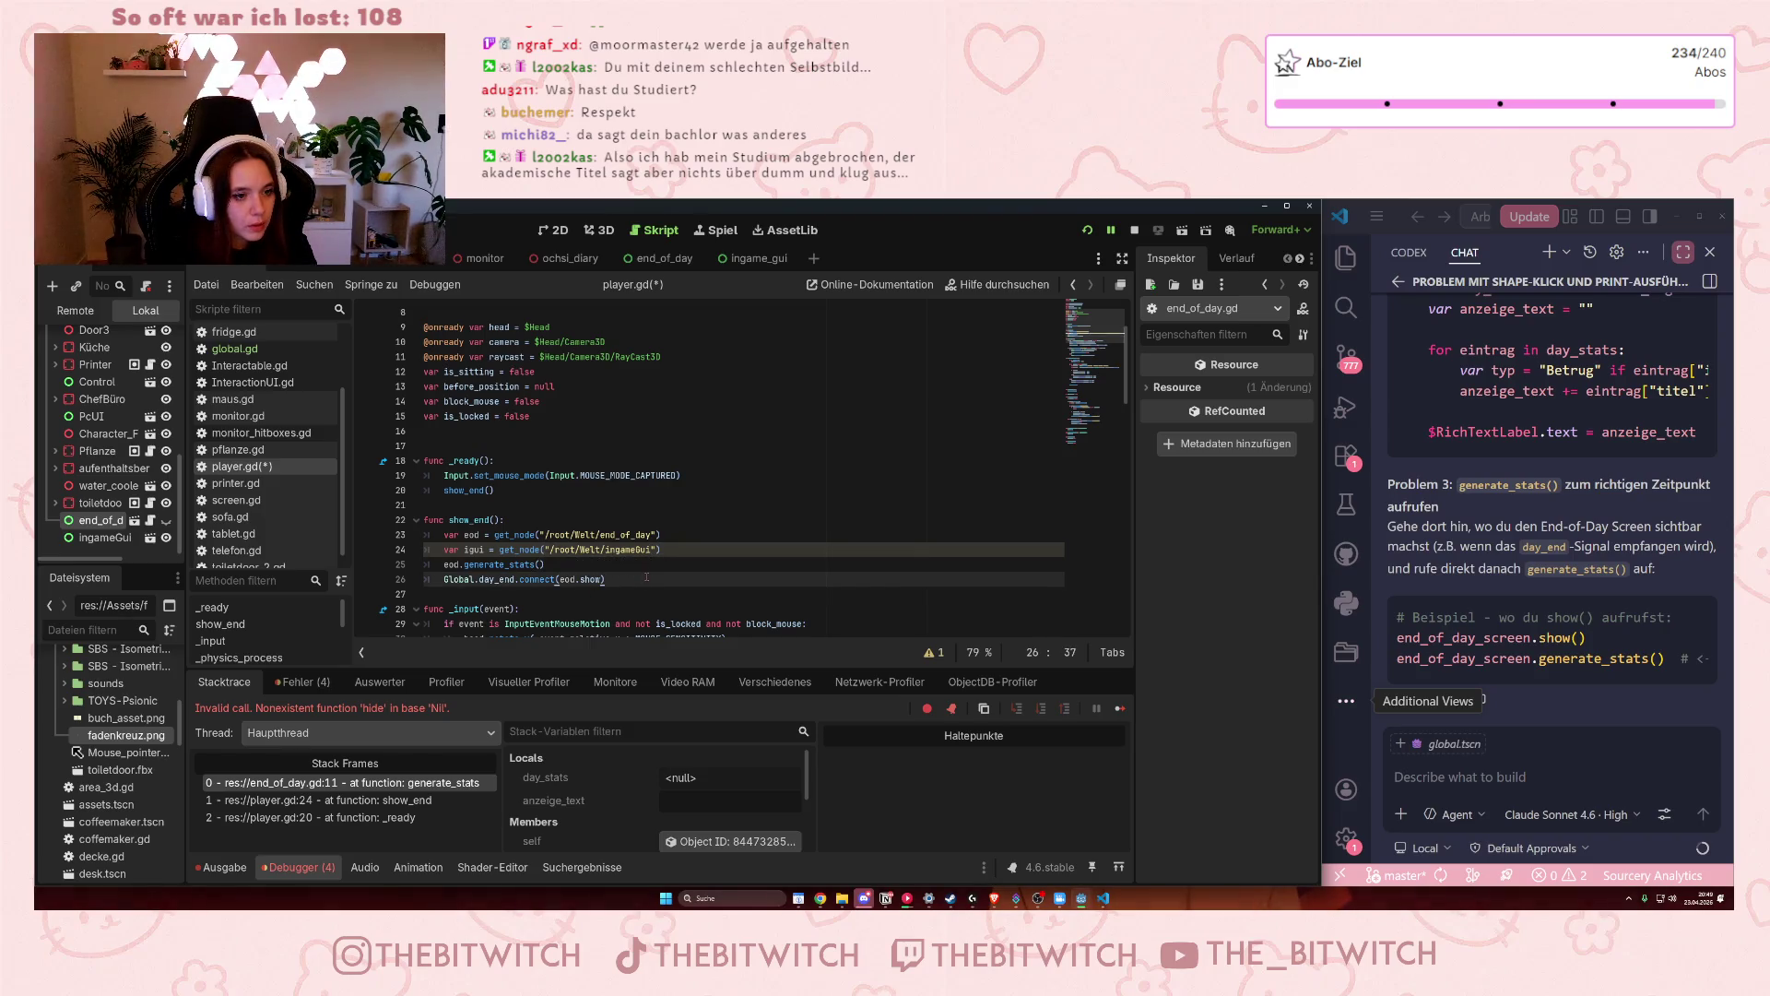
pyautogui.press('Return')
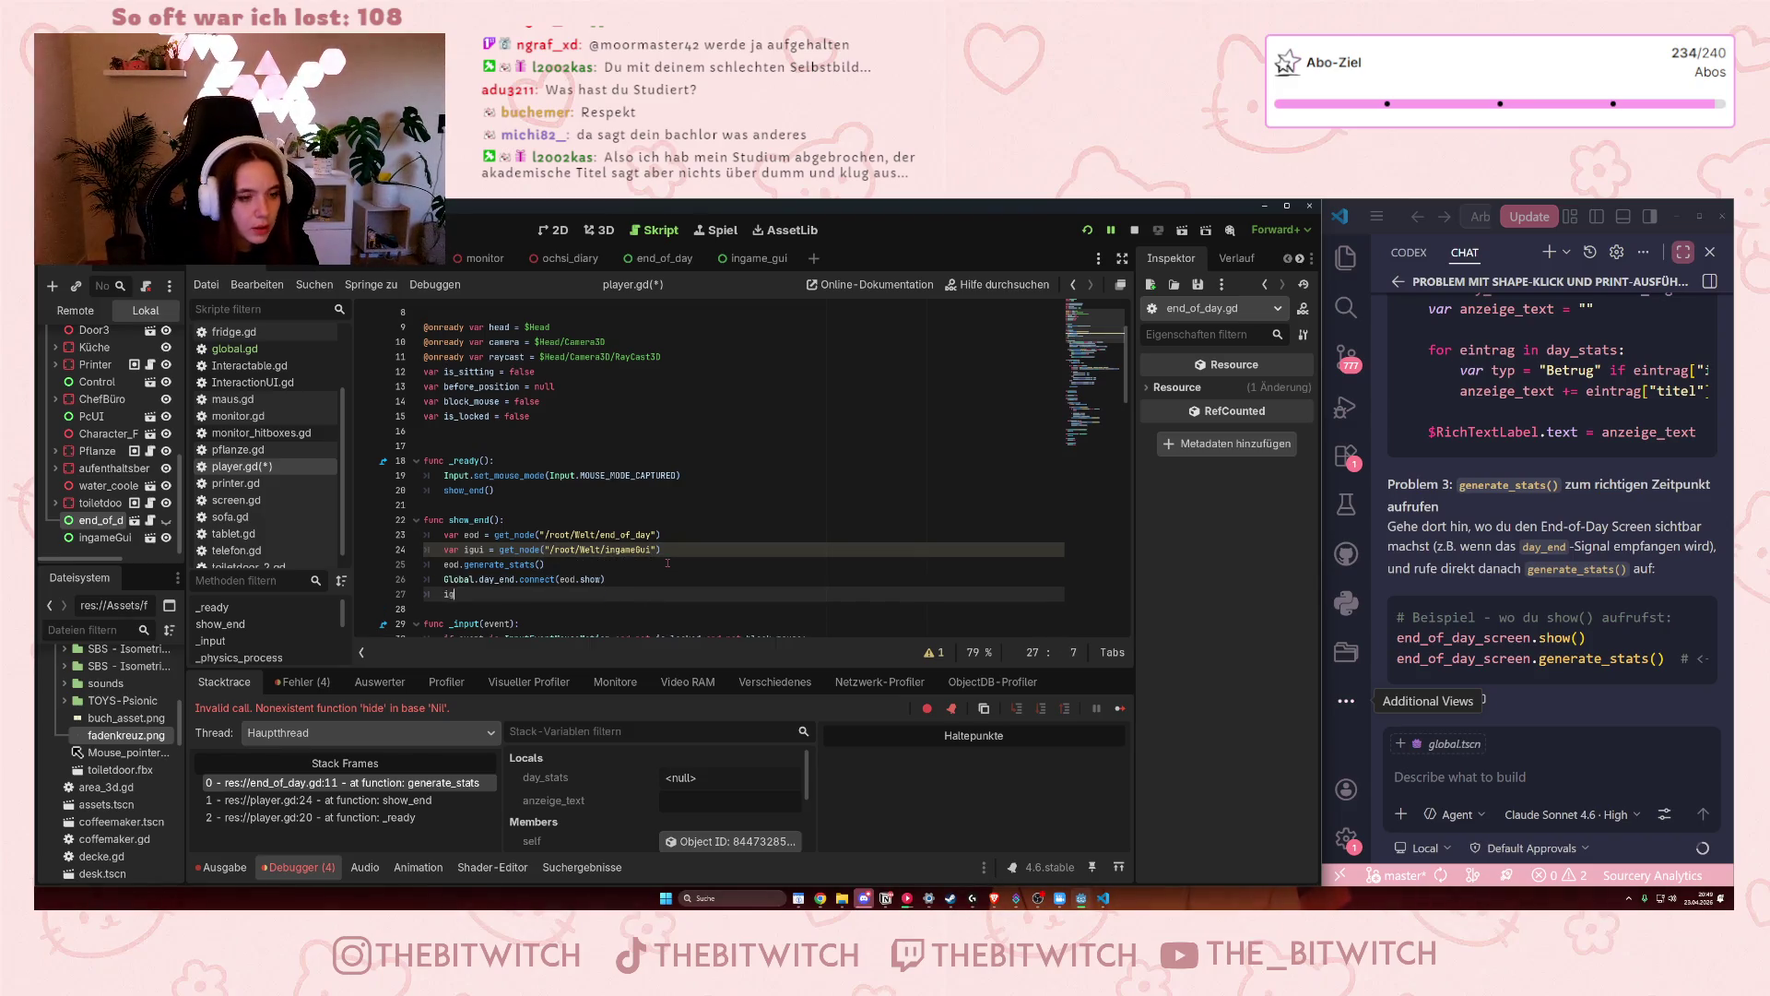
pyautogui.write('ui')
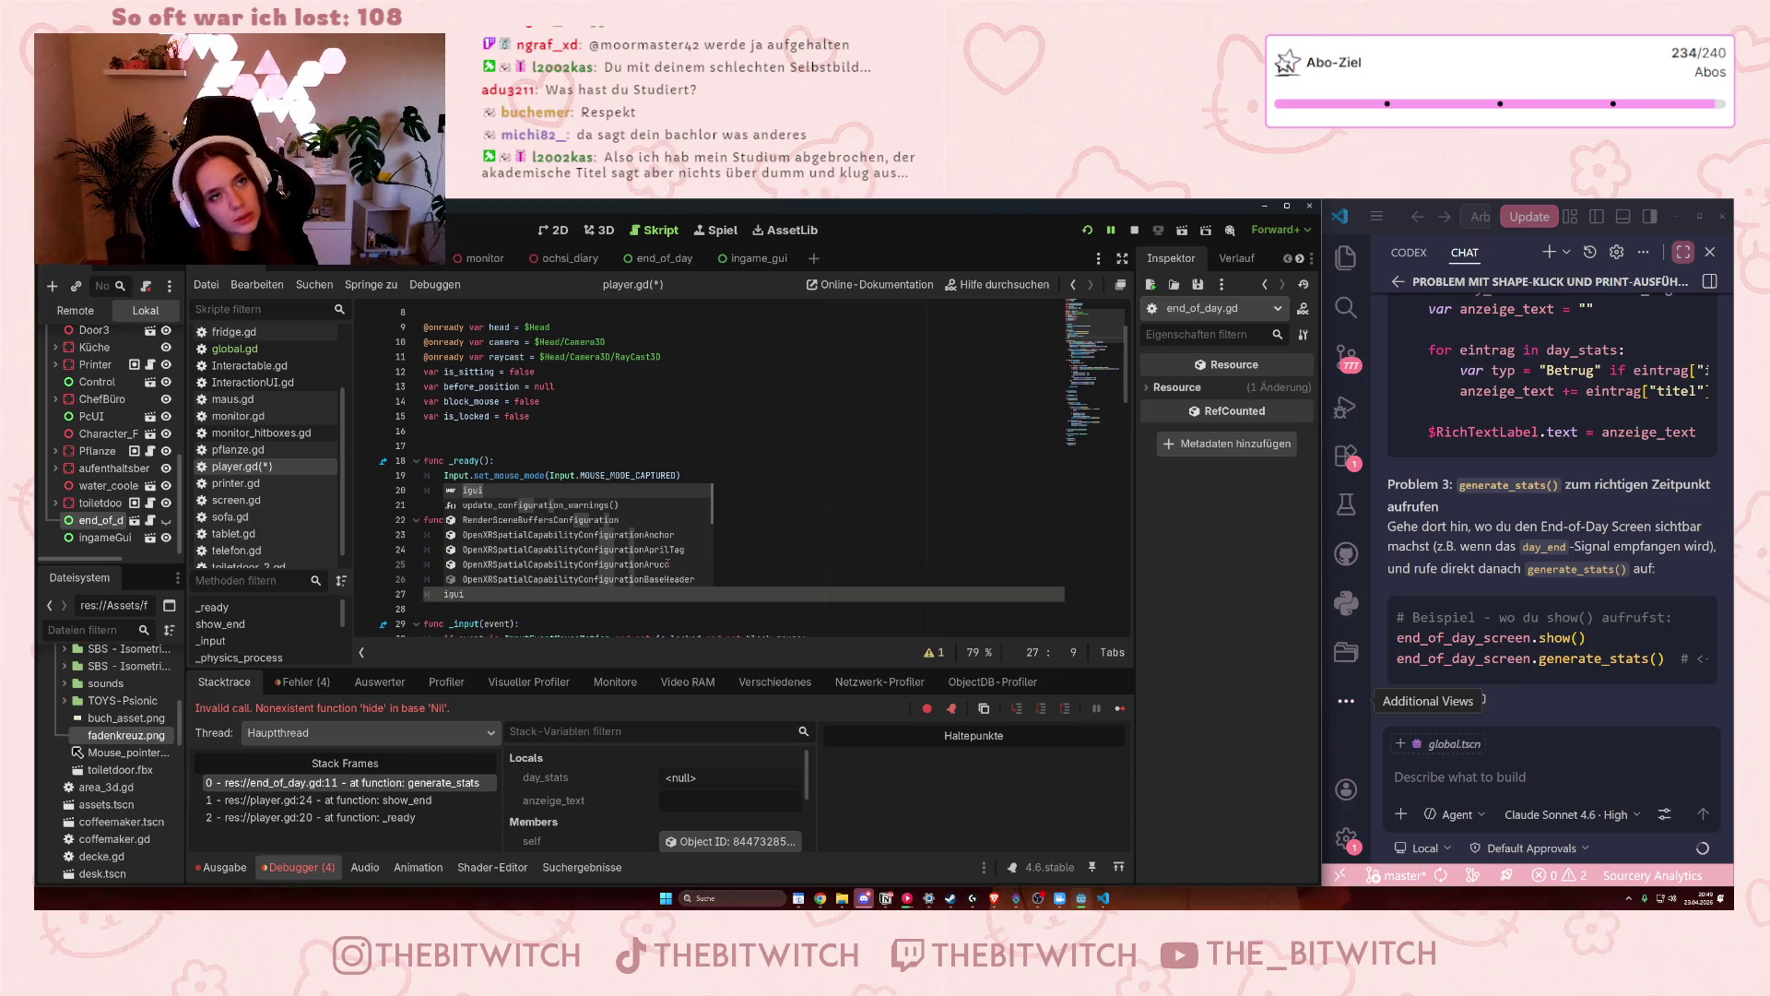
pyautogui.click(805, 493)
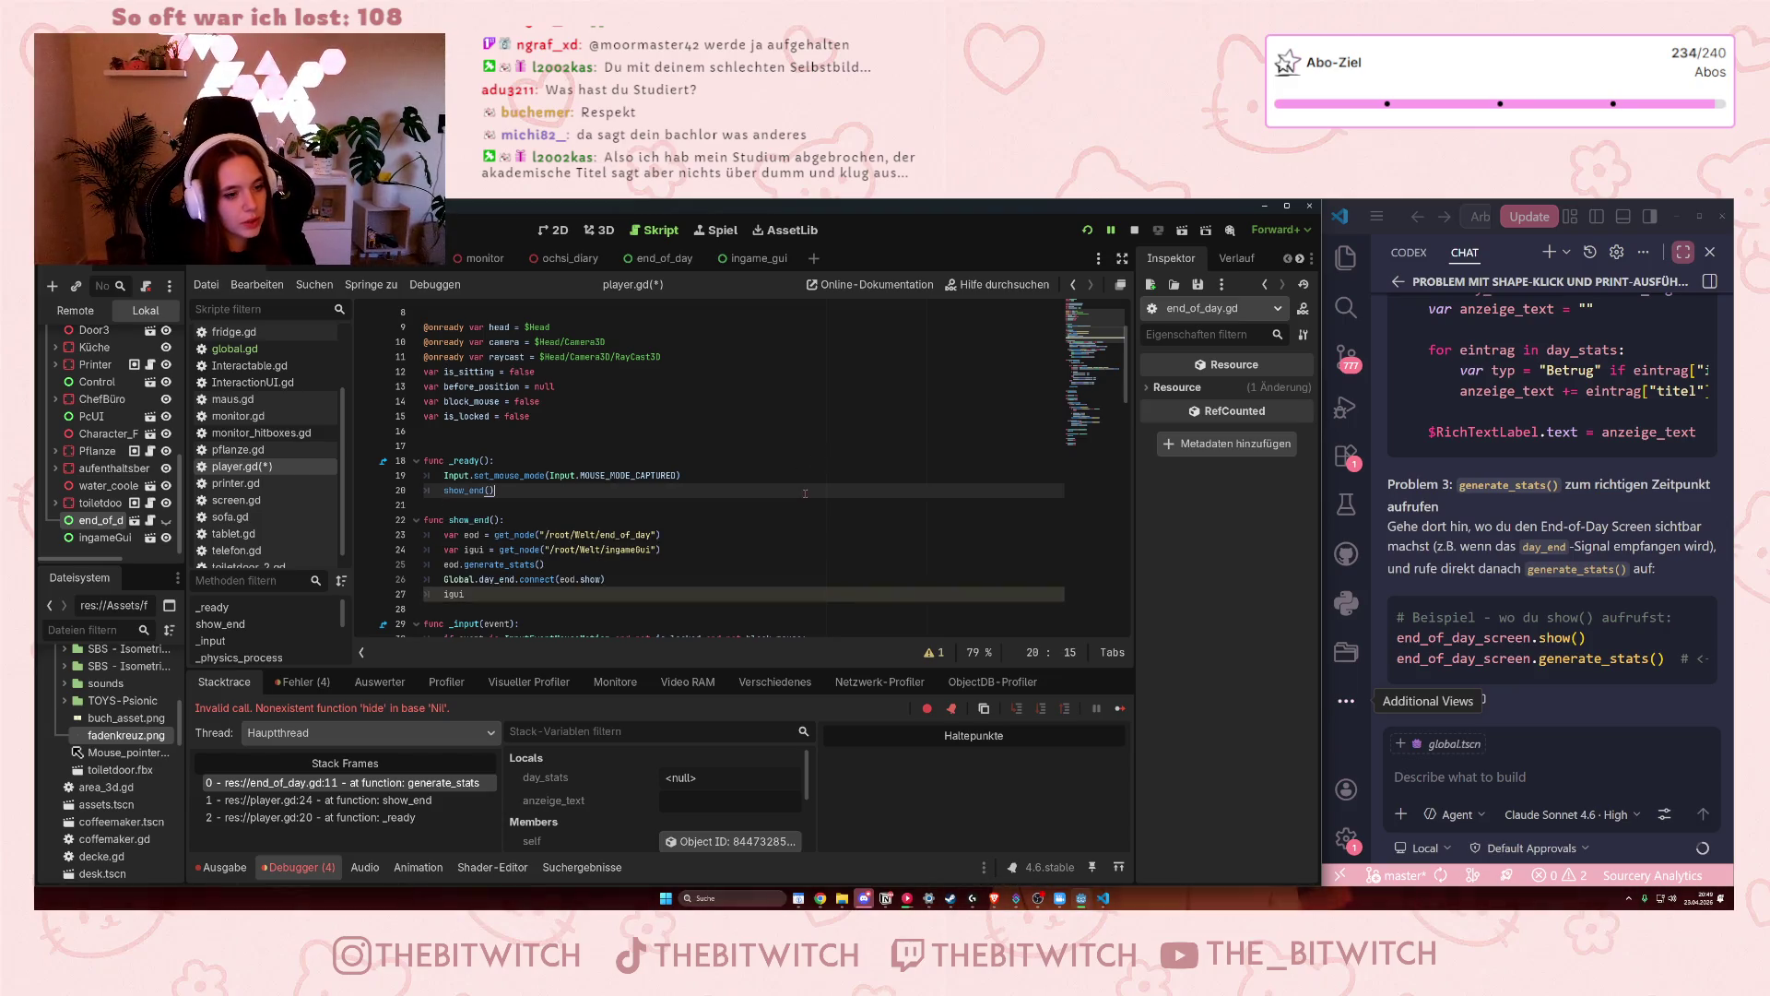
pyautogui.click(490, 595)
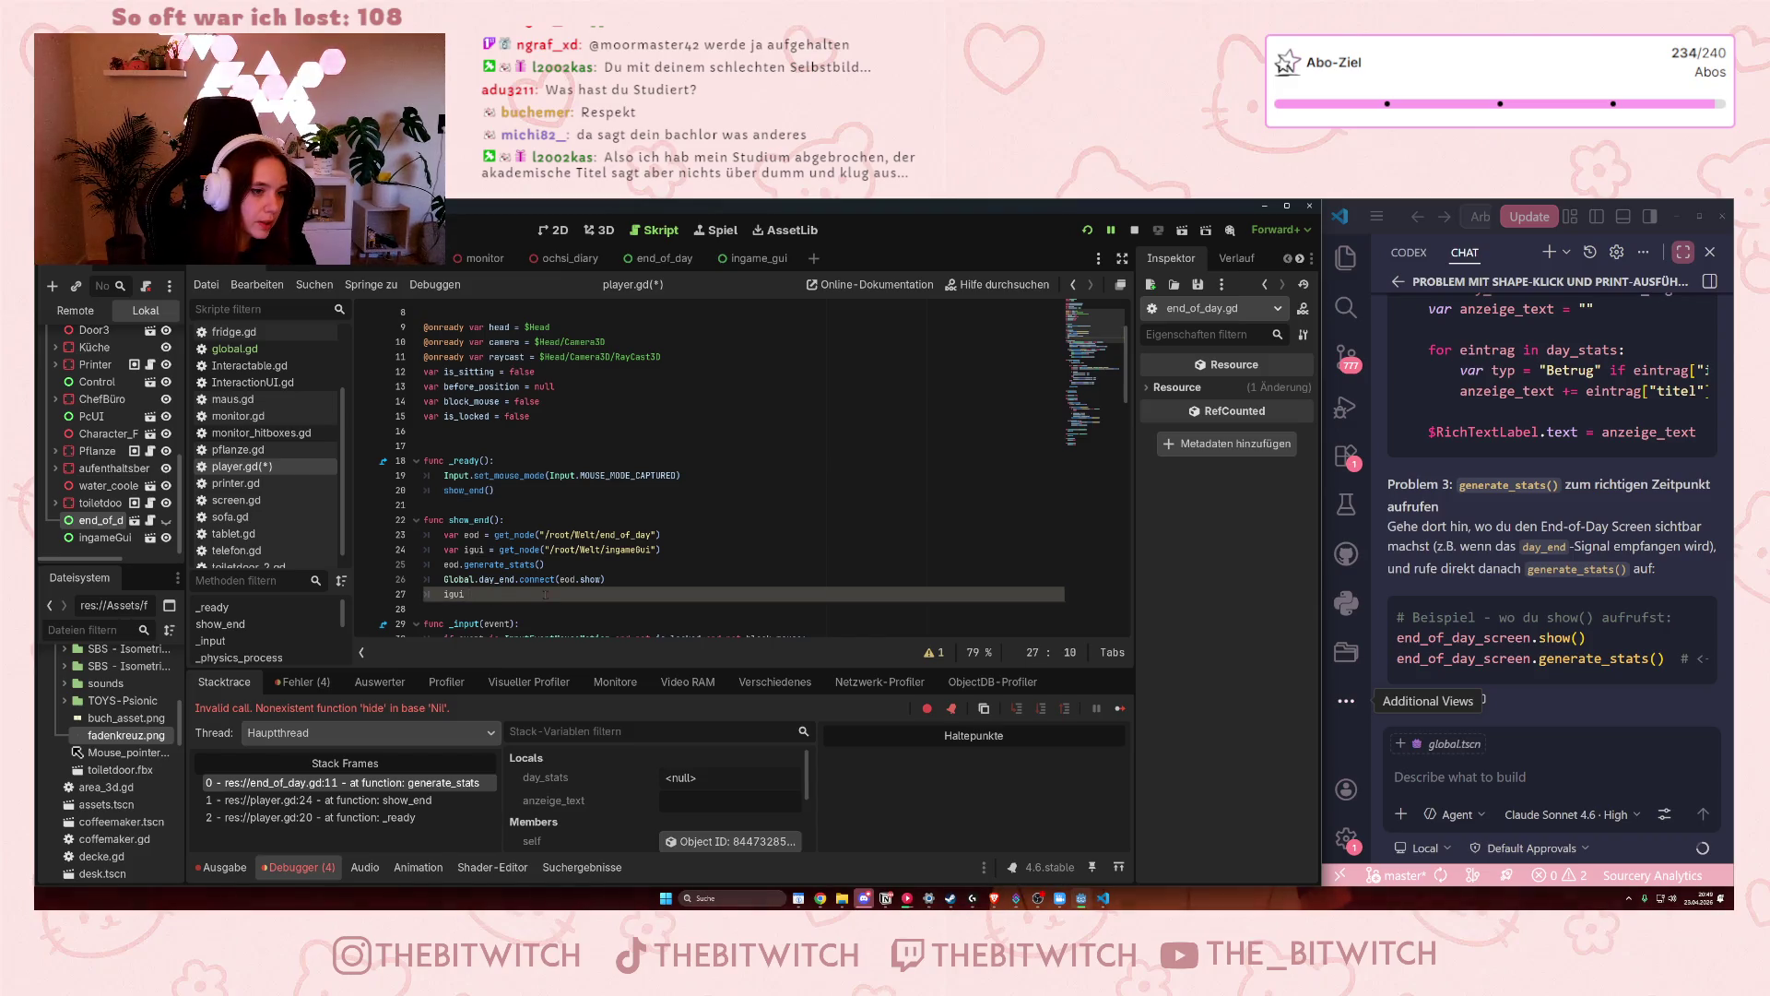
pyautogui.press('BackSpace')
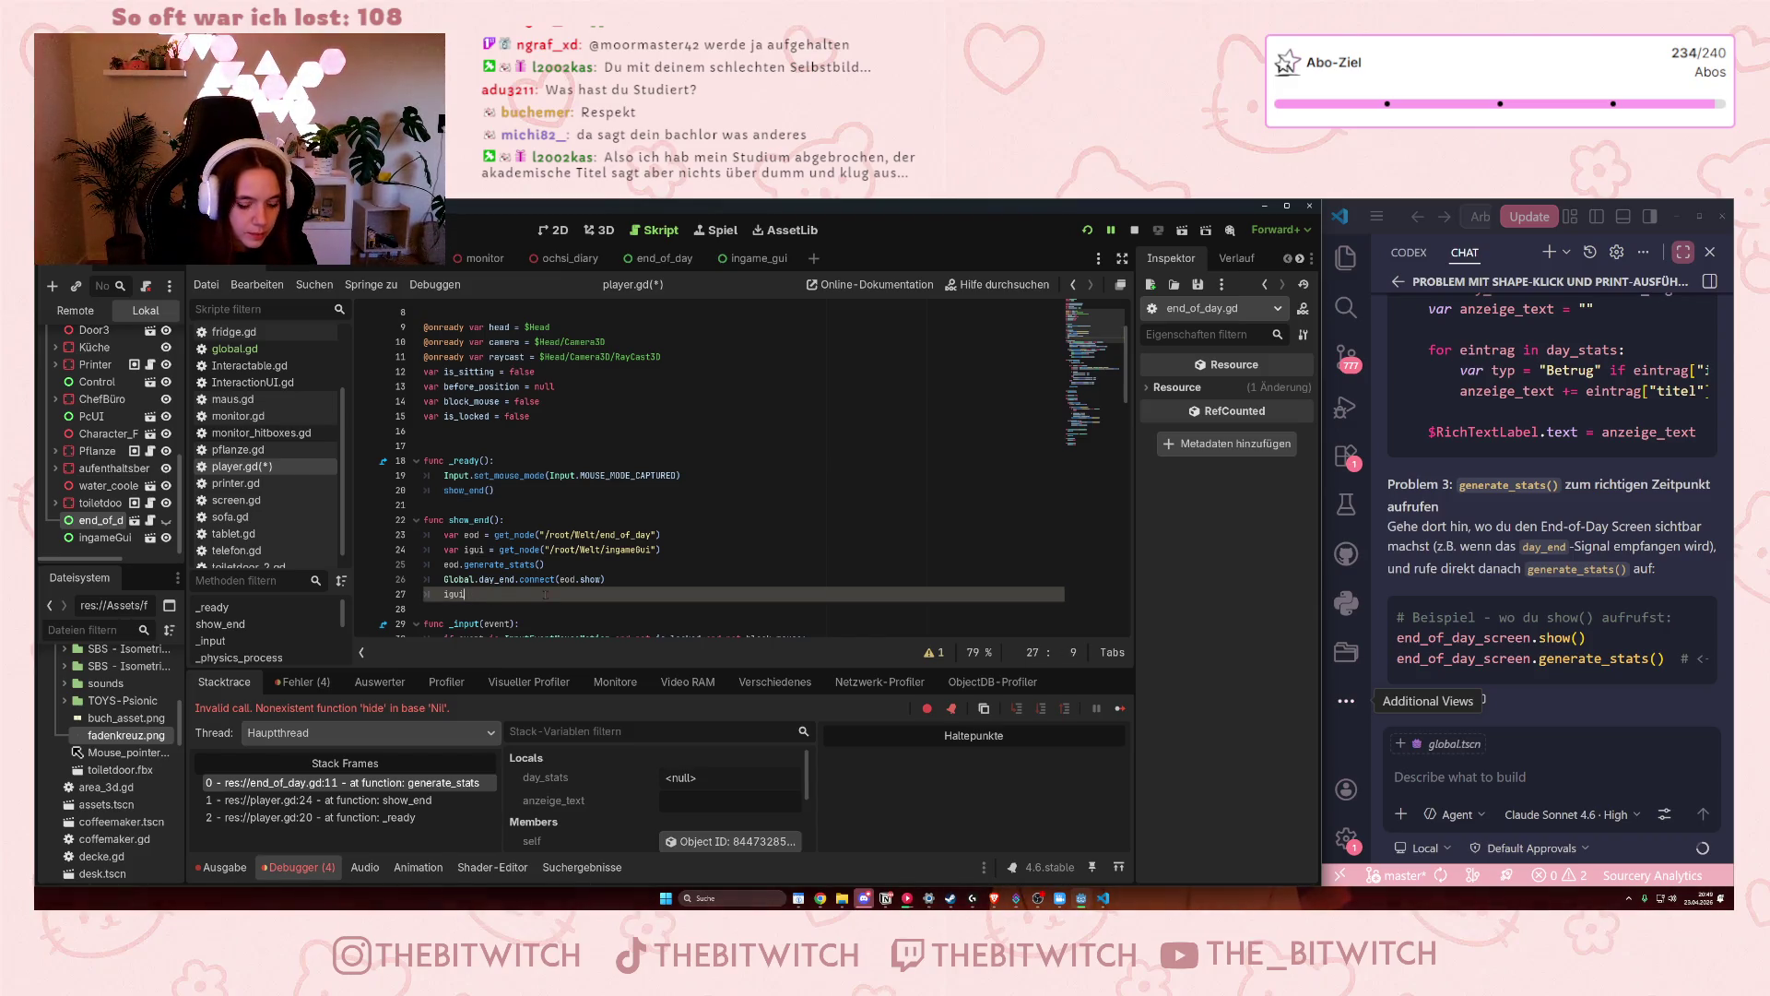
pyautogui.write('hide')
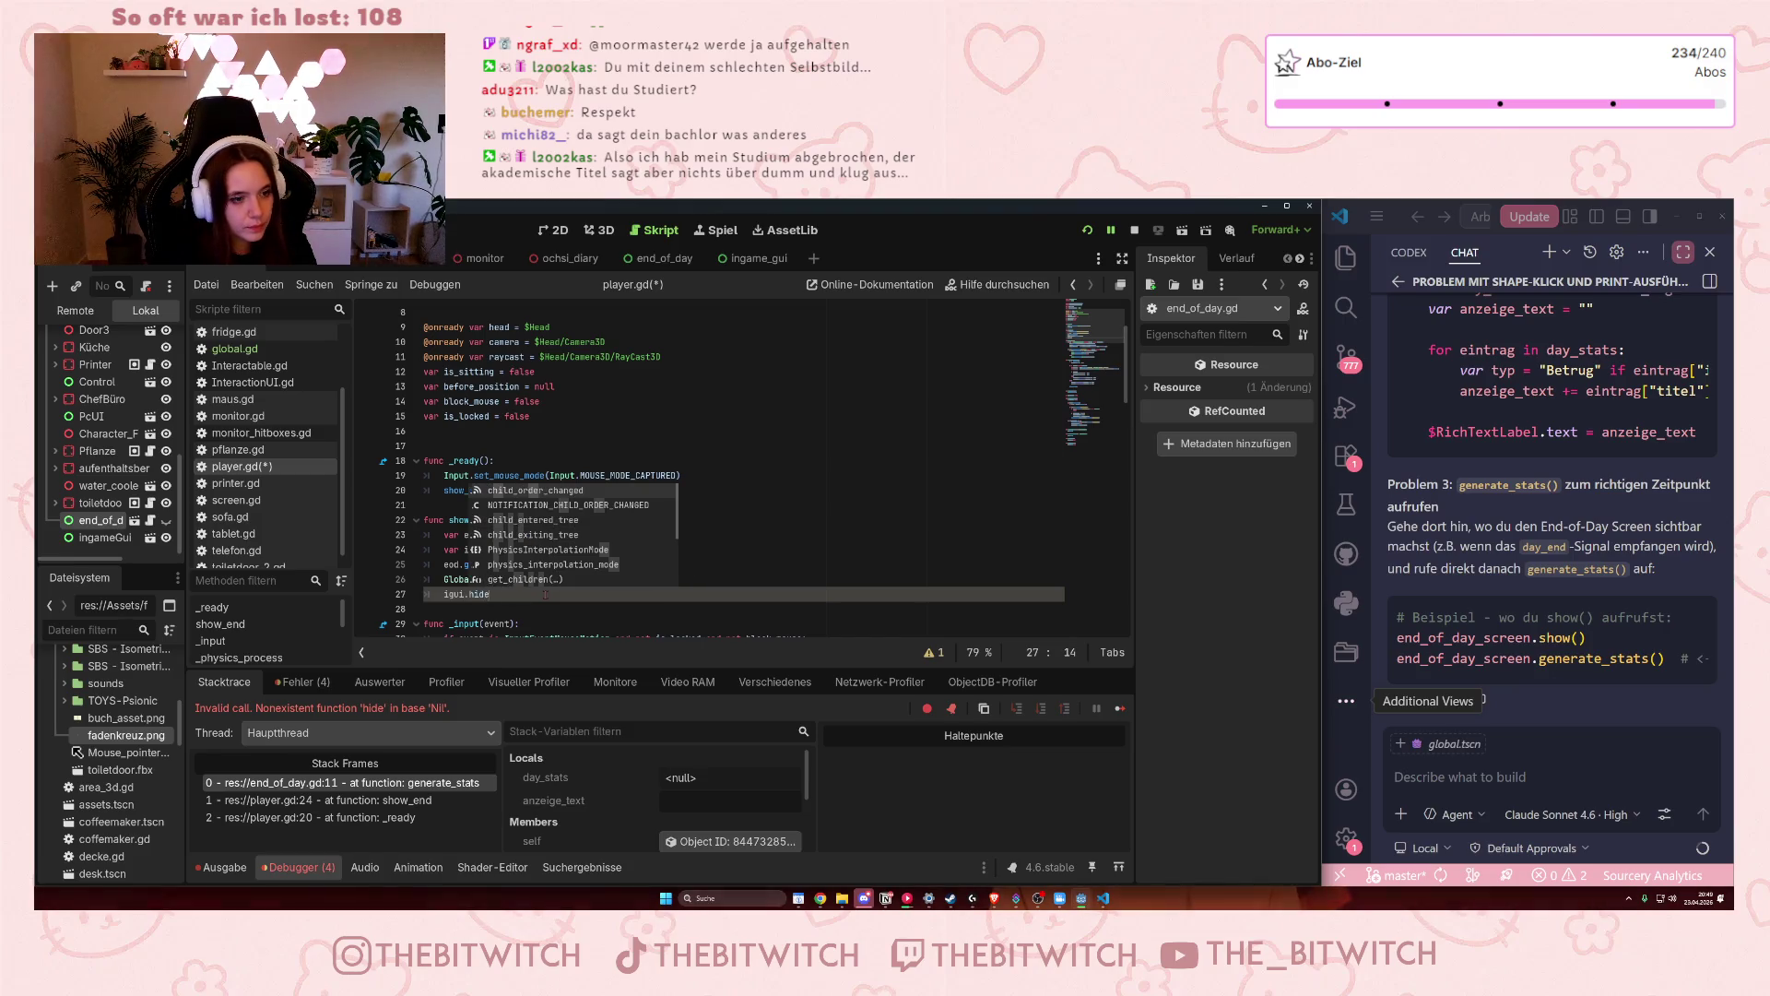
pyautogui.write('()')
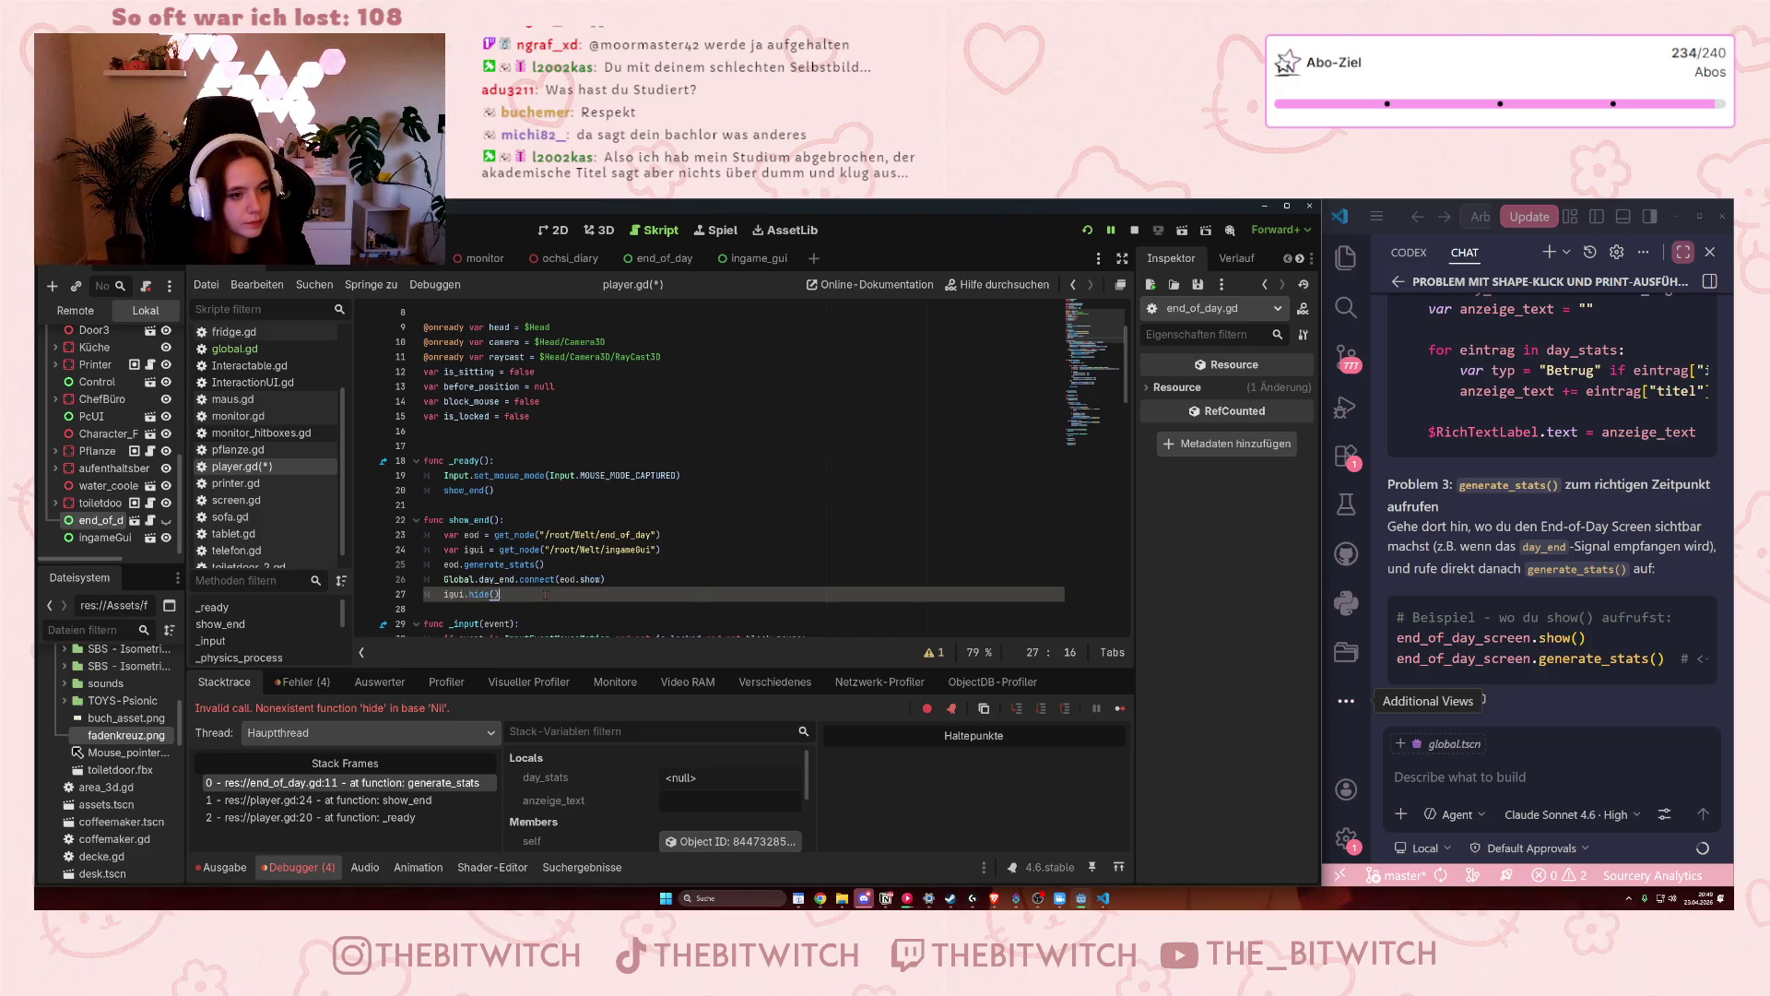
pyautogui.click(703, 547)
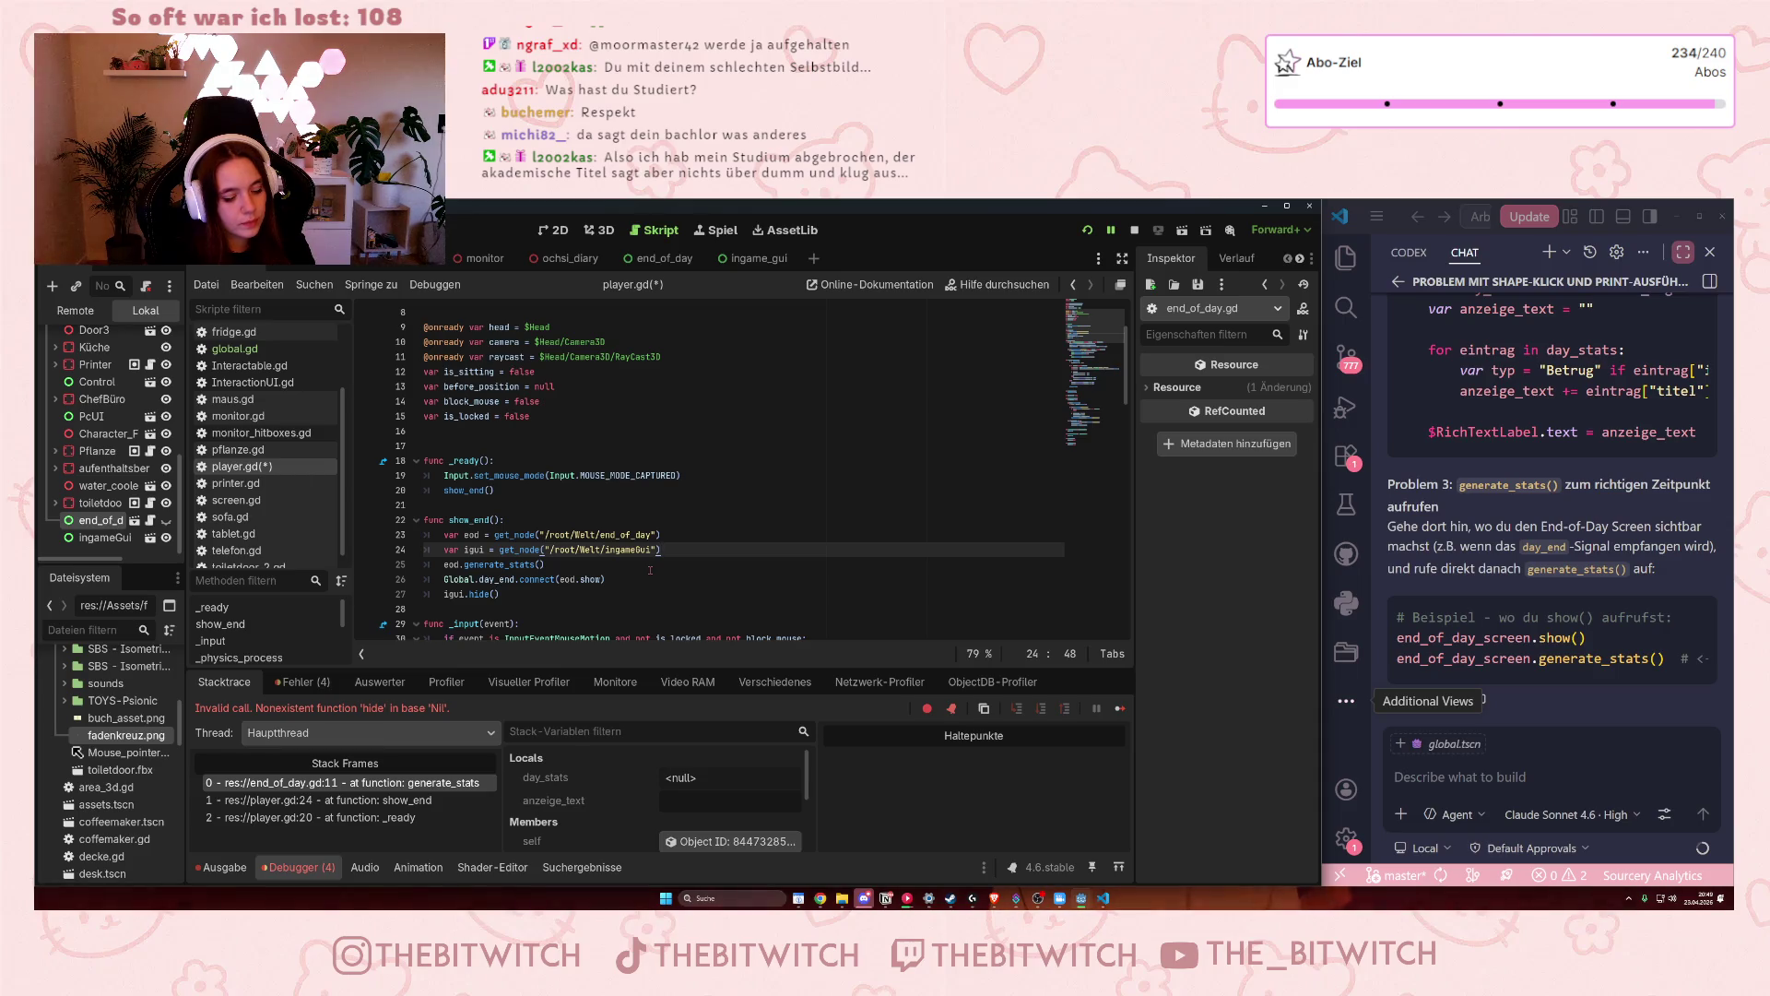
pyautogui.hotkey('ctrl', 's')
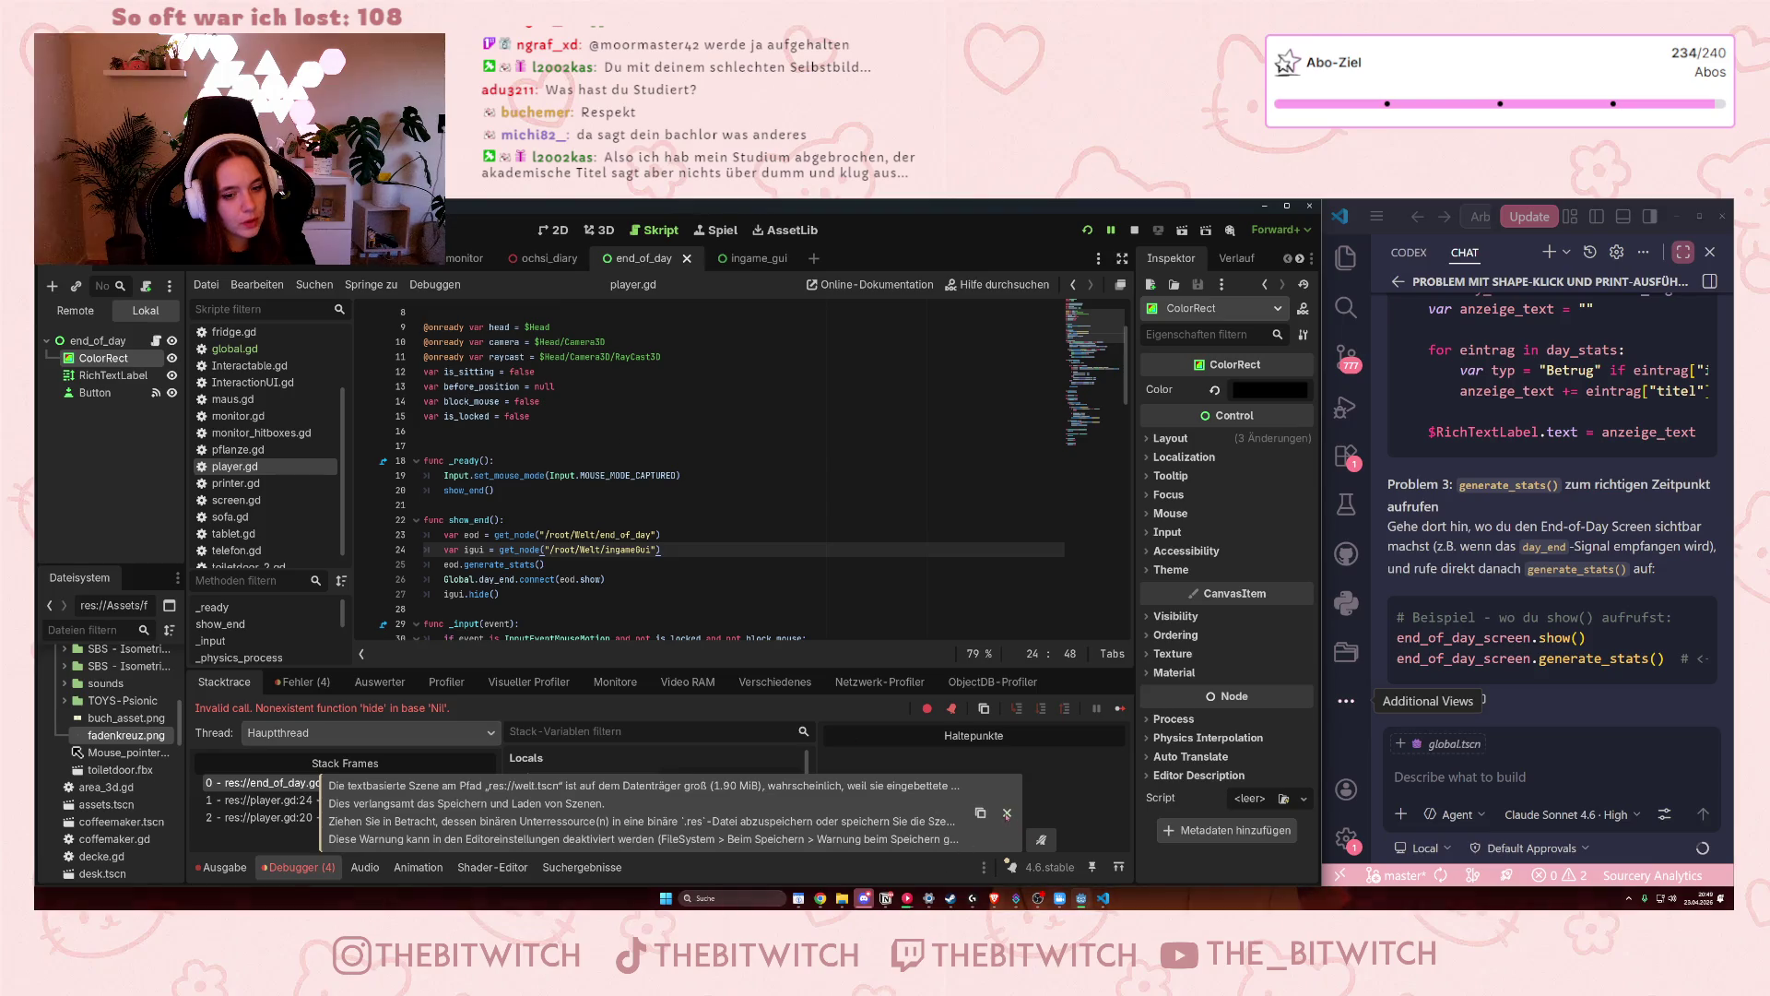
# Step: Open end_of_day.gd and delete the ingamegui.hide() line from generate_stats()
pyautogui.scroll(-1, 520, 532)
pyautogui.click(448, 549)
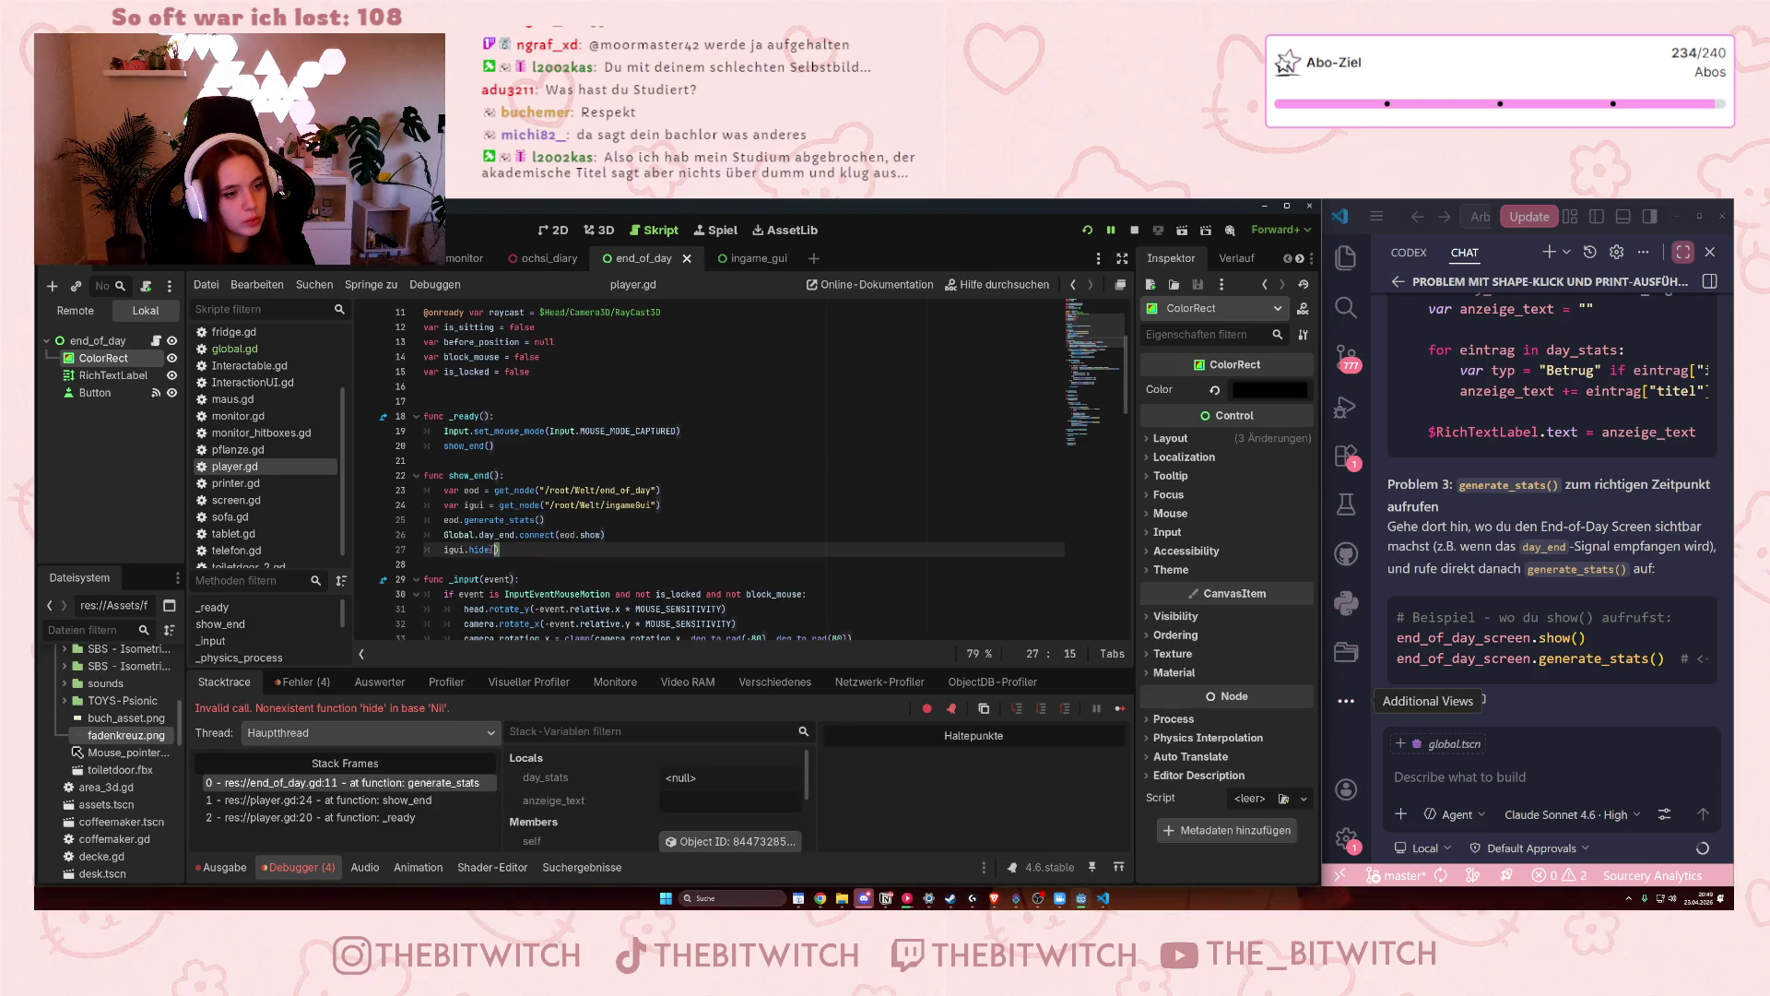
pyautogui.click(664, 506)
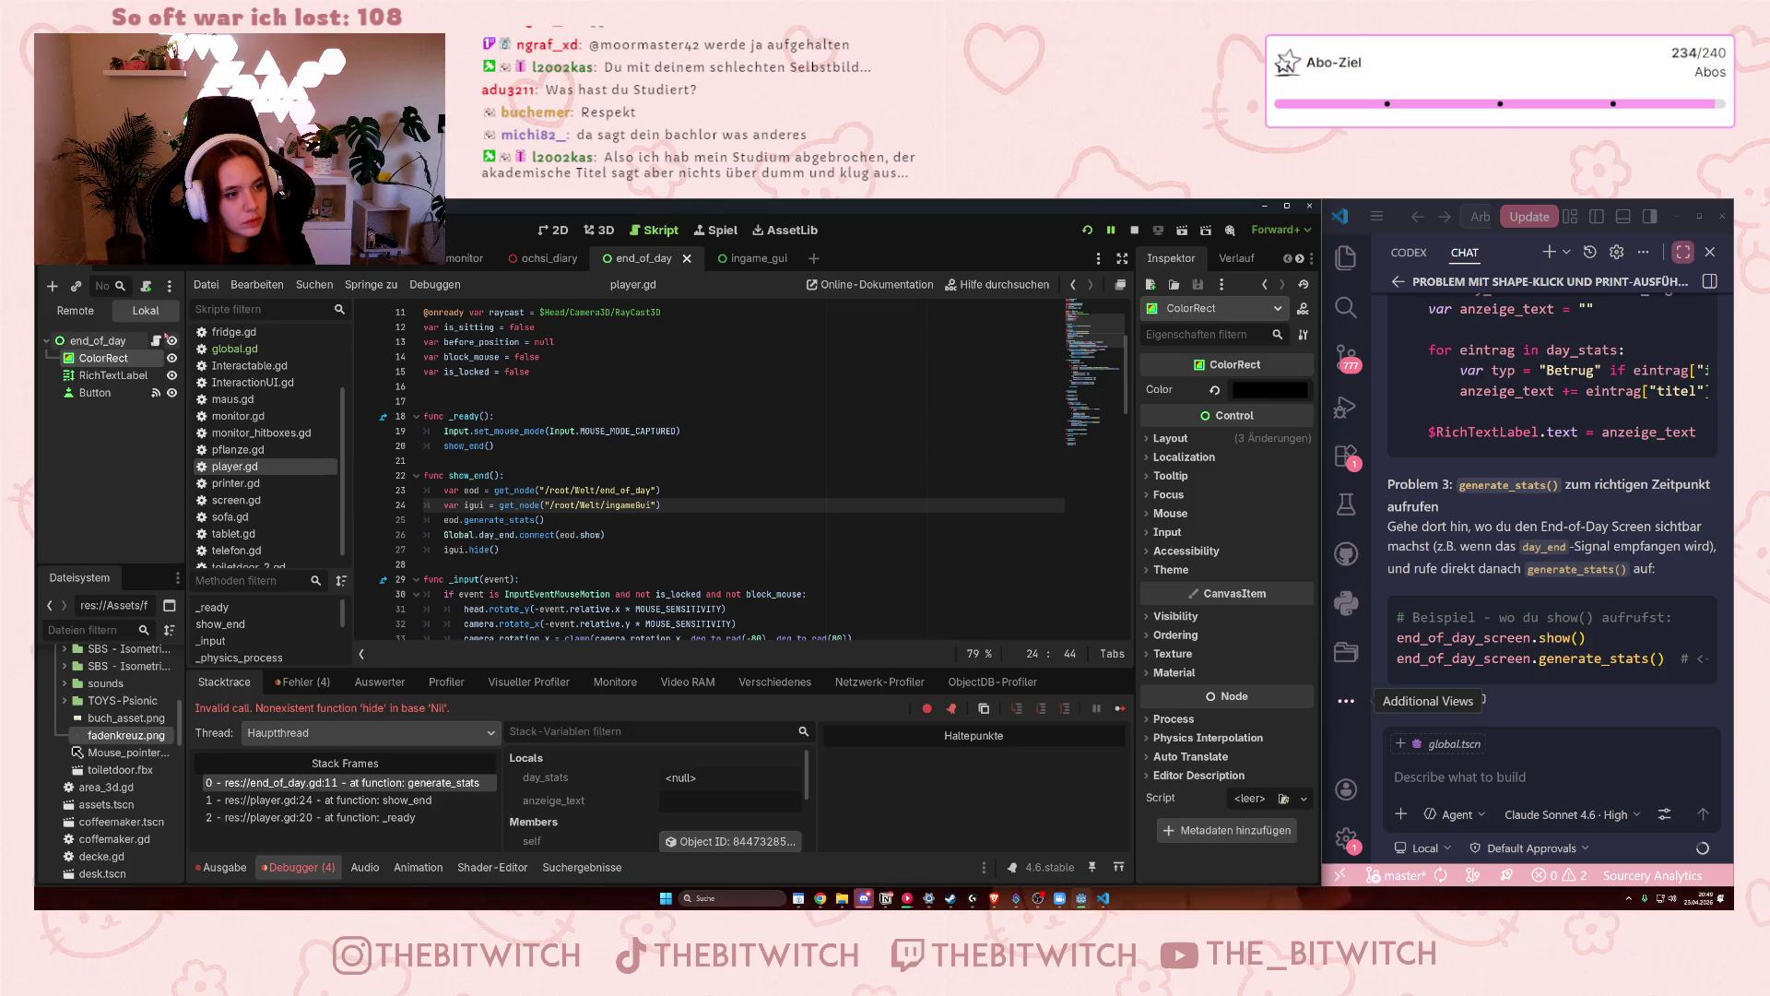
pyautogui.scroll(1, 277, 406)
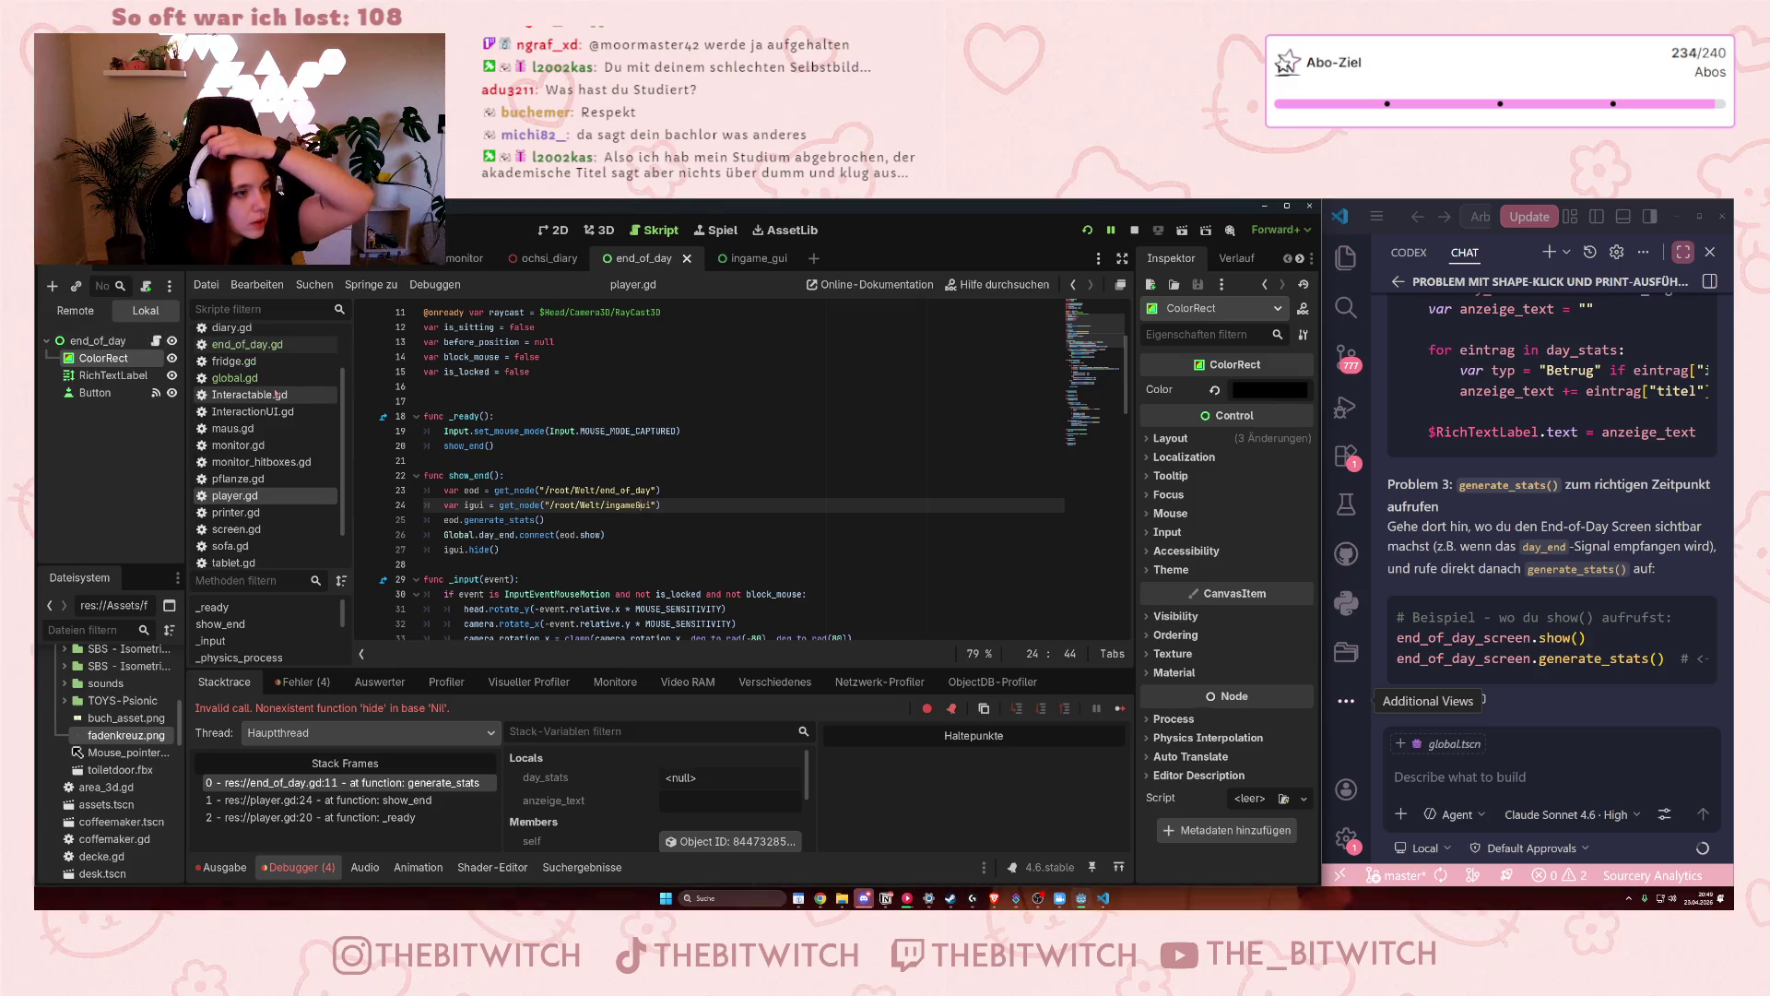
pyautogui.click(248, 344)
pyautogui.hotkey('shift', 'Up')
pyautogui.hotkey('shift', 'Home')
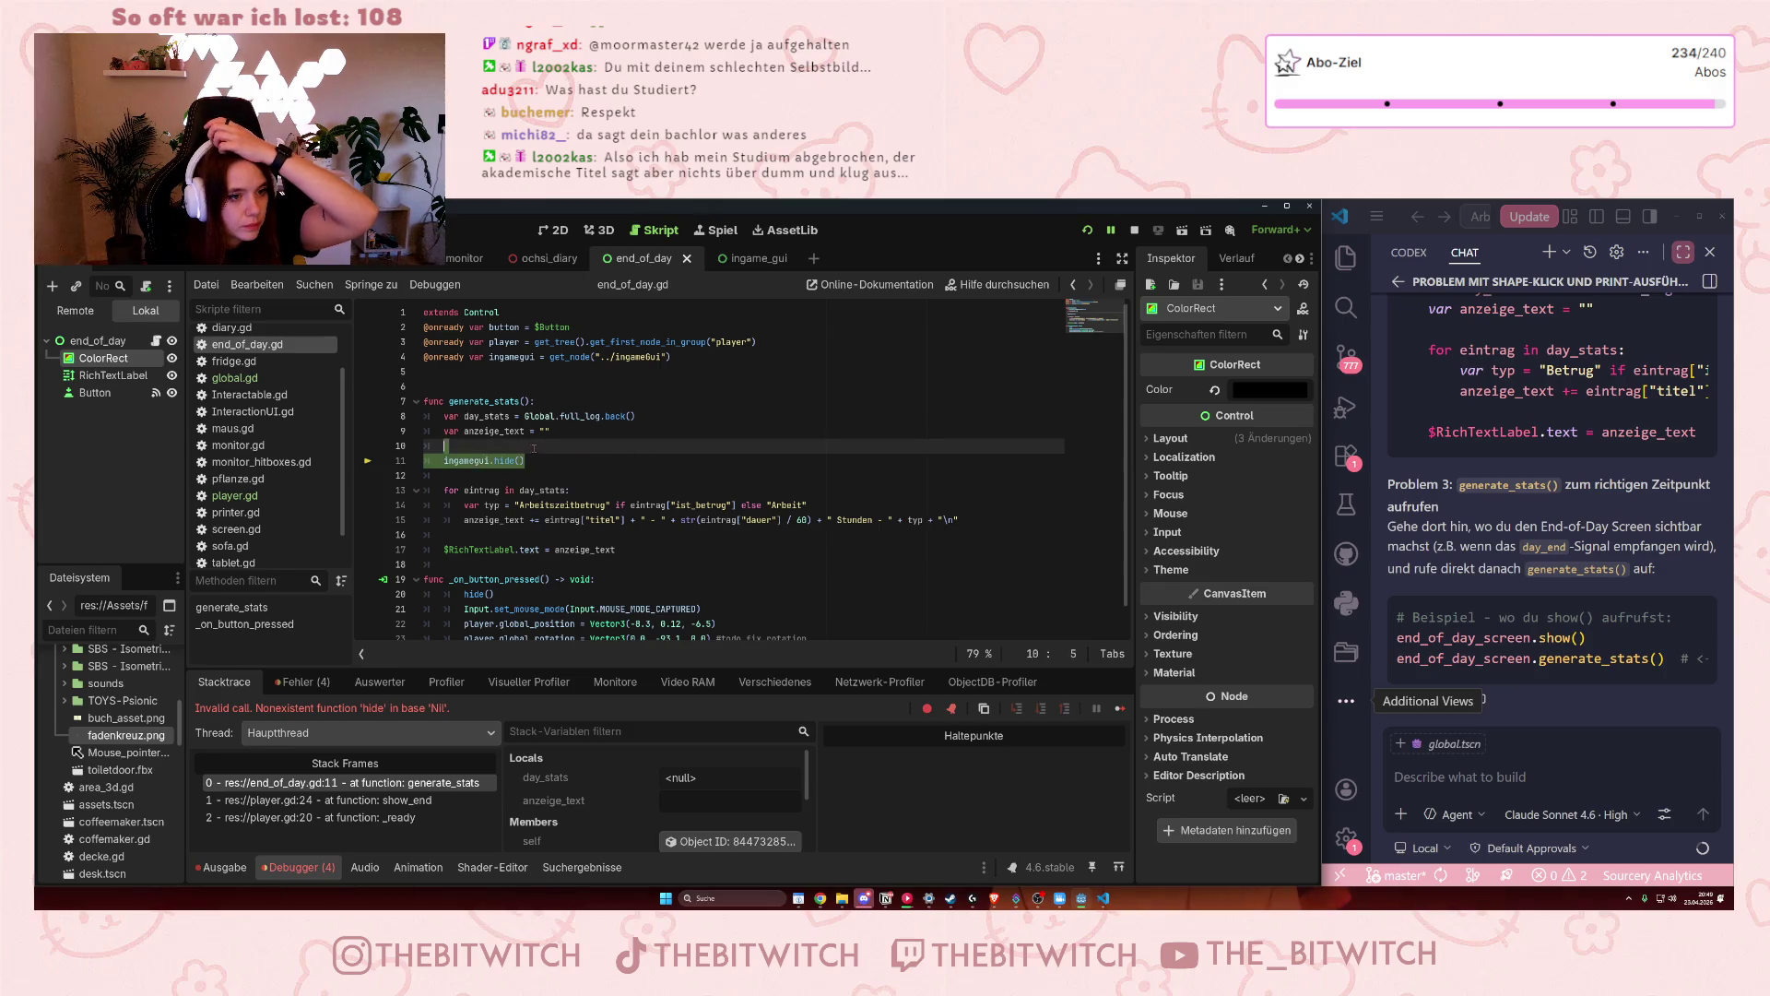
pyautogui.press('BackSpace')
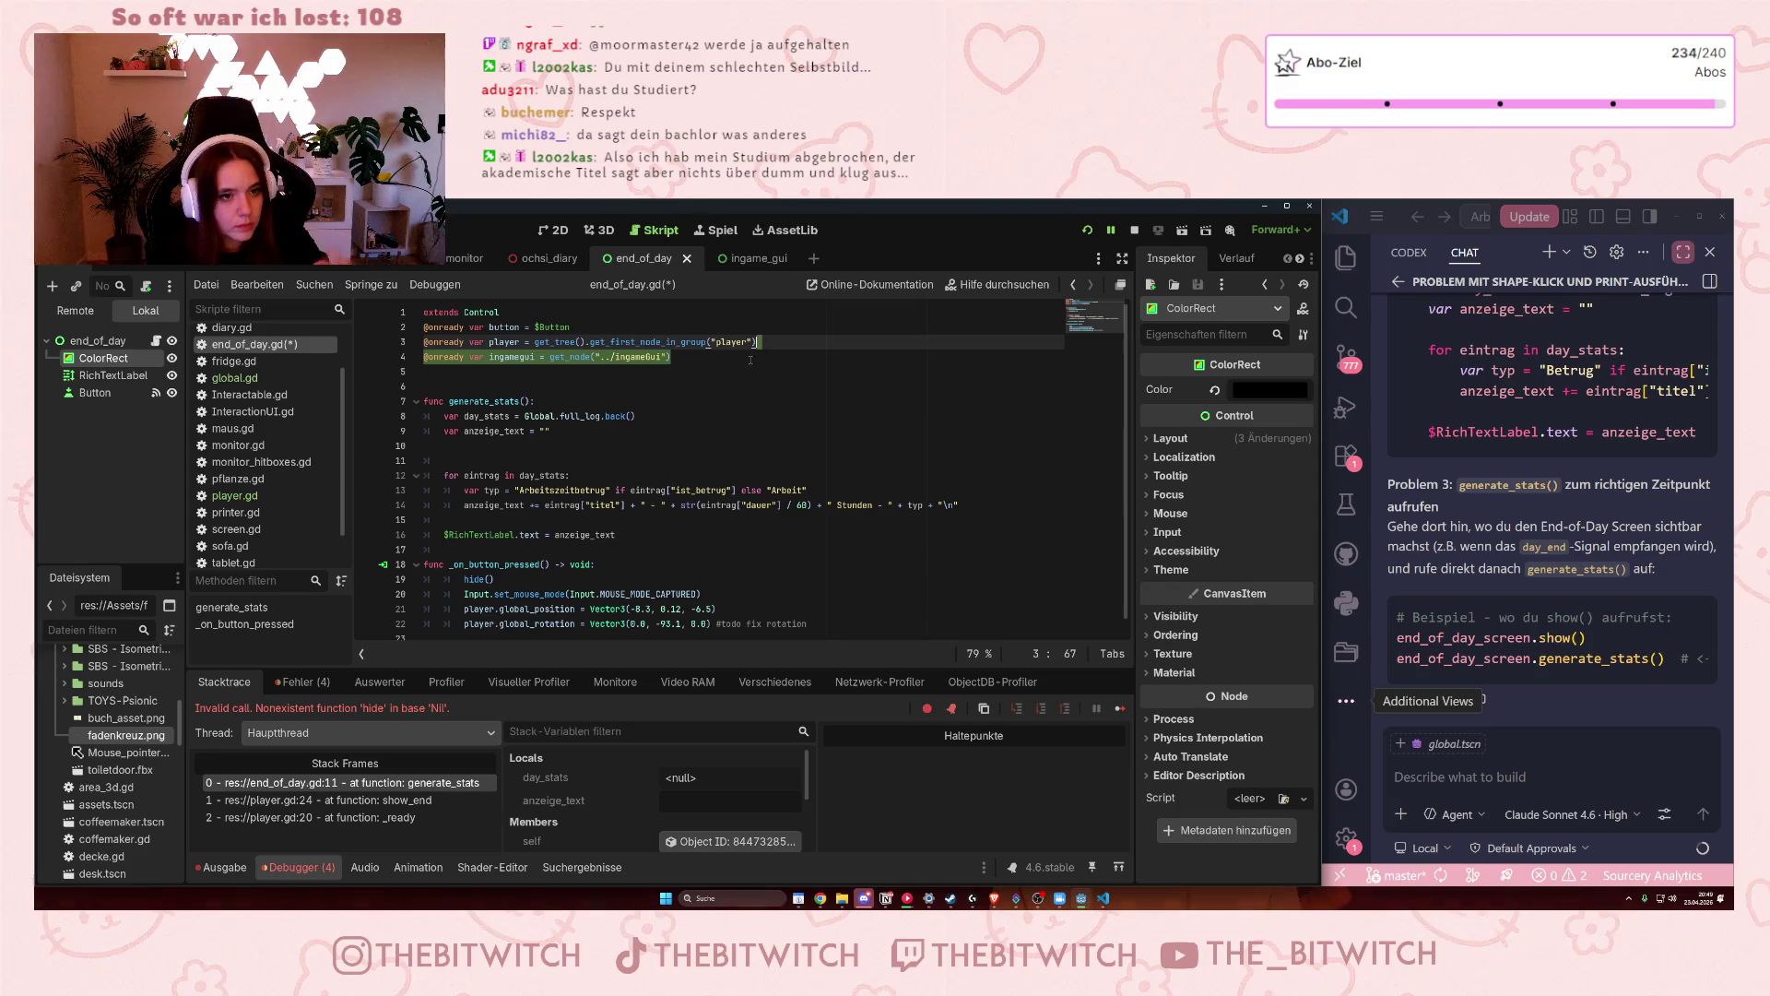
# Step: In player.gd's show_end(), delete the igui.hide() call and the var igui line
pyautogui.click(605, 357)
pyautogui.press('Right')
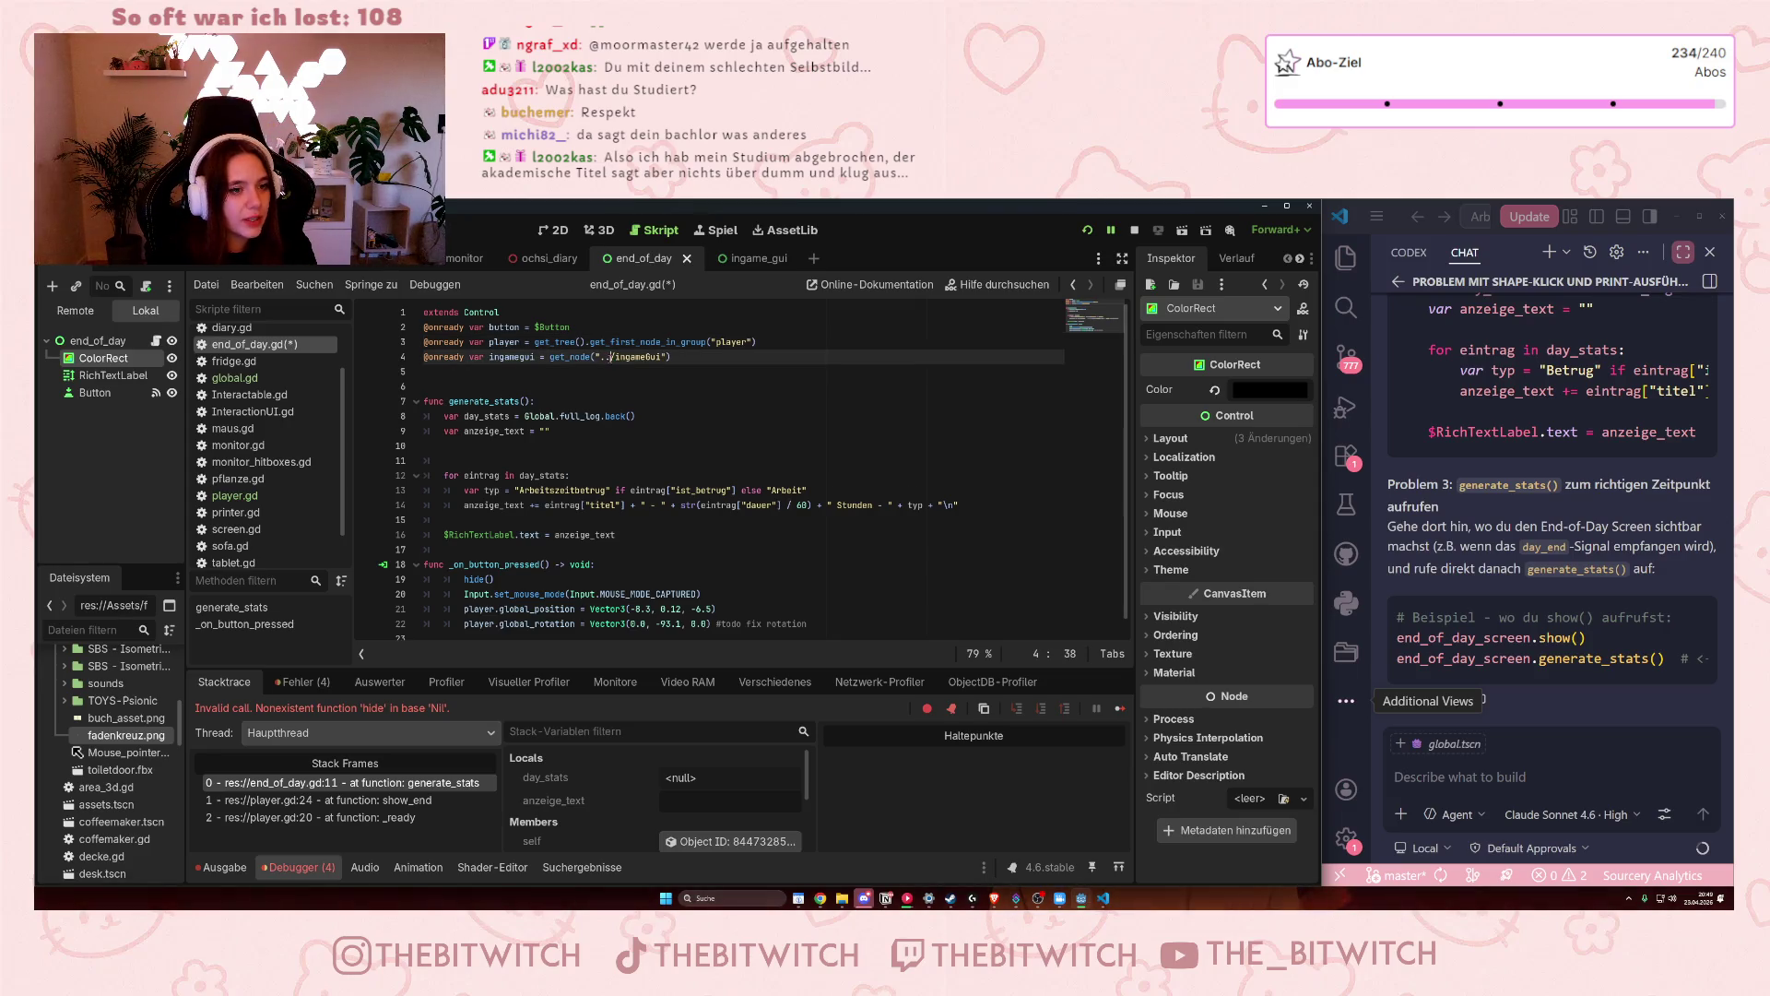
pyautogui.click(235, 495)
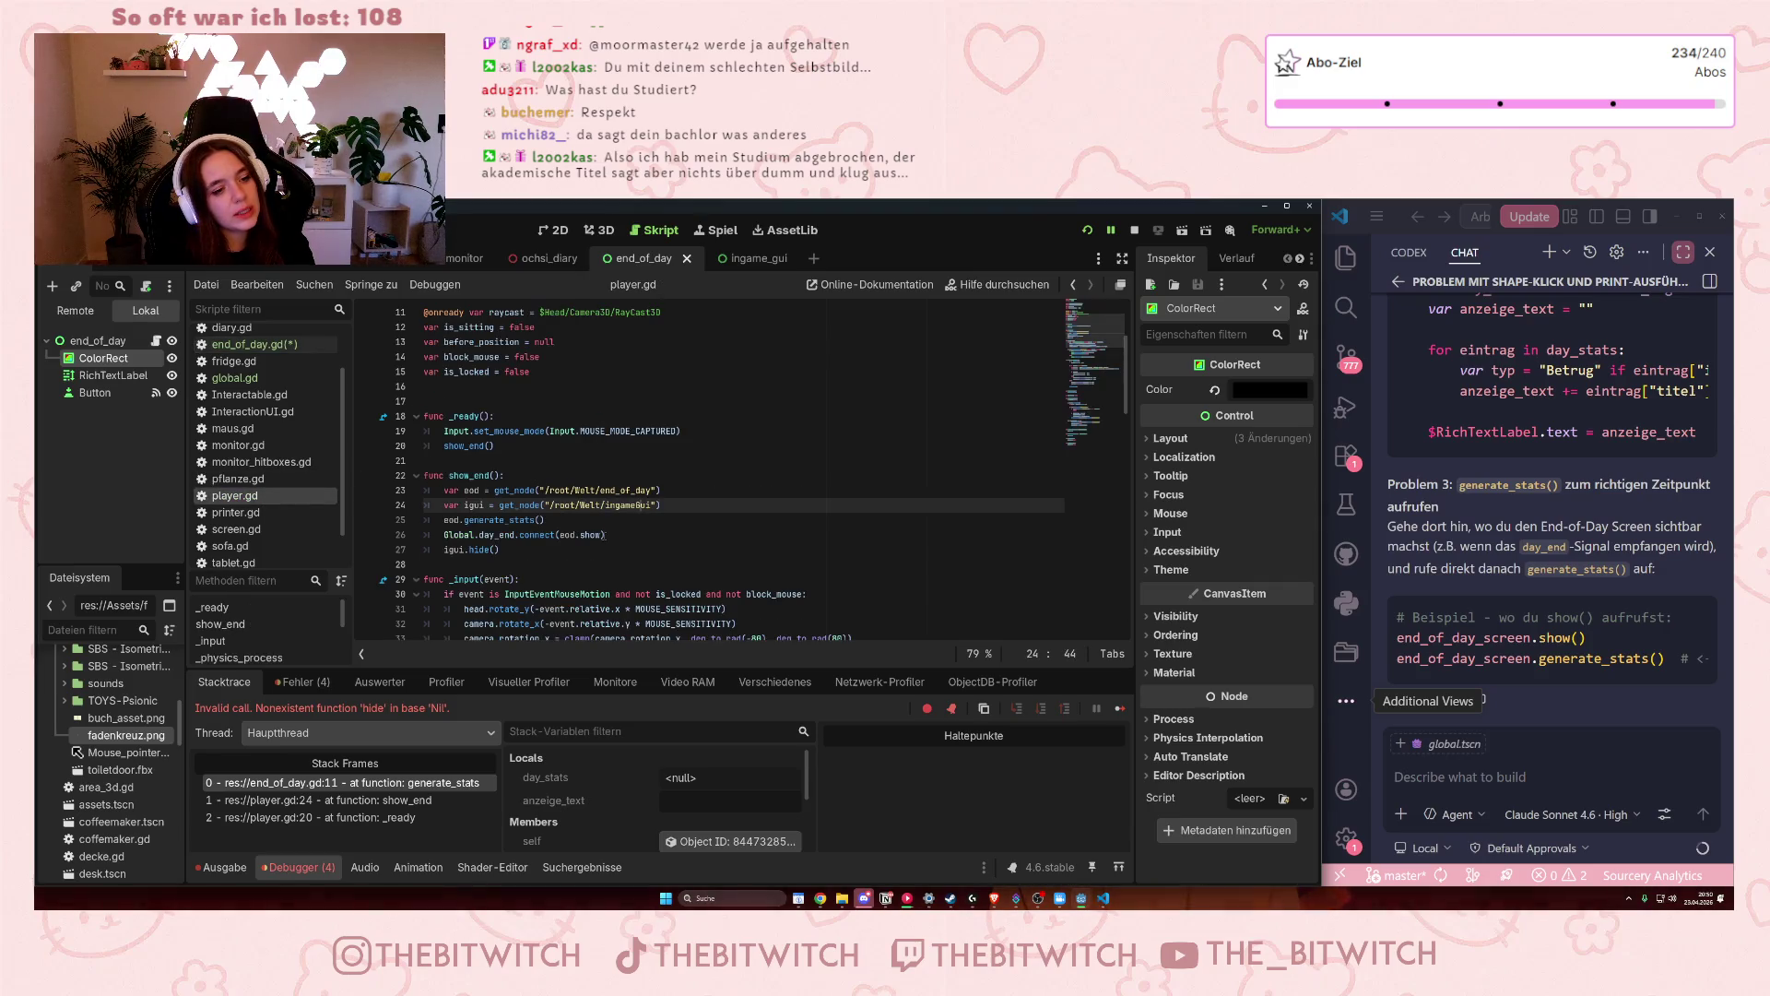
pyautogui.moveTo(500, 550); pyautogui.dragTo(443, 552)
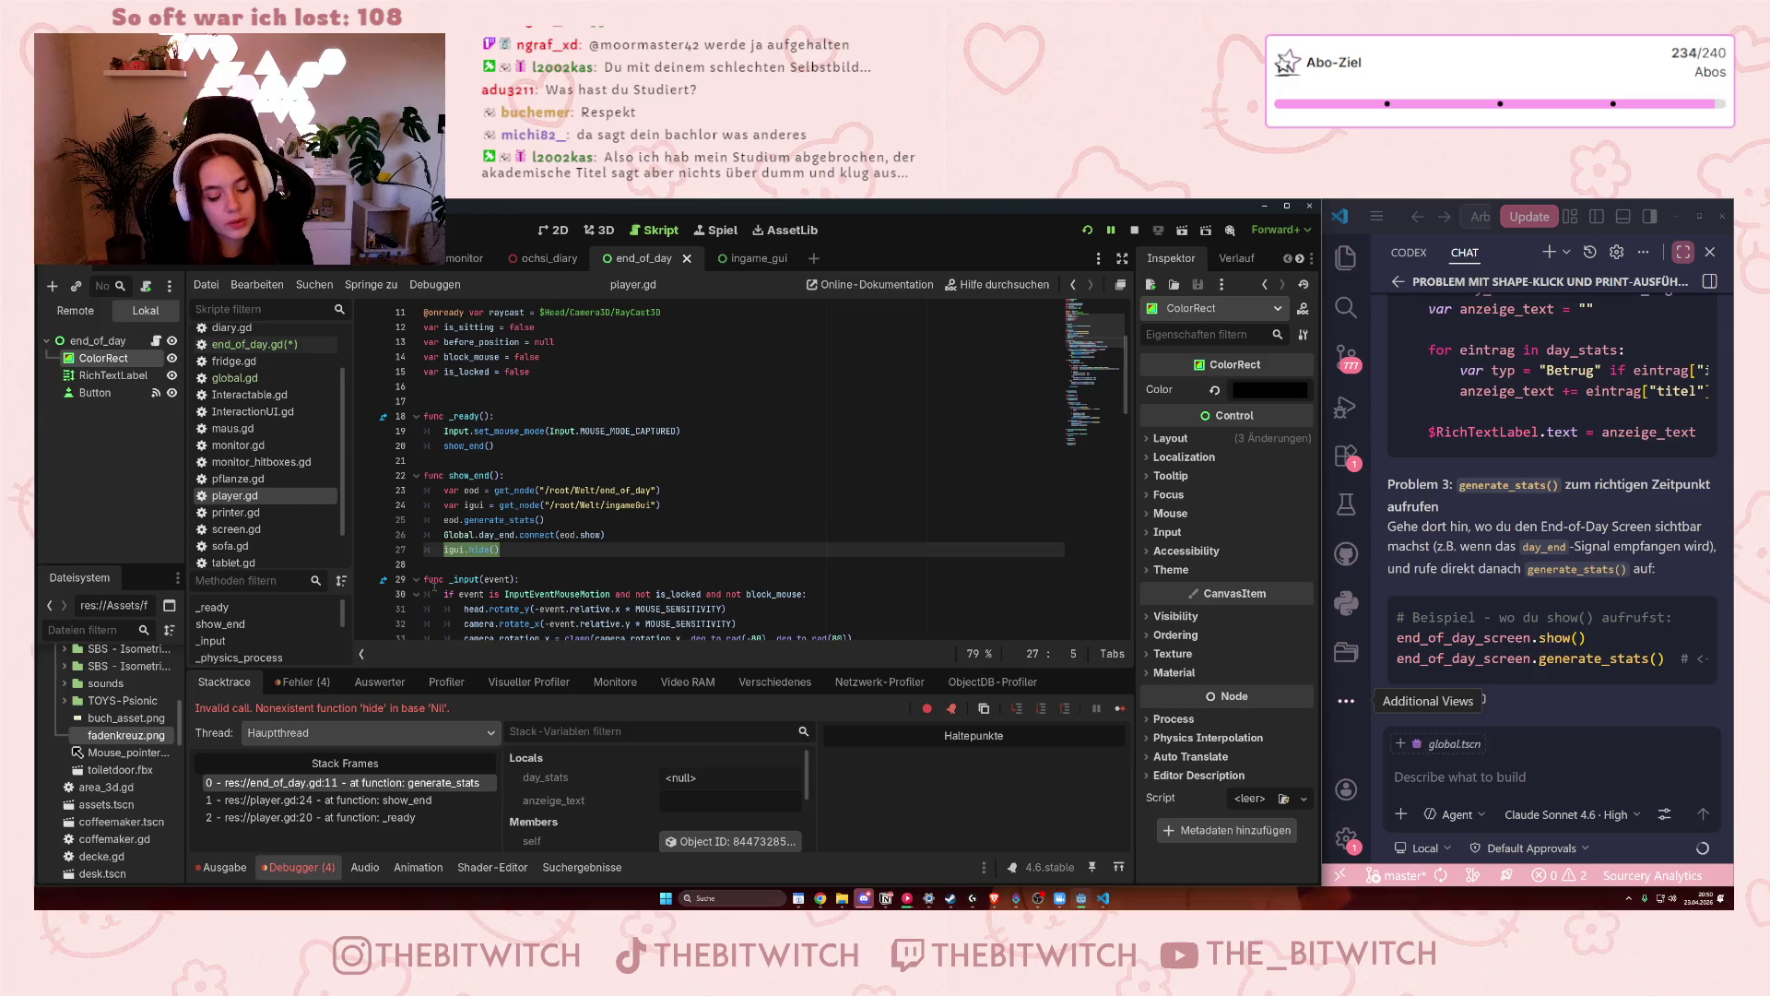
pyautogui.press('BackSpace')
pyautogui.press('BackSpace')
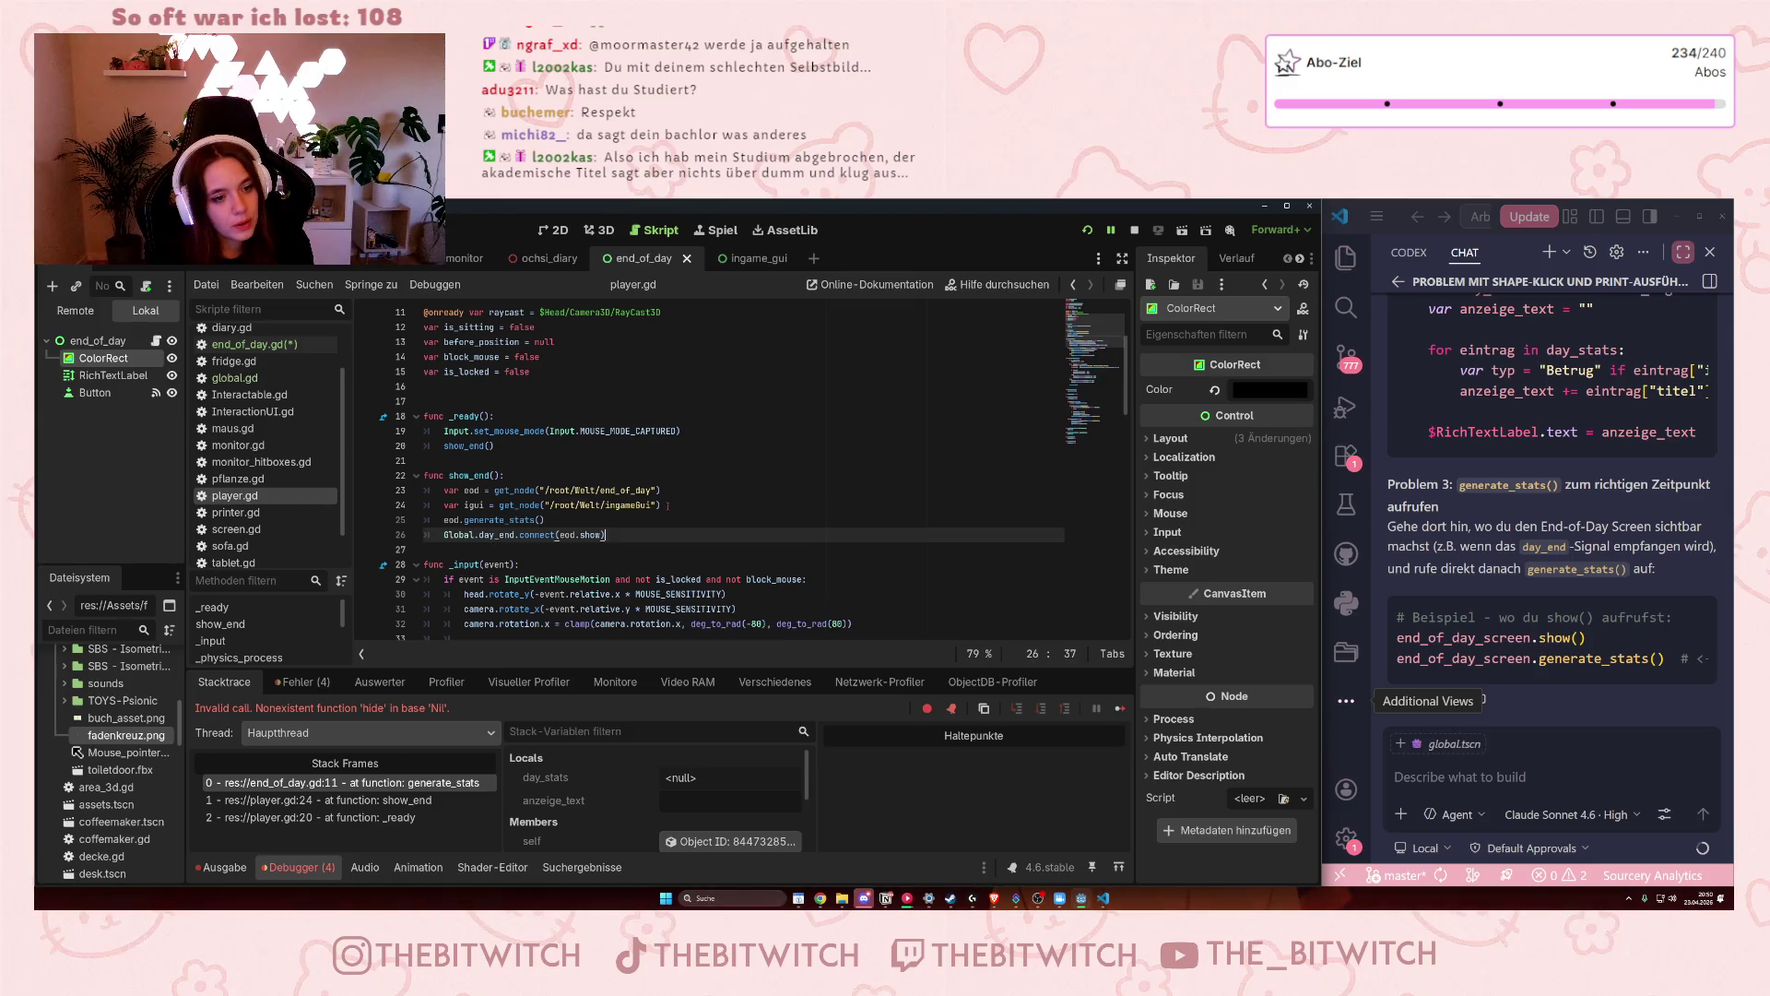
pyautogui.moveTo(695, 505); pyautogui.dragTo(445, 508)
pyautogui.hotkey('ctrl', 'c')
pyautogui.press('BackSpace')
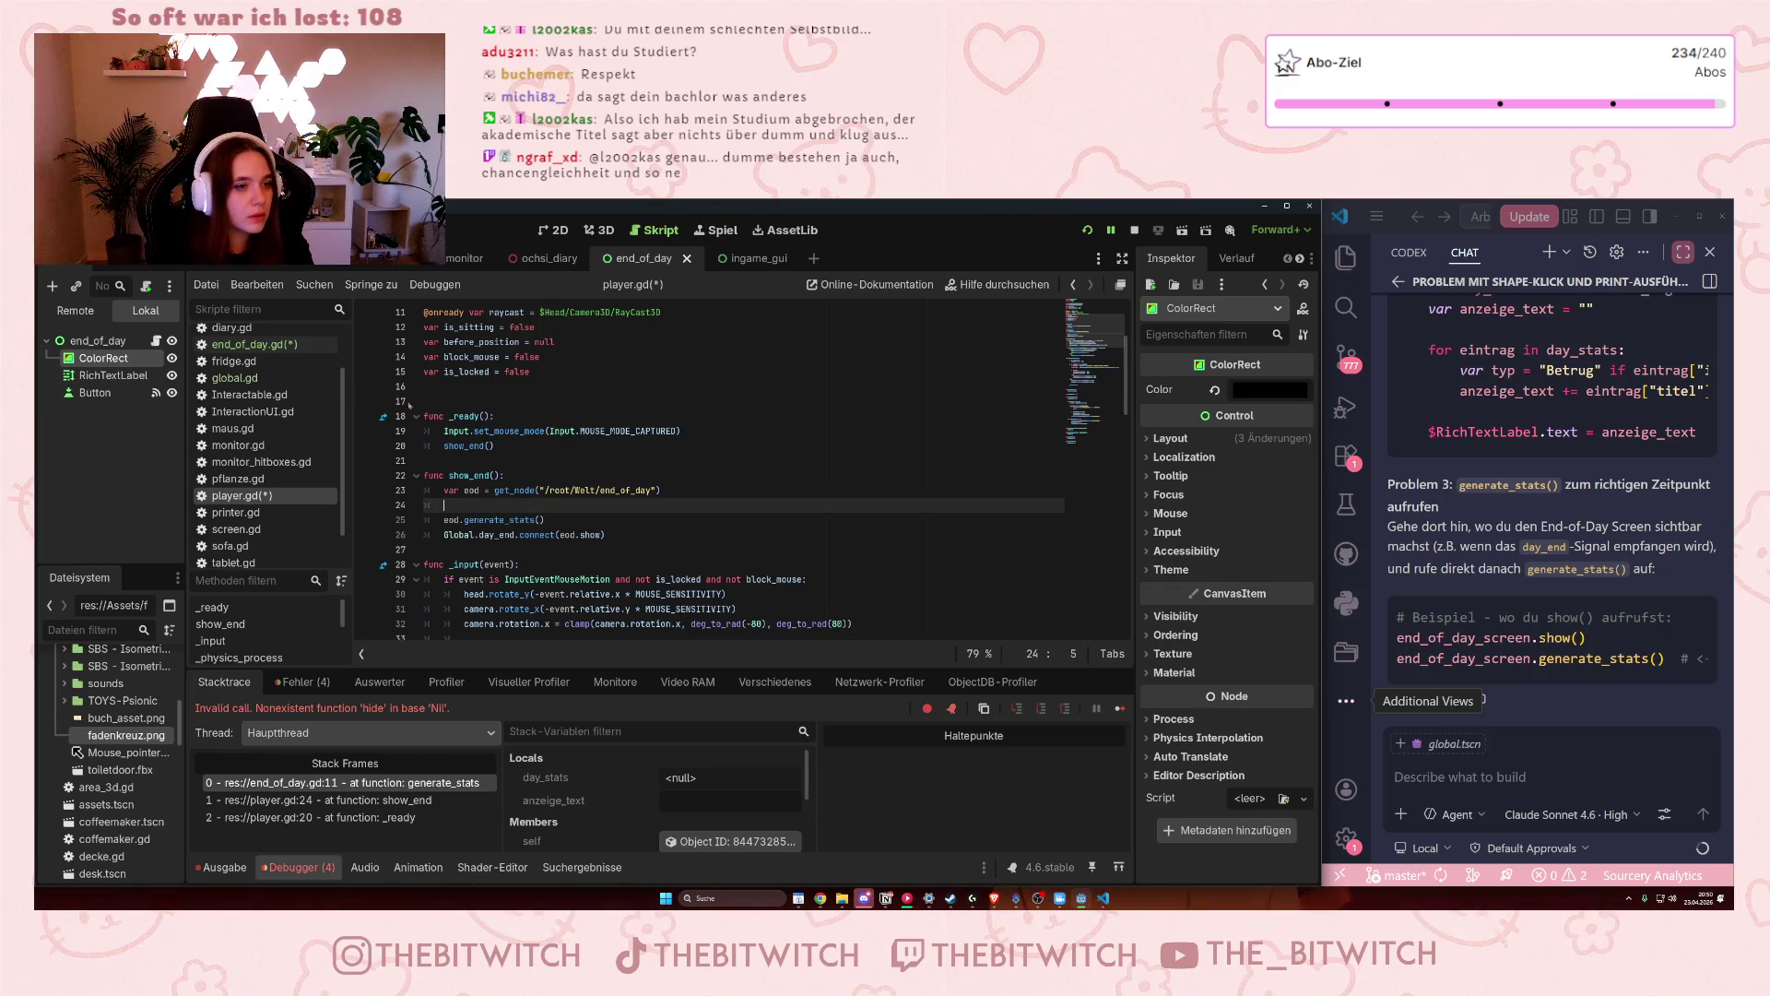
pyautogui.click(255, 344)
# Step: Replace line 4 of end_of_day.gd with the igui declaration for /root/Welt/ingameGui
pyautogui.moveTo(672, 356)
pyautogui.mouseDown()
pyautogui.moveTo(425, 357)
pyautogui.moveTo(672, 357)
pyautogui.mouseUp()
pyautogui.click(495, 357)
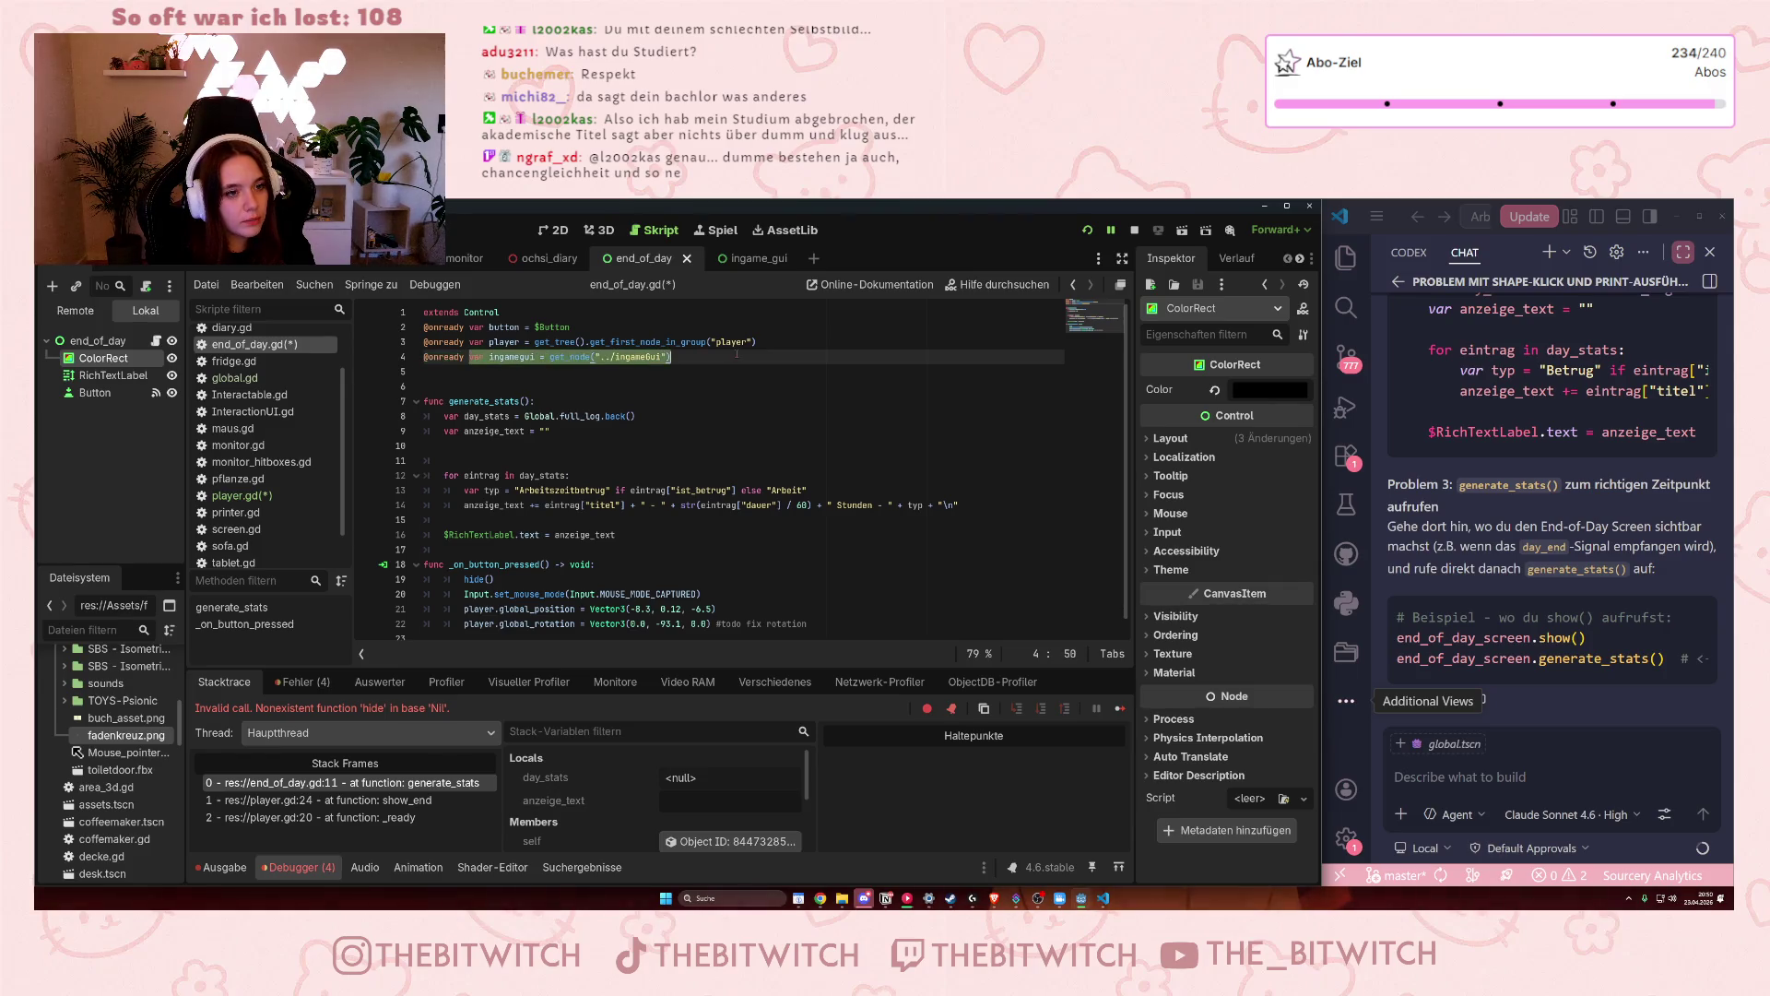
pyautogui.hotkey('ctrl', 'v')
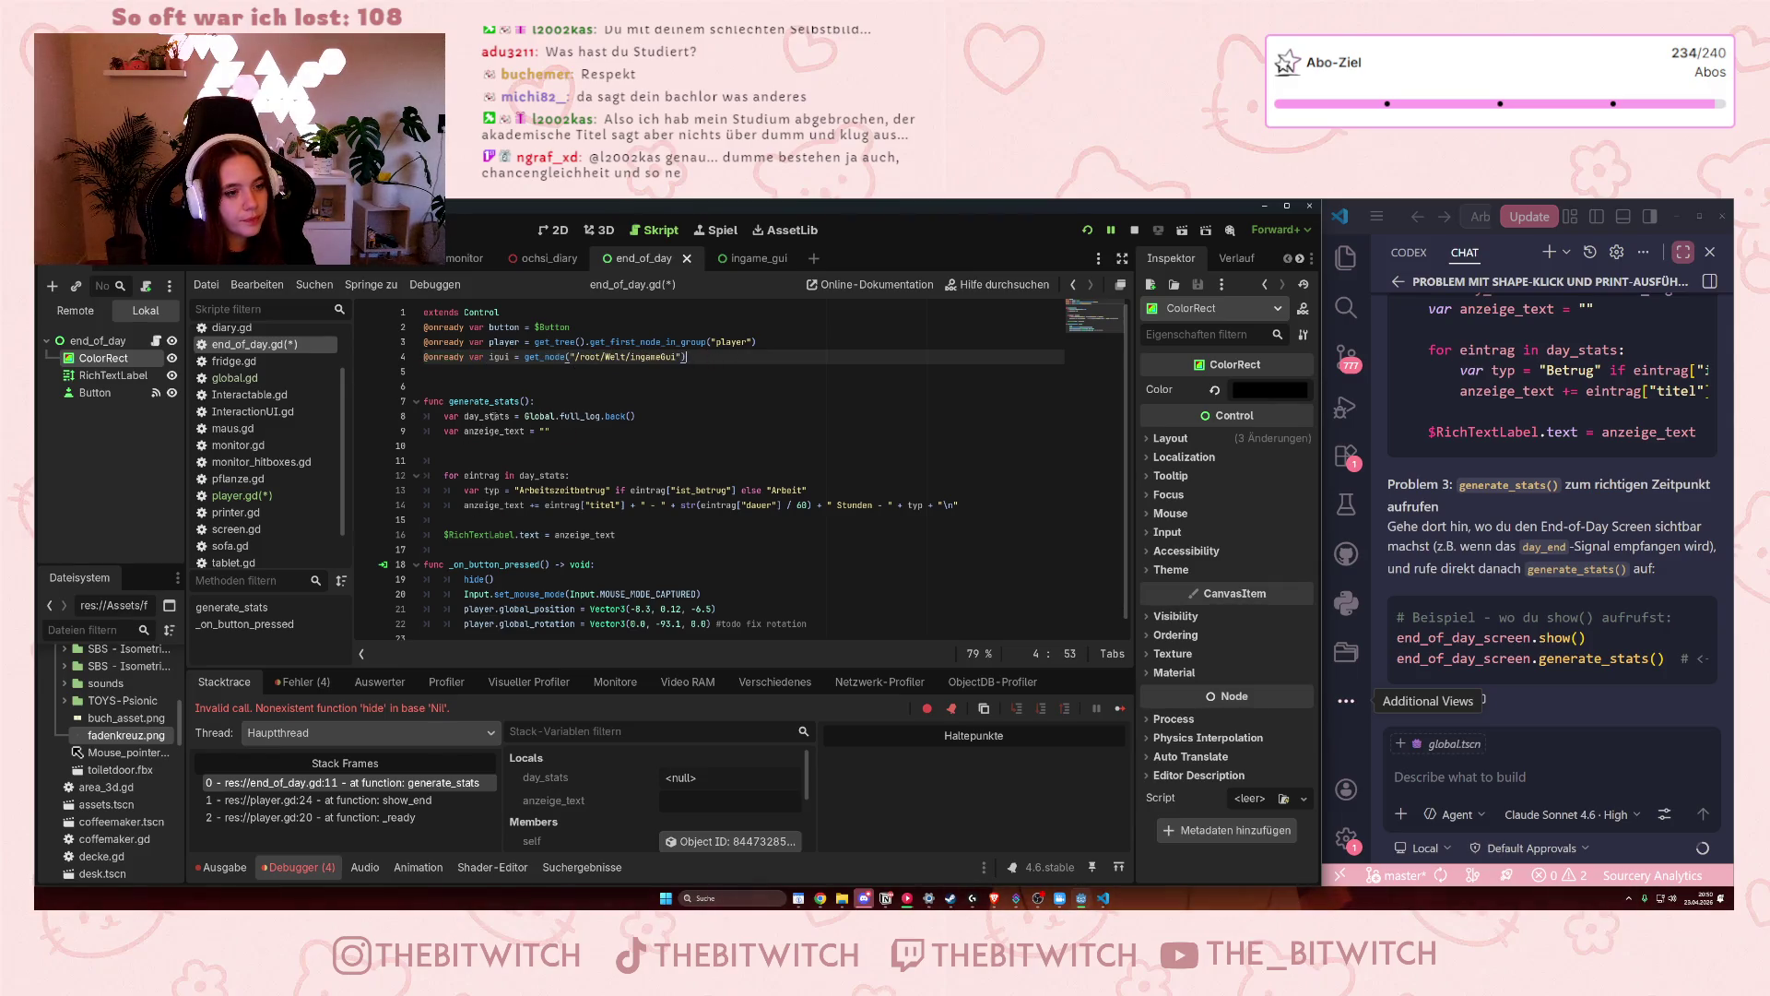
# Step: Add igui.hide() in generate_stats(), save the script, and stop the debug session
pyautogui.click(461, 446)
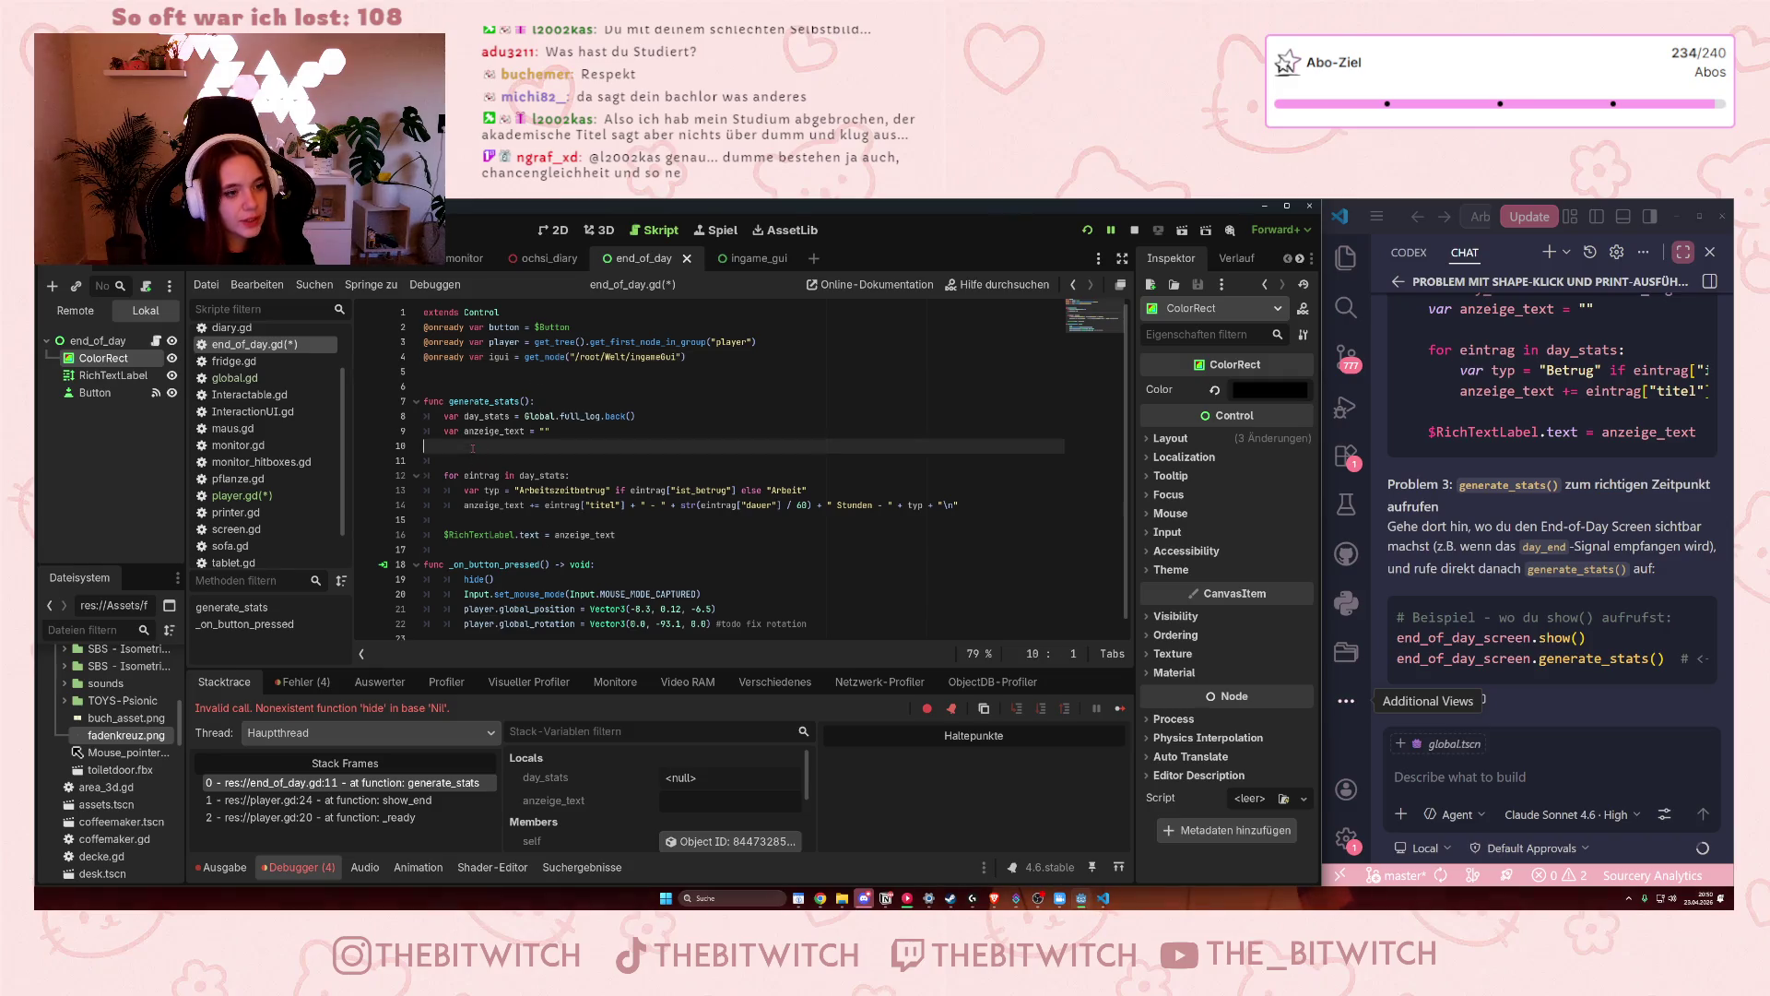
pyautogui.press('Down')
pyautogui.press('Return')
pyautogui.press('Up')
pyautogui.write('ig')
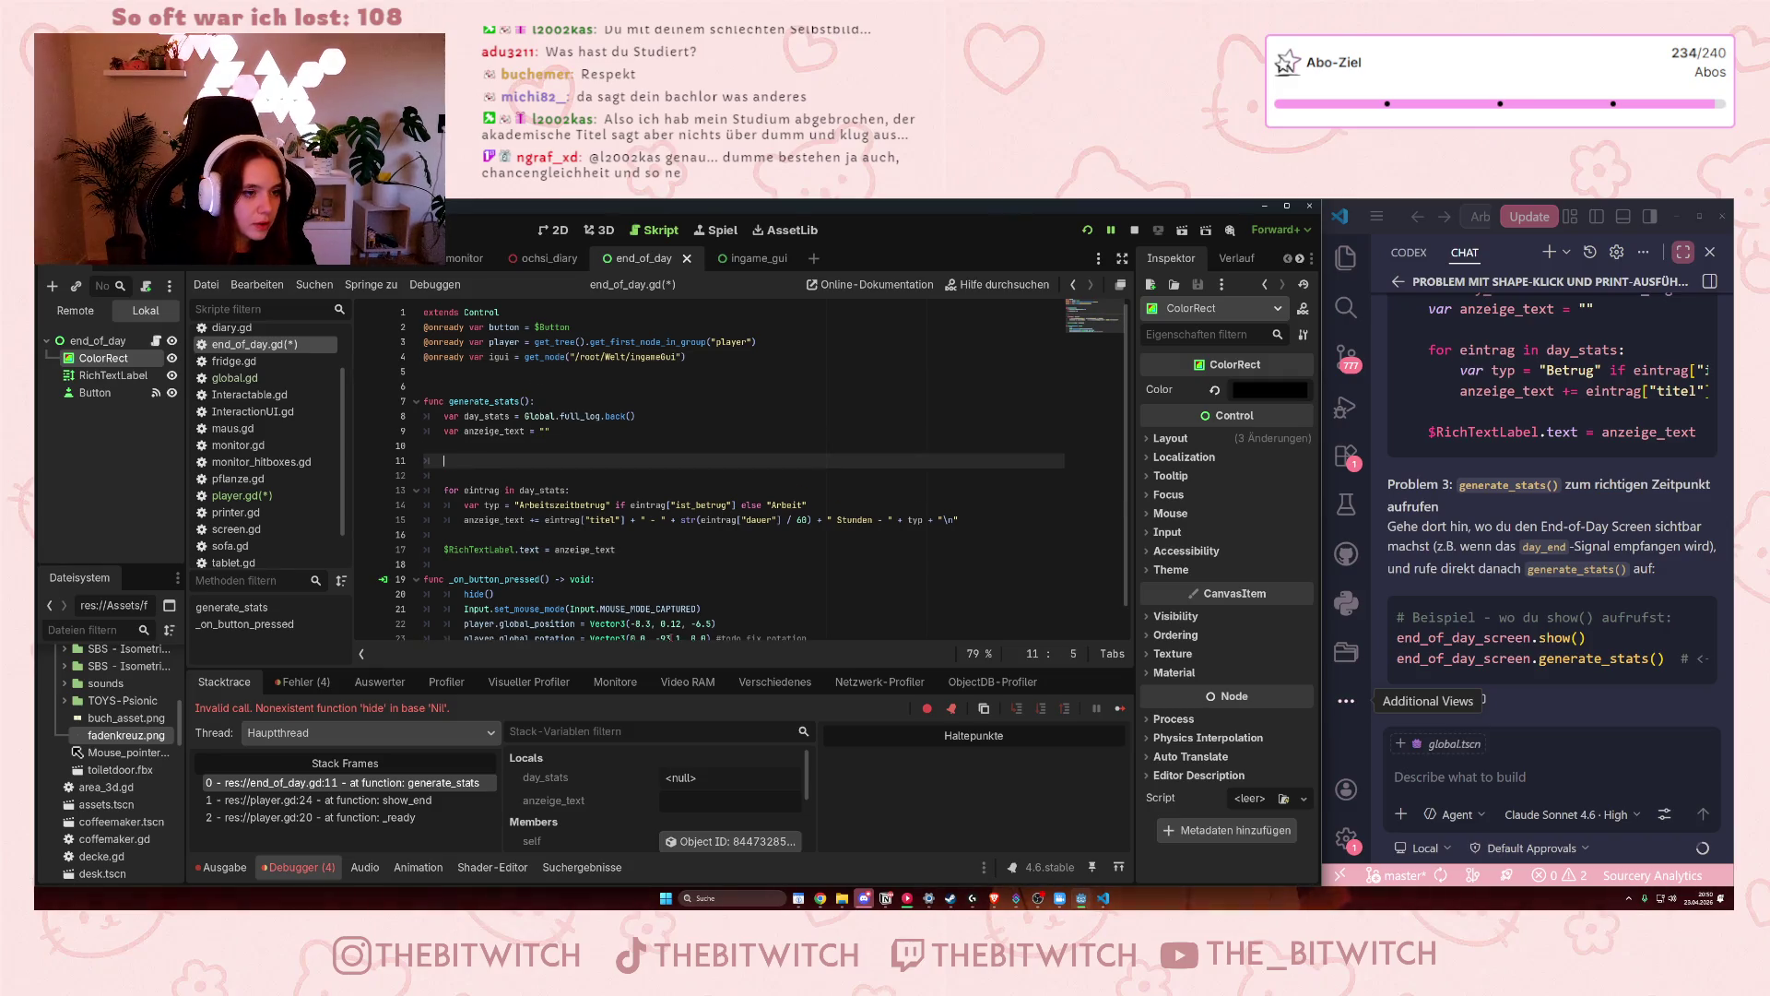
pyautogui.write('ui')
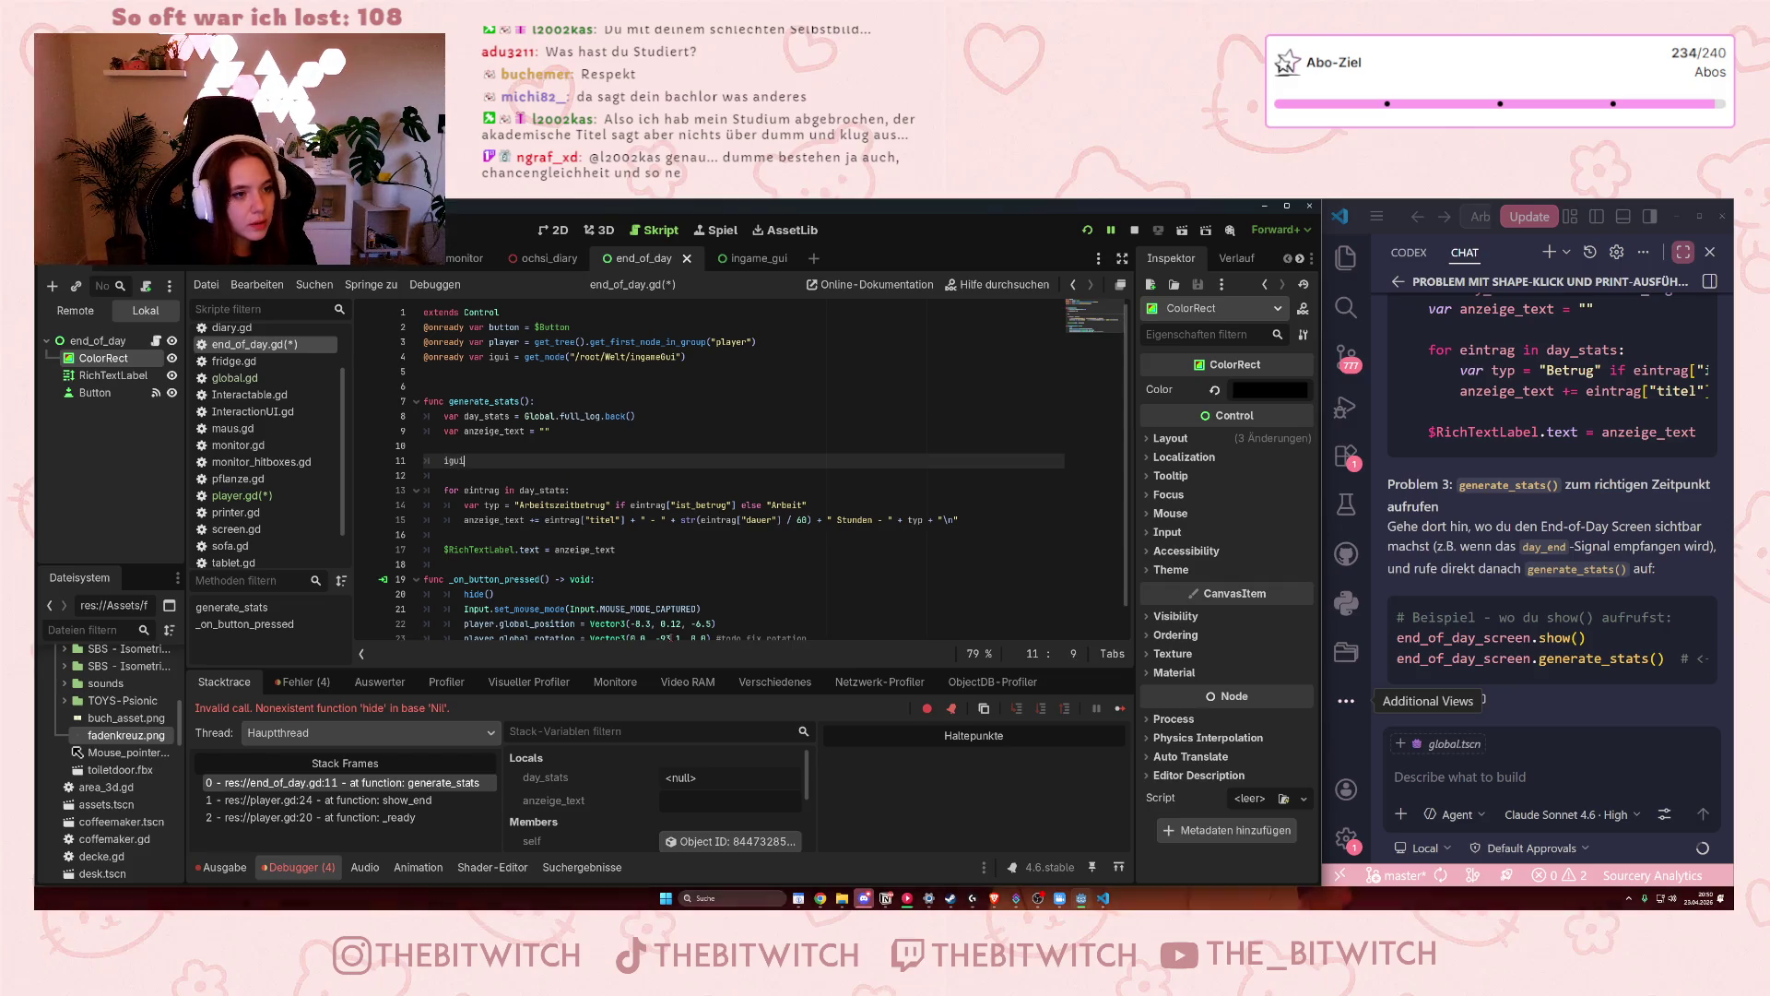
pyautogui.write('.hide()')
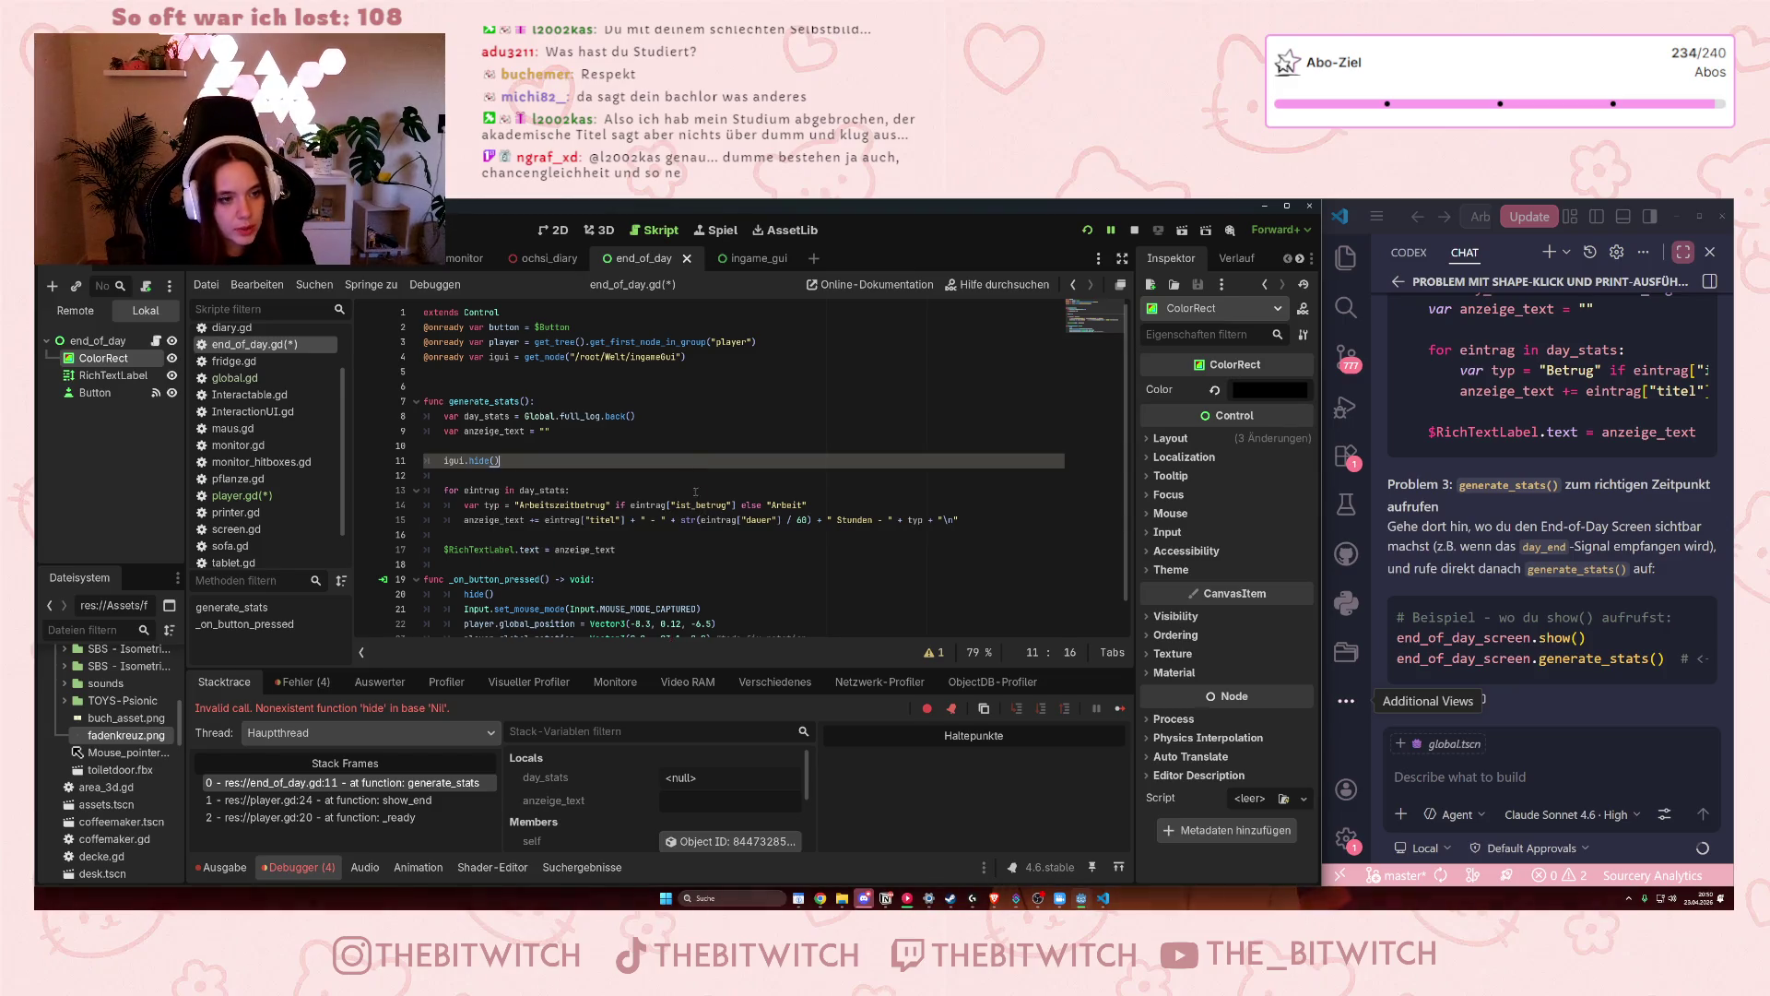
pyautogui.click(690, 449)
pyautogui.hotkey('ctrl', 's')
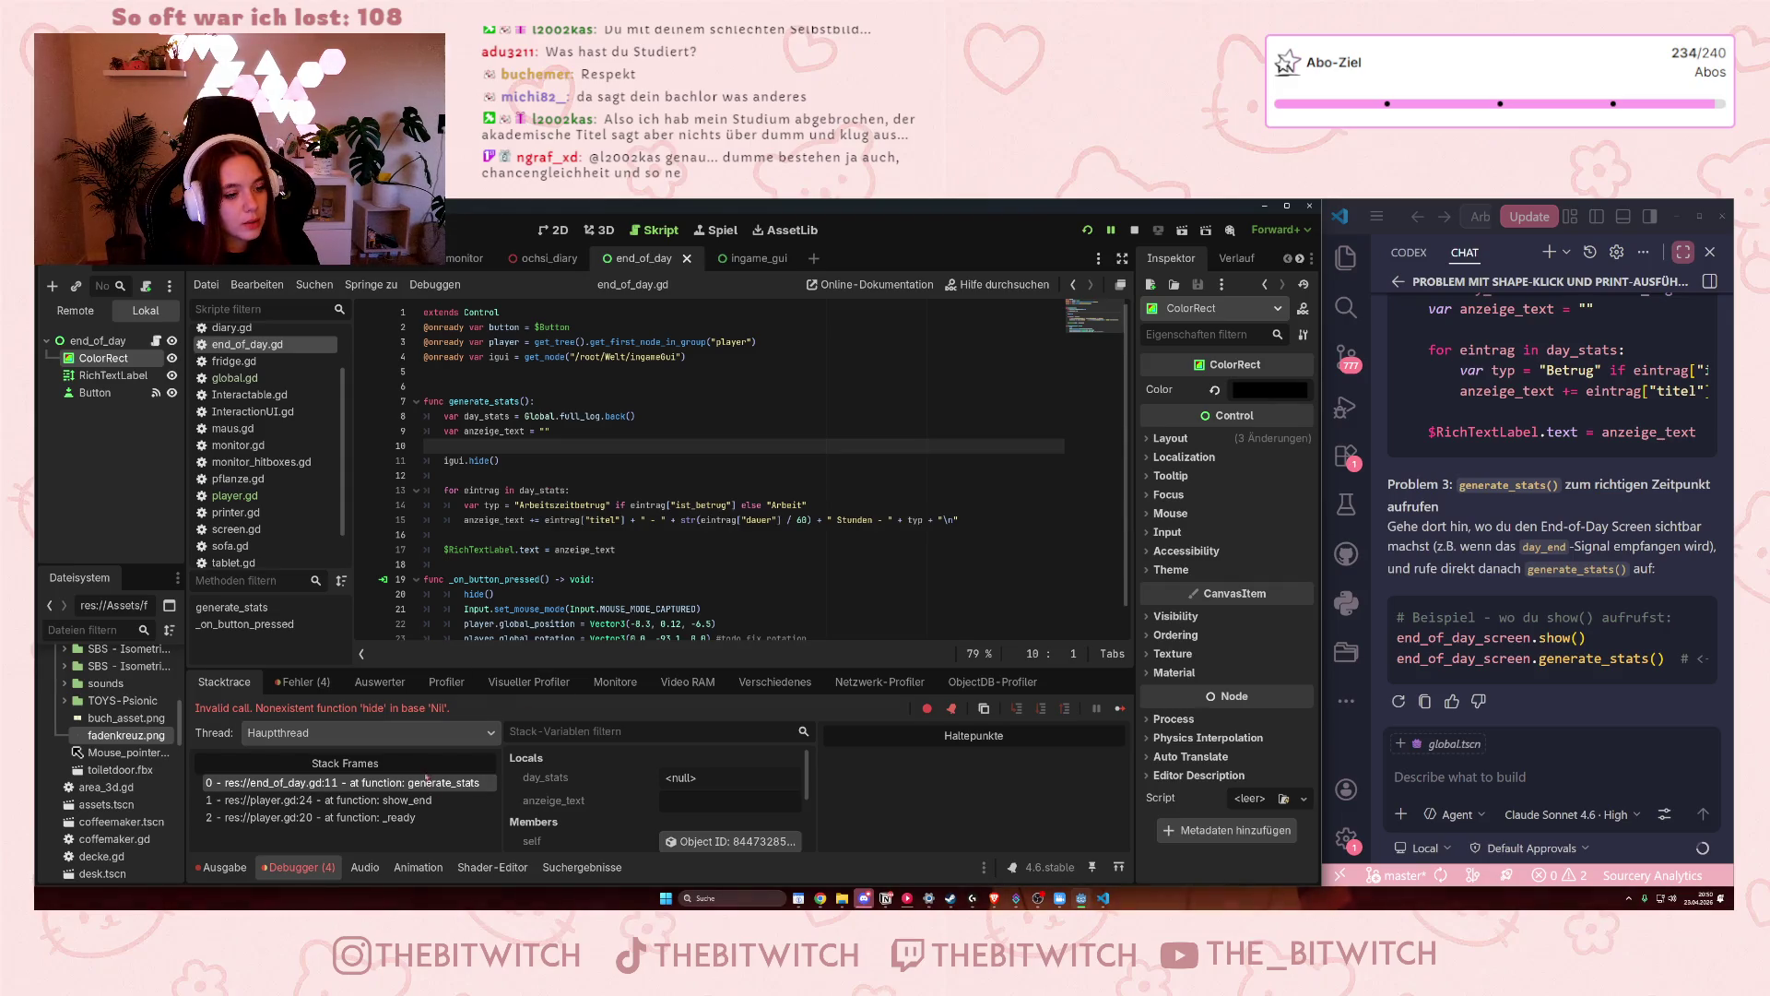
pyautogui.click(1135, 229)
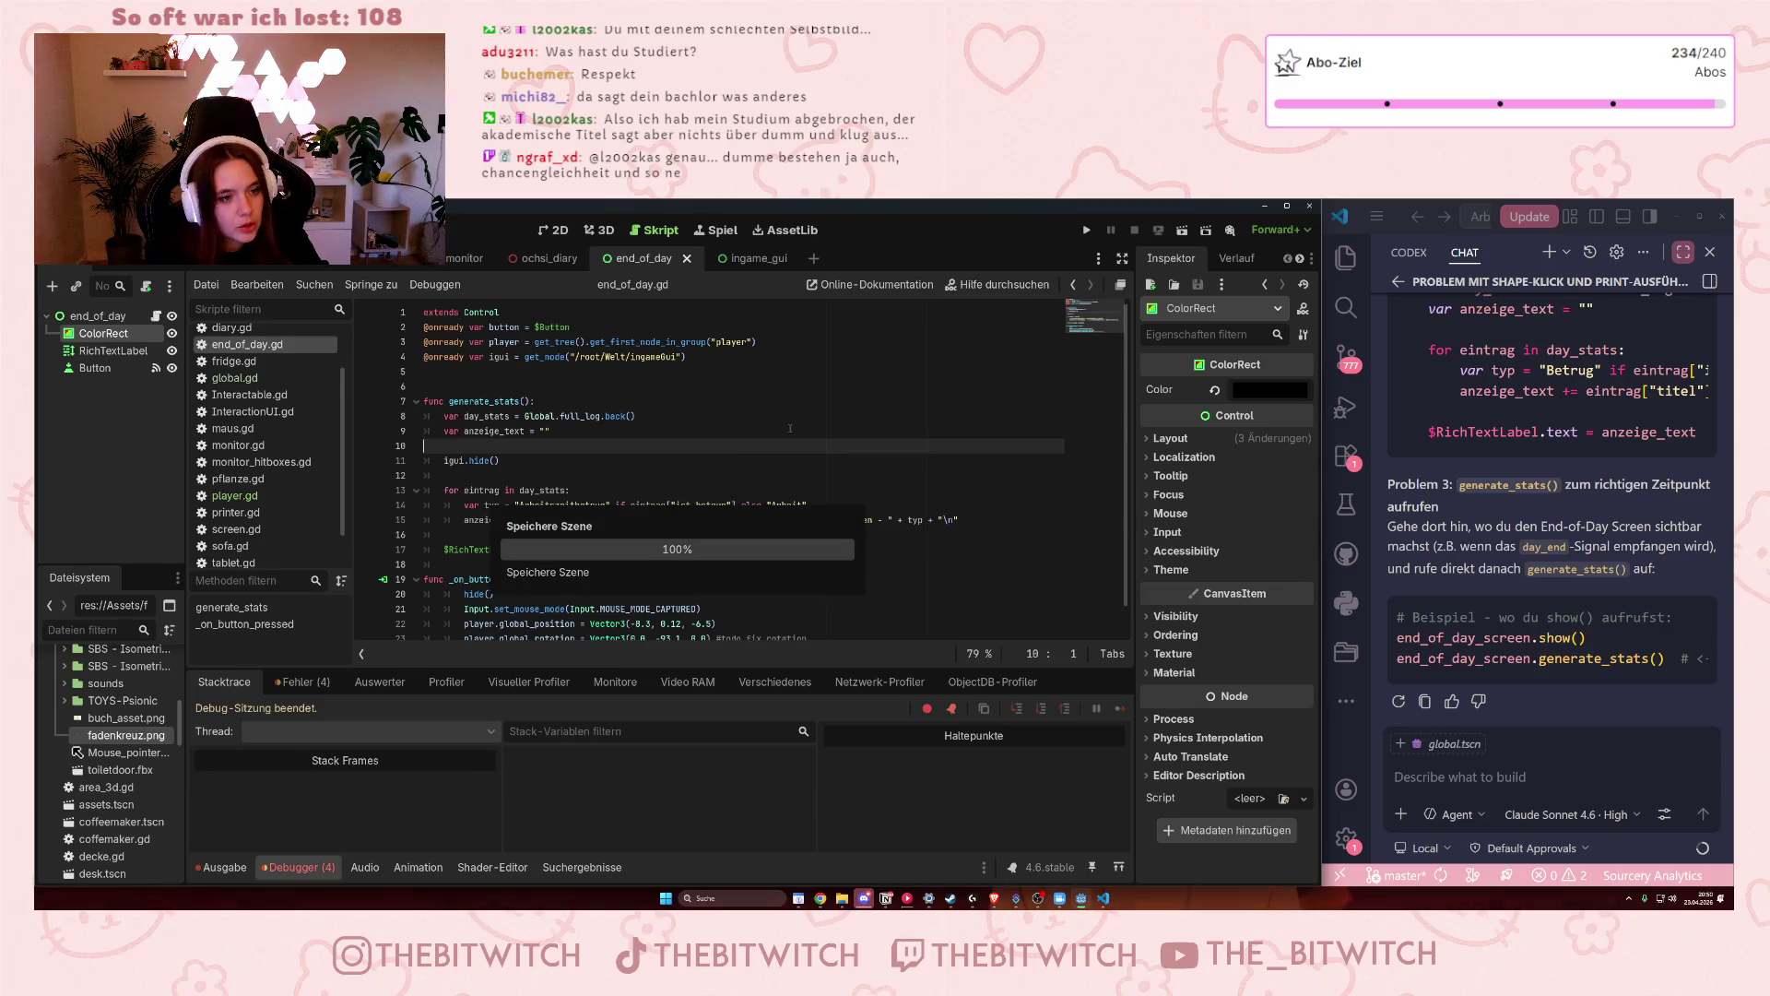
# Step: Run the project to test, then close the game window after the Nil 'hide' error
pyautogui.click(1086, 230)
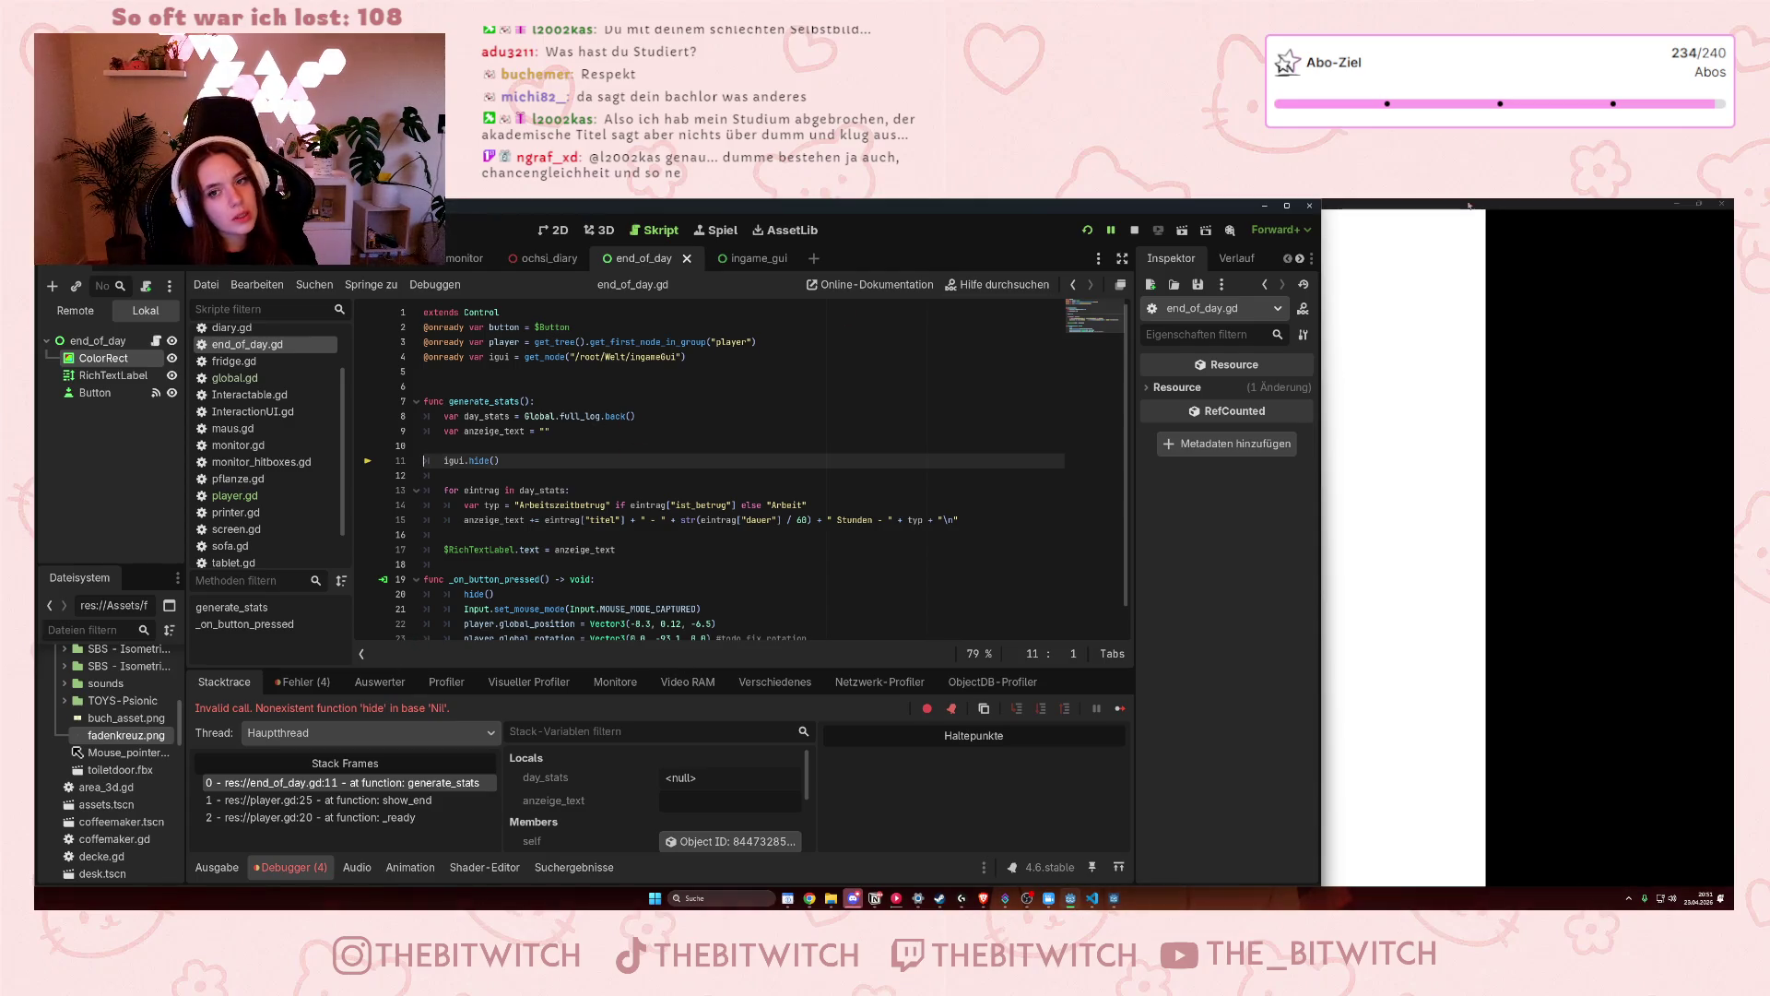
pyautogui.click(1722, 203)
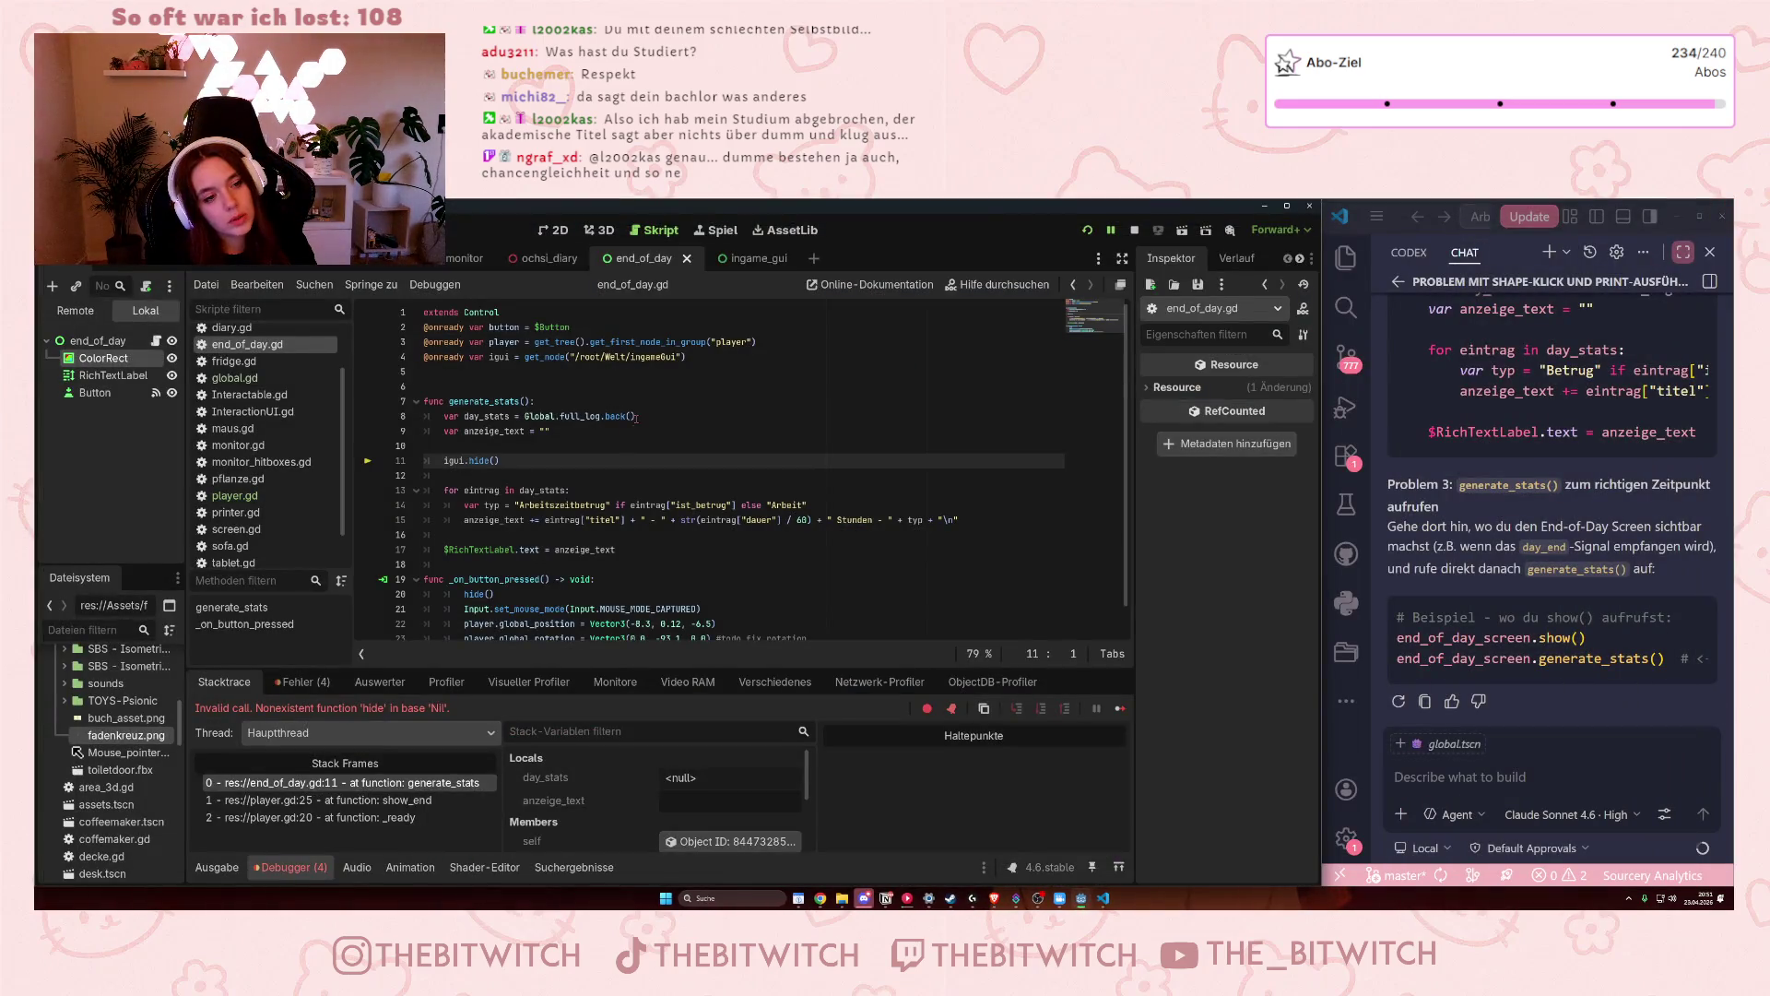
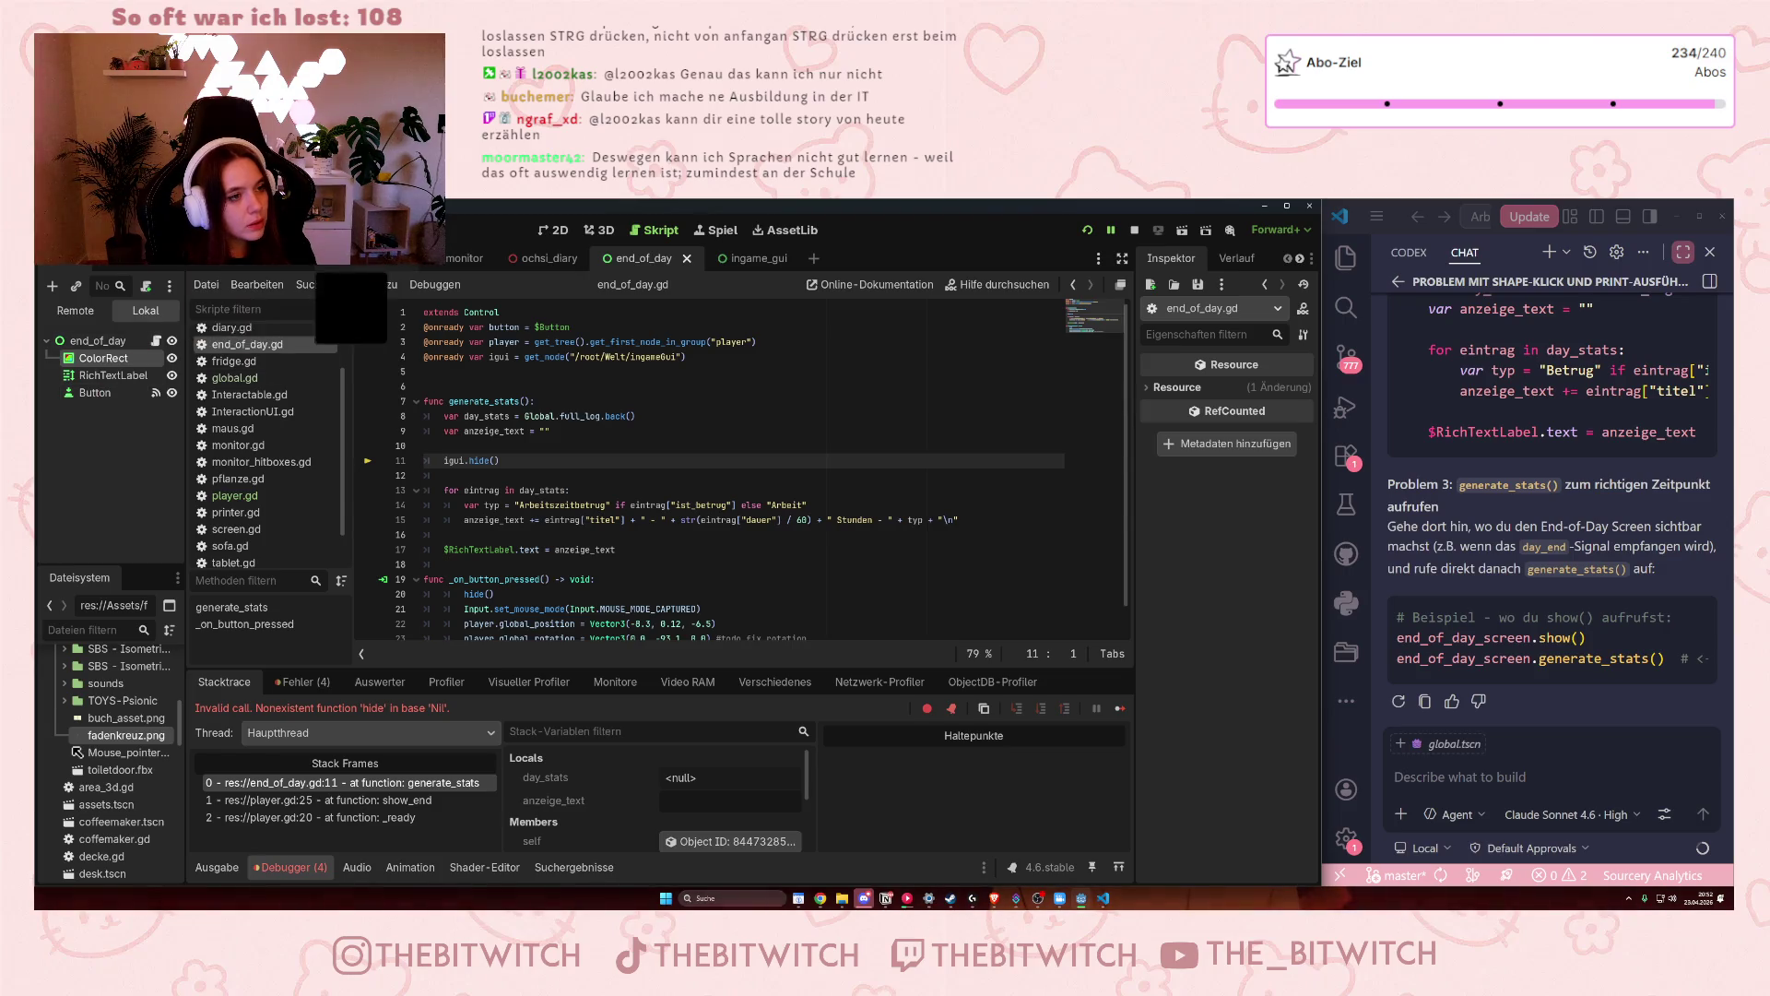
# Step: Declare ingame_gui from the ingameGui node, delete the igui line, and call ingame_gui.hide()
pyautogui.hotkey('ctrl', 'Tab')
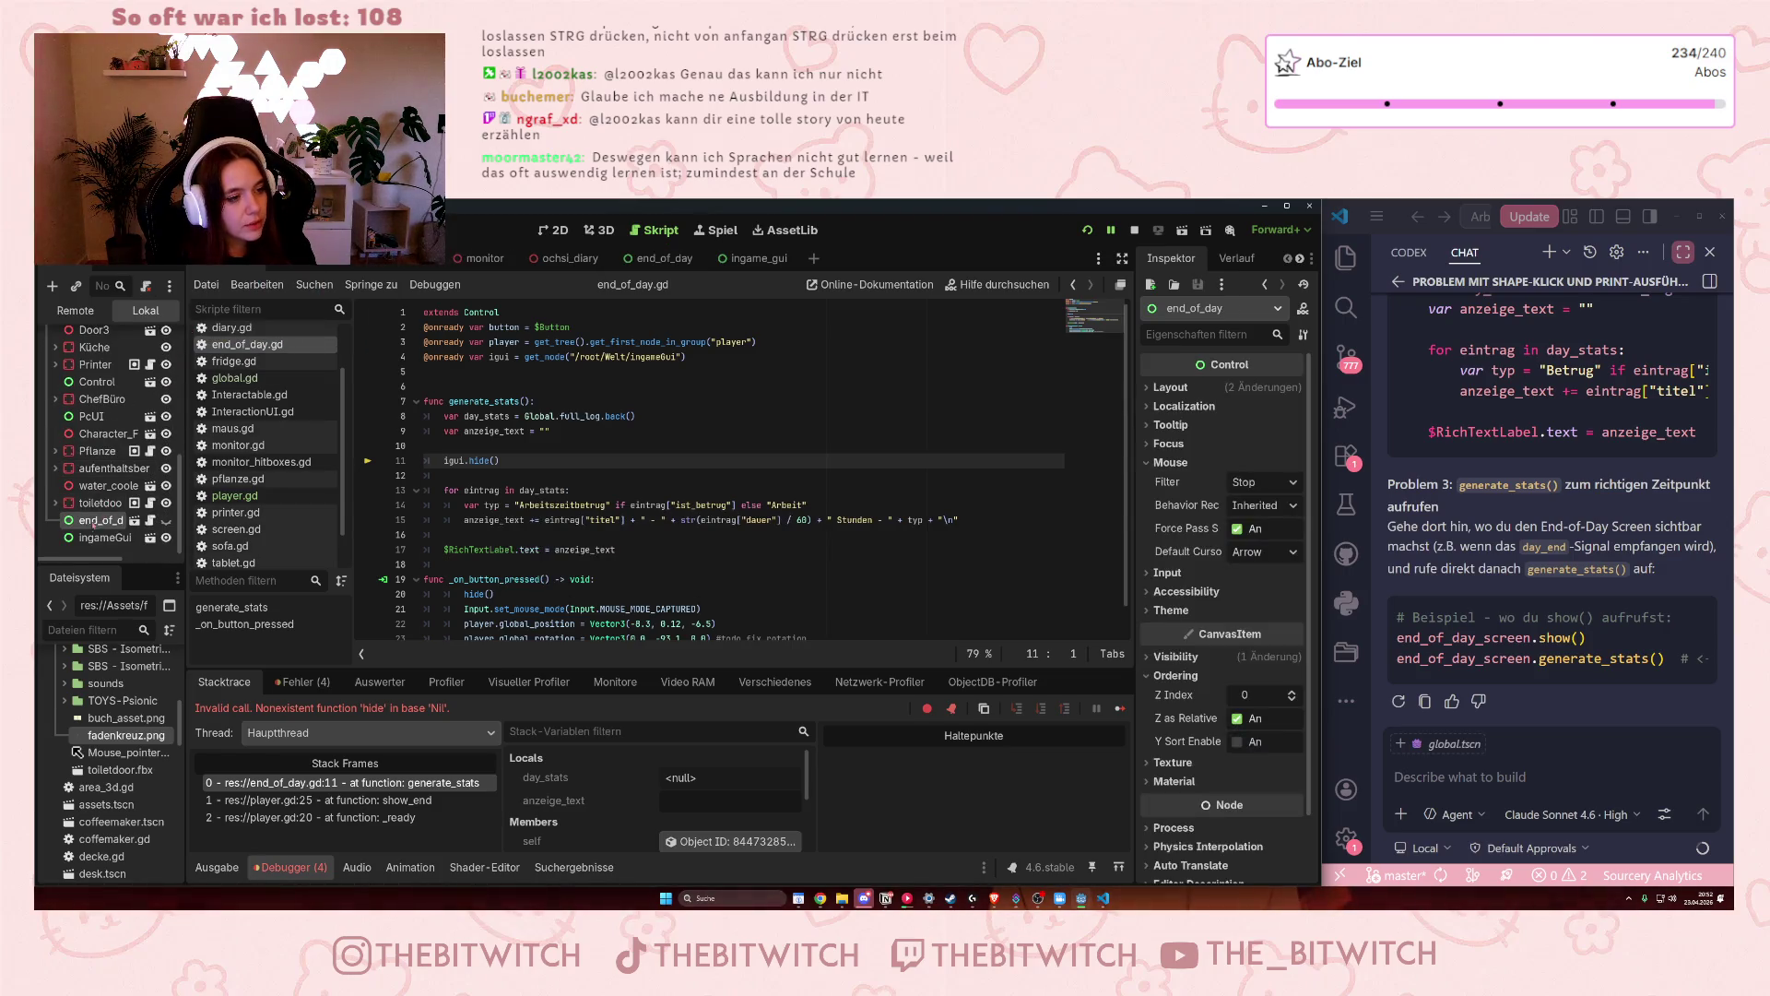
pyautogui.moveTo(94, 538)
pyautogui.mouseDown()
pyautogui.moveTo(231, 572)
pyautogui.moveTo(496, 388)
pyautogui.moveTo(478, 372)
pyautogui.mouseUp()
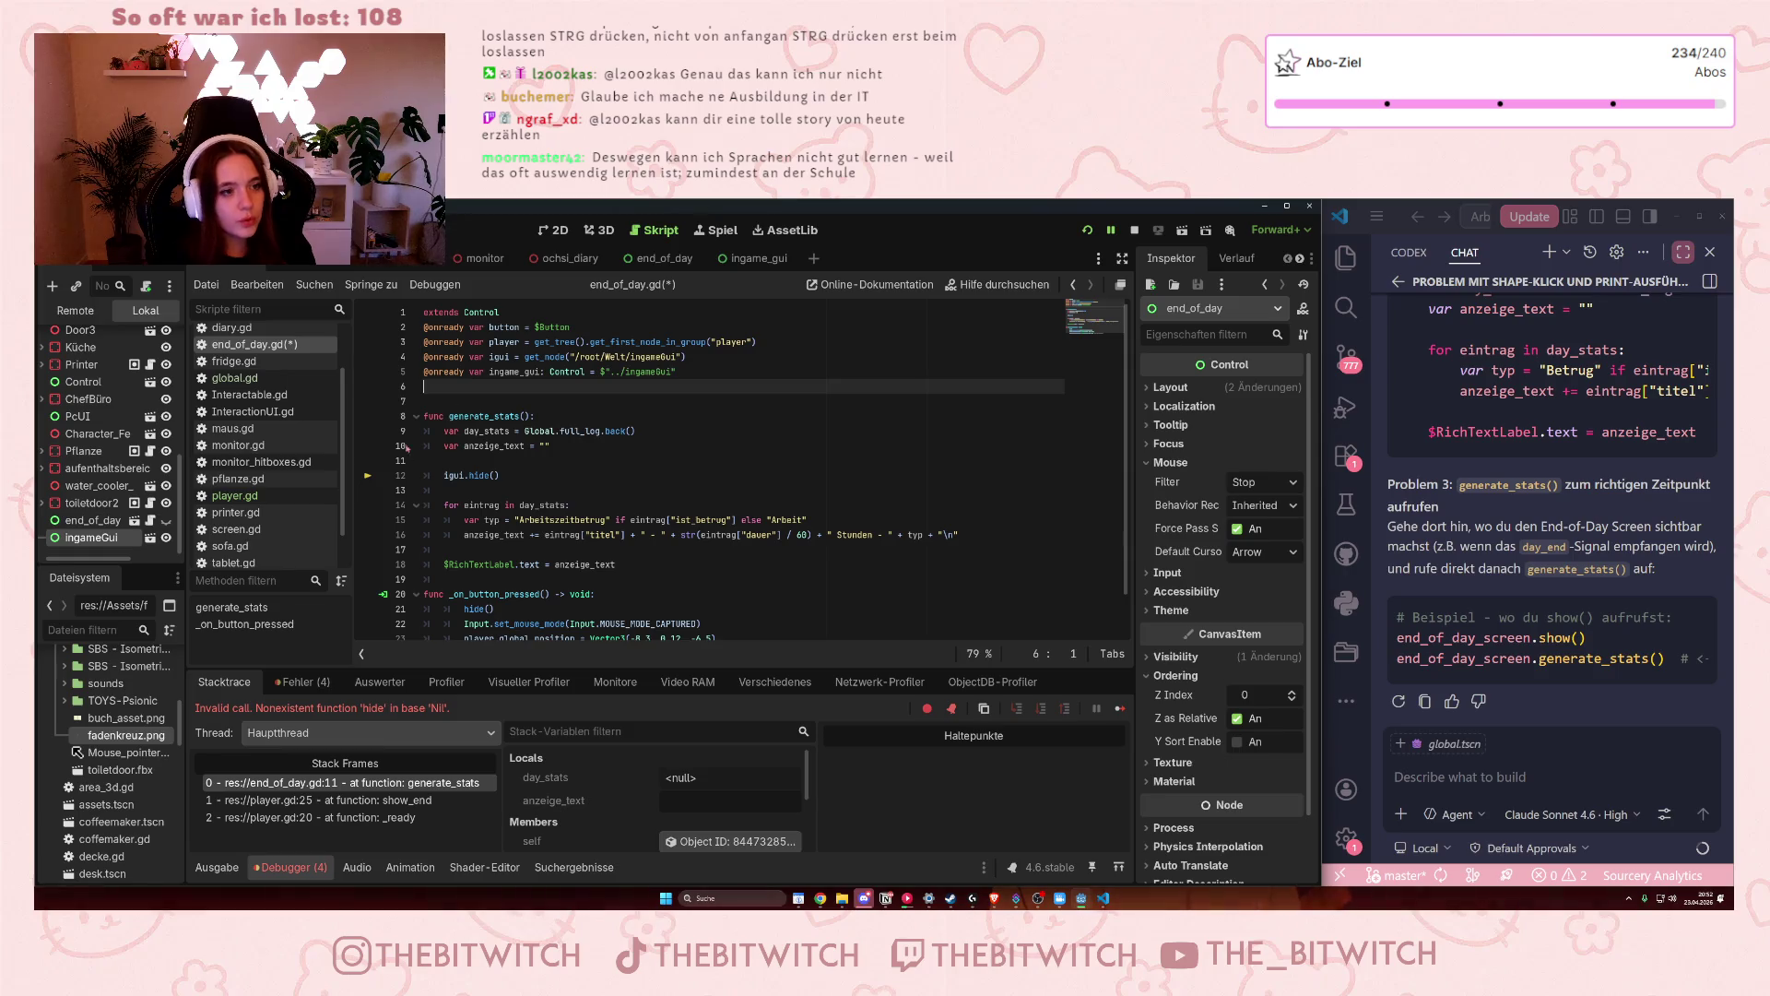
pyautogui.click(707, 355)
pyautogui.hotkey('ctrl', 'shift', 'k')
pyautogui.click(540, 358)
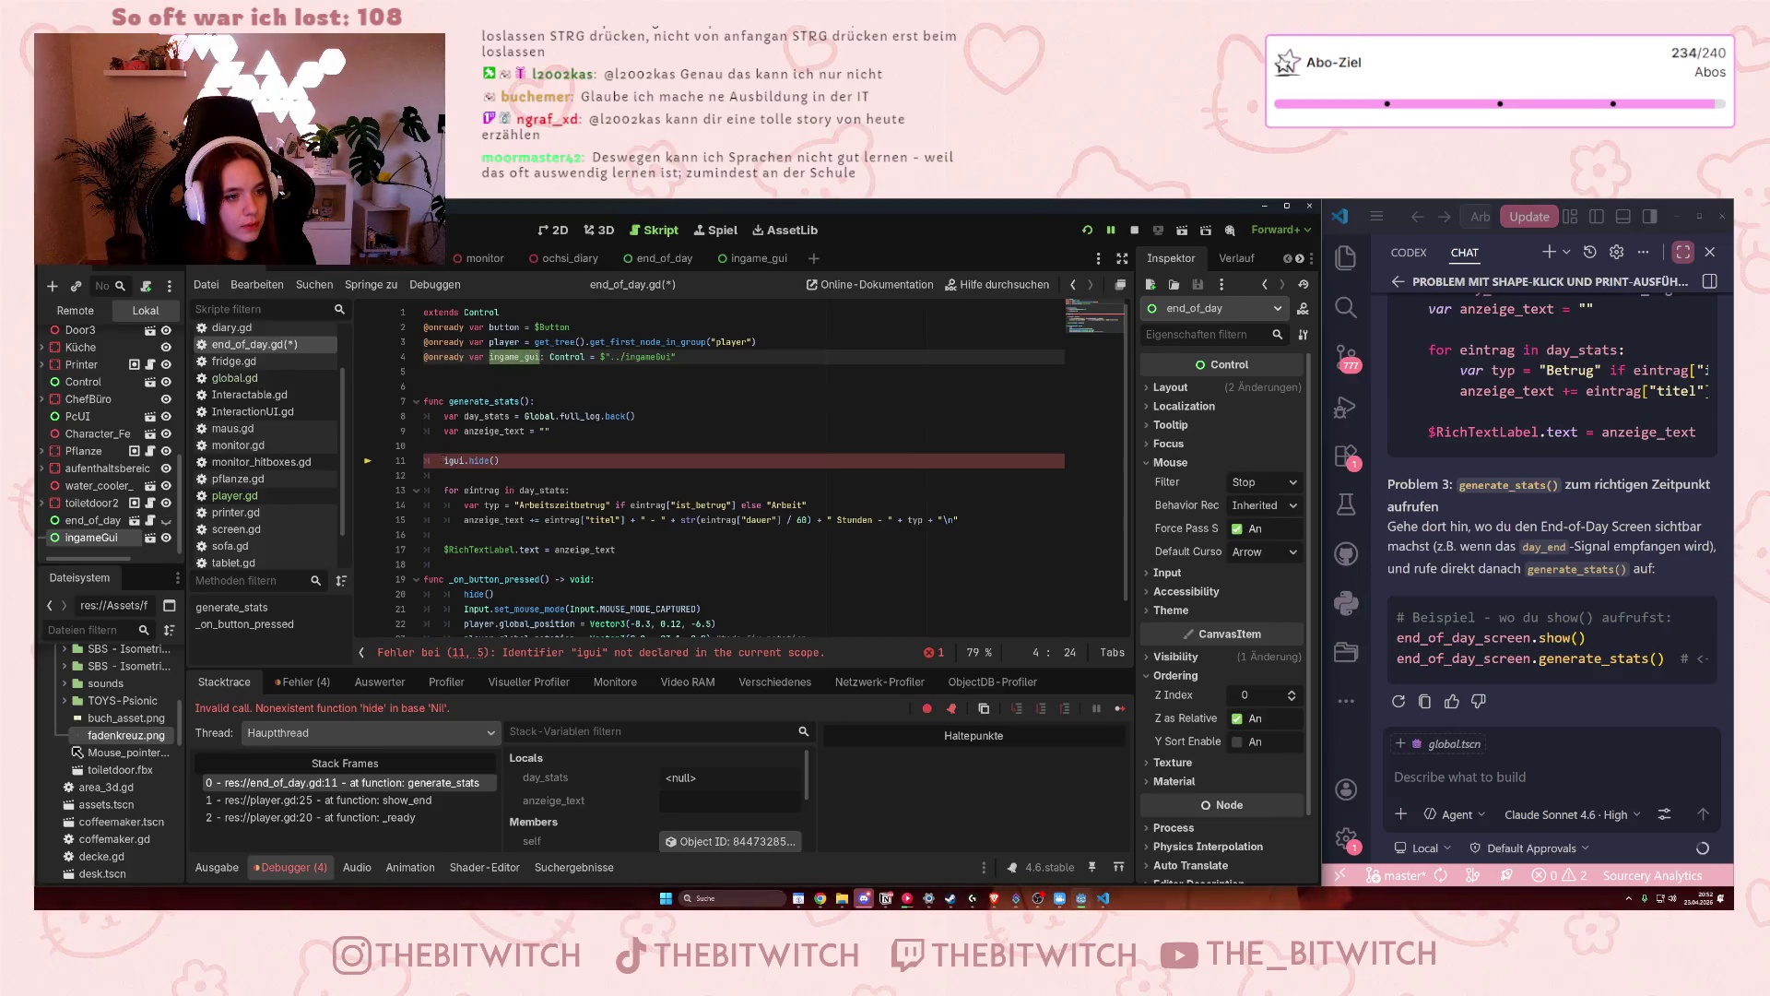
pyautogui.click(495, 461)
pyautogui.click(463, 460)
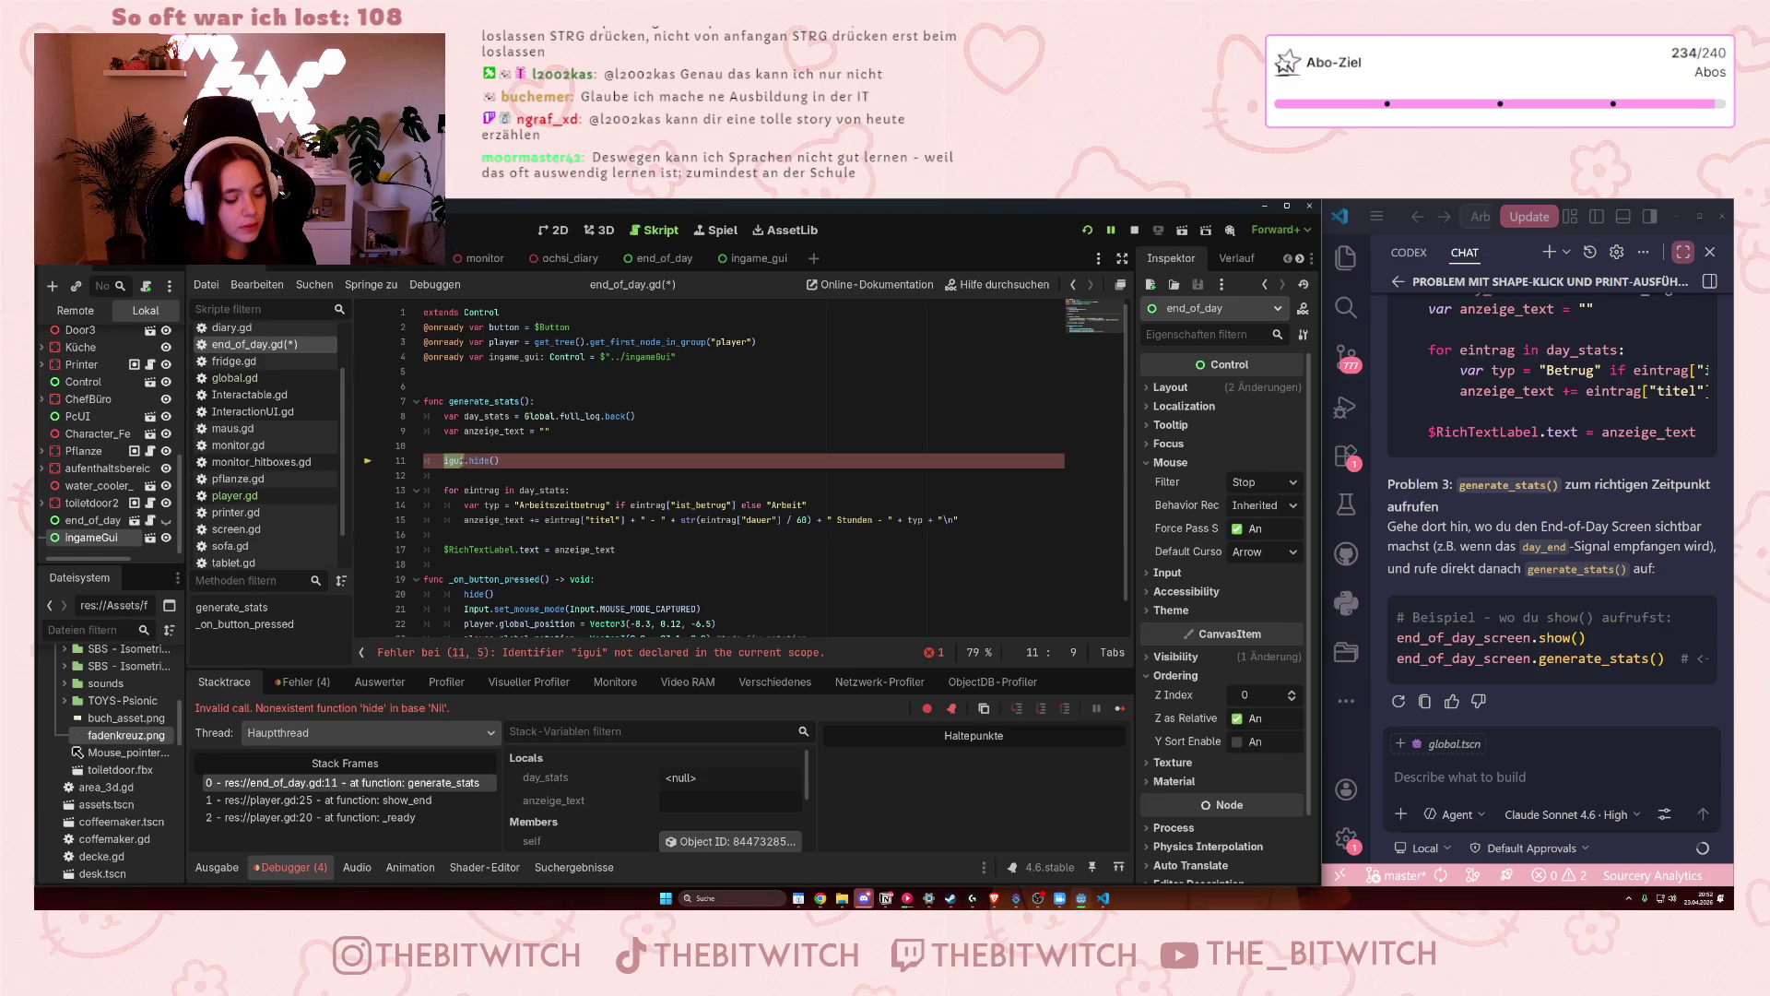
pyautogui.write('ingame_gui')
pyautogui.click(557, 433)
# Step: Save the script and rerun the game, which hits a null 'hide' error on line 11
pyautogui.hotkey('ctrl', 's')
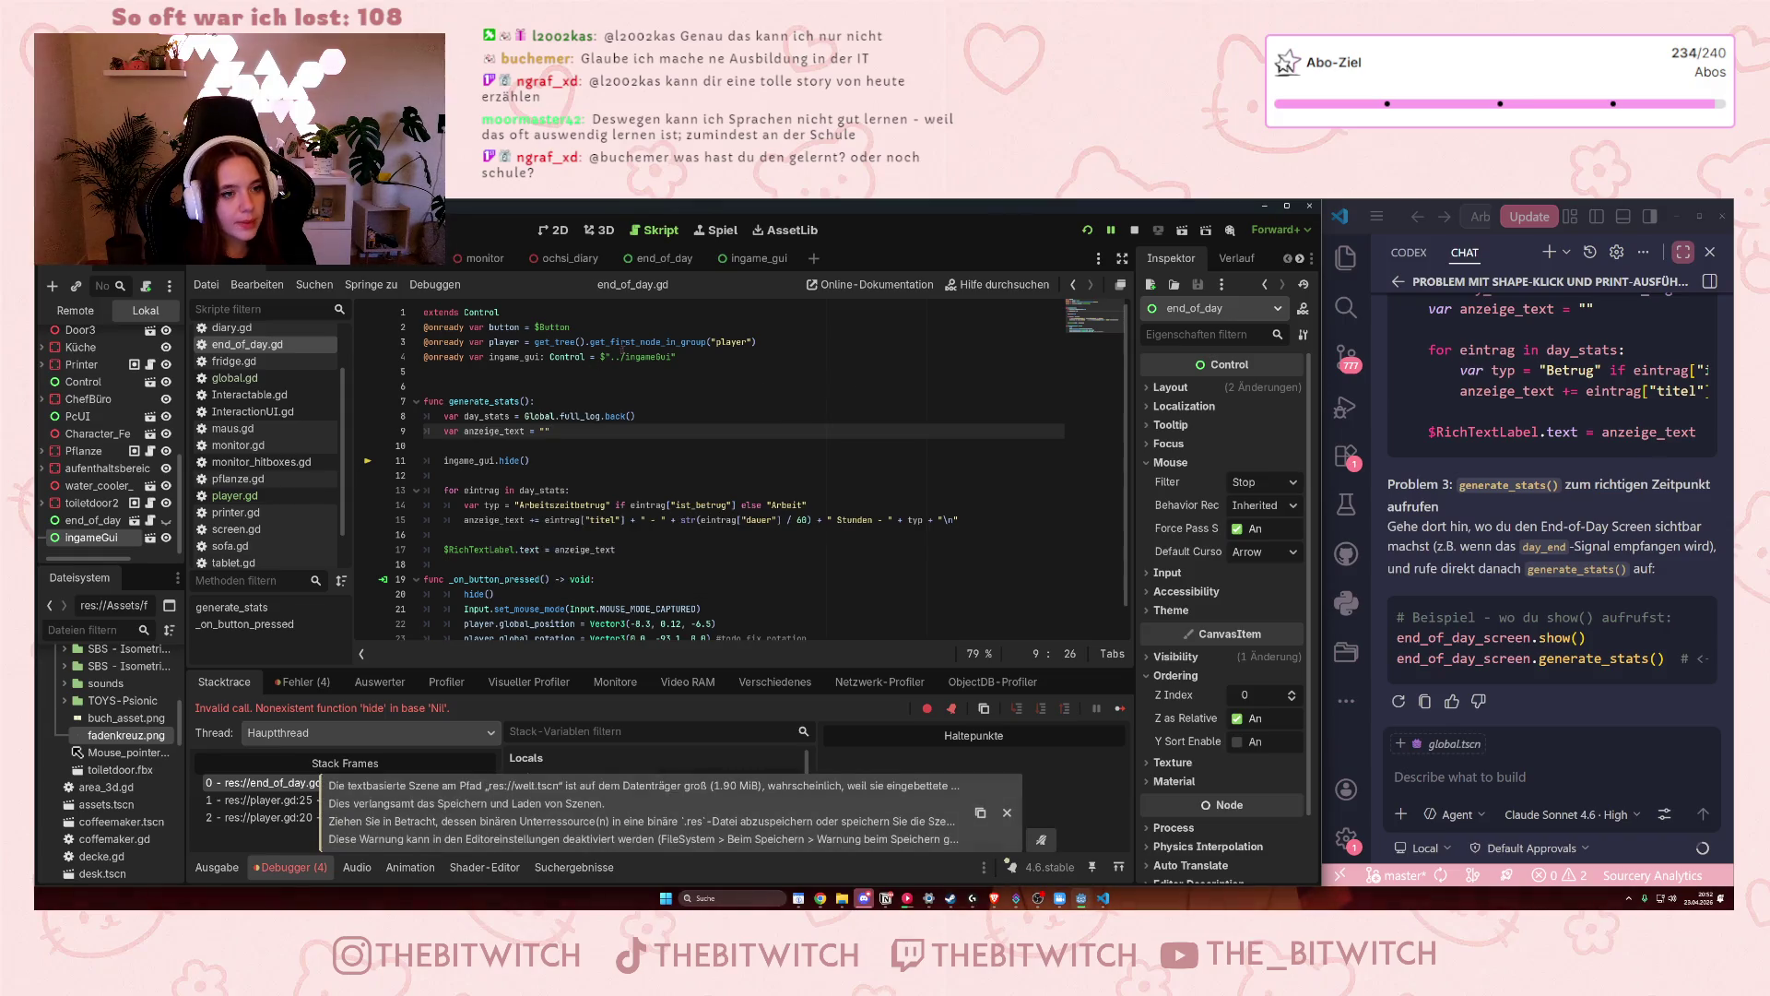
pyautogui.click(1135, 229)
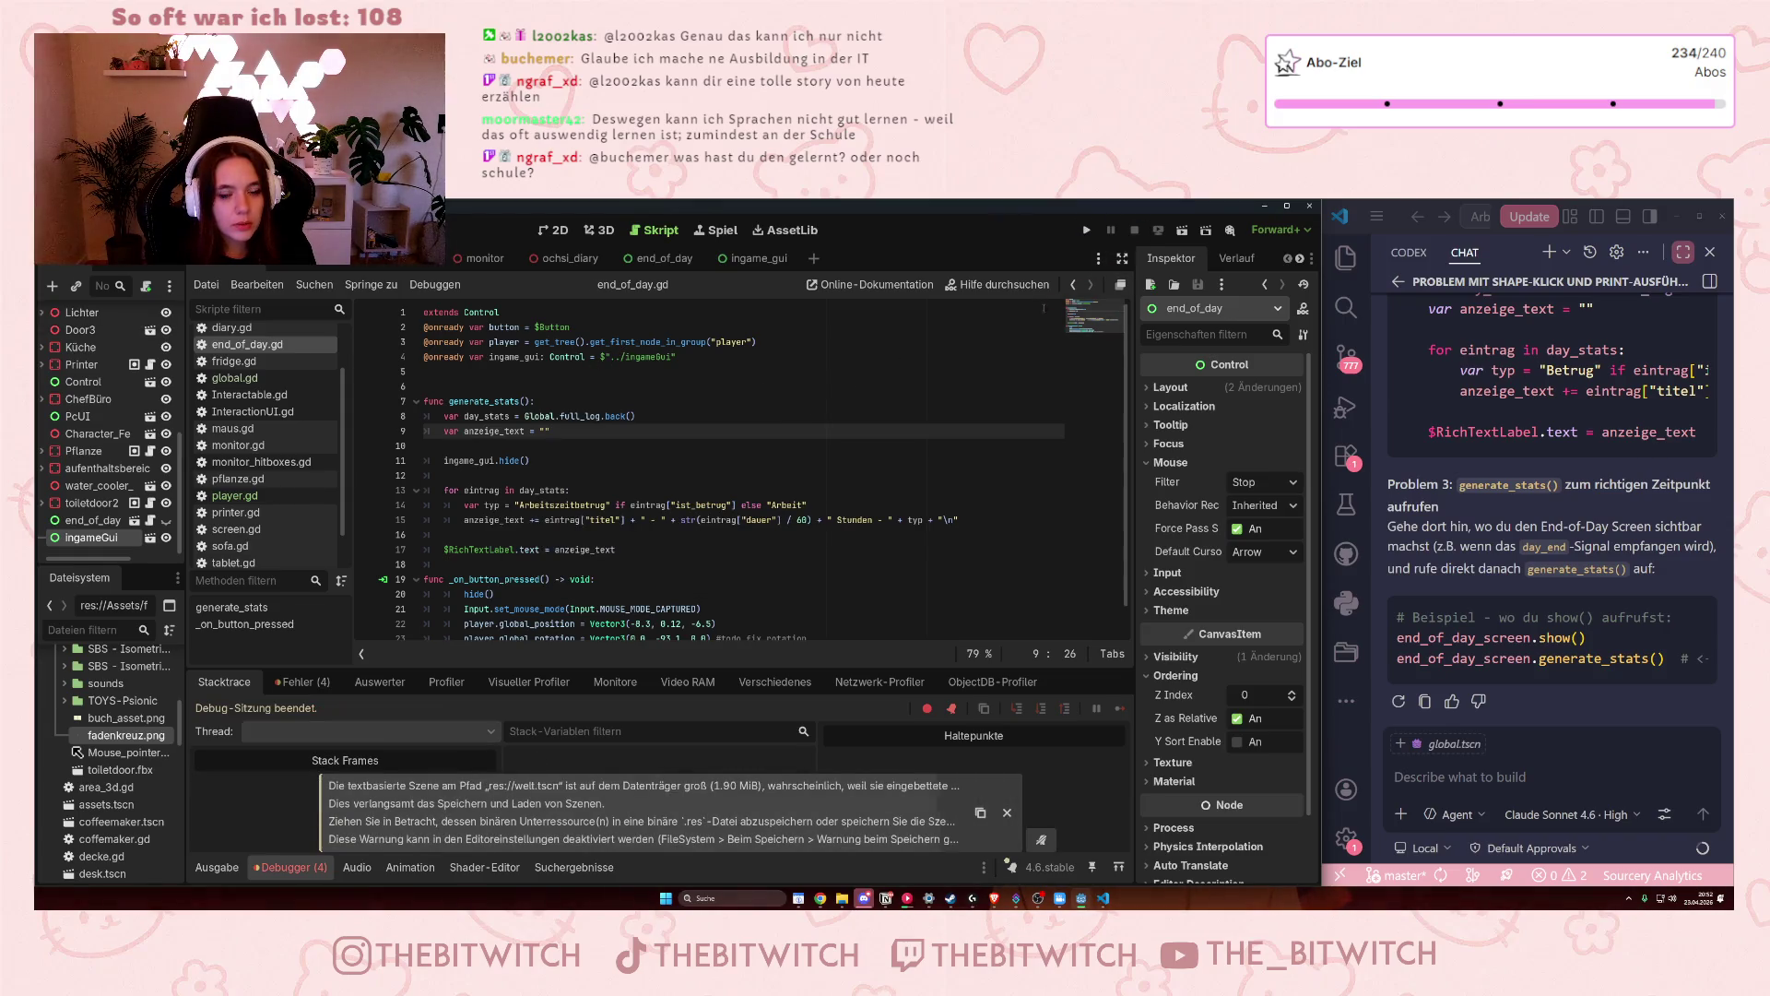
pyautogui.press('F5')
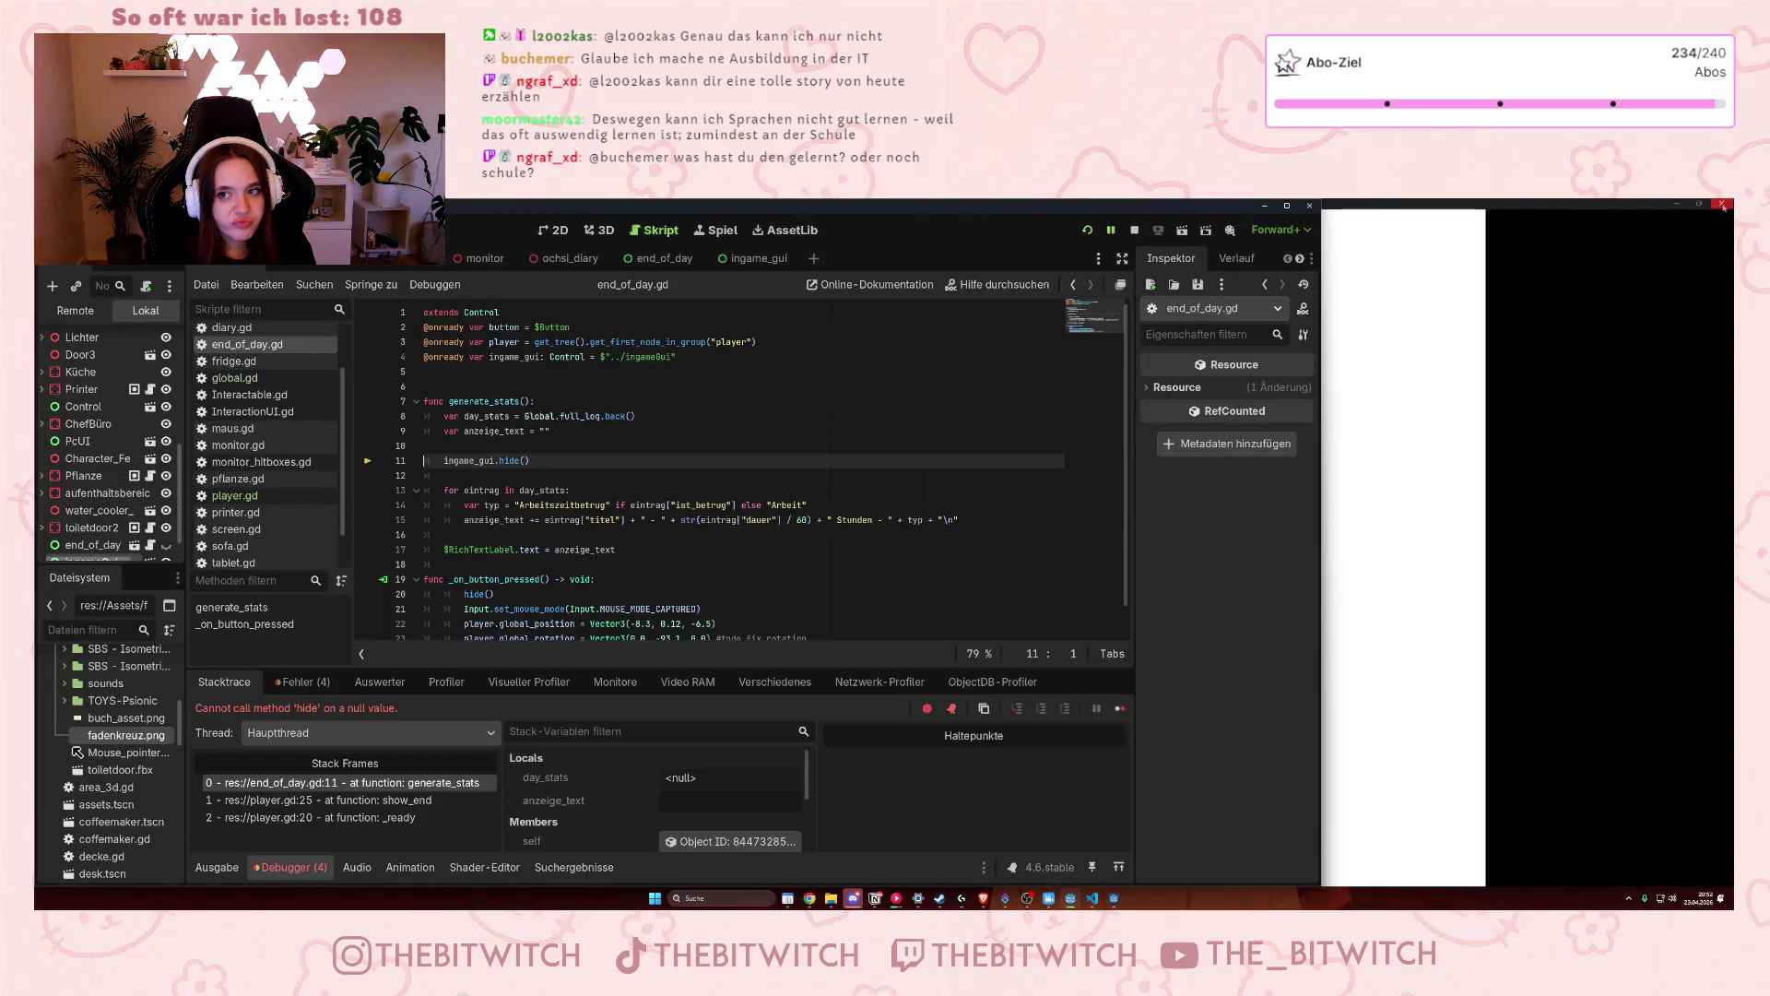
pyautogui.click(1722, 207)
pyautogui.click(609, 489)
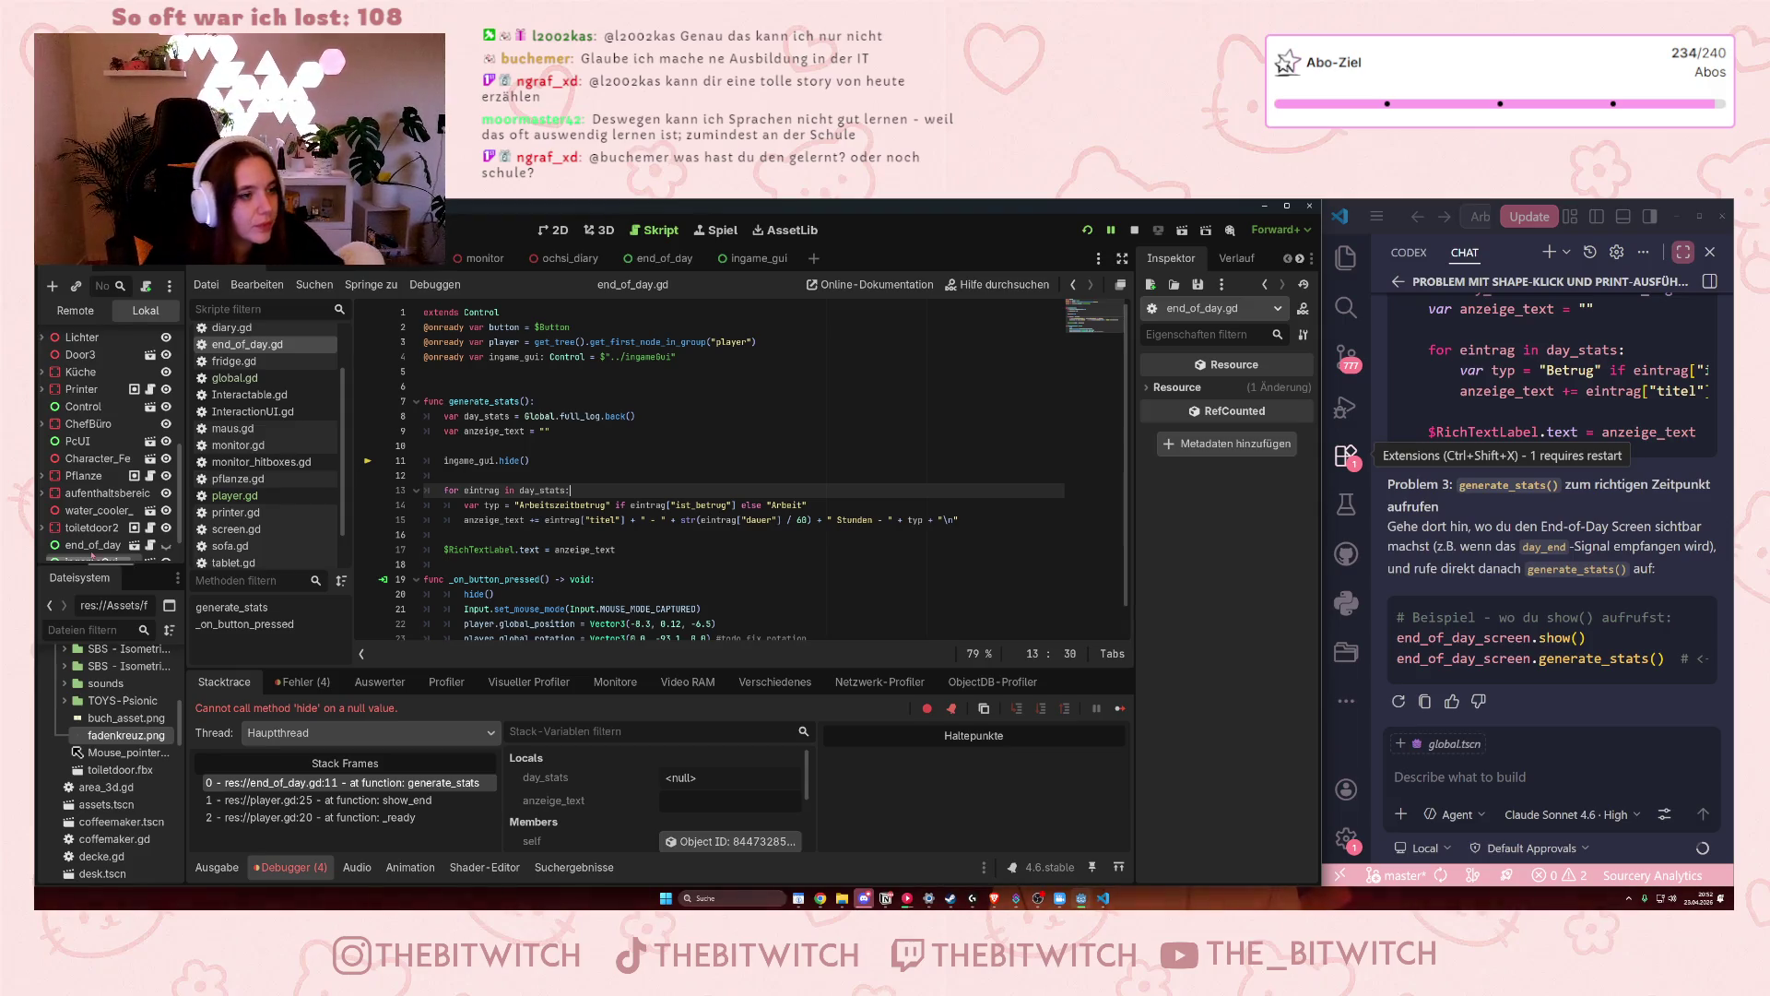
# Step: Move the ingame_gui declaration to the top of generate_stats as a local variable
pyautogui.scroll(-1, 92, 556)
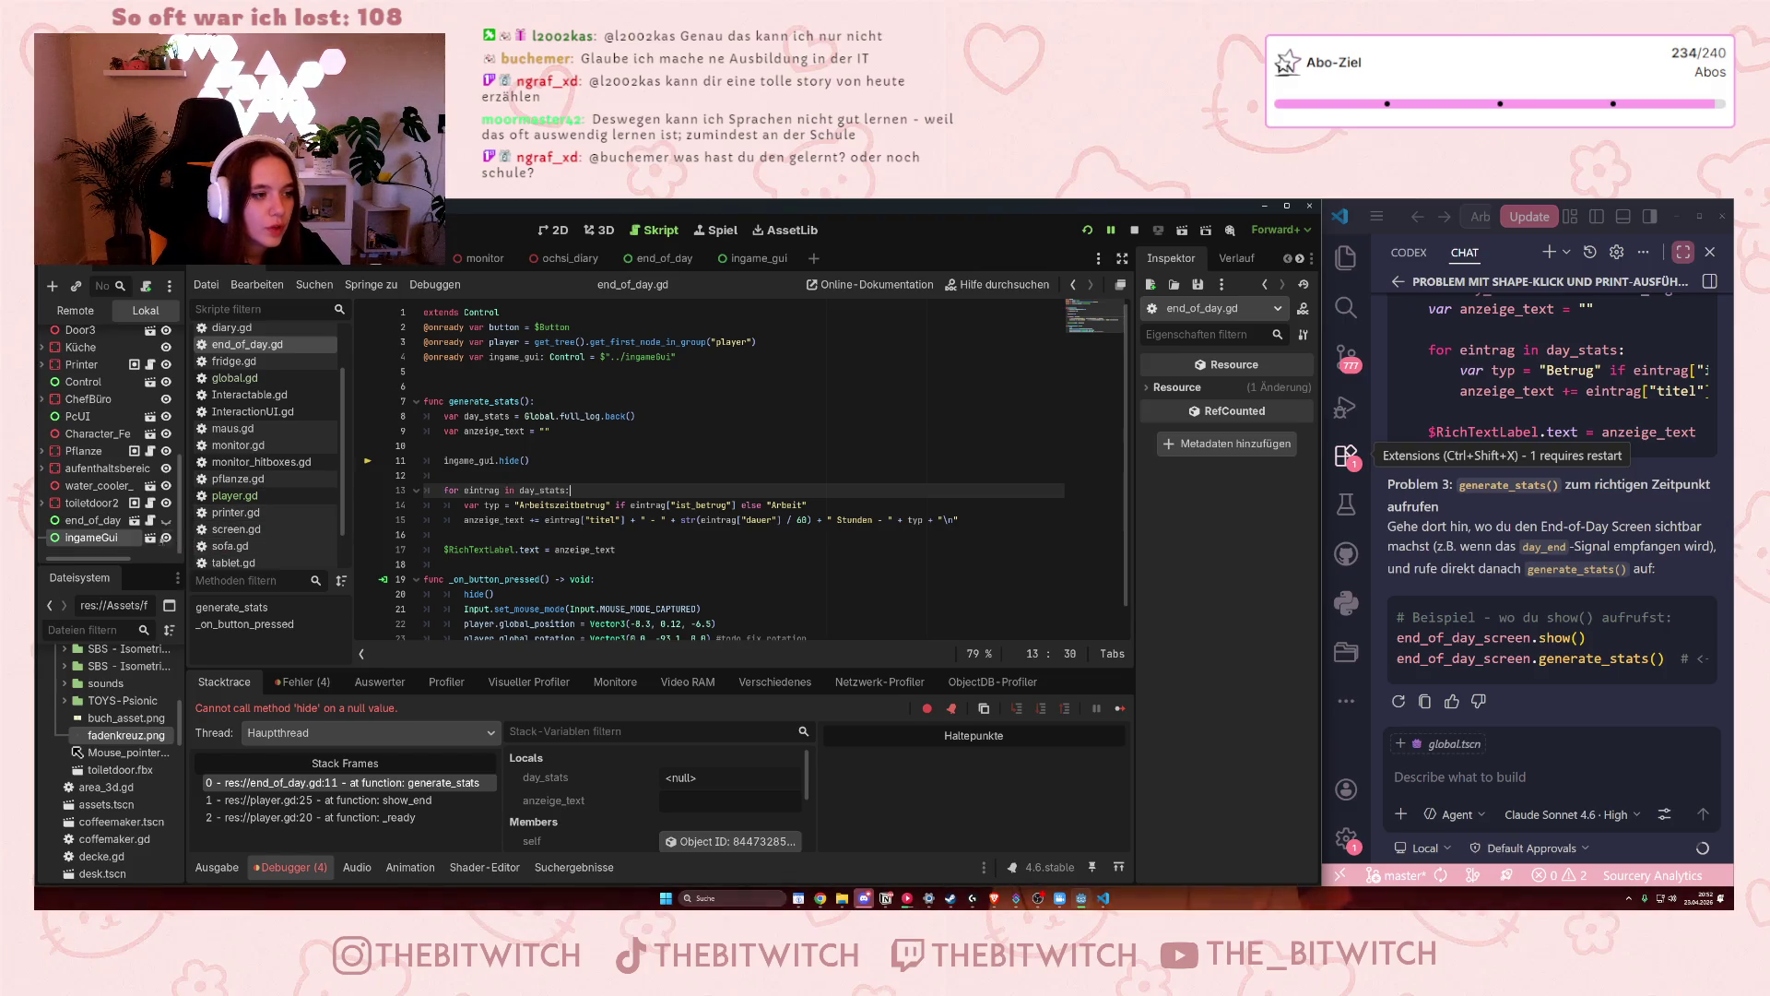
pyautogui.click(166, 537)
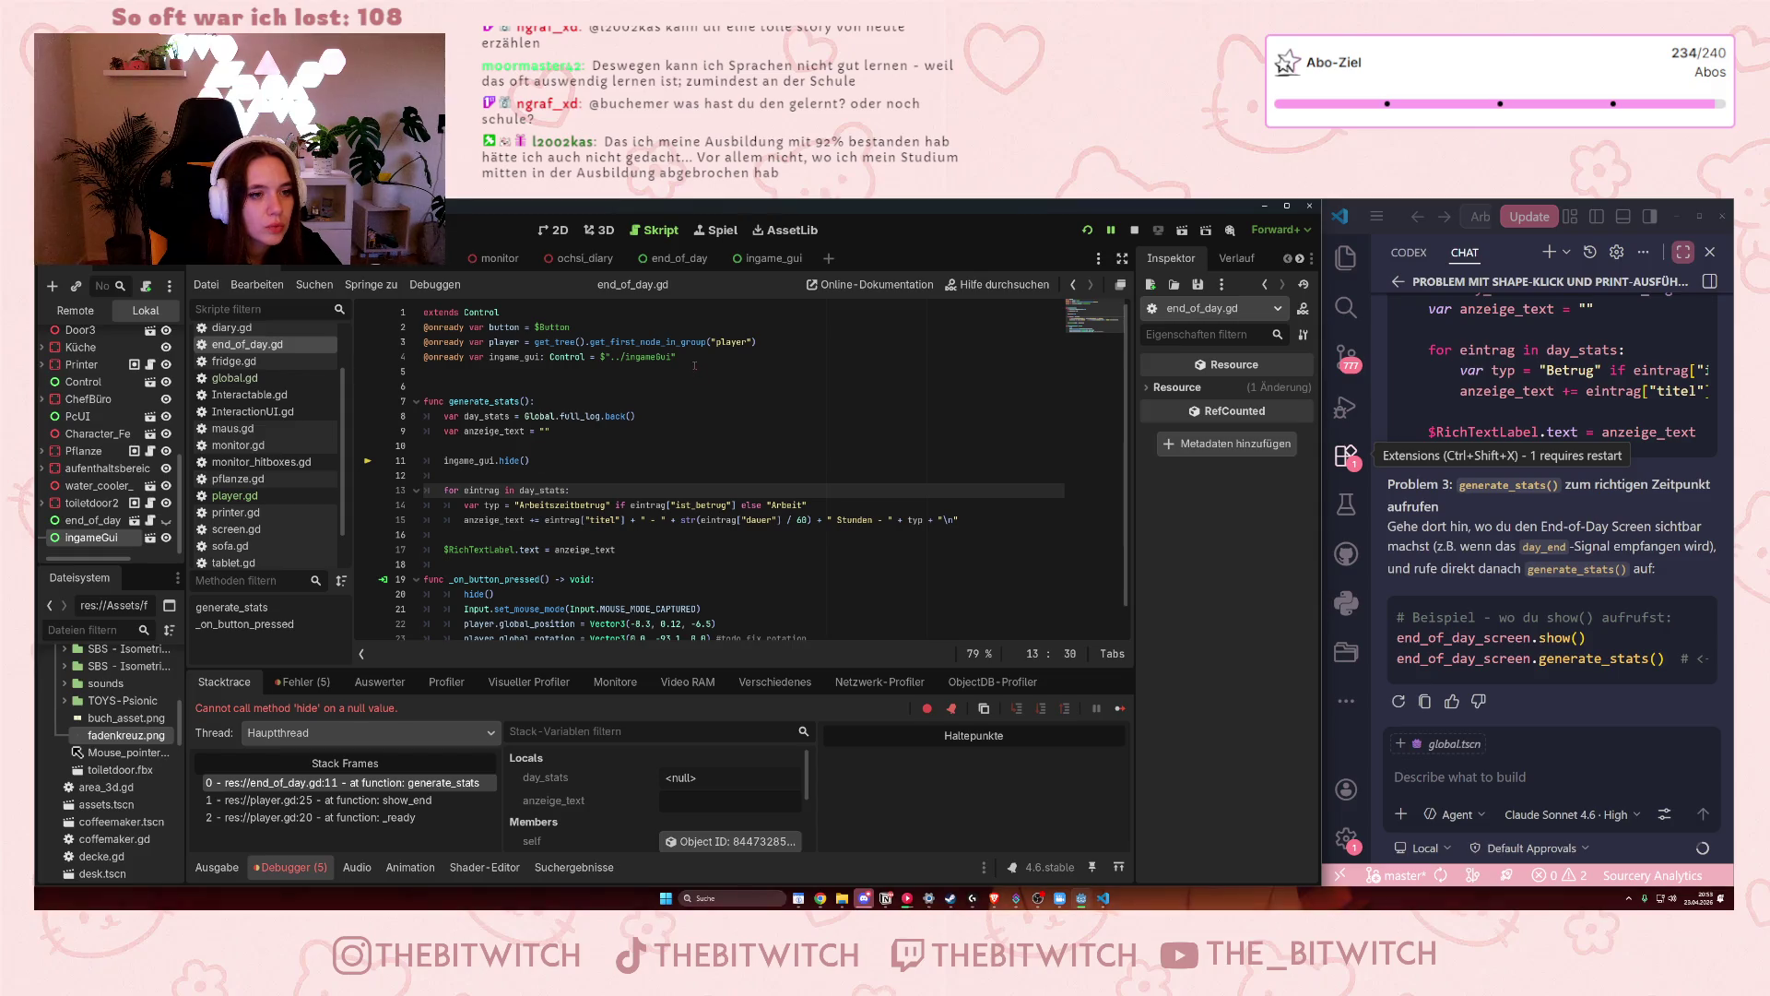
pyautogui.moveTo(694, 360); pyautogui.dragTo(469, 357)
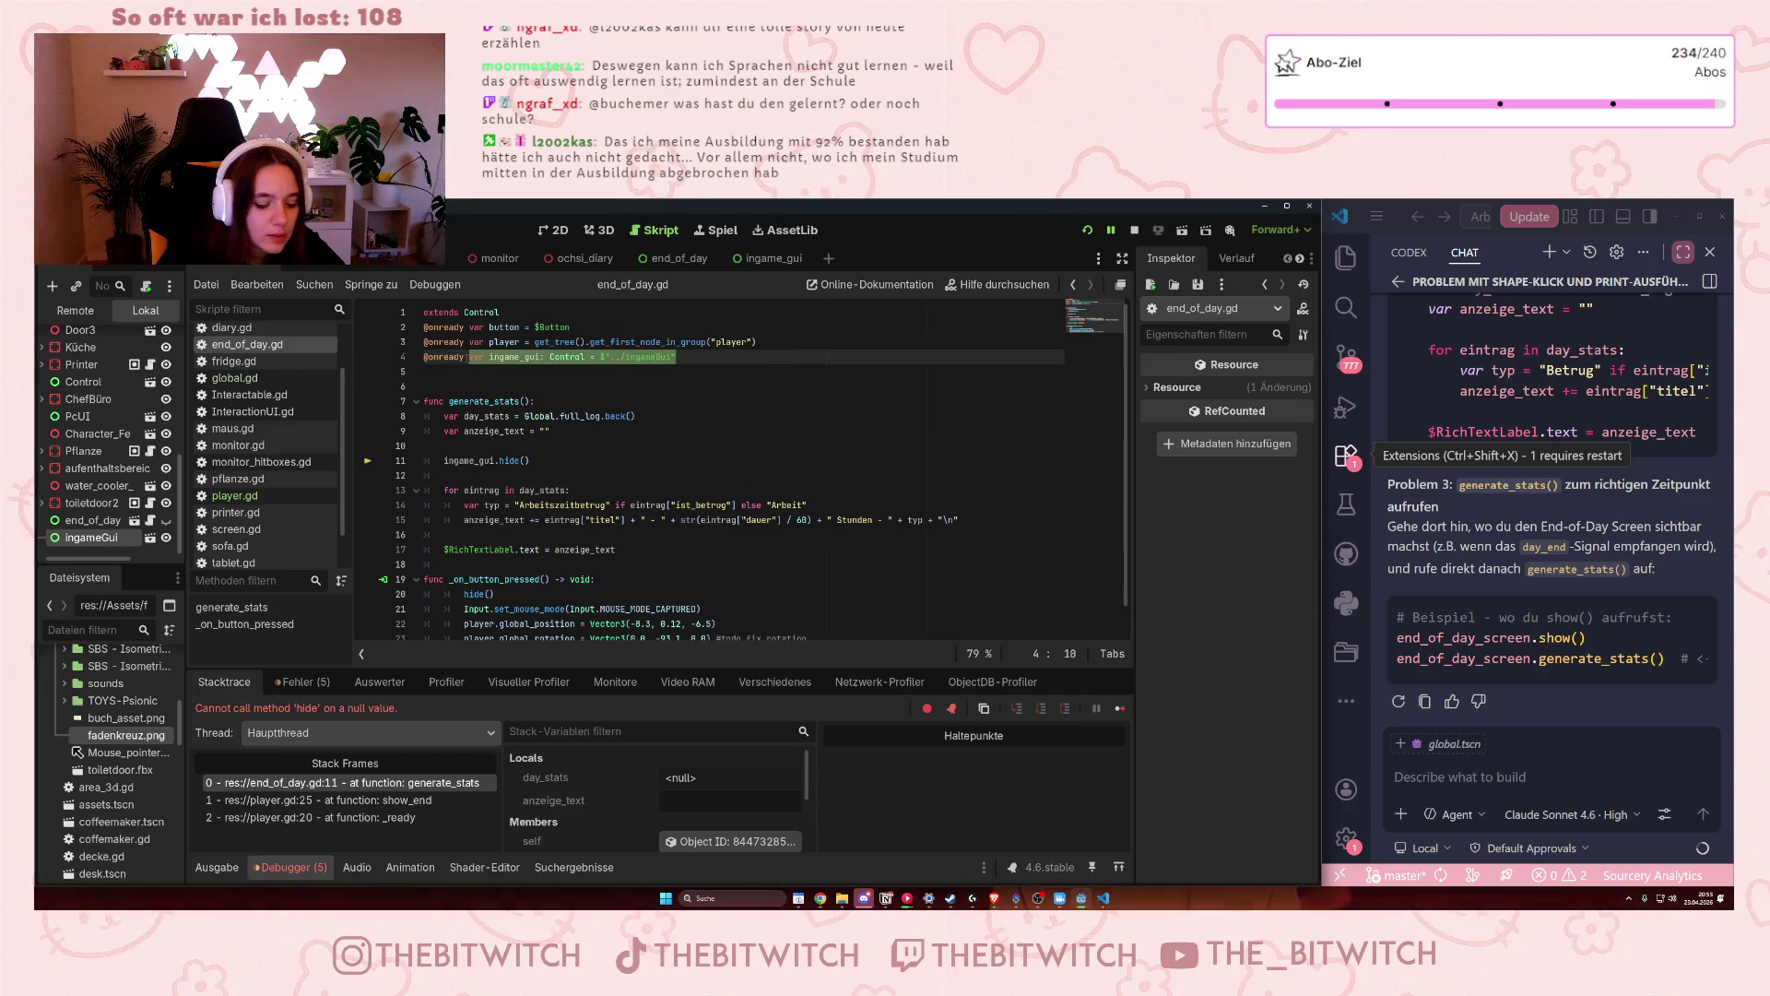
pyautogui.press('BackSpace')
pyautogui.click(452, 417)
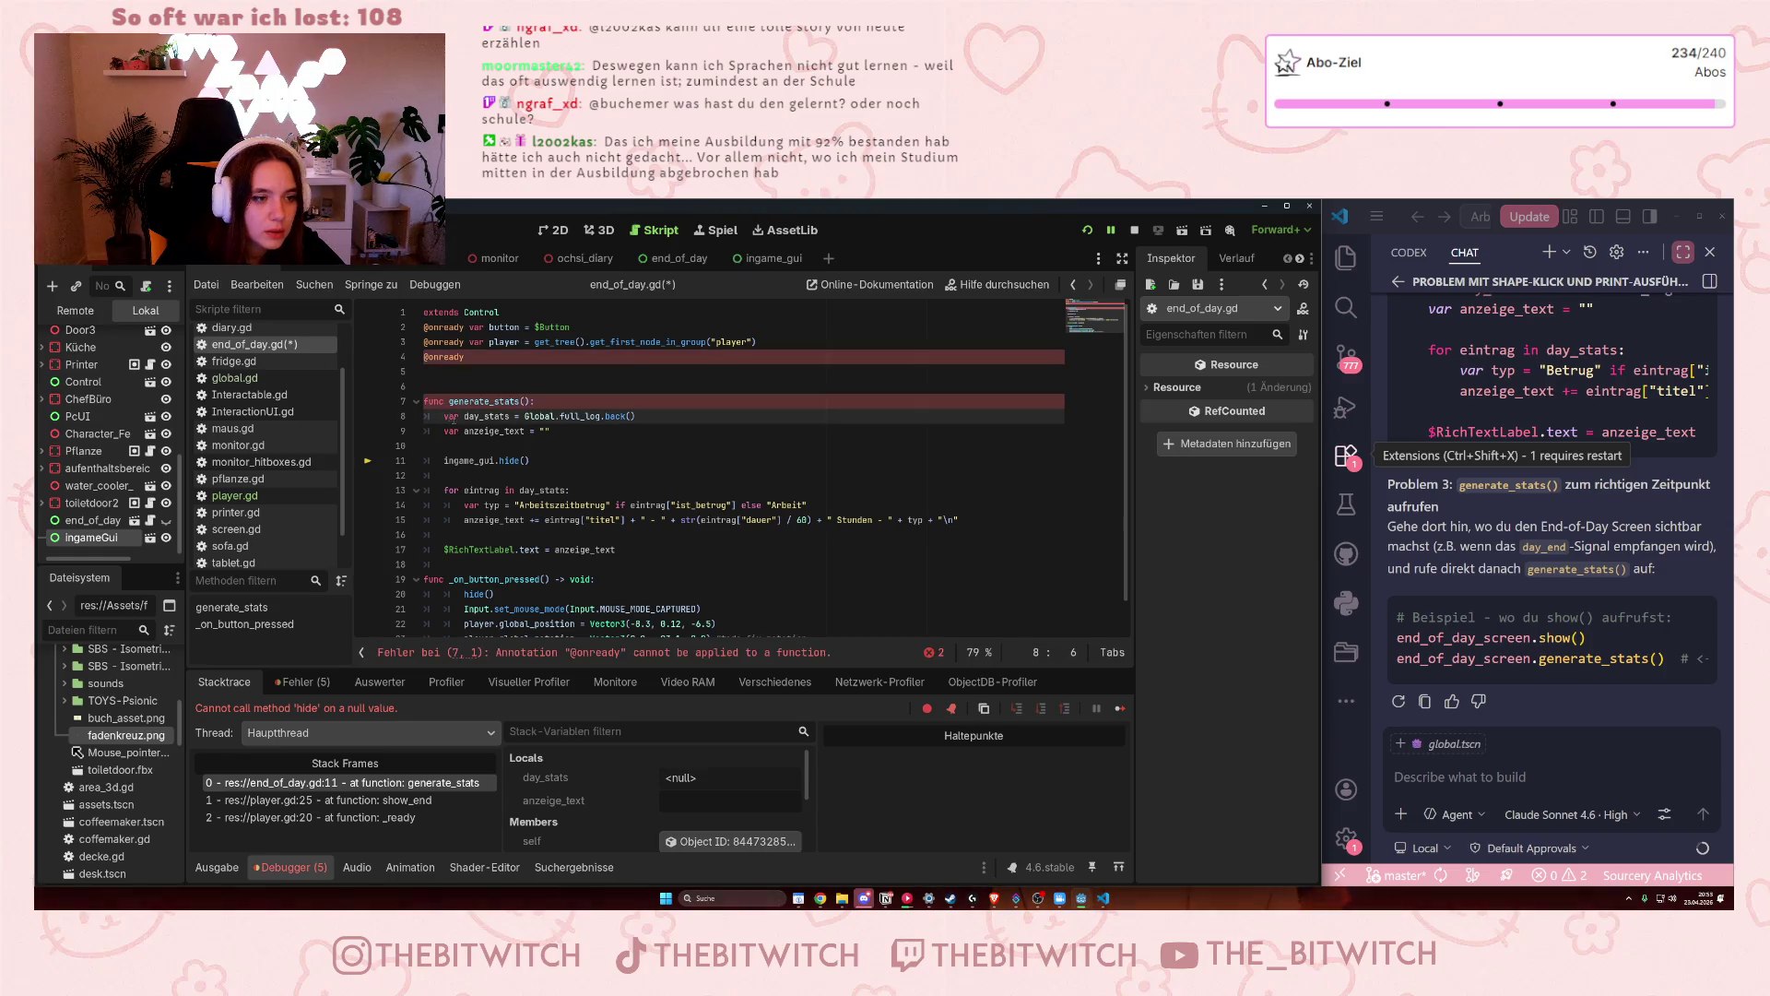
pyautogui.press('Return')
pyautogui.press('Up')
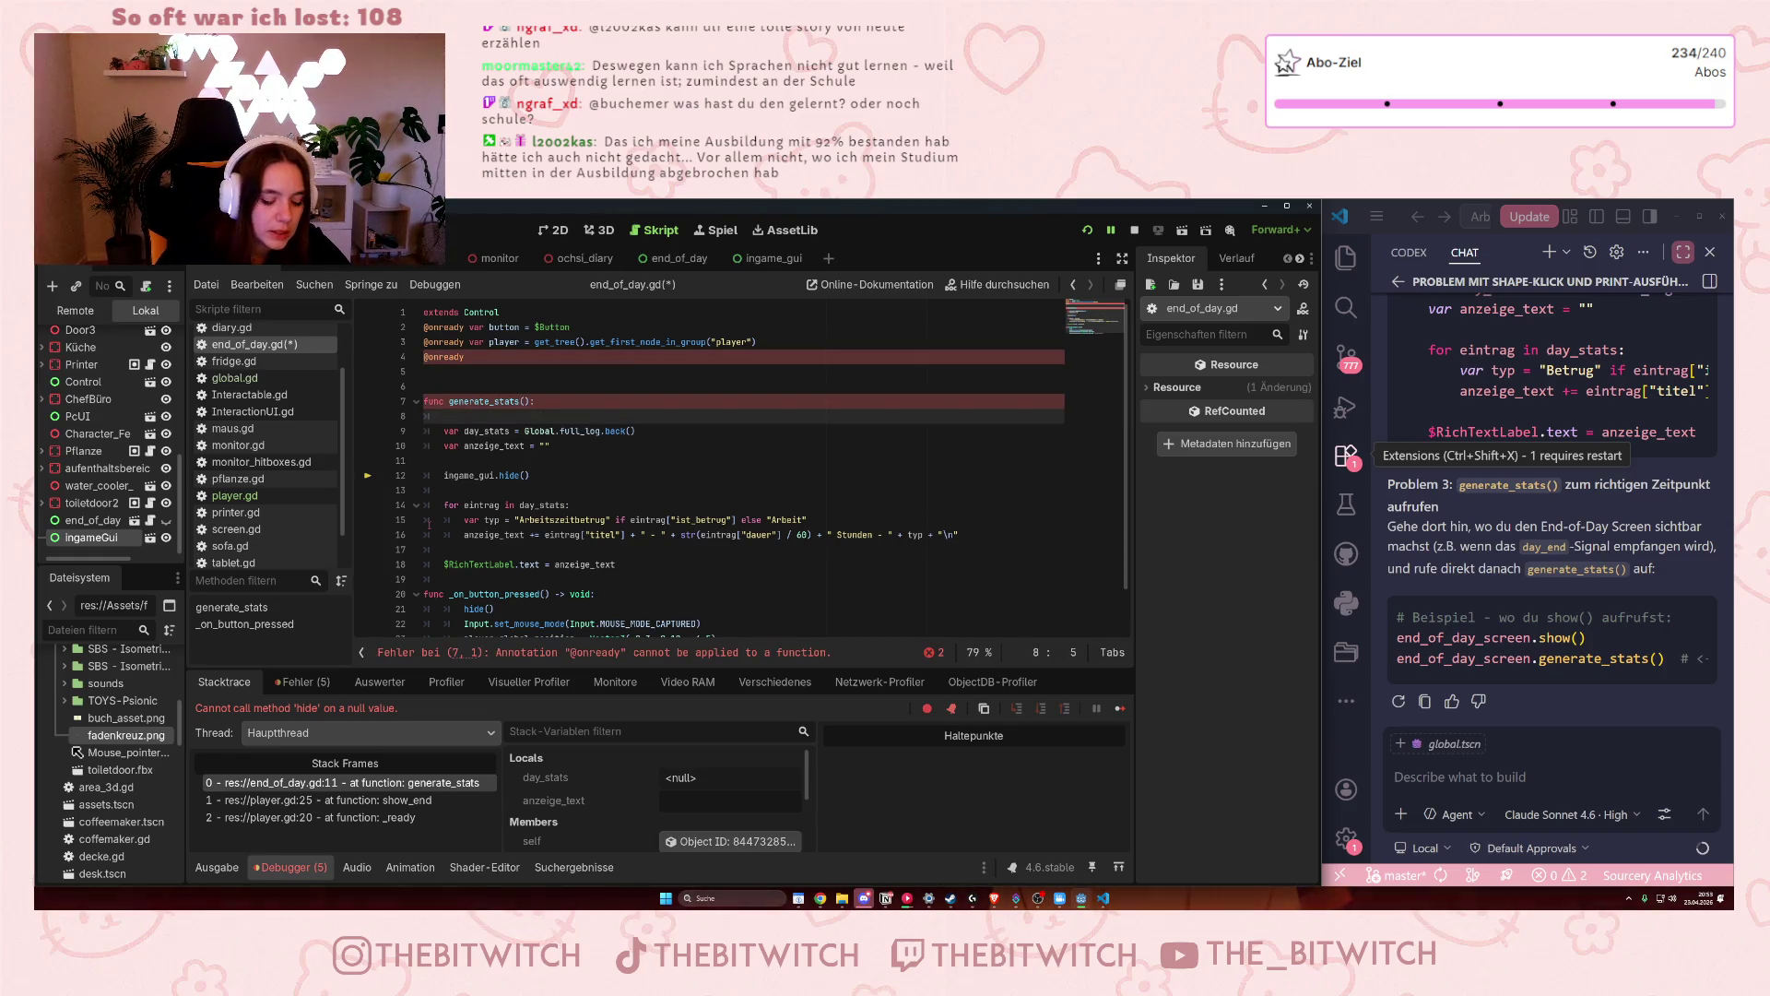
pyautogui.write('var ingame_gui: Control = $"../ingameGui"')
pyautogui.click(582, 441)
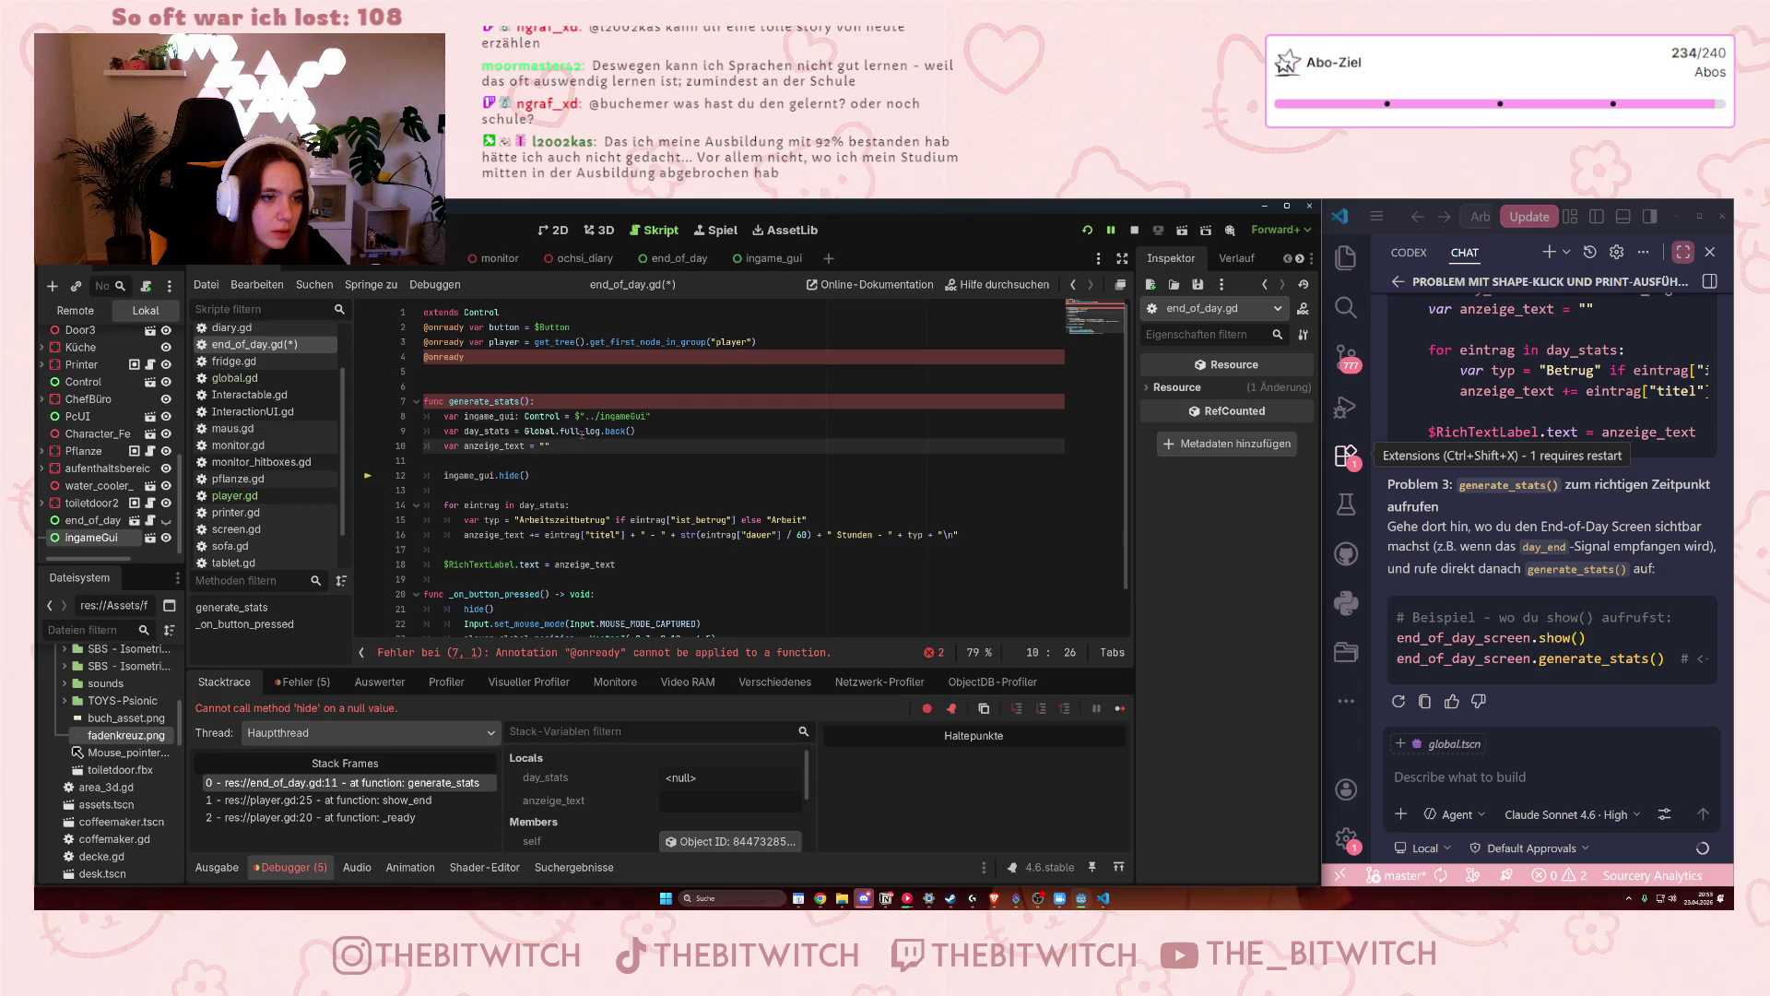
pyautogui.click(497, 360)
pyautogui.hotkey('shift', 'Home')
pyautogui.press('BackSpace')
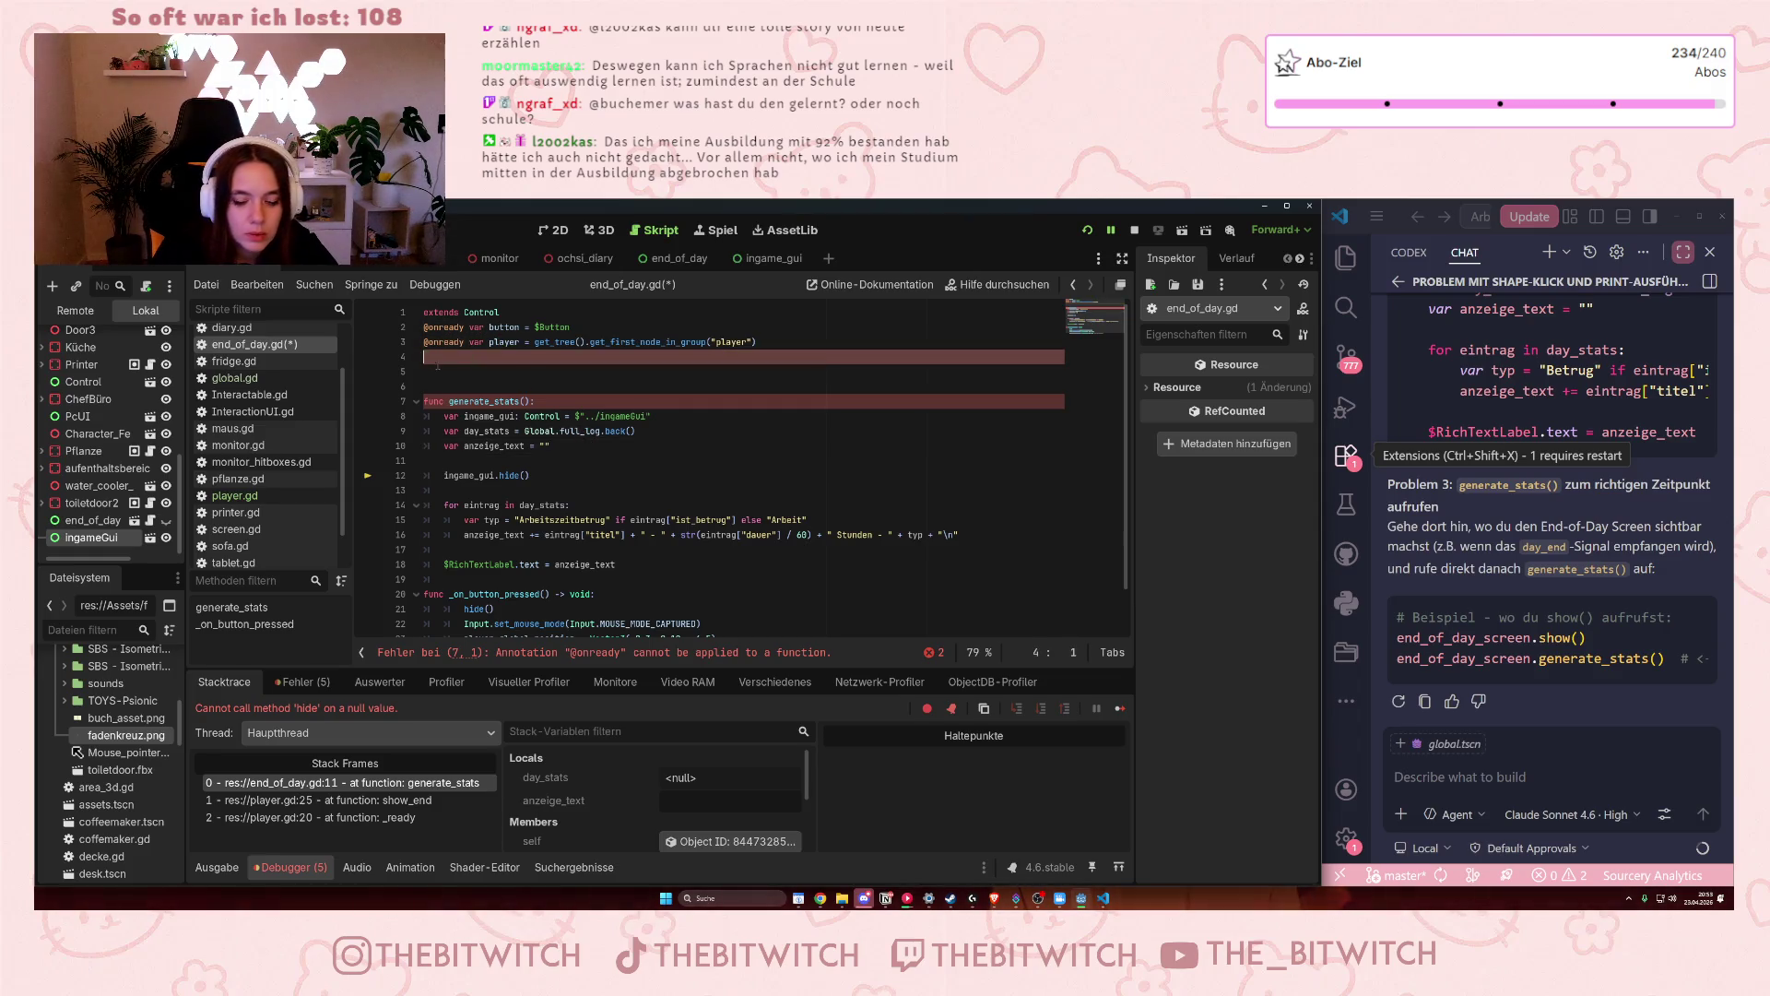
pyautogui.click(583, 467)
pyautogui.hotkey('ctrl', 's')
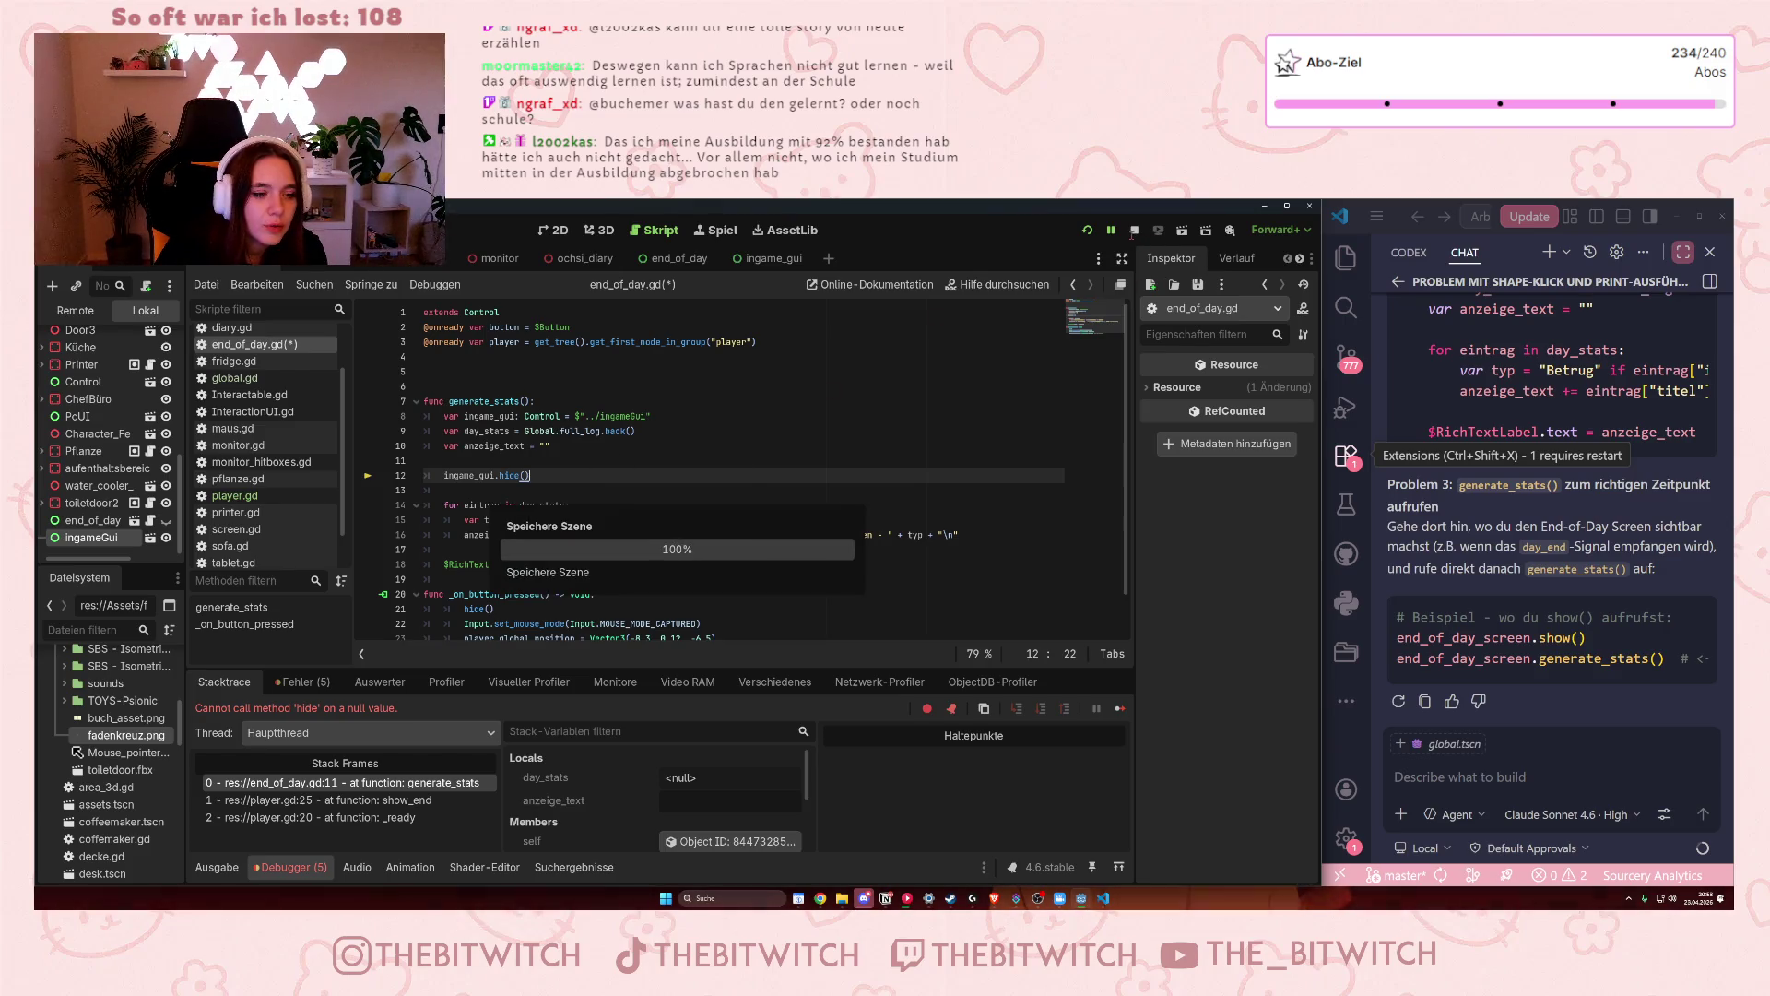
pyautogui.press('F8')
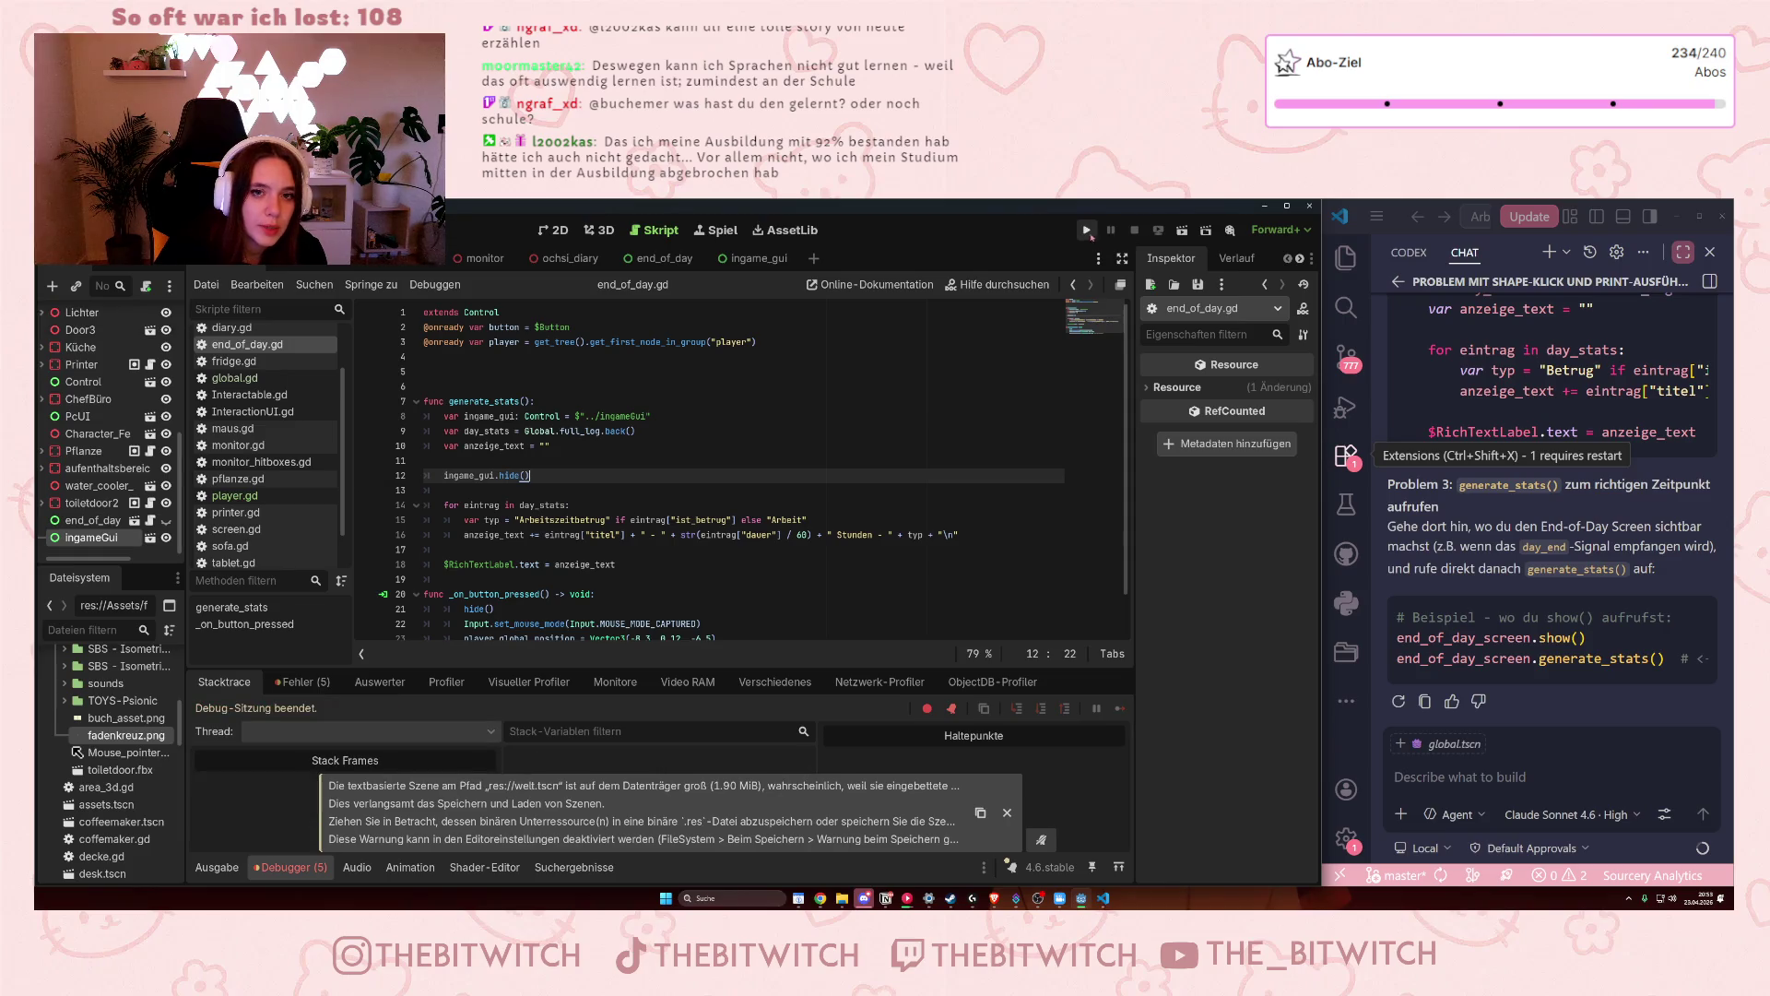
pyautogui.click(1087, 230)
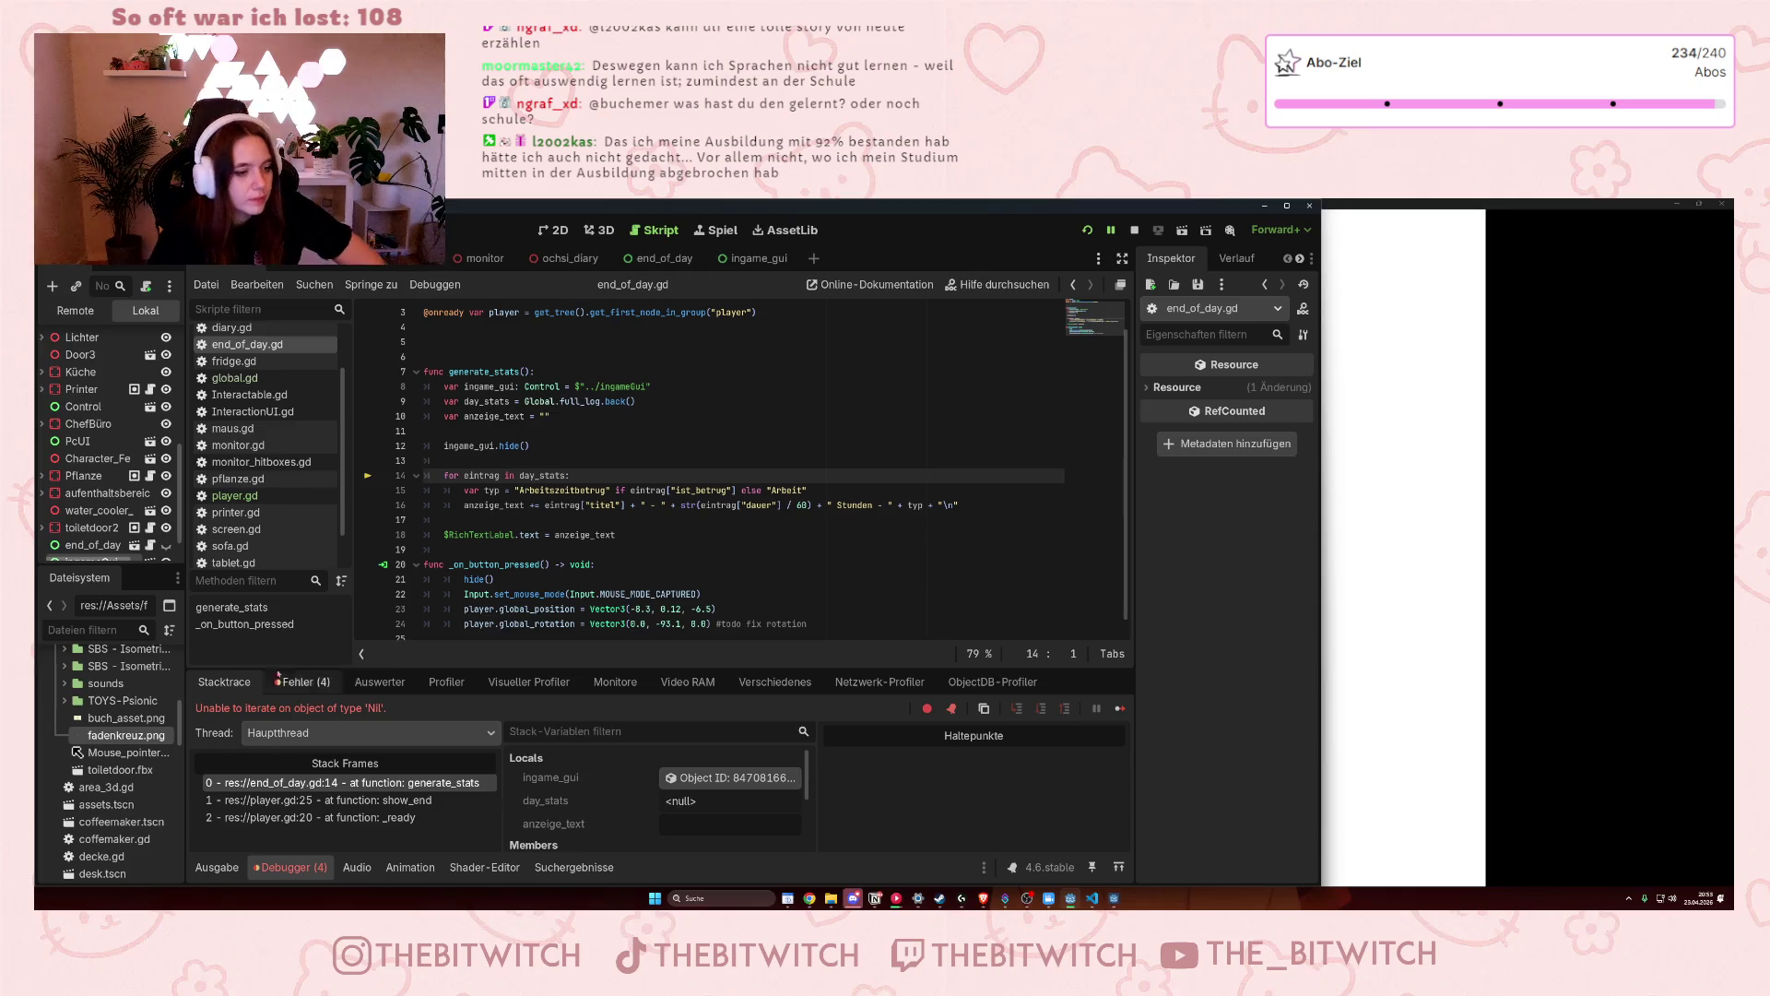
# Step: Inspect the show_end, _ready and generate_stats stack frames of the Nil iteration error
pyautogui.click(310, 801)
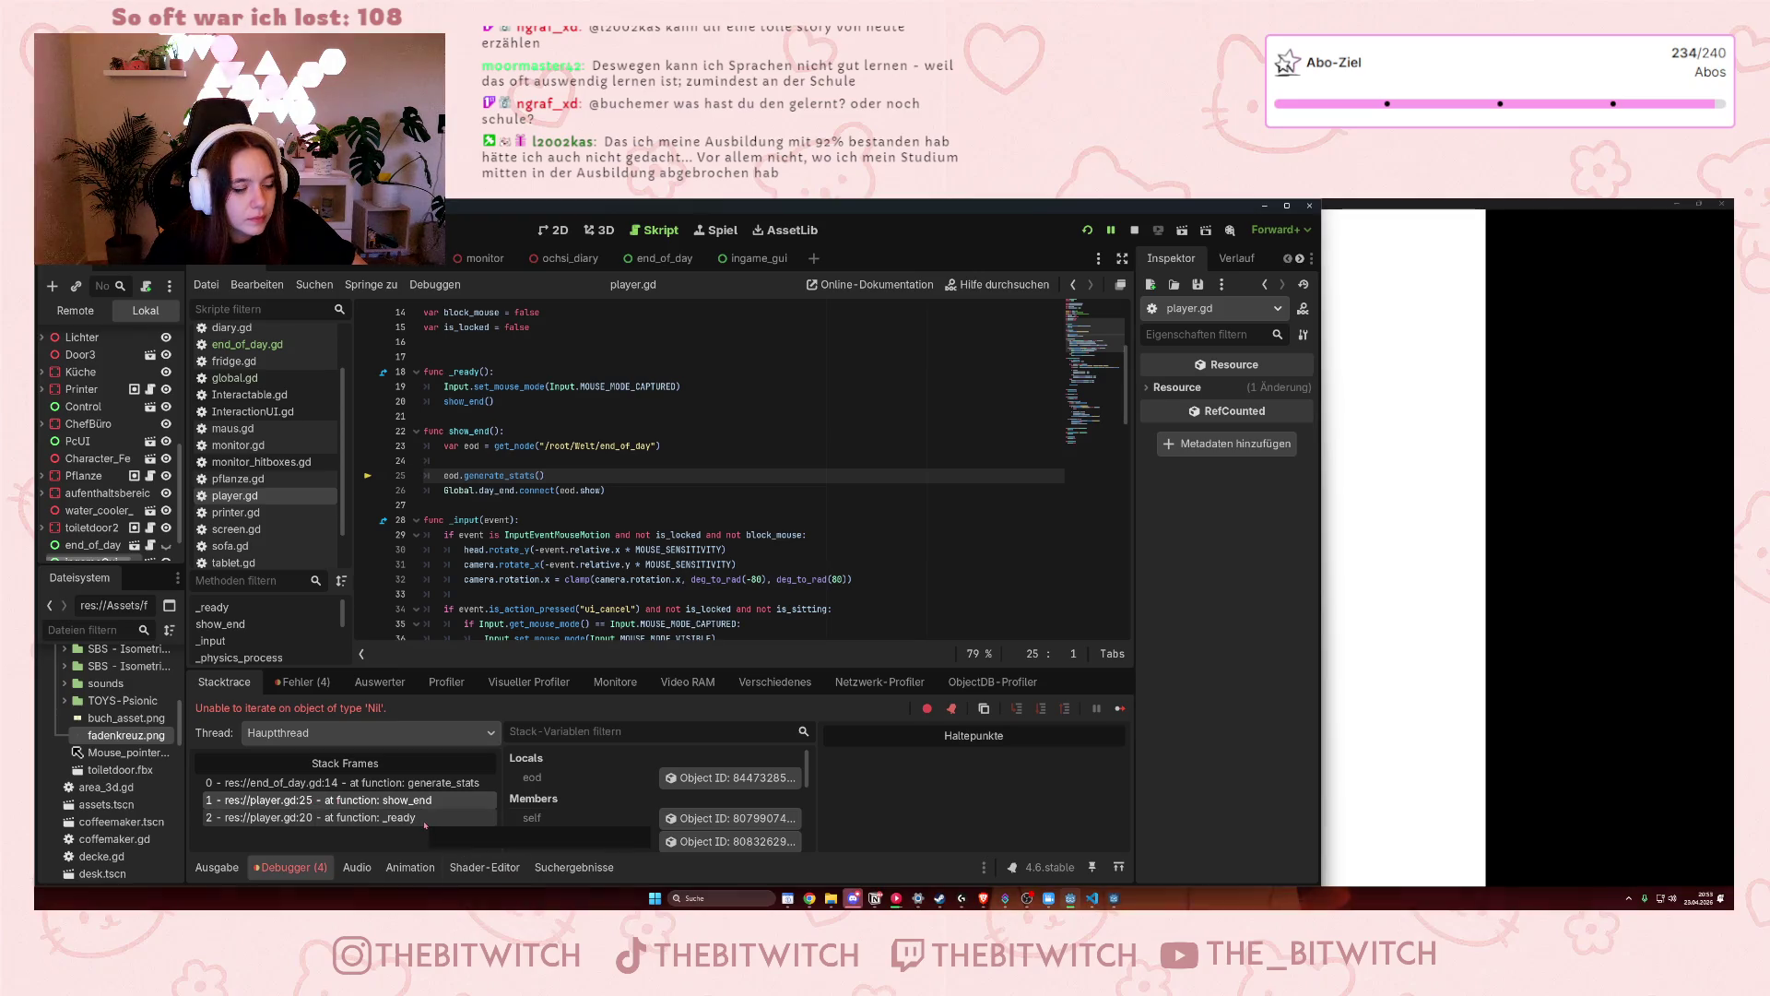
pyautogui.click(426, 824)
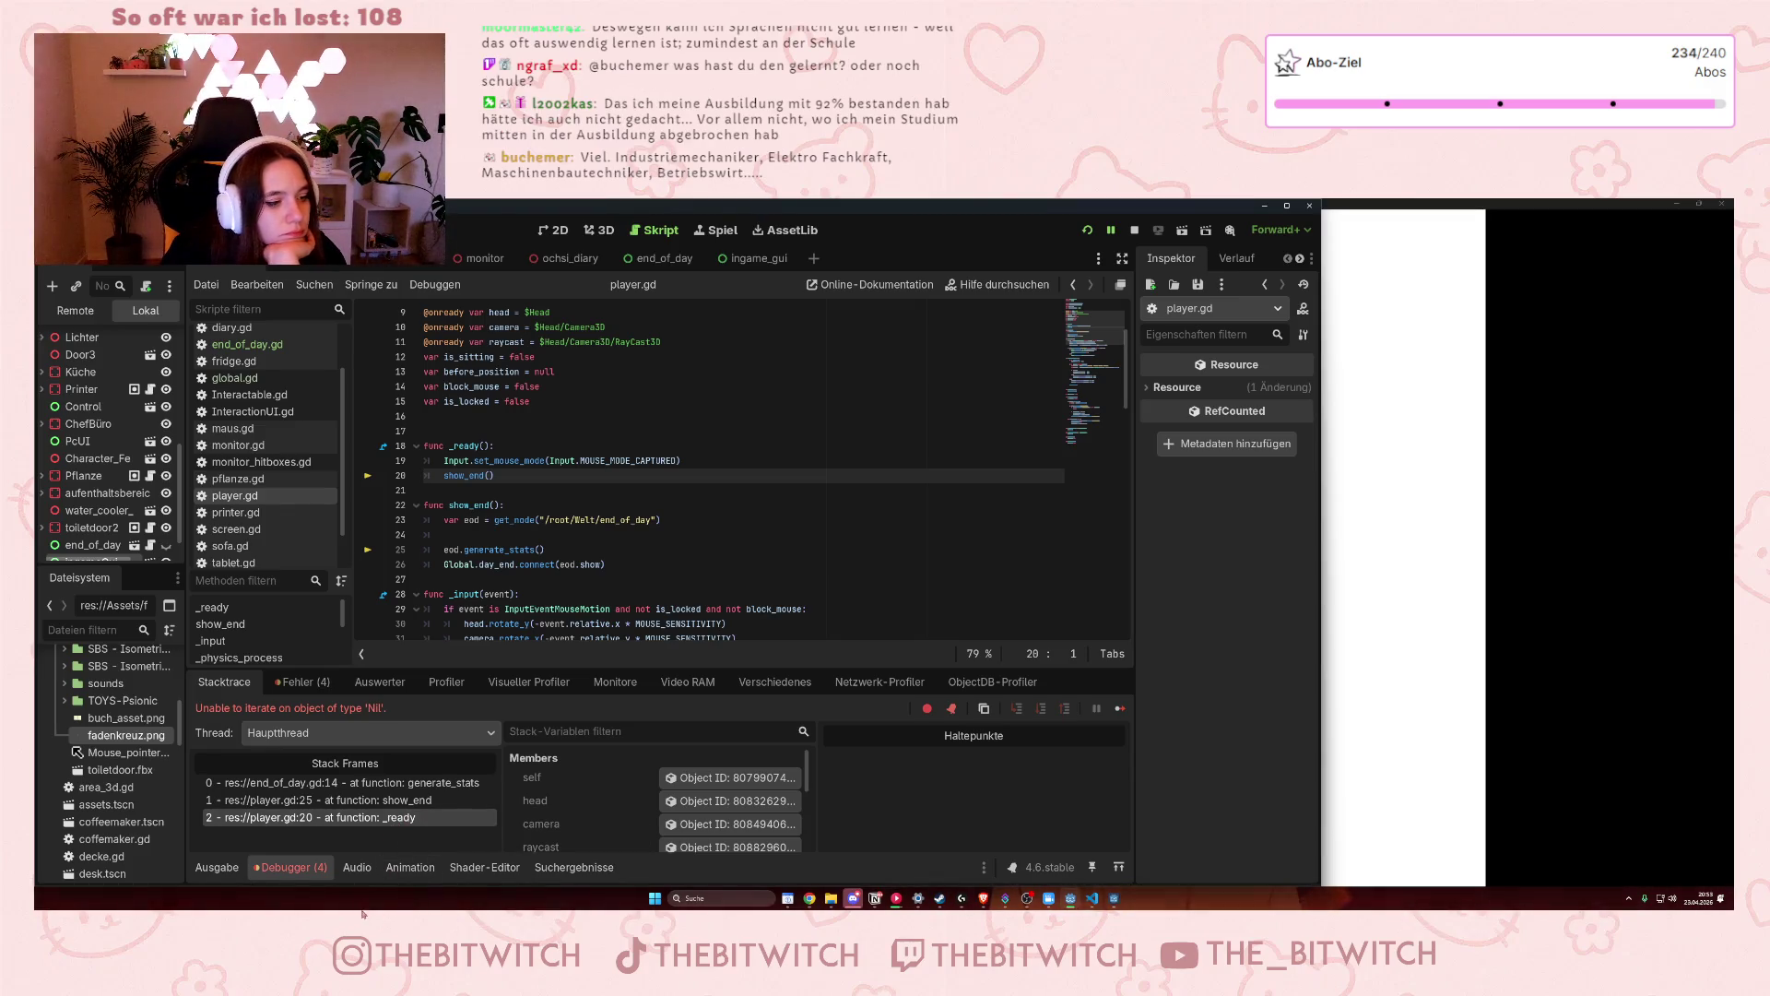
pyautogui.click(381, 786)
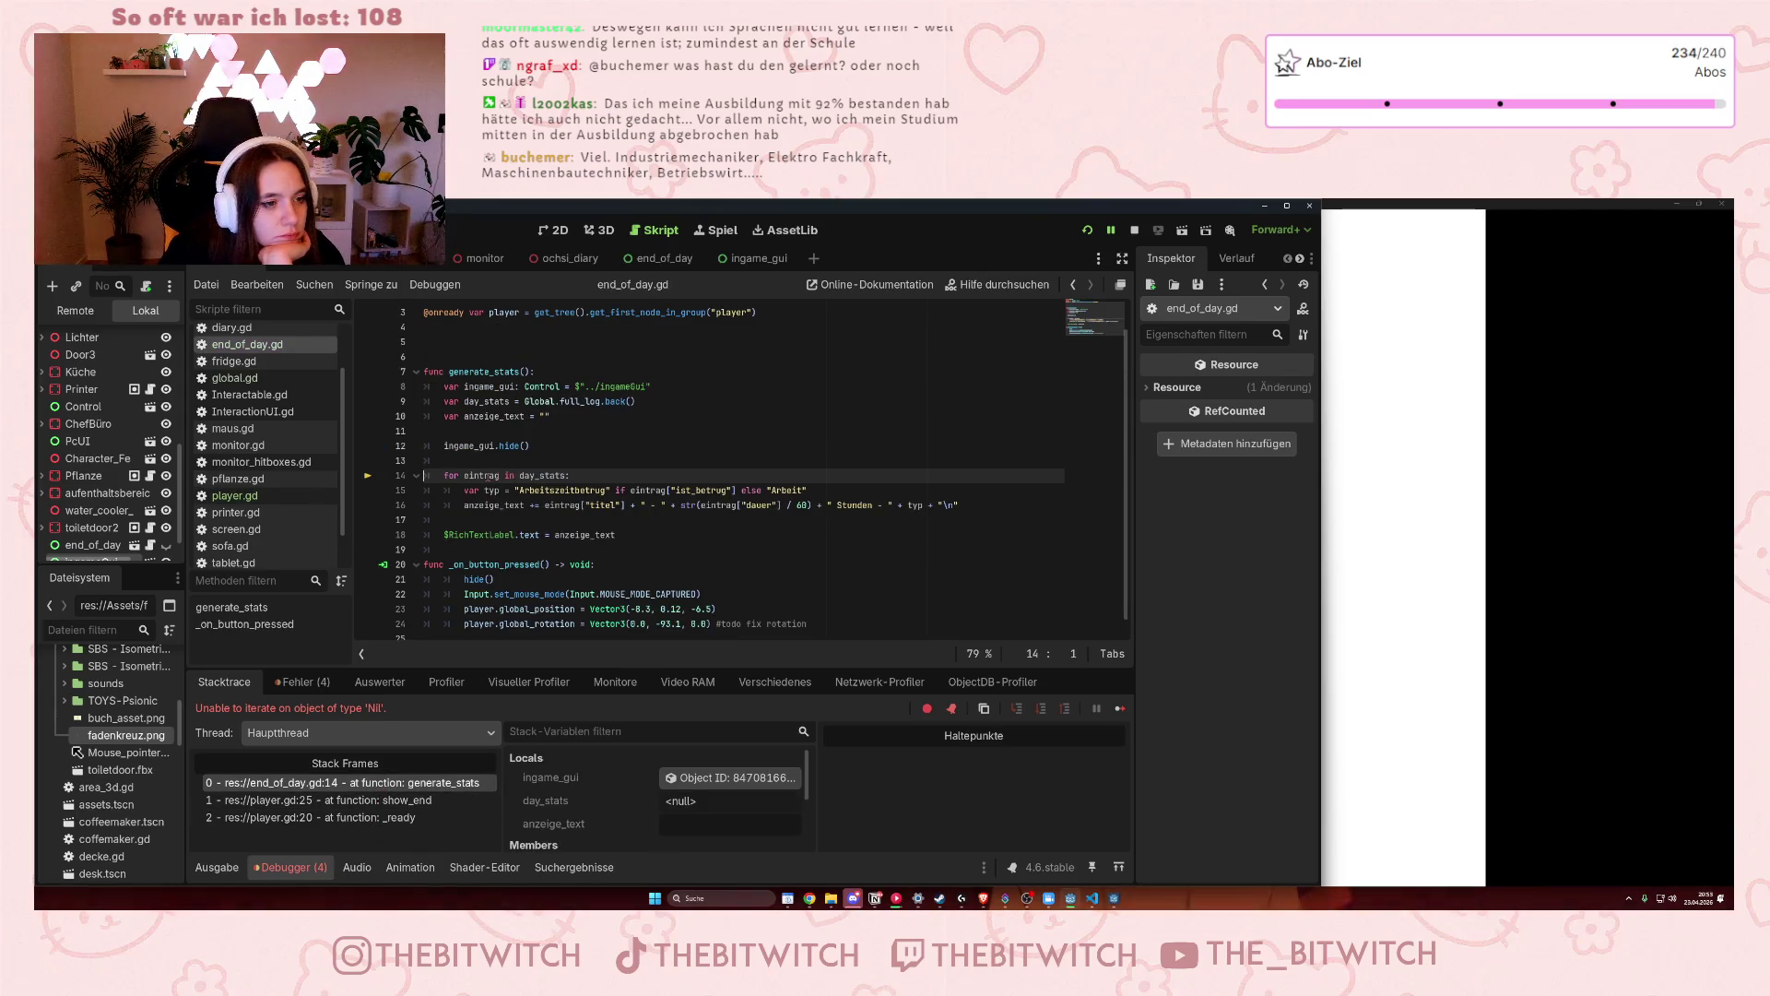
pyautogui.scroll(1, 552, 451)
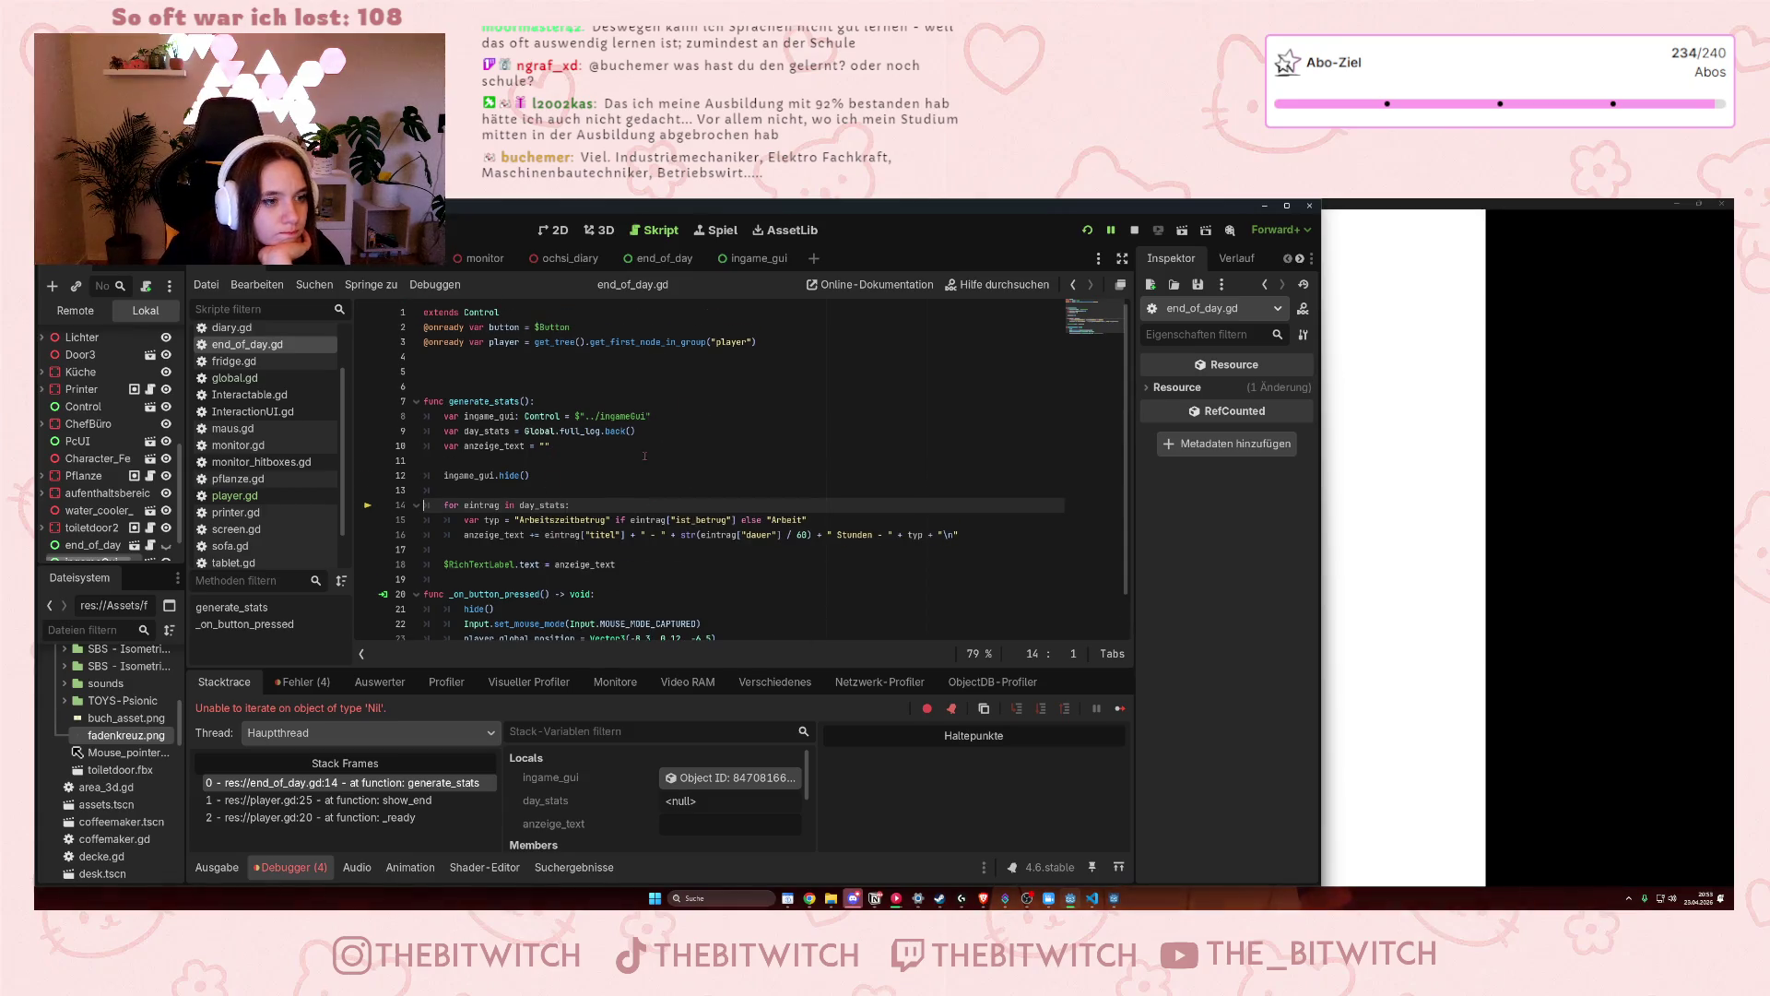
pyautogui.click(644, 452)
pyautogui.press('Up')
pyautogui.press('Up')
pyautogui.press('Up')
pyautogui.write('@onready')
pyautogui.press('Down')
pyautogui.press('Down')
pyautogui.press('Down')
pyautogui.press('Home')
pyautogui.hotkey('shift', 'End')
pyautogui.hotkey('ctrl', 'x')
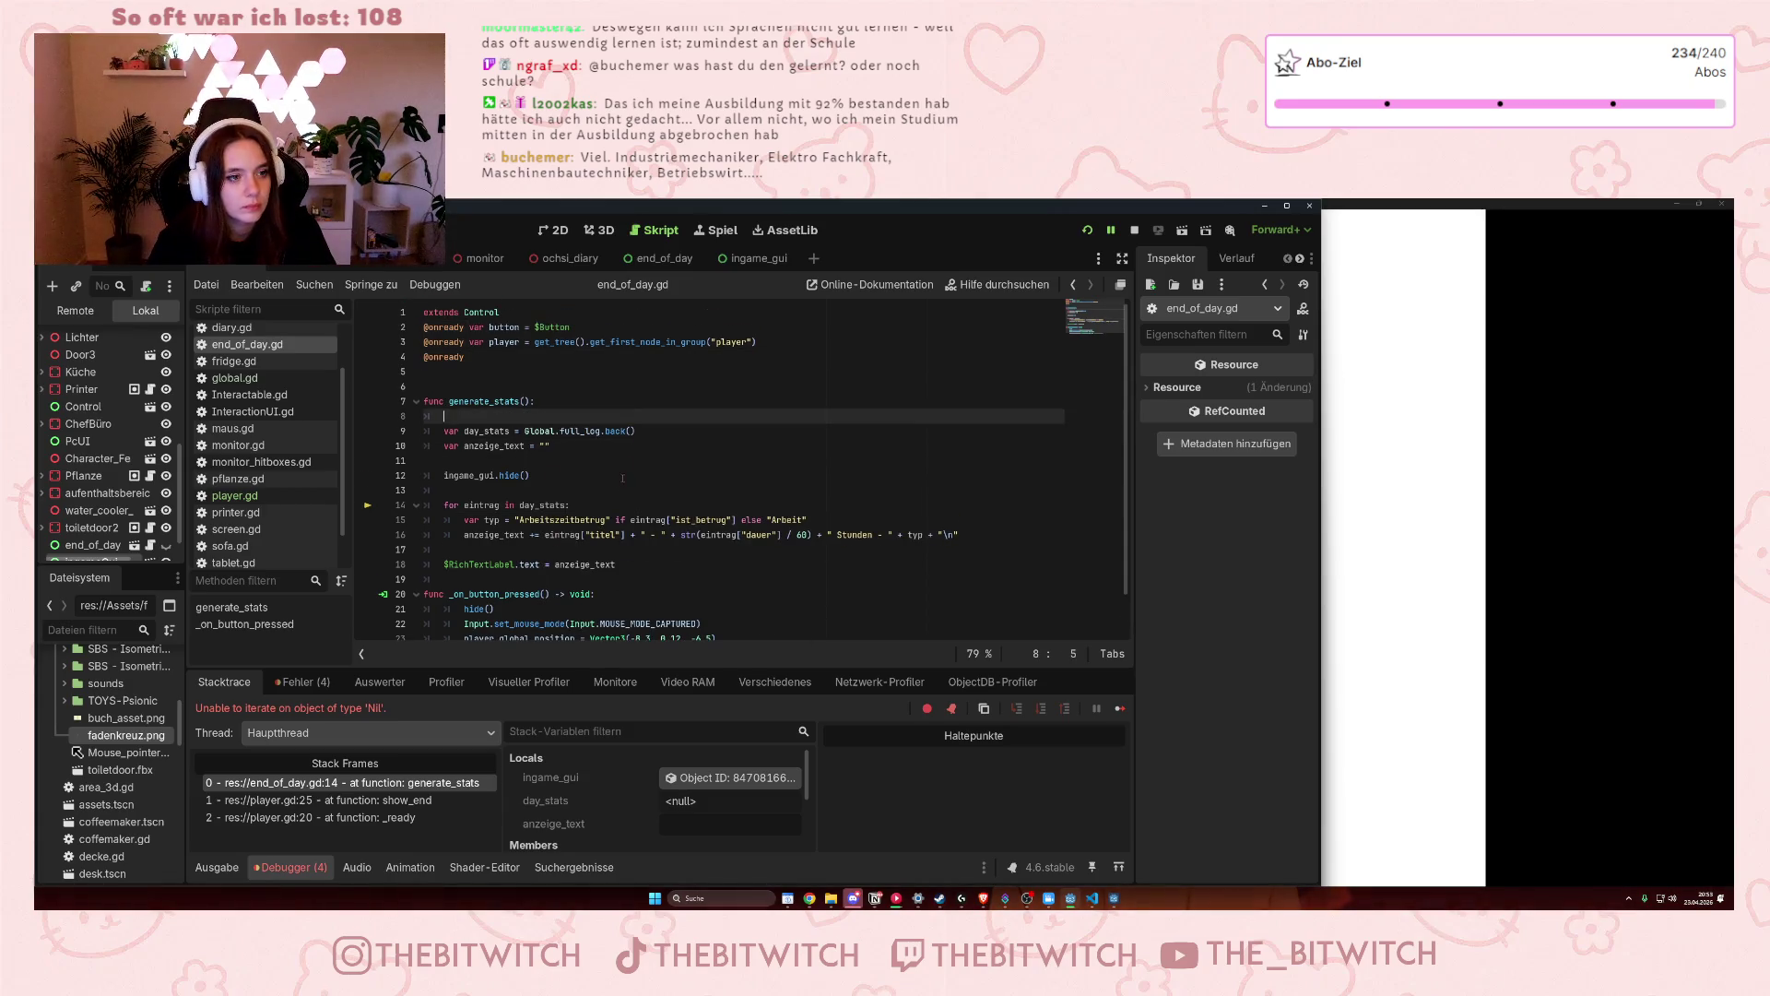
pyautogui.press('BackSpace')
pyautogui.press('BackSpace')
pyautogui.press('Up')
pyautogui.press('Up')
pyautogui.press('Up')
pyautogui.hotkey('ctrl', 'v')
pyautogui.click(615, 473)
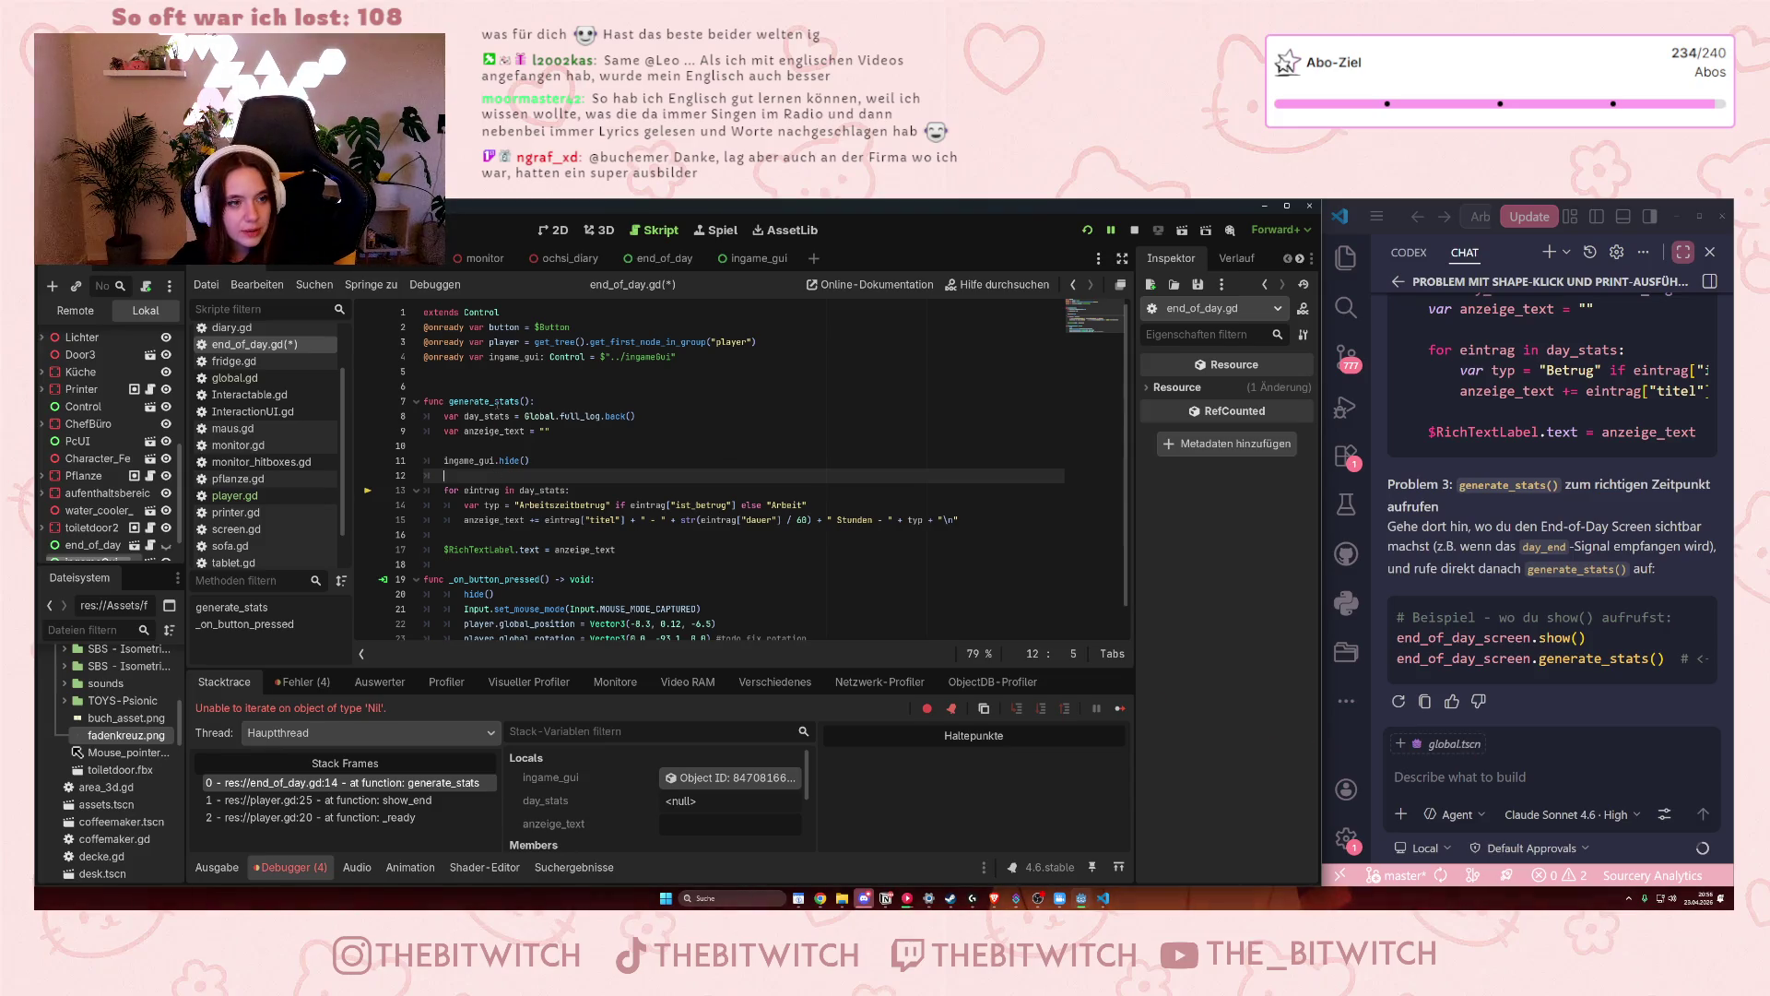
pyautogui.click(542, 402)
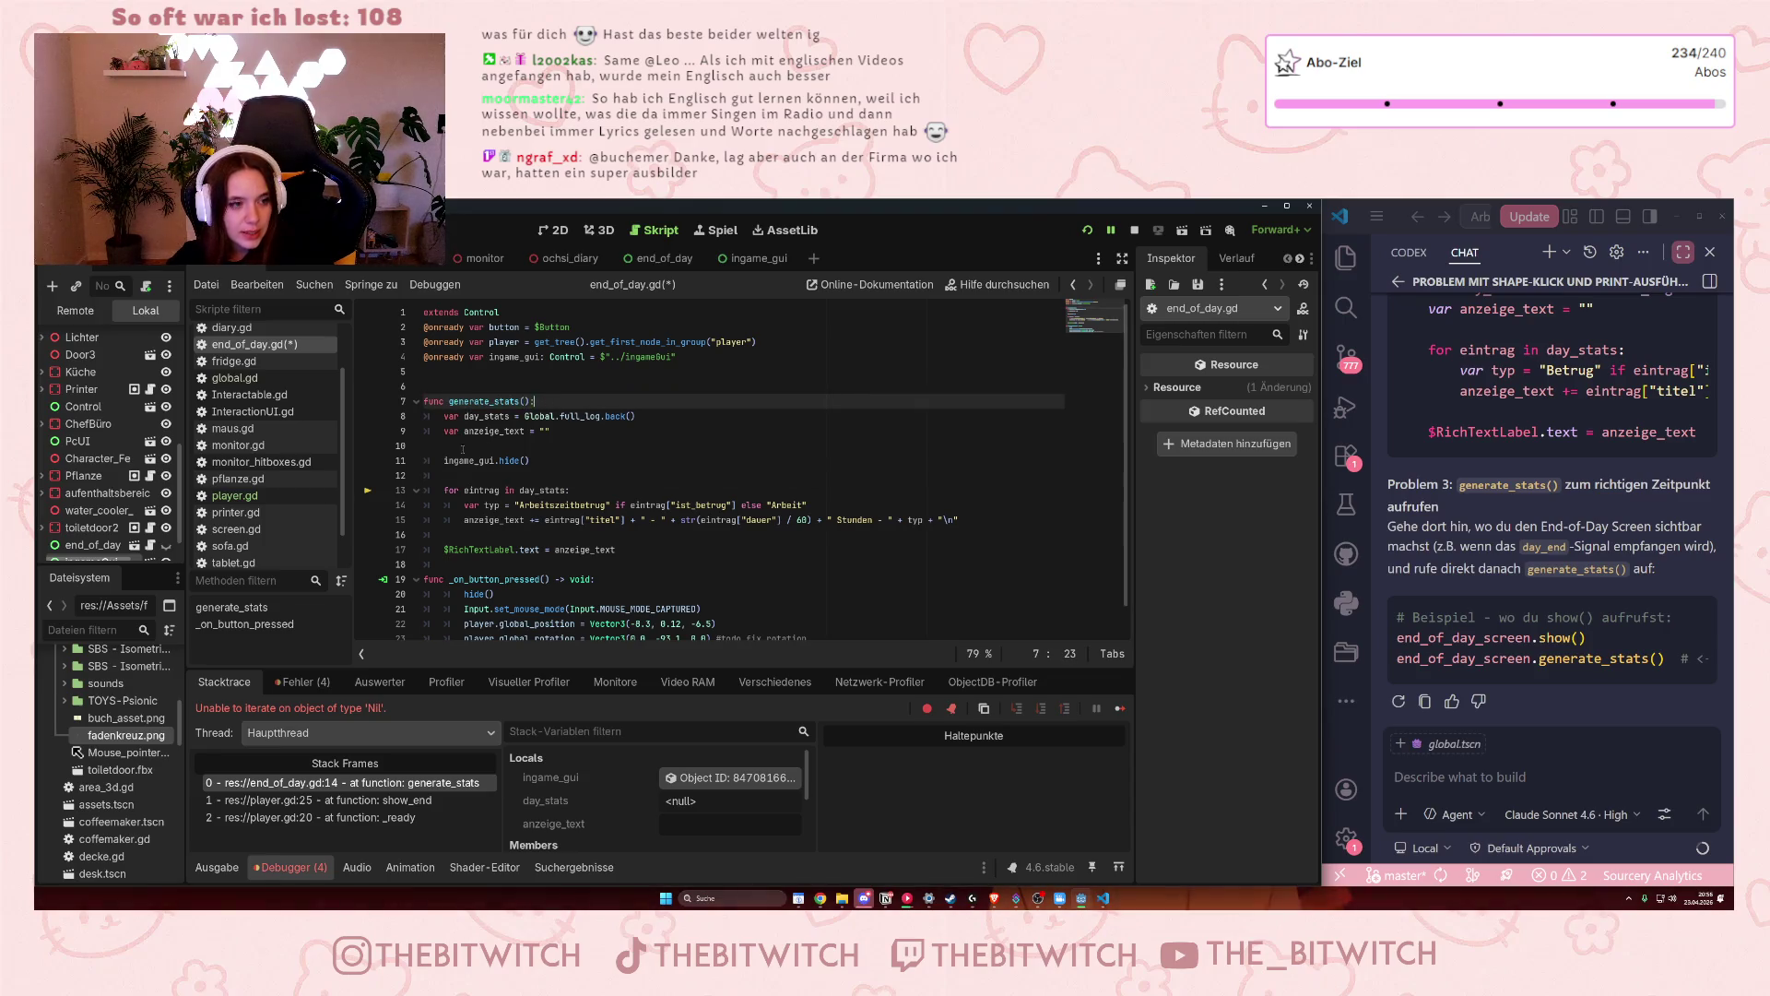
pyautogui.click(259, 498)
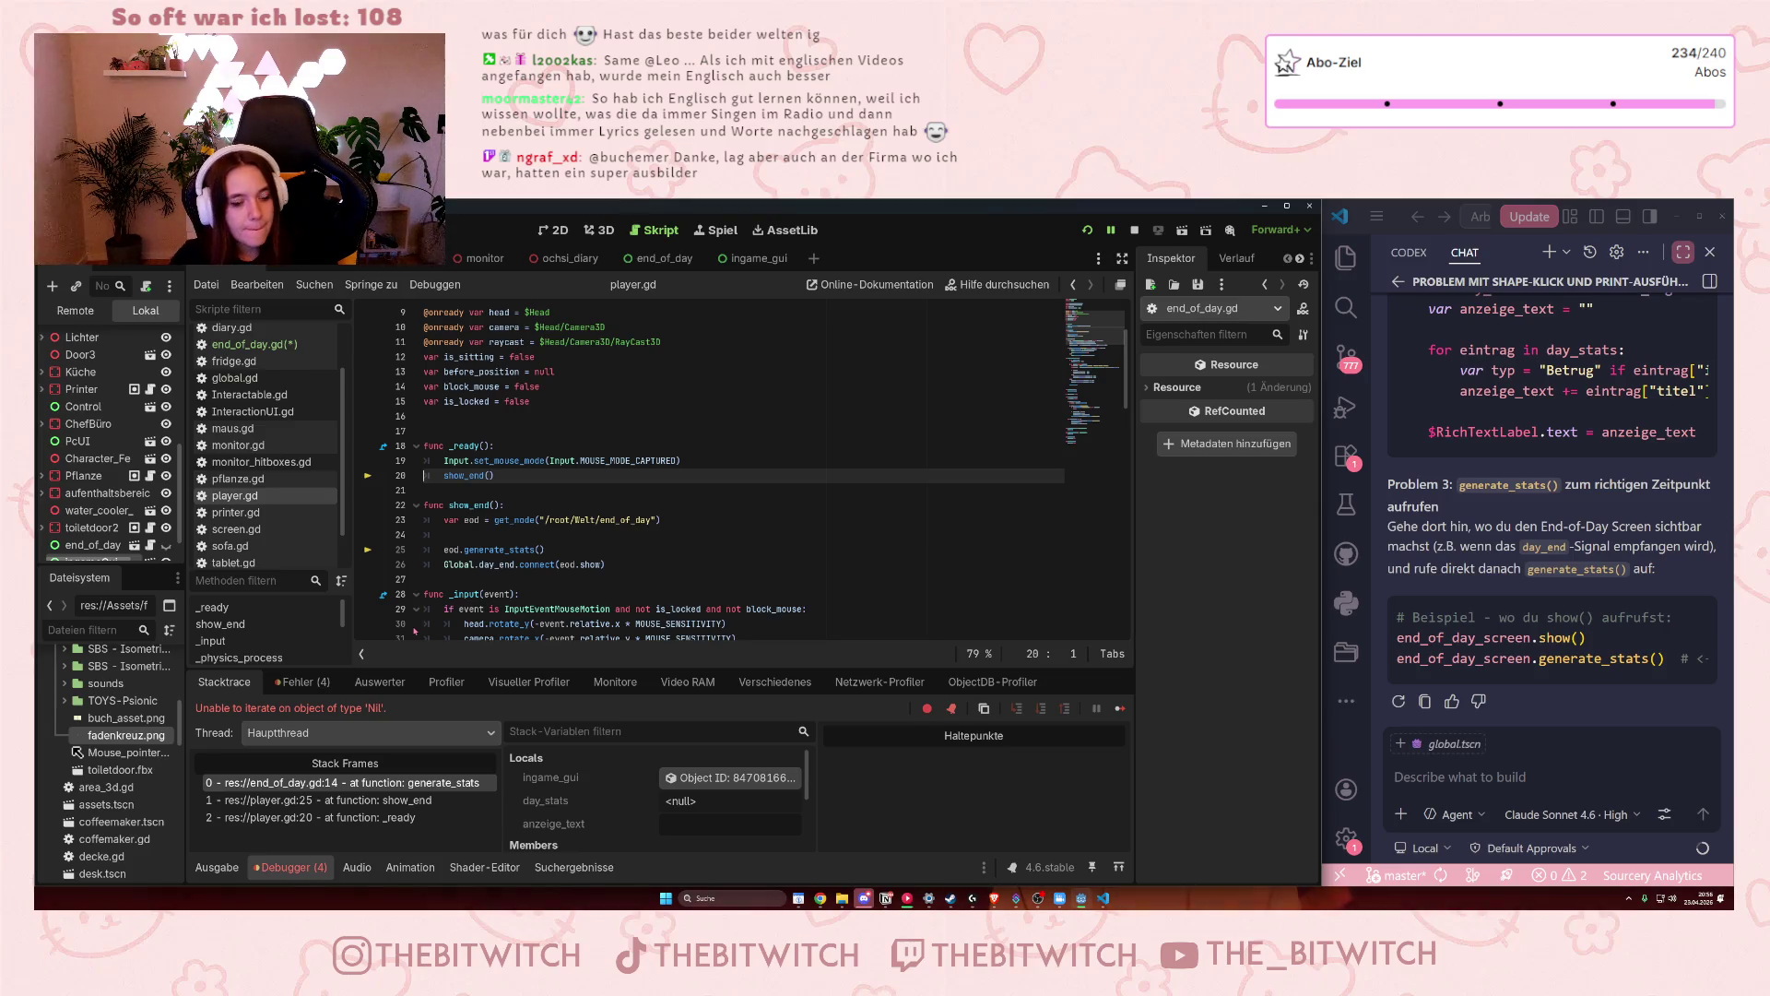
pyautogui.scroll(-2, 575, 535)
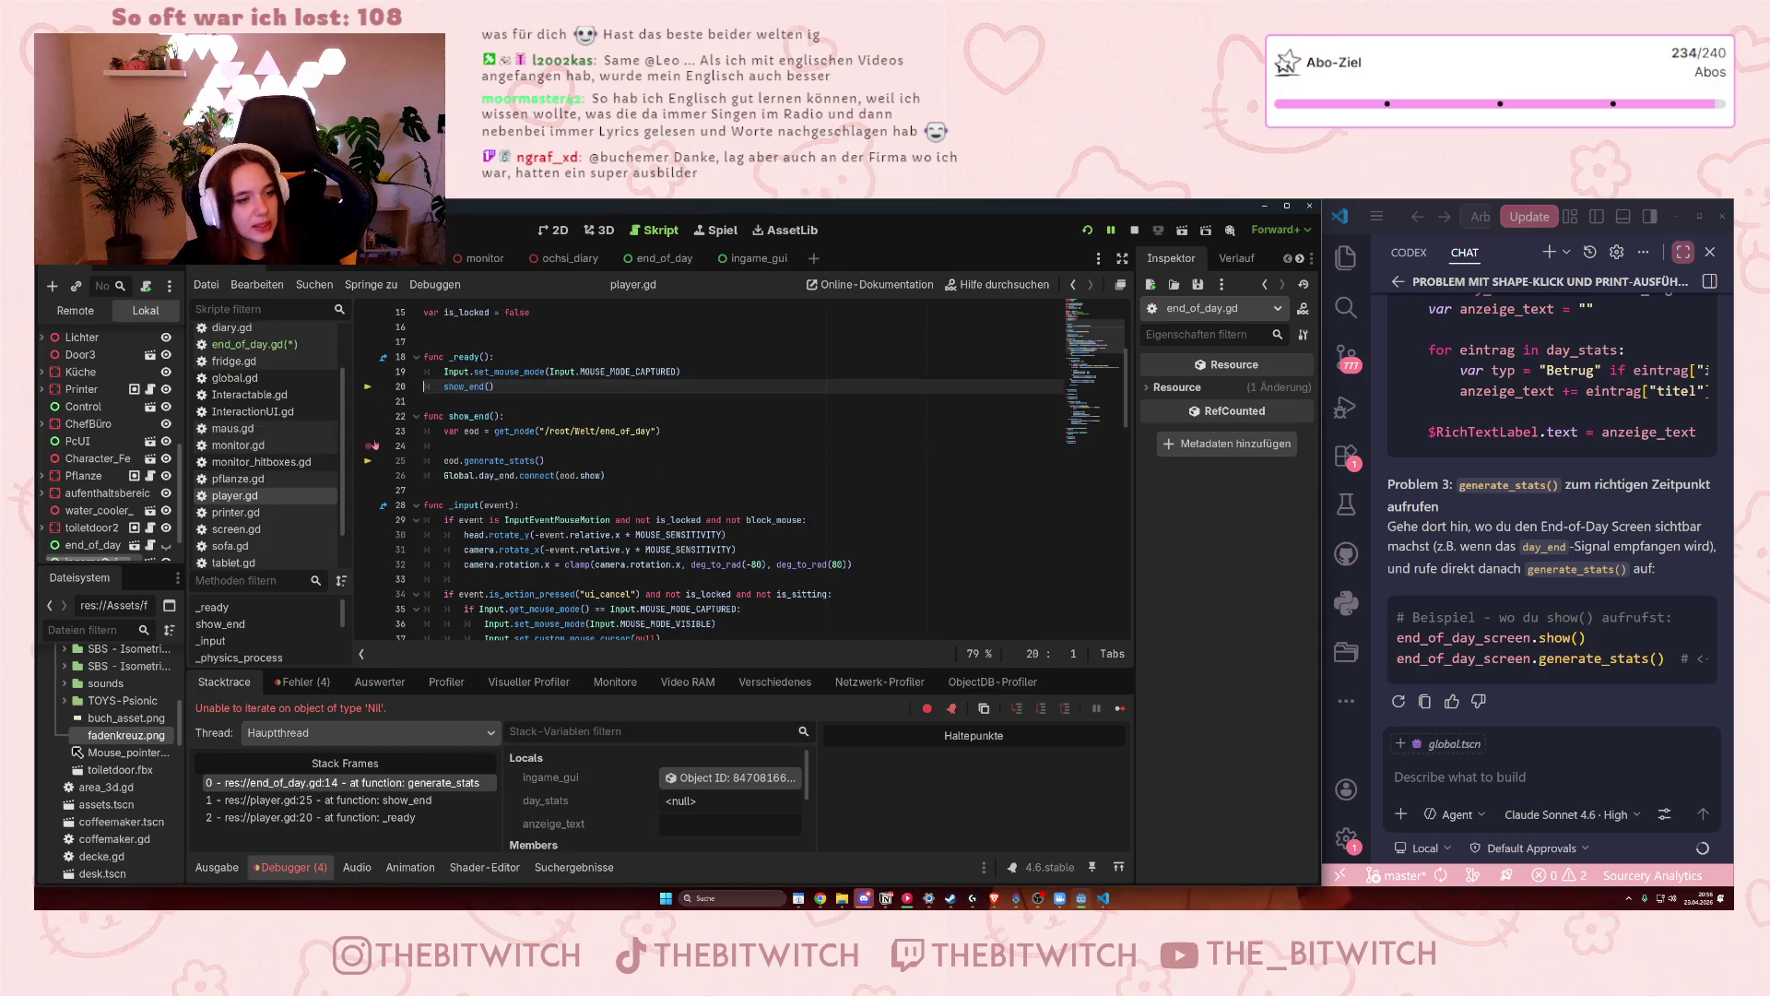
pyautogui.scroll(2, 542, 476)
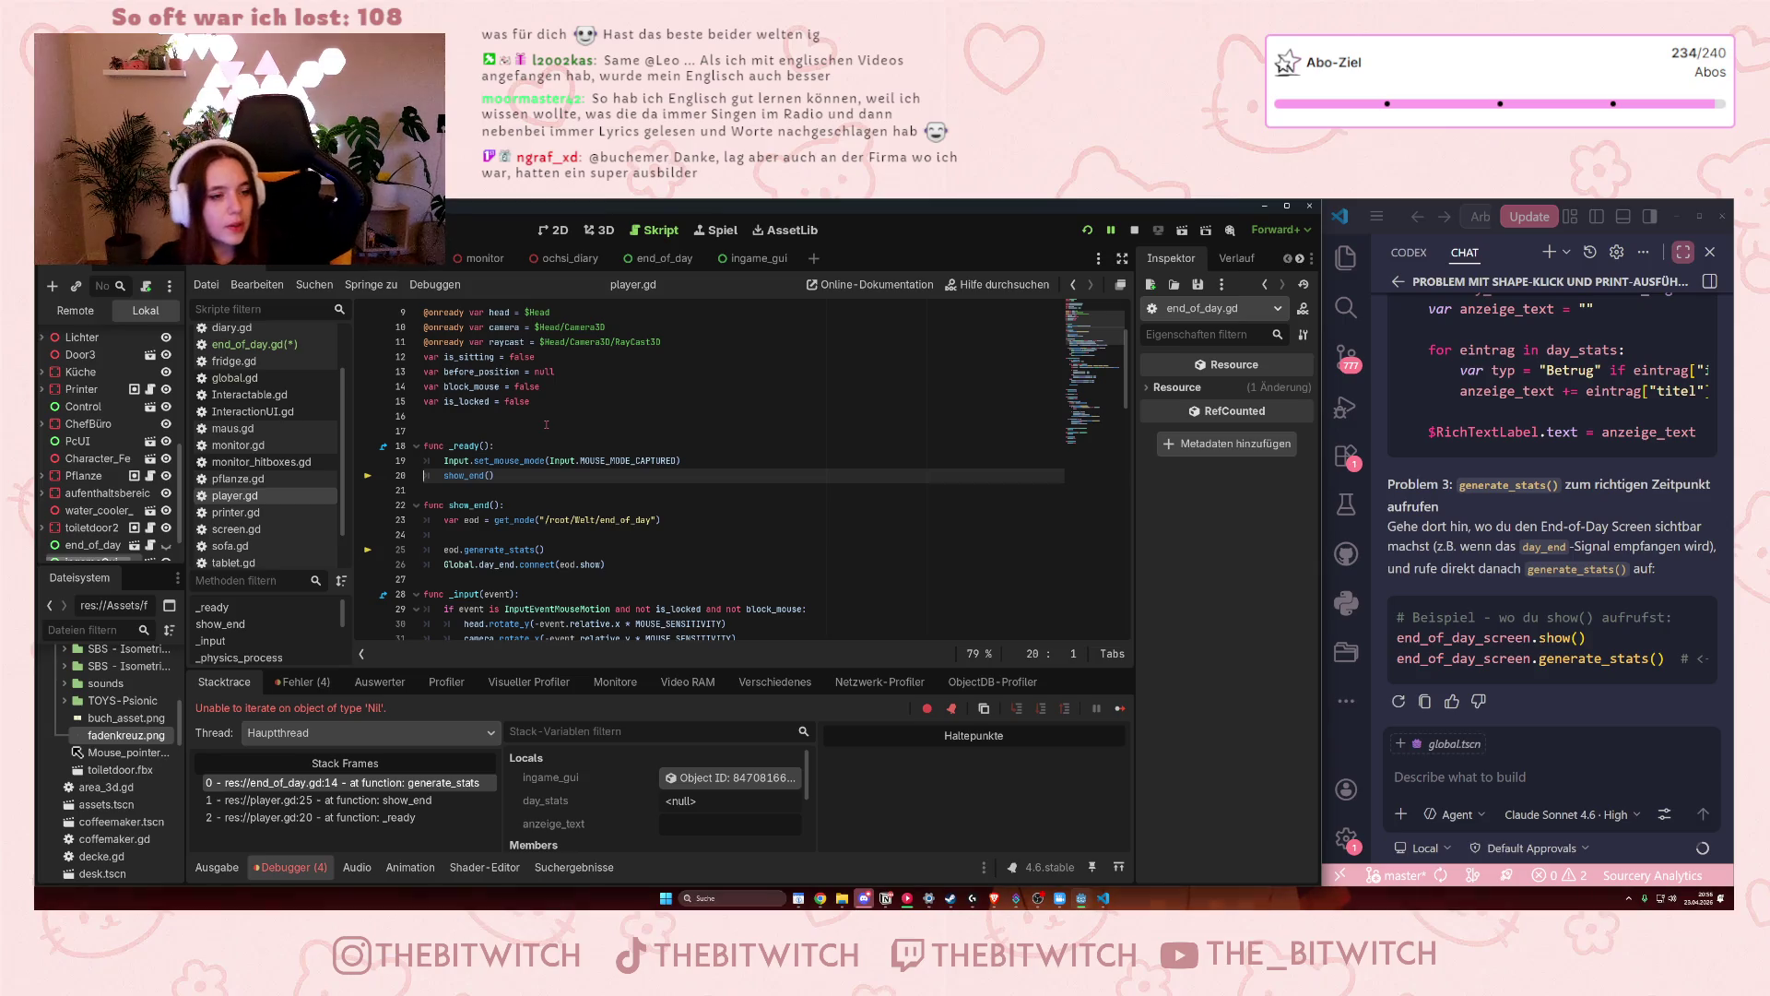
pyautogui.scroll(-15, 546, 424)
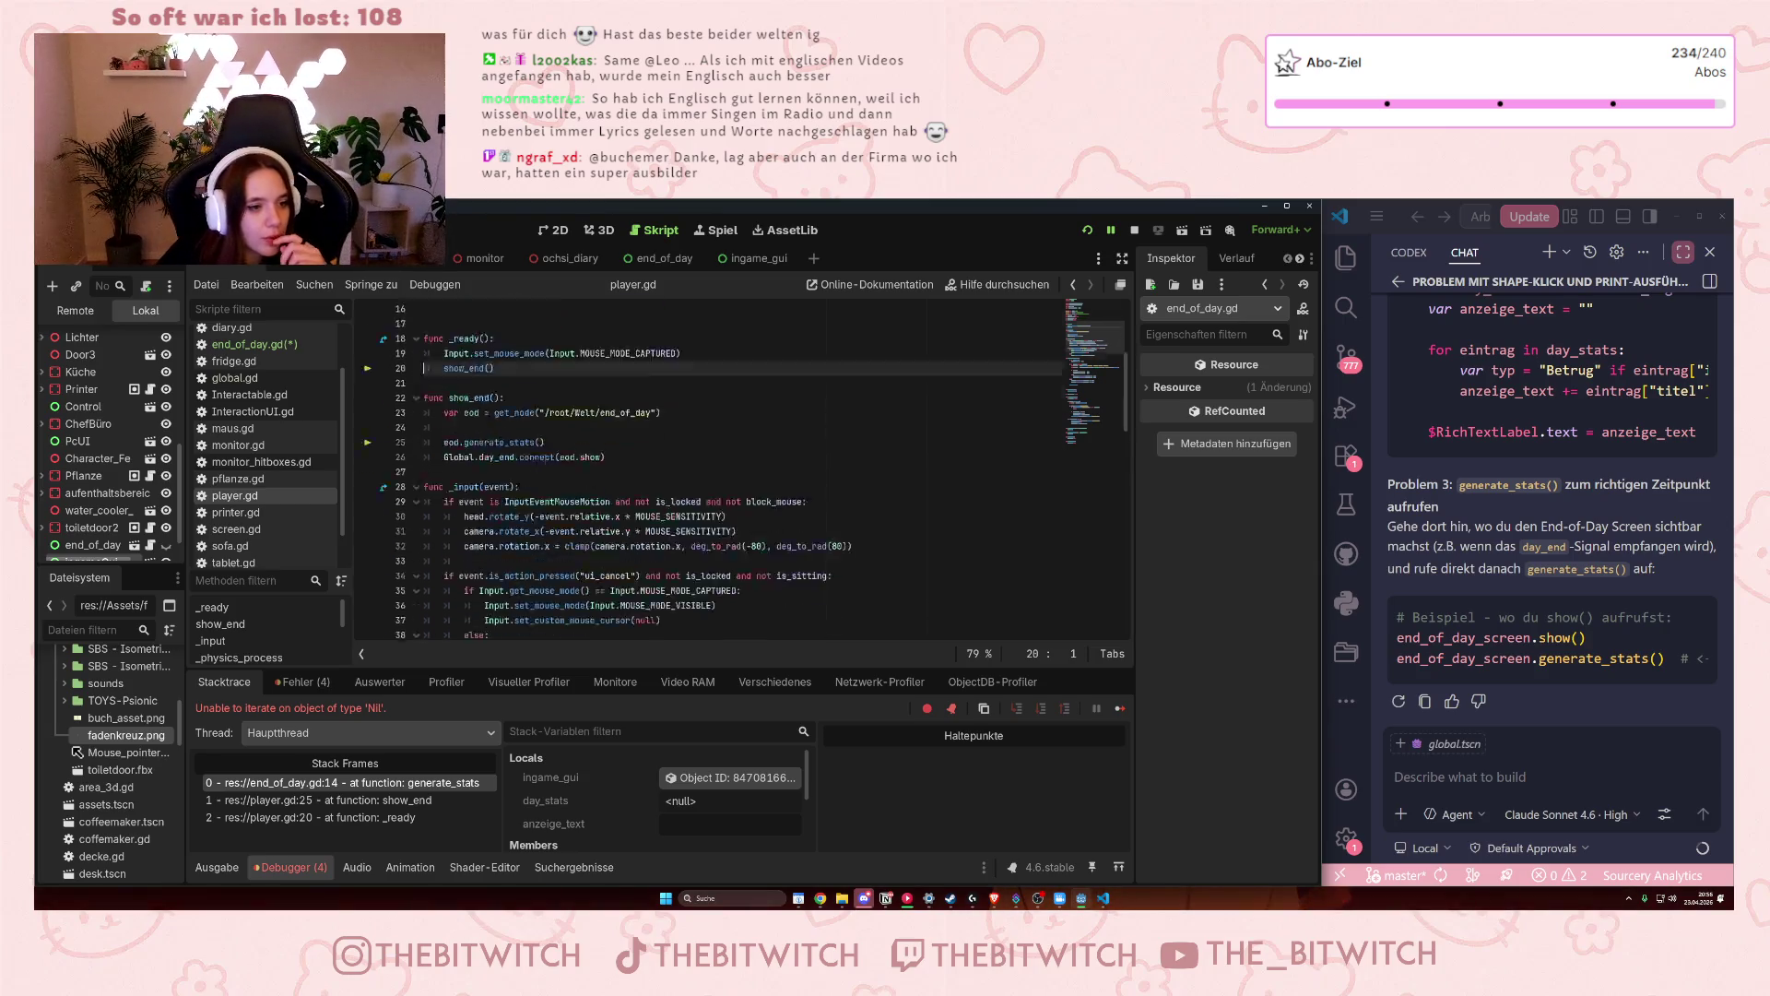
pyautogui.scroll(-2, 527, 506)
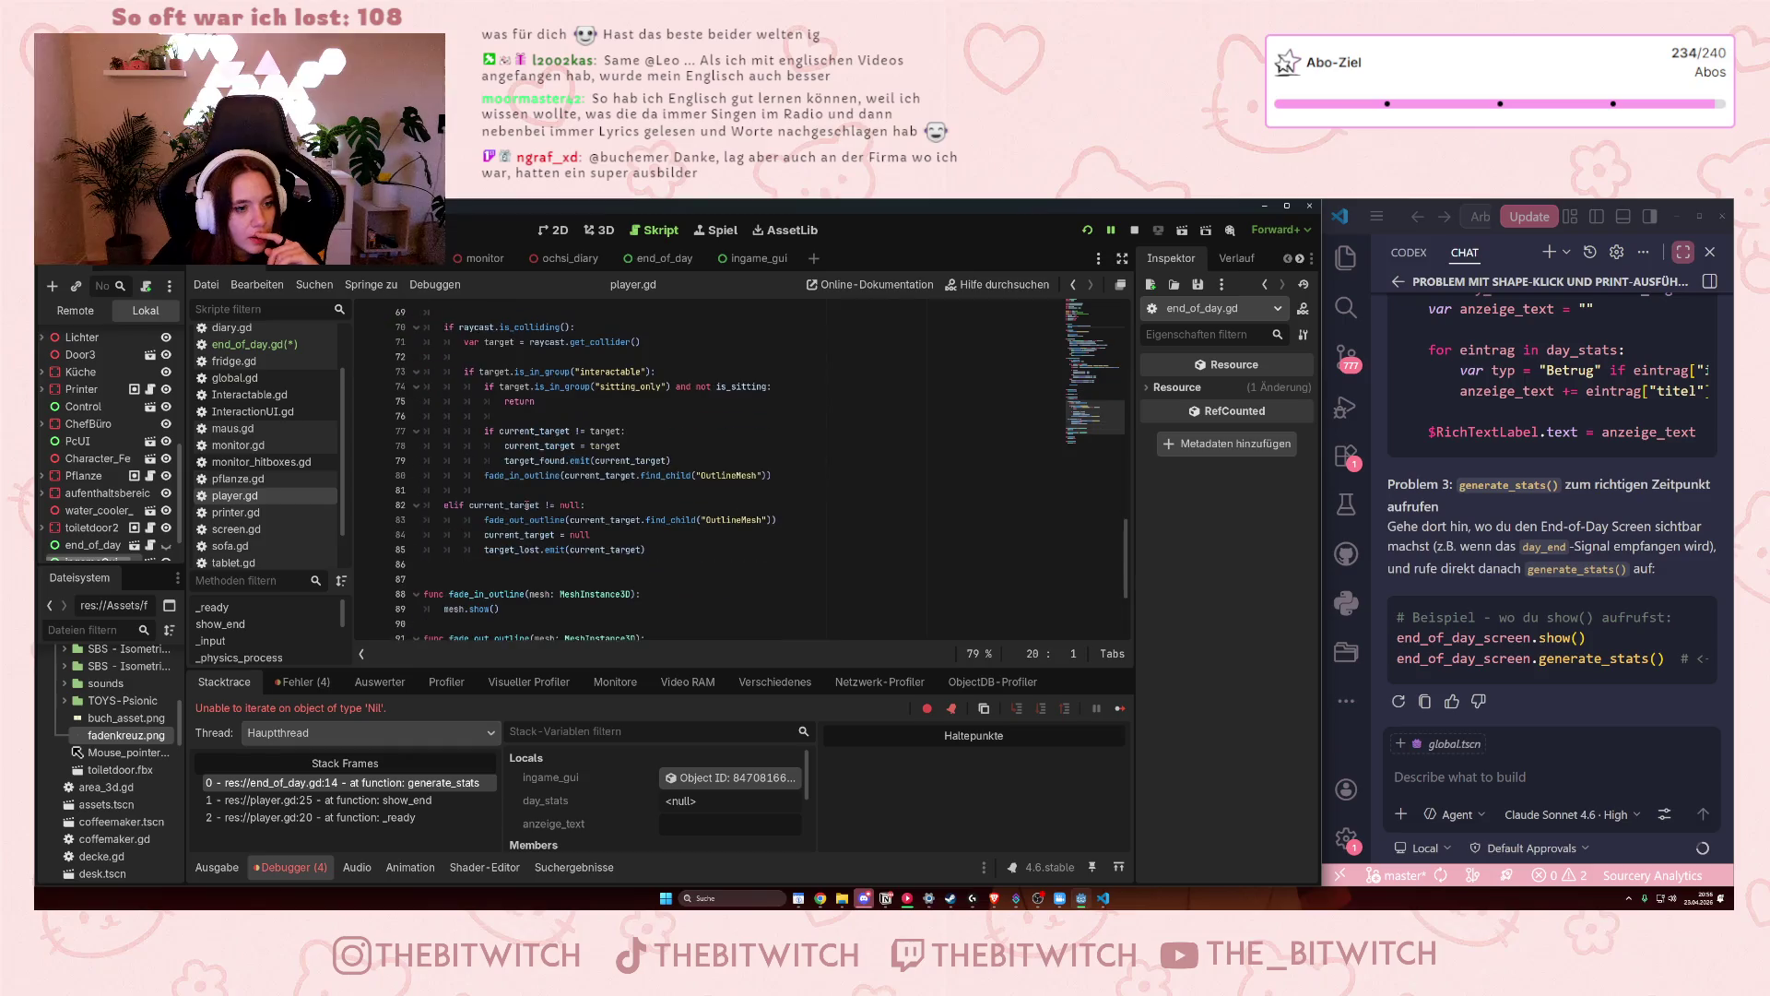
pyautogui.scroll(18, 524, 509)
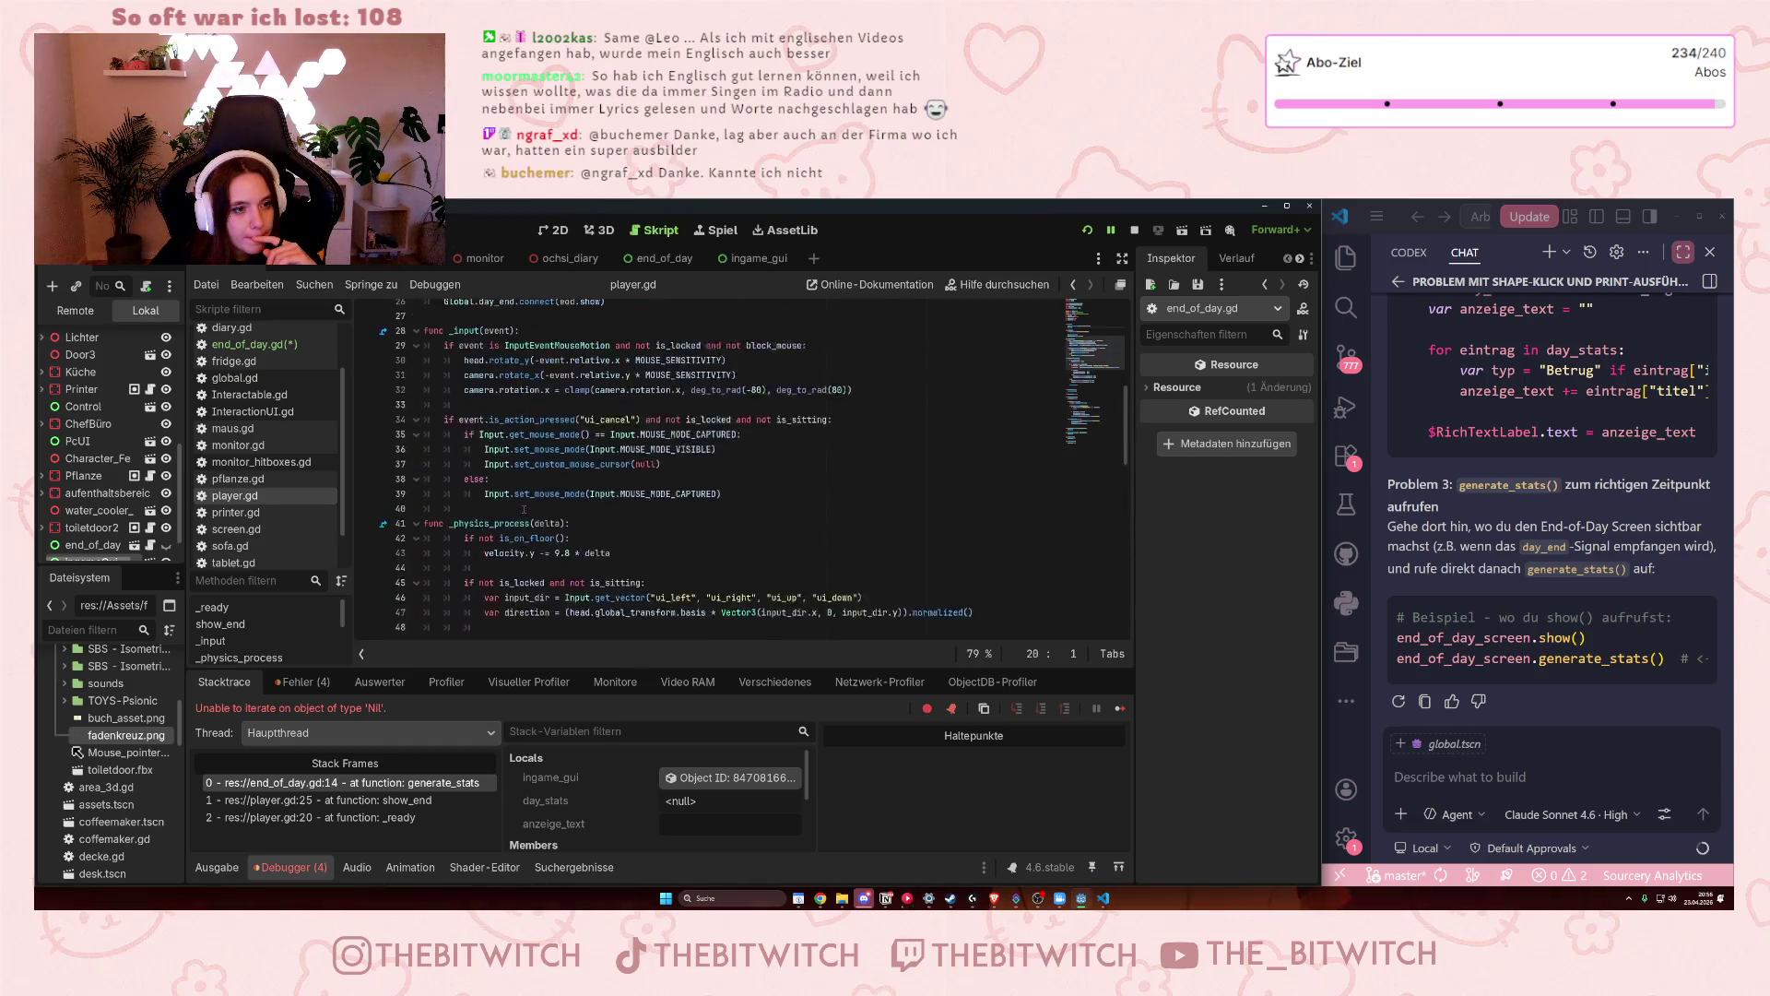
pyautogui.scroll(-2, 521, 505)
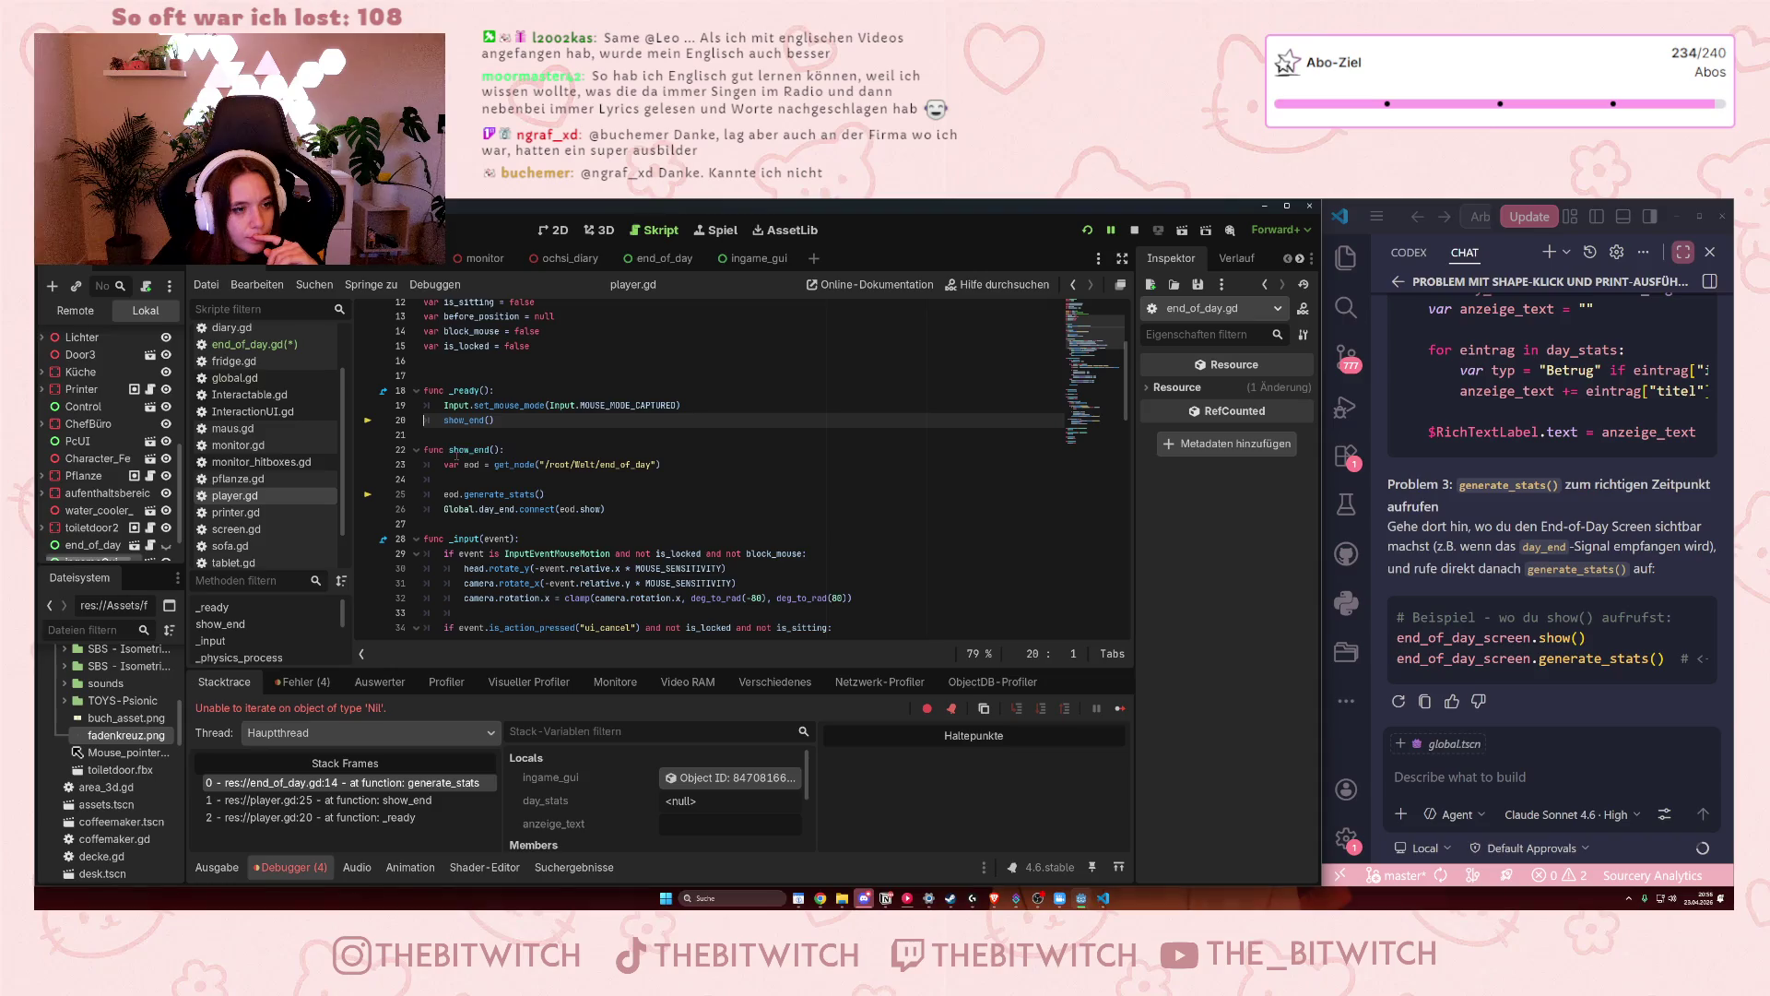
pyautogui.click(456, 451)
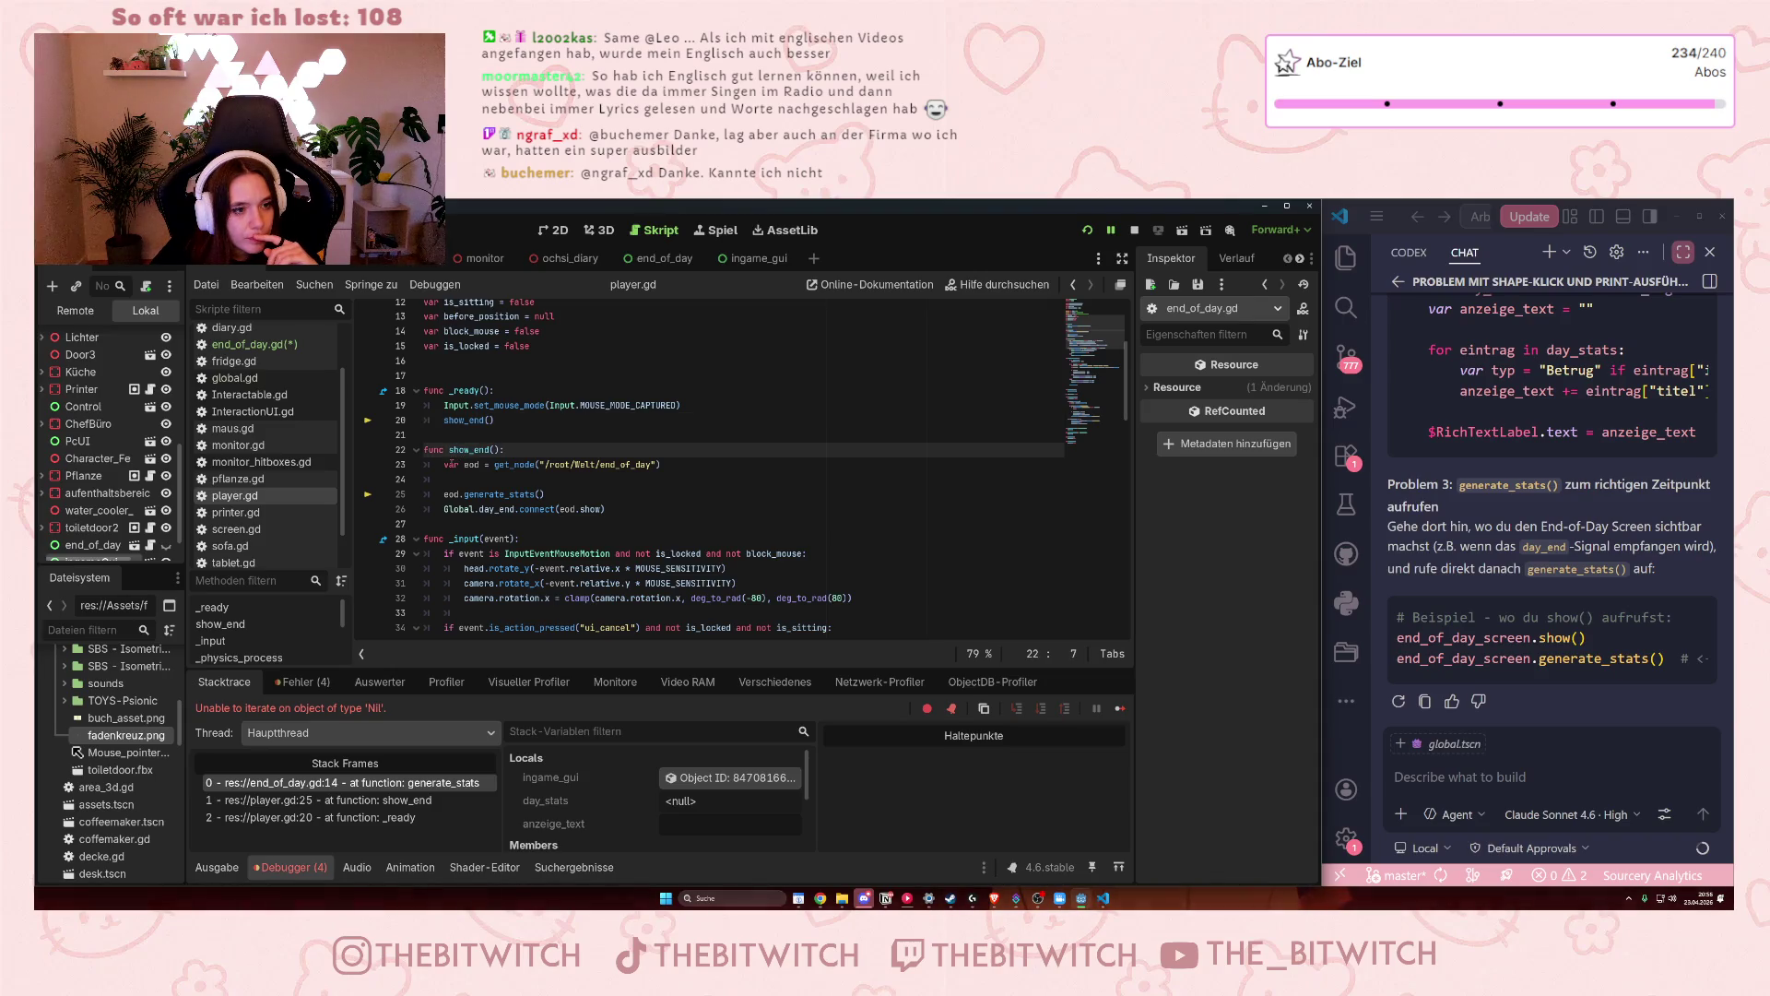
pyautogui.press('Down')
pyautogui.press('Down')
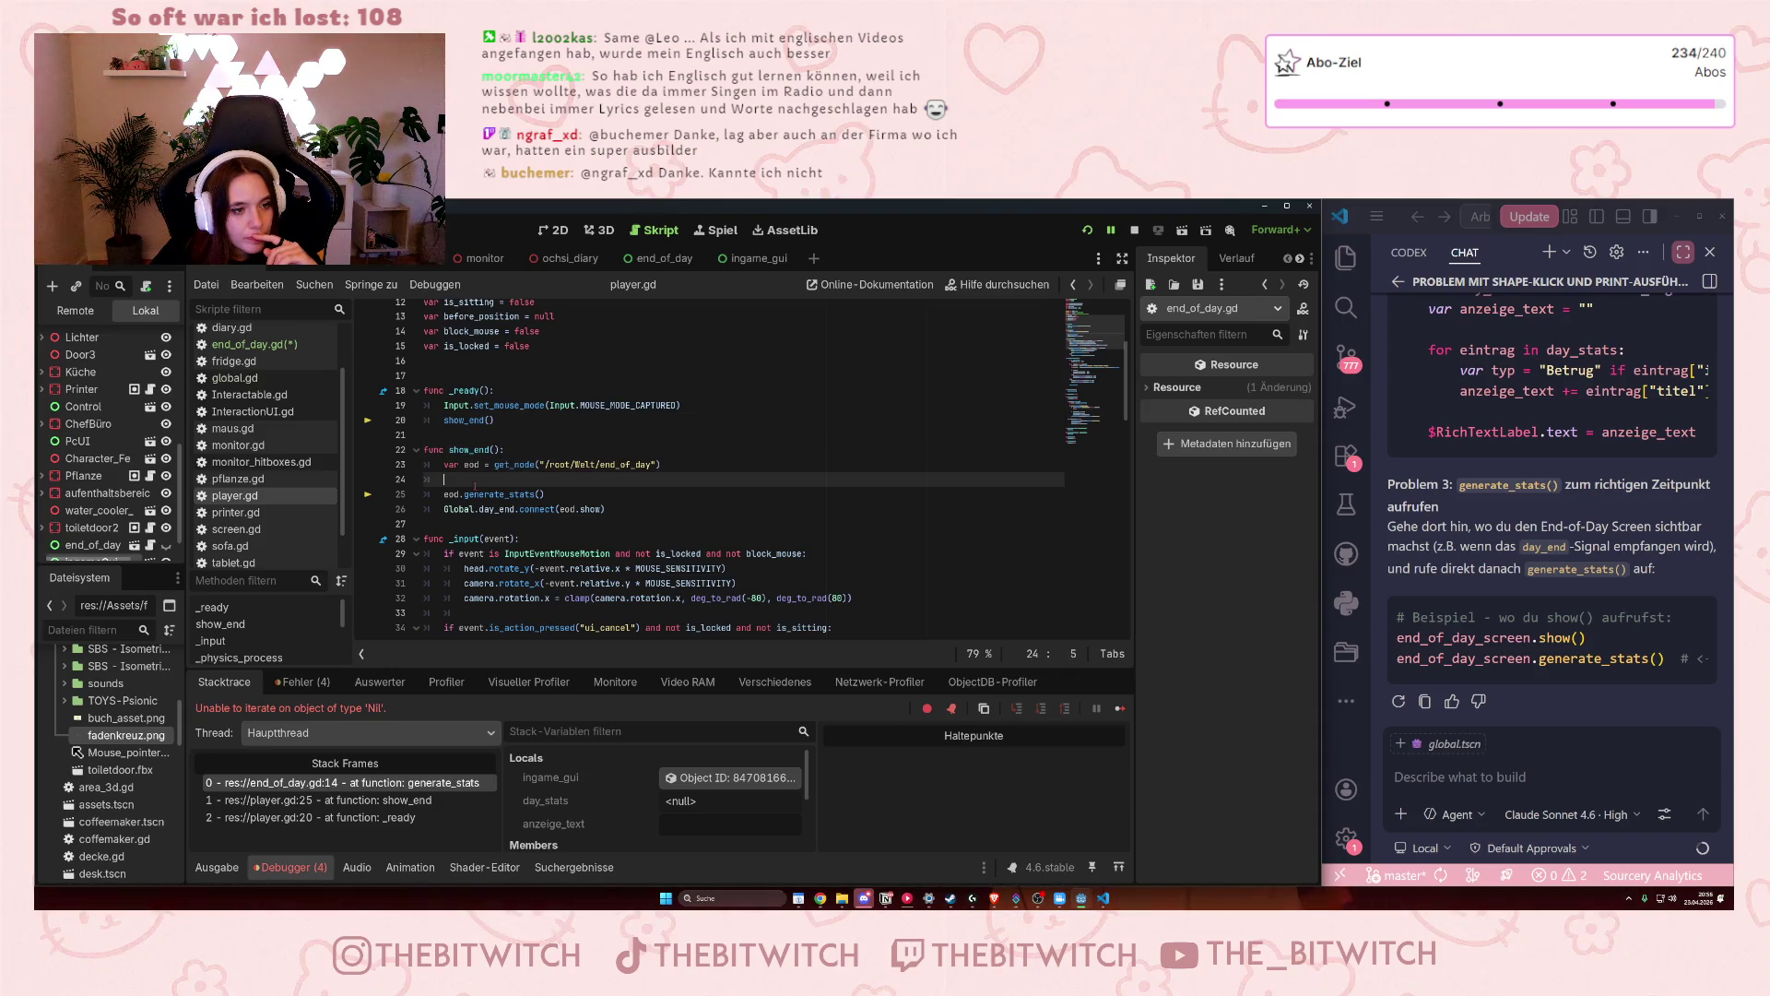
pyautogui.click(477, 508)
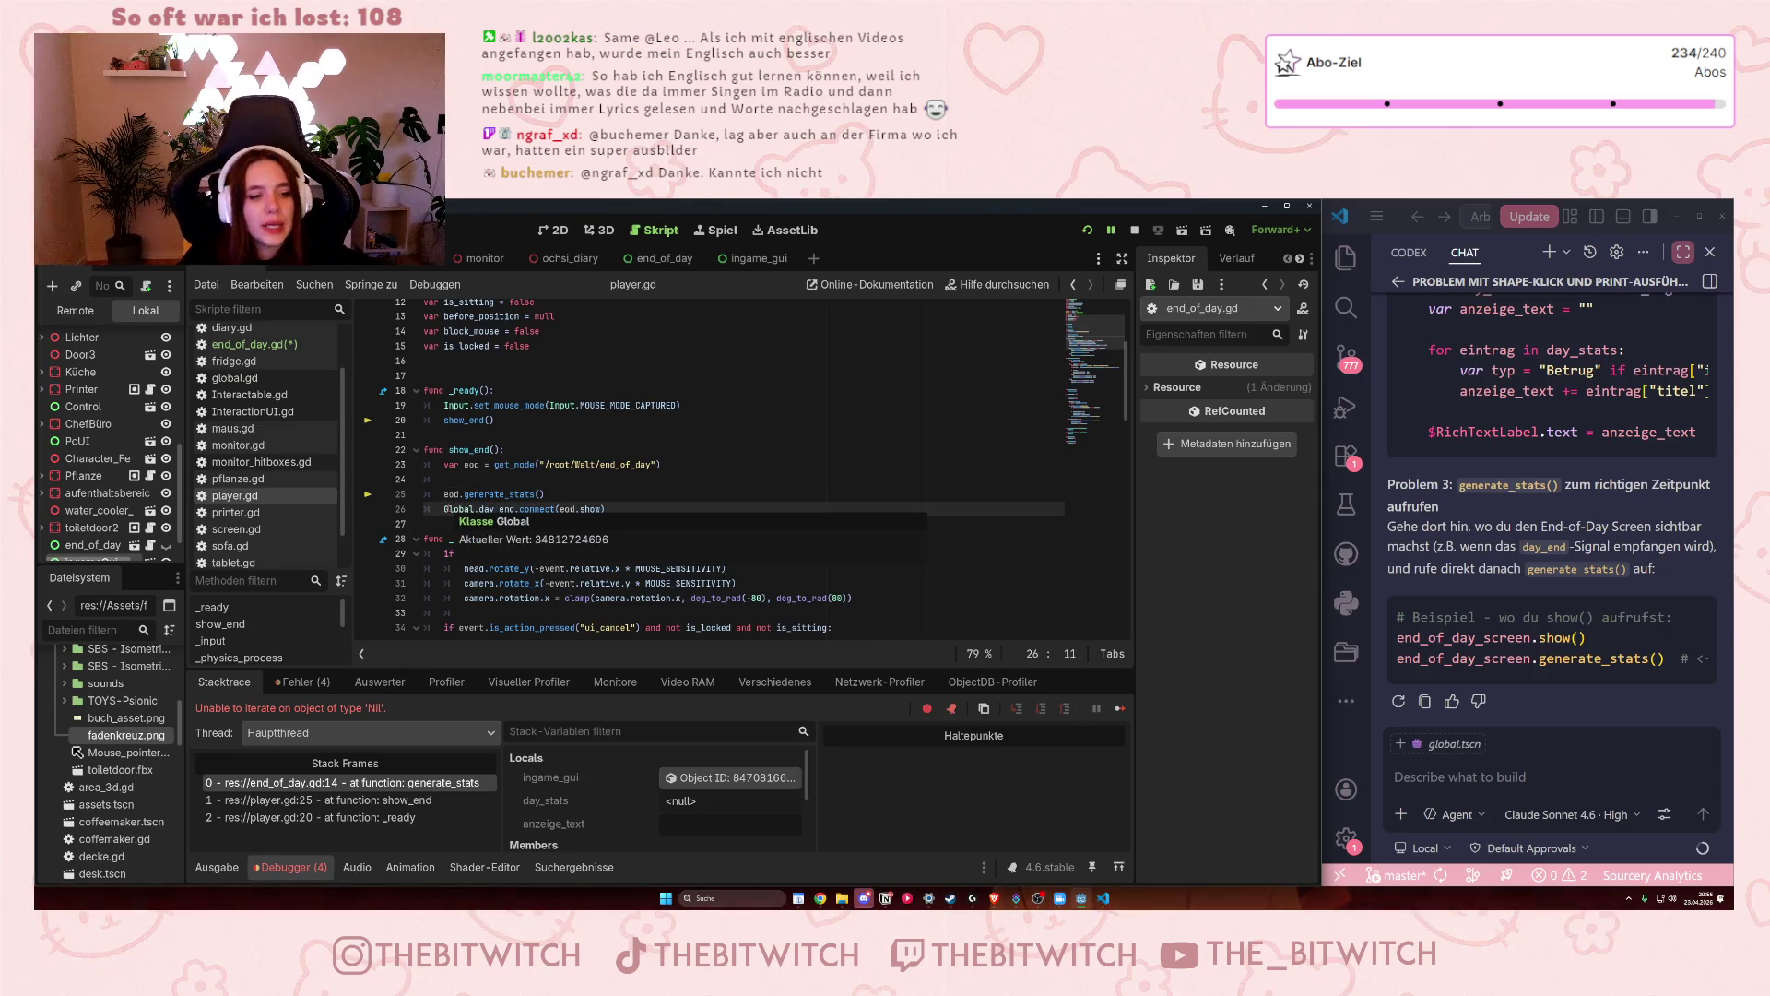
pyautogui.click(606, 497)
pyautogui.click(597, 509)
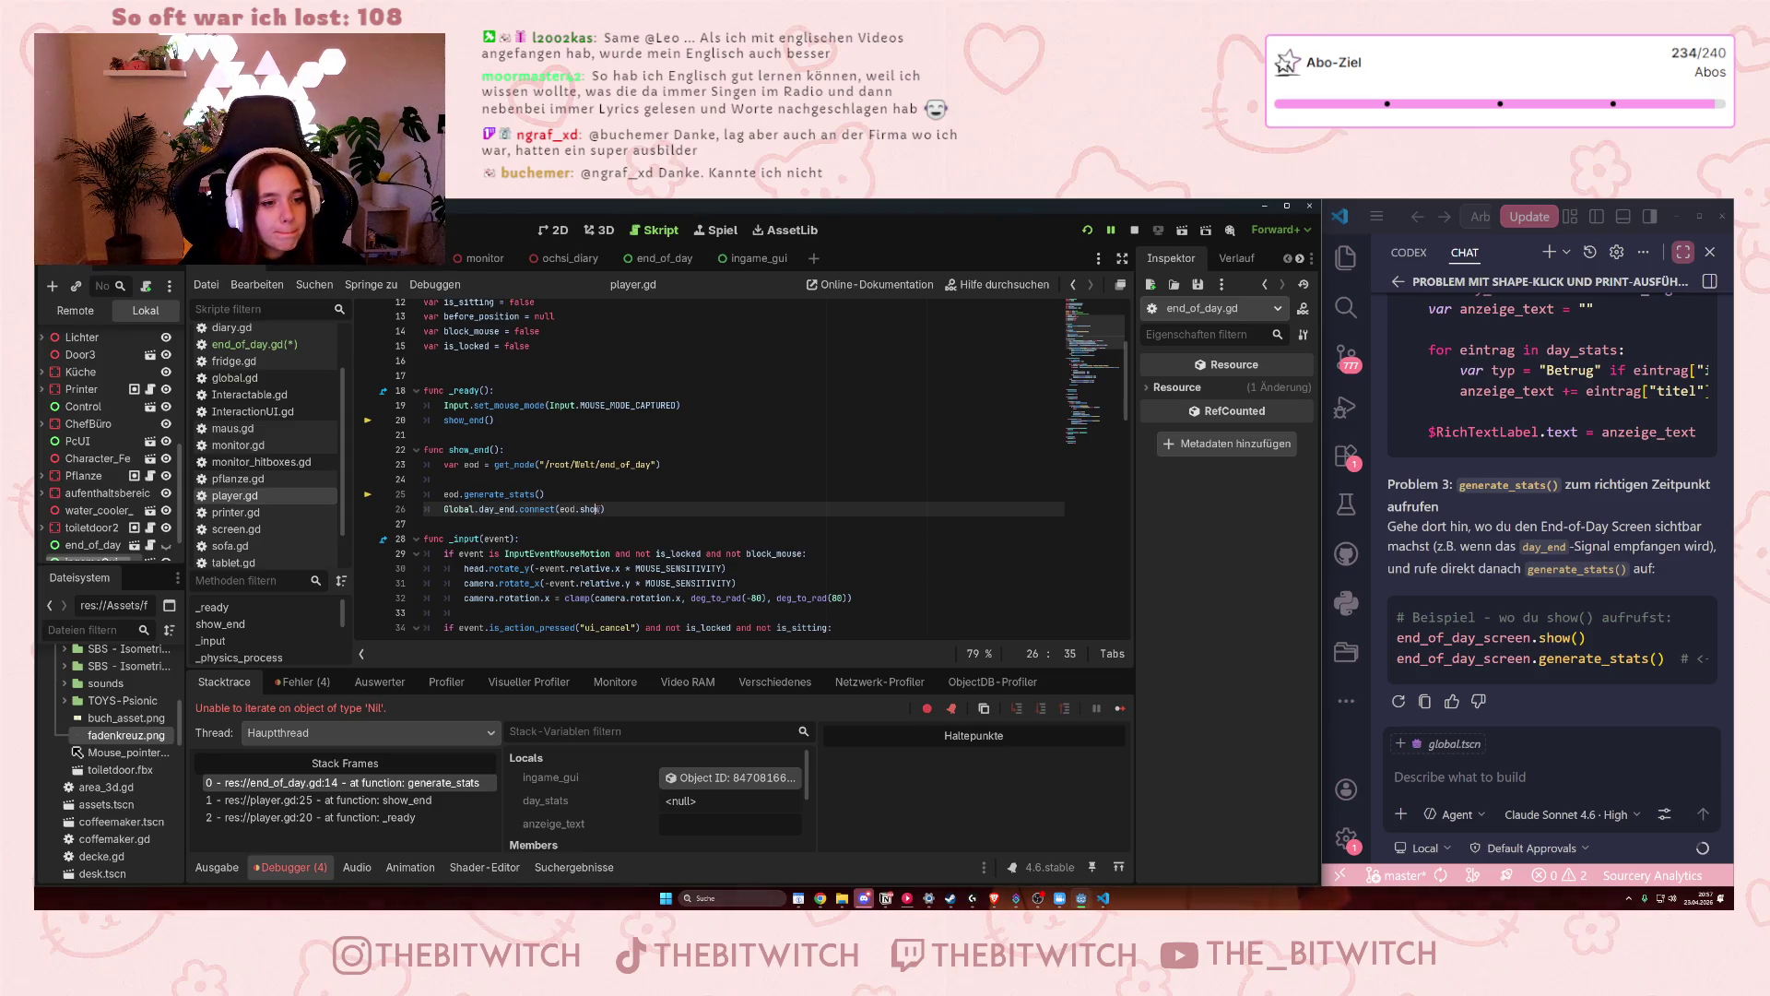
pyautogui.click(508, 509)
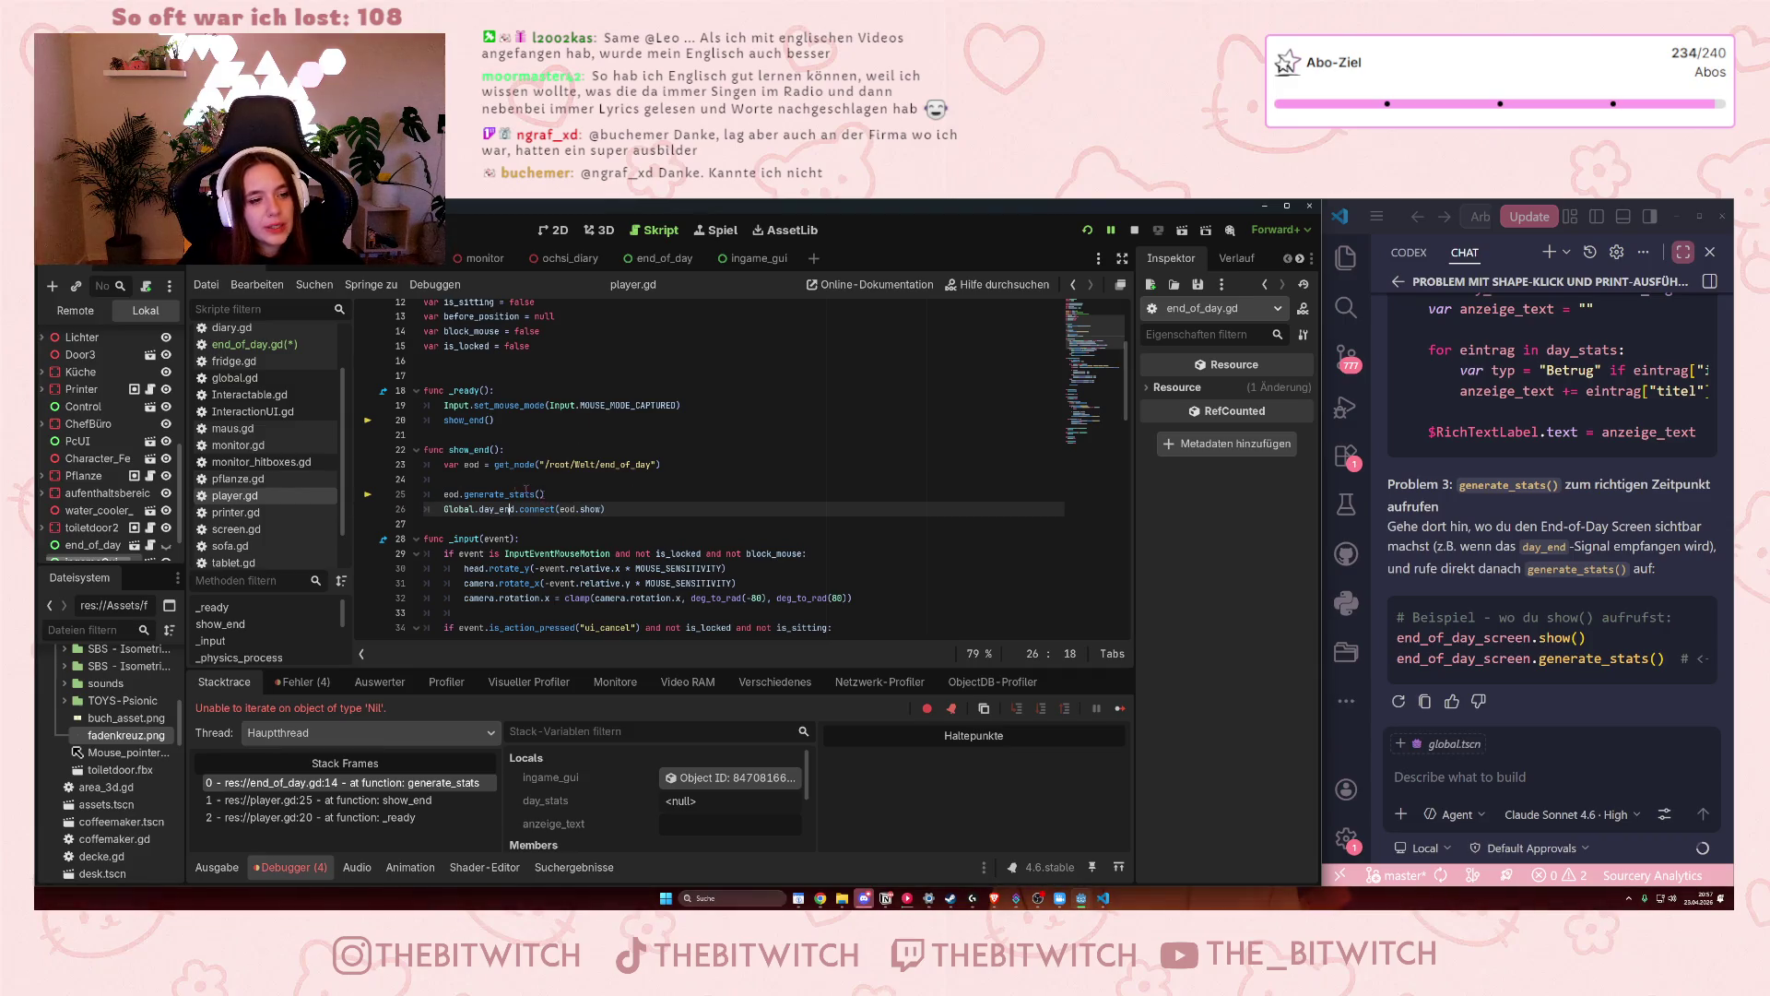
pyautogui.click(554, 495)
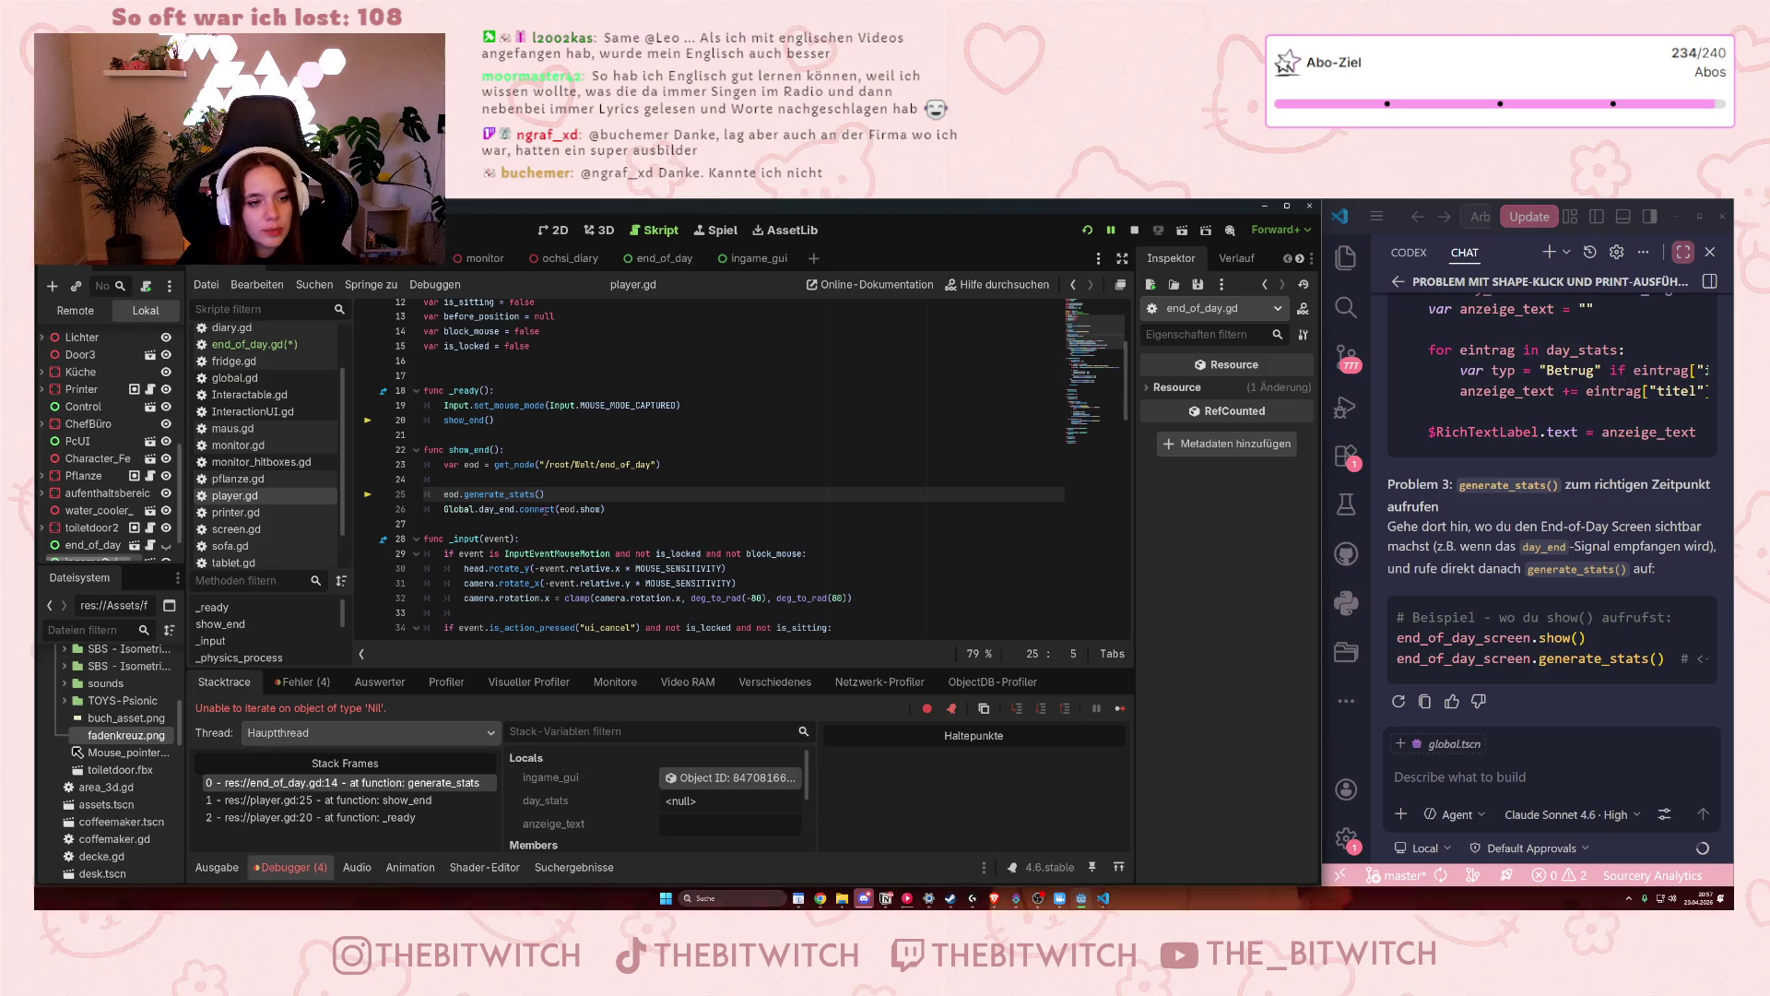
# Step: Wrap eod.generate_stats in Global.day_end.connect() in show_end, save, and stop the game
pyautogui.moveTo(558, 509); pyautogui.dragTo(443, 509)
pyautogui.hotkey('ctrl', 'c')
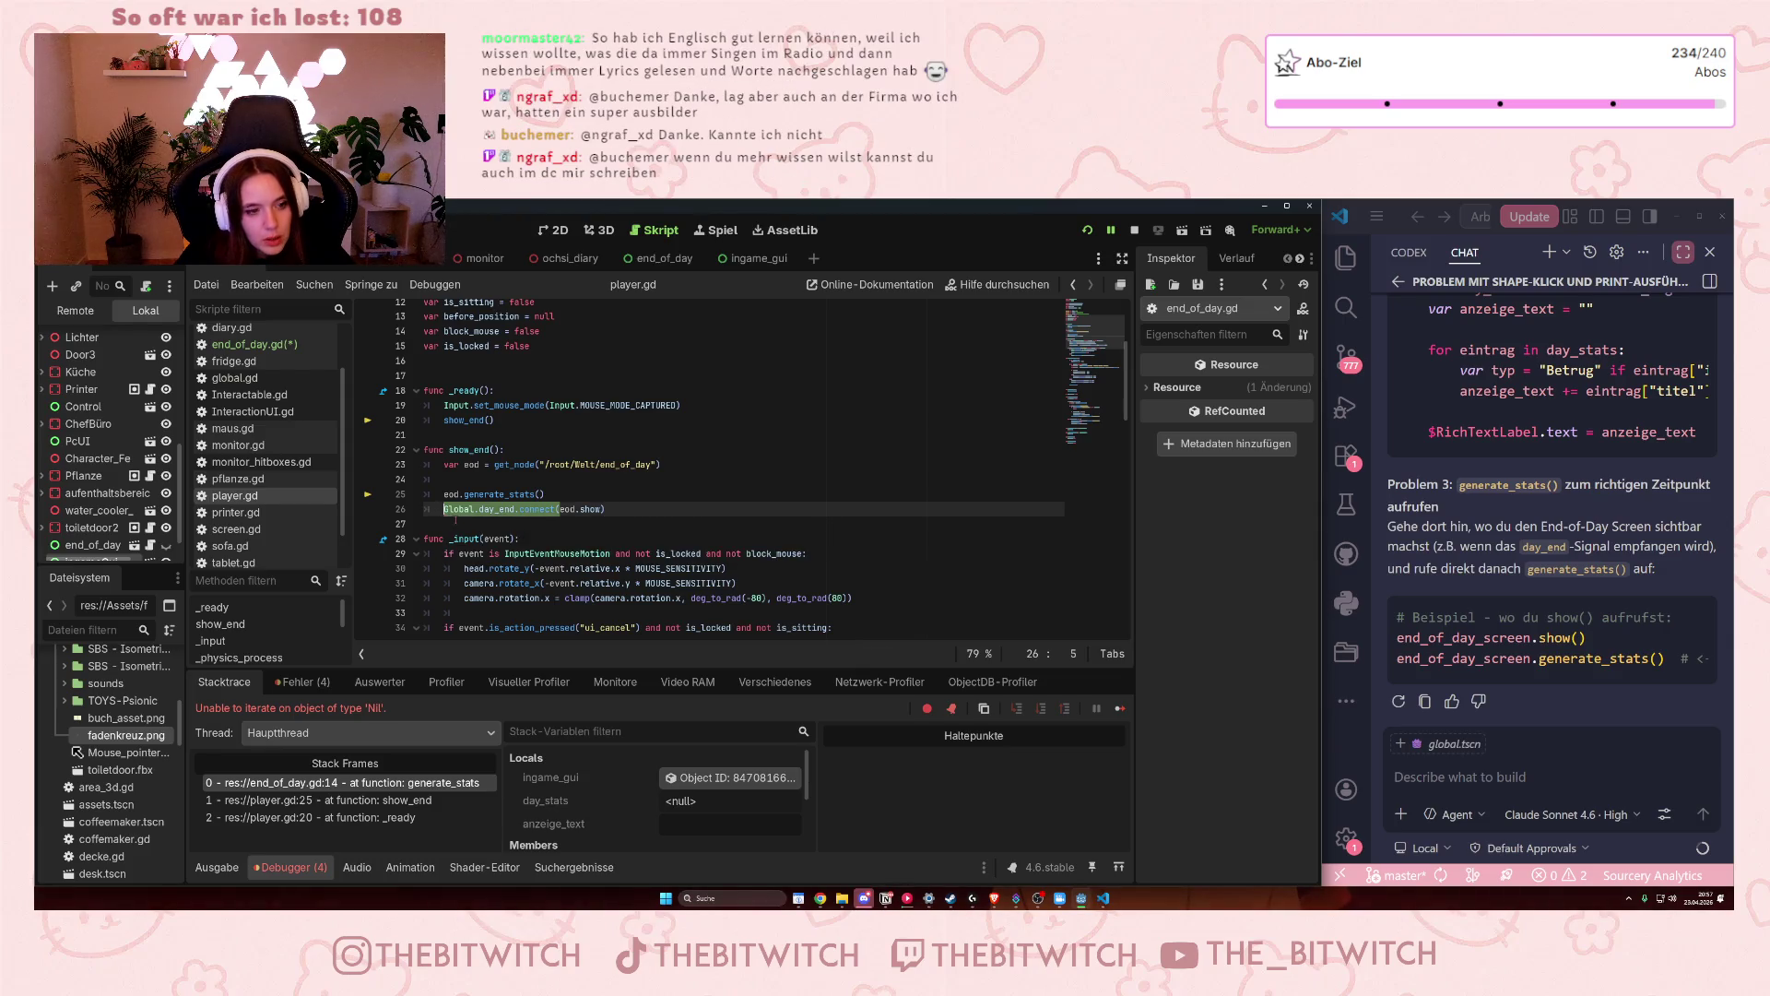
pyautogui.click(443, 494)
pyautogui.hotkey('ctrl', 'v')
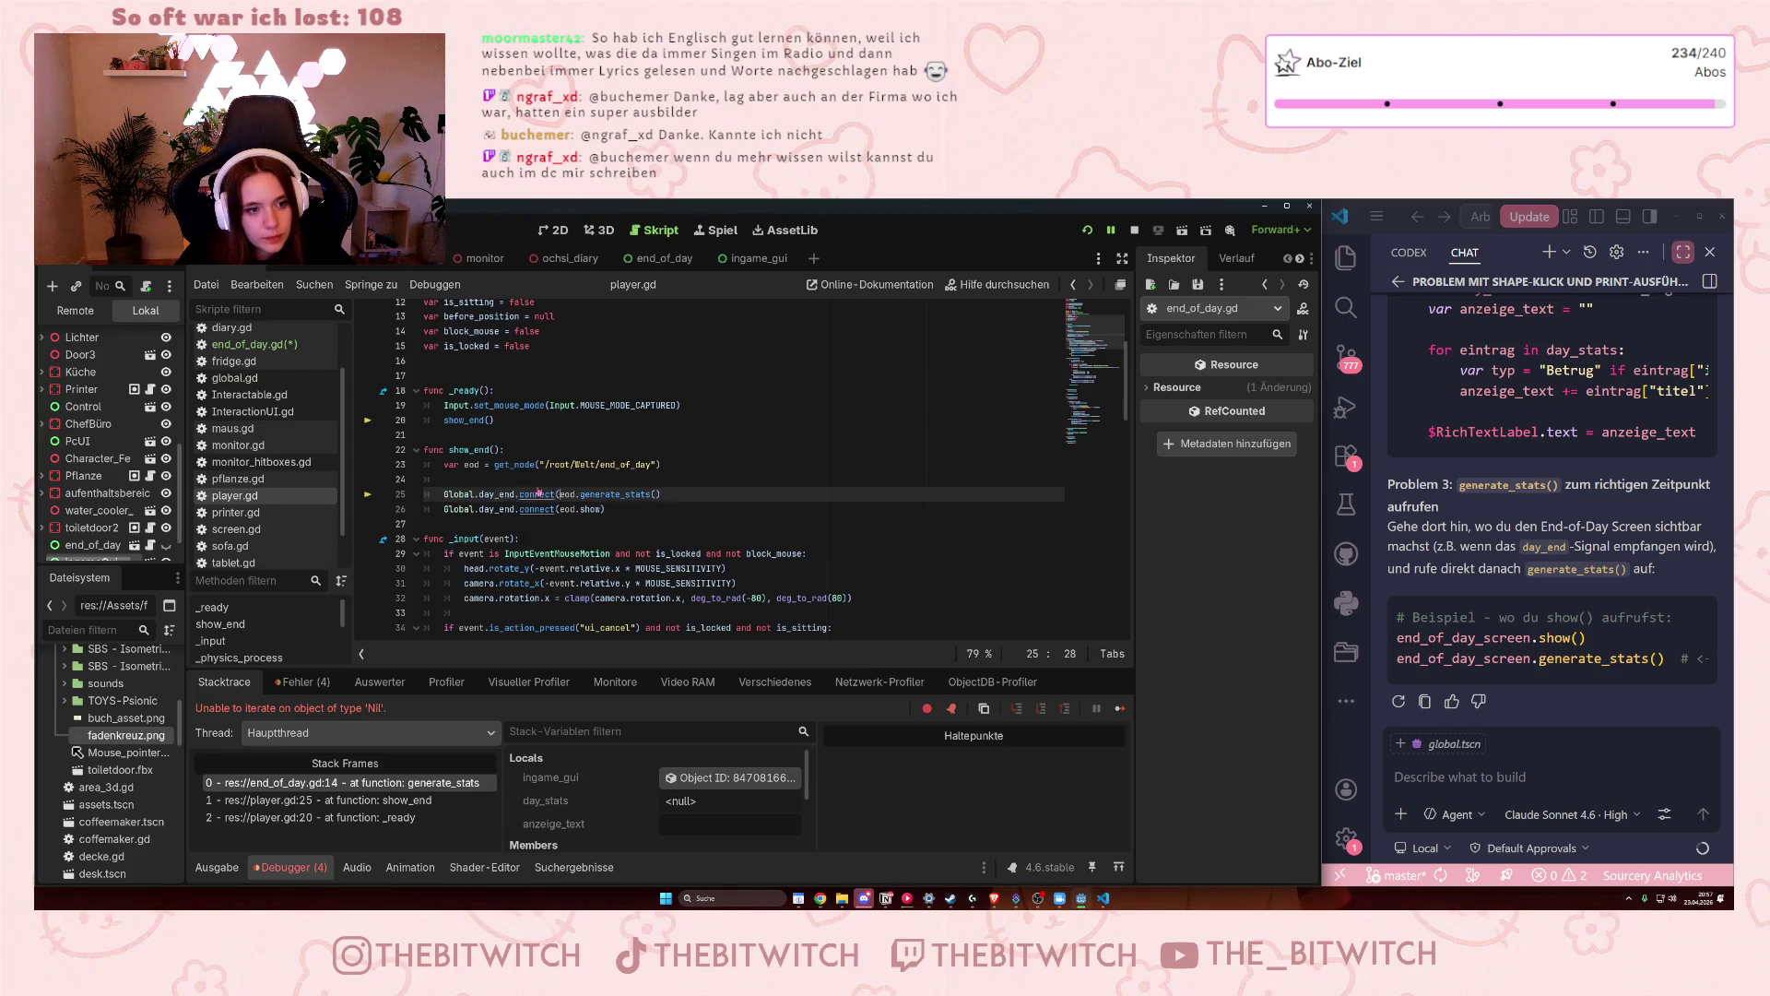
pyautogui.click(660, 495)
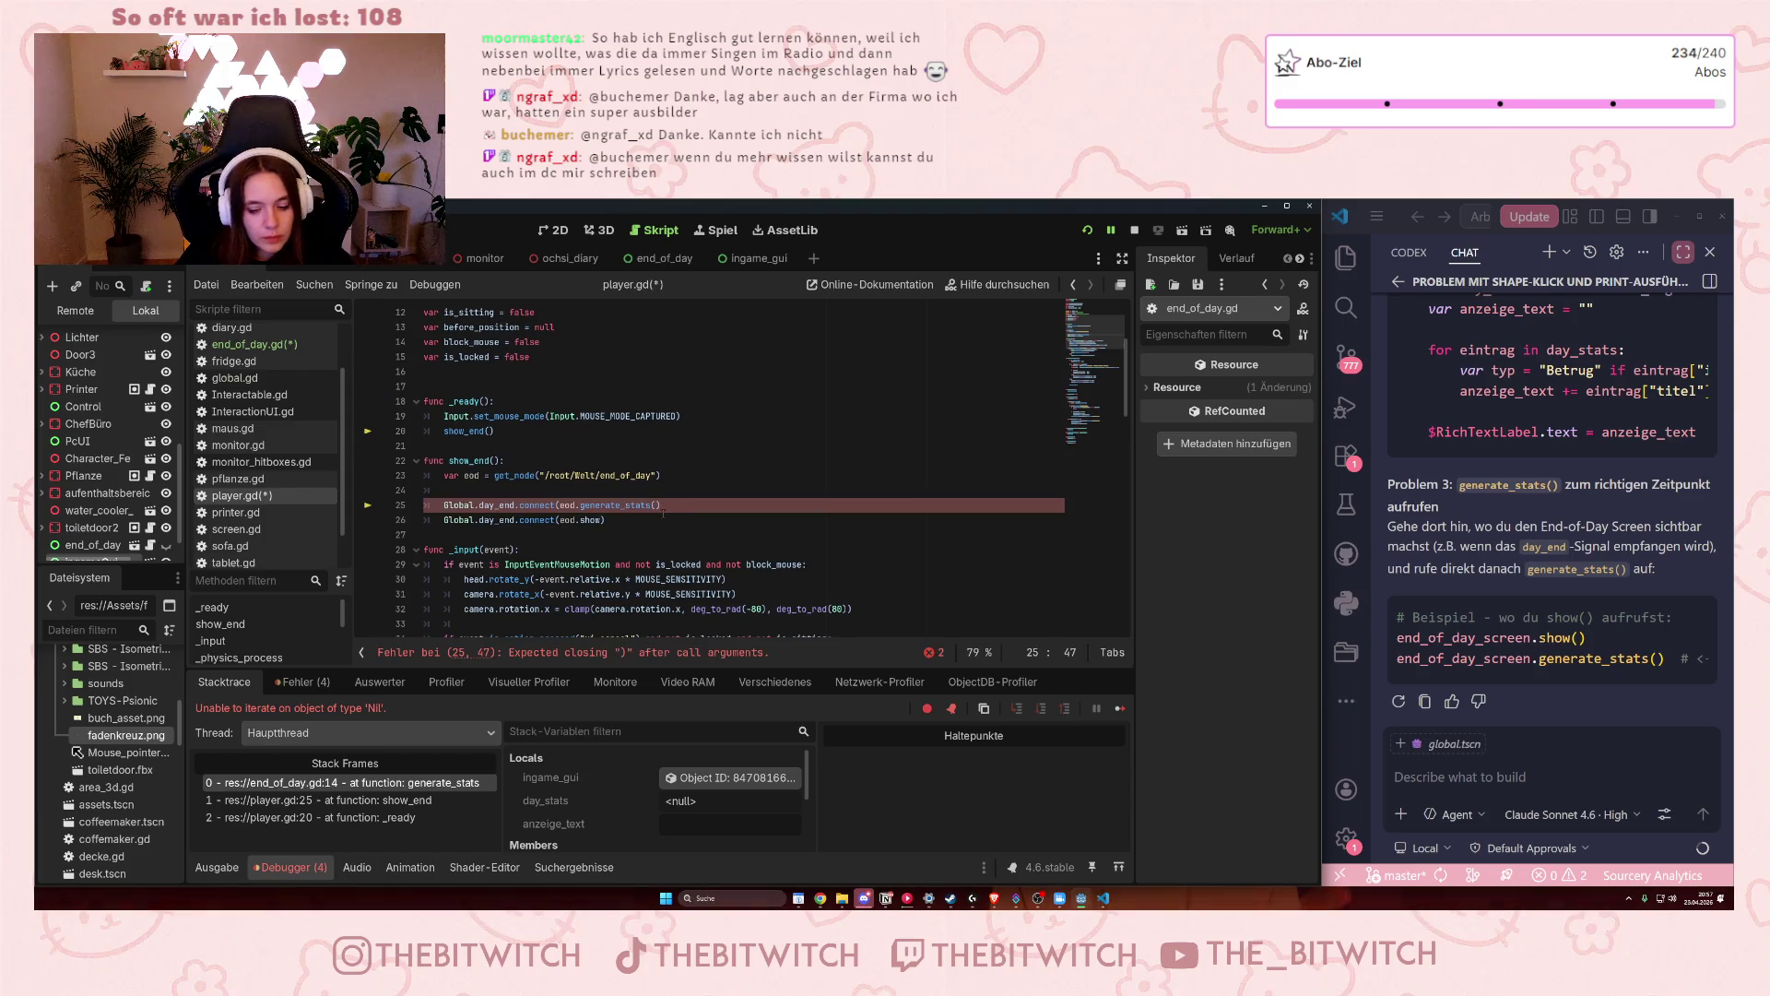
pyautogui.press('BackSpace')
pyautogui.press('BackSpace')
pyautogui.click(651, 527)
pyautogui.click(666, 505)
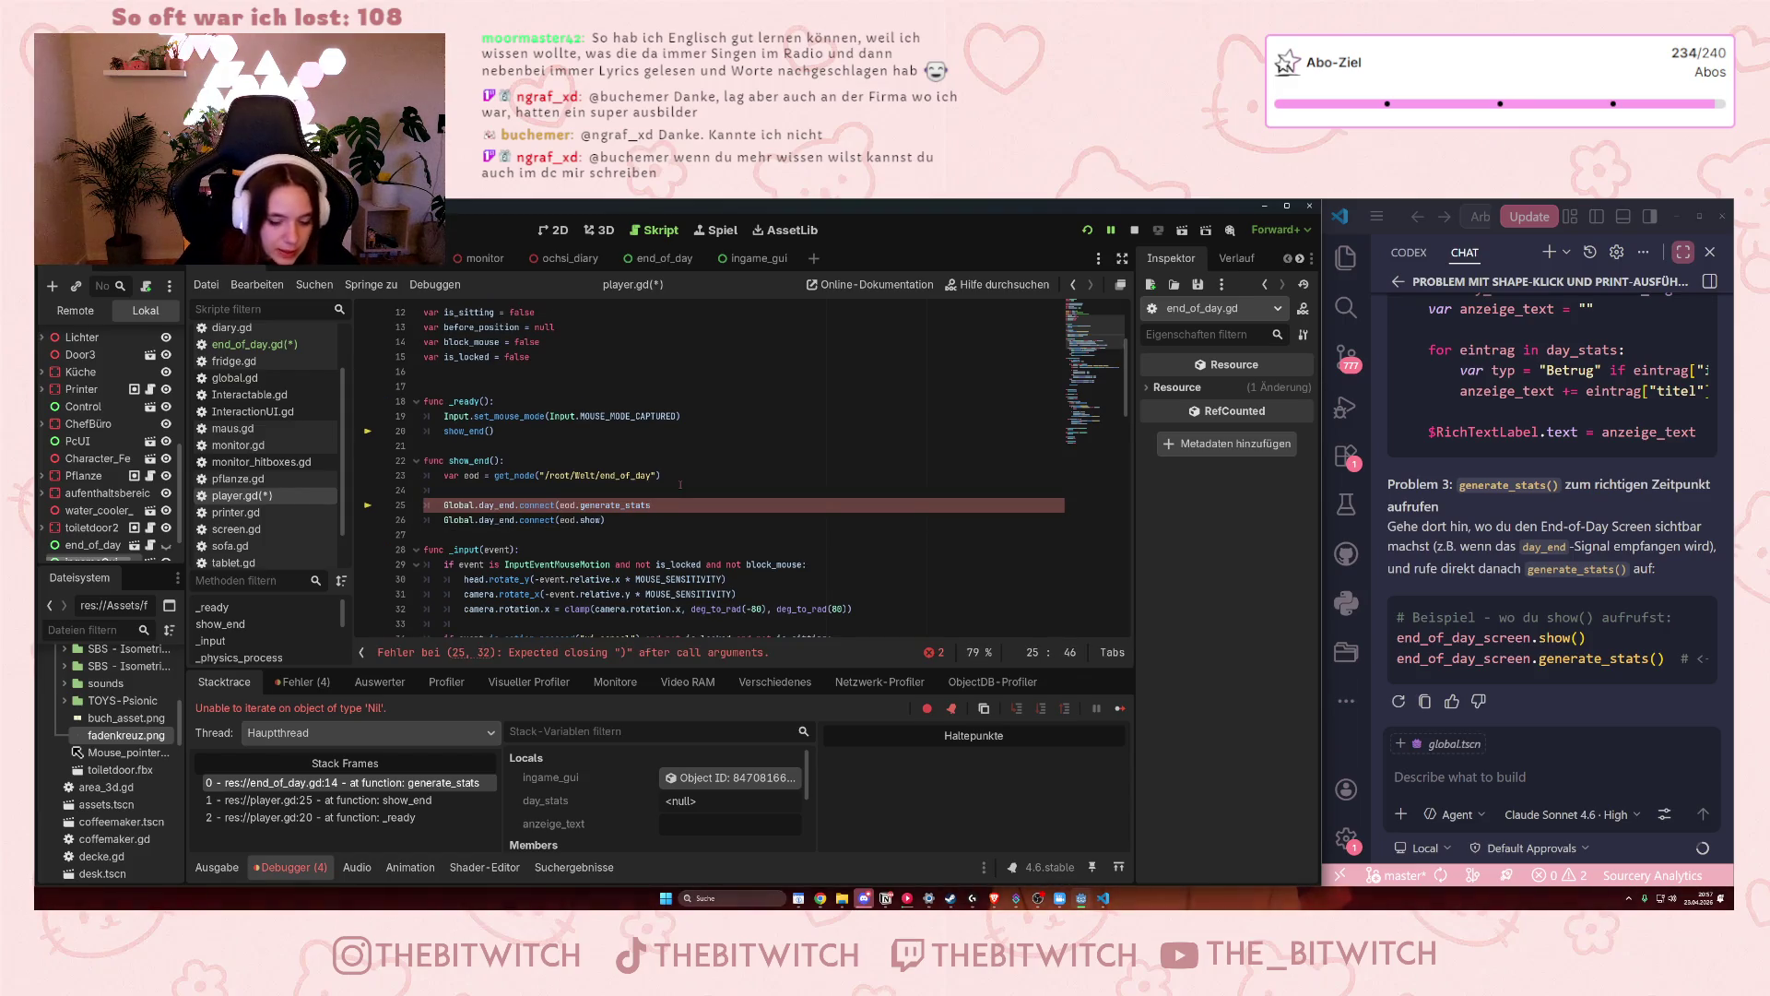
pyautogui.click(685, 489)
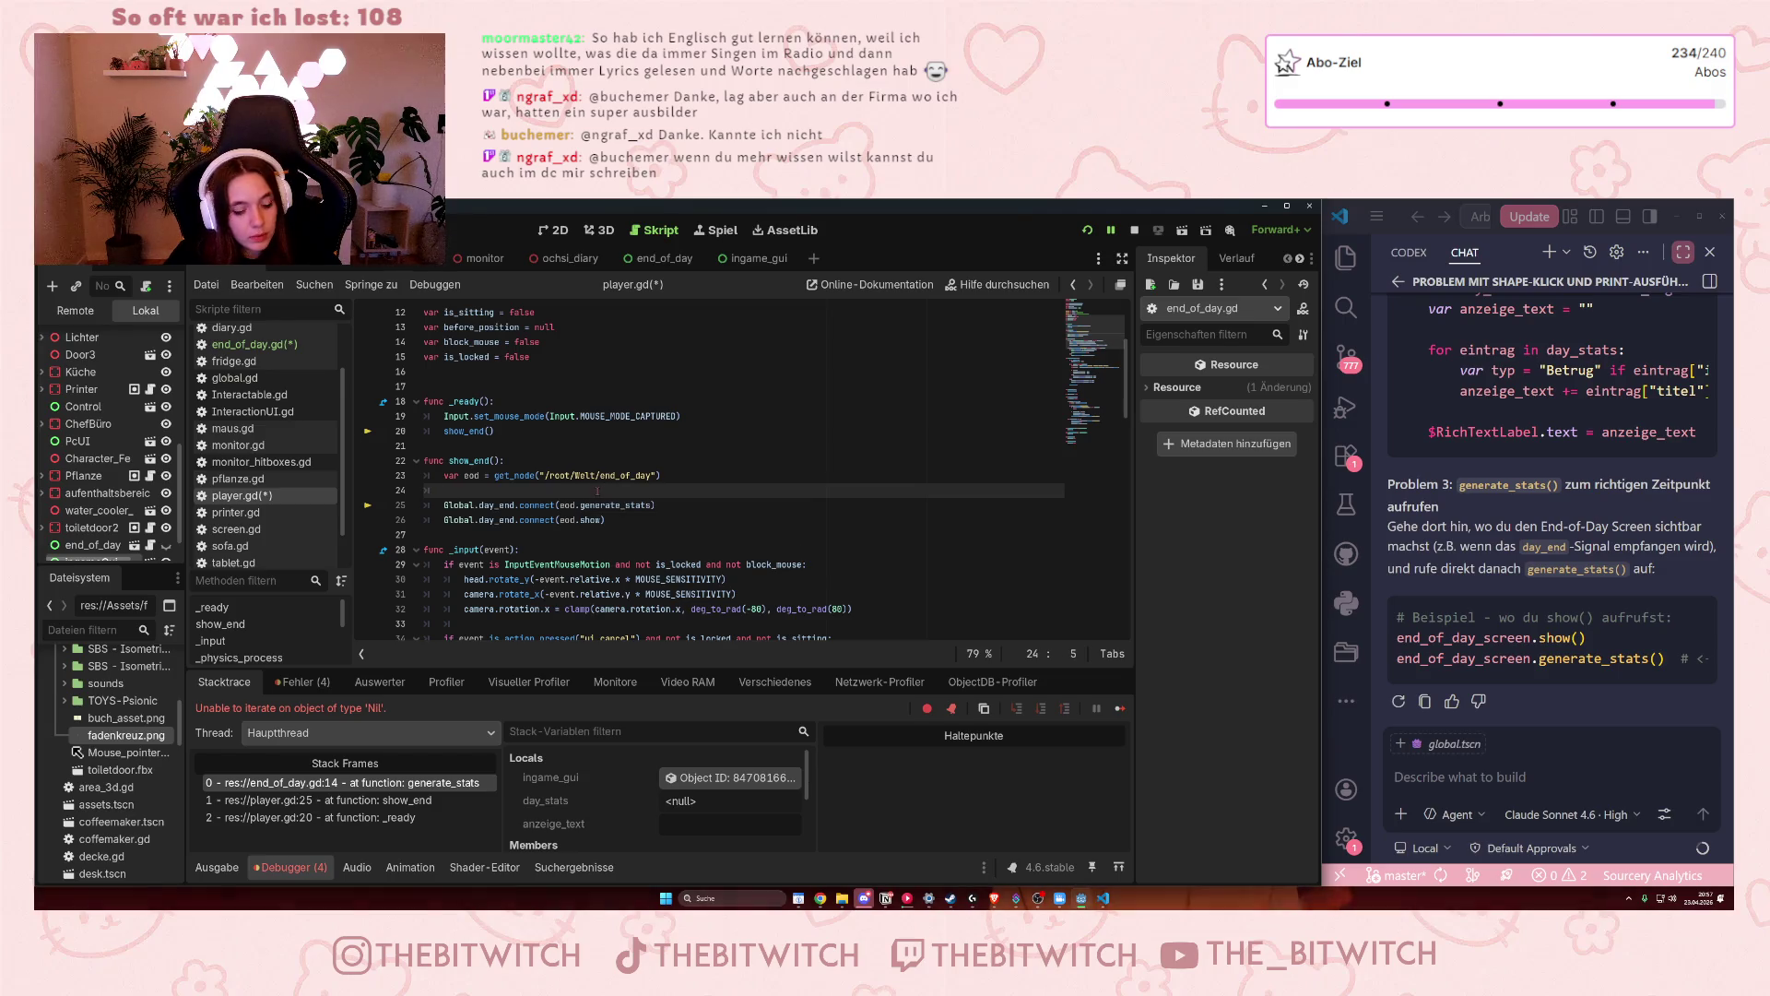
pyautogui.hotkey('ctrl', 's')
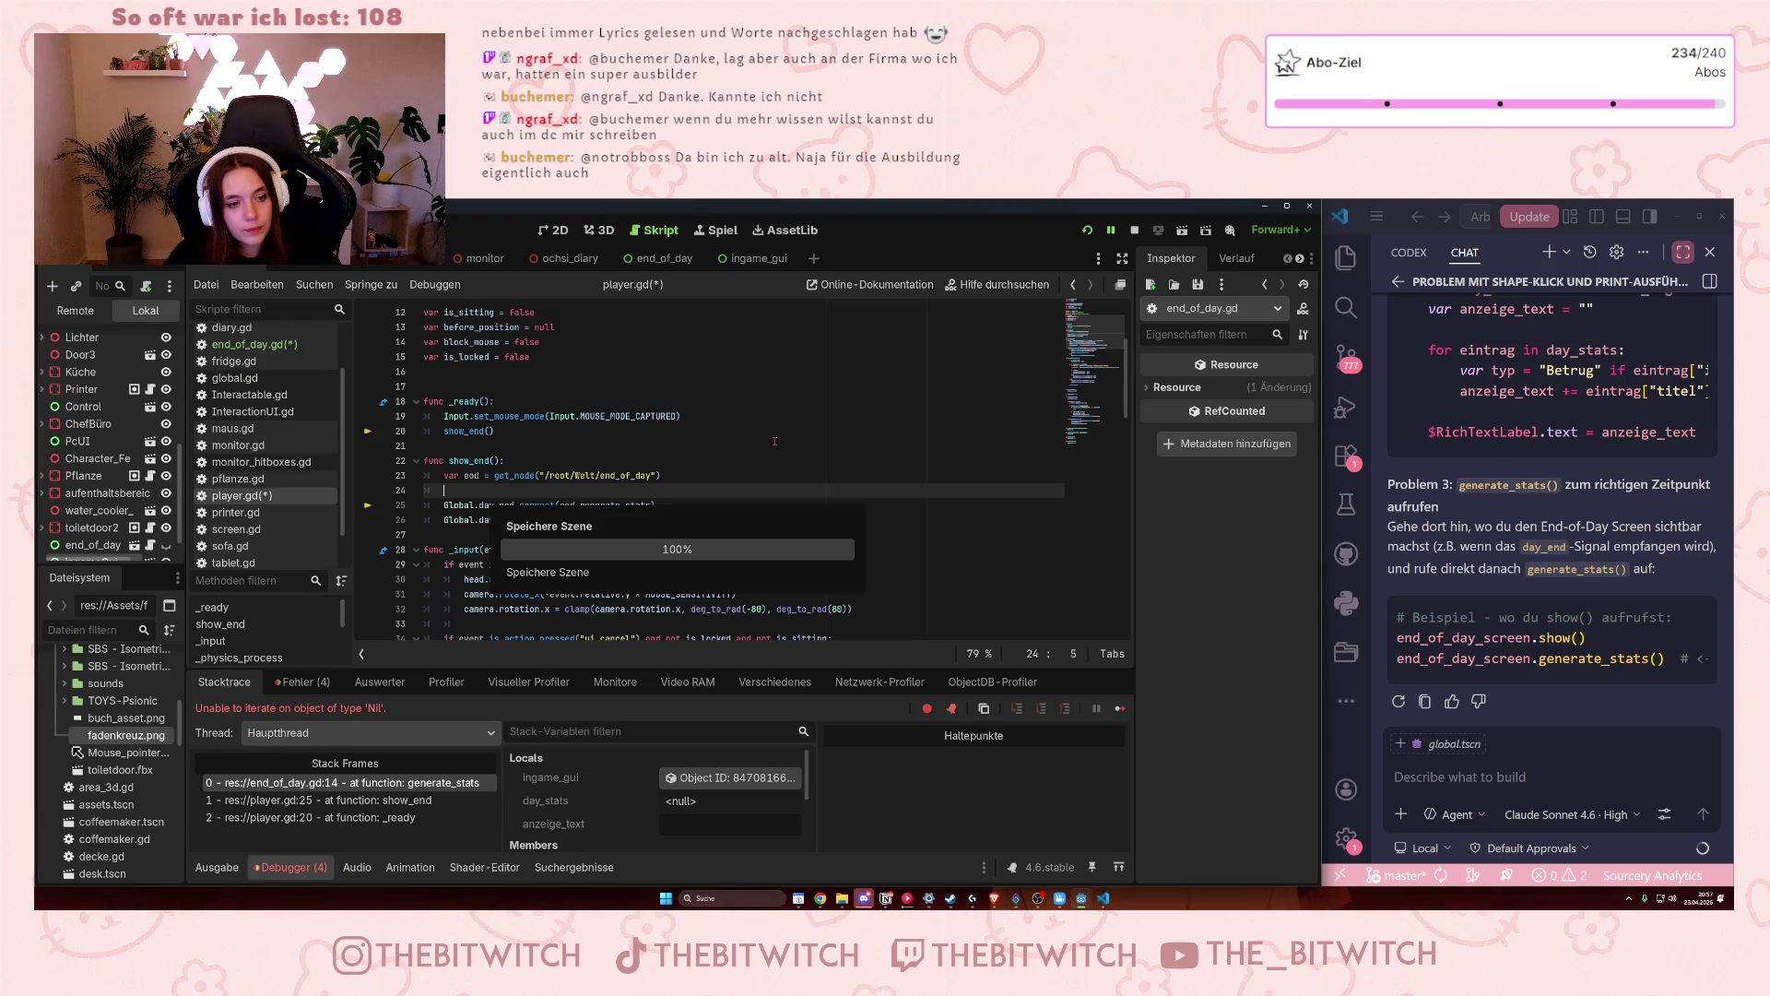
pyautogui.click(1134, 229)
# Step: Run the game, walk to the lounge sofa, sleep with E, and continue past the end-of-day list
pyautogui.click(1087, 230)
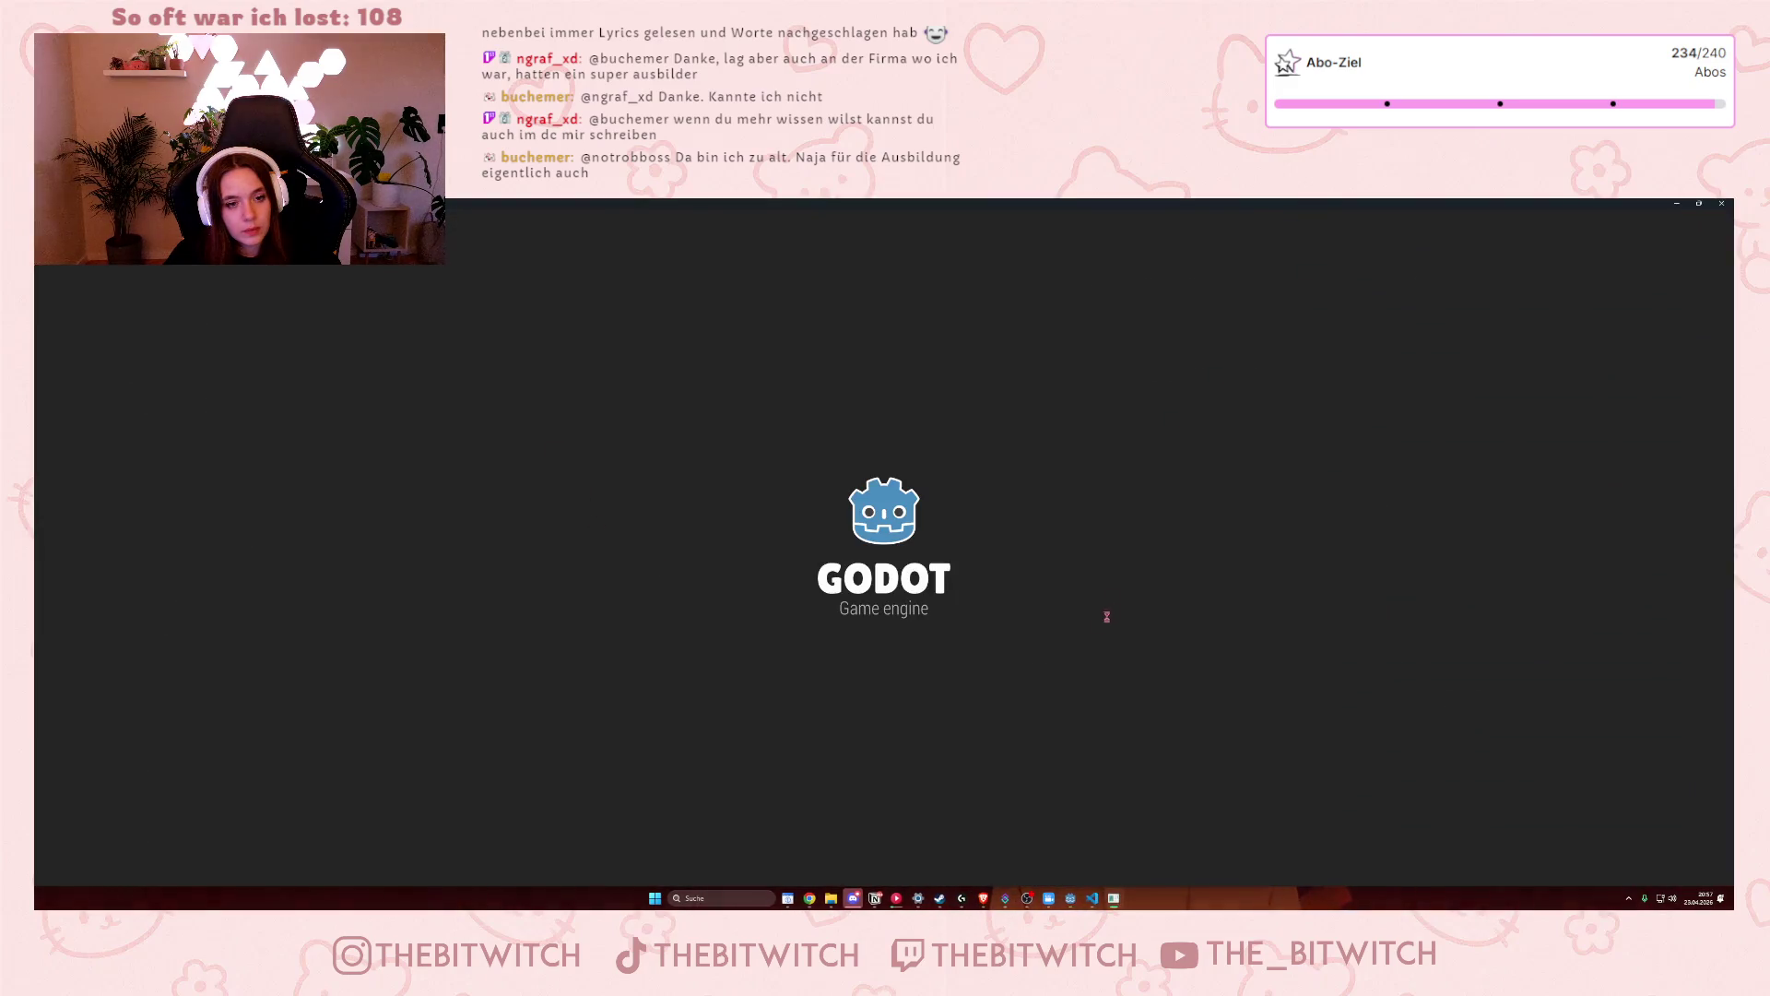
pyautogui.press('w')
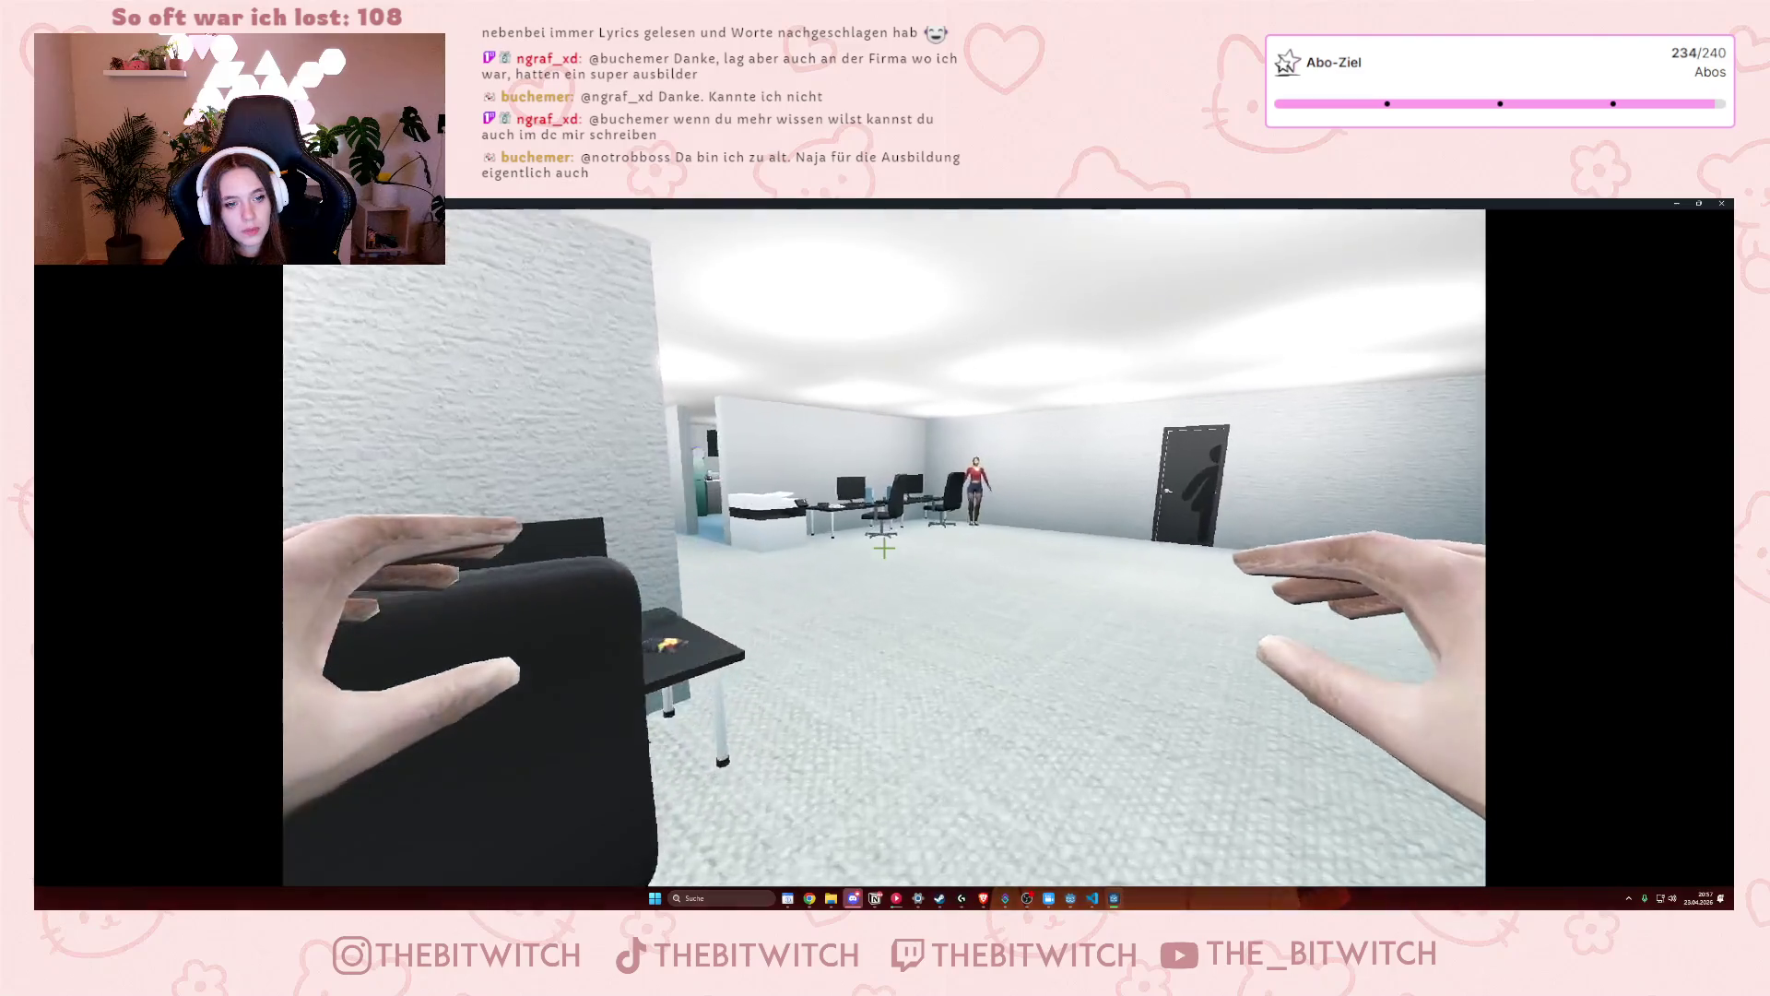
pyautogui.press('w')
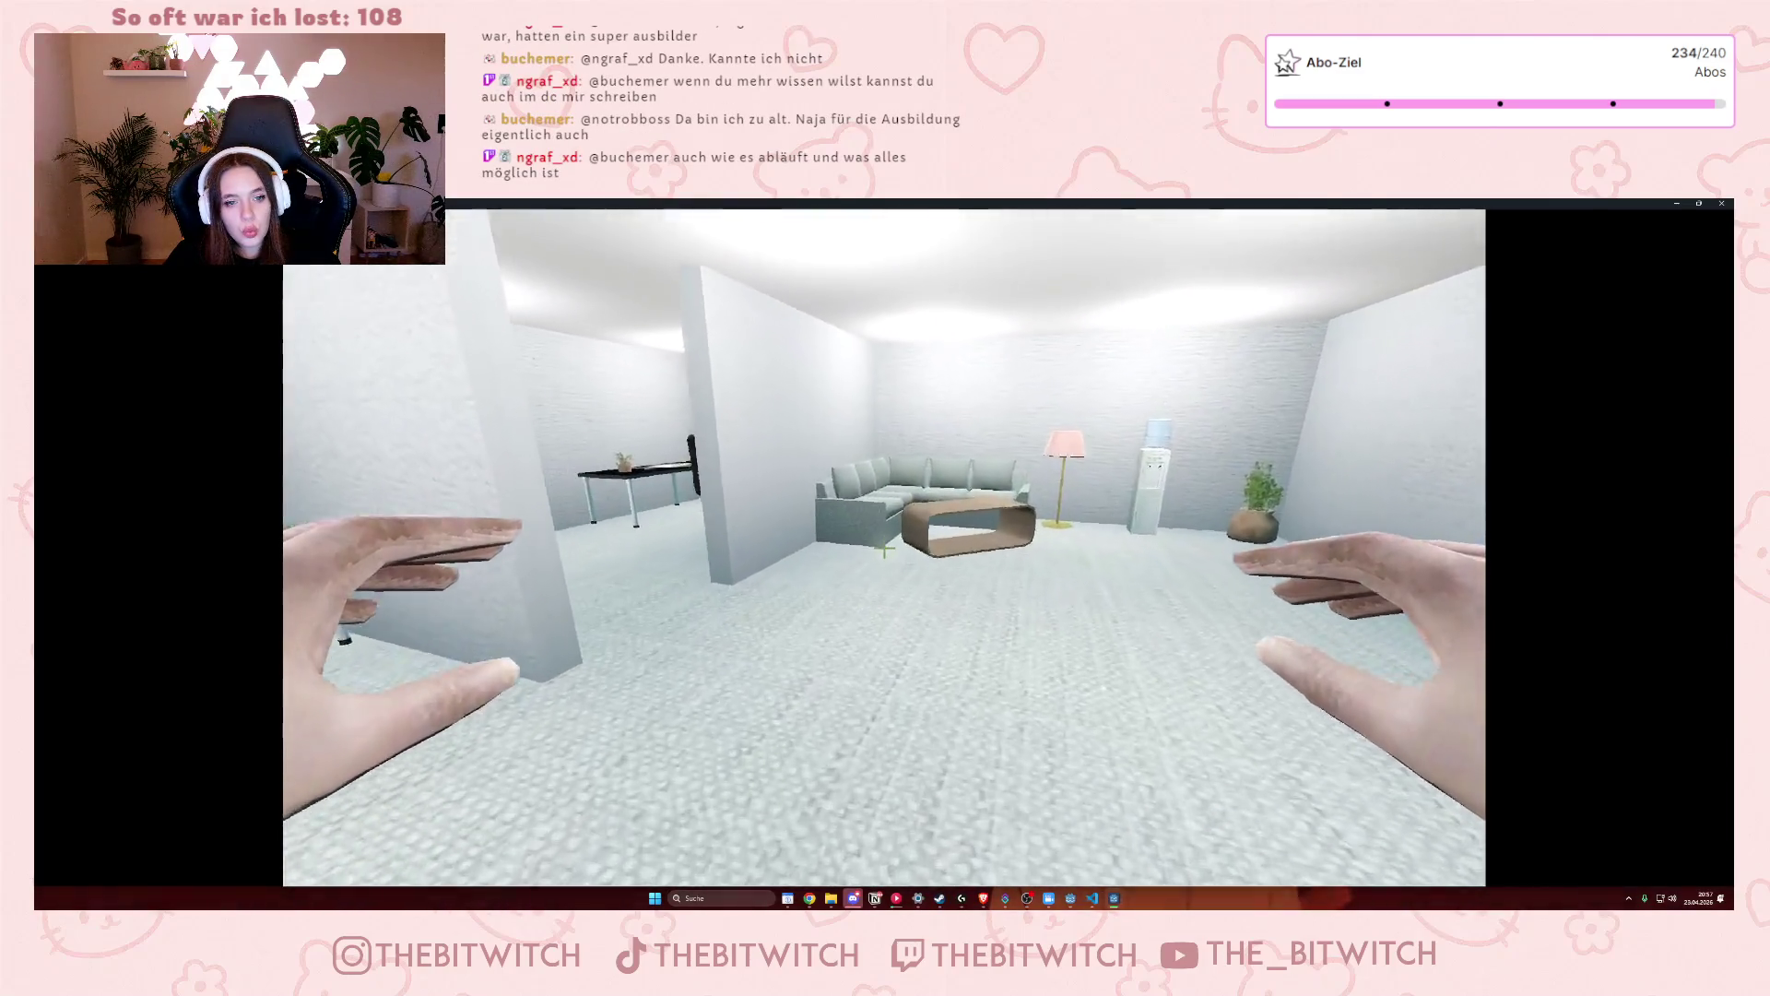
pyautogui.press('w')
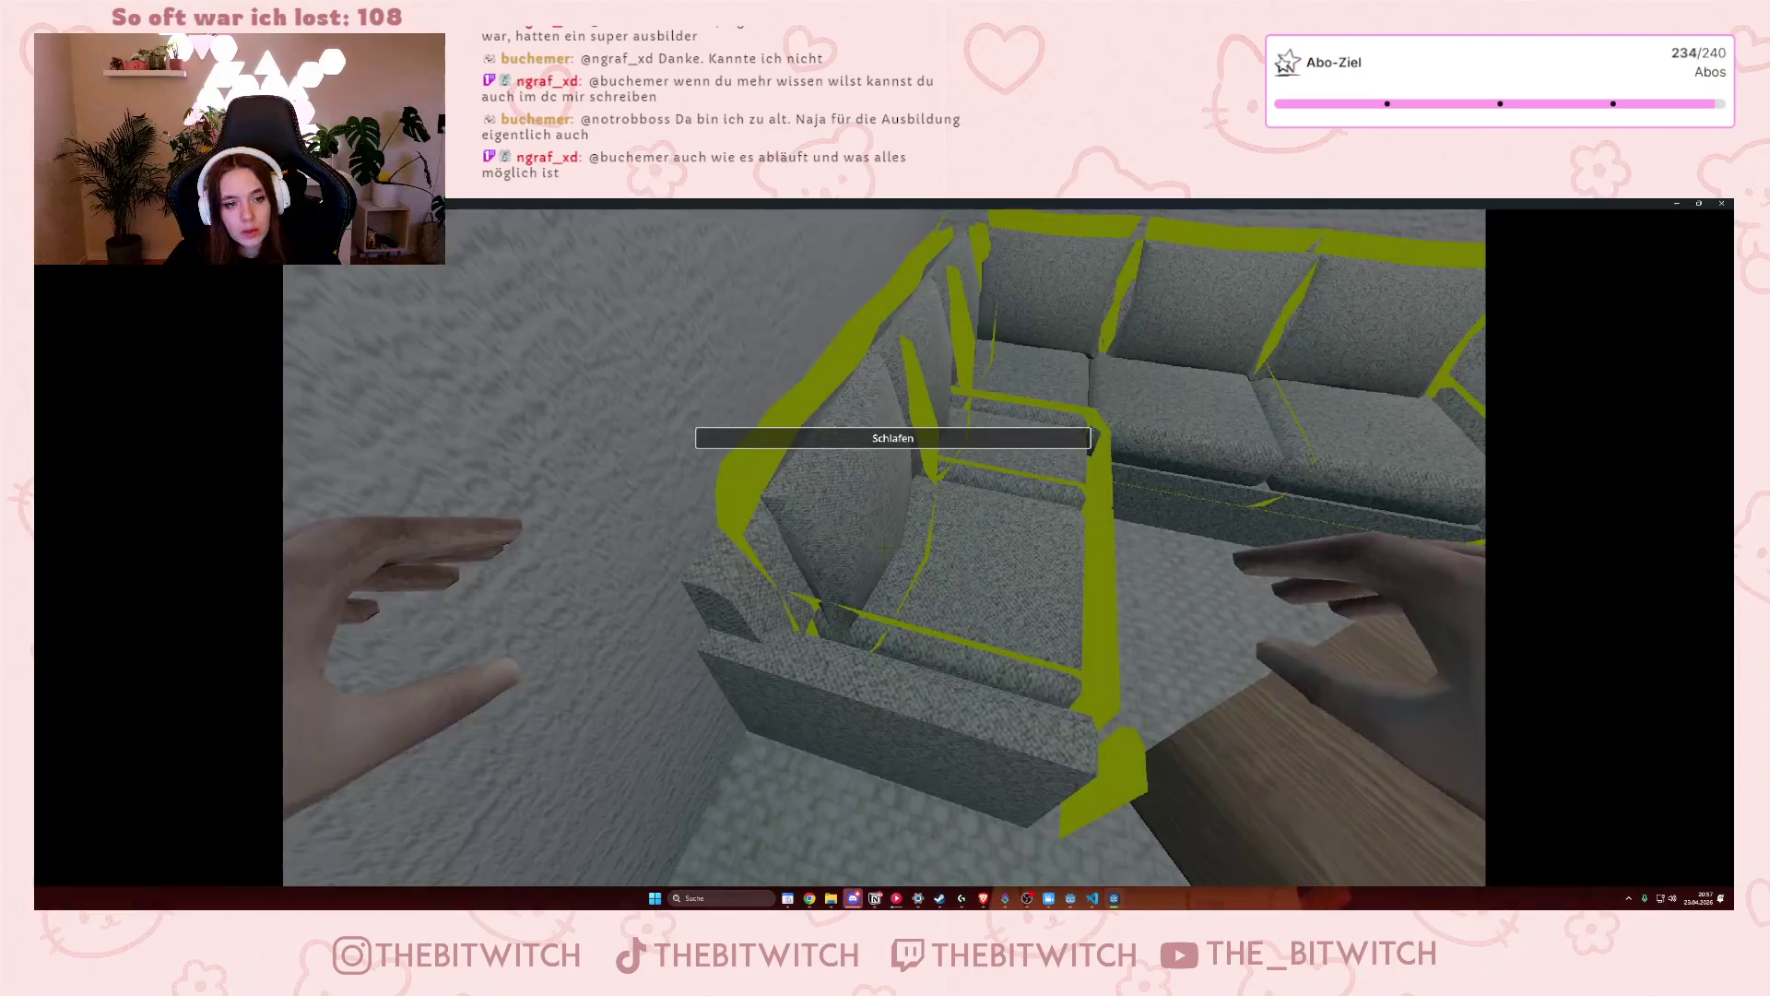
pyautogui.press('e')
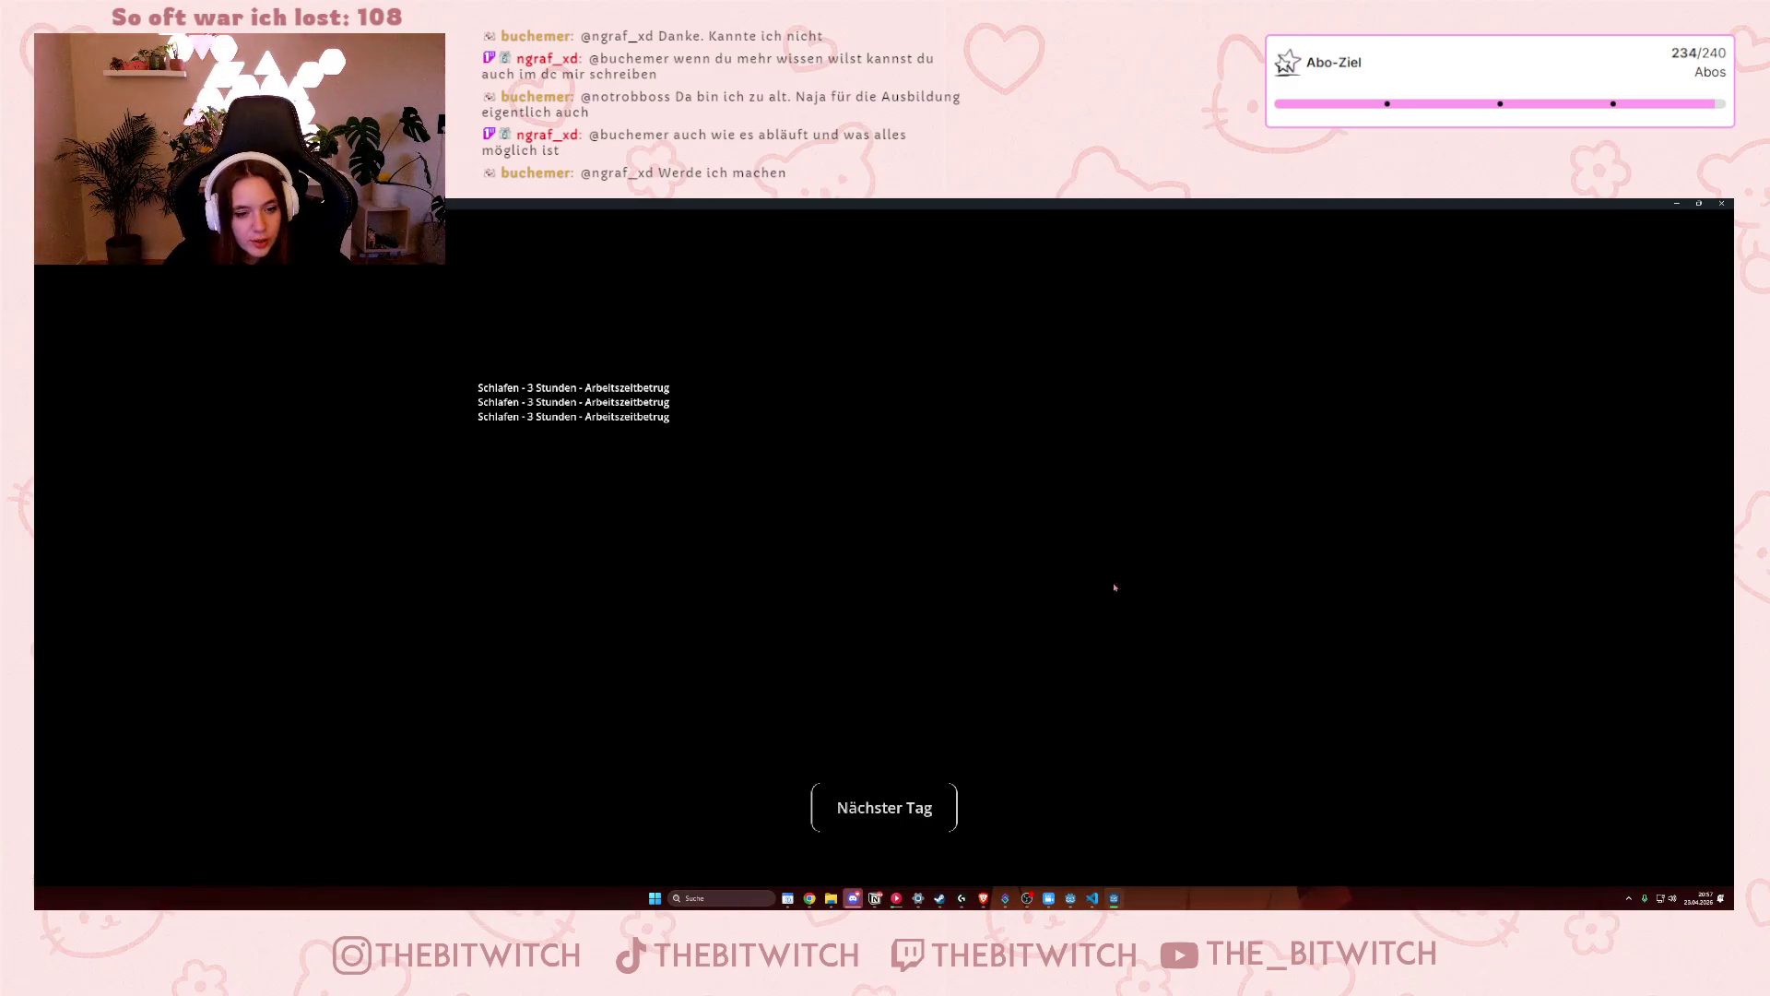
pyautogui.click(880, 808)
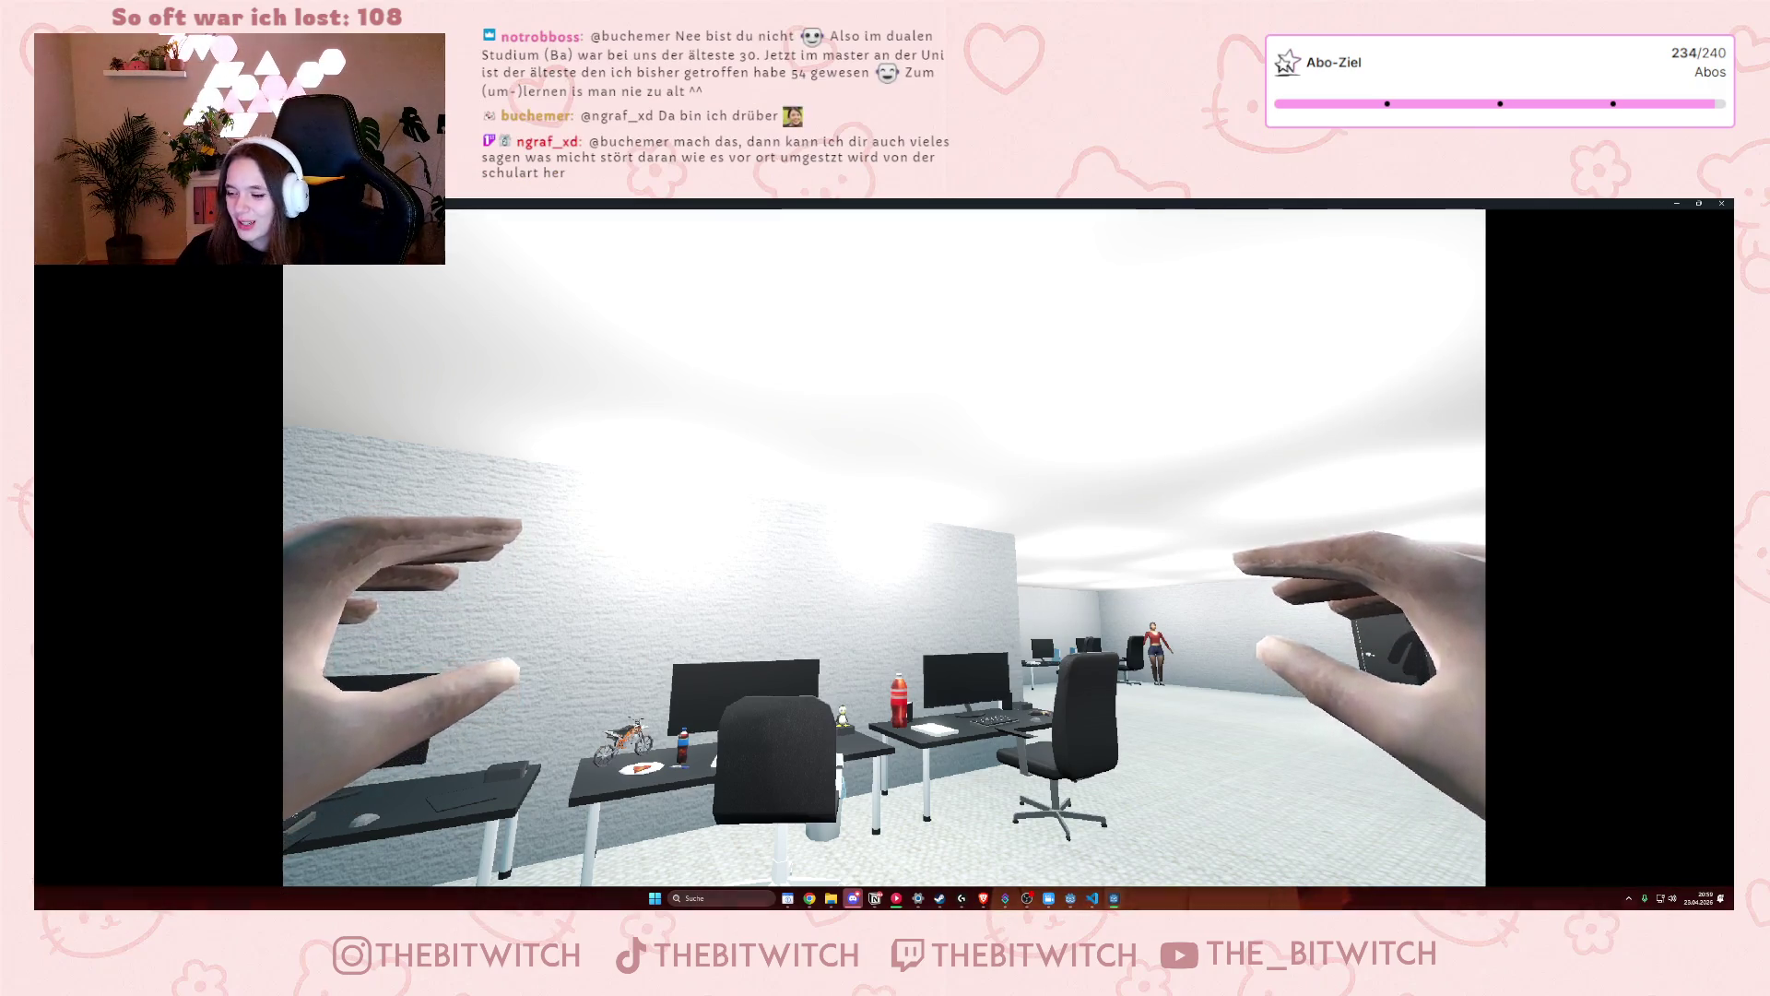
pyautogui.press('w')
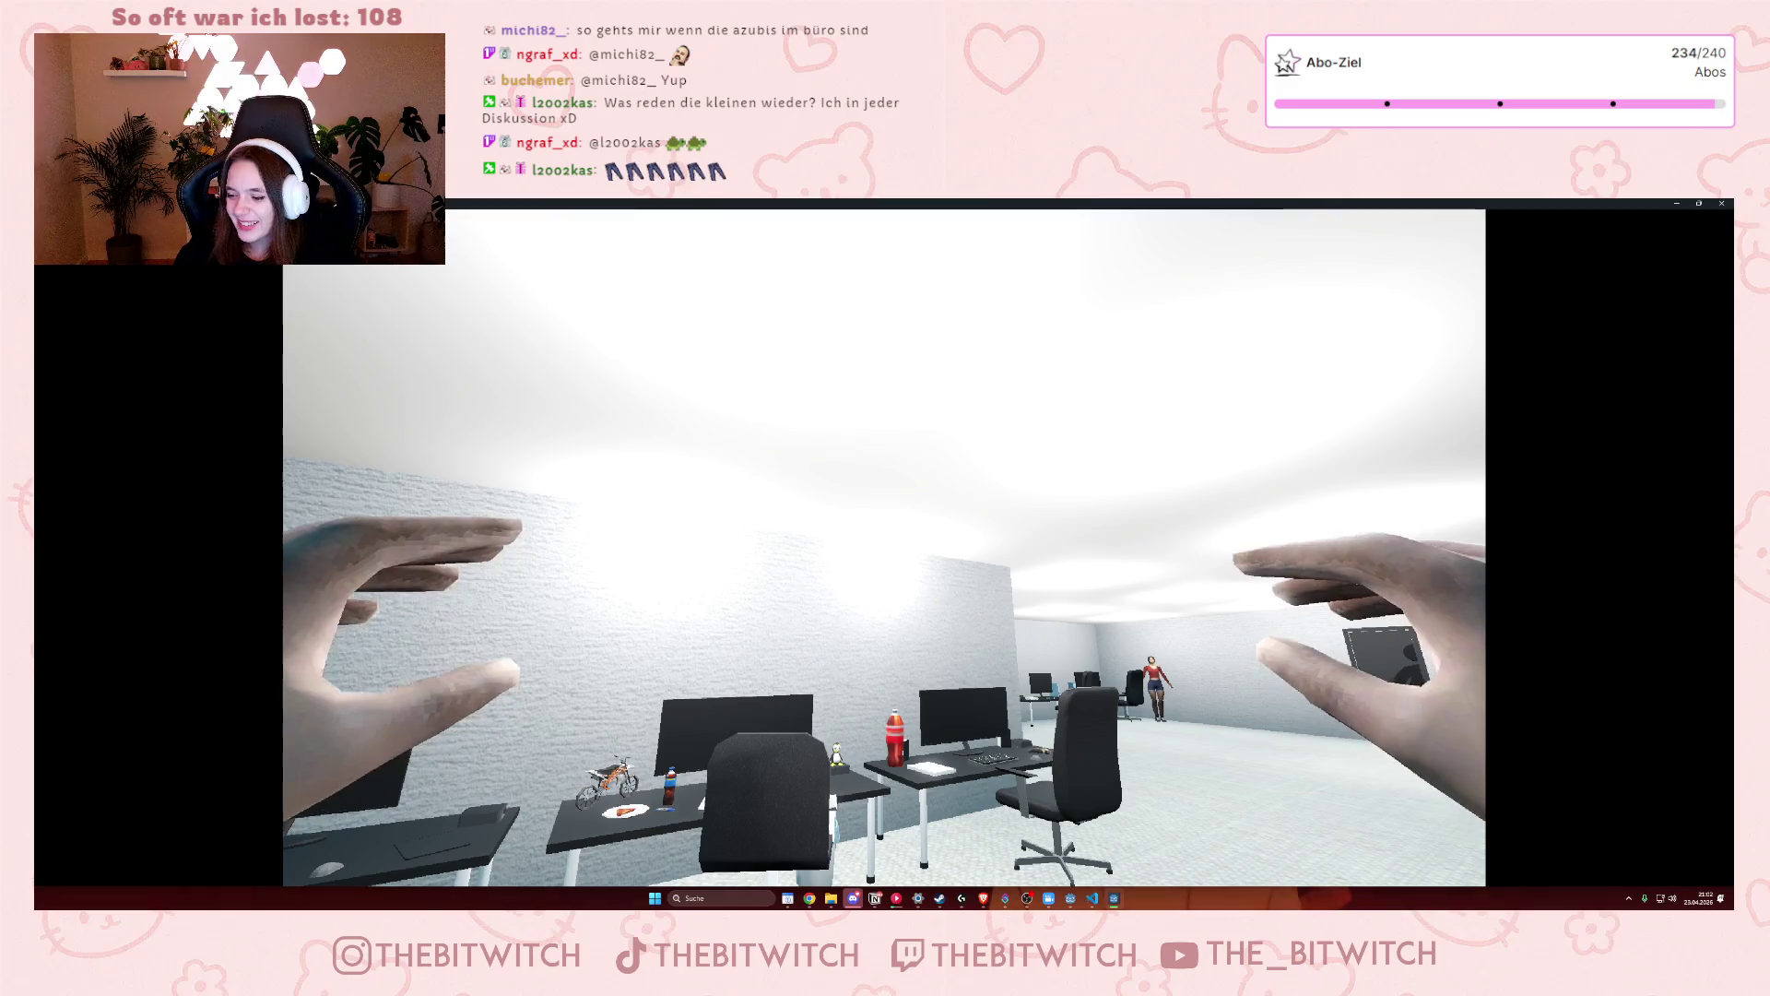
# Step: Walk to the sofa, sleep to end the day, then close the test run
pyautogui.moveTo(1533, 794)
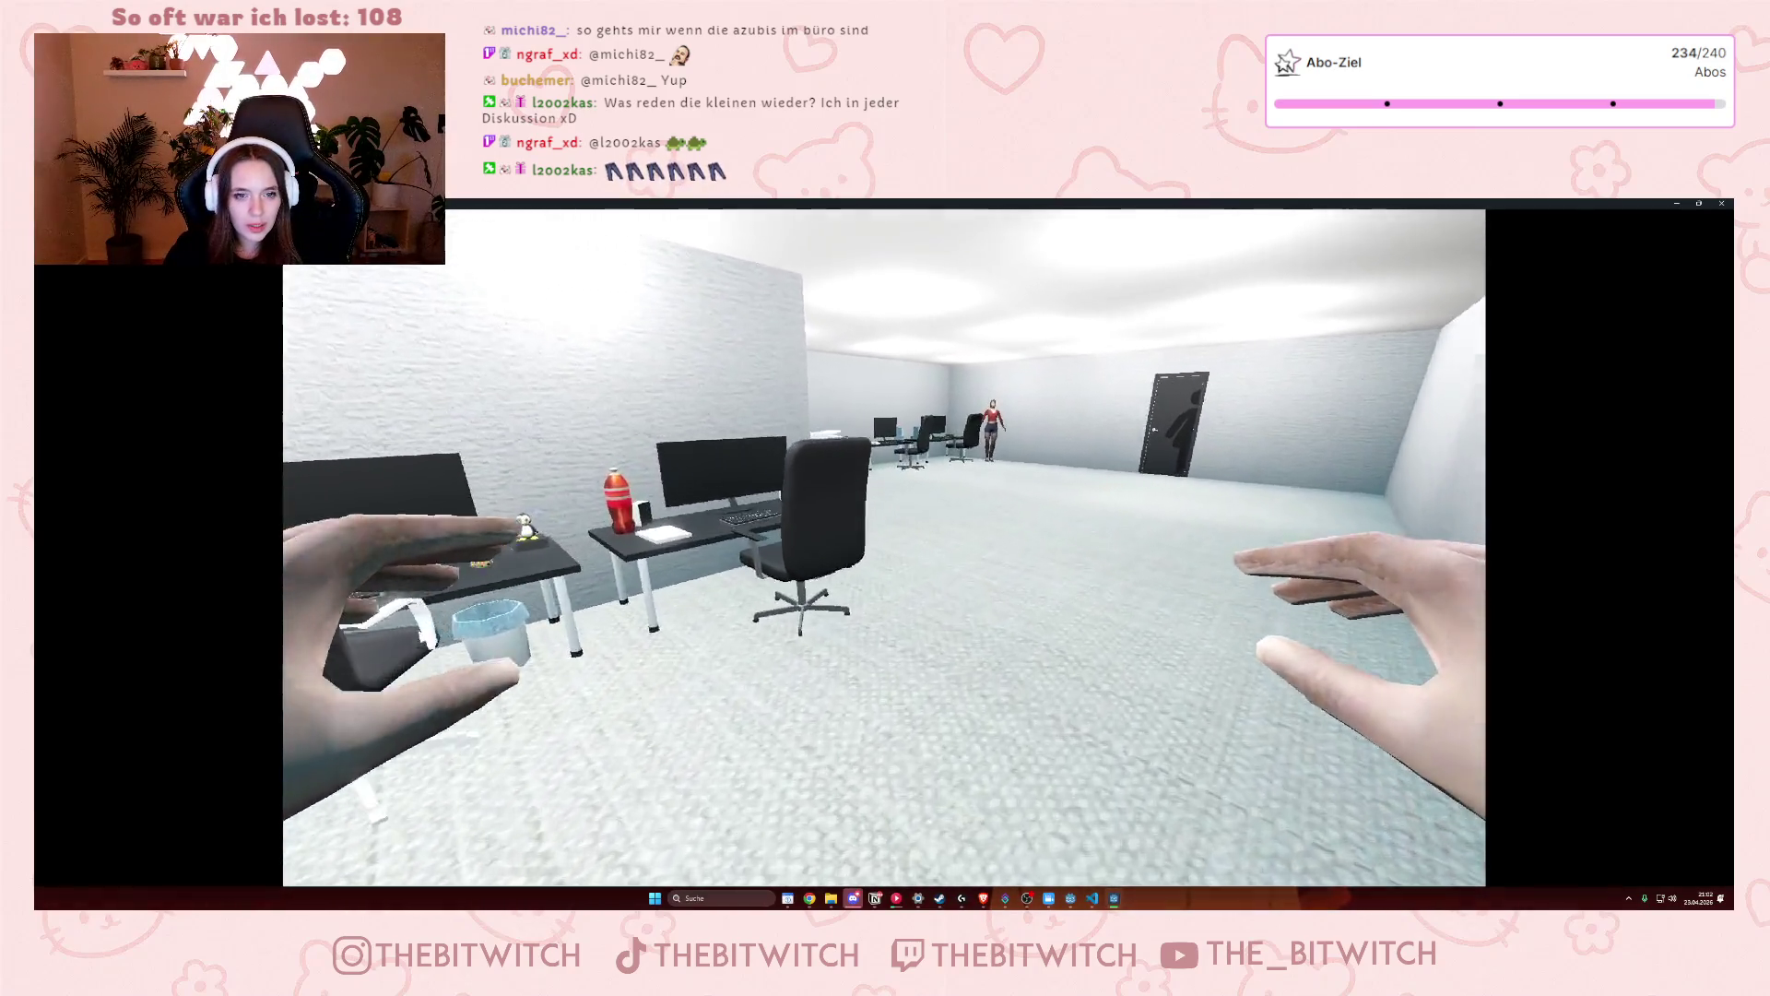
pyautogui.press('w')
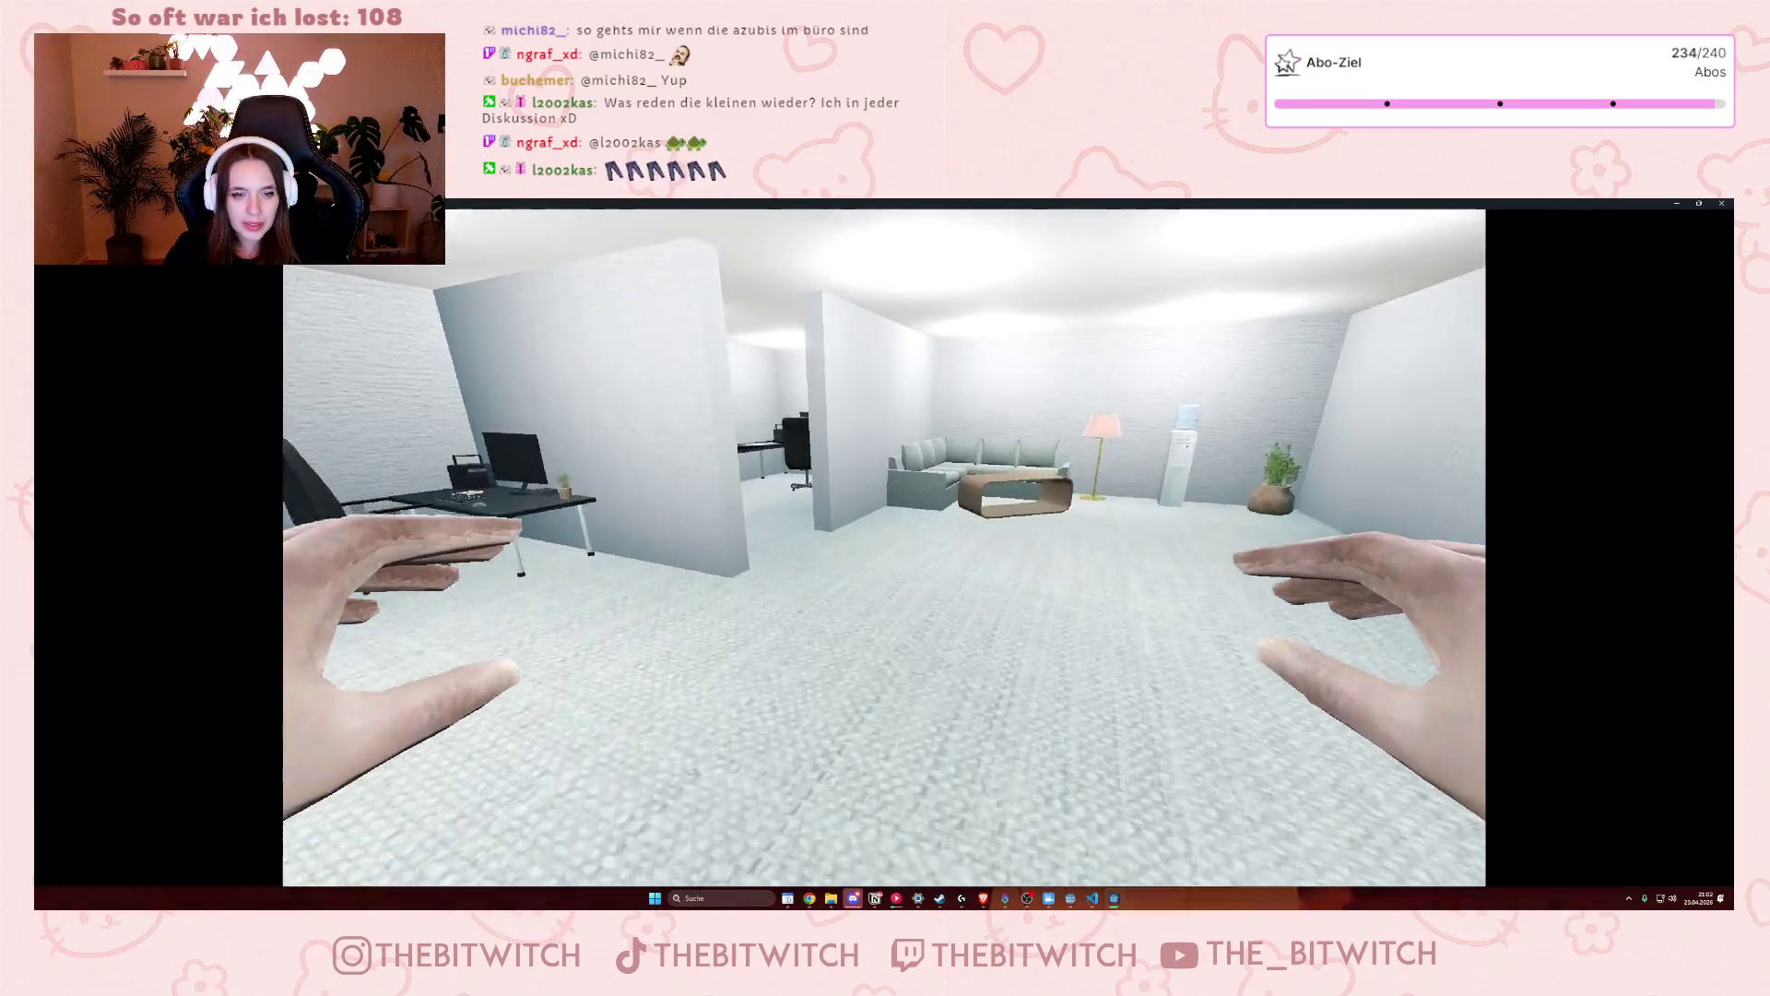
pyautogui.press('w')
pyautogui.moveTo(885, 498)
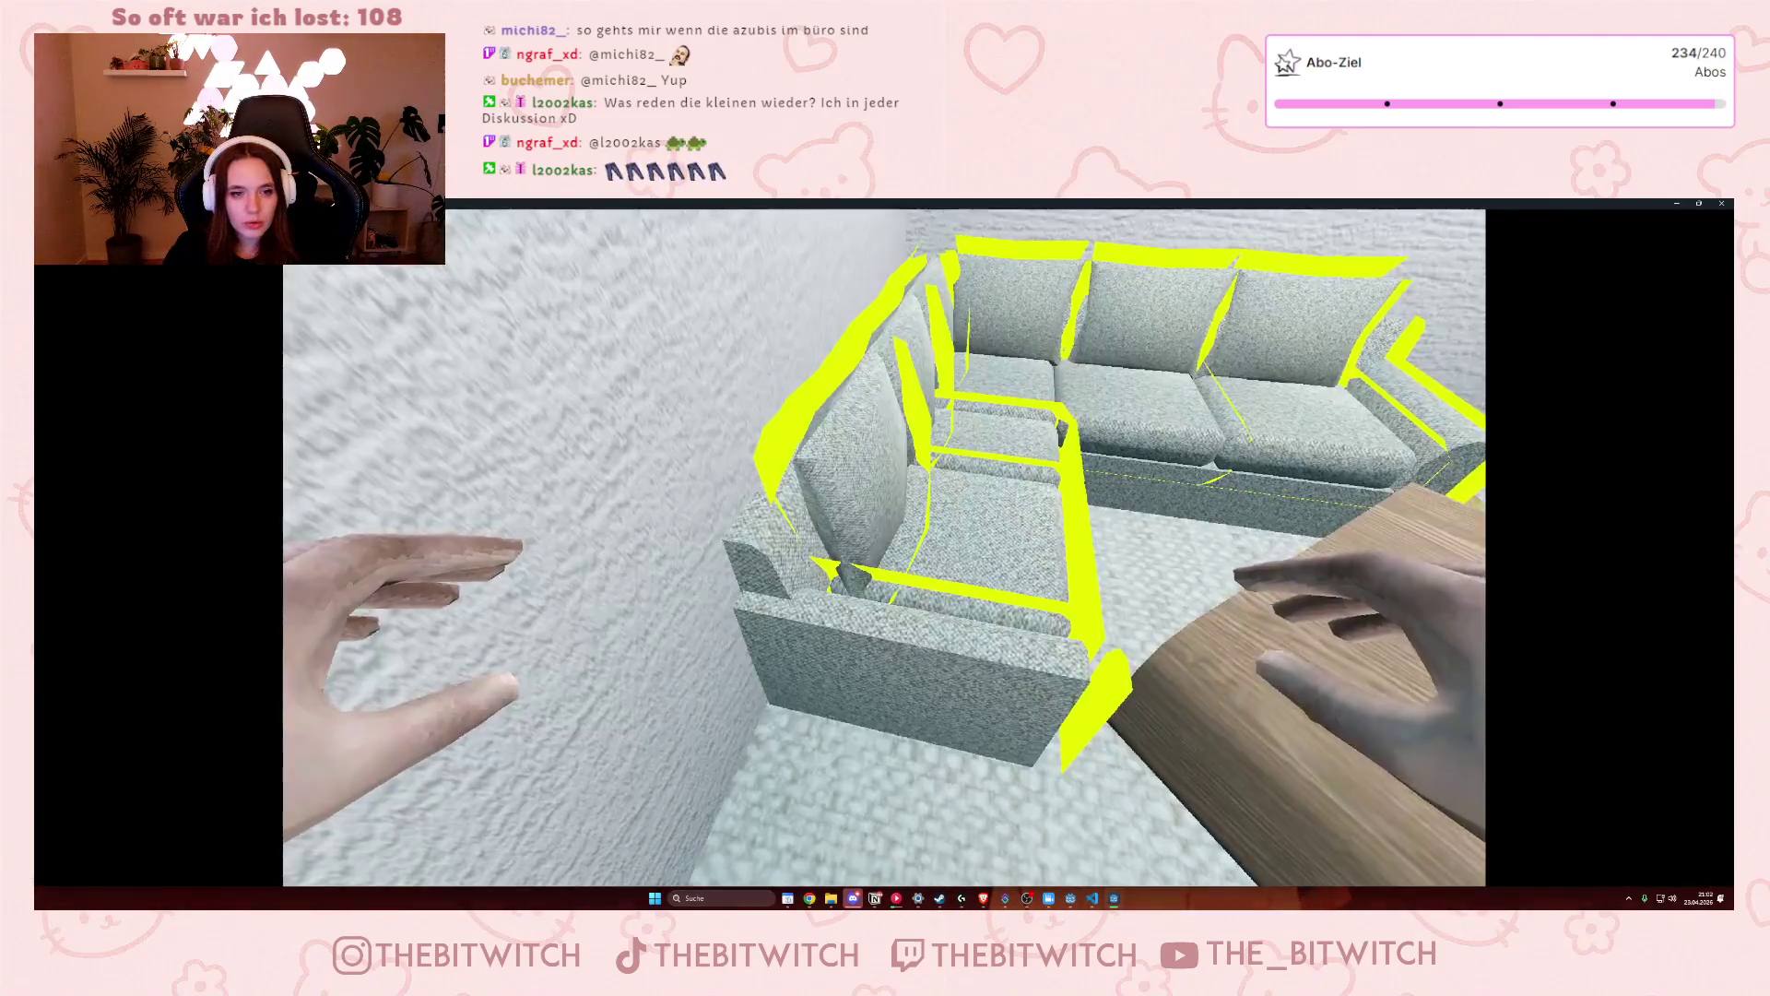
pyautogui.click(885, 552)
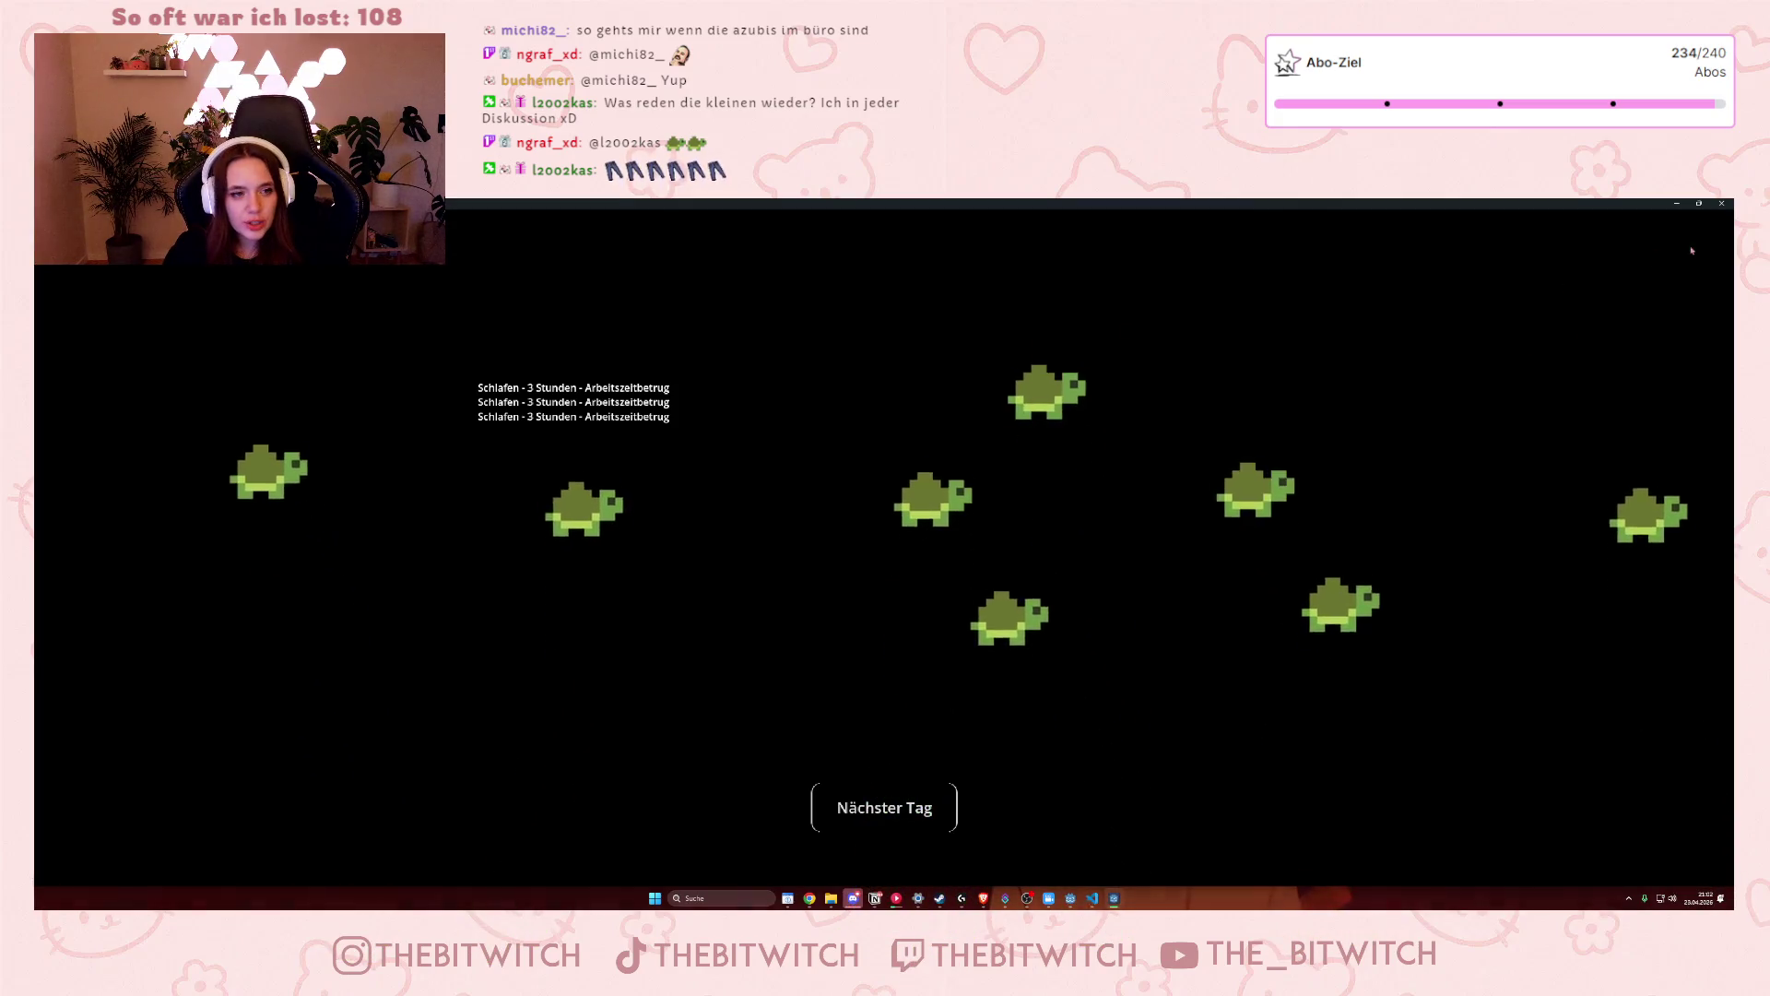
pyautogui.click(1722, 203)
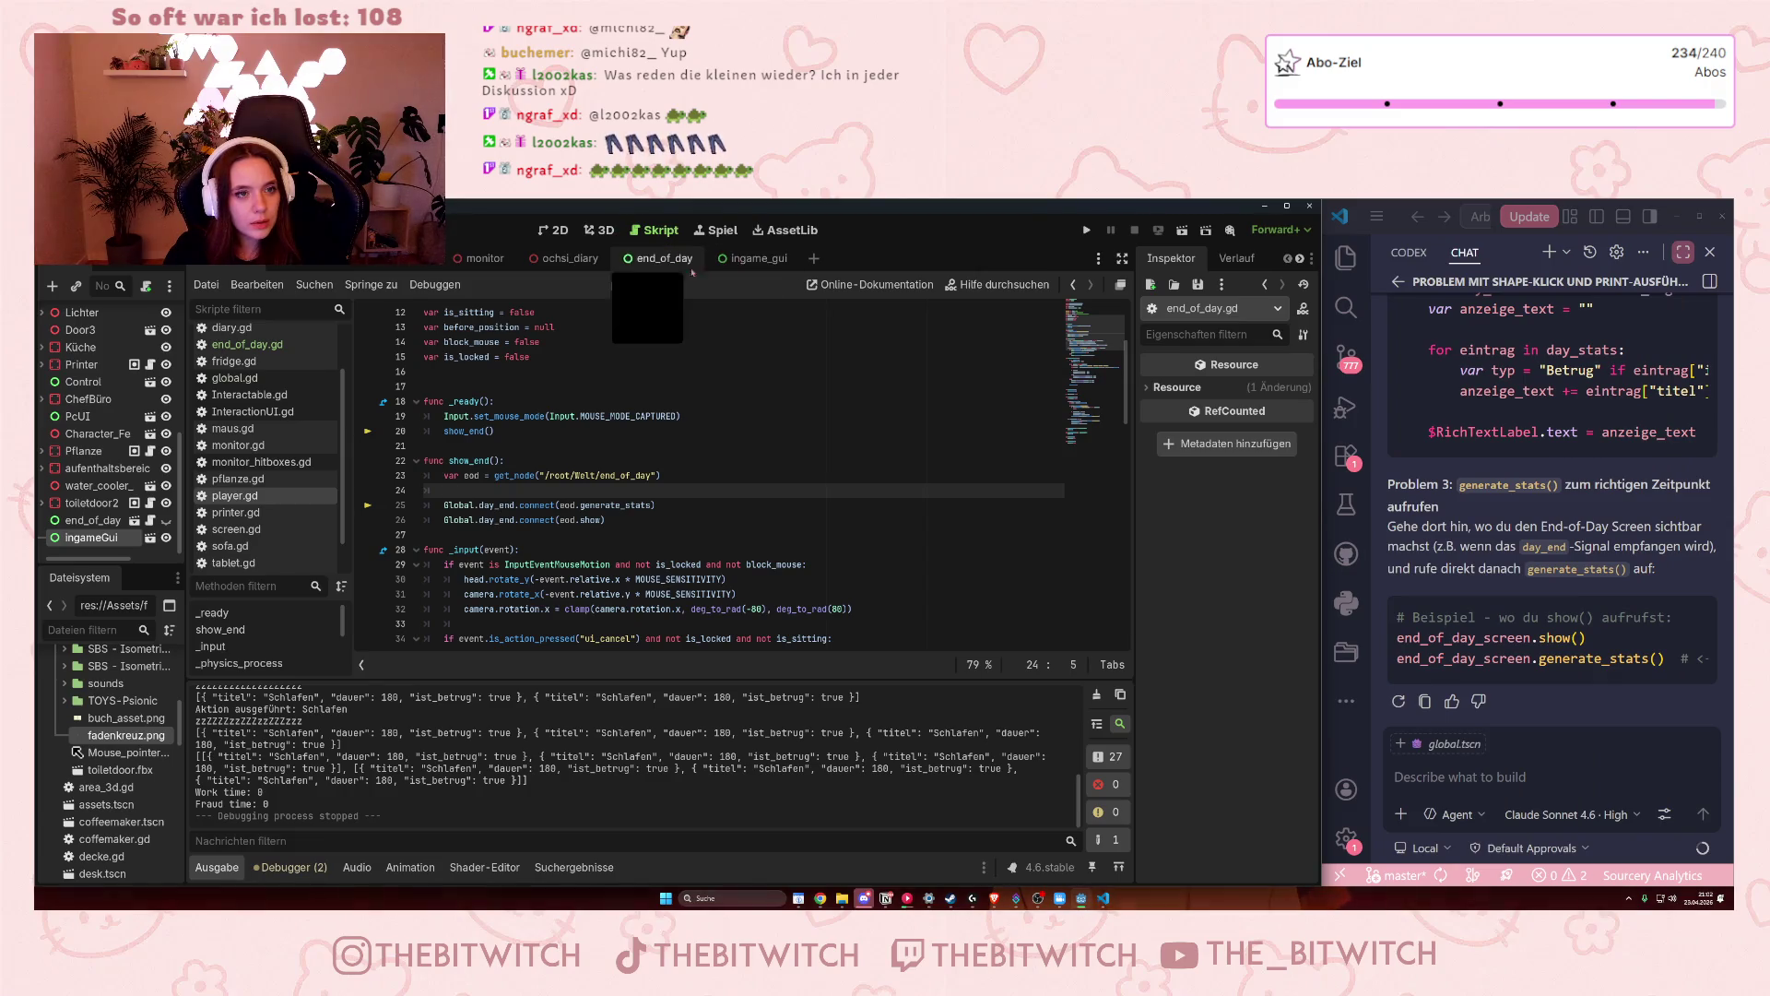
# Step: Add a RichTextLabel child node under the end_of_day root
pyautogui.click(705, 261)
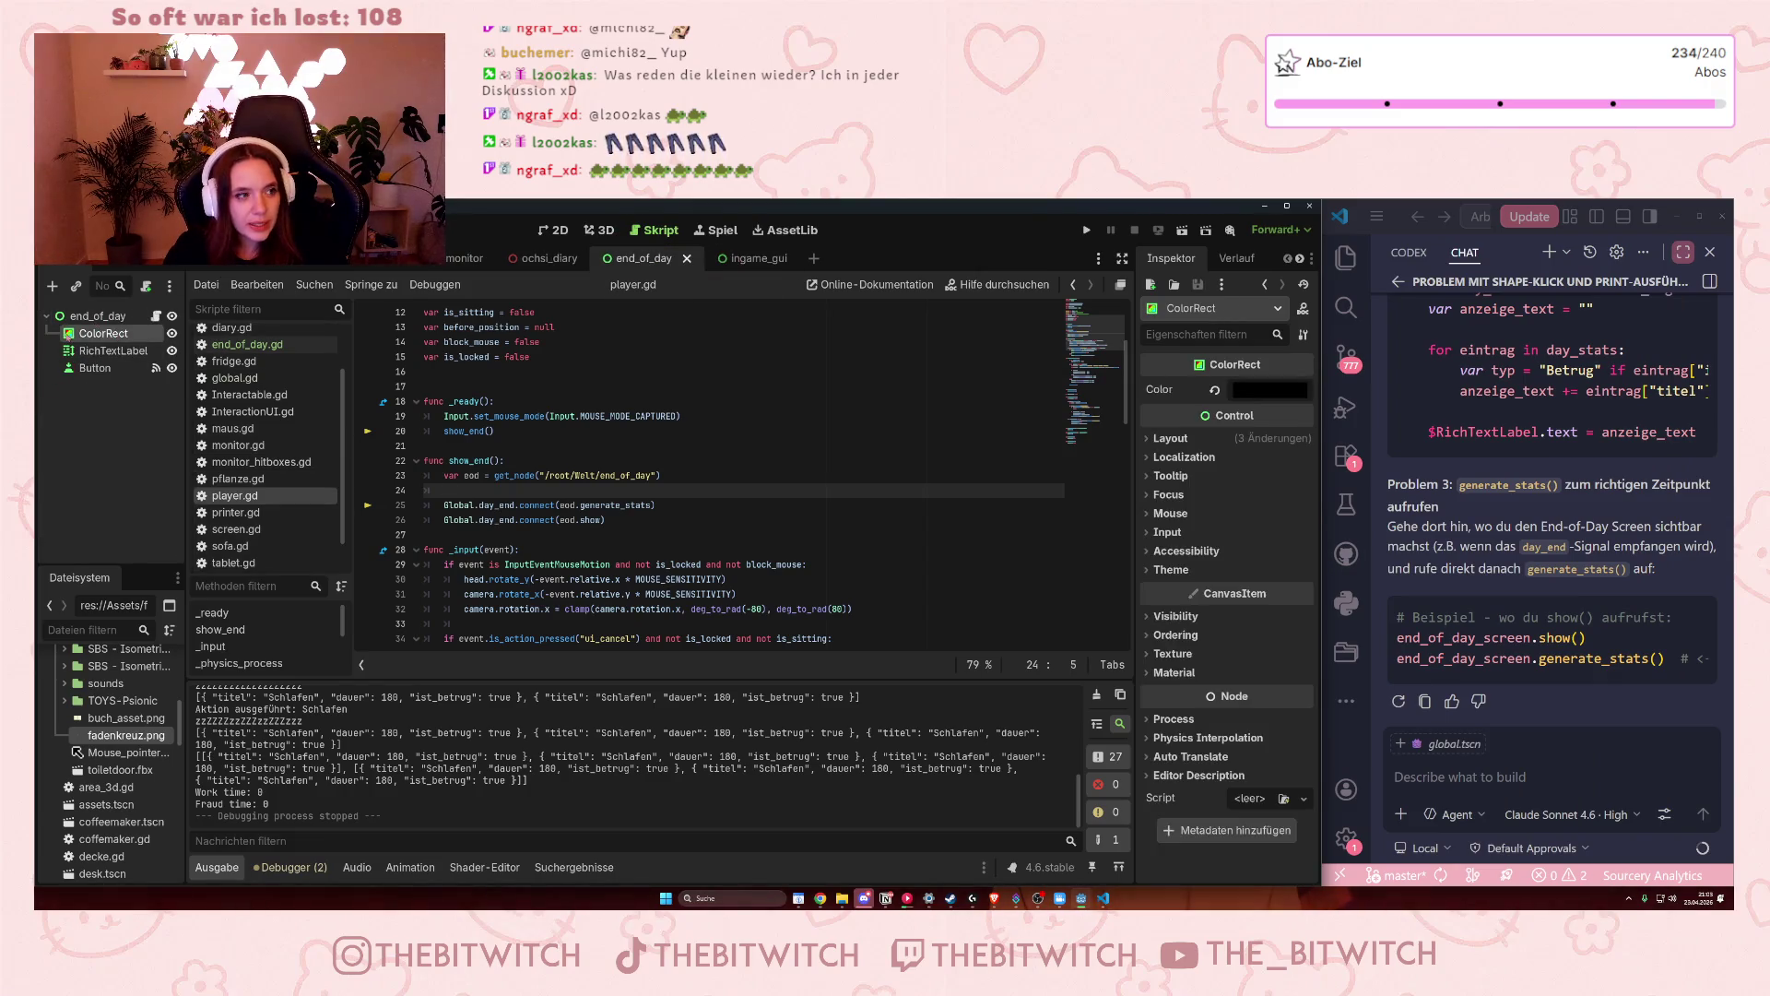
pyautogui.click(97, 315)
pyautogui.rightClick(99, 316)
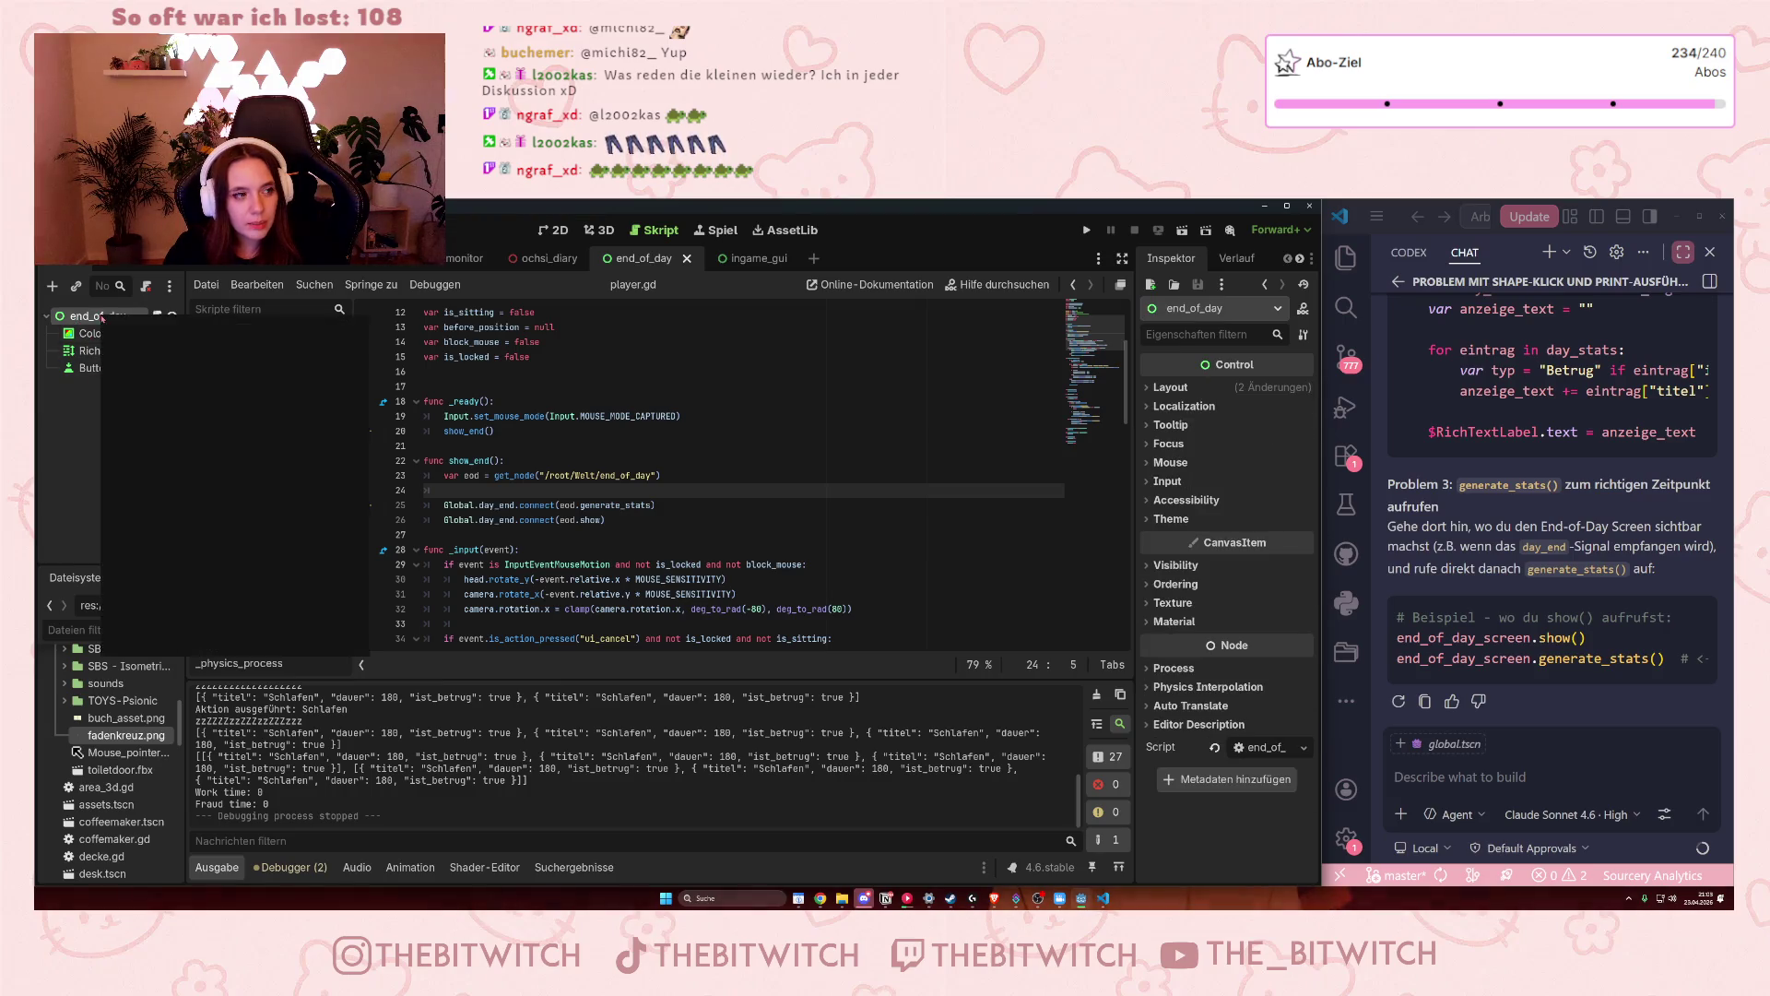
pyautogui.click(185, 353)
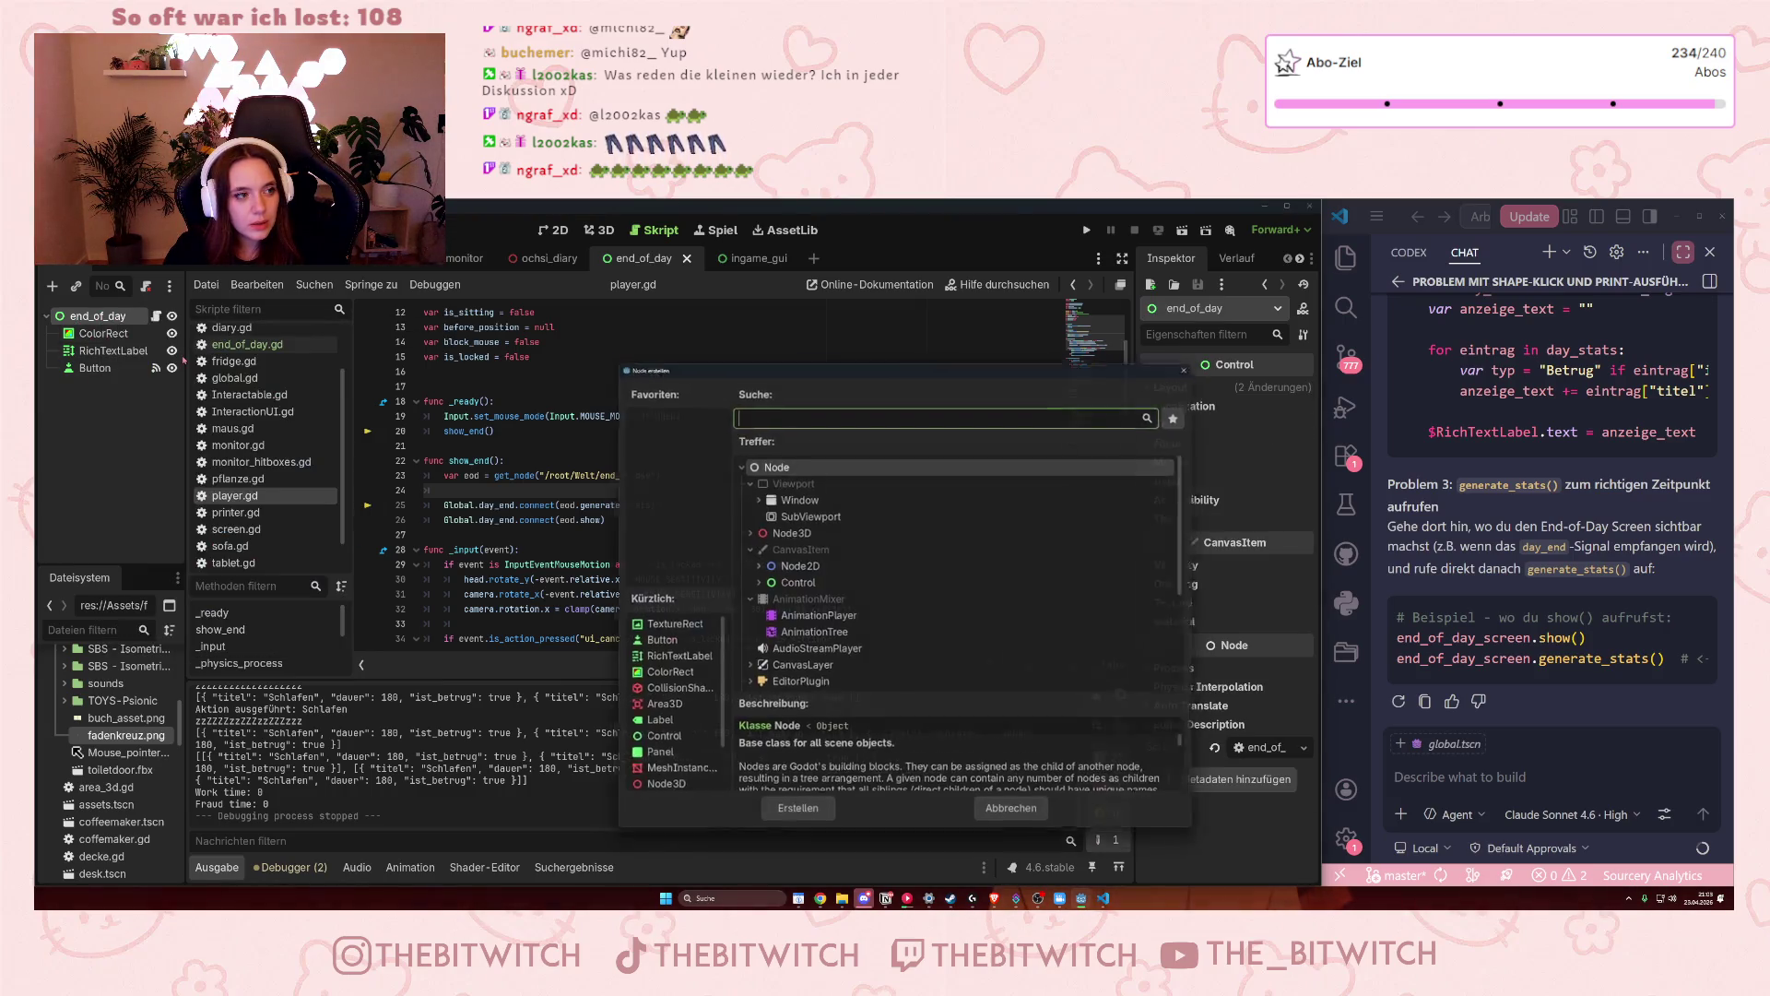
pyautogui.write('rich')
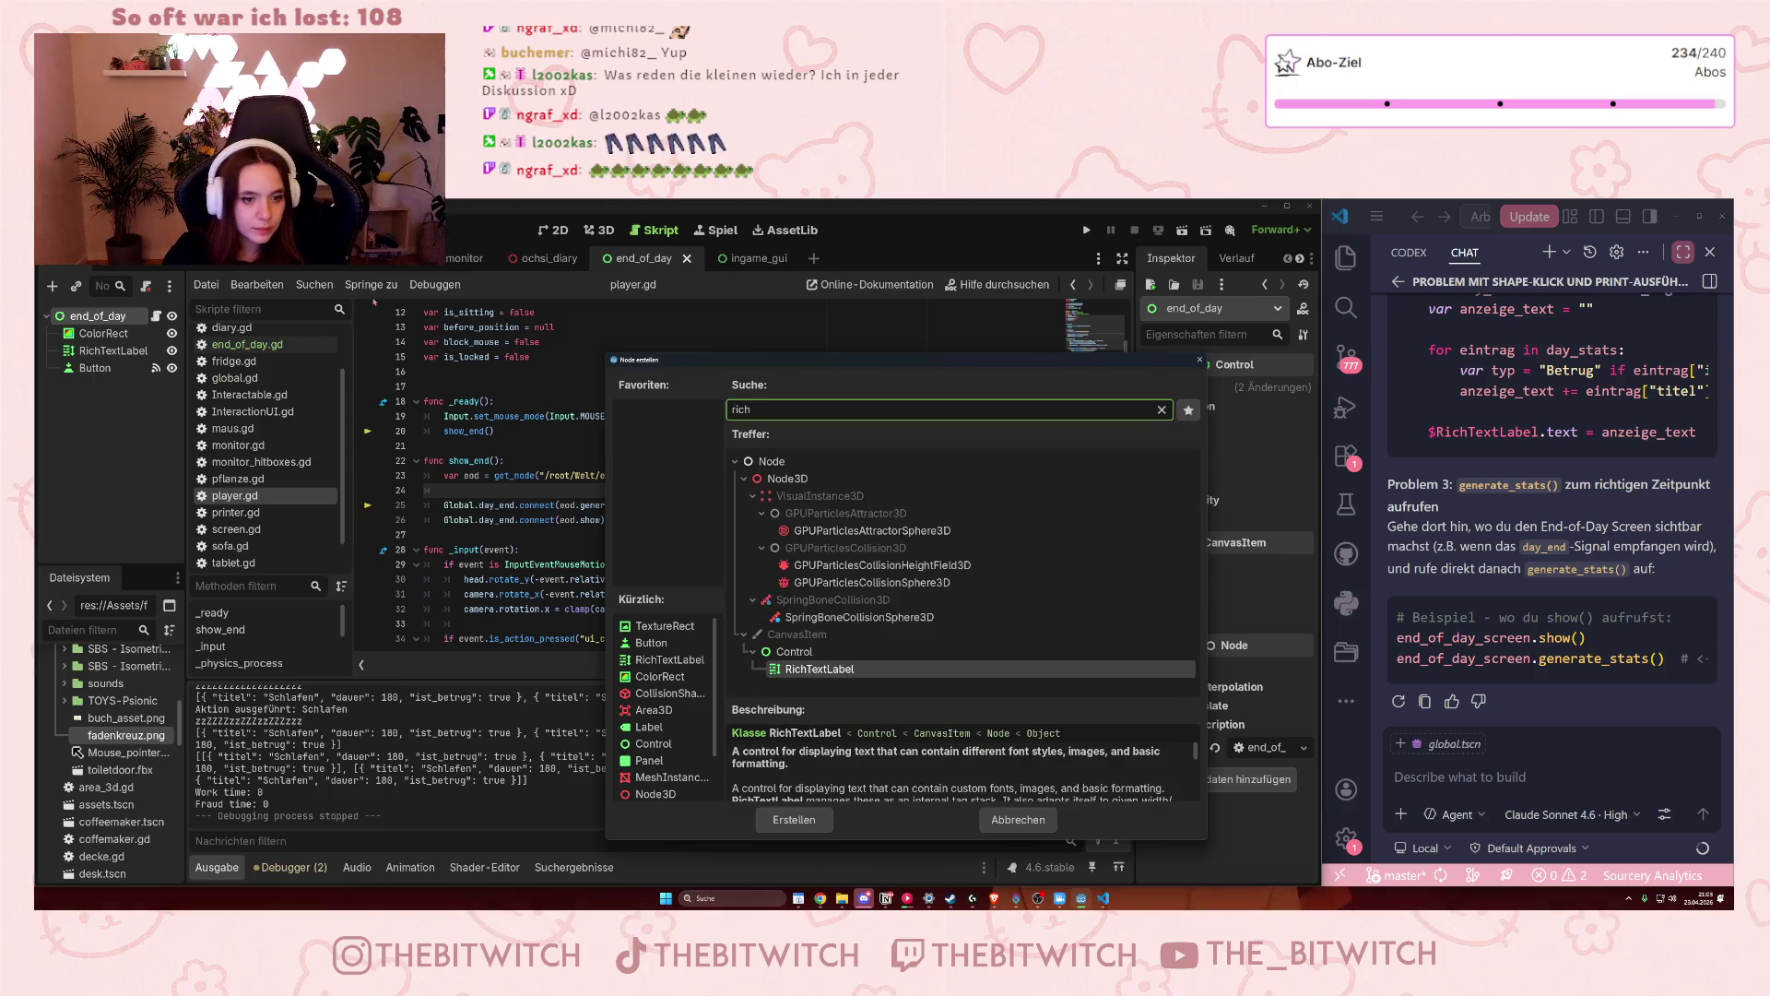
pyautogui.doubleClick(787, 671)
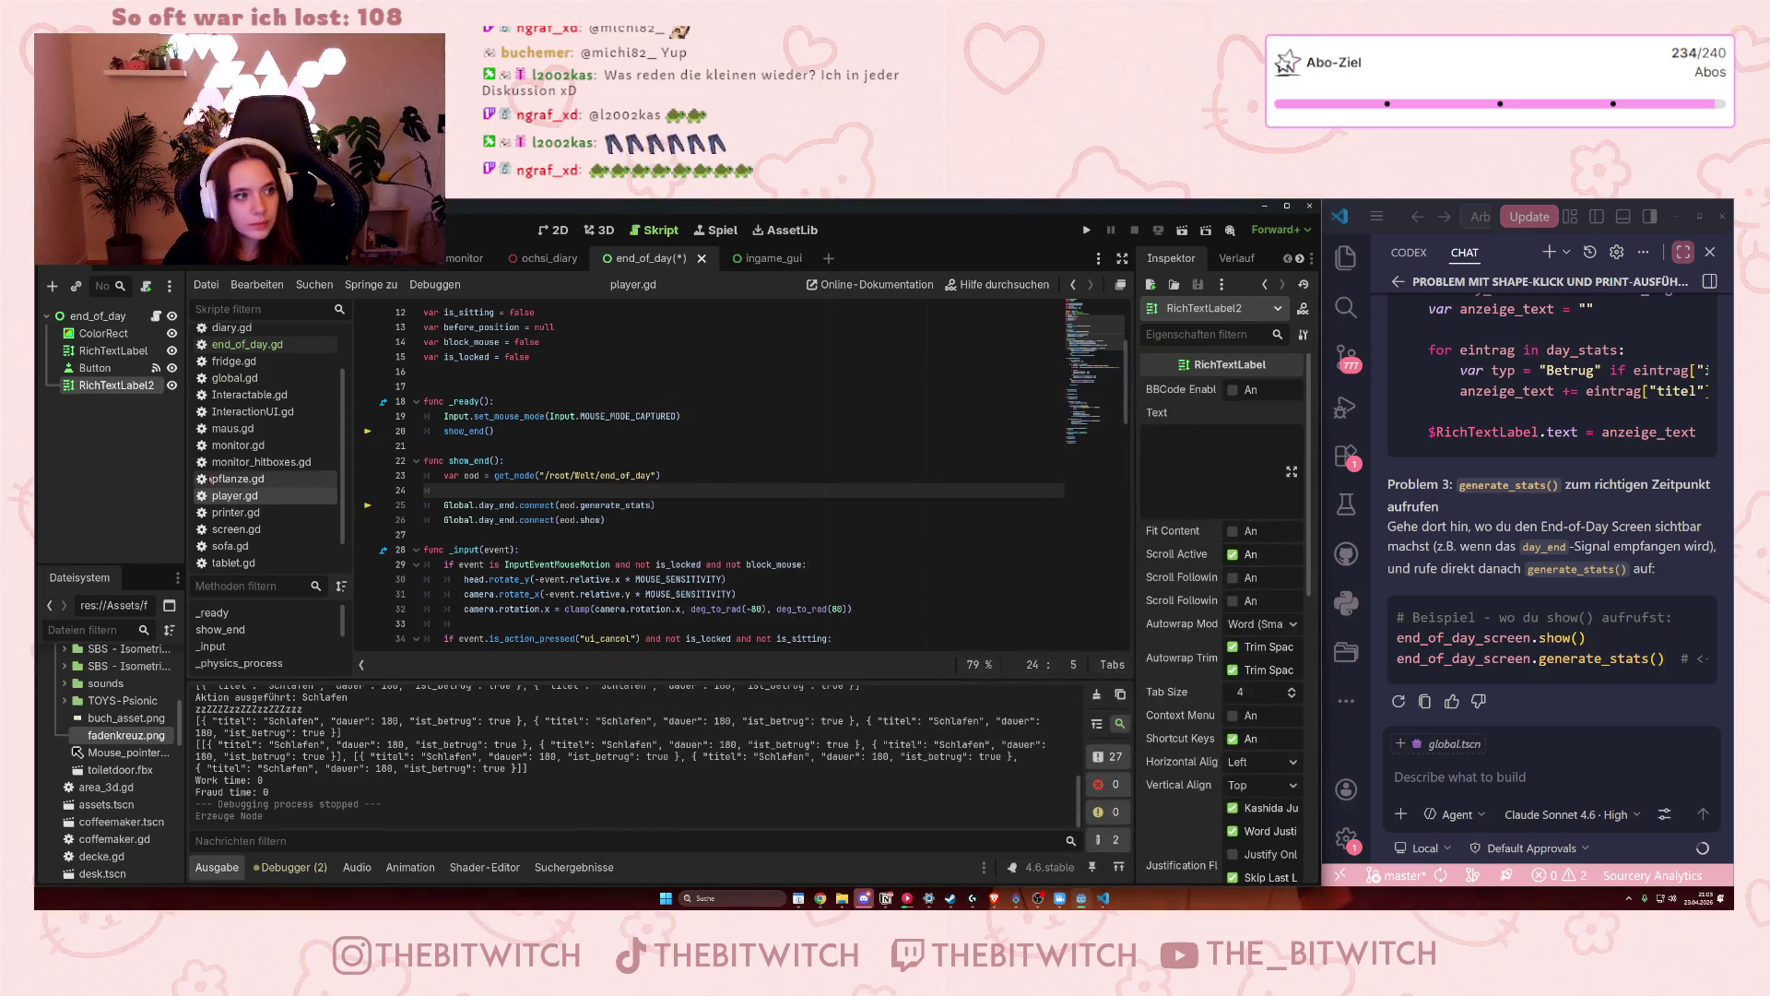
# Step: Rename the new RichTextLabel to Überschrift
pyautogui.doubleClick(134, 387)
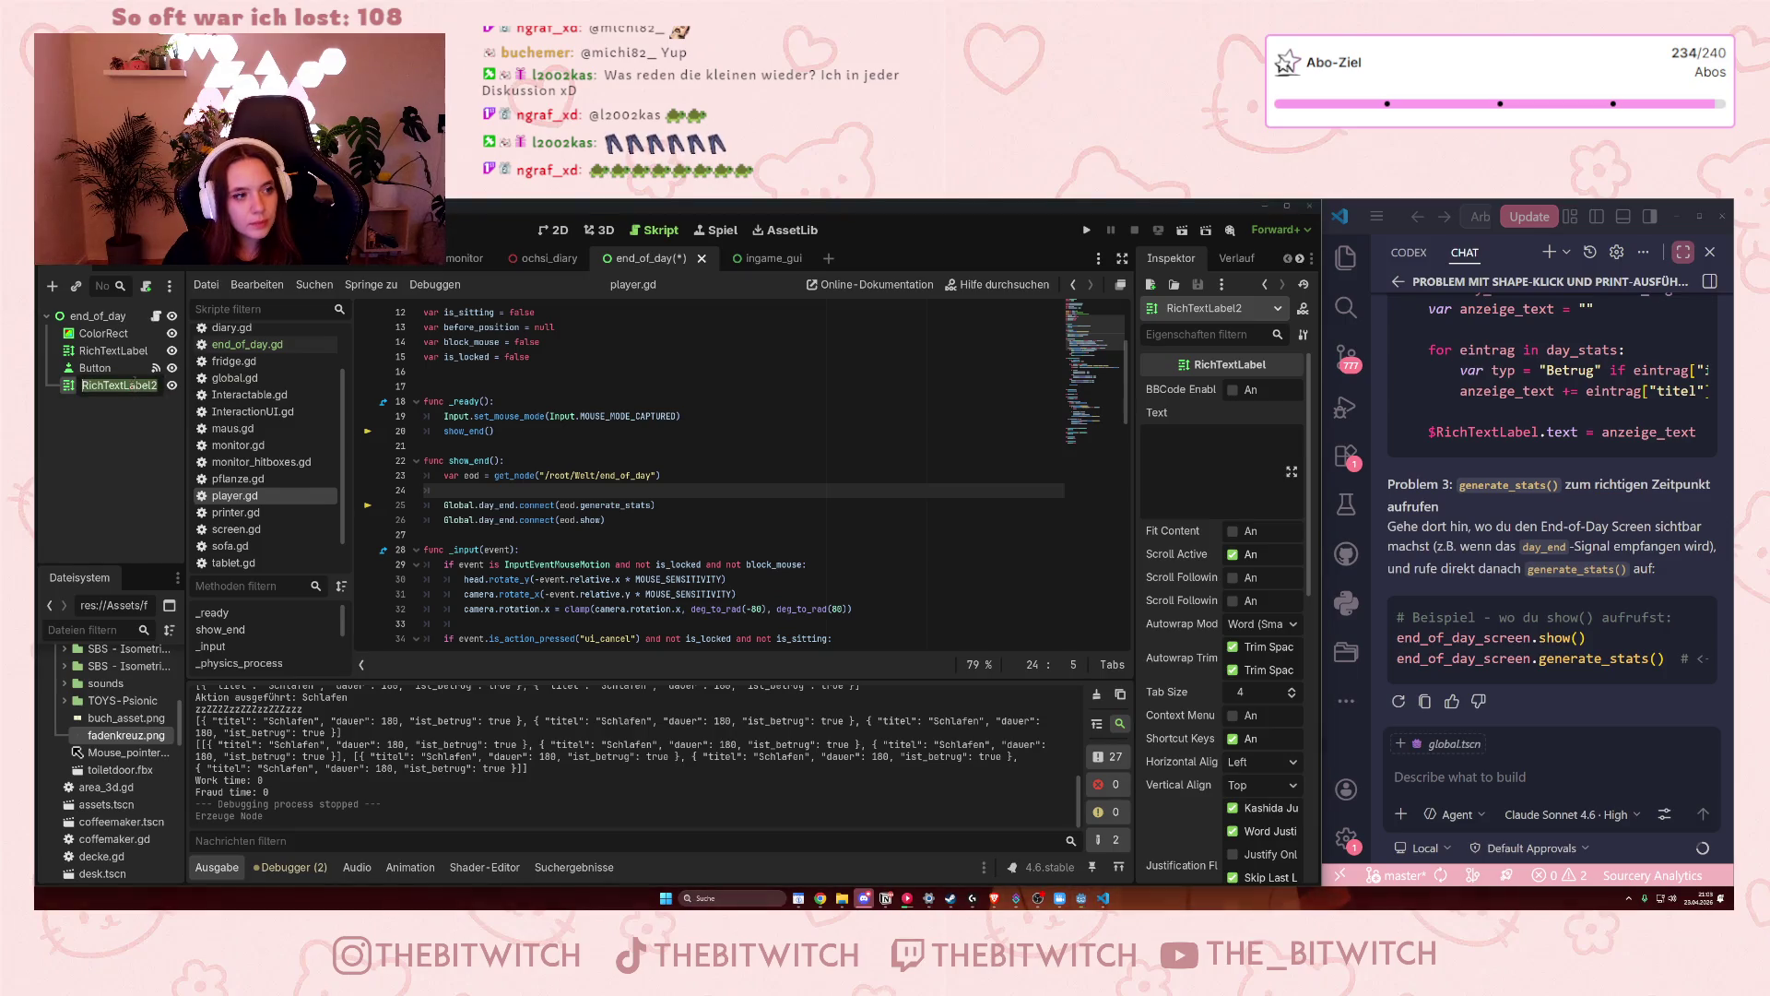
pyautogui.write('Überschrift')
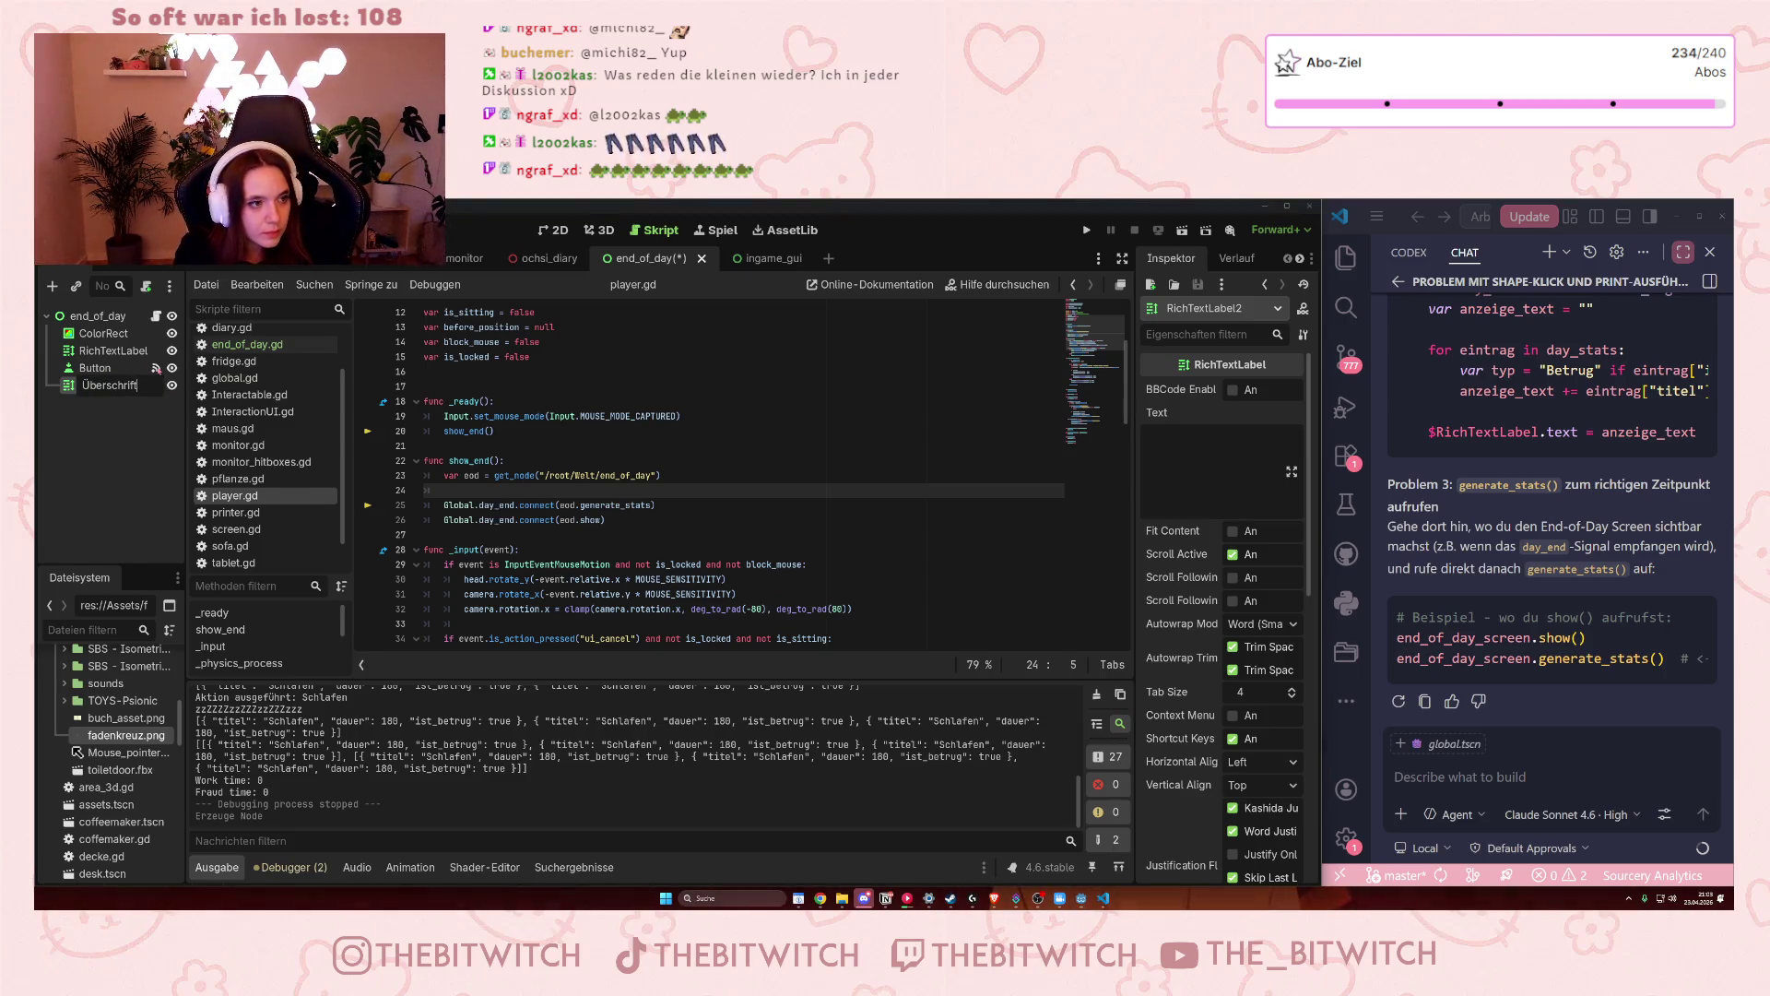
pyautogui.press('Return')
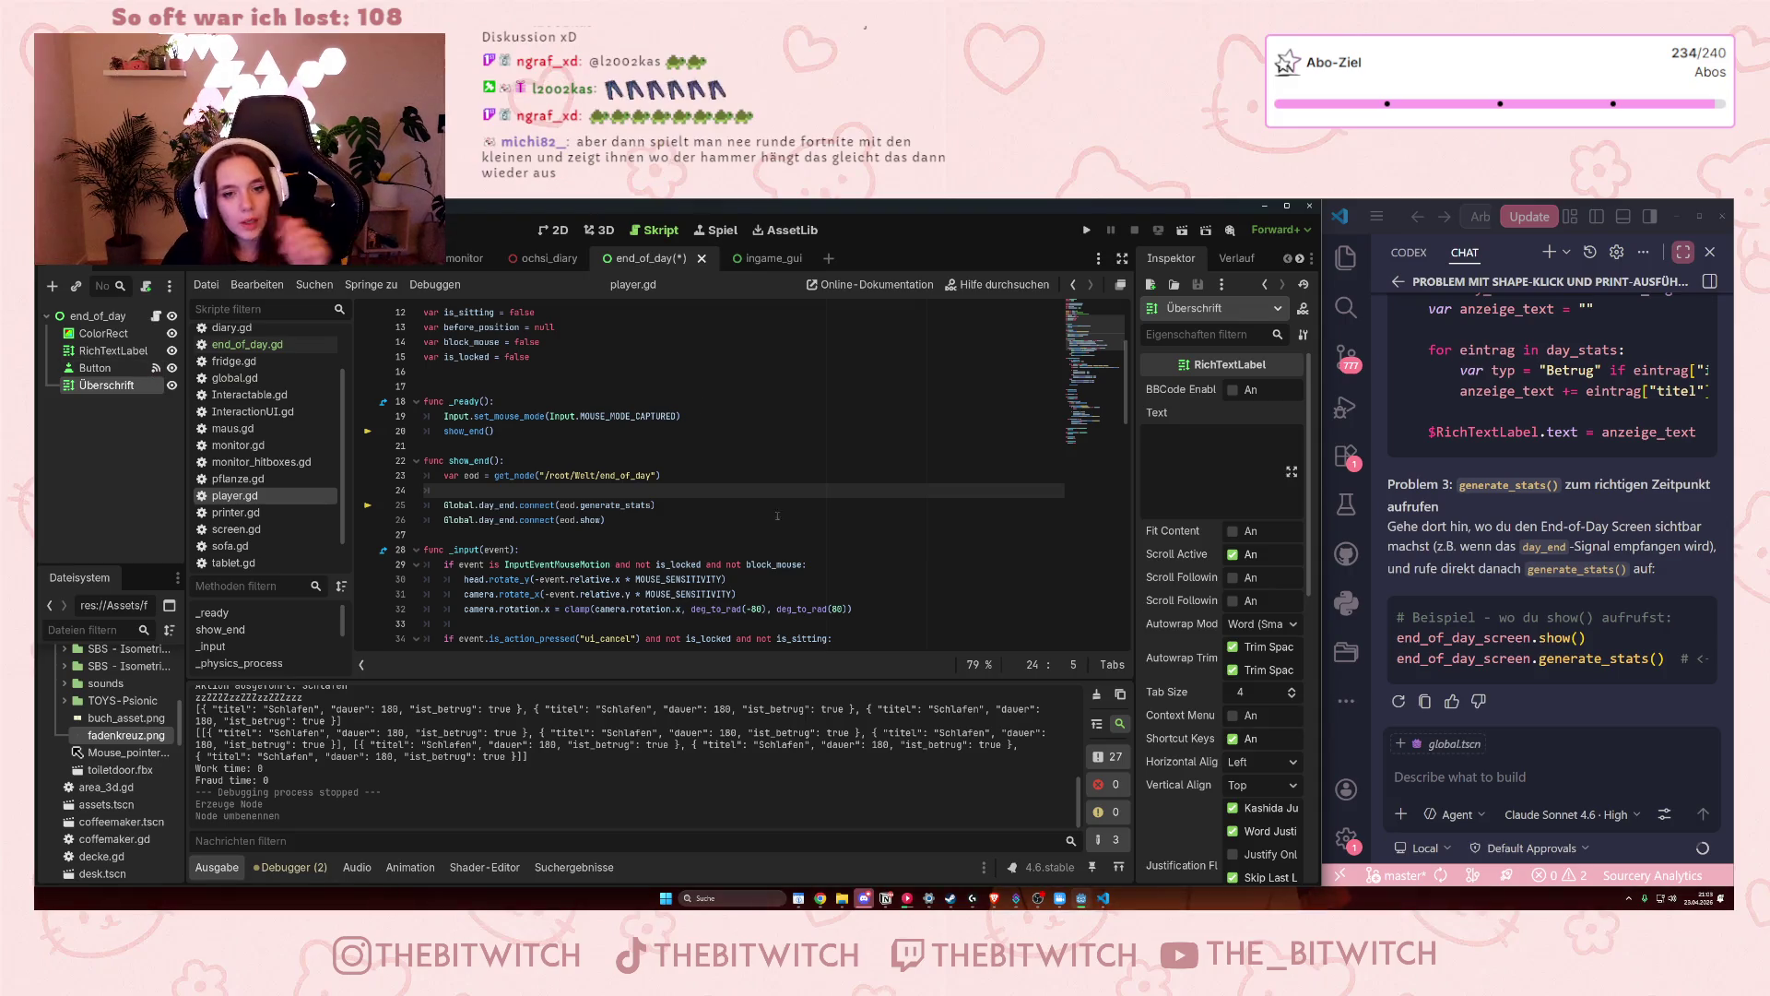
pyautogui.click(1232, 454)
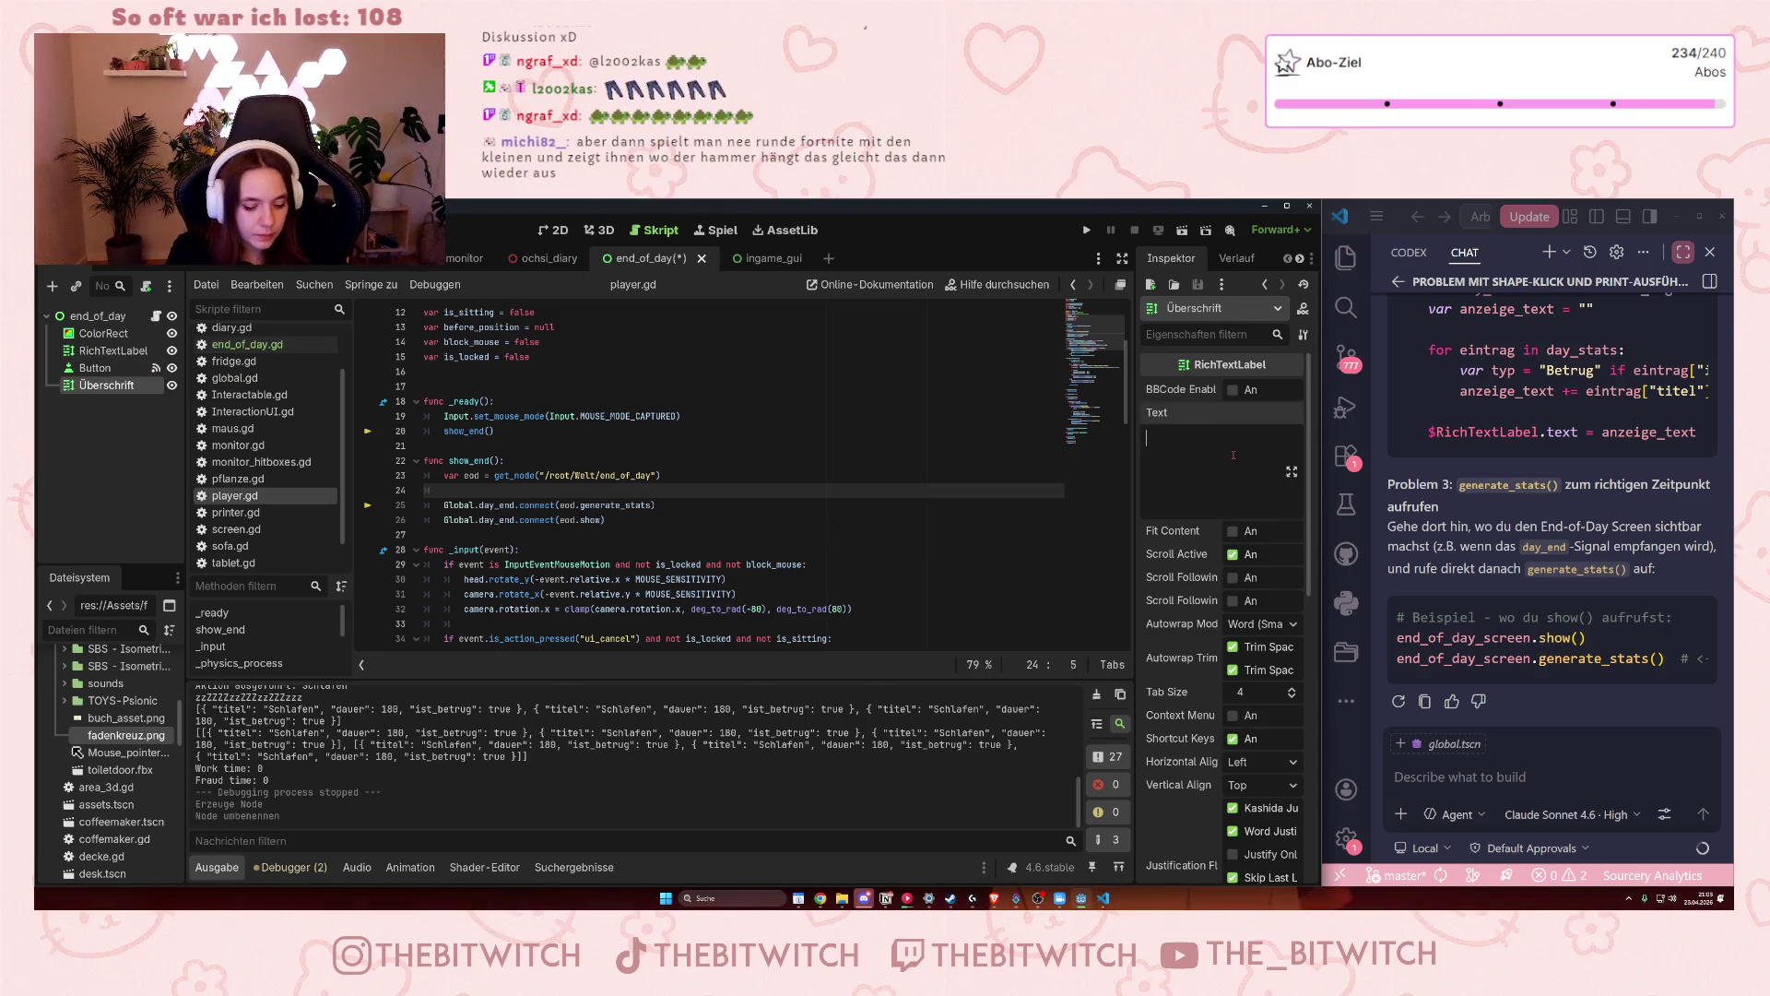
# Step: Replace Überschrift's draft text with 'Du hast dich einen weiteren Tag dem Kapitalismus gebeugt!'
pyautogui.write('T')
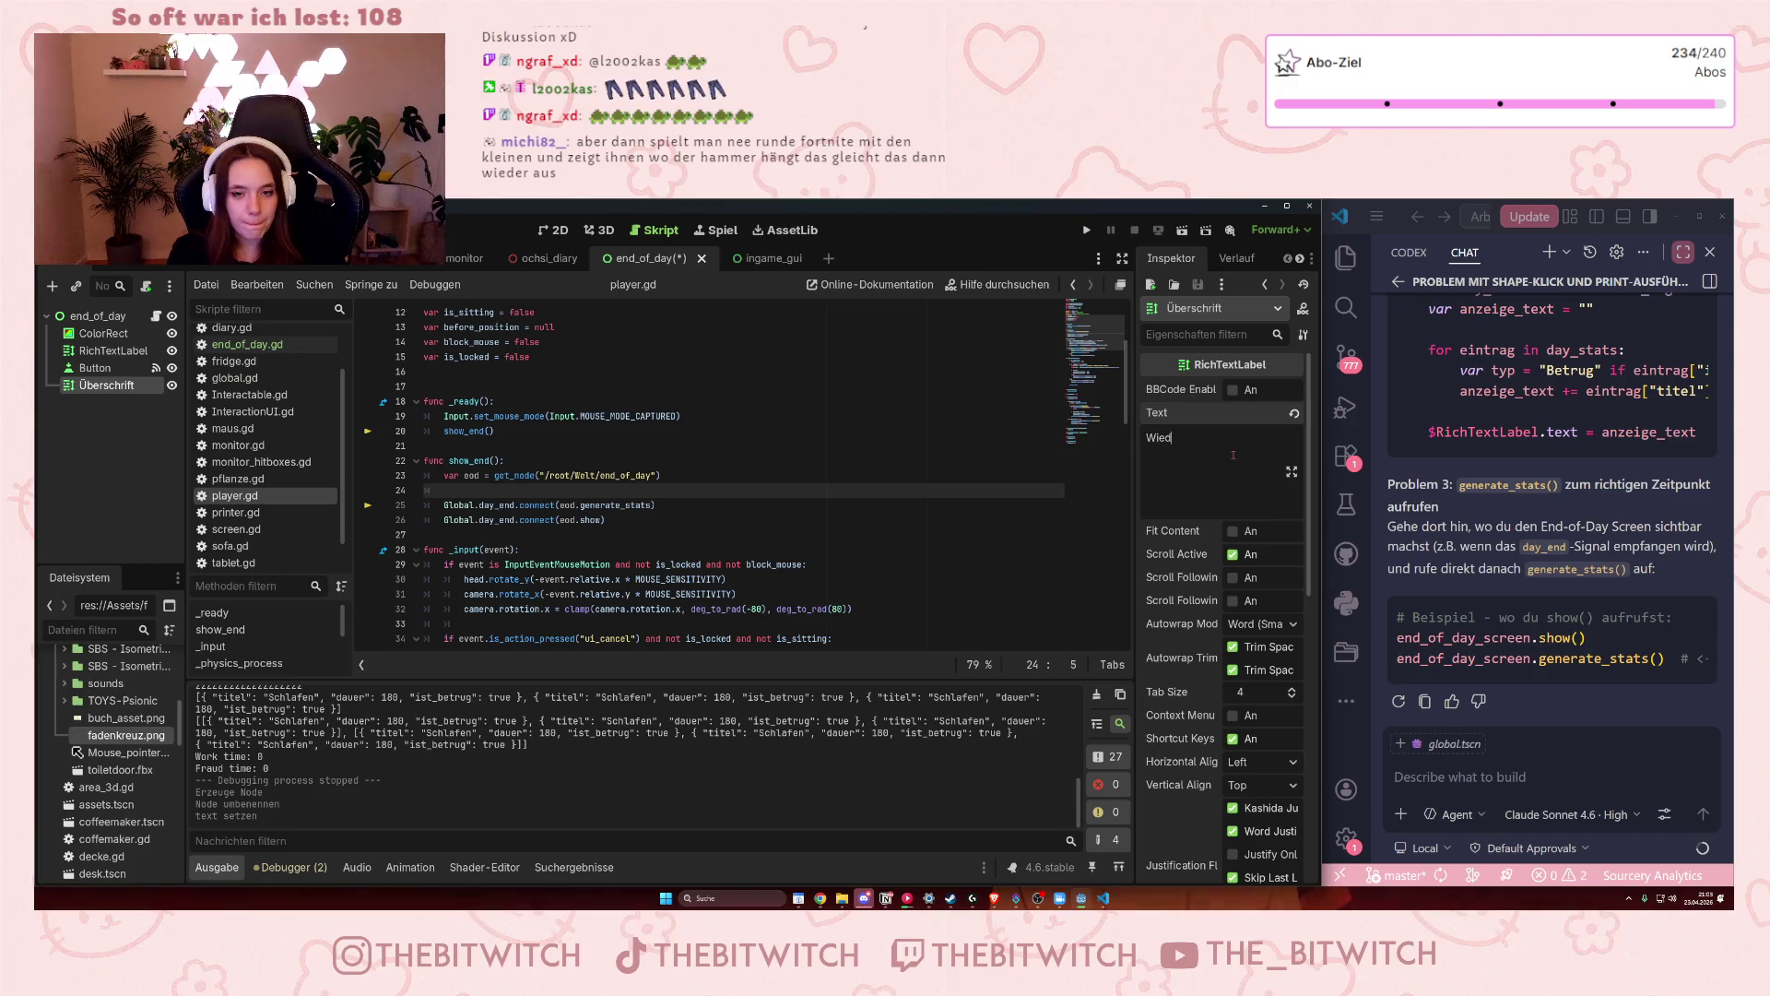
pyautogui.write(' einen')
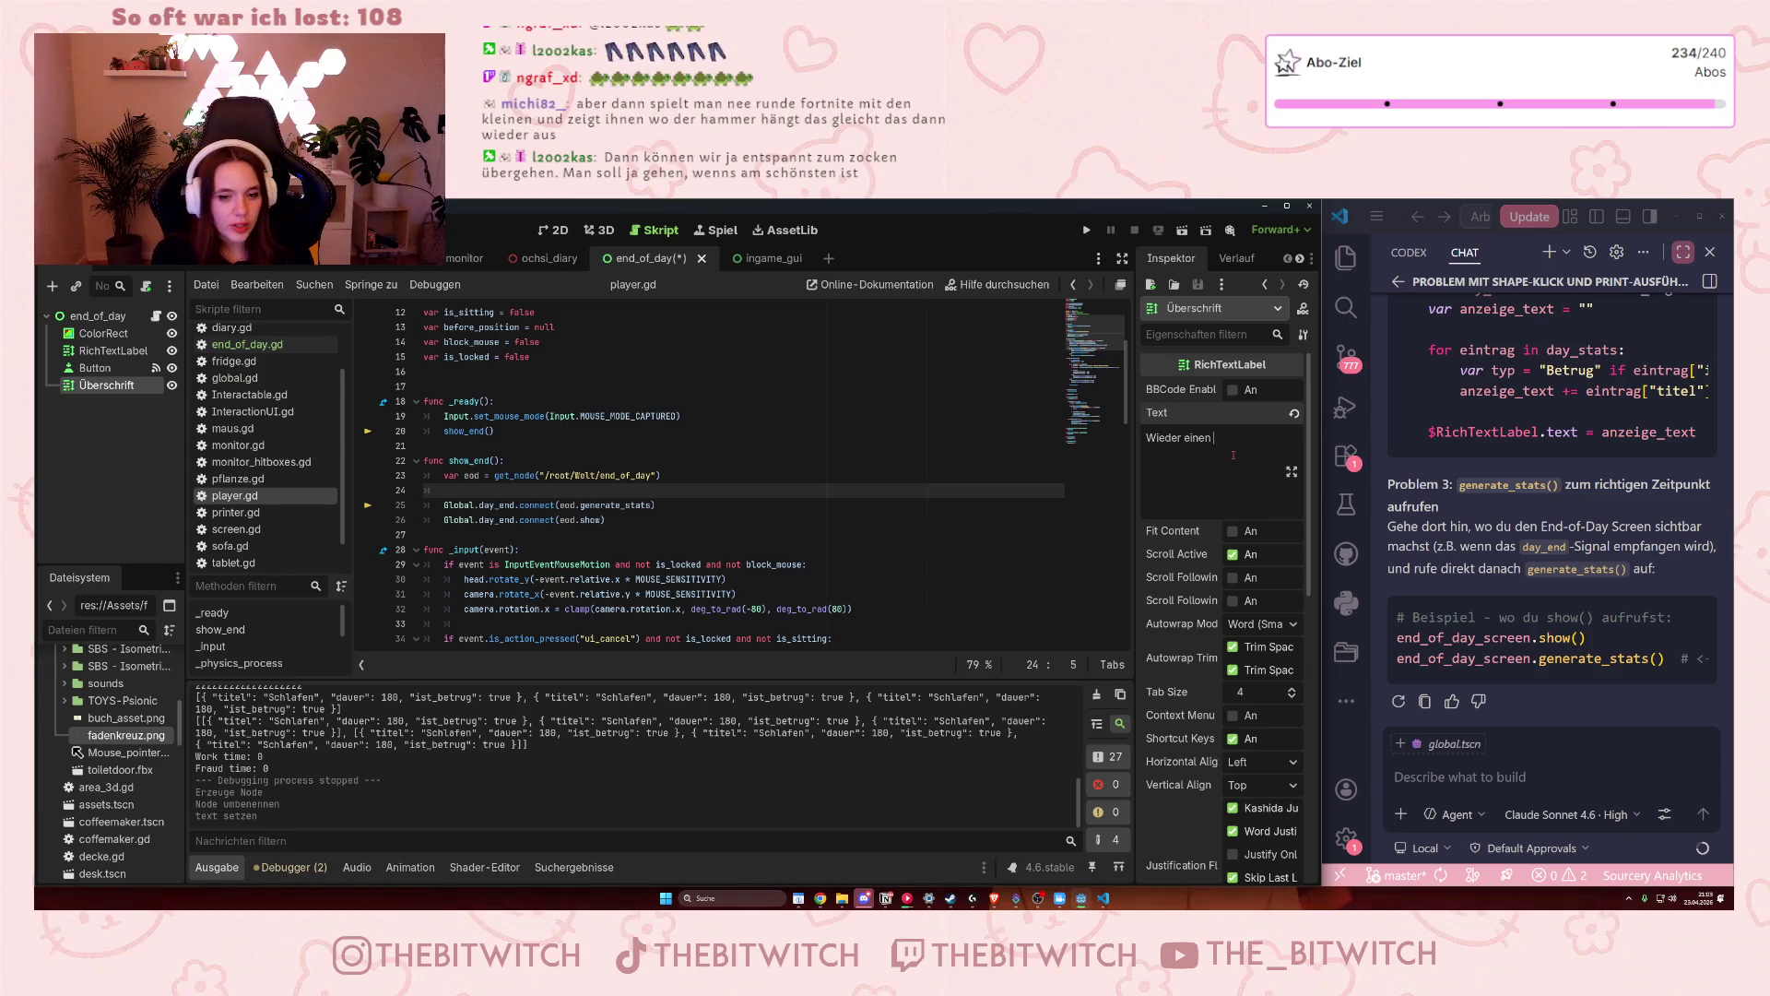
pyautogui.press('BackSpace')
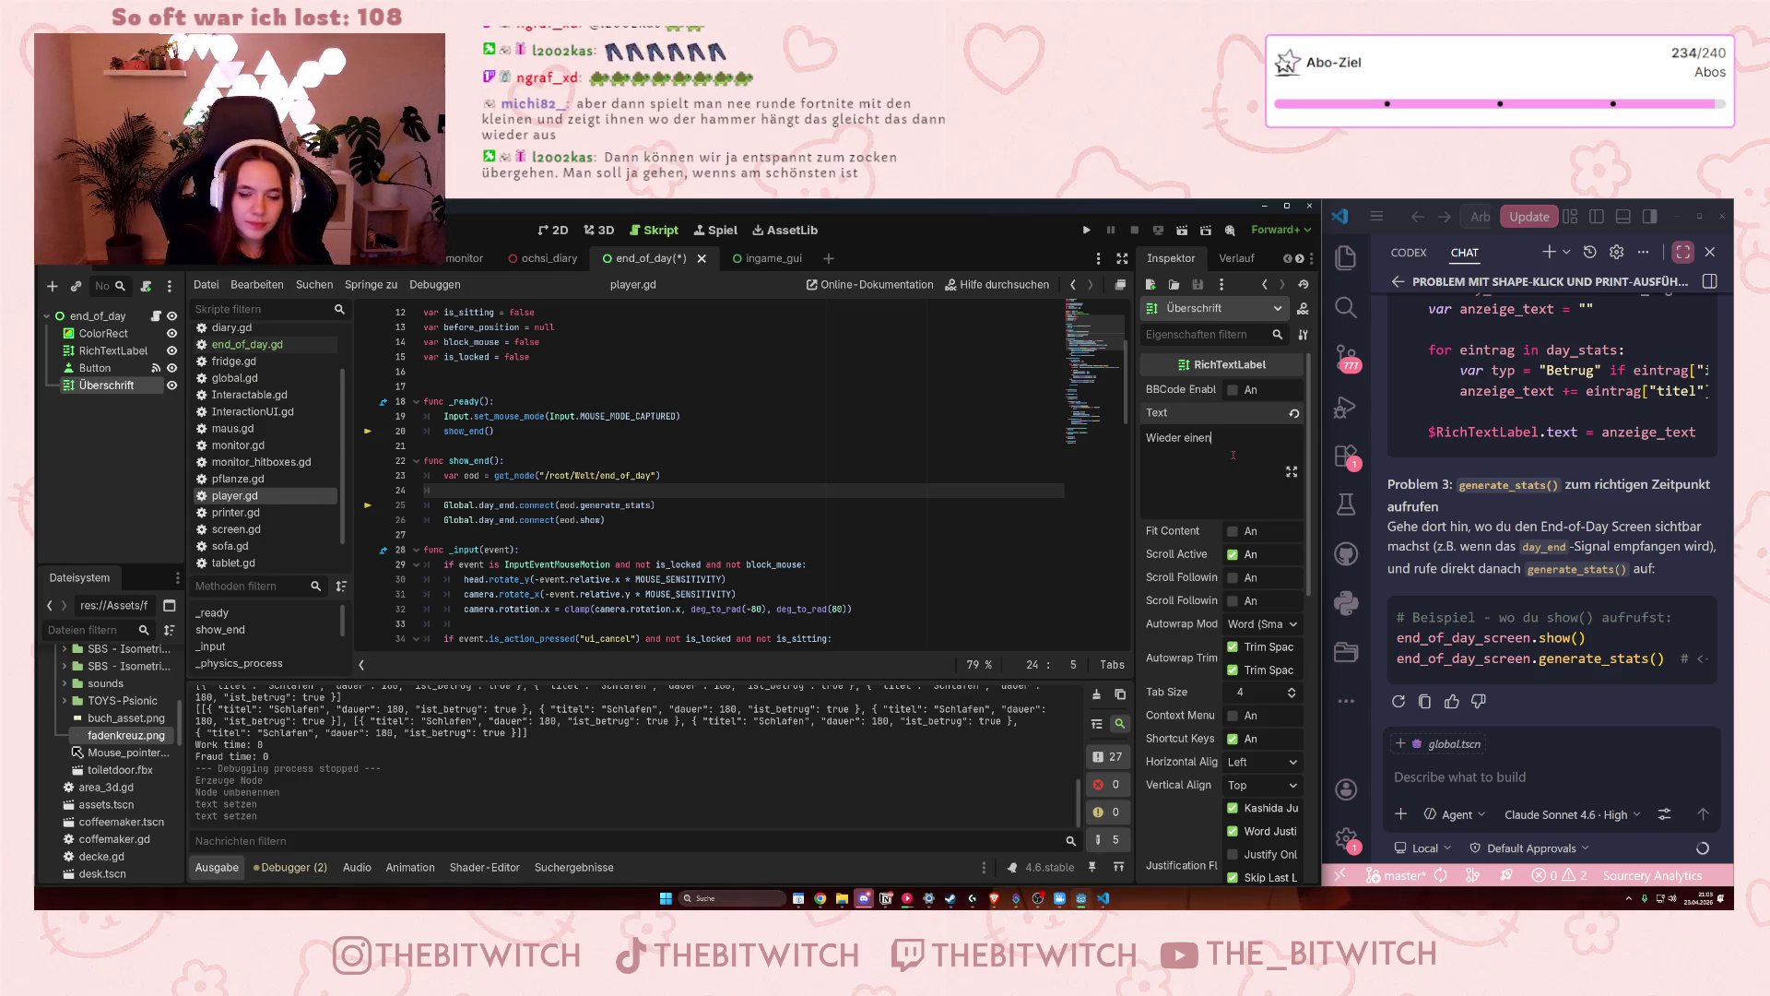
pyautogui.press('BackSpace')
pyautogui.press('BackSpace')
pyautogui.press('BackSpace')
pyautogui.press('BackSpace')
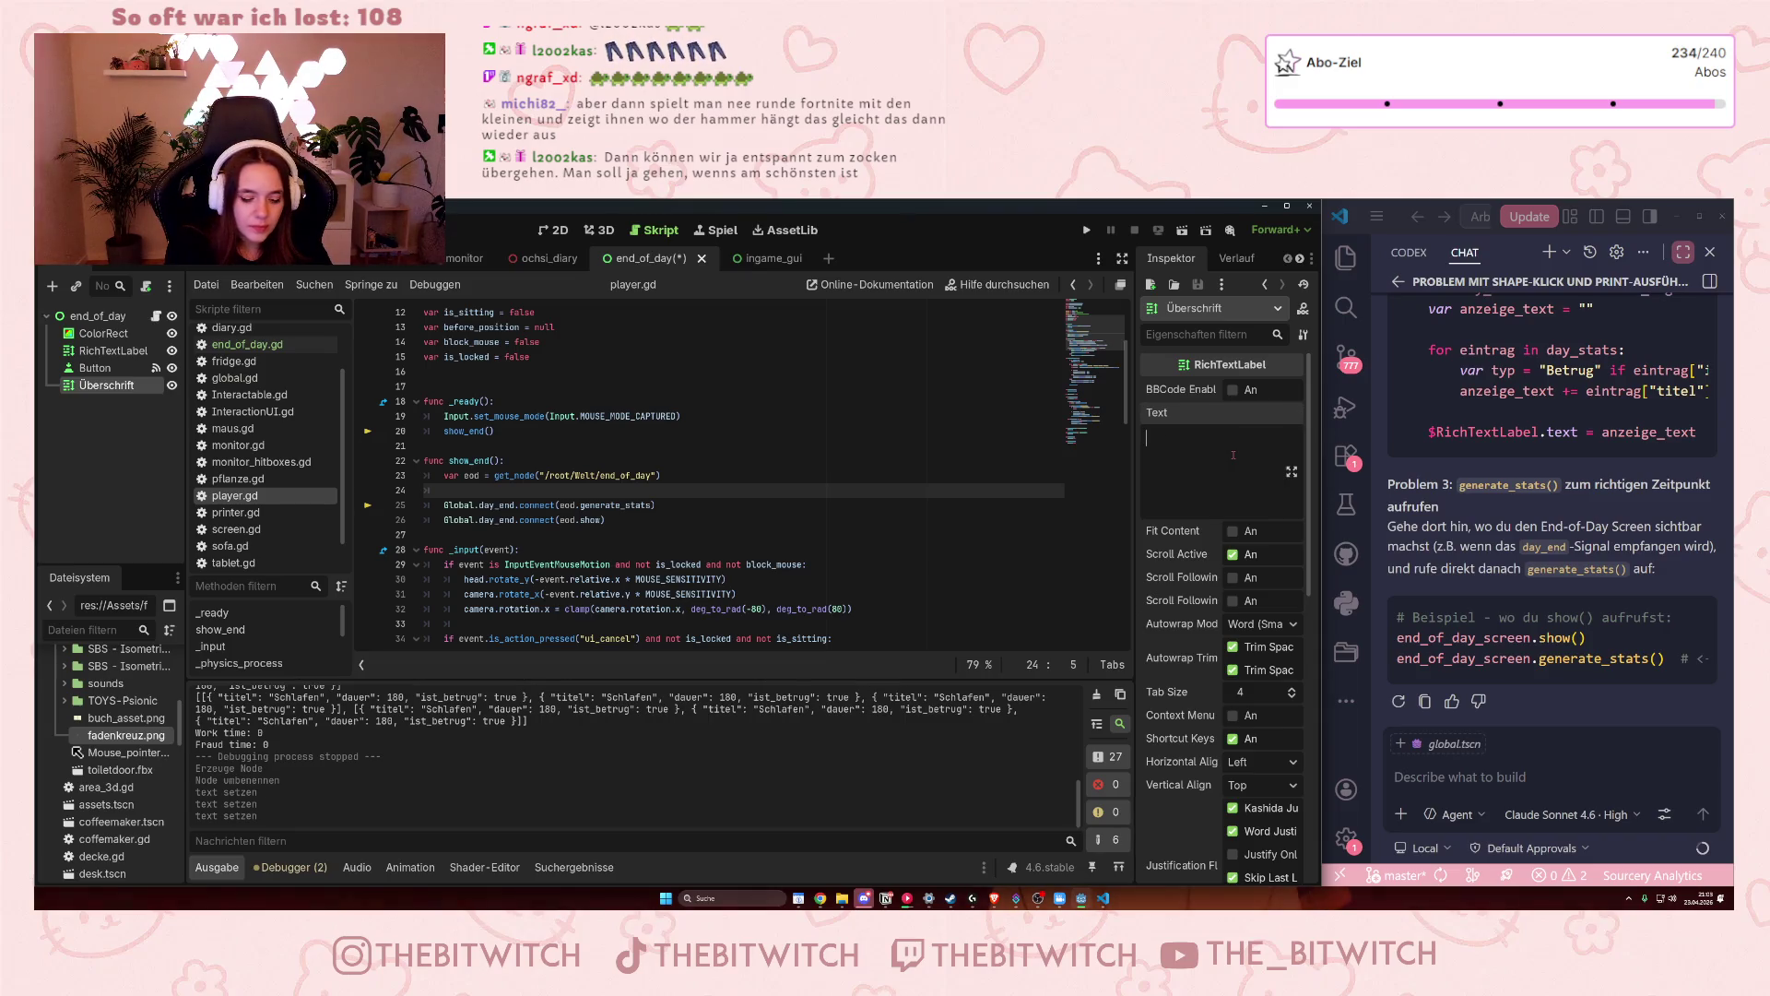
pyautogui.write('Du hast dich einen weitere')
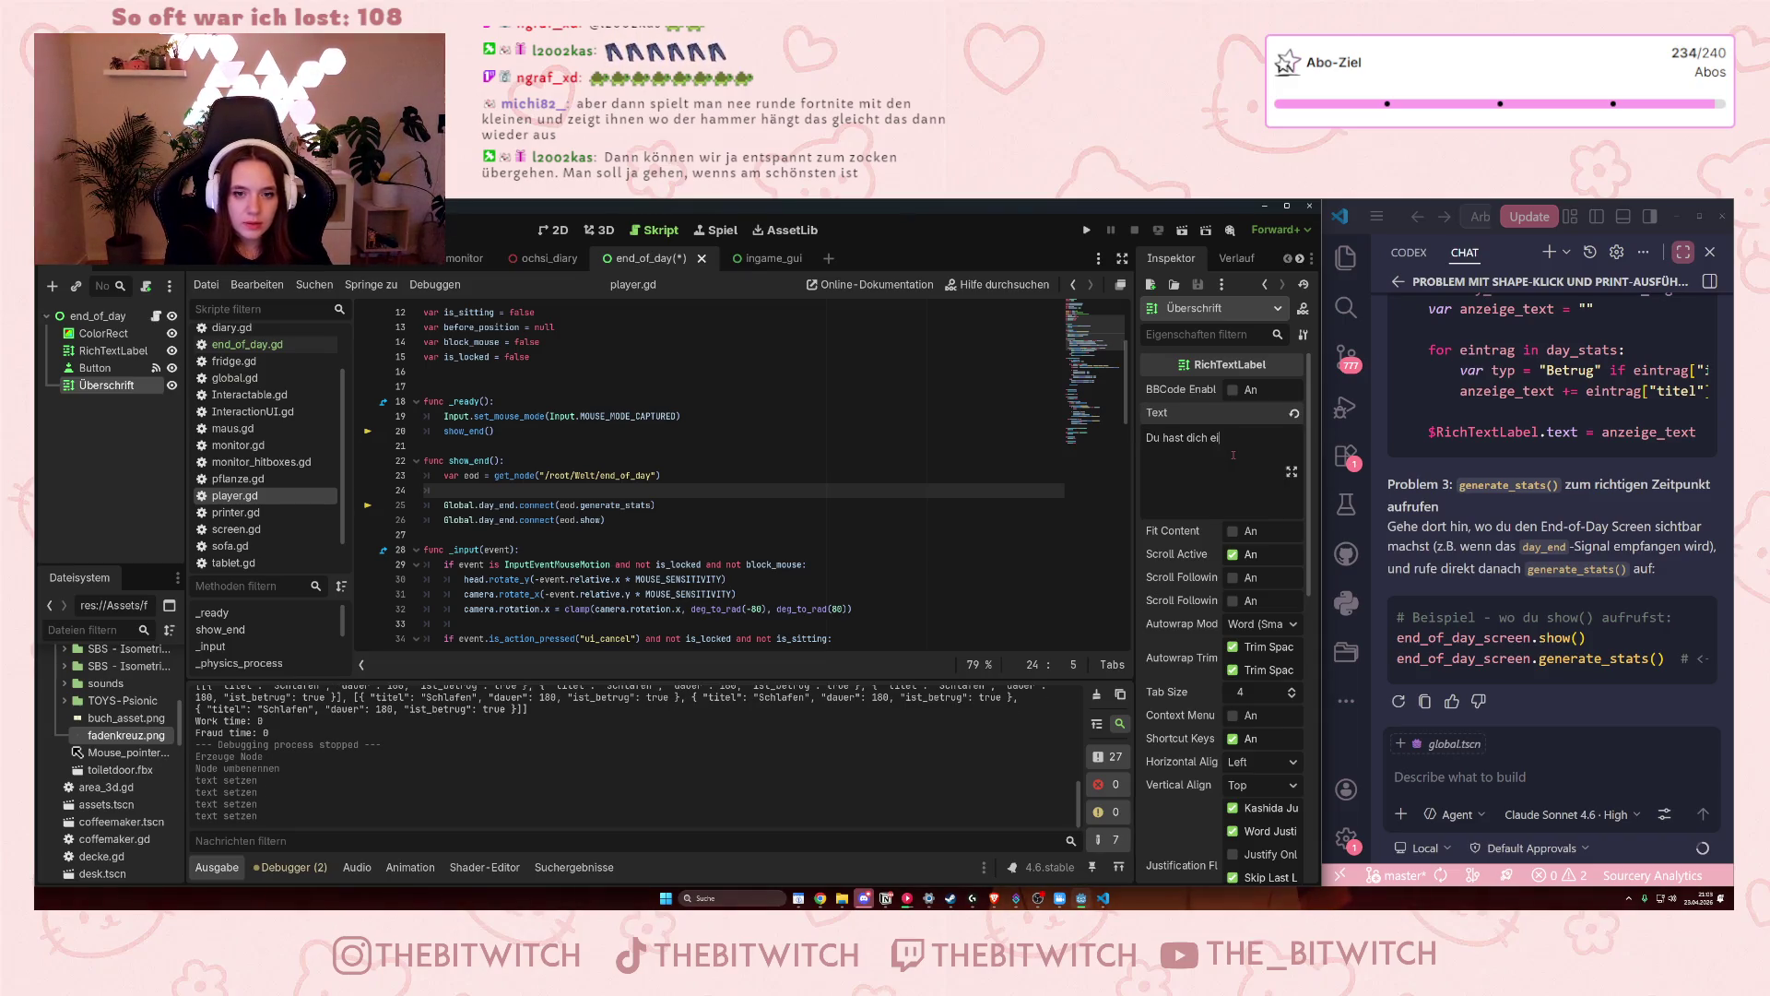
pyautogui.write('n Tag dem')
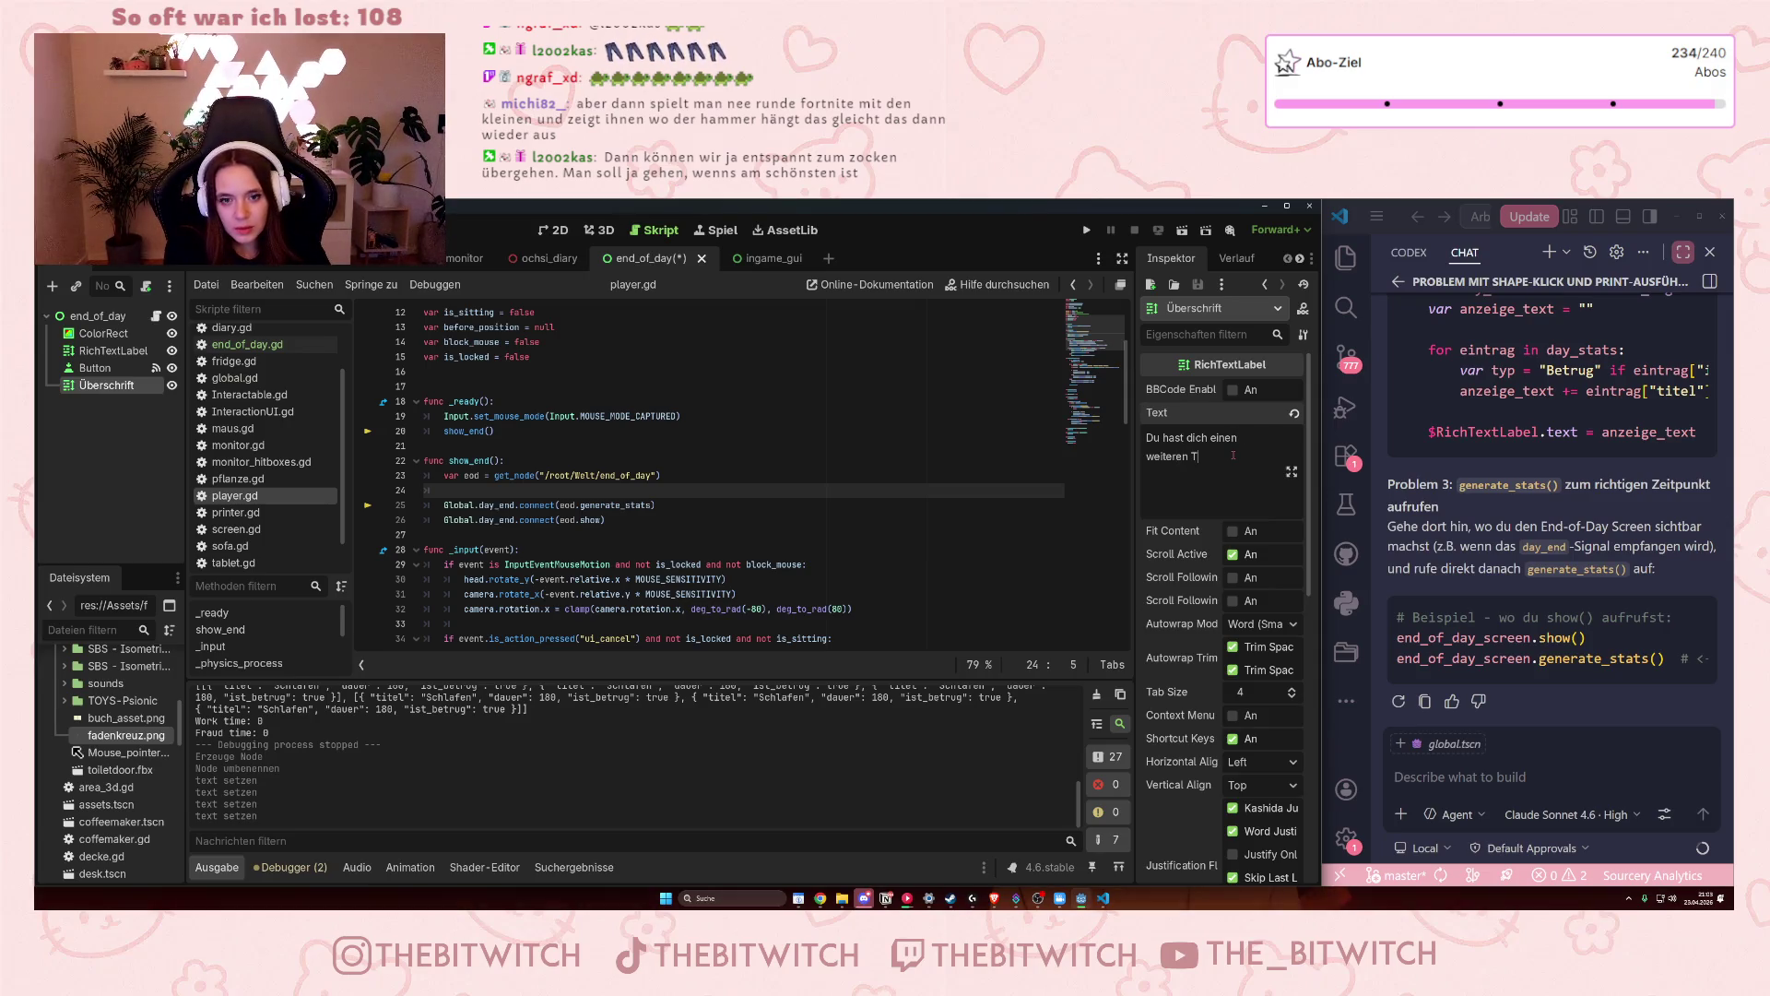
pyautogui.write('pital')
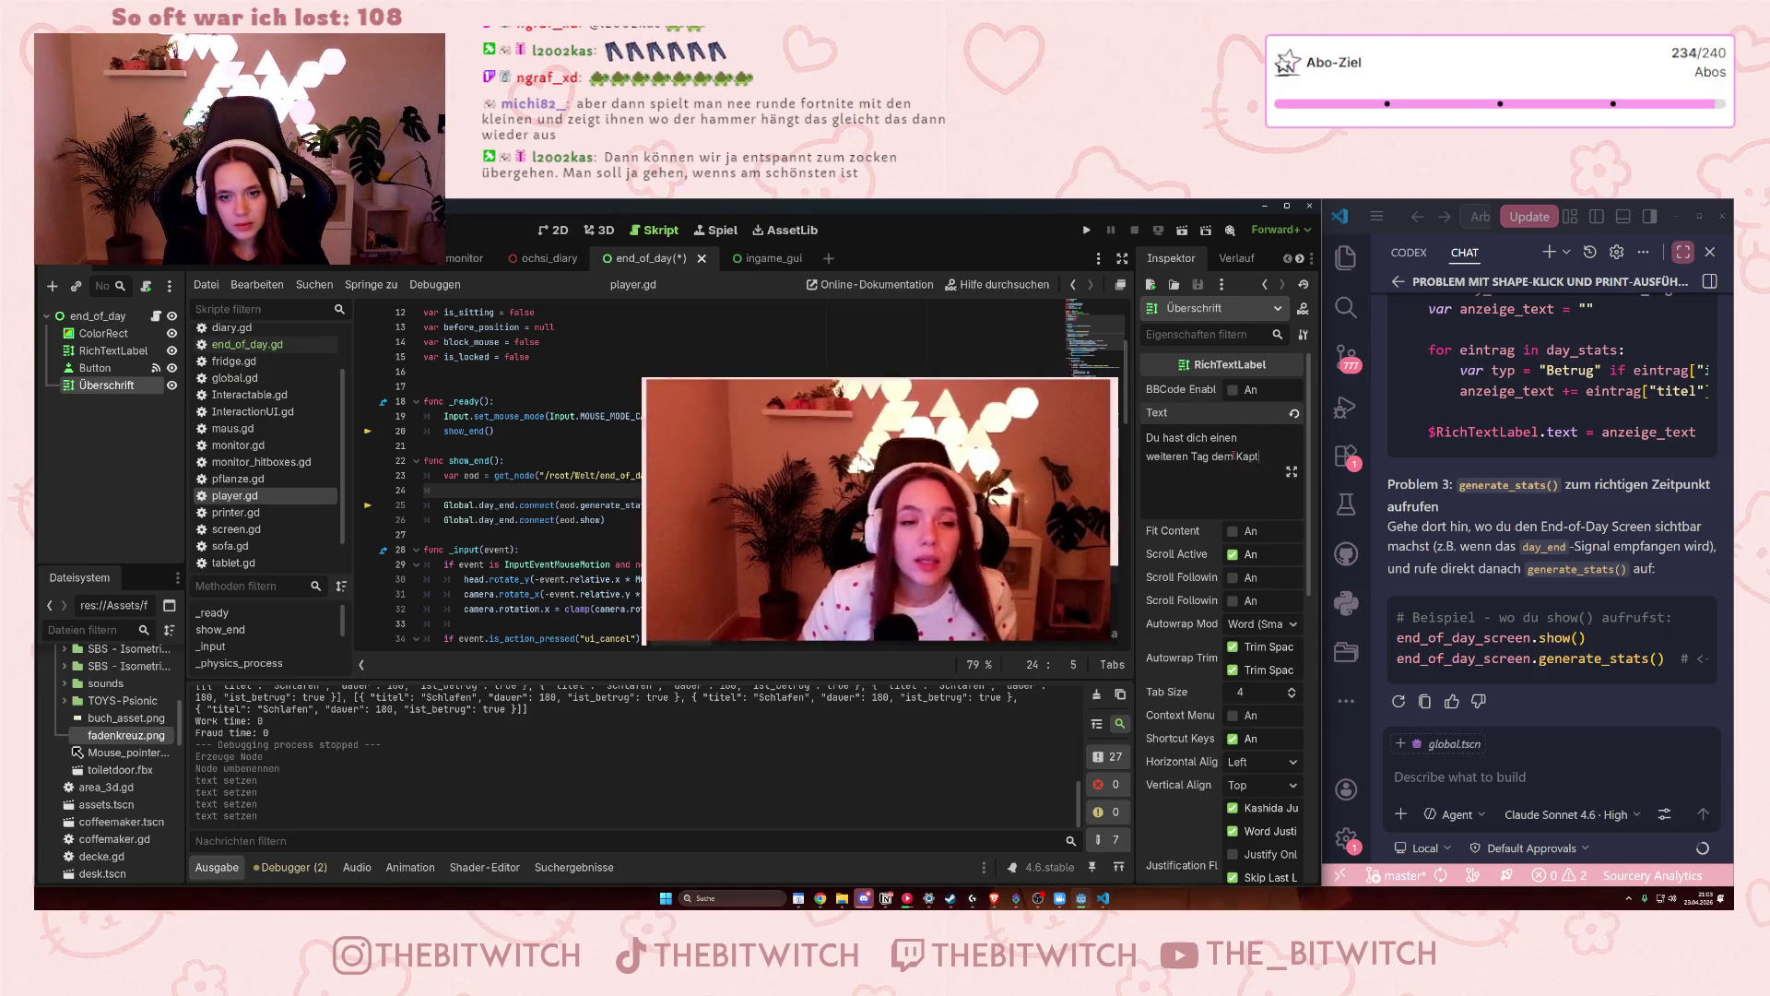
pyautogui.write('ismus ge')
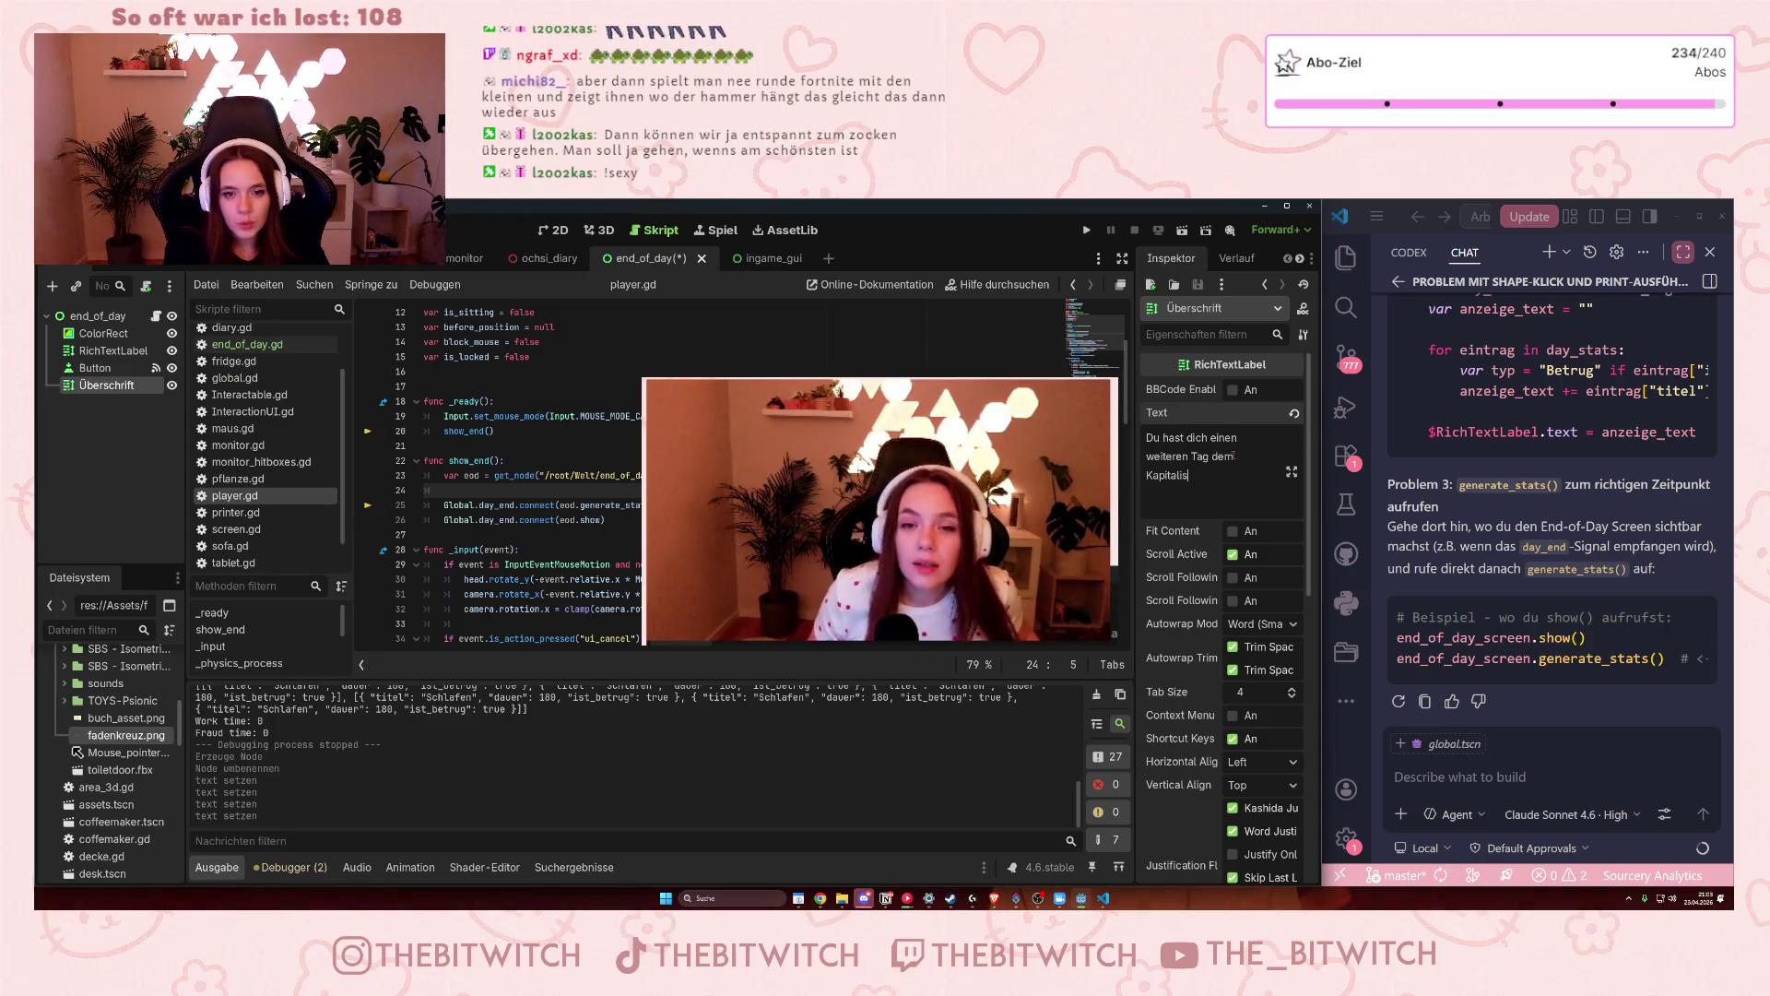
pyautogui.write('be')
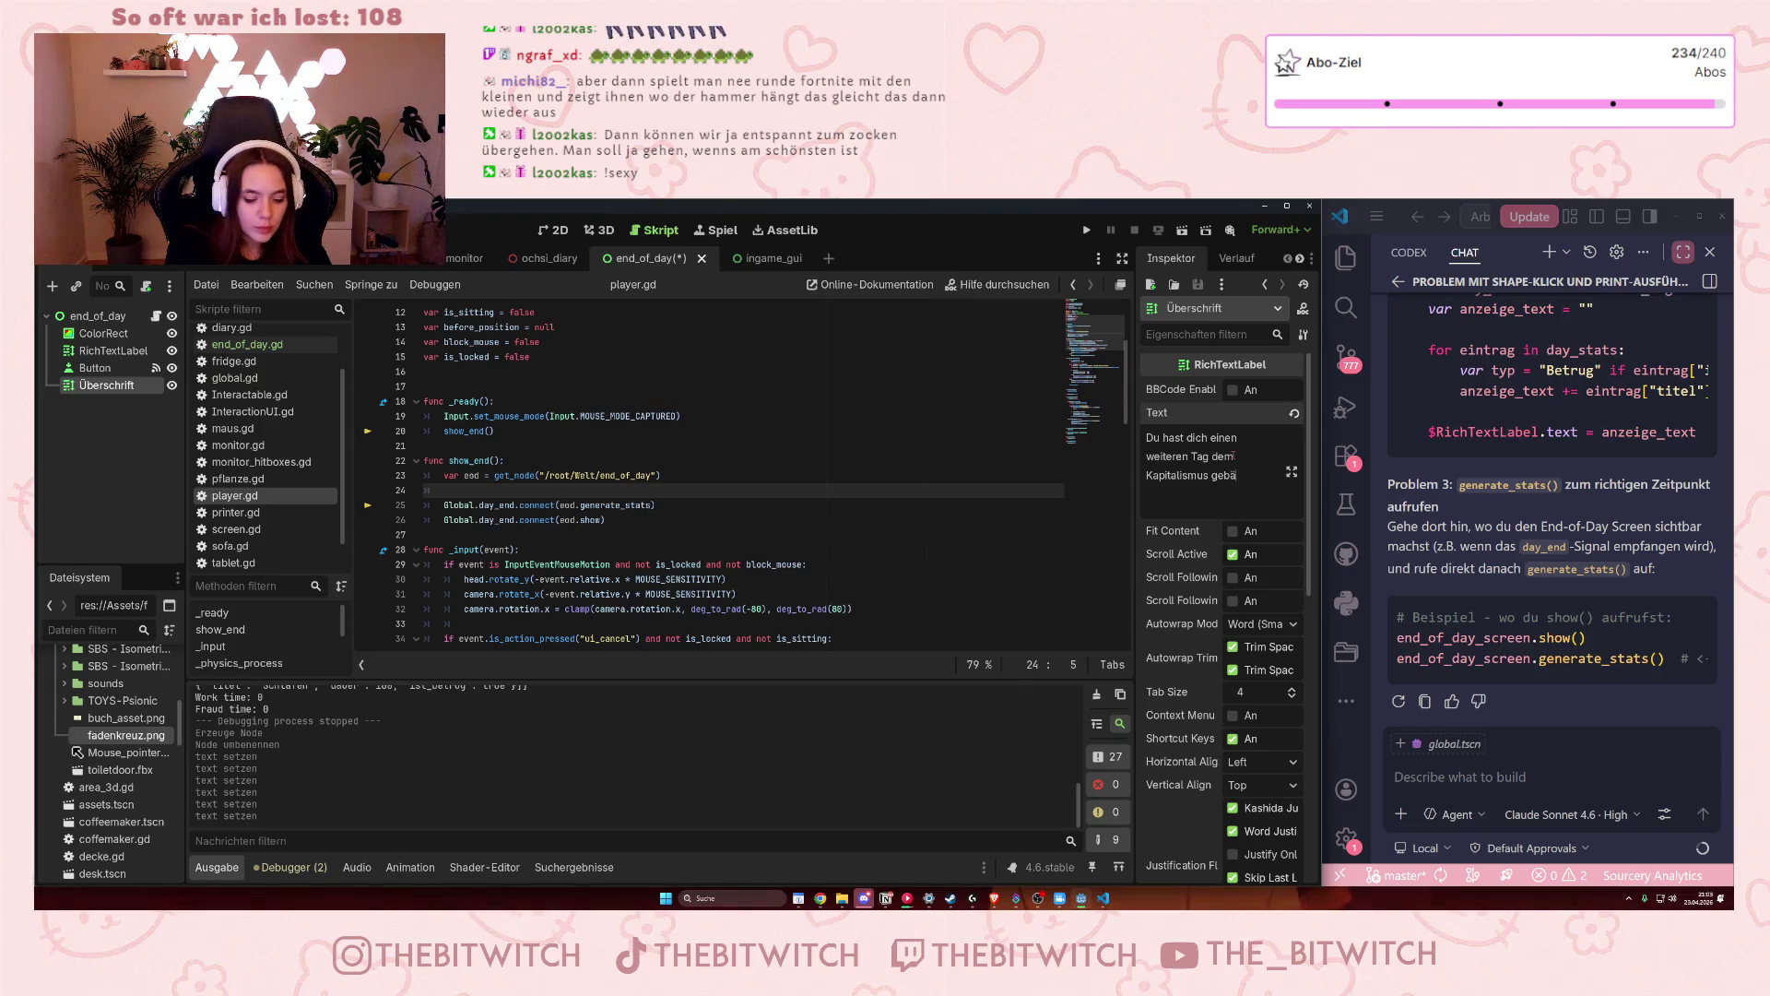
pyautogui.write('äug')
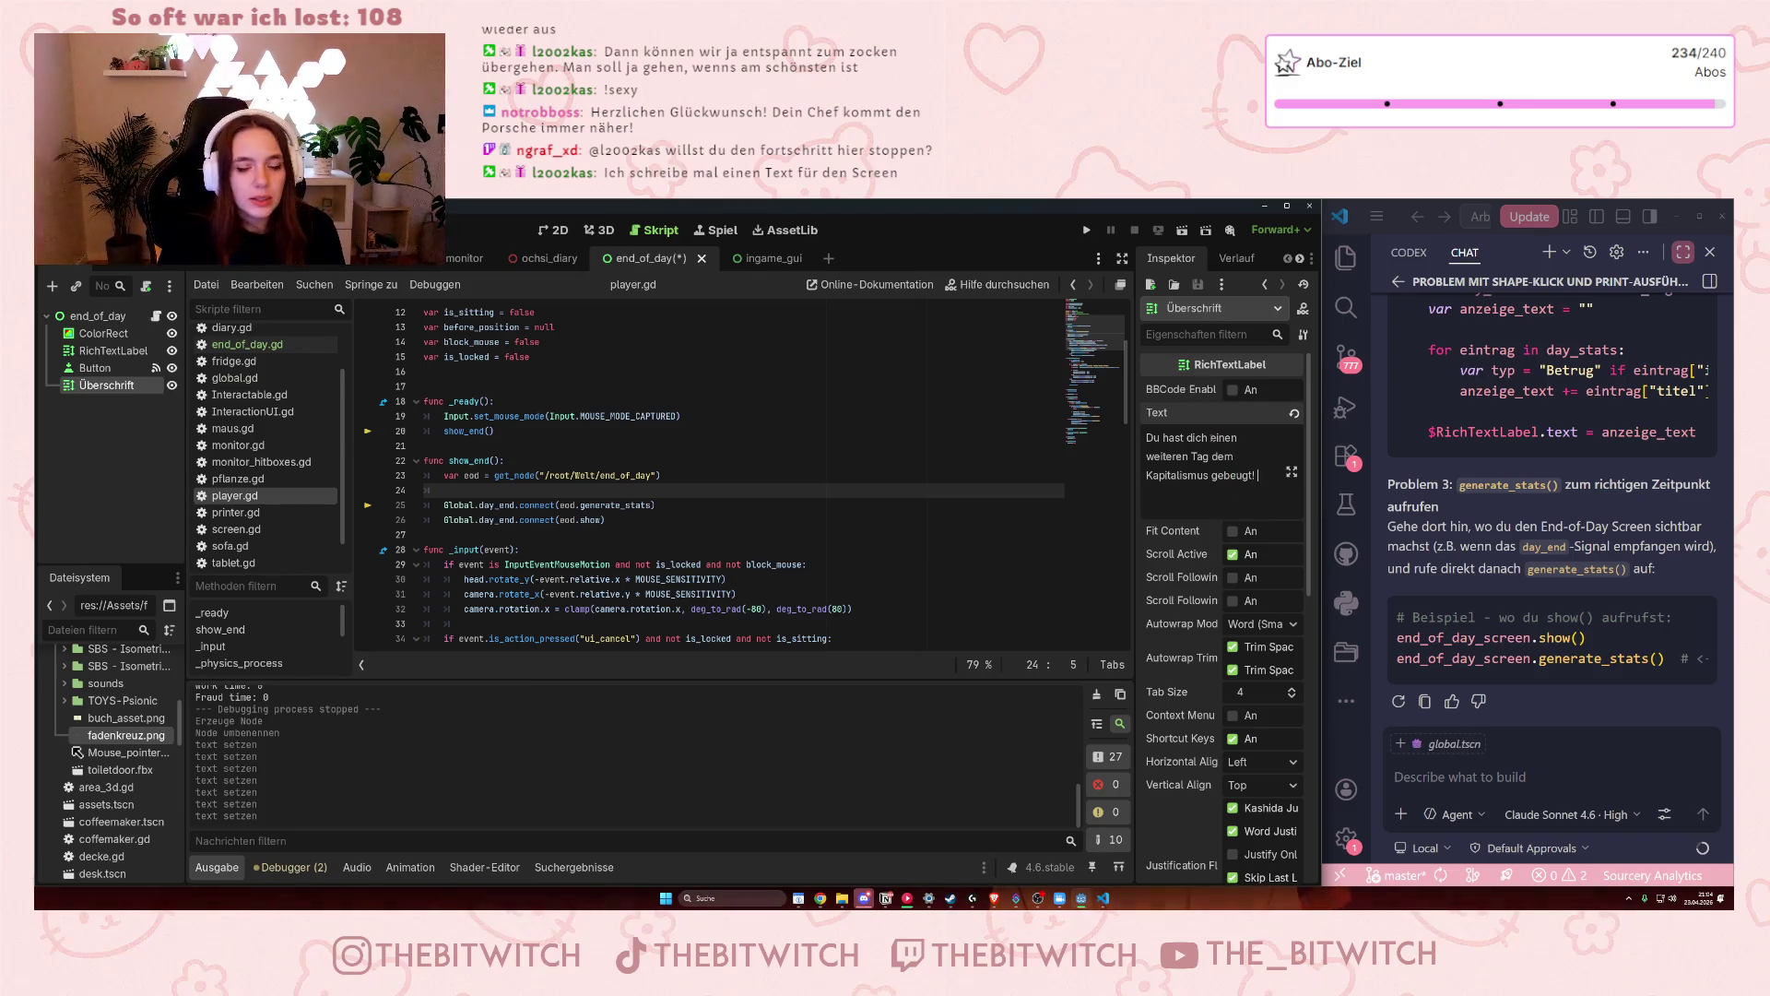
pyautogui.scroll(-10, 1203, 507)
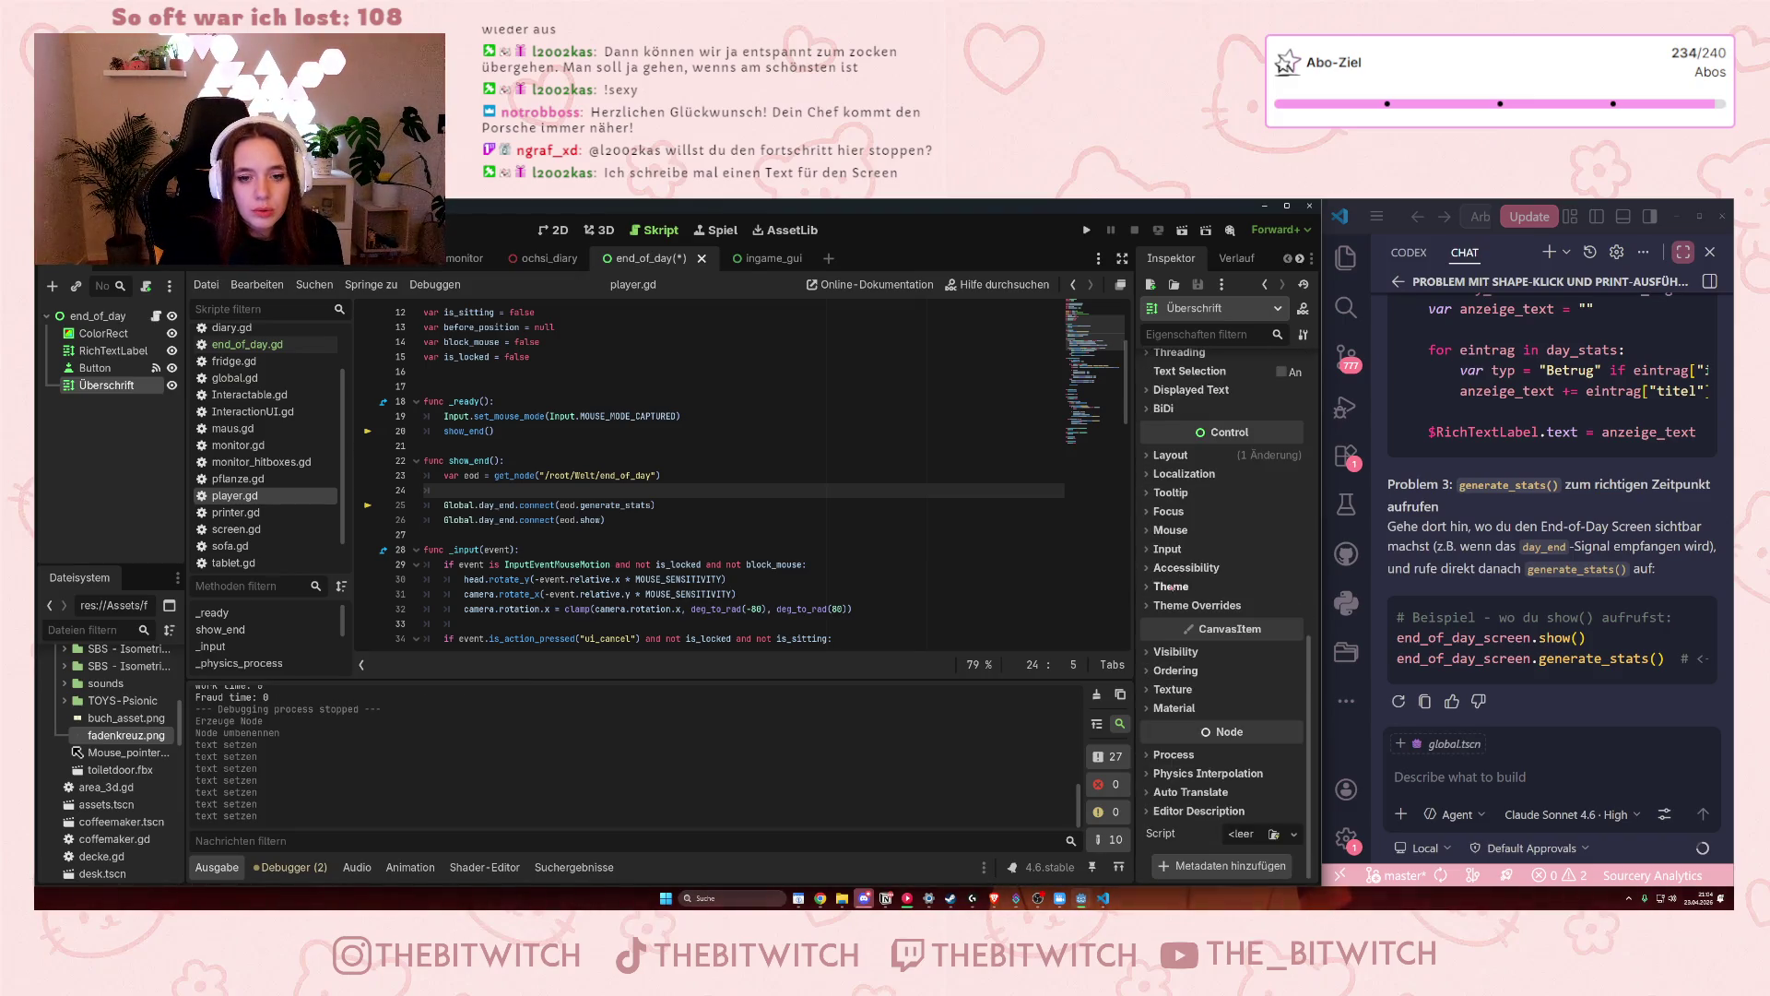
# Step: Enable a custom white default text colour for Überschrift
pyautogui.click(1179, 604)
pyautogui.click(1164, 623)
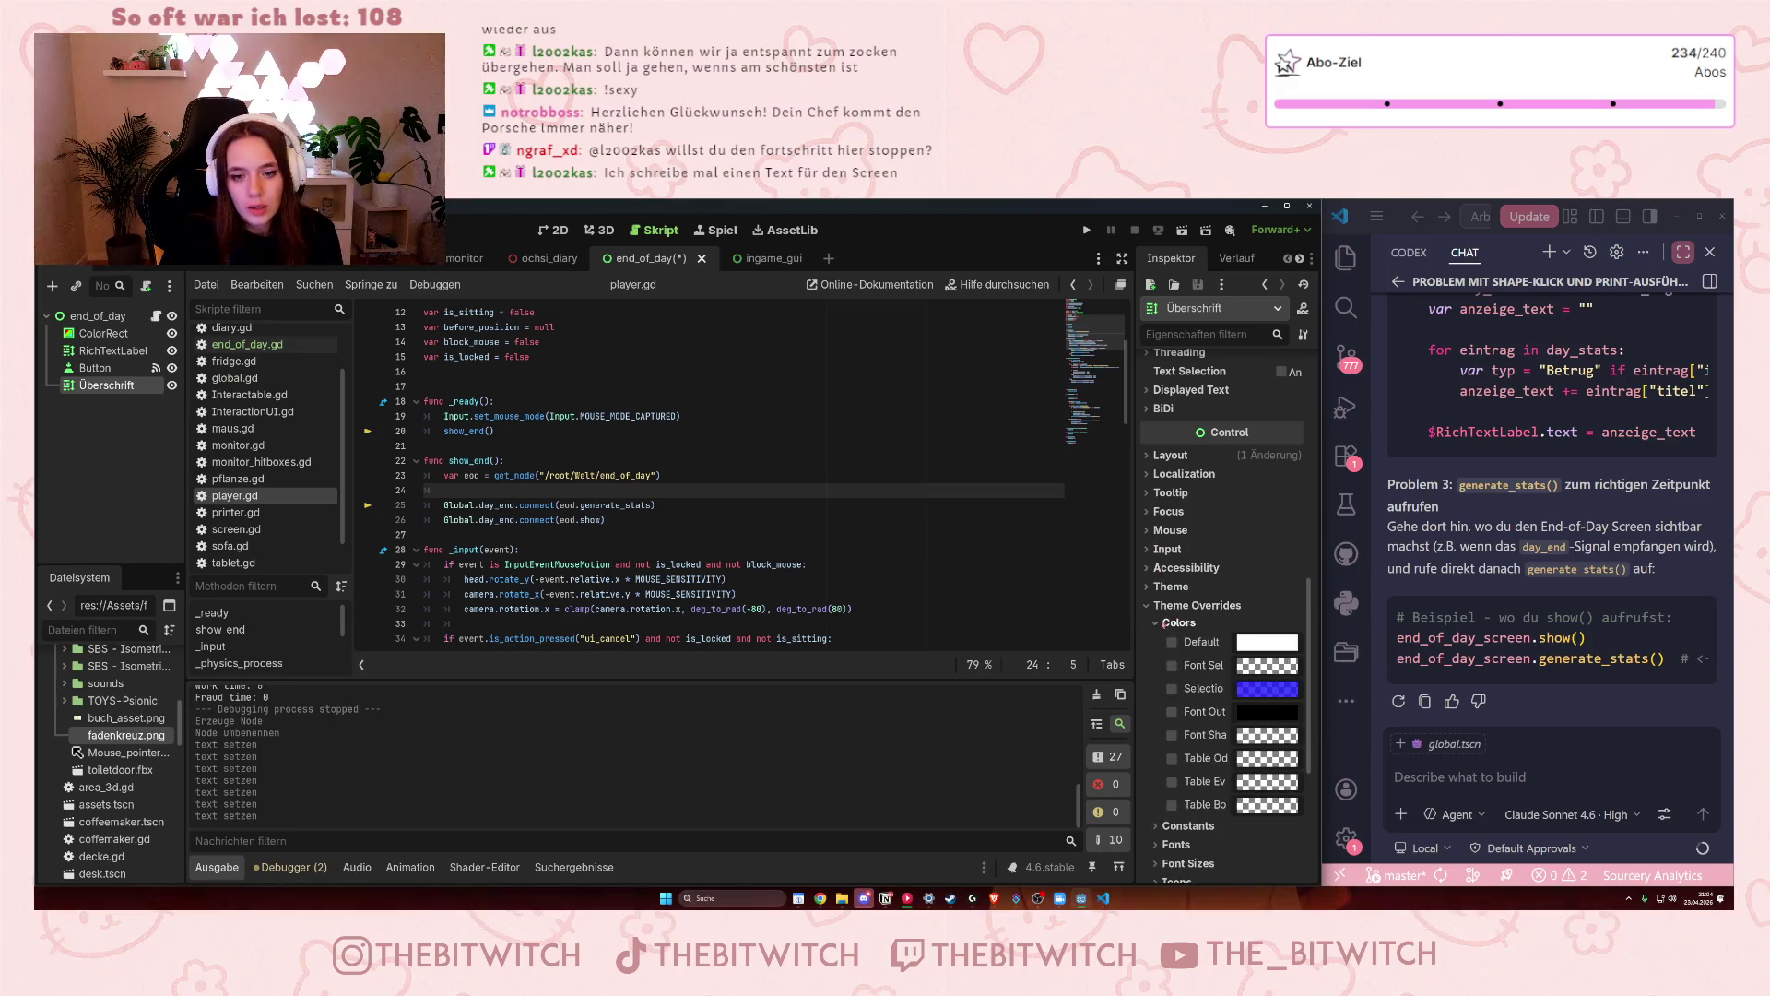
pyautogui.click(1173, 641)
pyautogui.scroll(-3, 1208, 553)
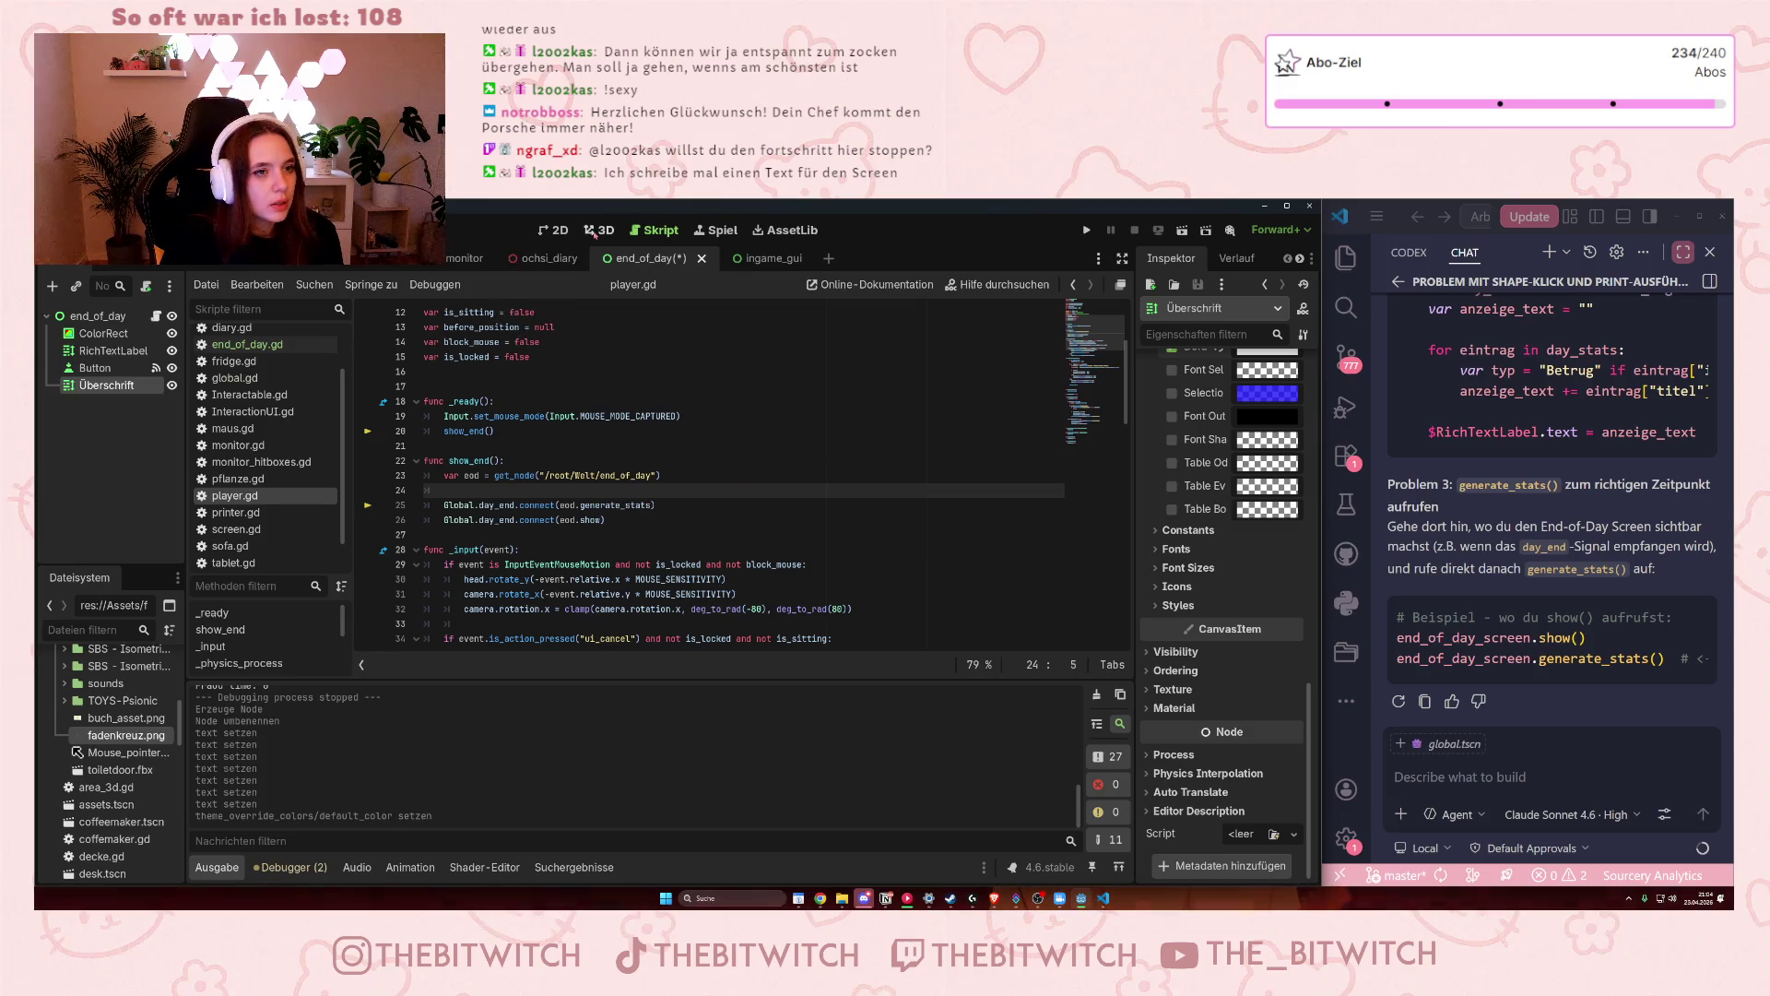
# Step: Anchor Überschrift across the top edge of the screen and make it 90 px tall
pyautogui.hotkey('ctrl', 'F1')
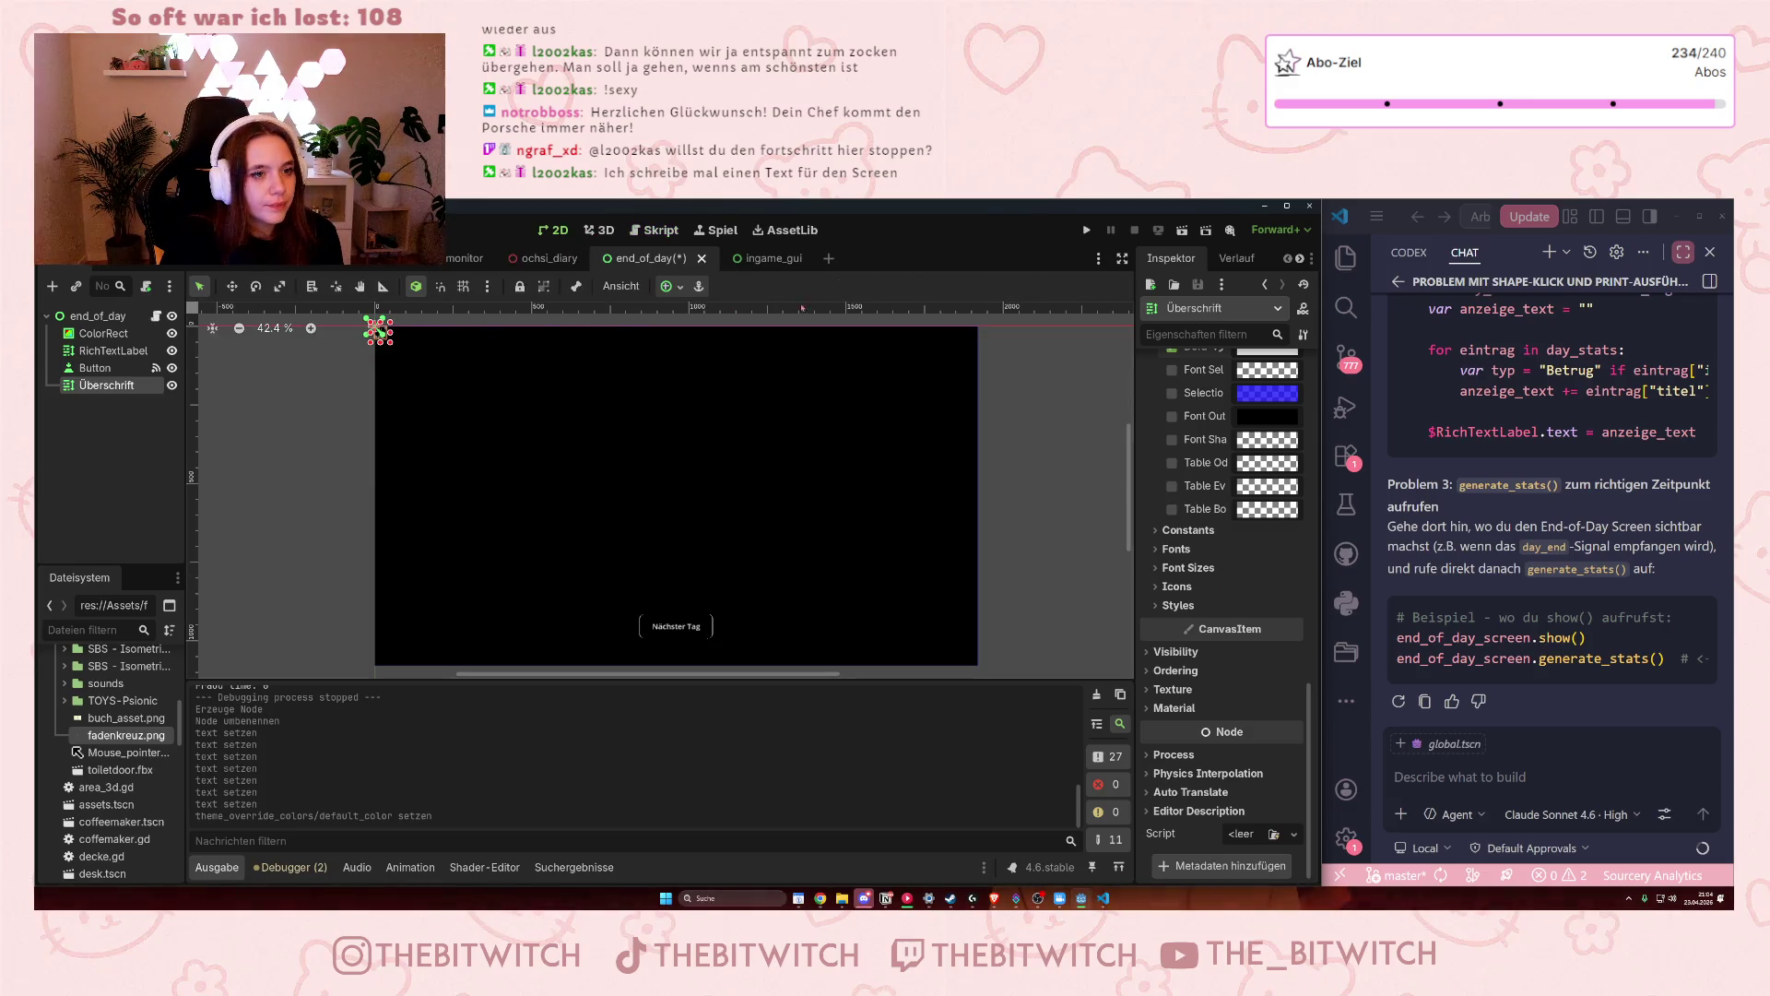
pyautogui.click(674, 286)
pyautogui.click(793, 345)
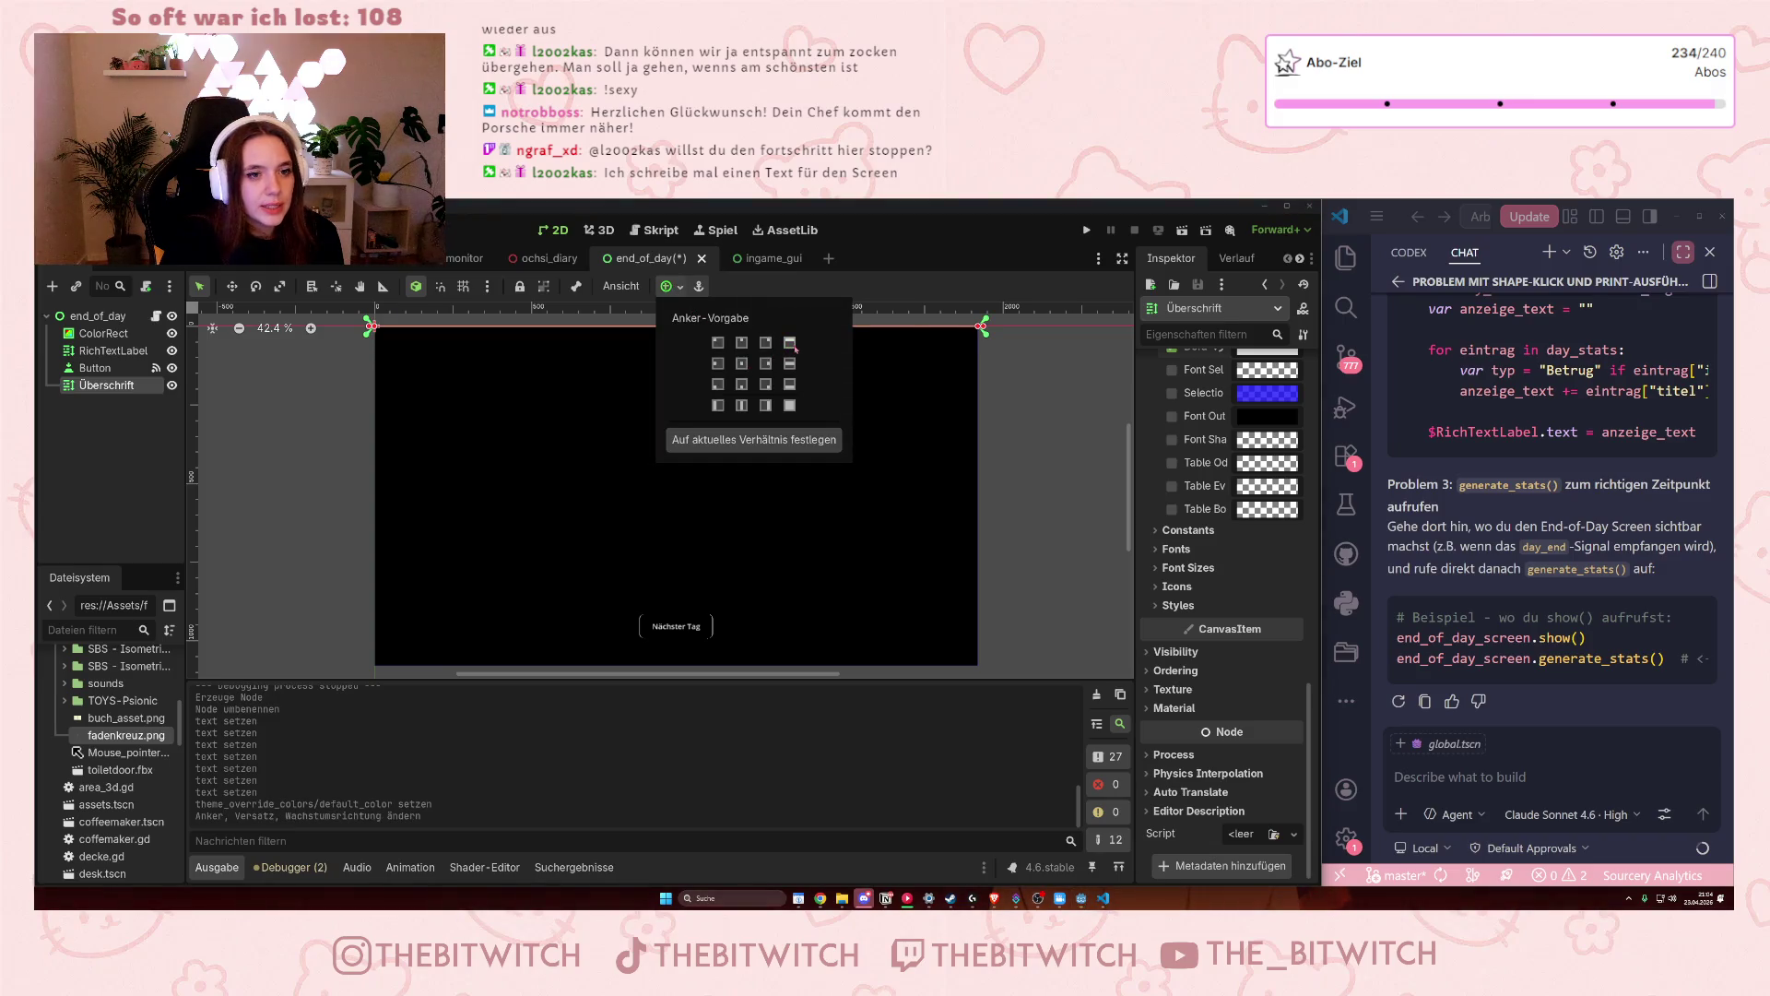
pyautogui.click(981, 331)
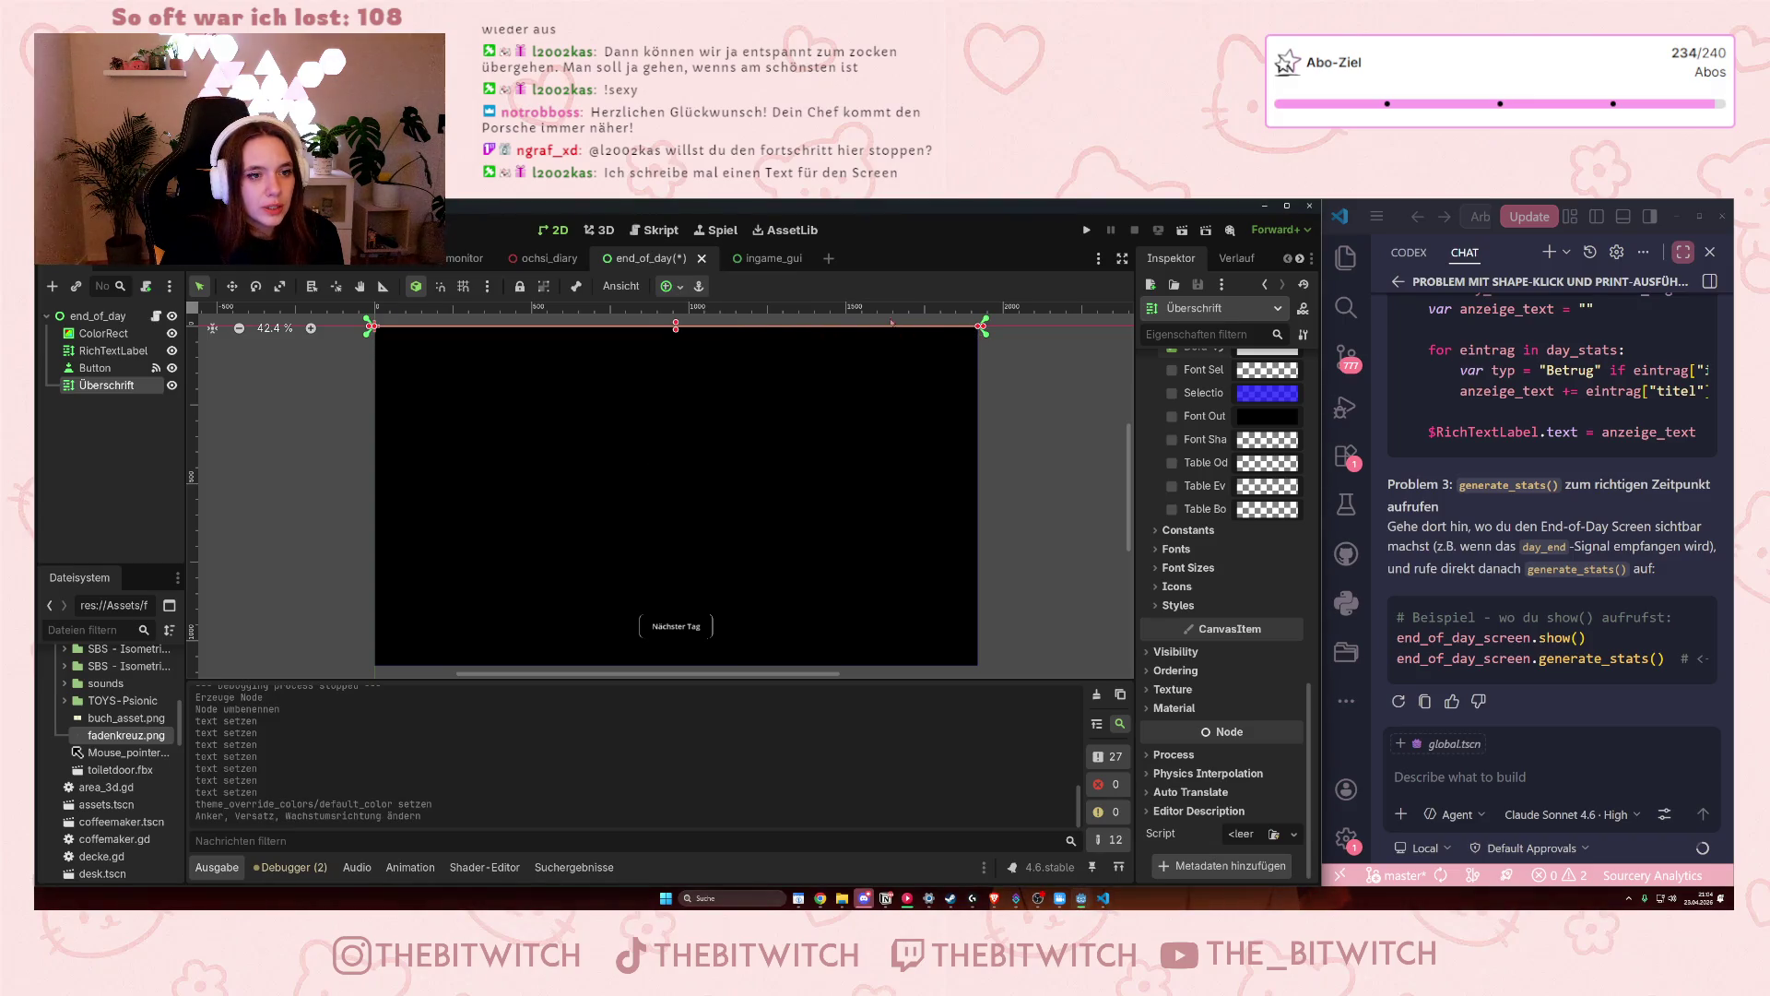
pyautogui.moveTo(676, 328); pyautogui.dragTo(676, 359)
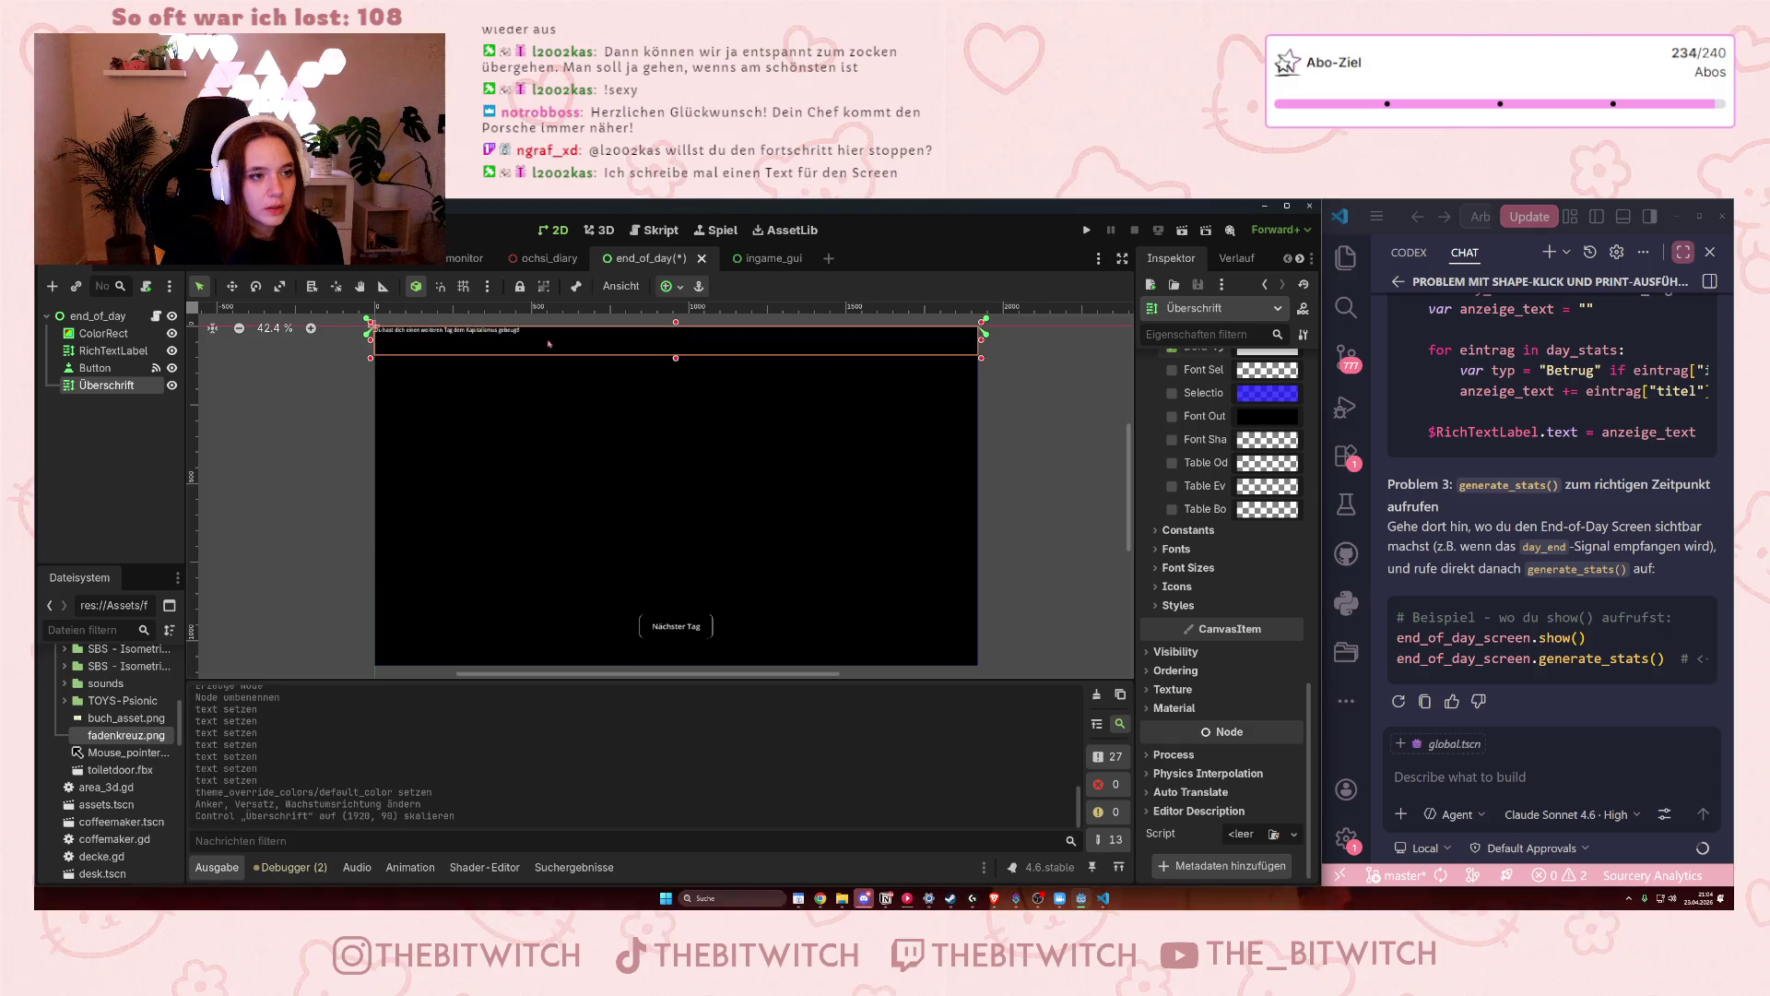
pyautogui.scroll(2, 1189, 572)
pyautogui.scroll(-2, 1199, 627)
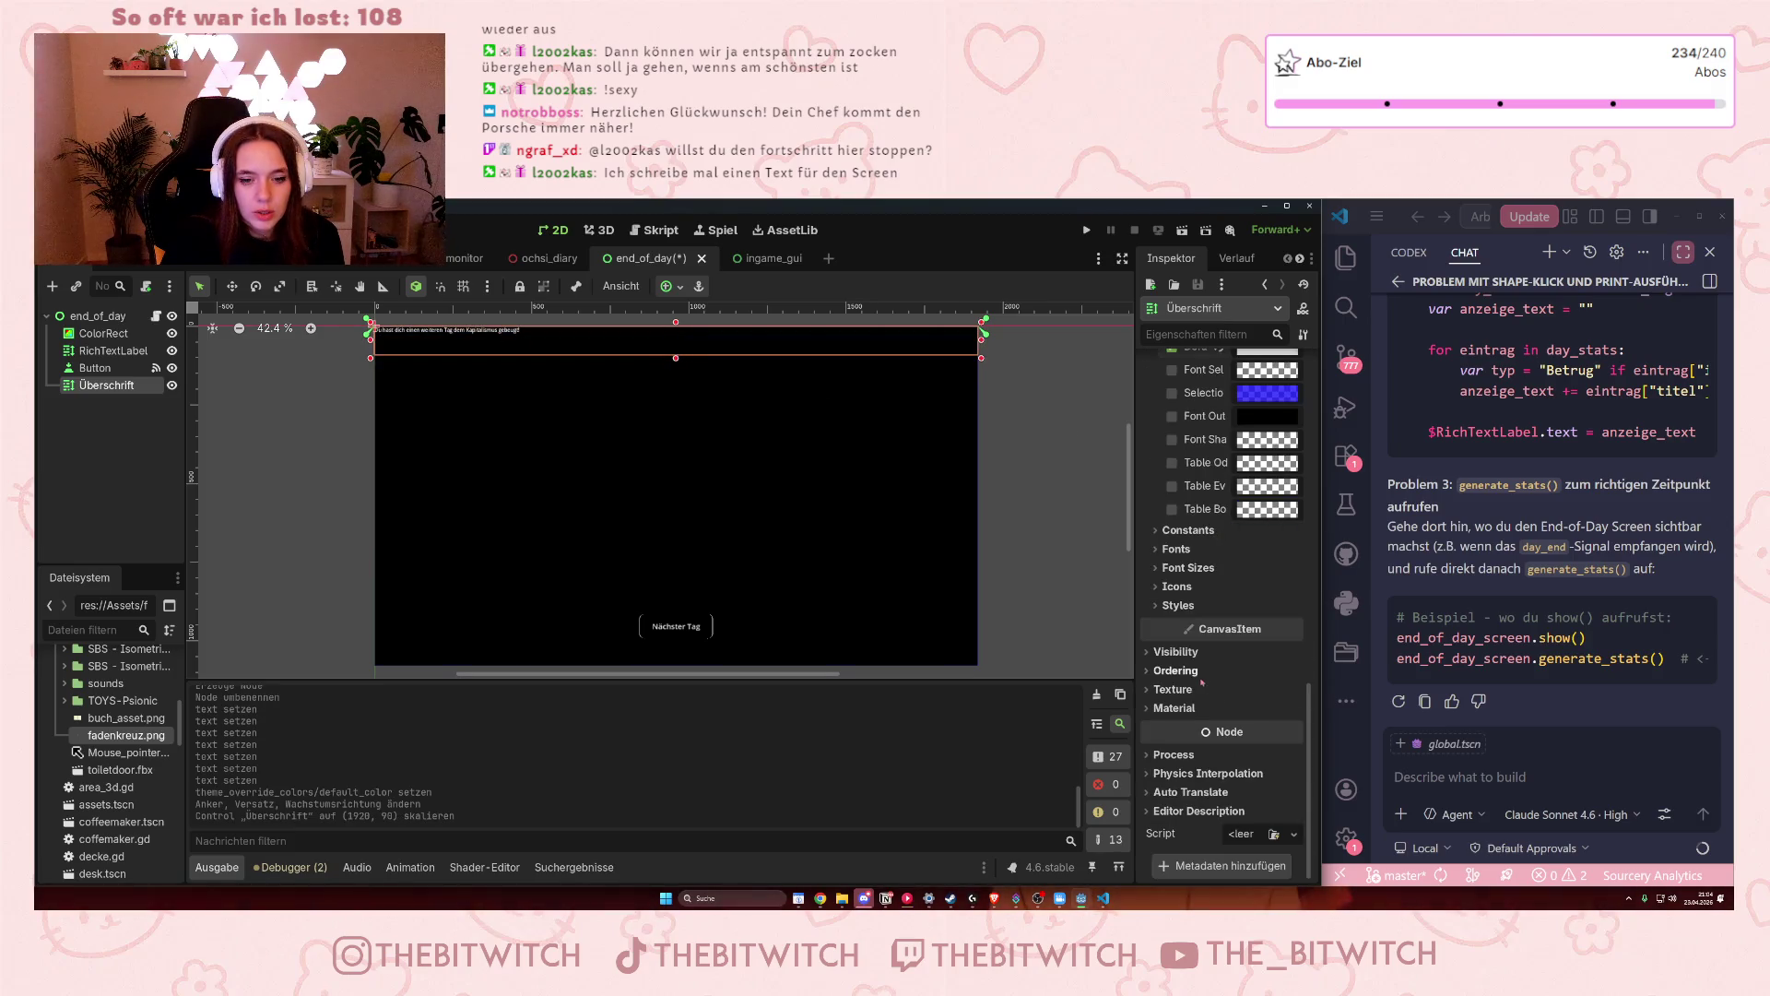
pyautogui.scroll(5, 1213, 673)
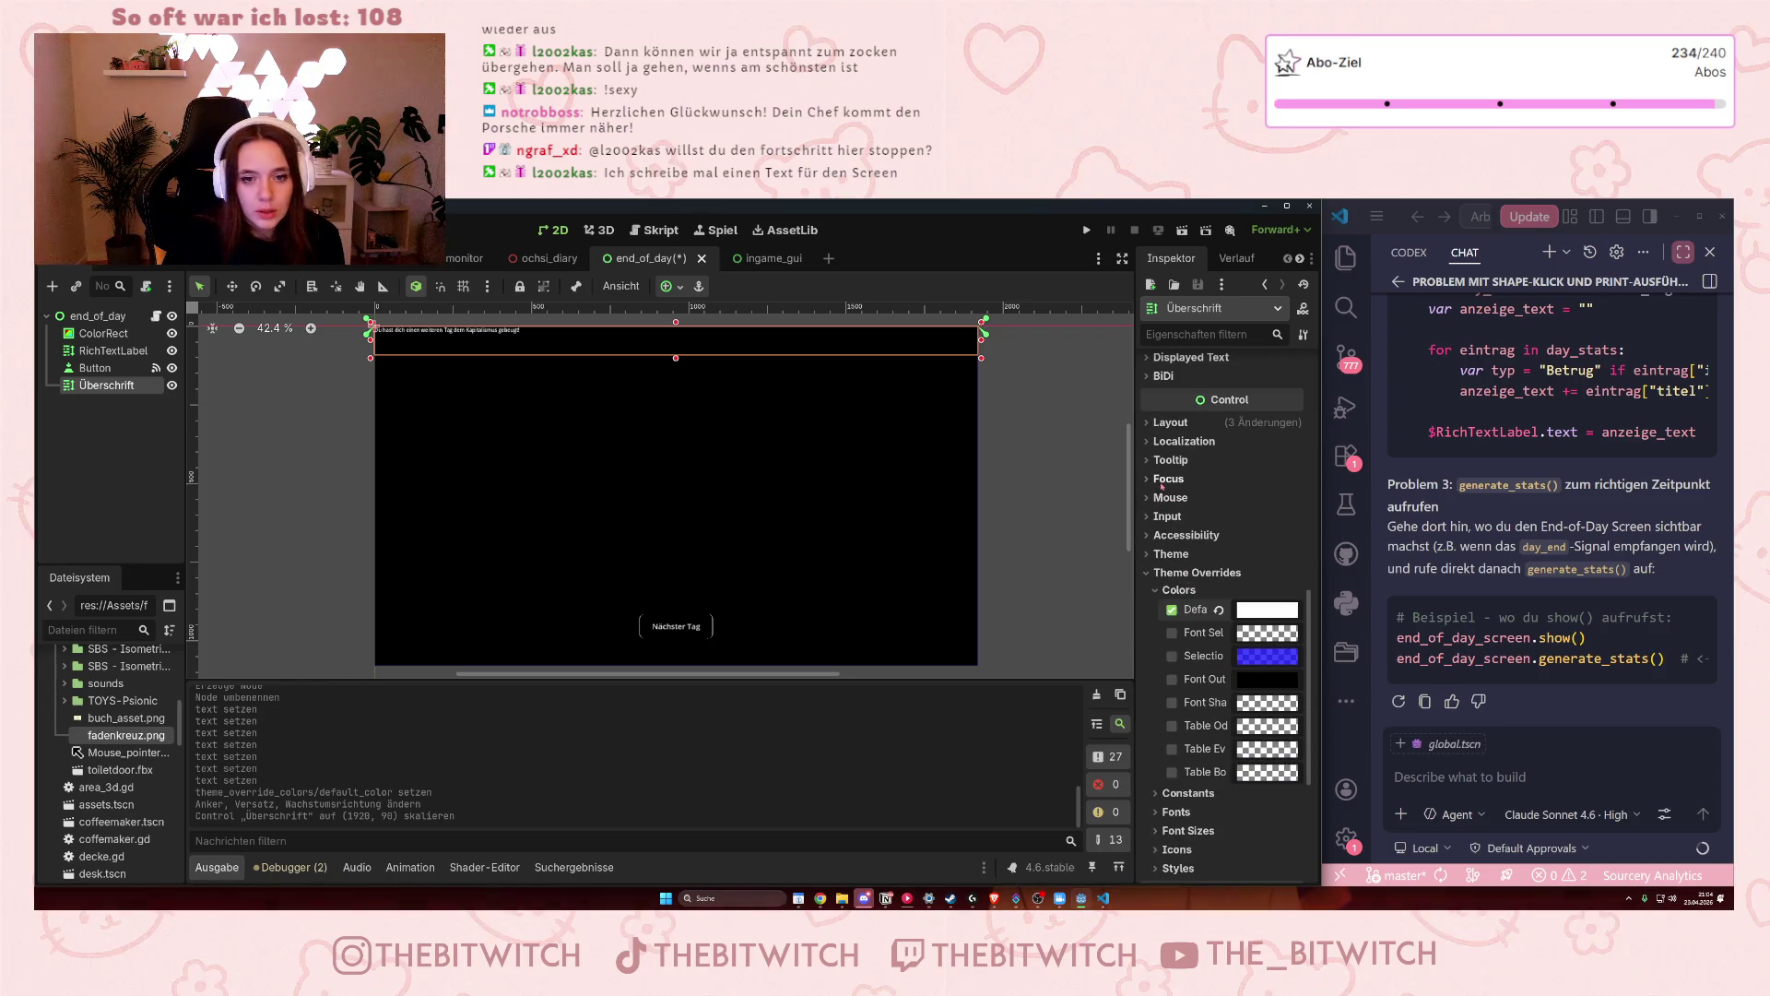
pyautogui.scroll(-1, 1169, 454)
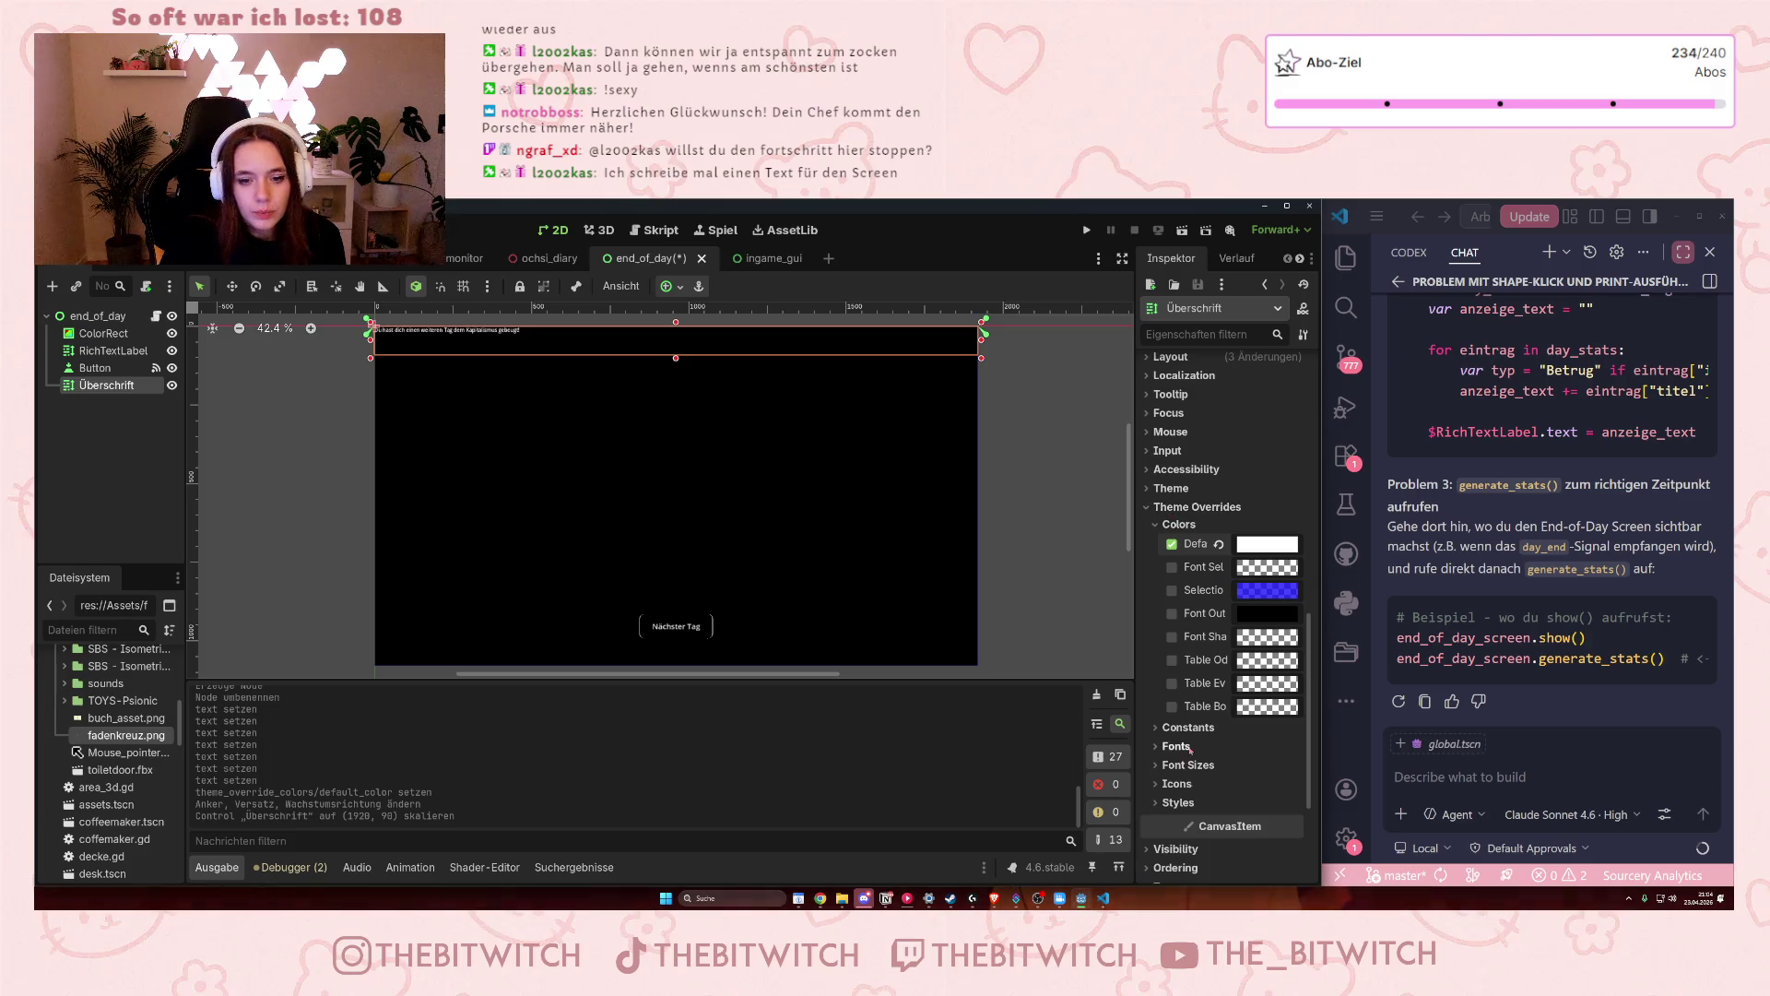
# Step: Review the label's style overrides and bring up the horizontal alignment options
pyautogui.click(1169, 804)
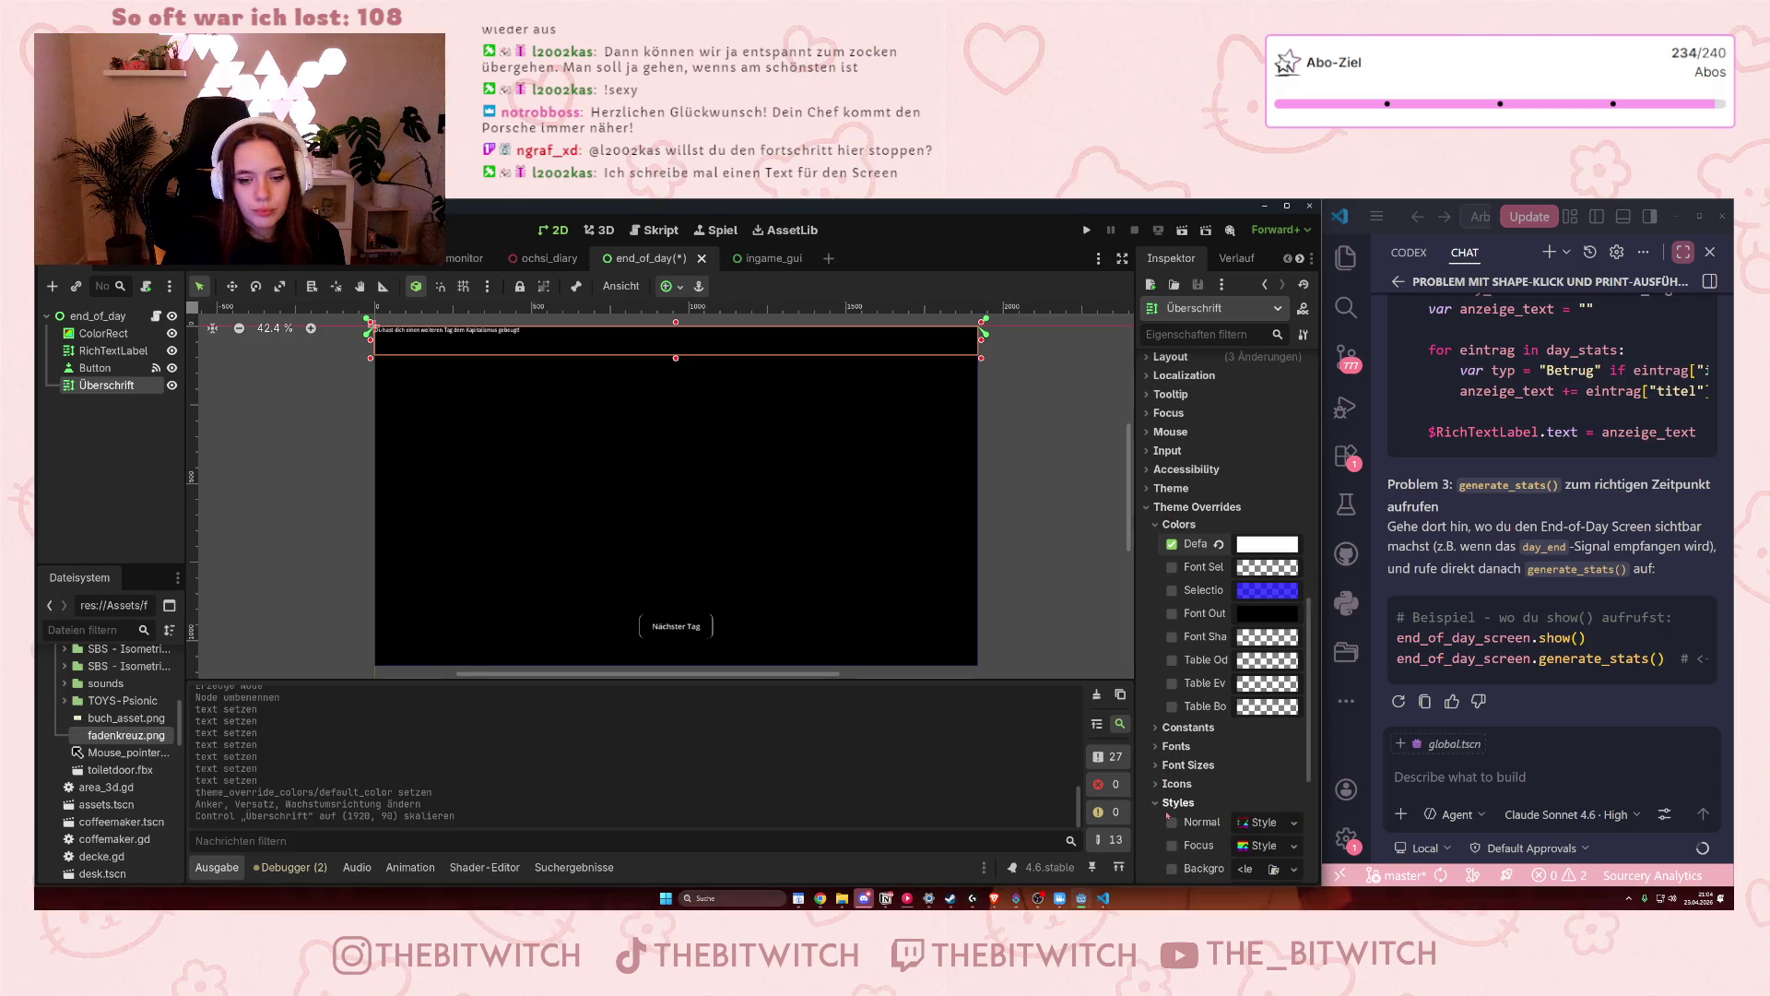
pyautogui.scroll(-3, 1172, 783)
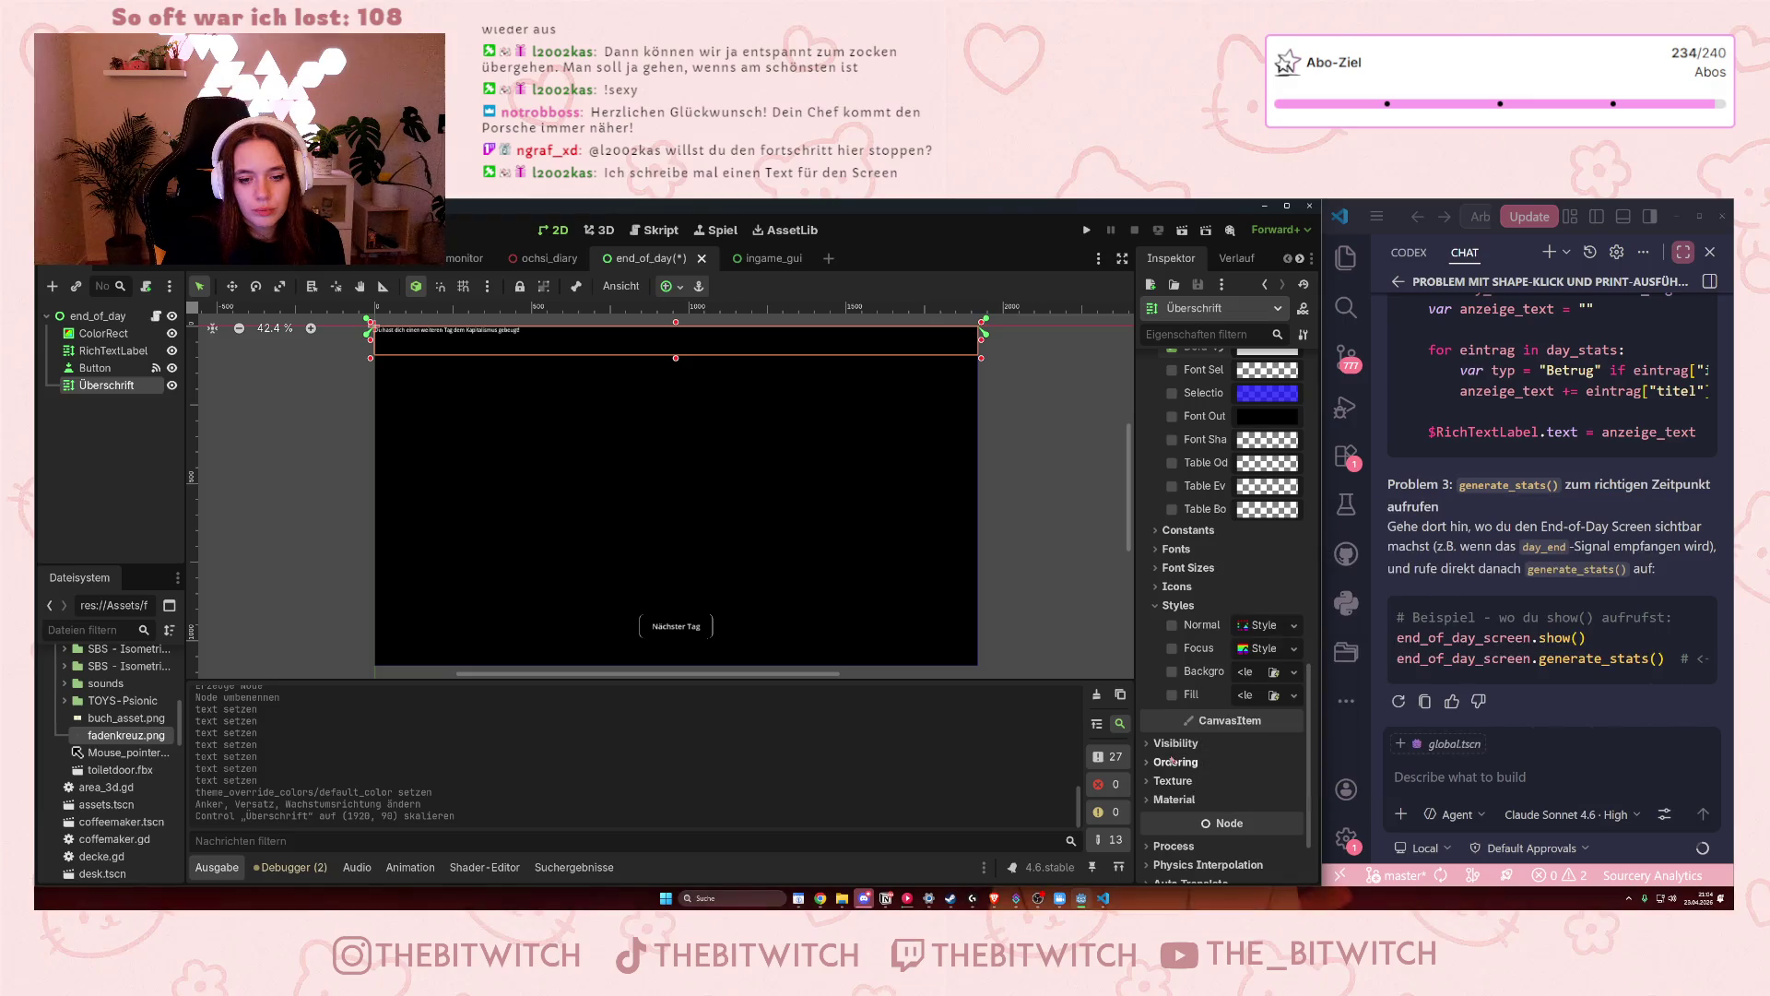
pyautogui.scroll(6, 1189, 770)
pyautogui.scroll(8, 1193, 777)
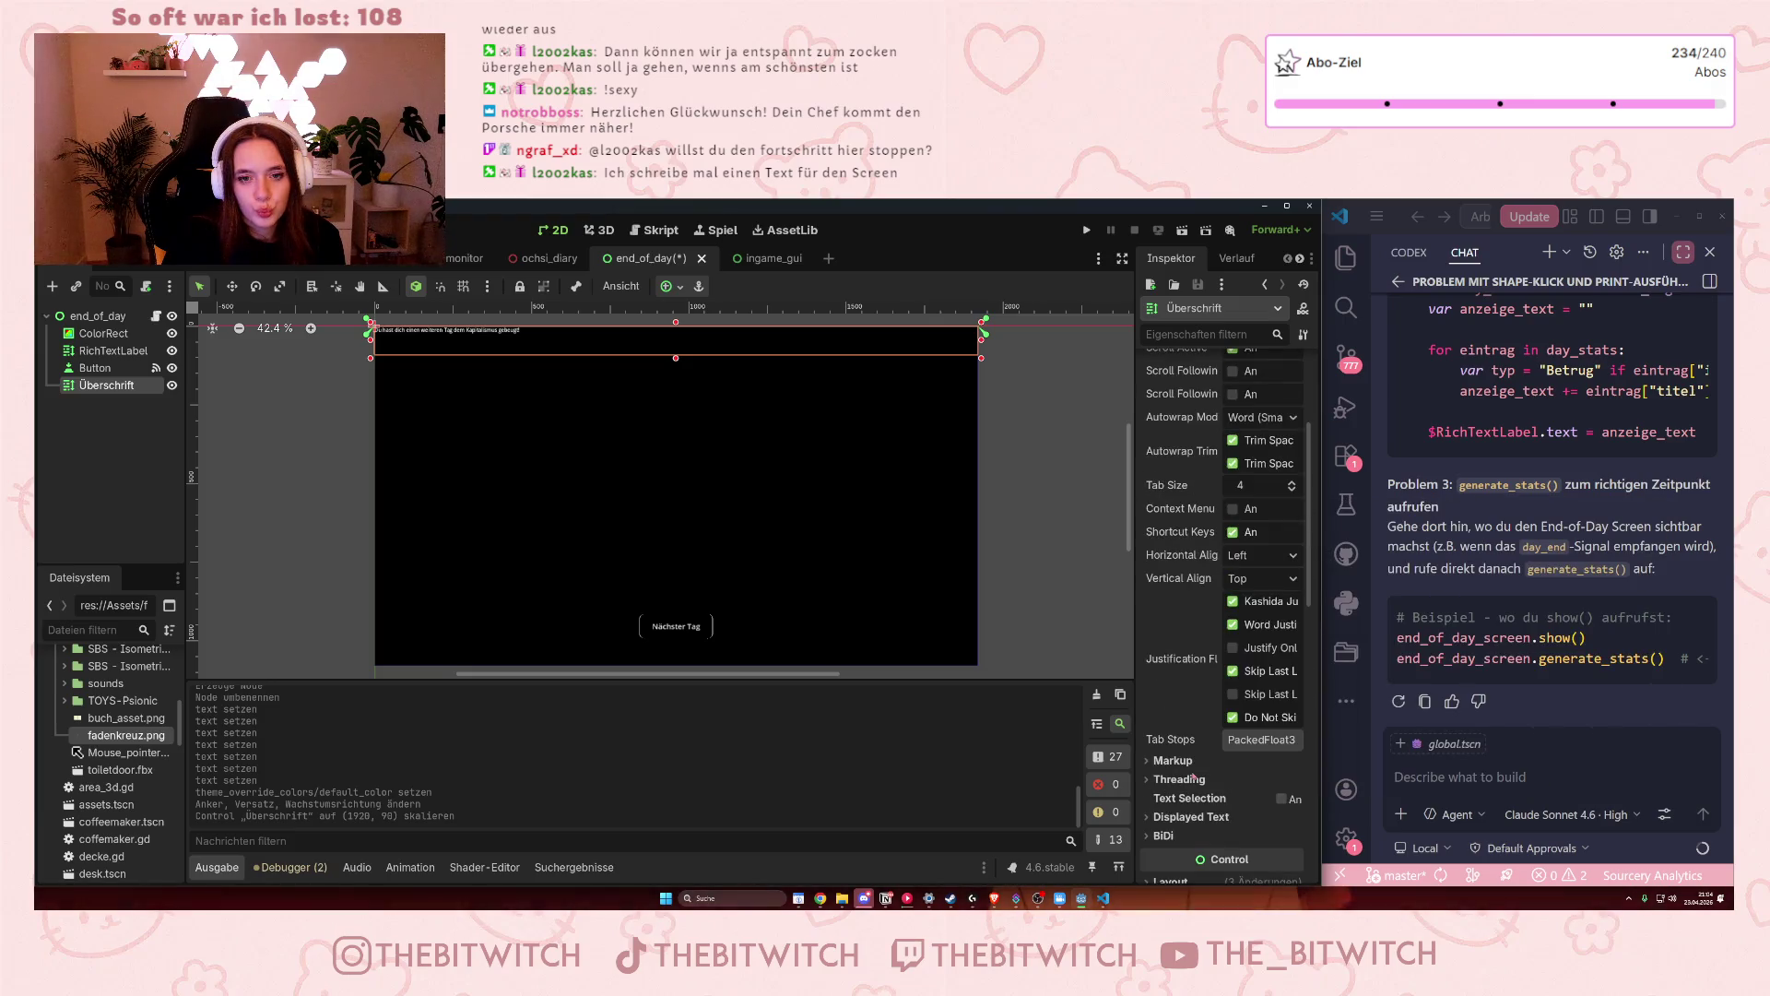
pyautogui.scroll(1, 1180, 758)
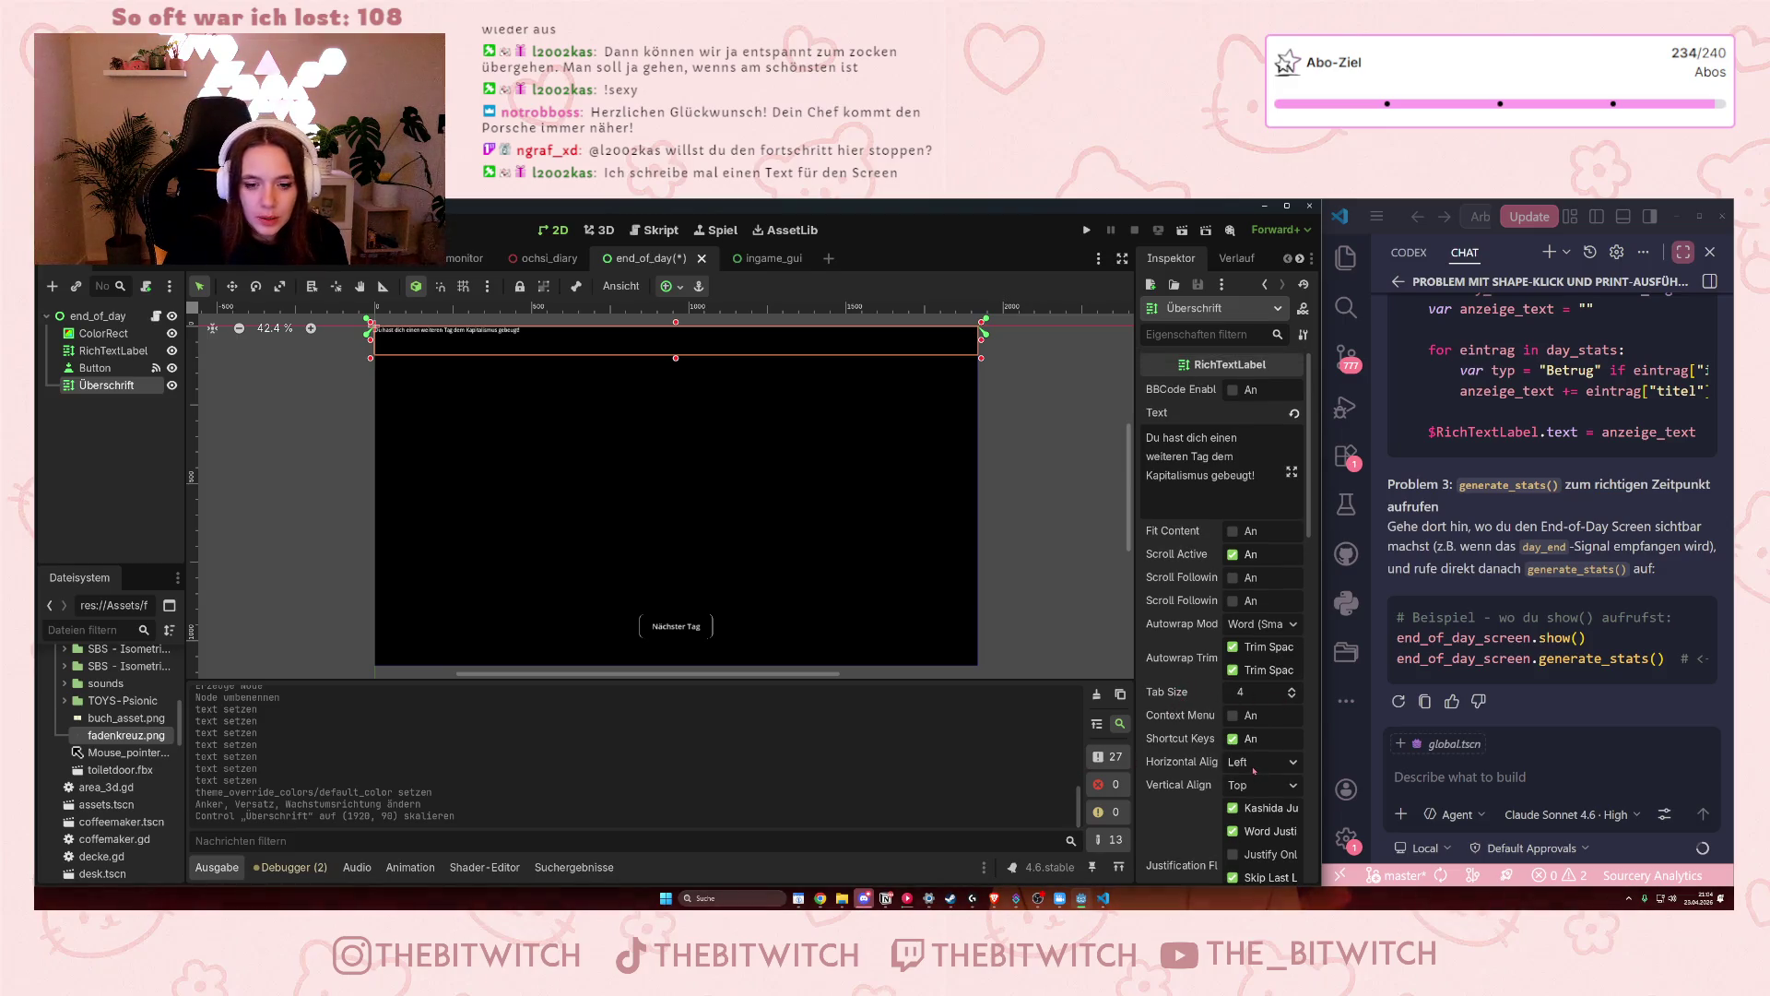
pyautogui.click(1254, 763)
# Step: Centre the heading, try a larger bold font size, and drag the label lower
pyautogui.click(1257, 808)
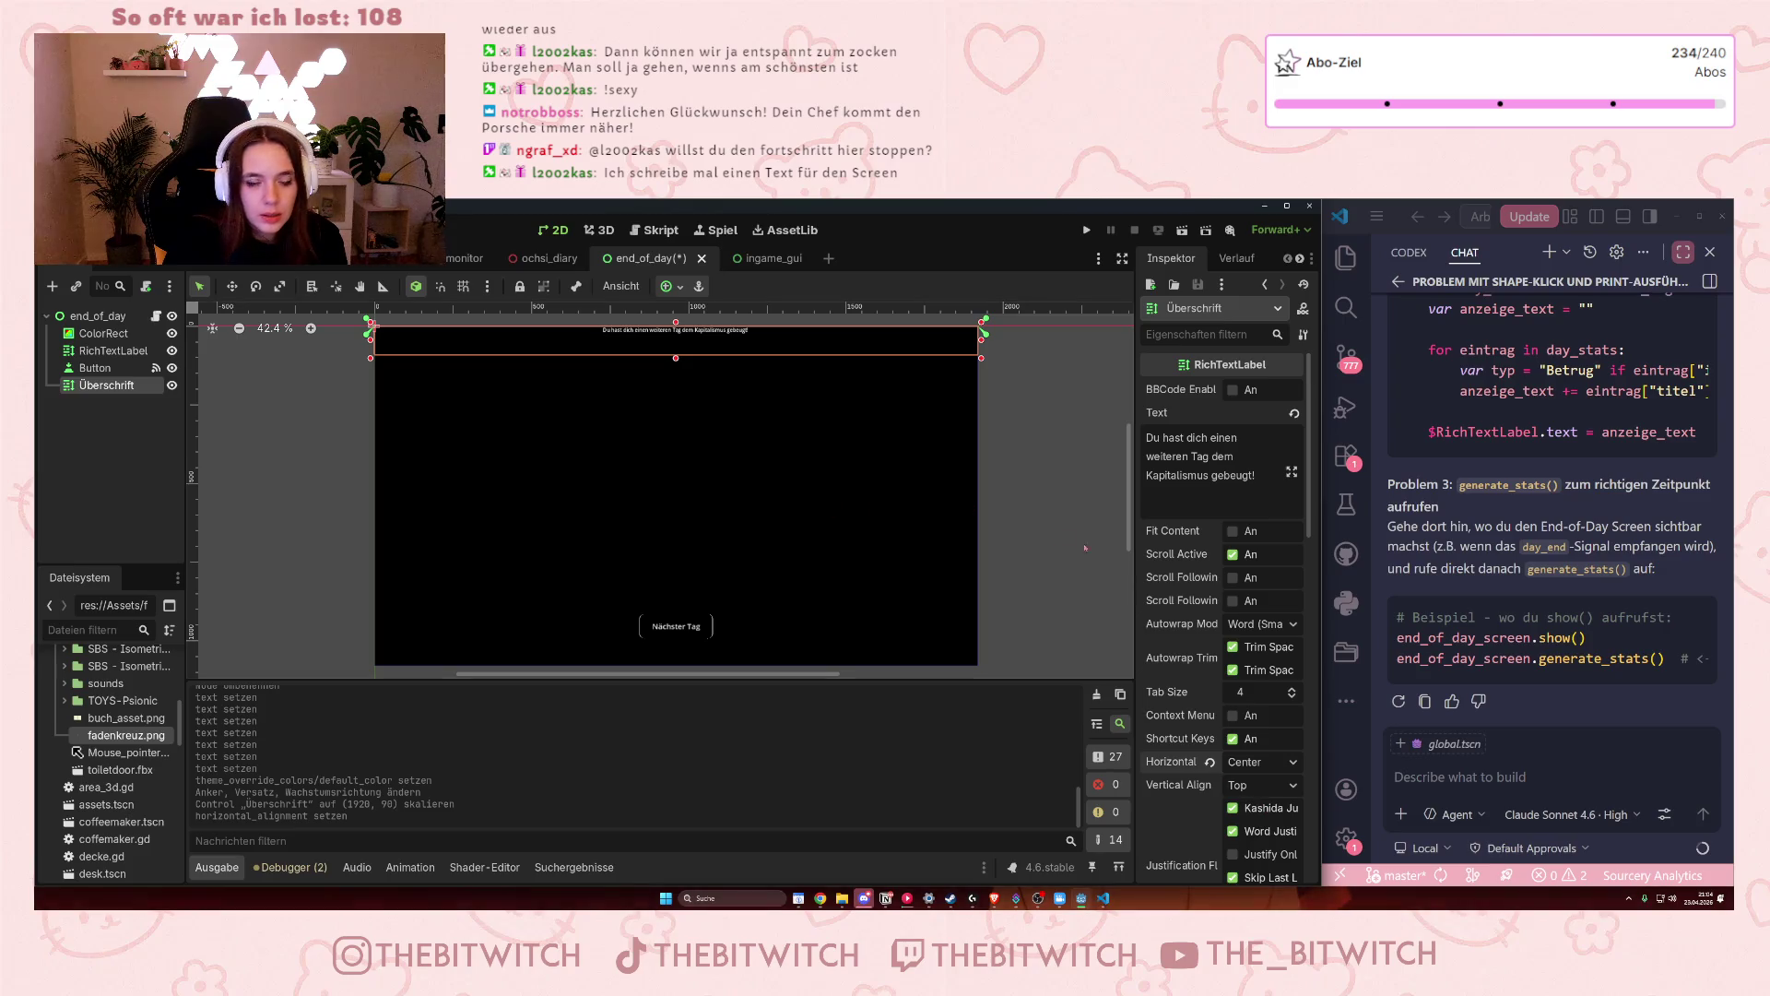
pyautogui.scroll(-10, 1189, 645)
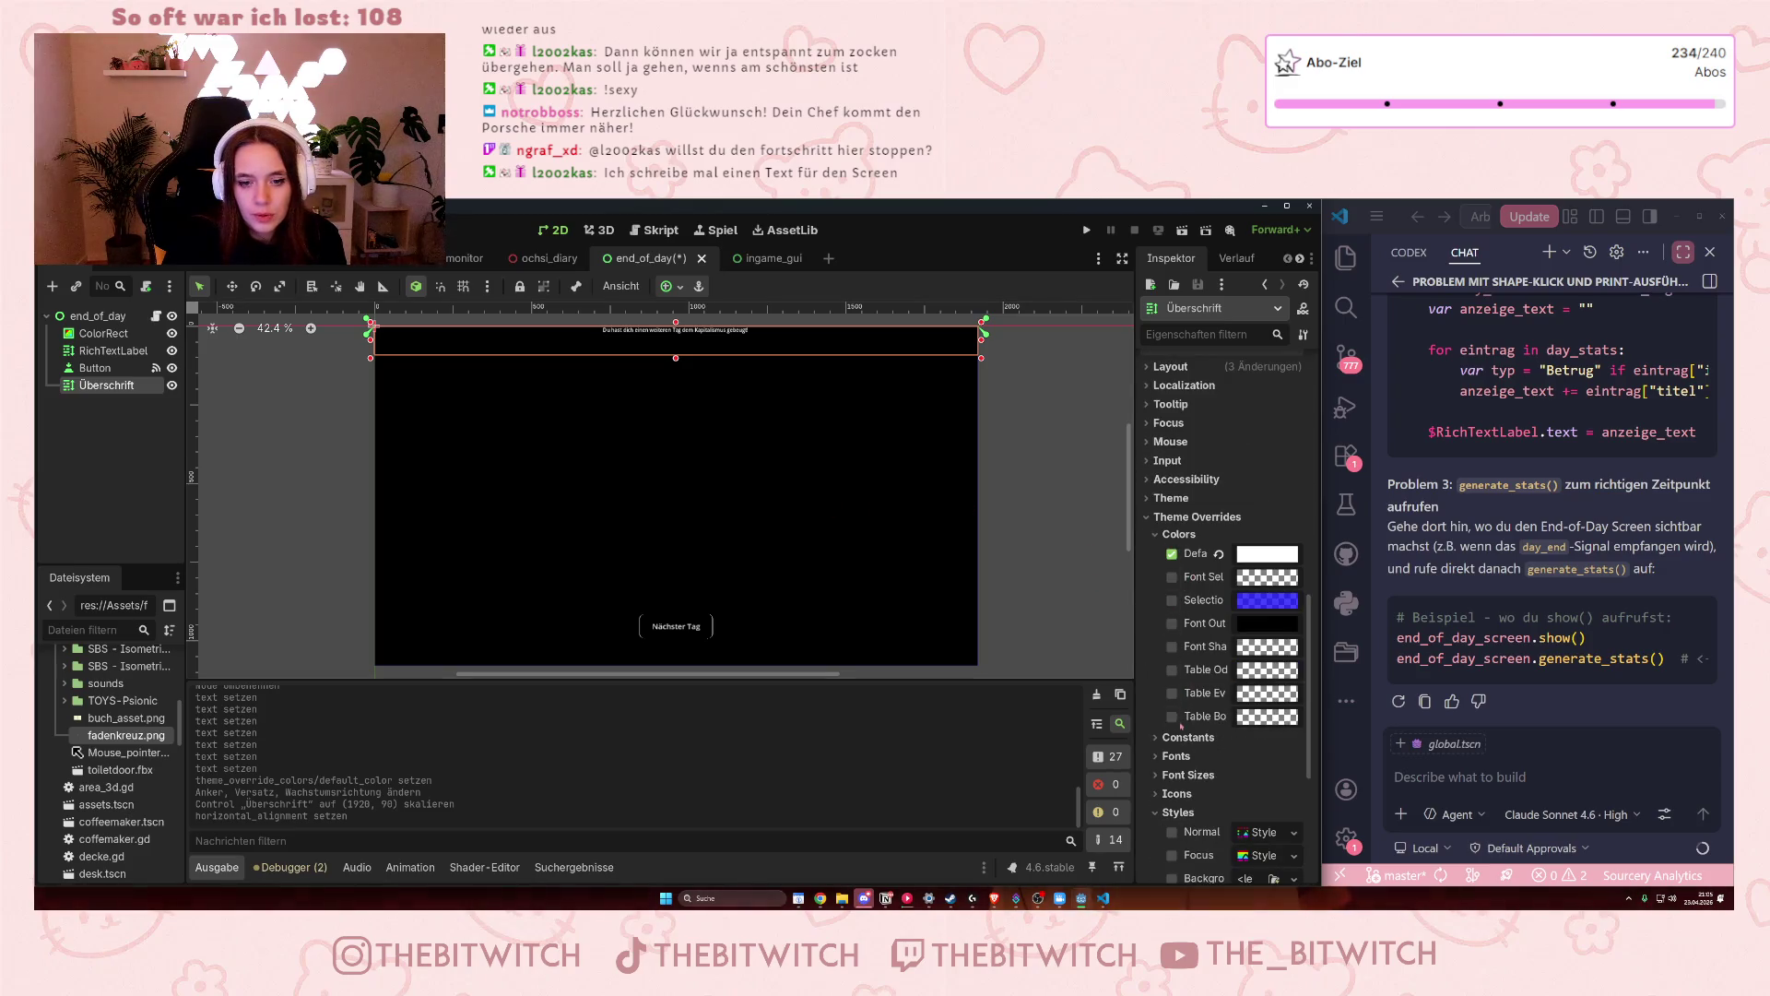
pyautogui.click(1194, 774)
pyautogui.scroll(-5, 1225, 779)
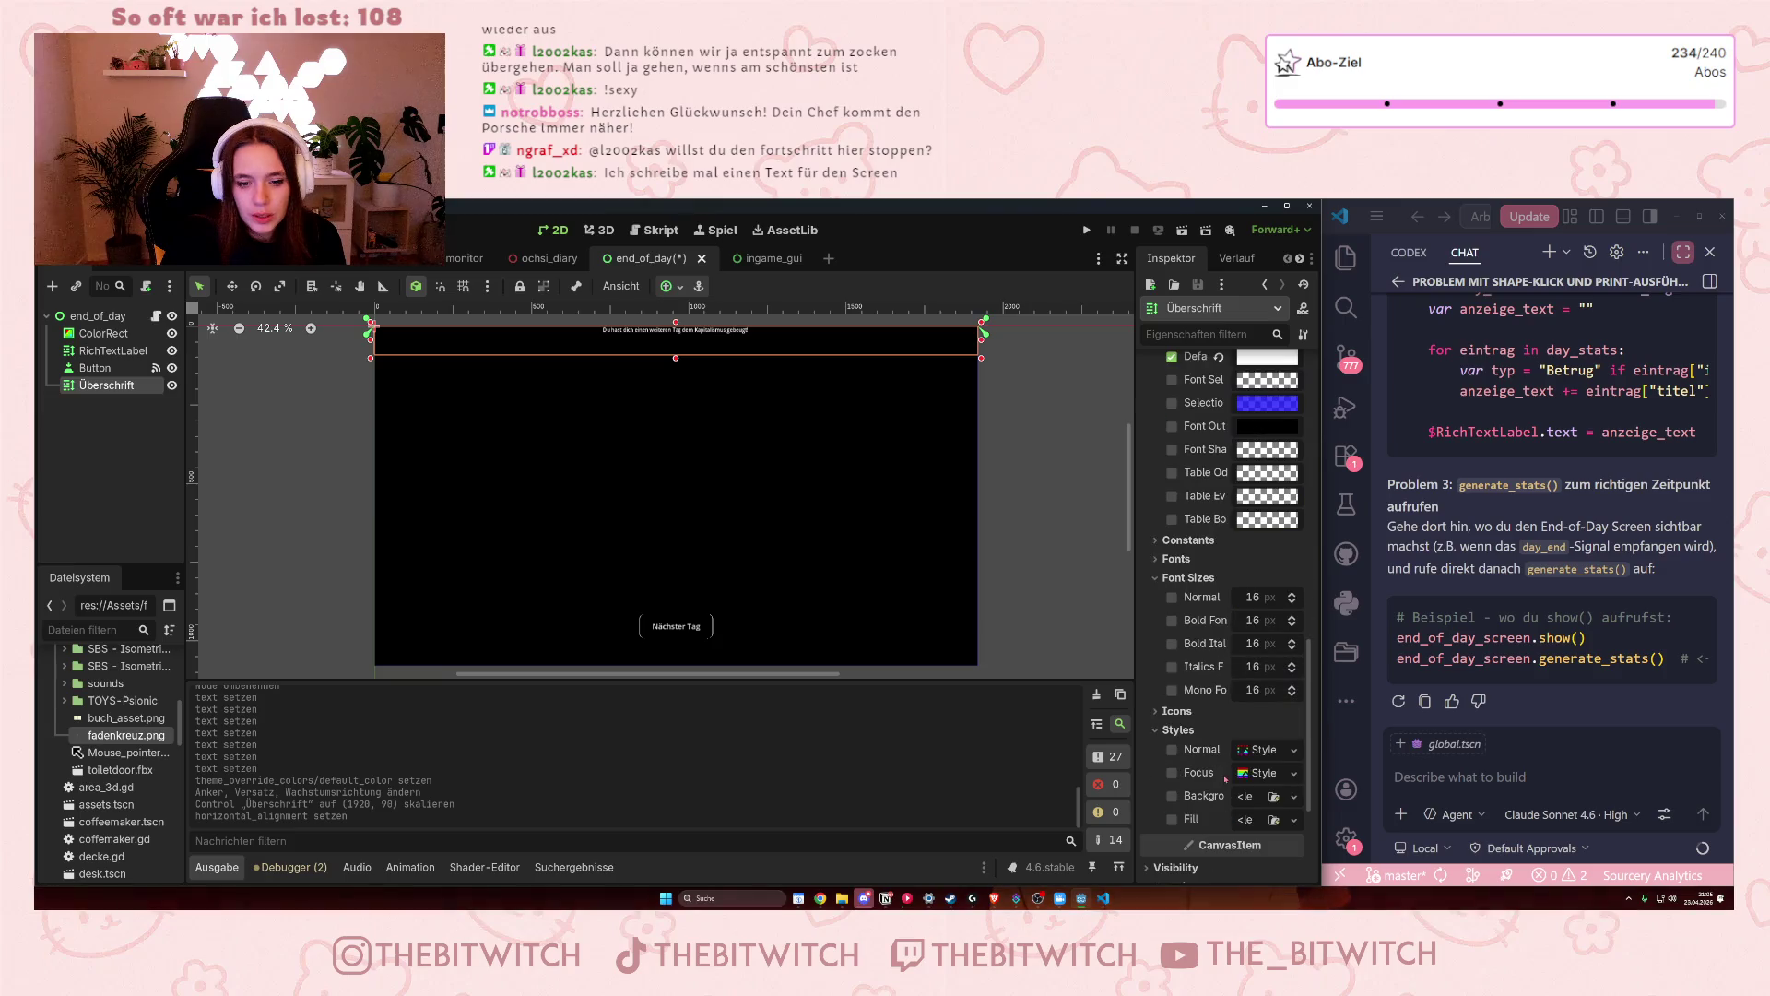
pyautogui.click(1172, 622)
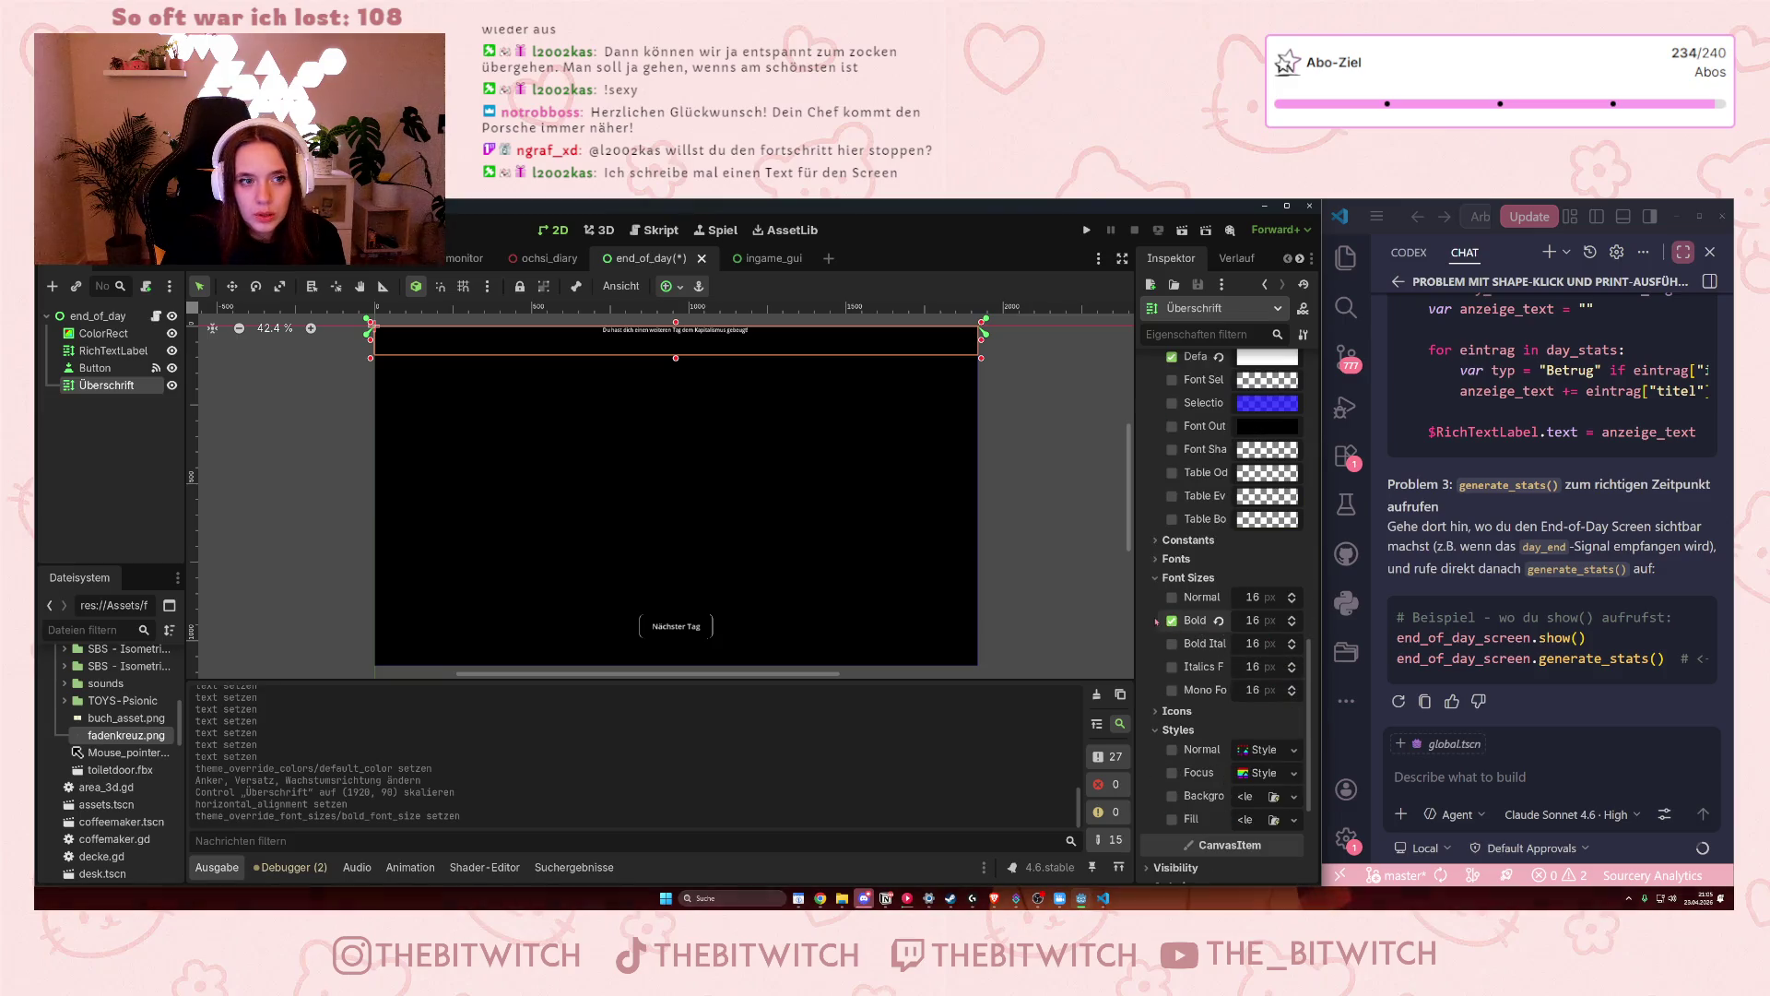
pyautogui.click(1292, 617)
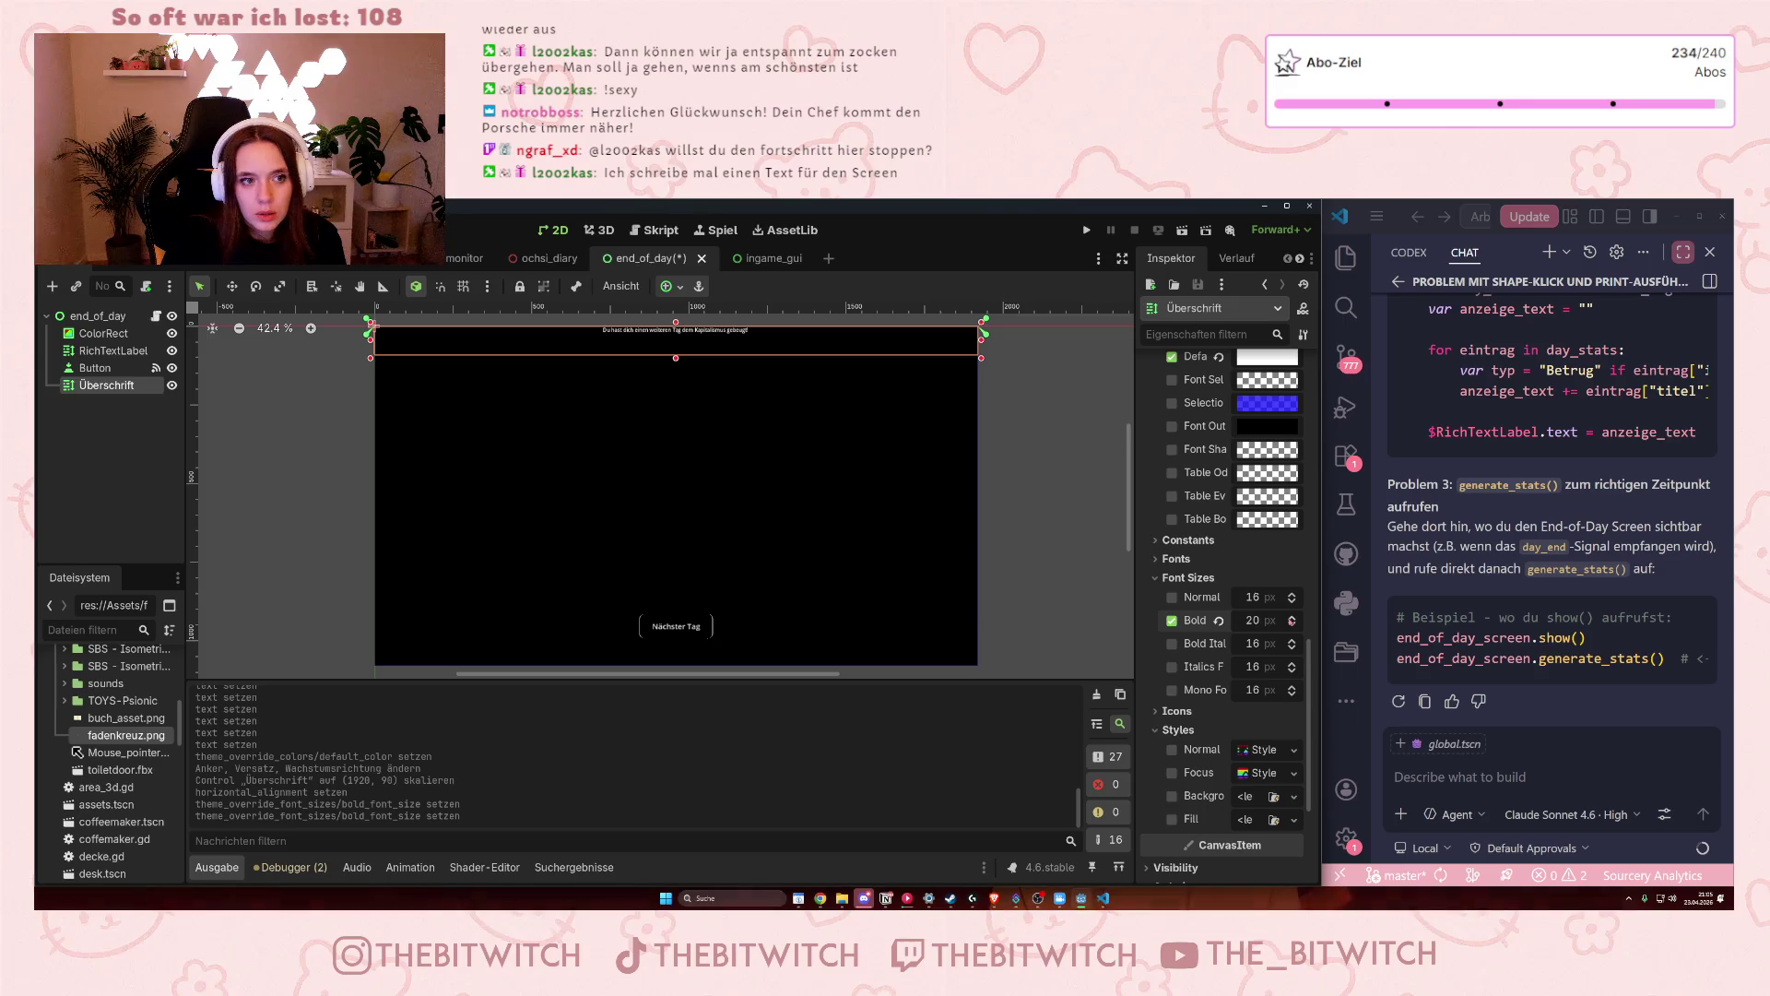
pyautogui.click(1292, 621)
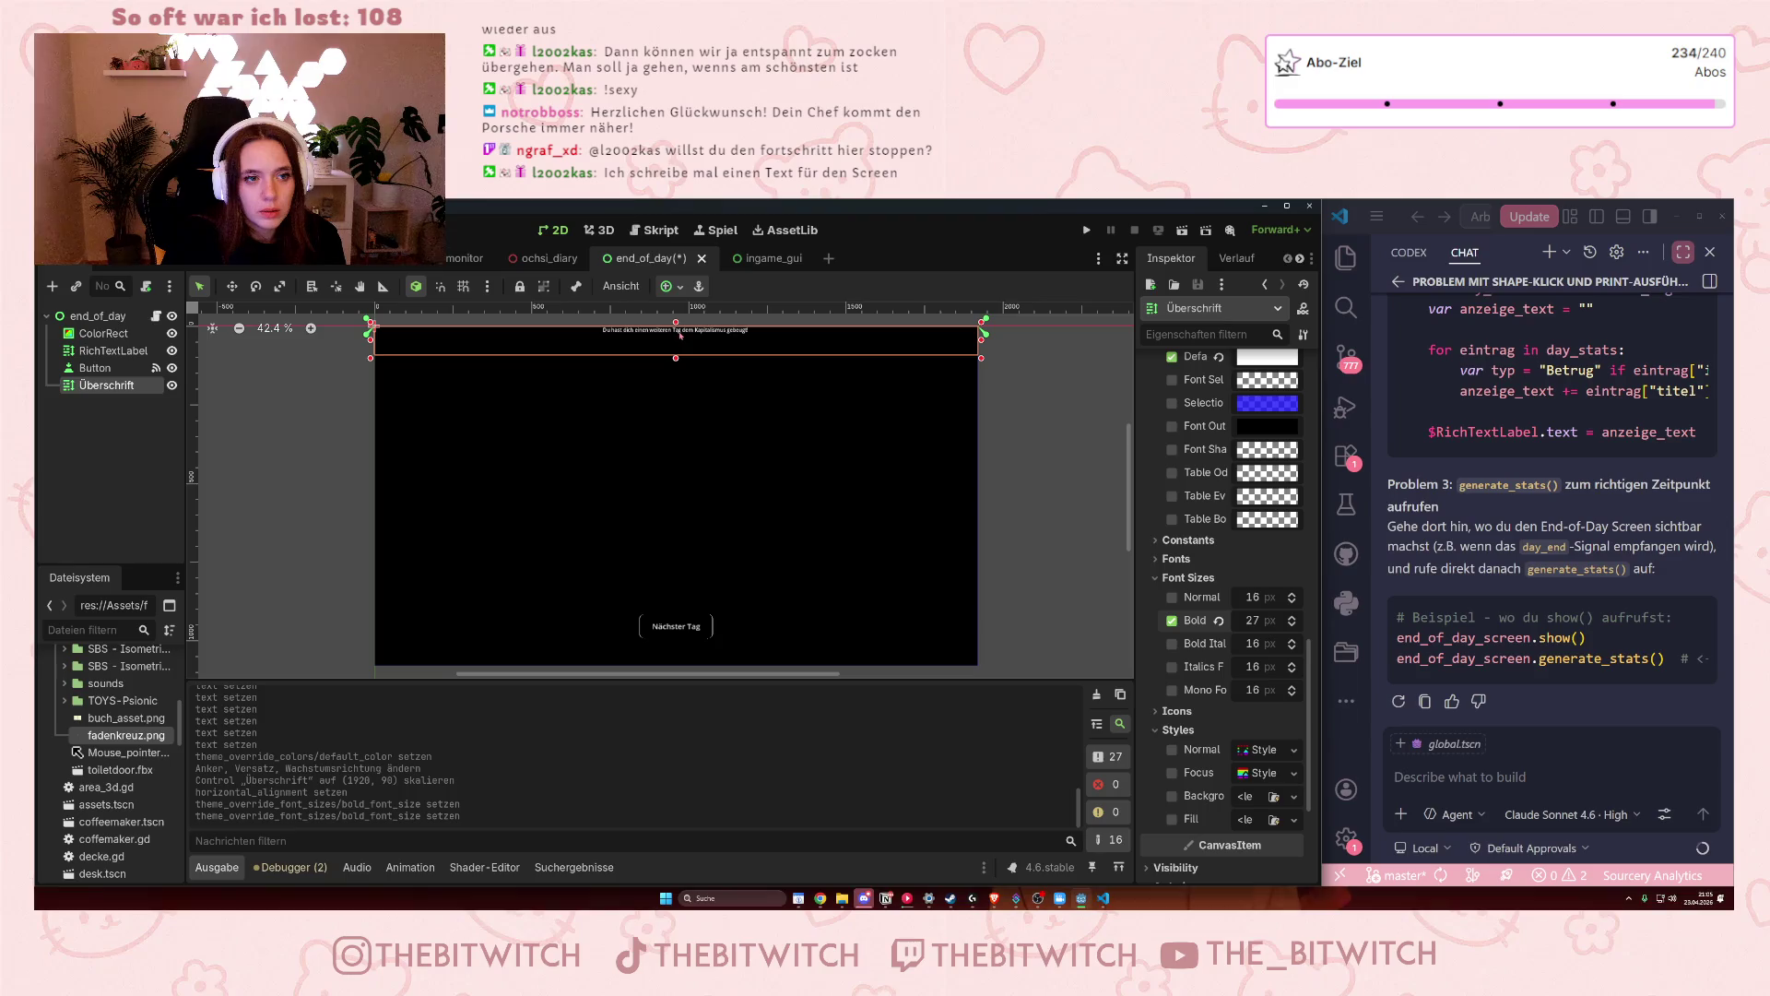
pyautogui.moveTo(680, 336); pyautogui.dragTo(681, 383)
pyautogui.moveTo(683, 387); pyautogui.dragTo(679, 391)
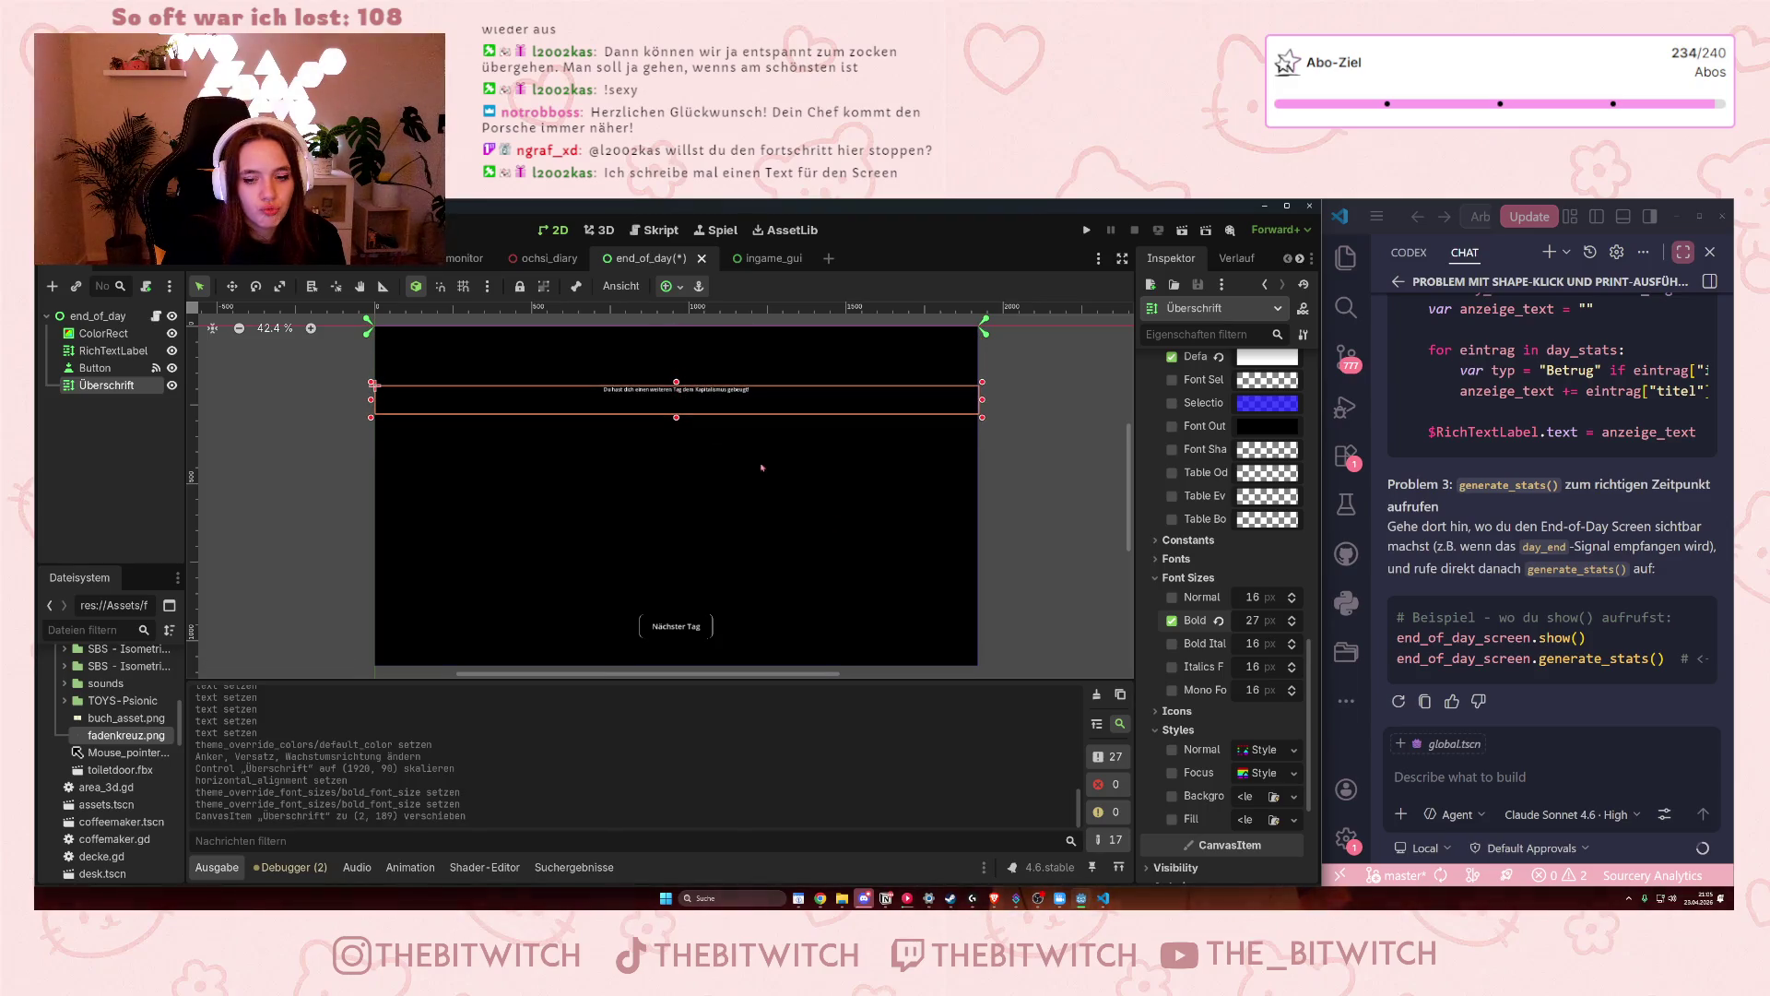
pyautogui.click(1255, 623)
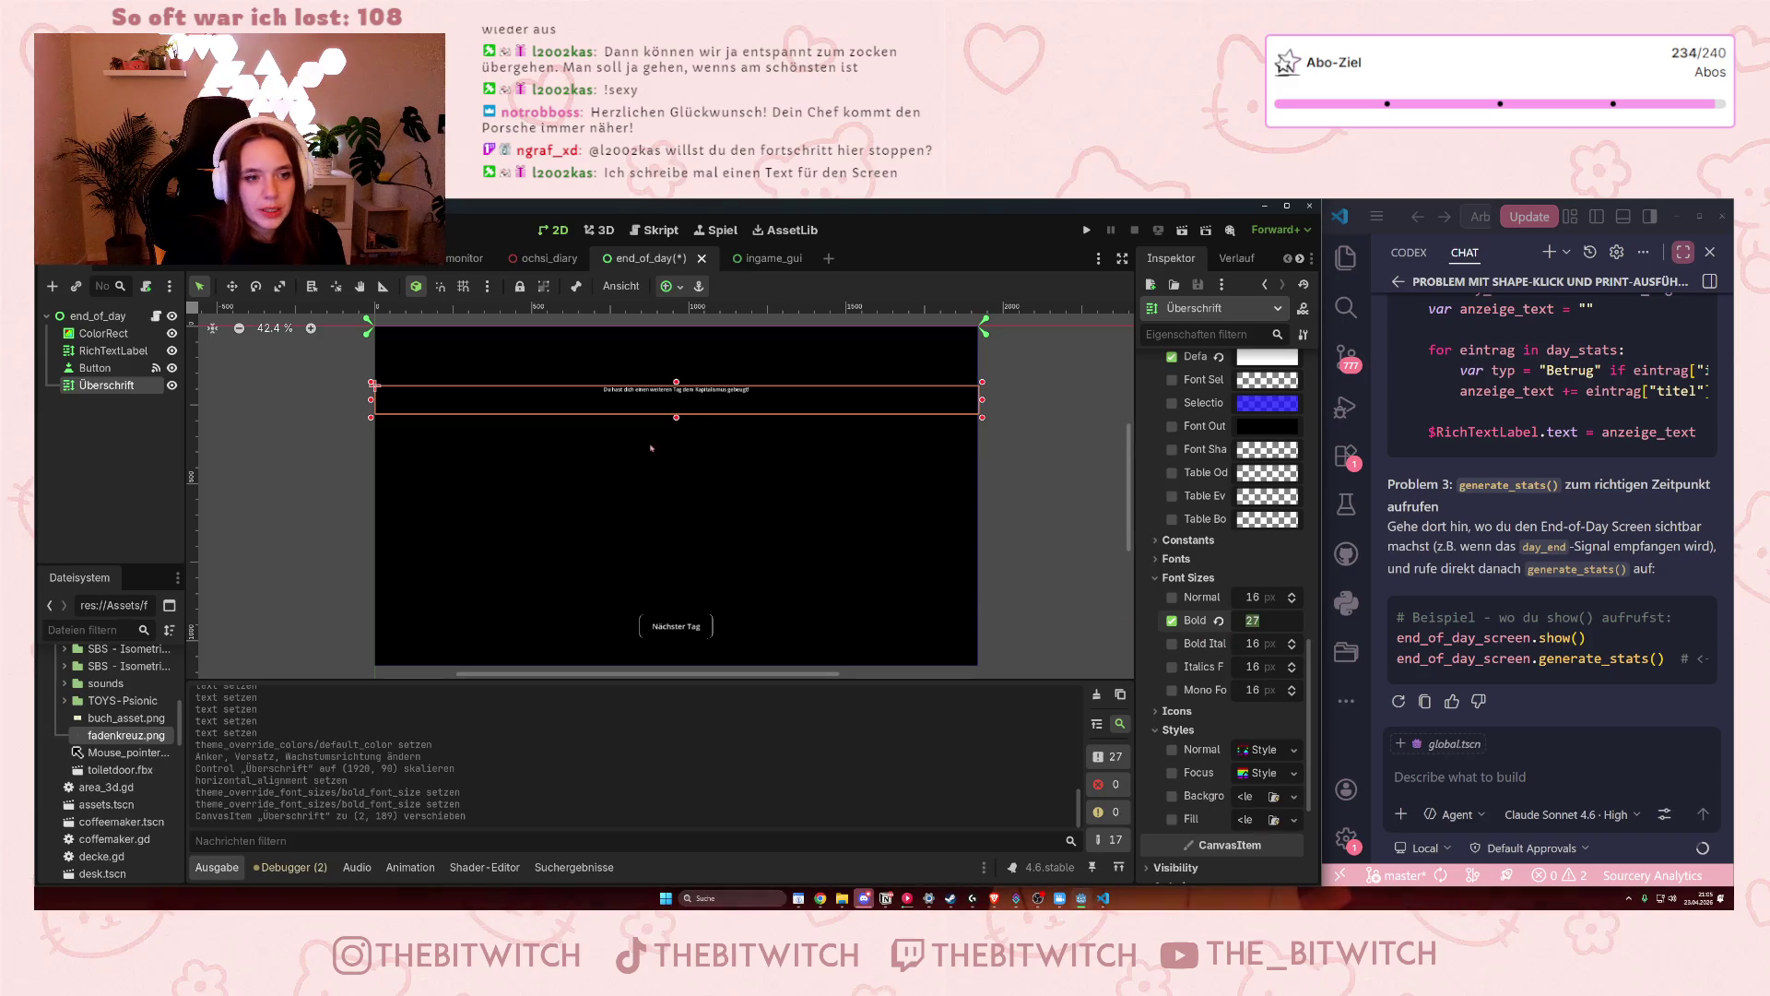
pyautogui.click(677, 391)
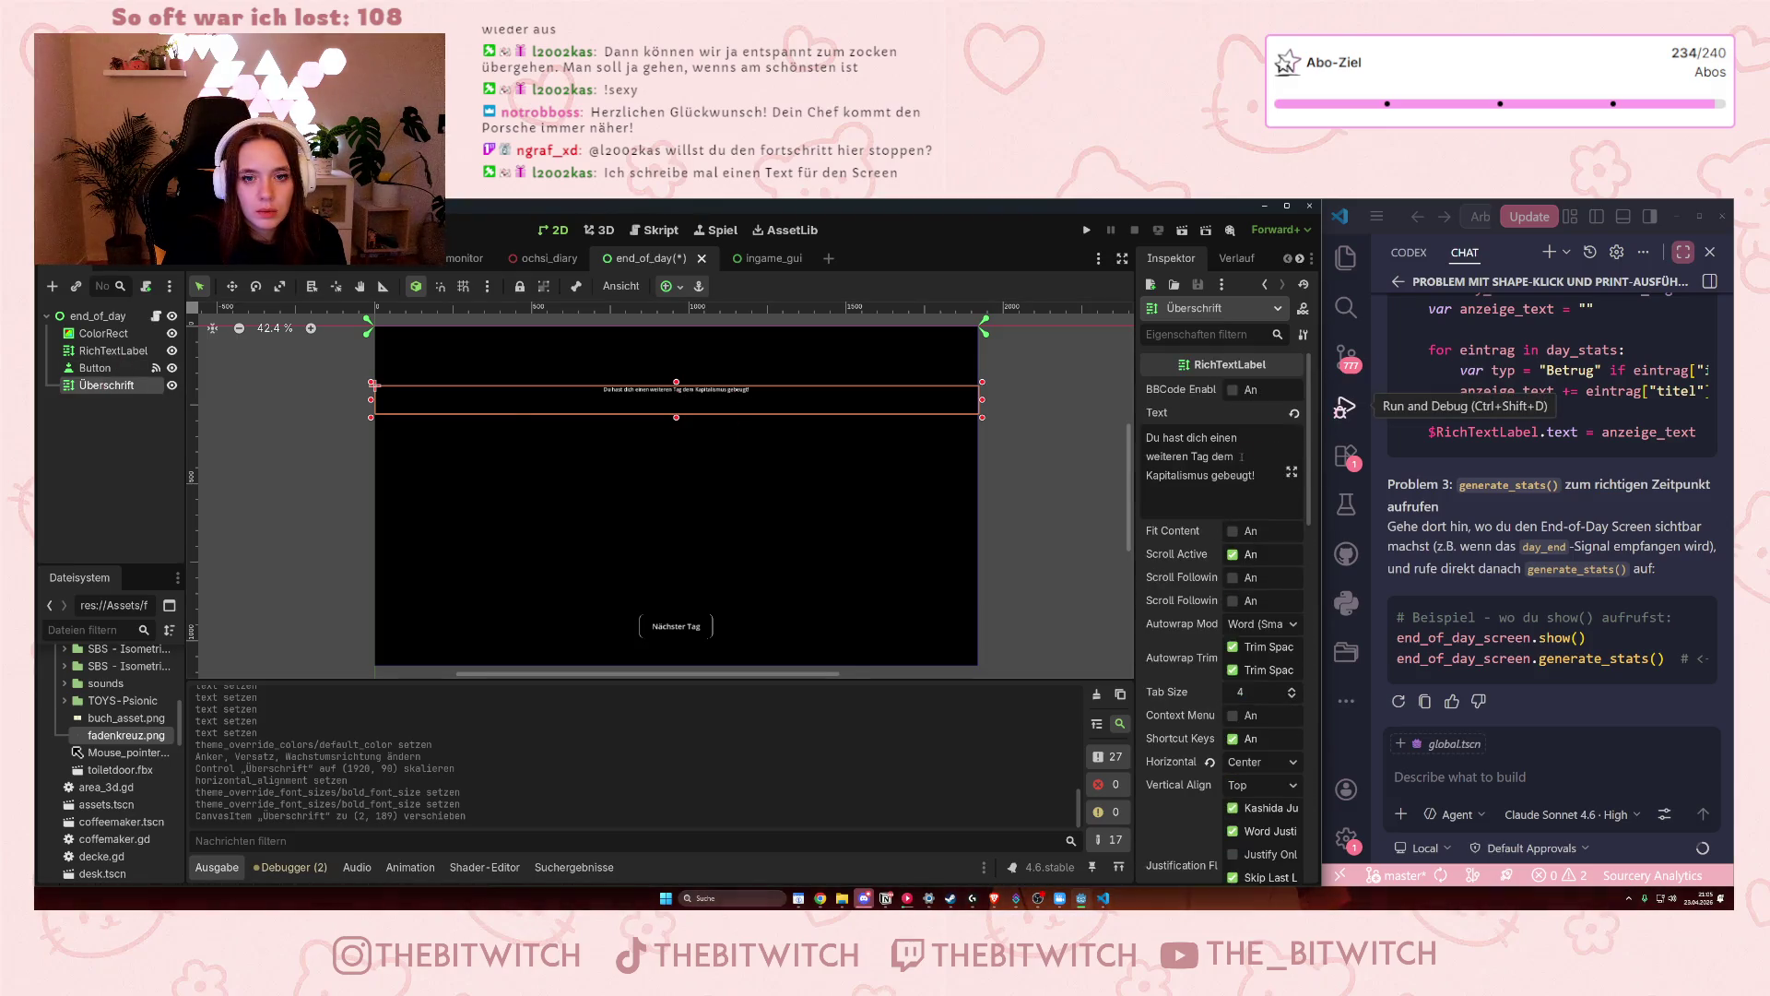
# Step: Replace the bold font size override with a 27 px normal font size override
pyautogui.scroll(-15, 1241, 627)
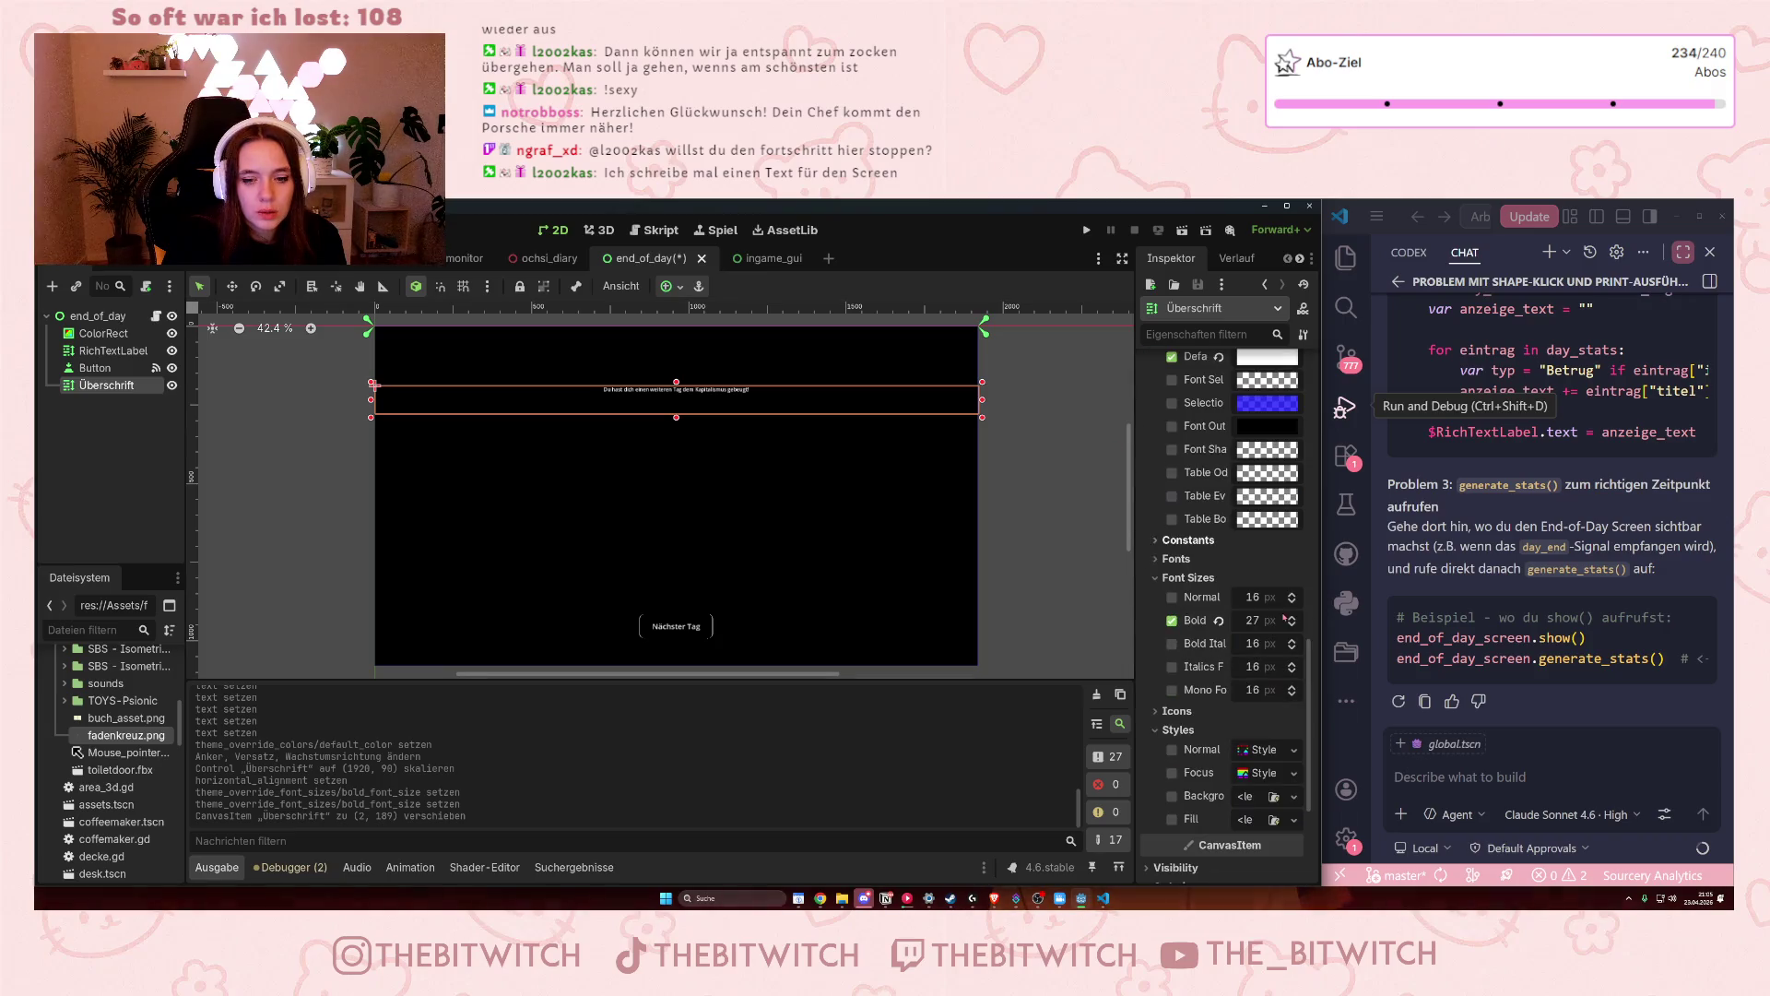
pyautogui.click(1292, 617)
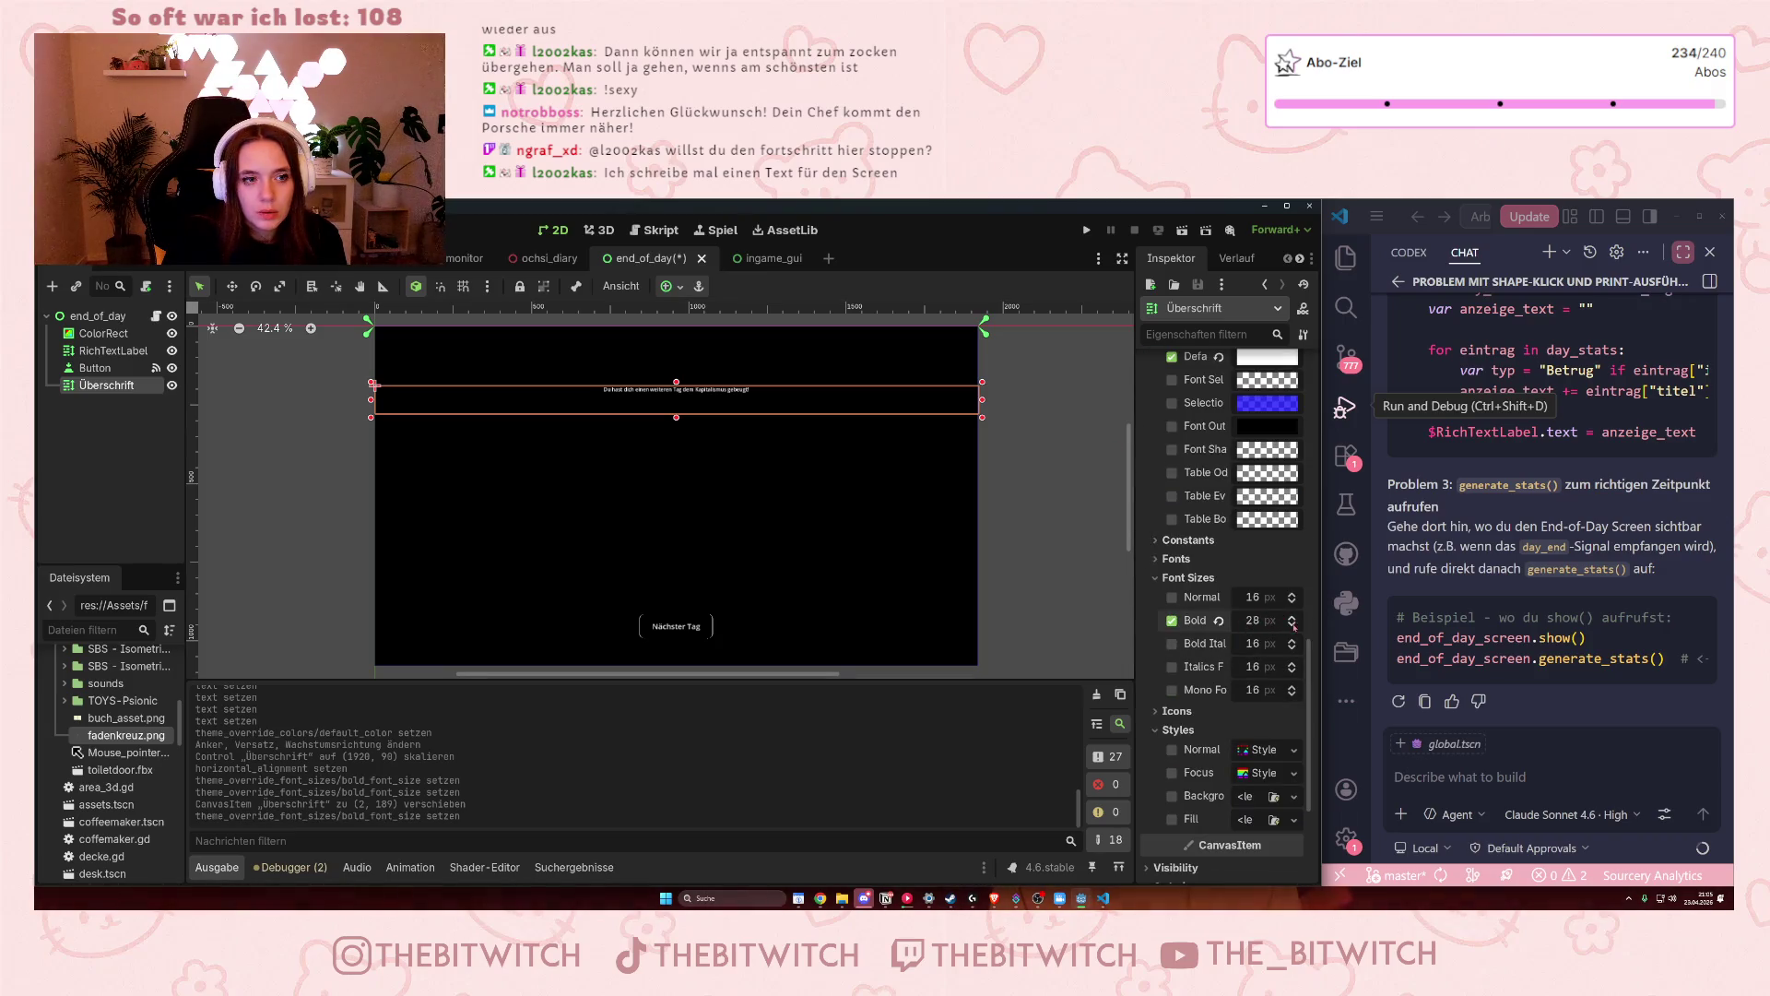
pyautogui.click(1172, 620)
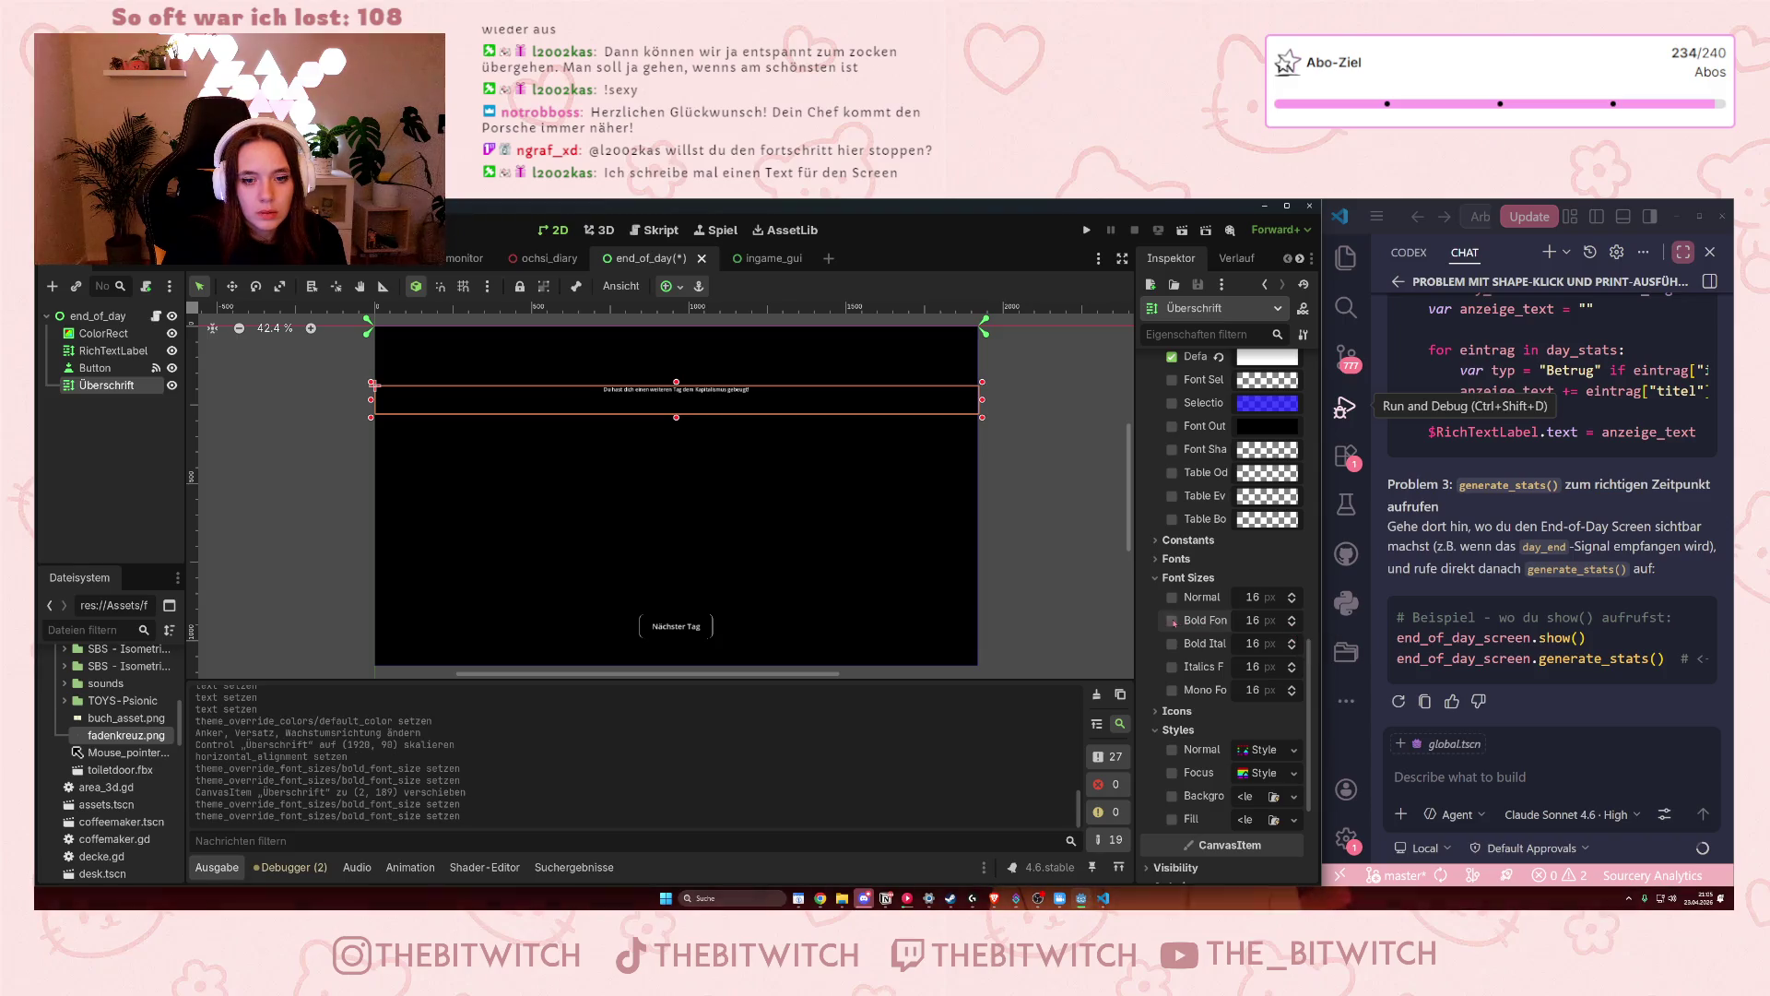
pyautogui.click(1172, 598)
pyautogui.click(1291, 594)
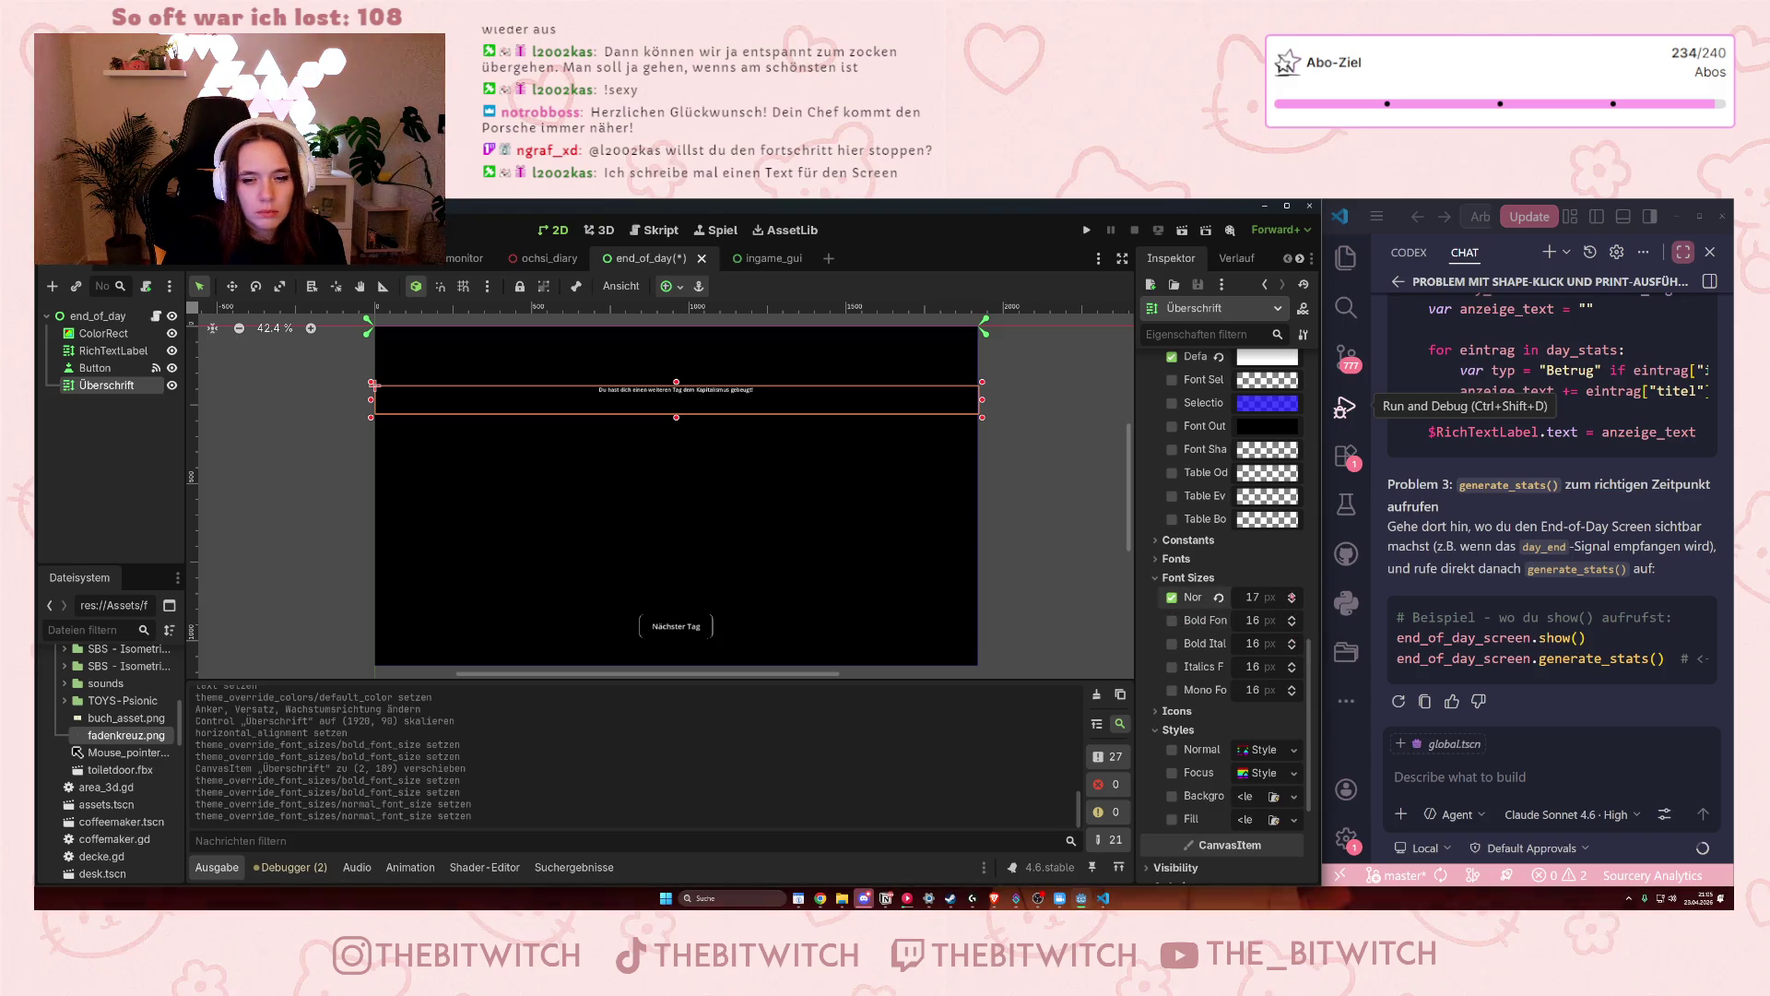
pyautogui.click(1292, 593)
pyautogui.click(1292, 593)
pyautogui.click(1292, 594)
pyautogui.click(1291, 594)
pyautogui.click(1292, 594)
pyautogui.click(1291, 594)
pyautogui.click(1292, 594)
pyautogui.click(1292, 594)
pyautogui.click(1292, 594)
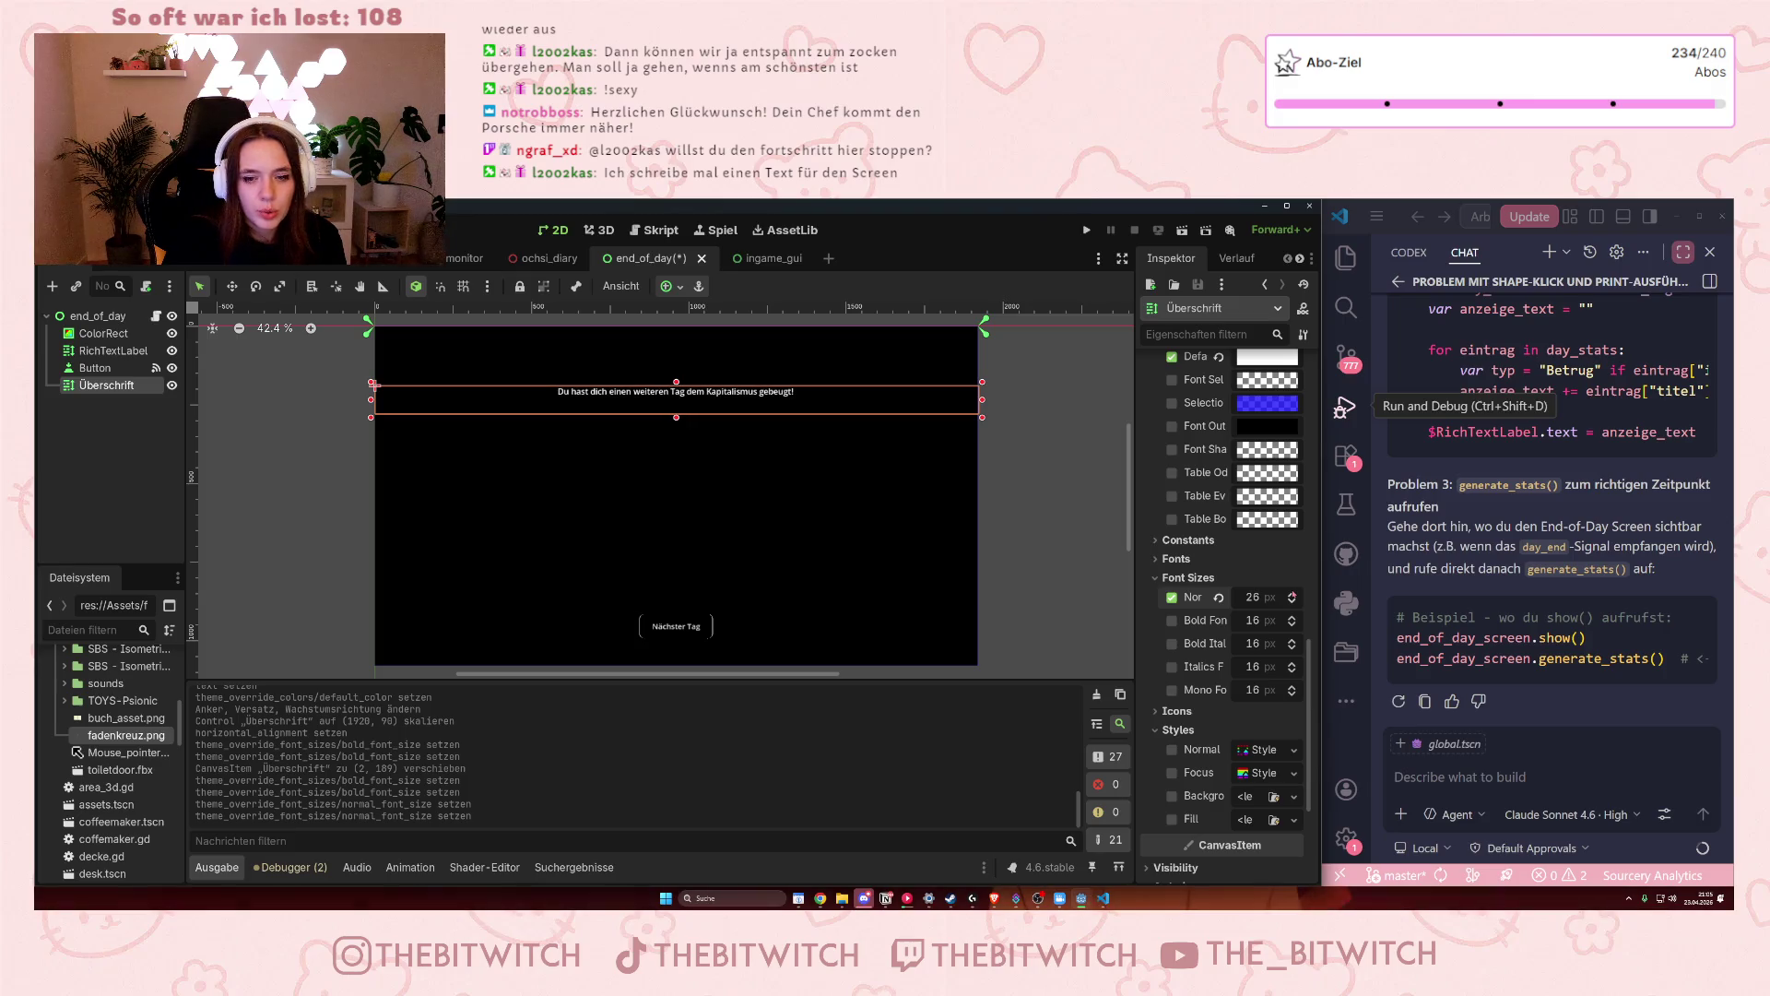
pyautogui.click(1292, 594)
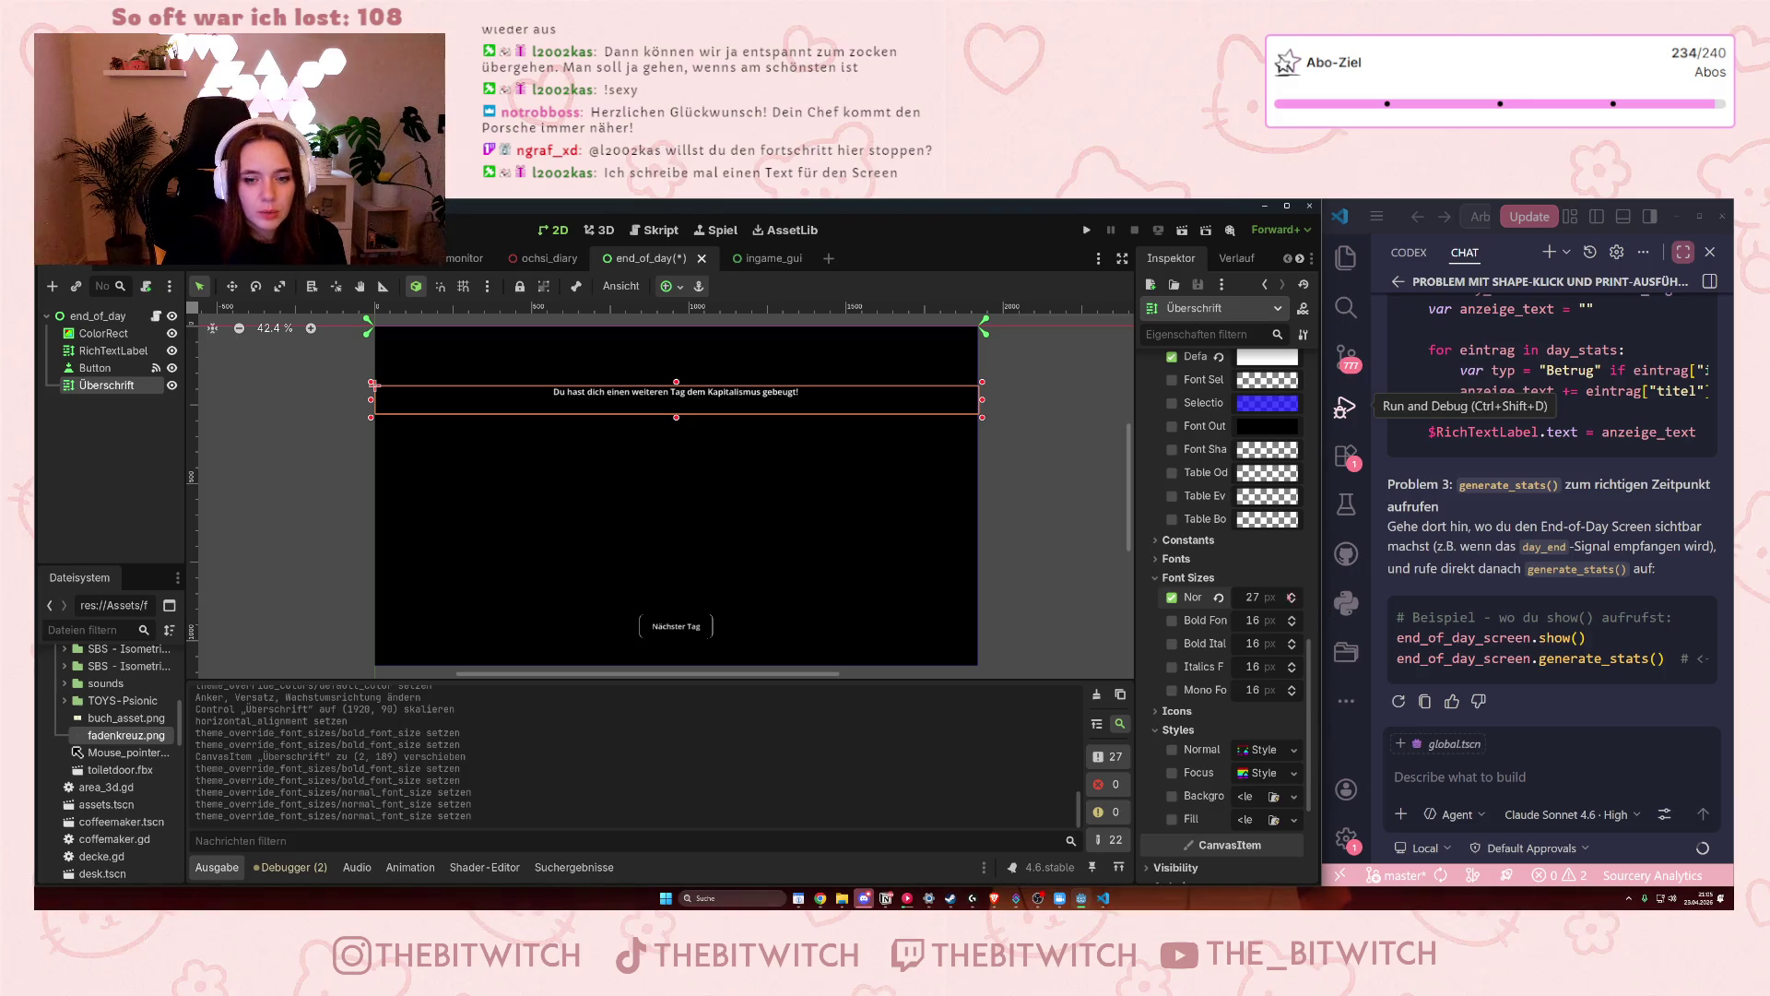
pyautogui.click(112, 350)
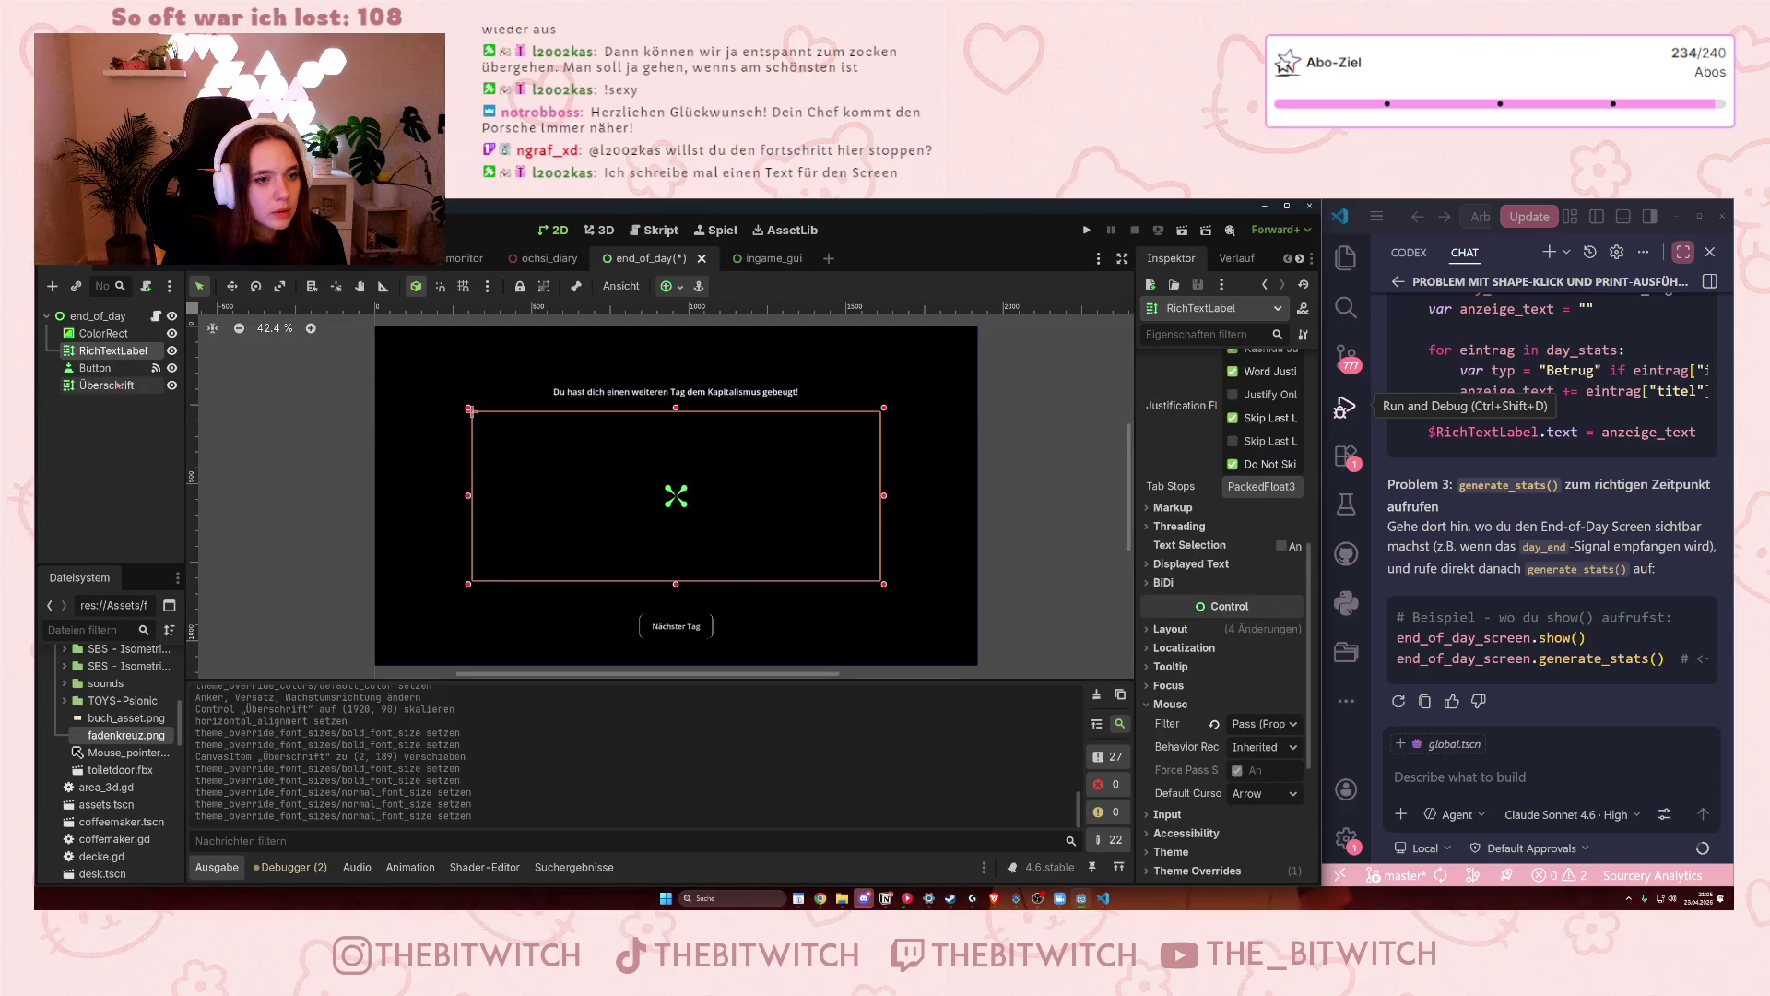
pyautogui.click(107, 384)
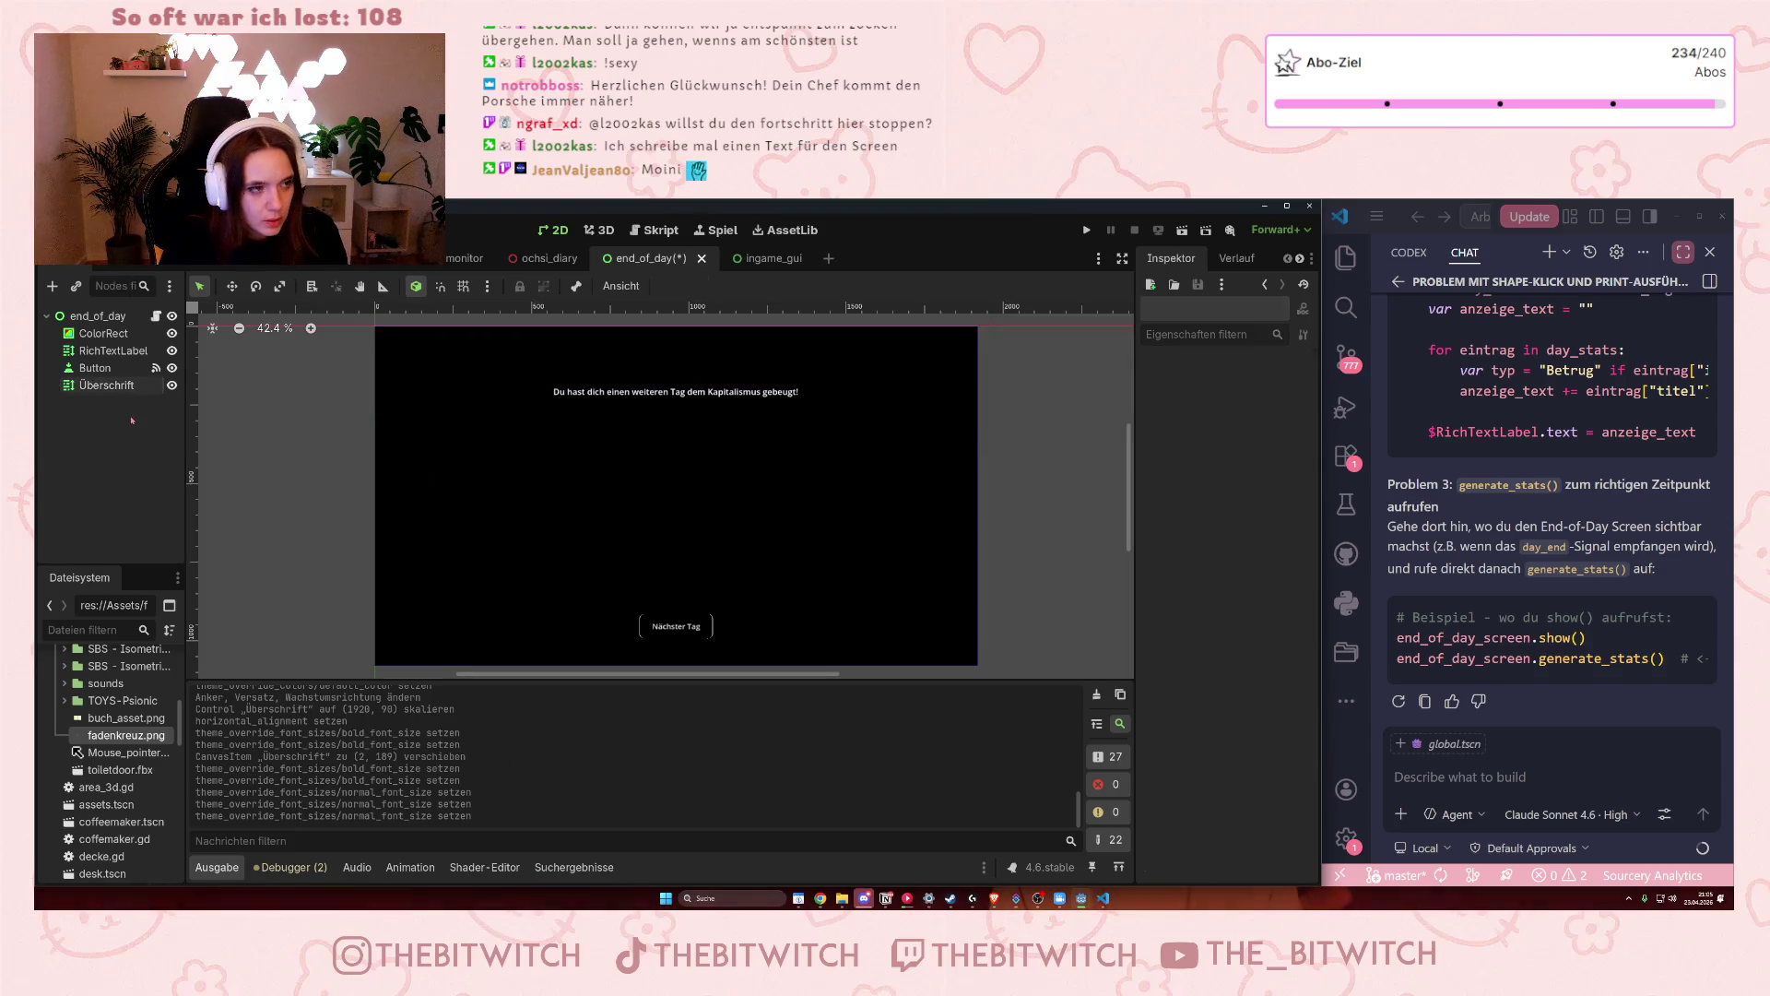
# Step: Duplicate the Überschrift heading as sibling Überschrift2 and place it just above the original
pyautogui.click(137, 387)
pyautogui.hotkey('ctrl', 'shift', 'v')
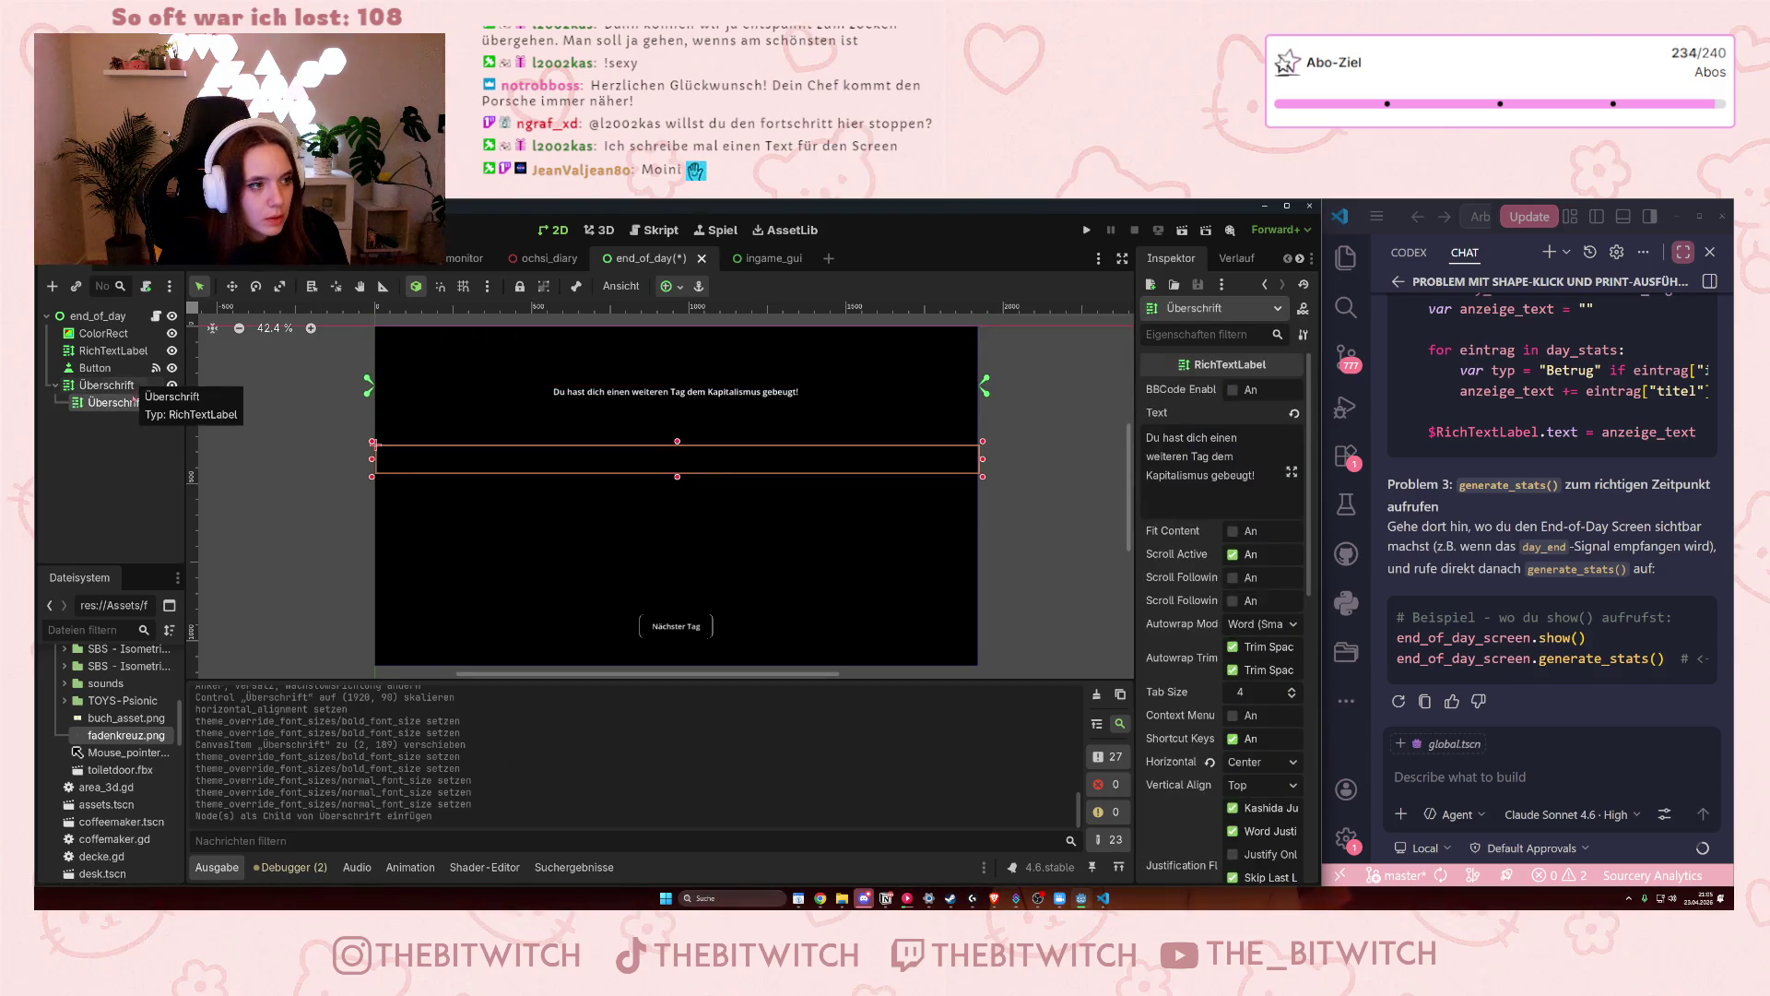
pyautogui.moveTo(116, 397); pyautogui.dragTo(107, 378)
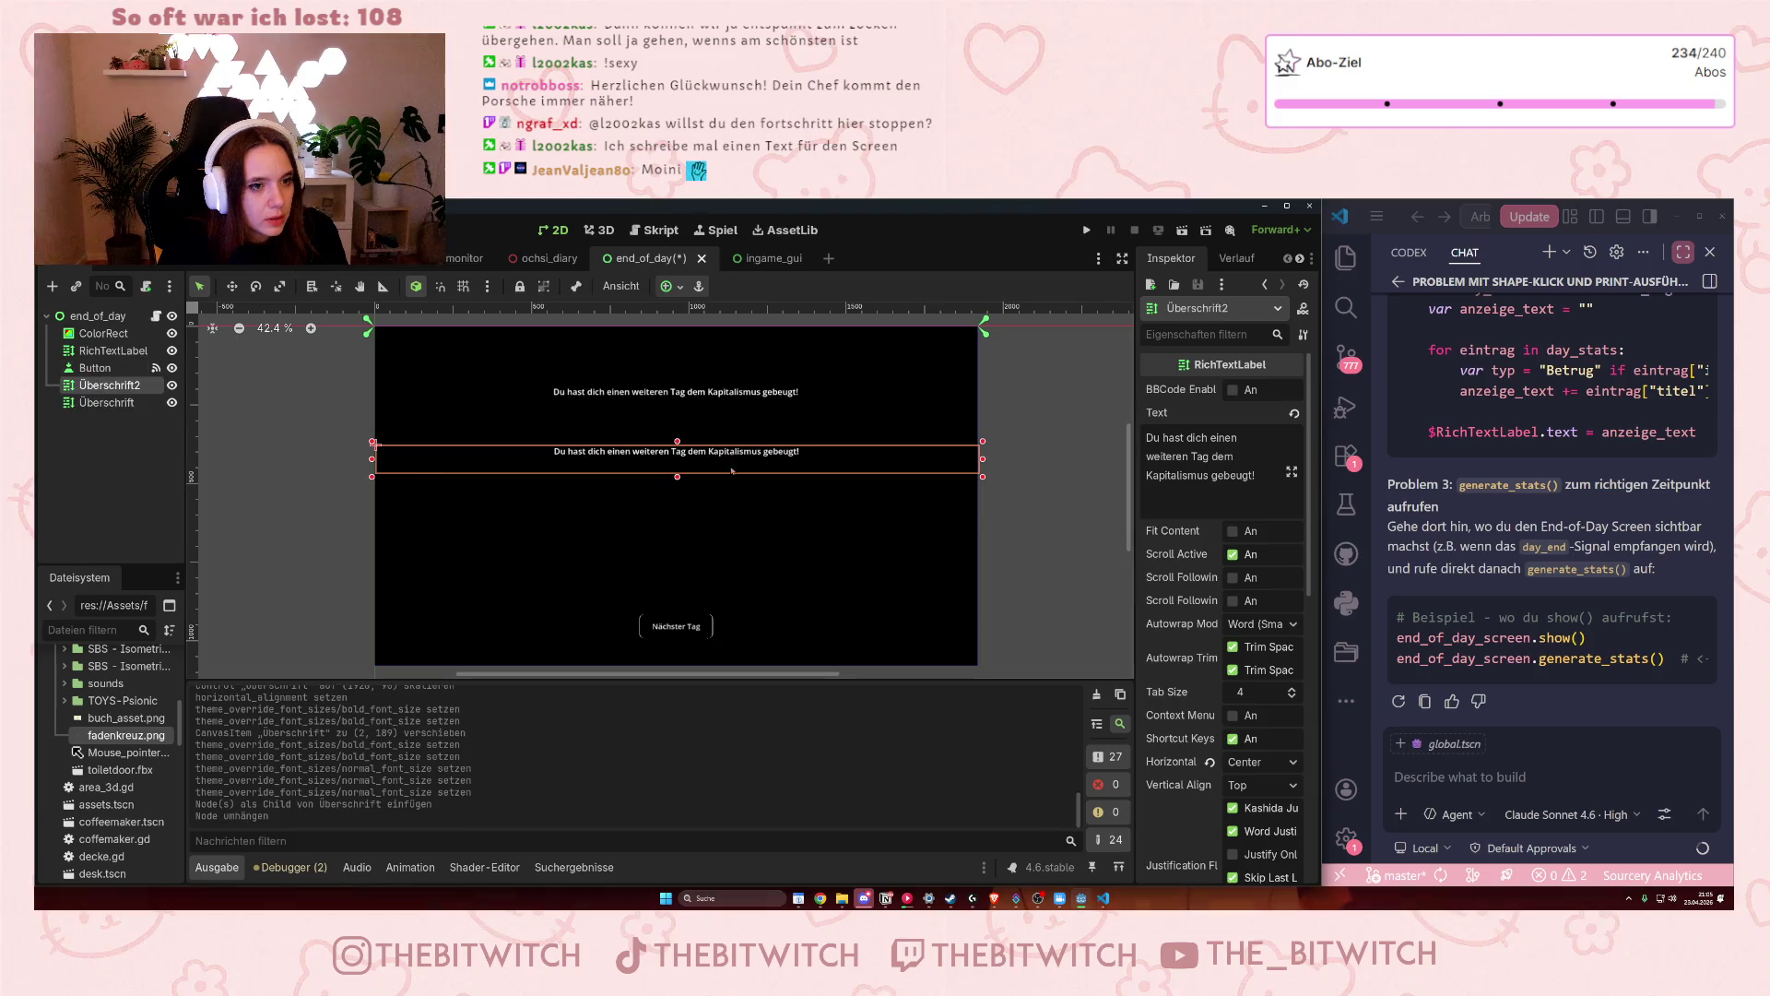
pyautogui.moveTo(697, 457); pyautogui.dragTo(695, 372)
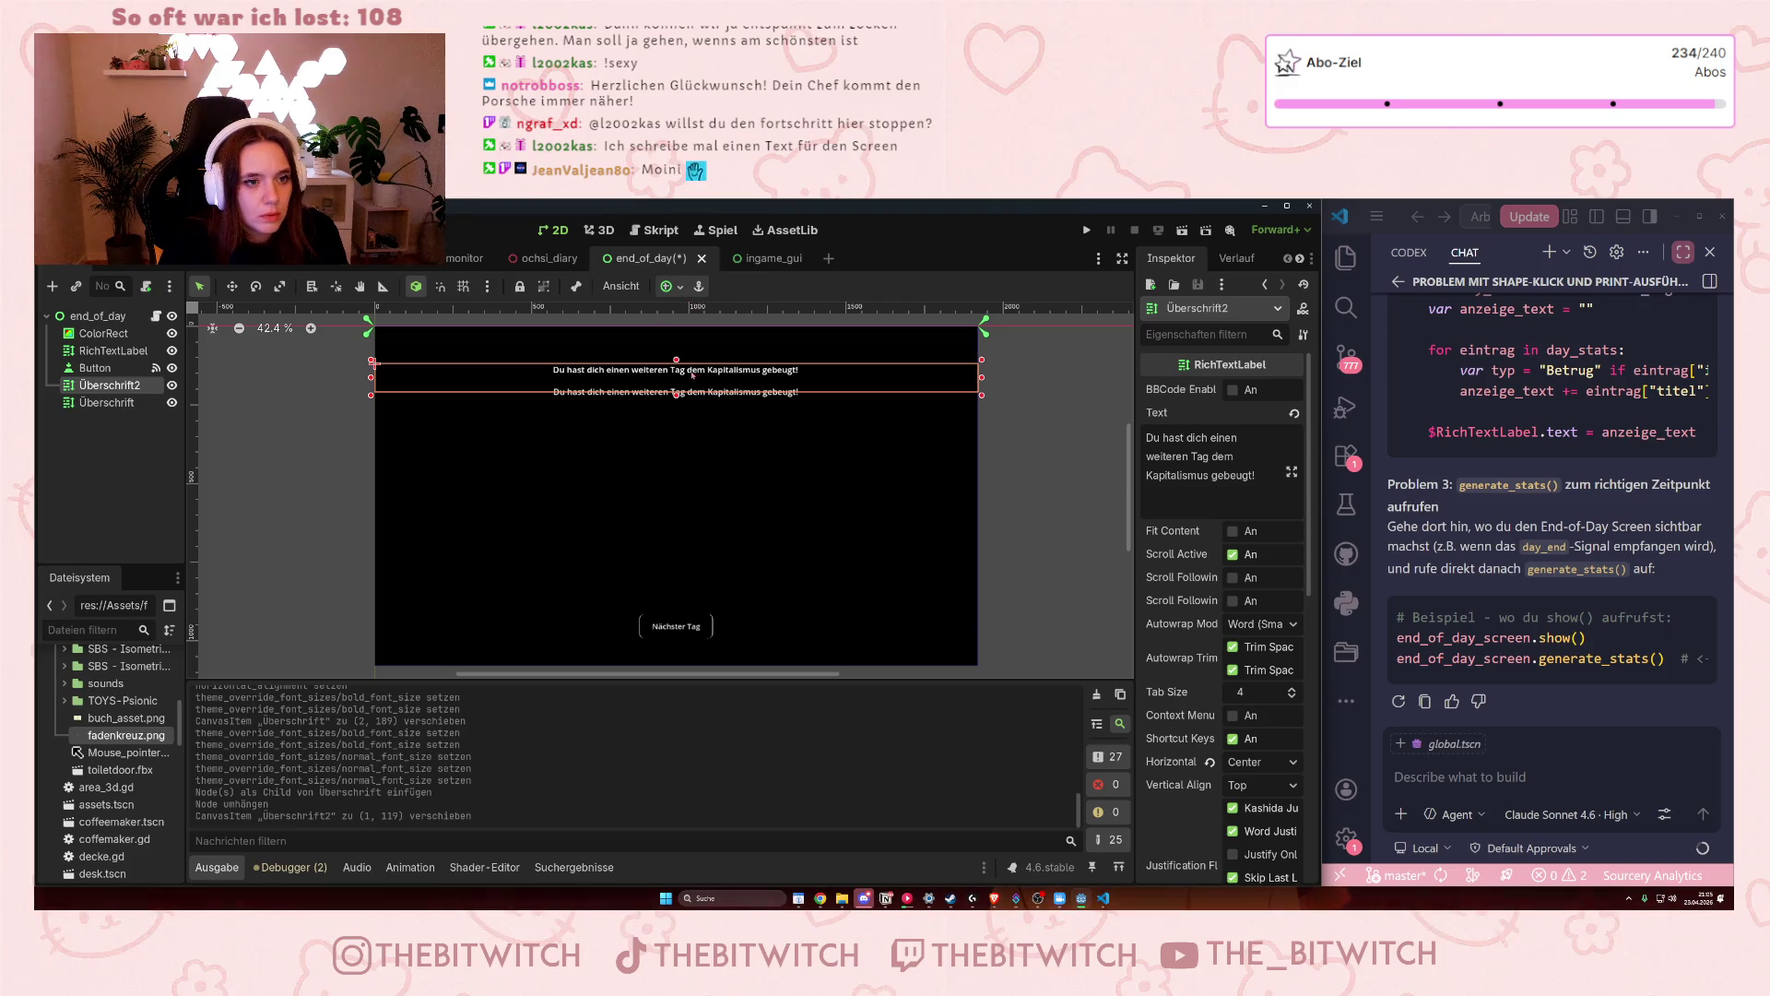
pyautogui.moveTo(692, 375); pyautogui.dragTo(698, 375)
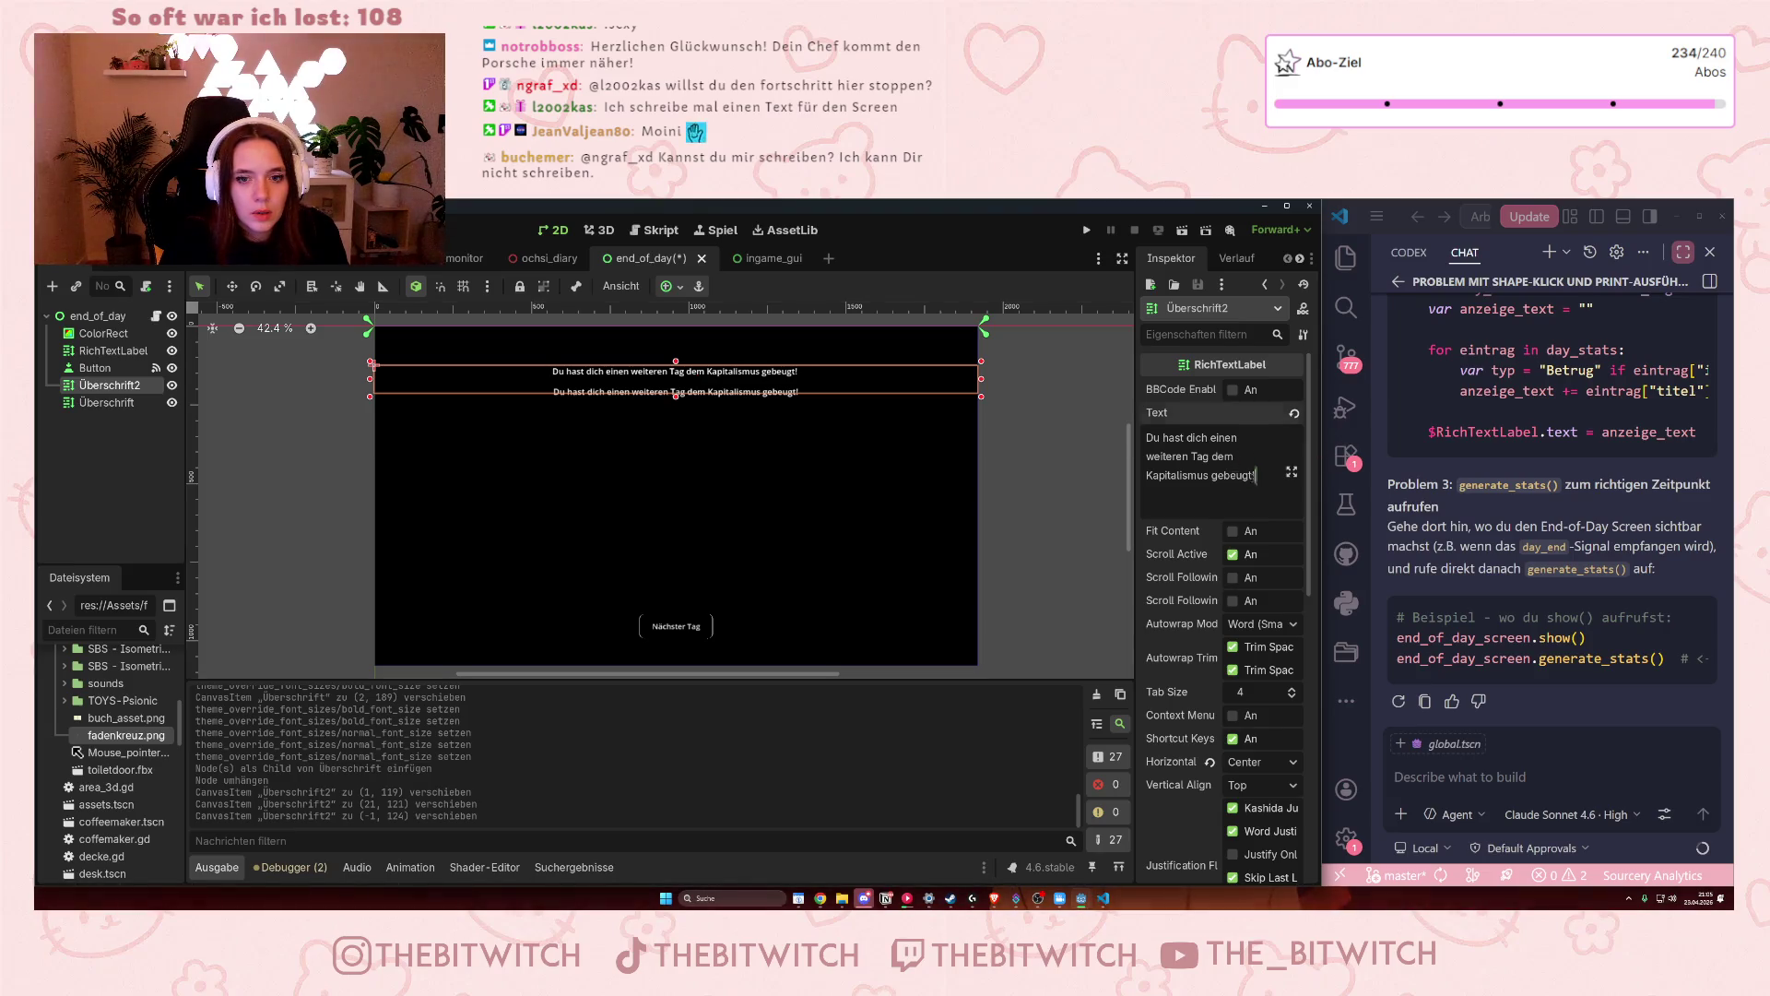
# Step: Set Überschrift2's text to 'Herzlichen Glückwunsch!'
pyautogui.moveTo(1254, 476); pyautogui.dragTo(1131, 441)
pyautogui.write('Herzlichen ')
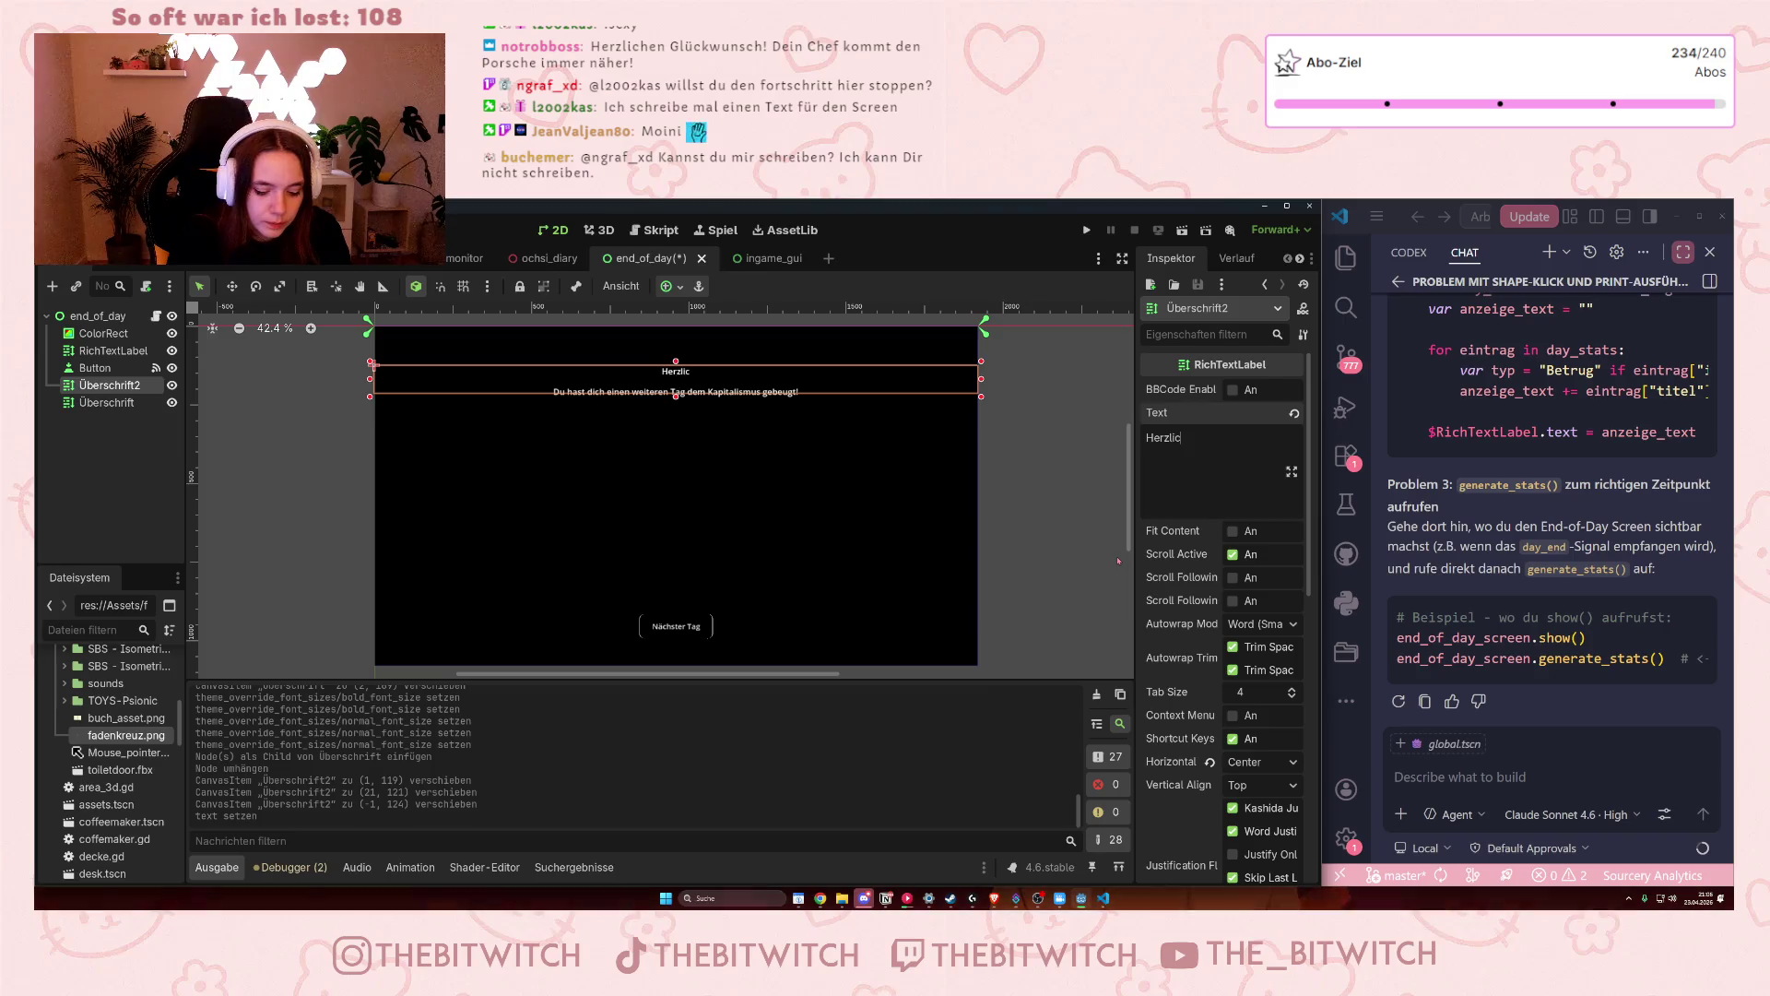
pyautogui.write('Glückwunsch')
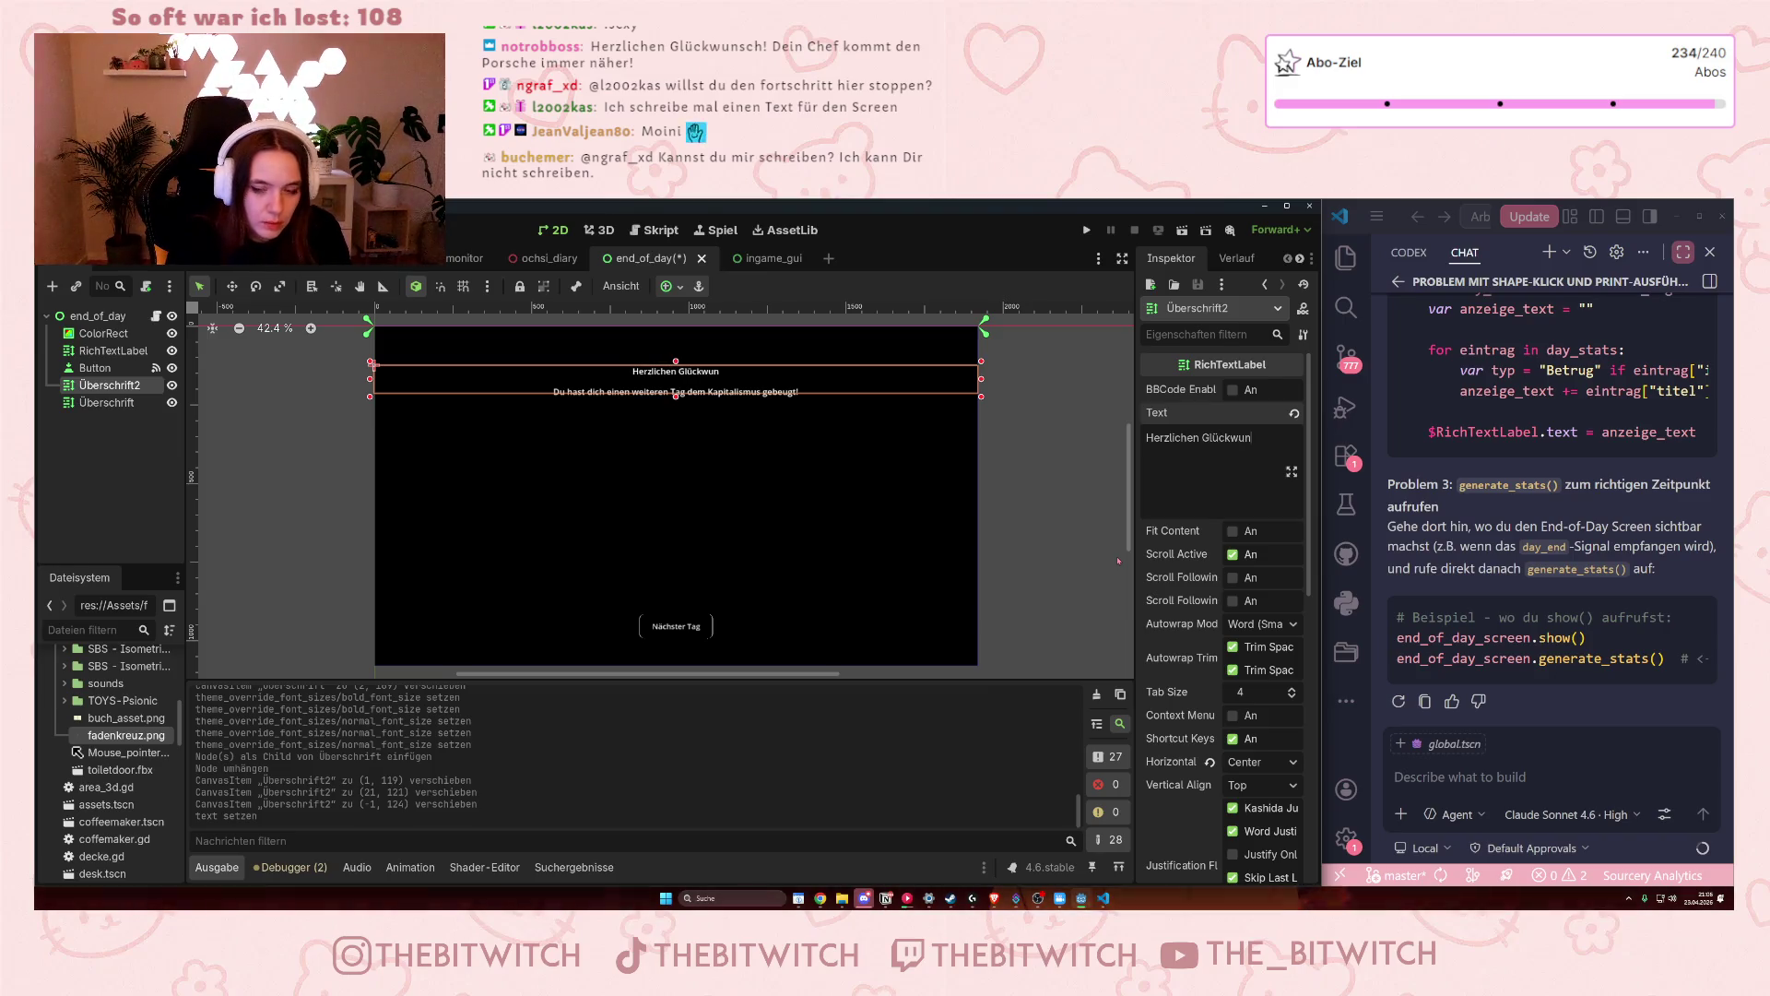
pyautogui.write('!"')
pyautogui.press('BackSpace')
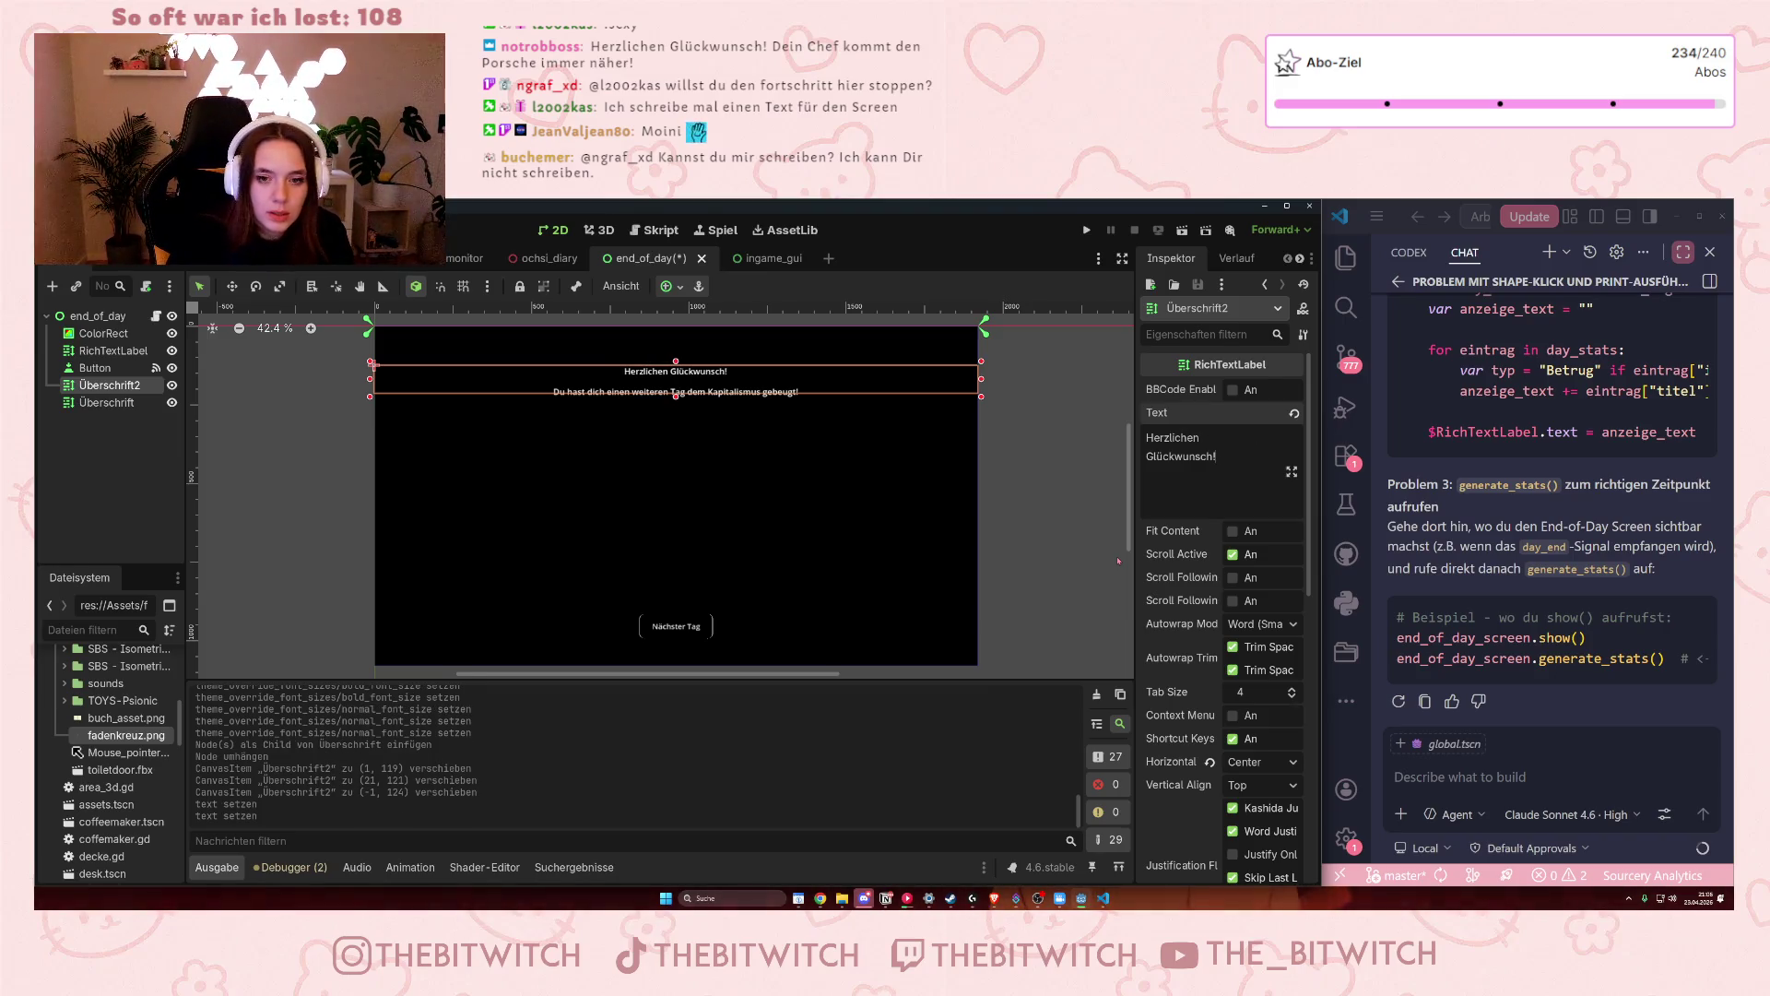
pyautogui.scroll(-4, 1193, 600)
pyautogui.scroll(-1, 1193, 600)
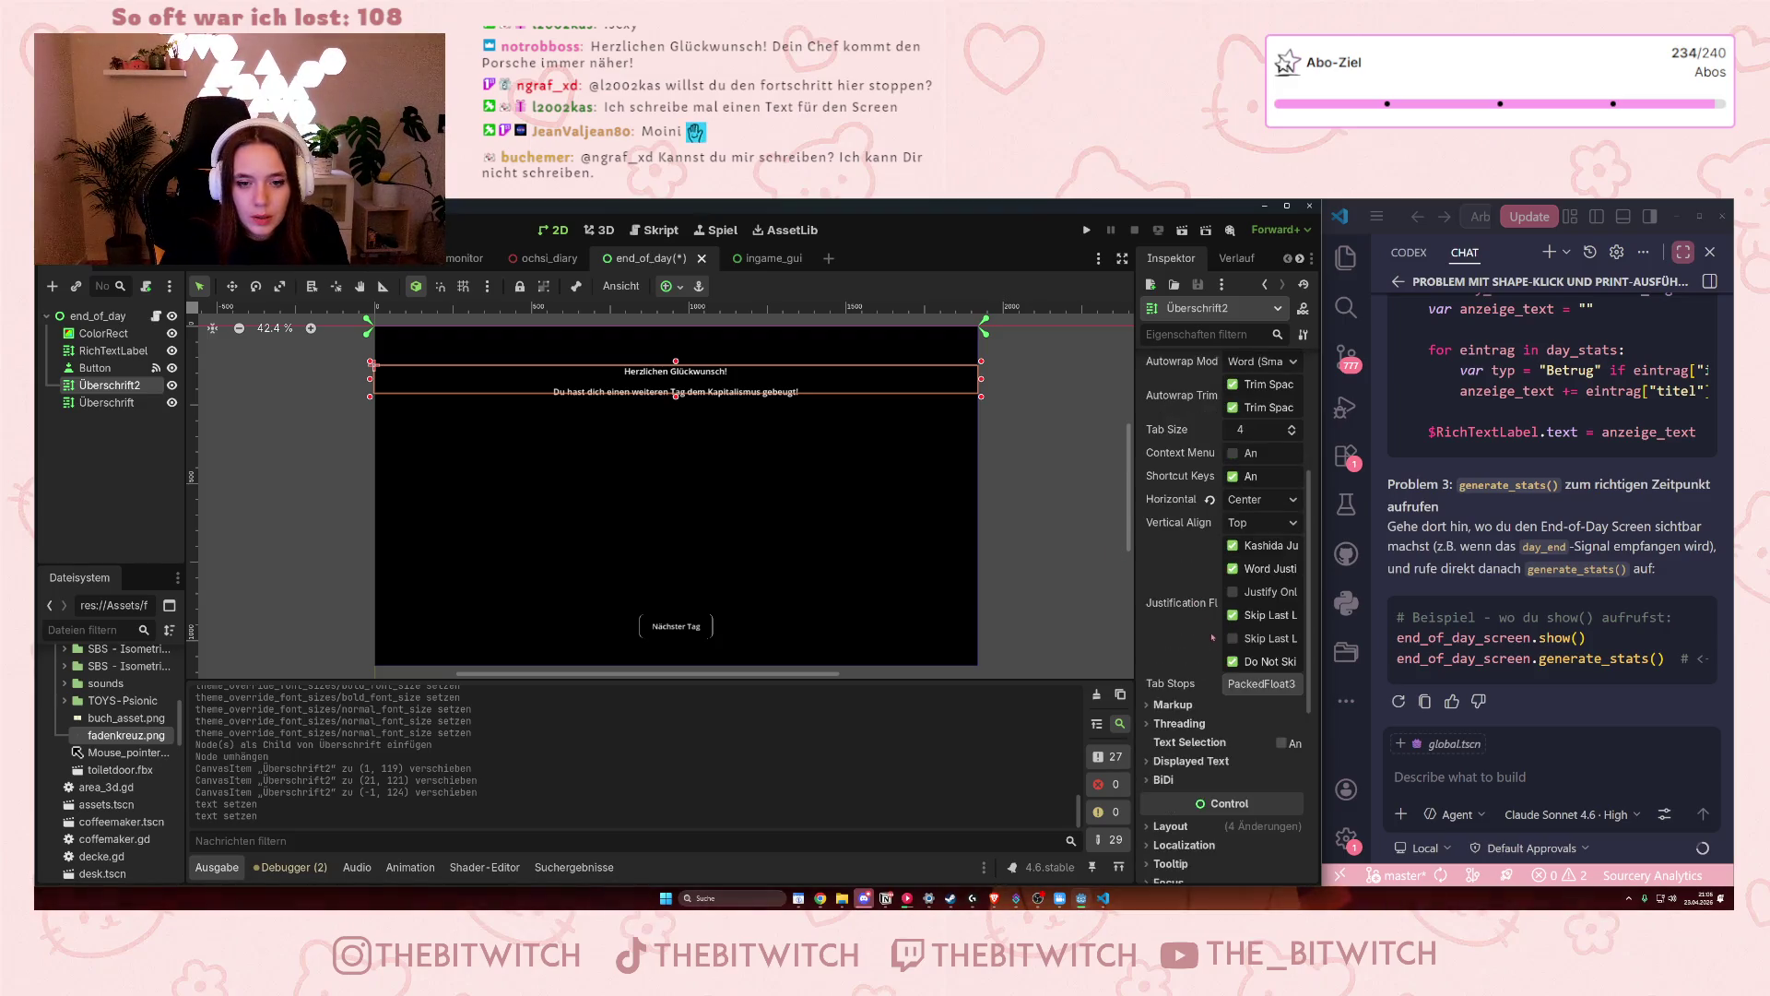
# Step: Expand Überschrift2's Theme Overrides down to Font Sizes in the Inspector
pyautogui.scroll(-1, 1212, 646)
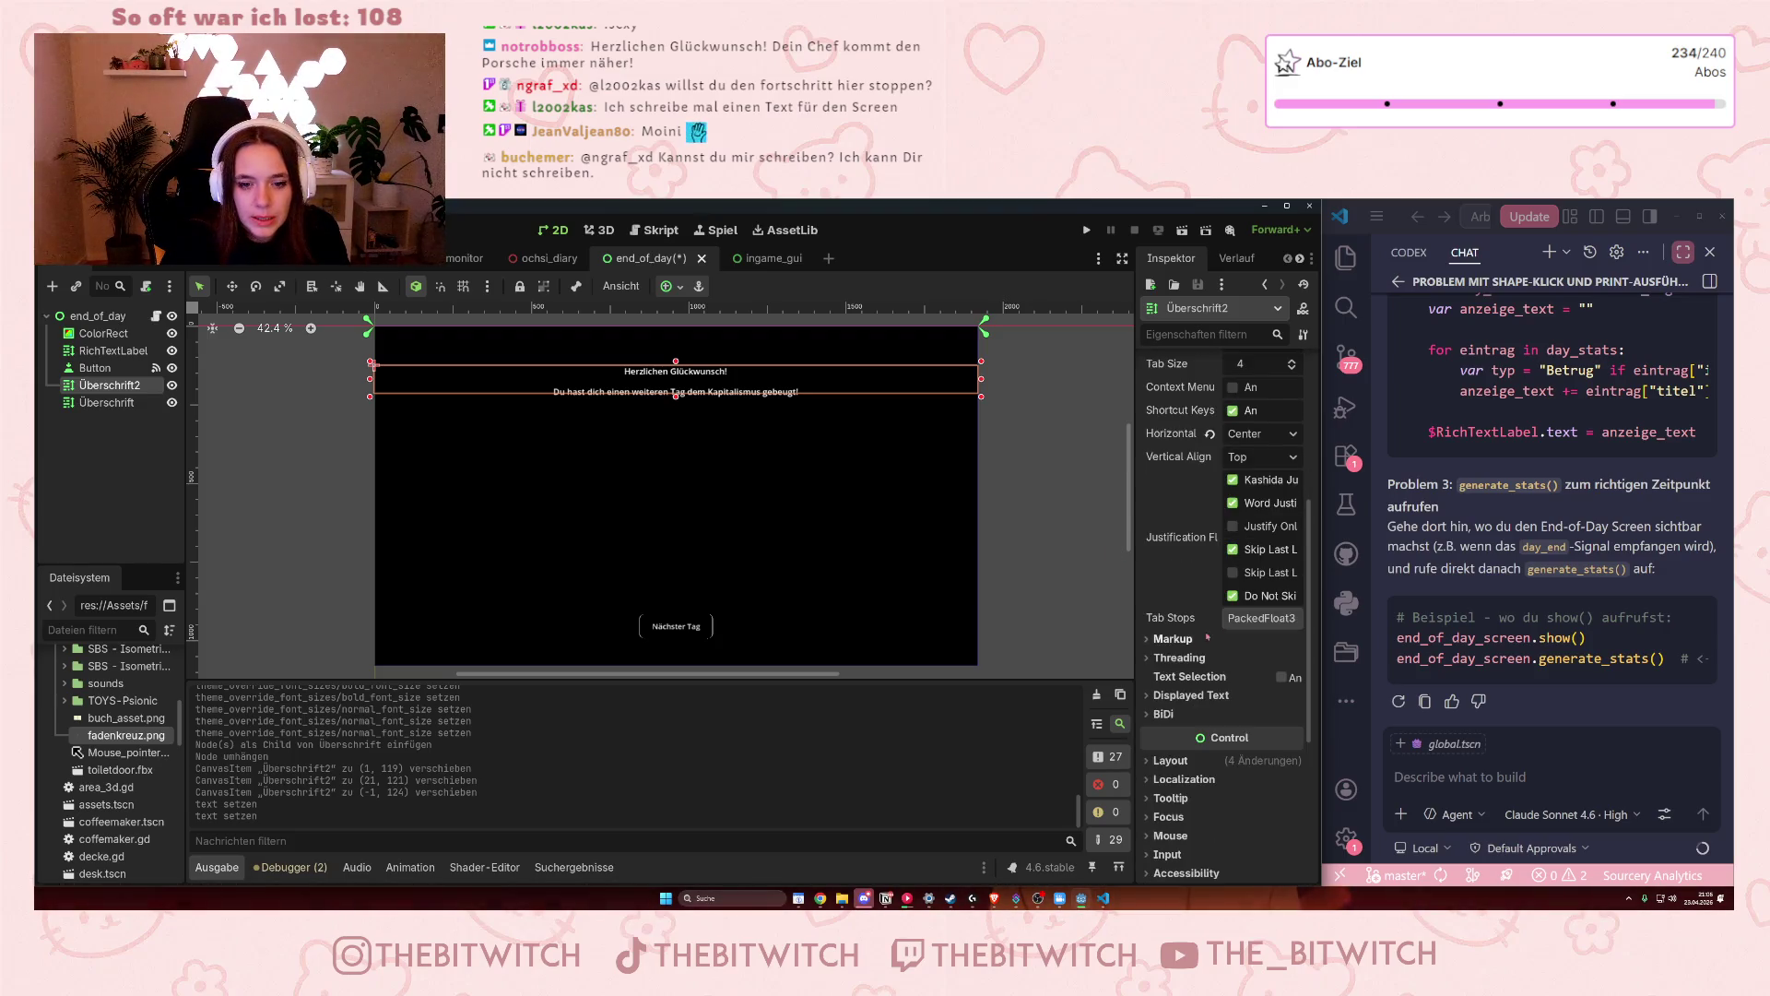
pyautogui.click(1156, 638)
pyautogui.scroll(-3, 1156, 599)
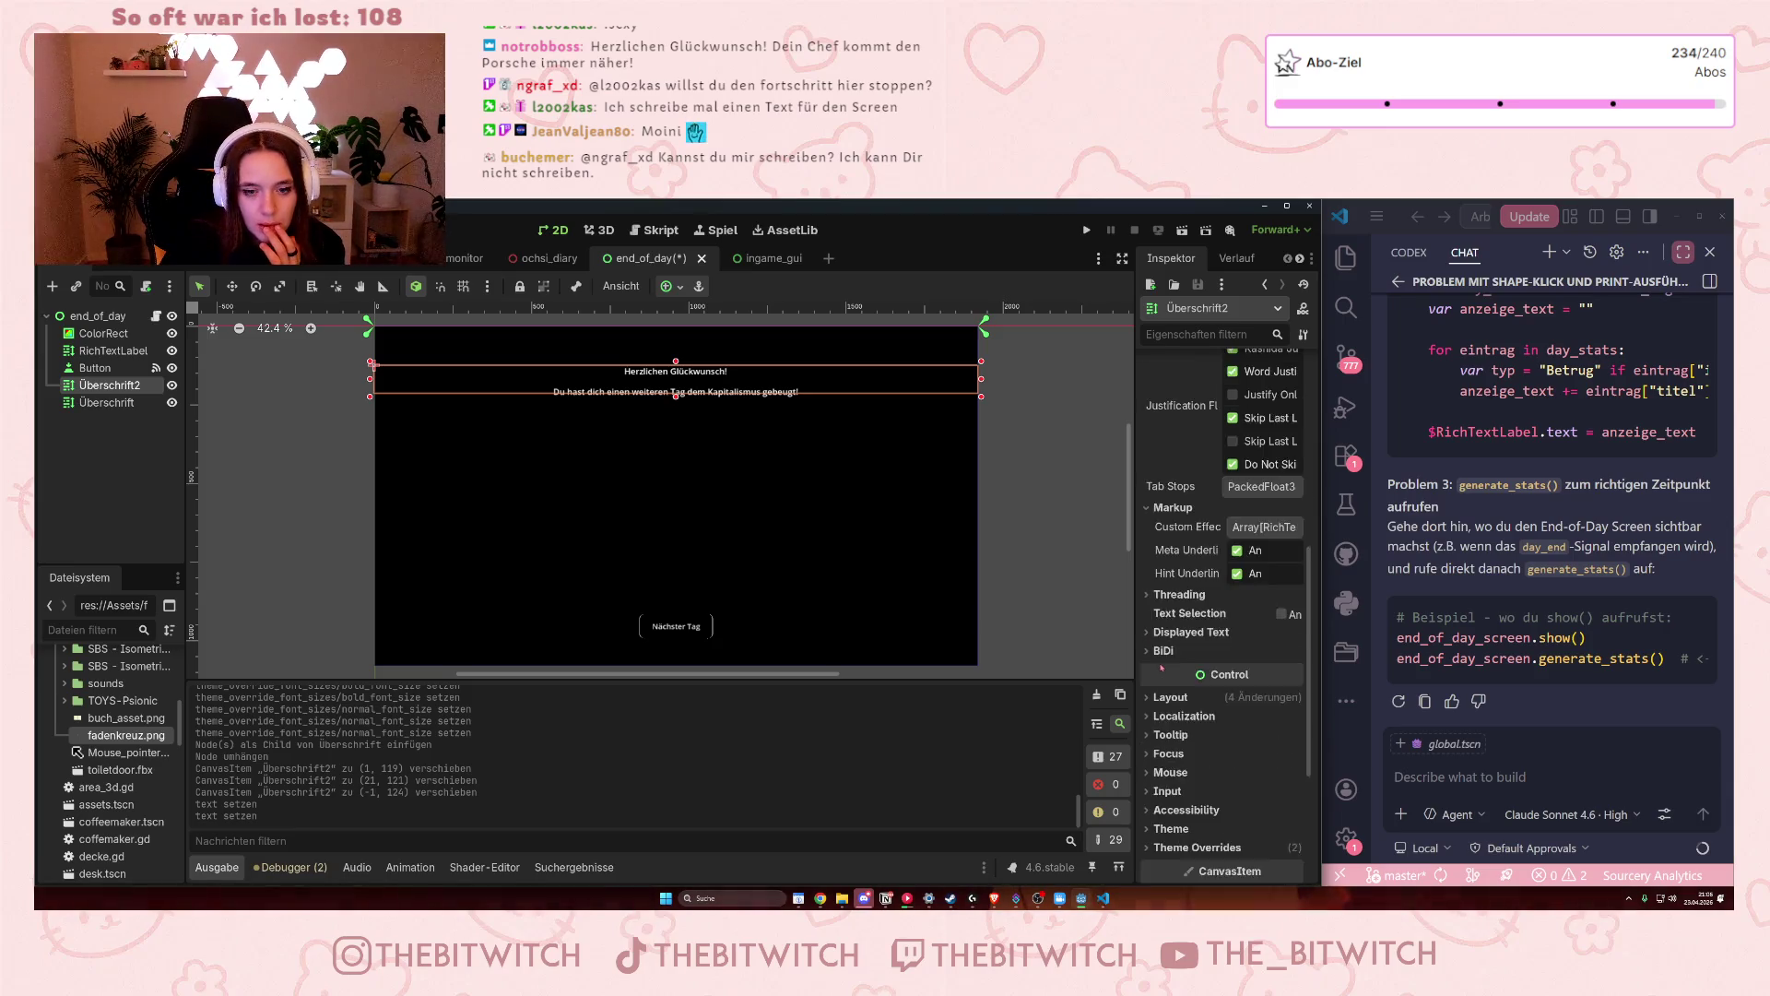
pyautogui.scroll(-1, 1156, 584)
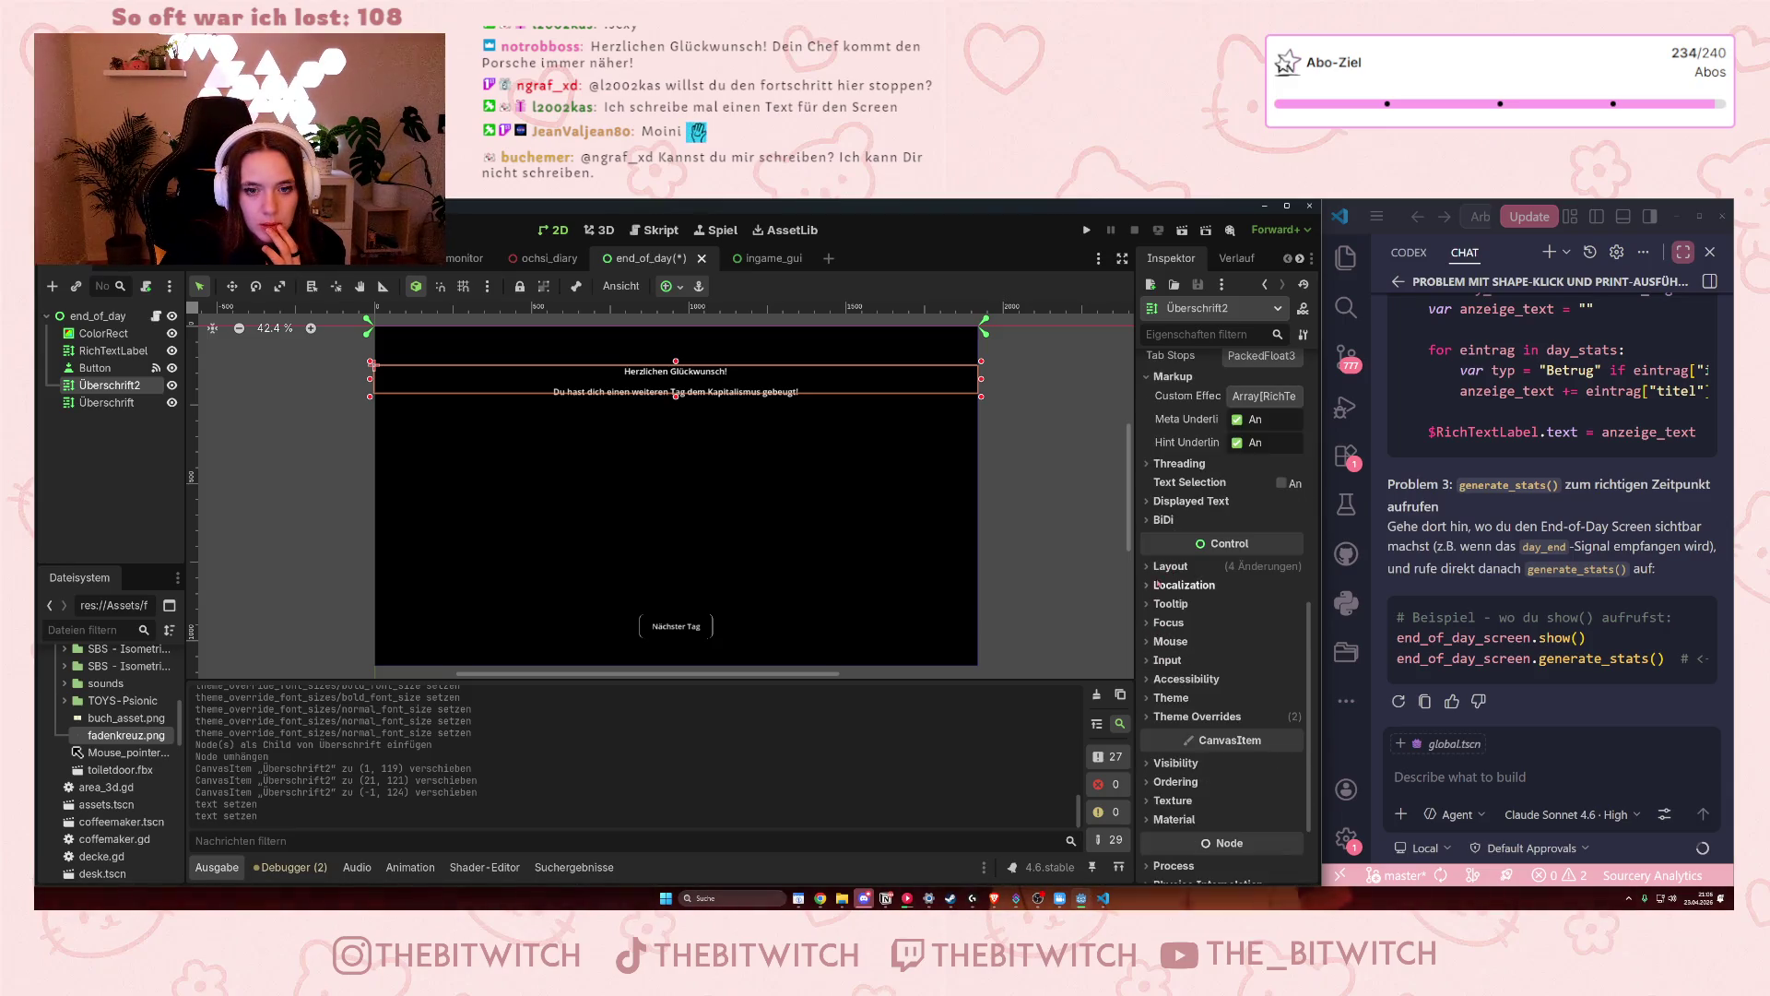
pyautogui.click(1157, 569)
pyautogui.scroll(-5, 1157, 574)
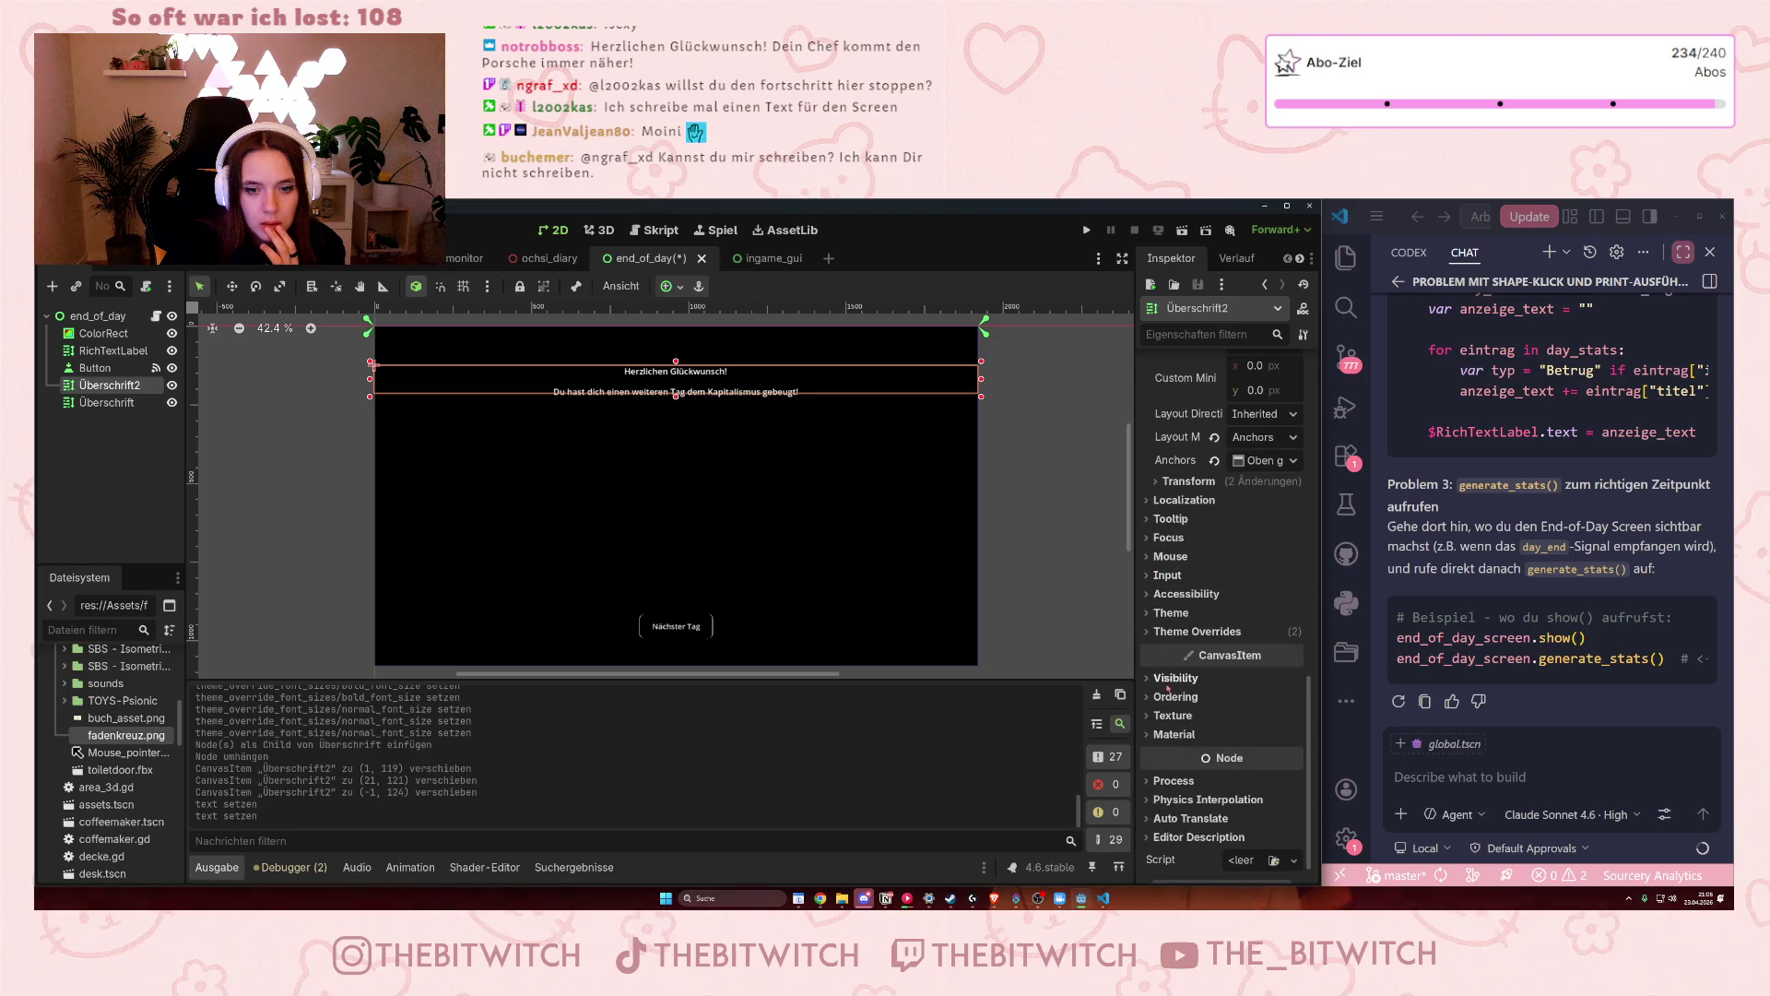
pyautogui.click(1155, 630)
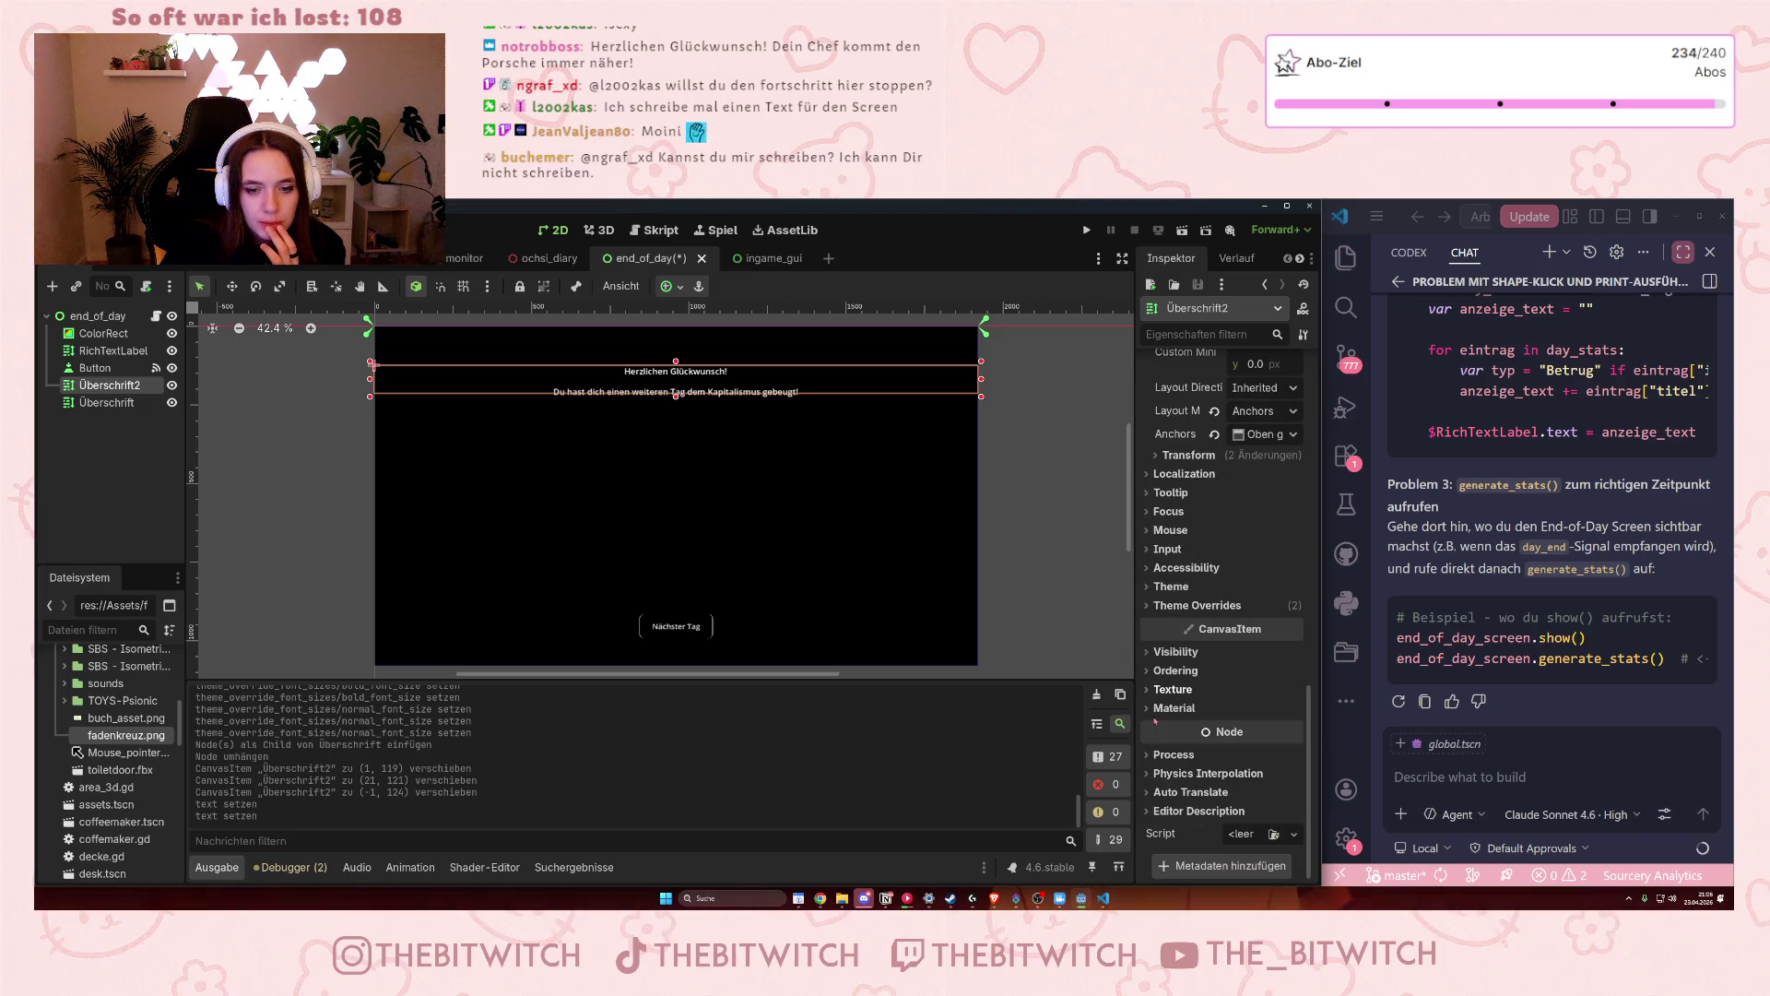
pyautogui.click(1167, 642)
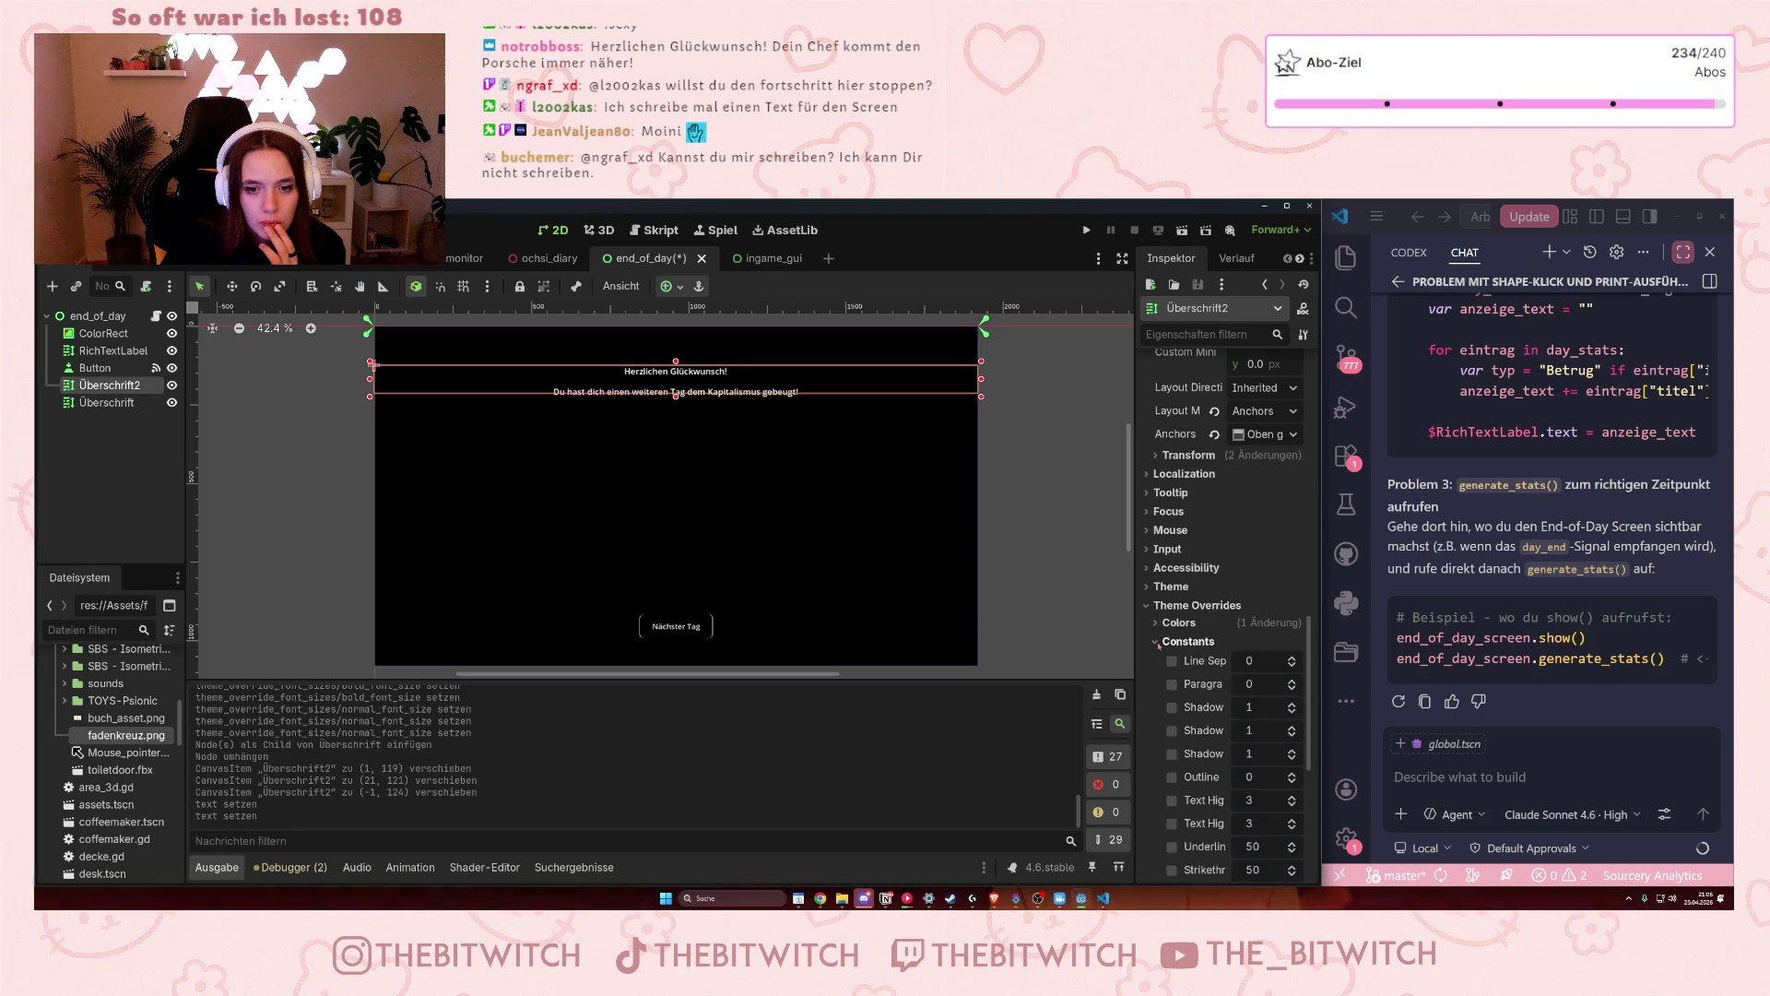
pyautogui.scroll(-3, 1171, 683)
pyautogui.click(1176, 759)
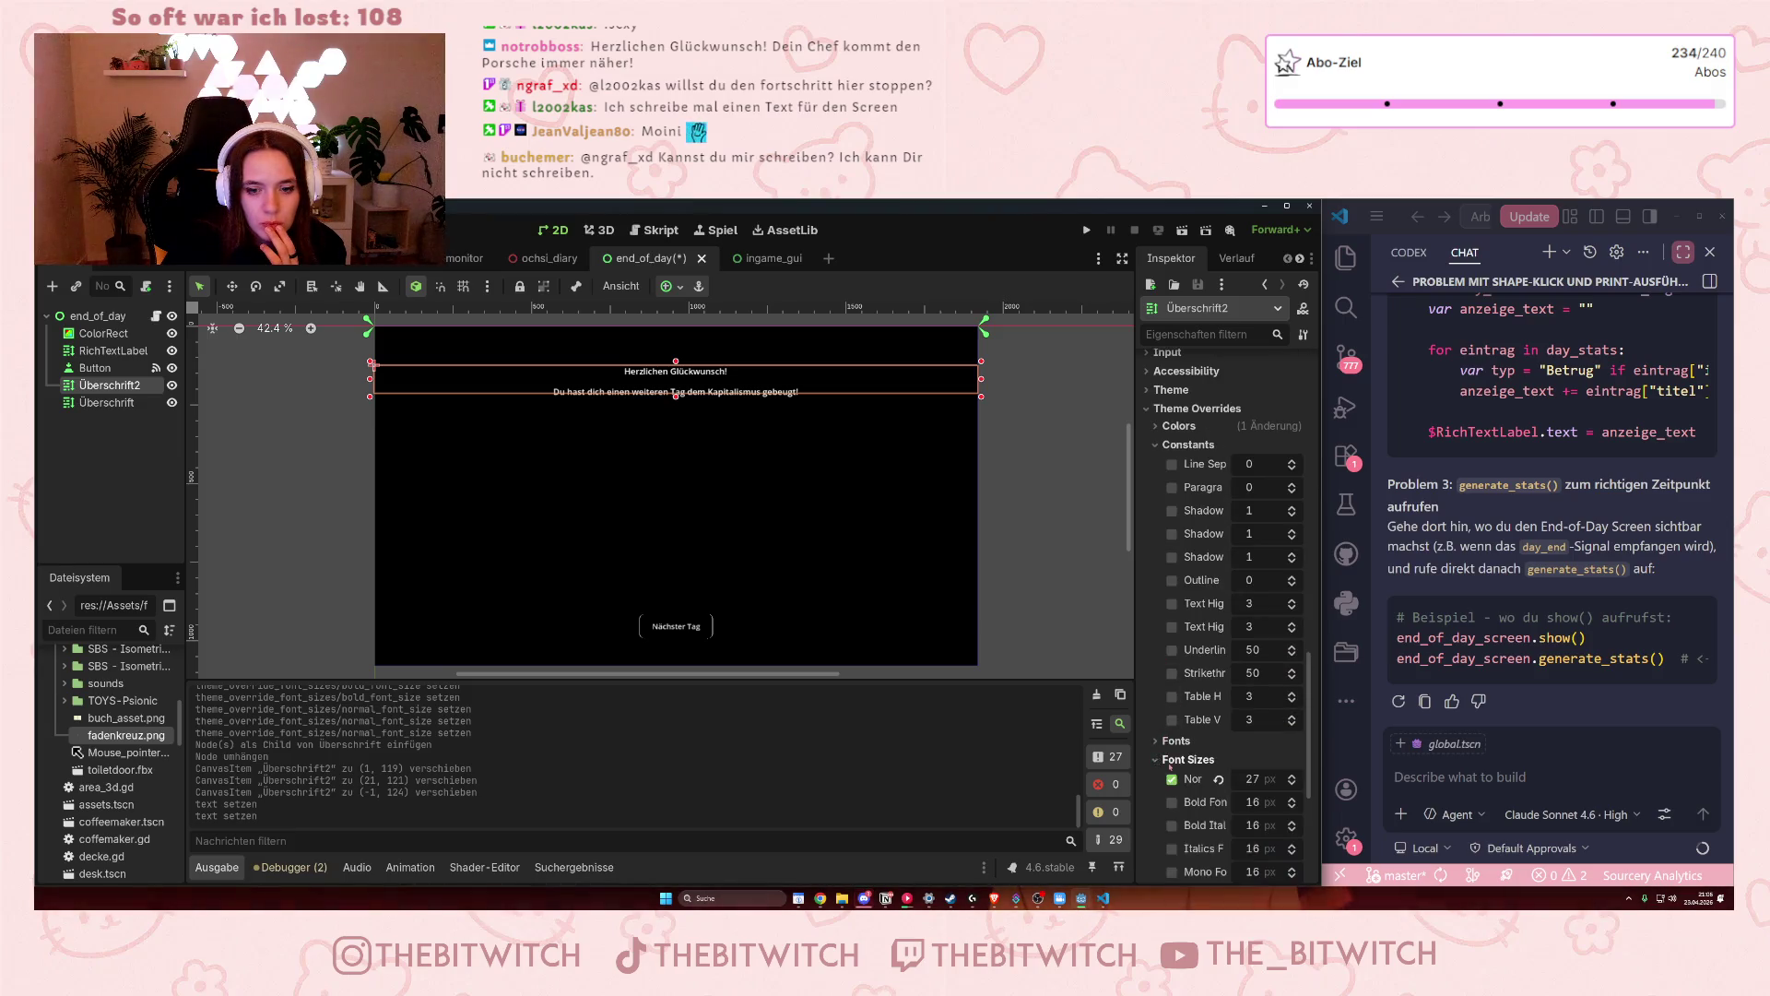
pyautogui.scroll(-2, 1199, 701)
# Step: Raise the heading's Normal Font Size override from 27 to 38 px
pyautogui.click(1293, 643)
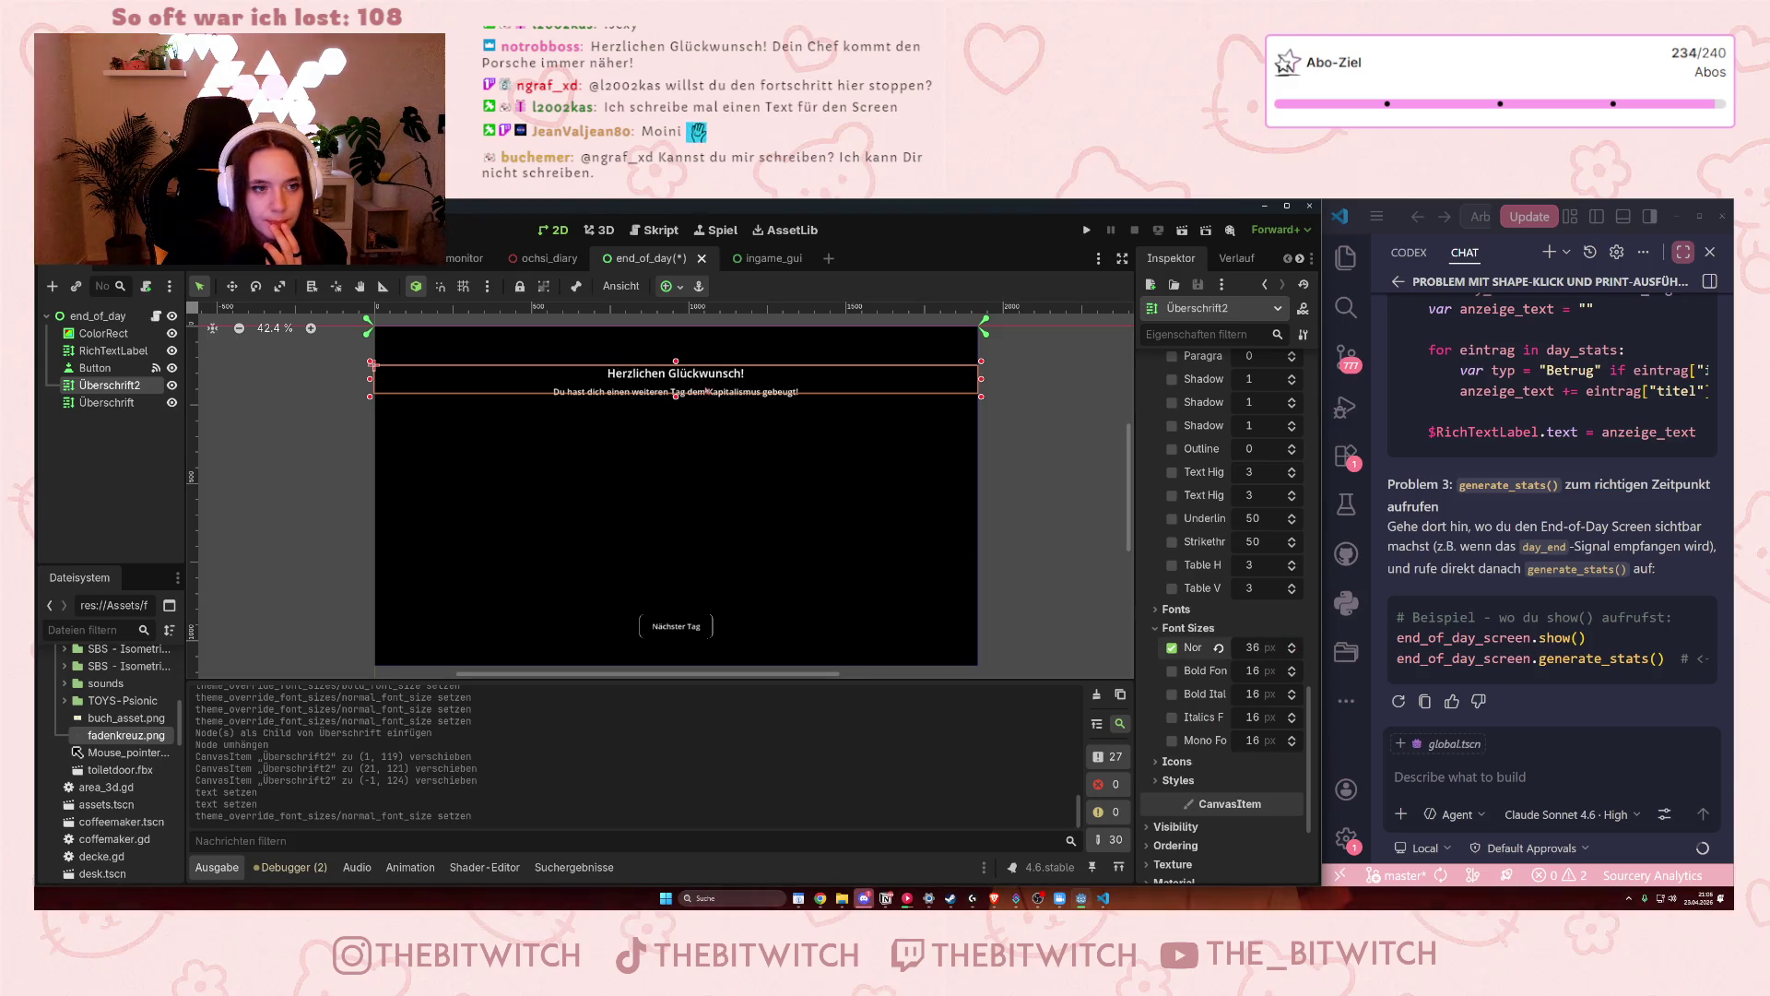
pyautogui.click(1292, 644)
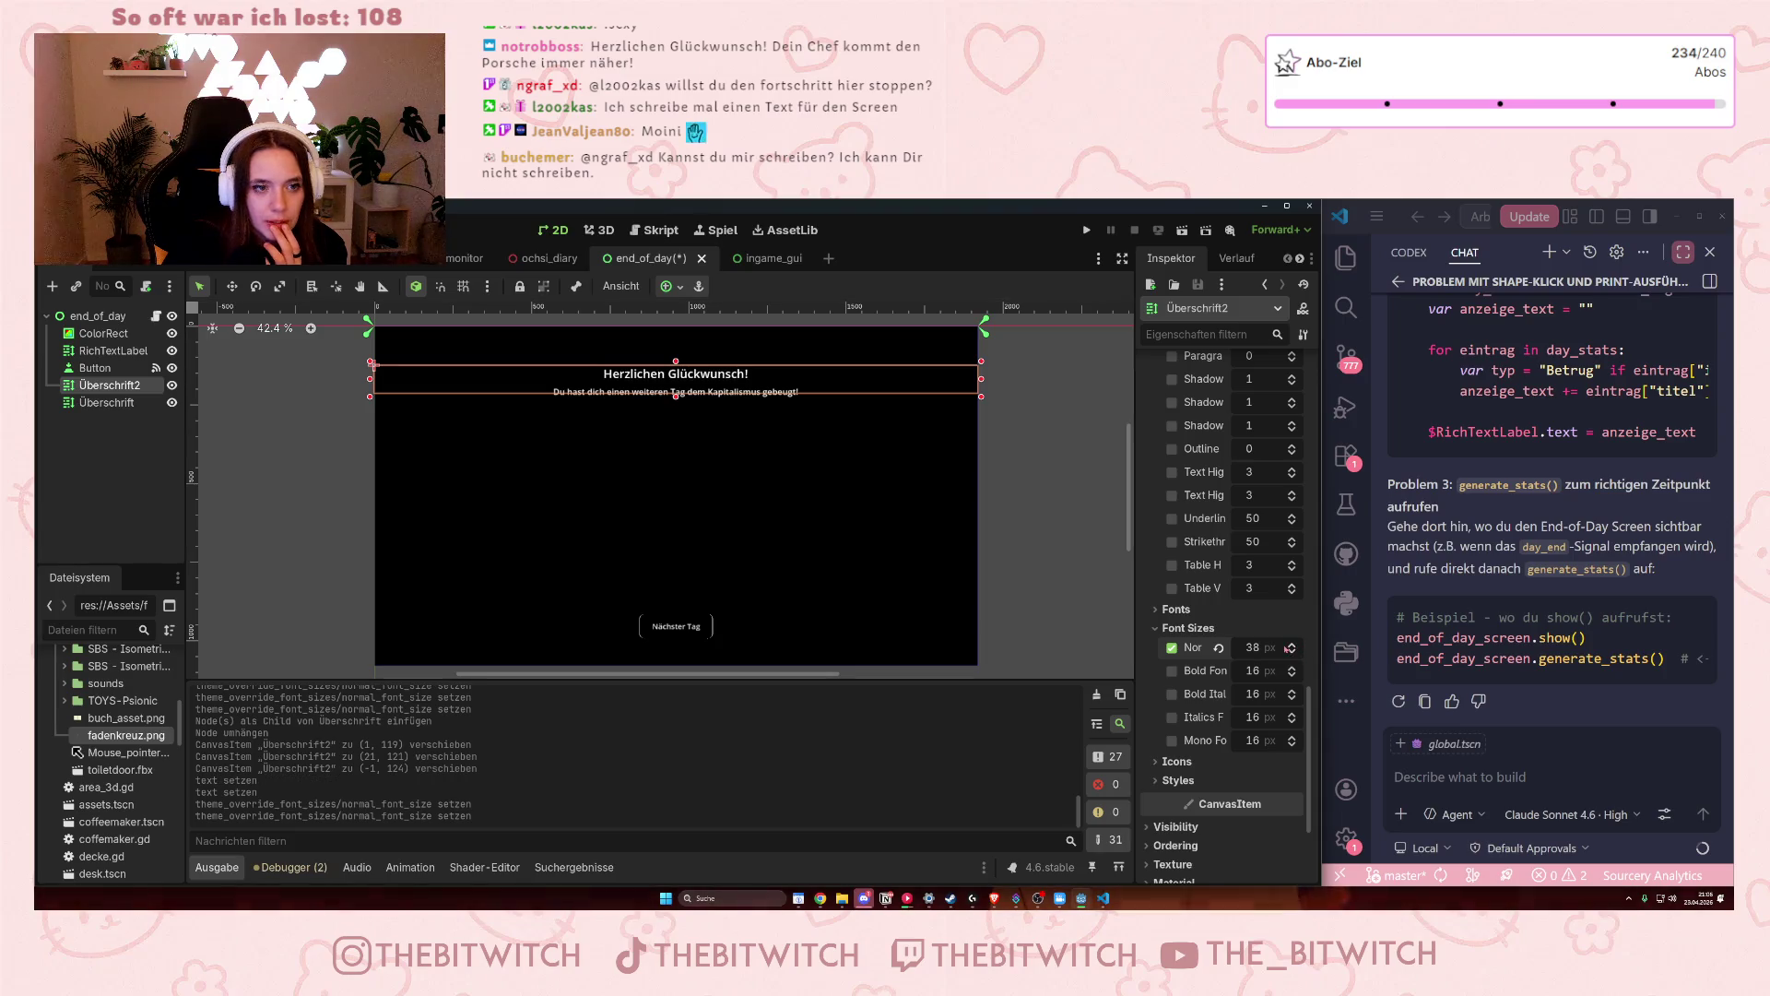
pyautogui.click(995, 425)
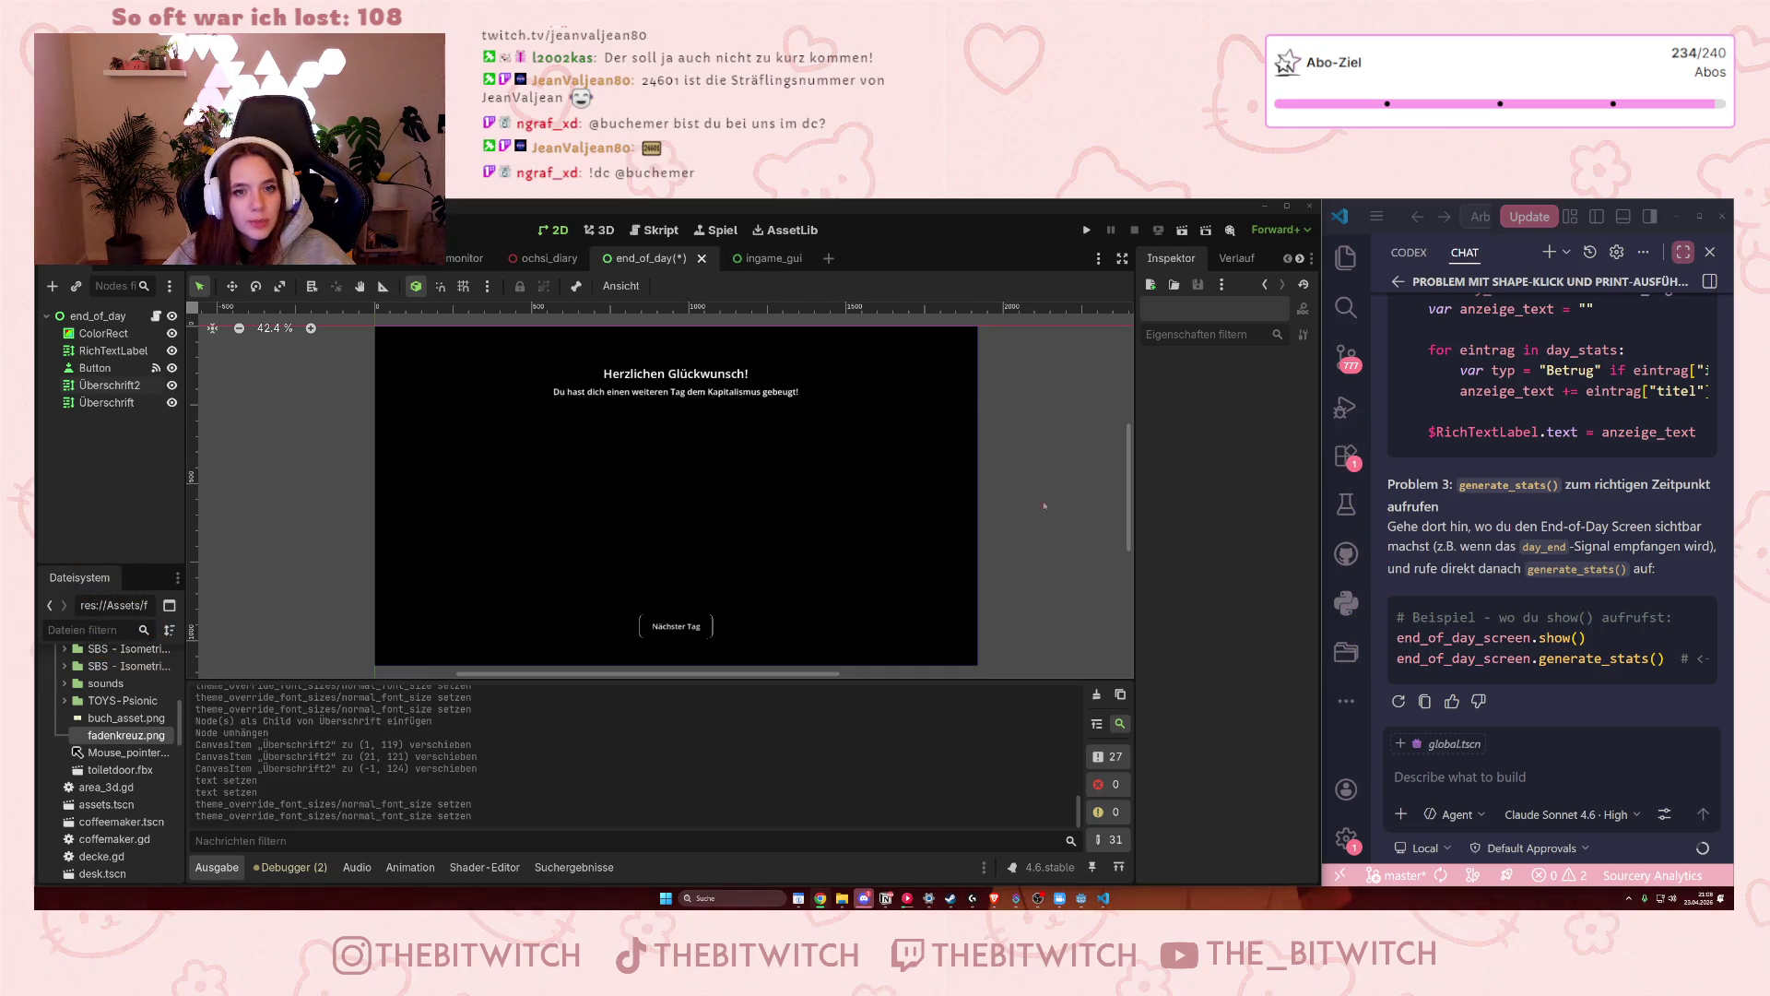
# Step: Save the end_of_day scene and launch the project with F5
pyautogui.hotkey('ctrl', 's')
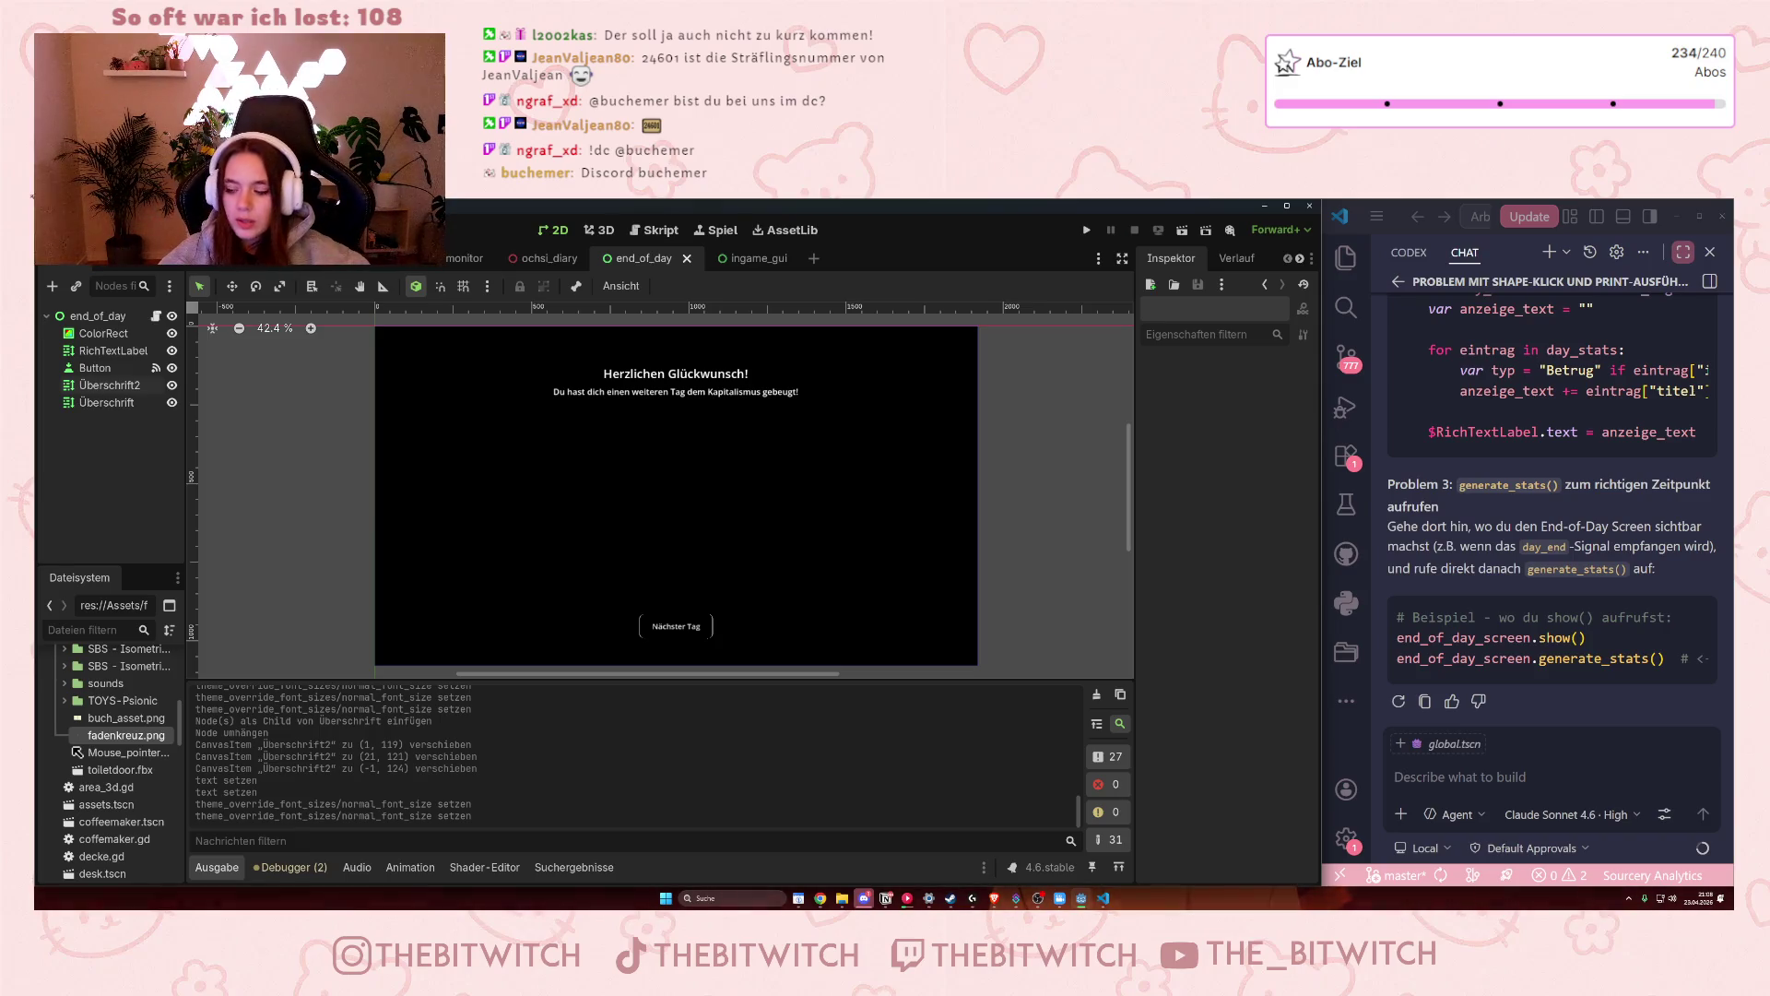
pyautogui.press('F5')
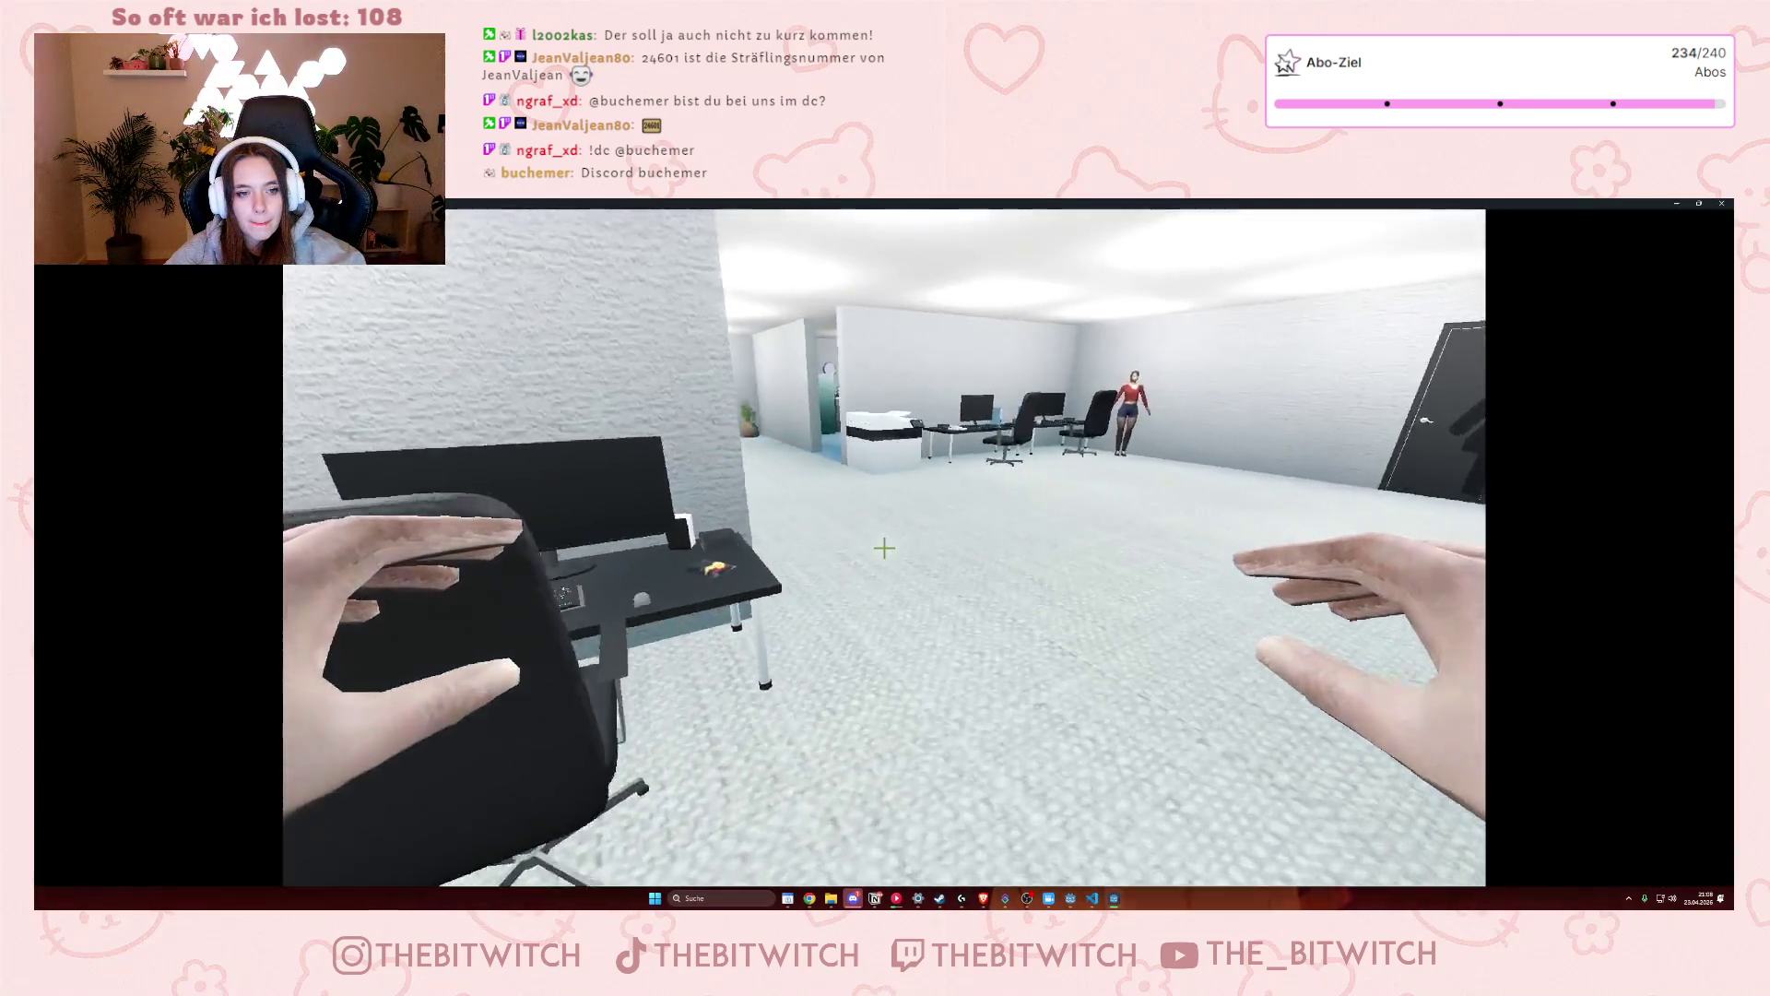
# Step: Walk to the sofa, sleep to end the day, review the summary, then close the game
pyautogui.press('w')
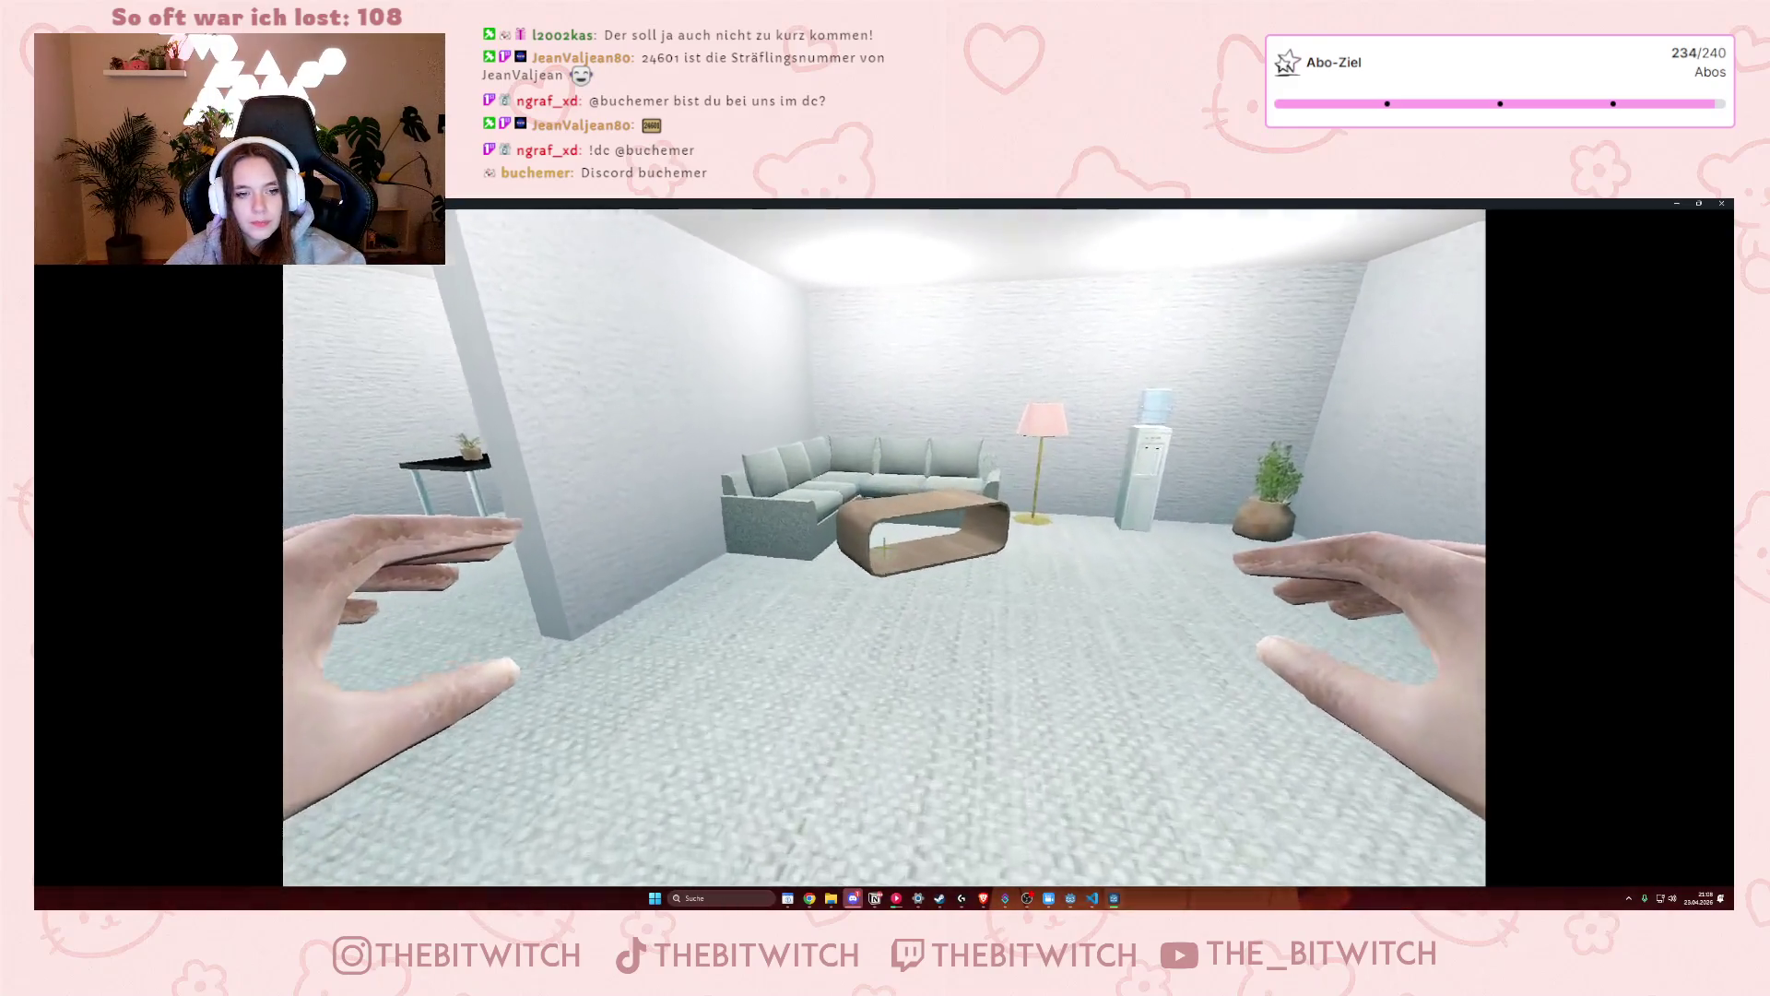
pyautogui.press('w')
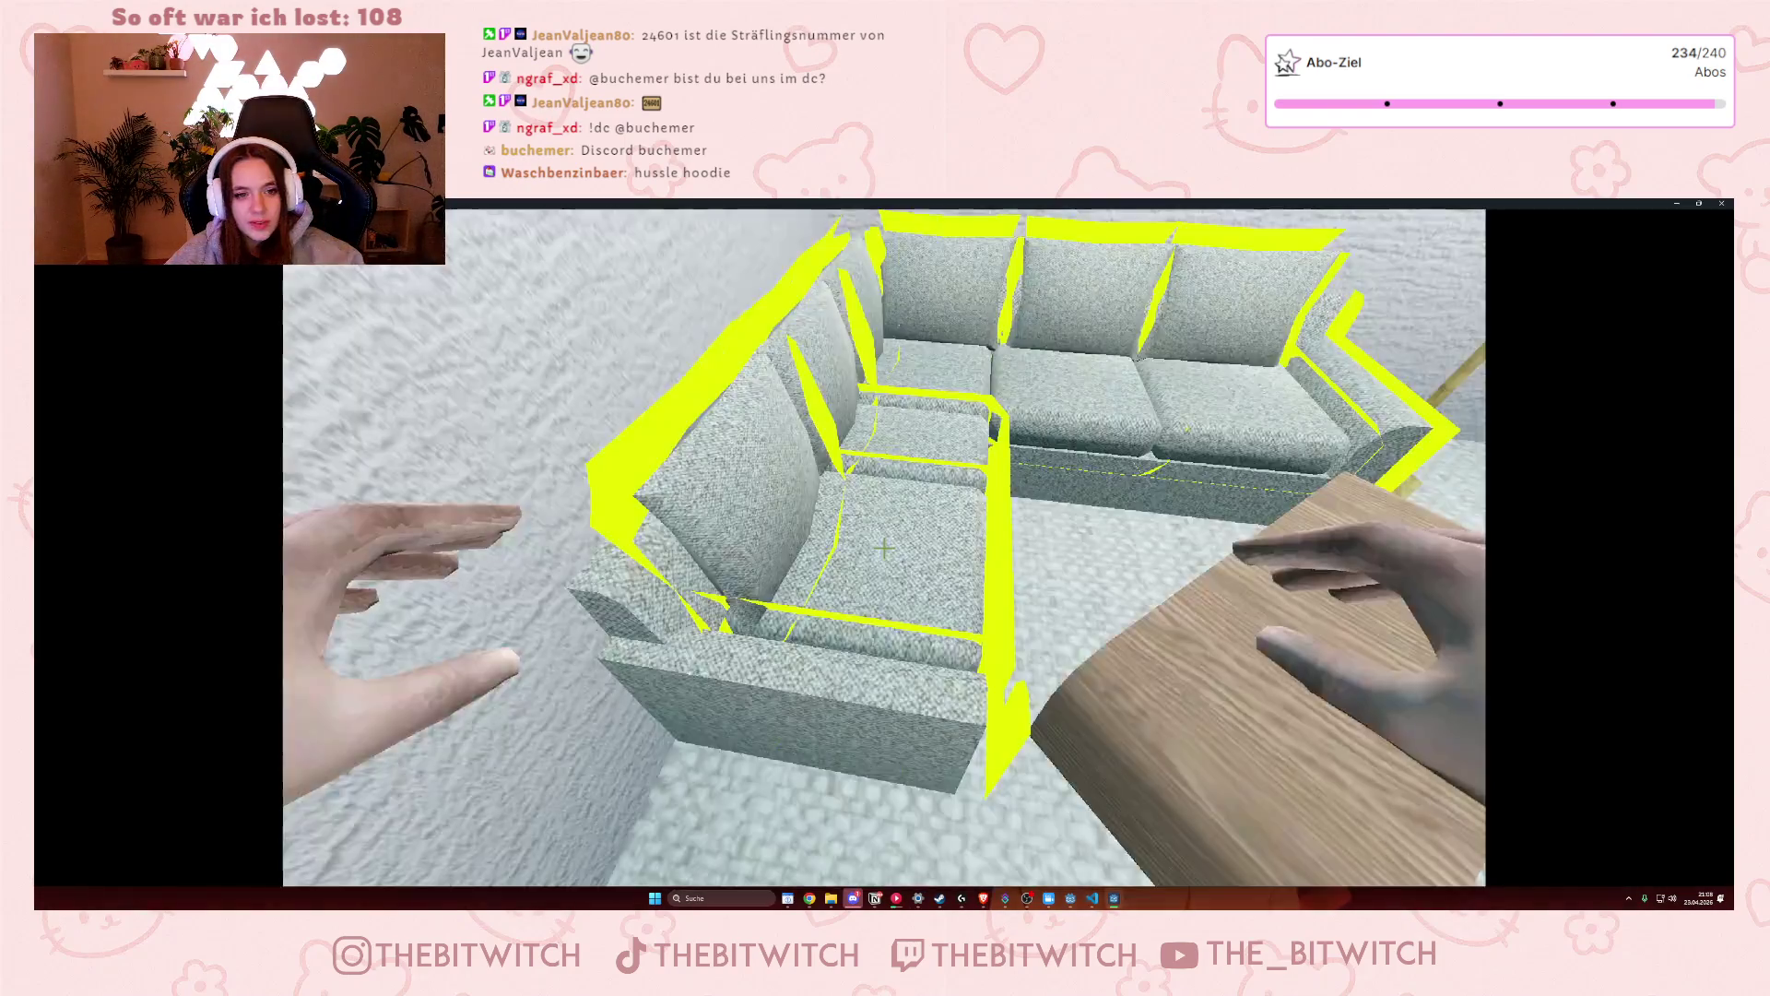
pyautogui.click(884, 548)
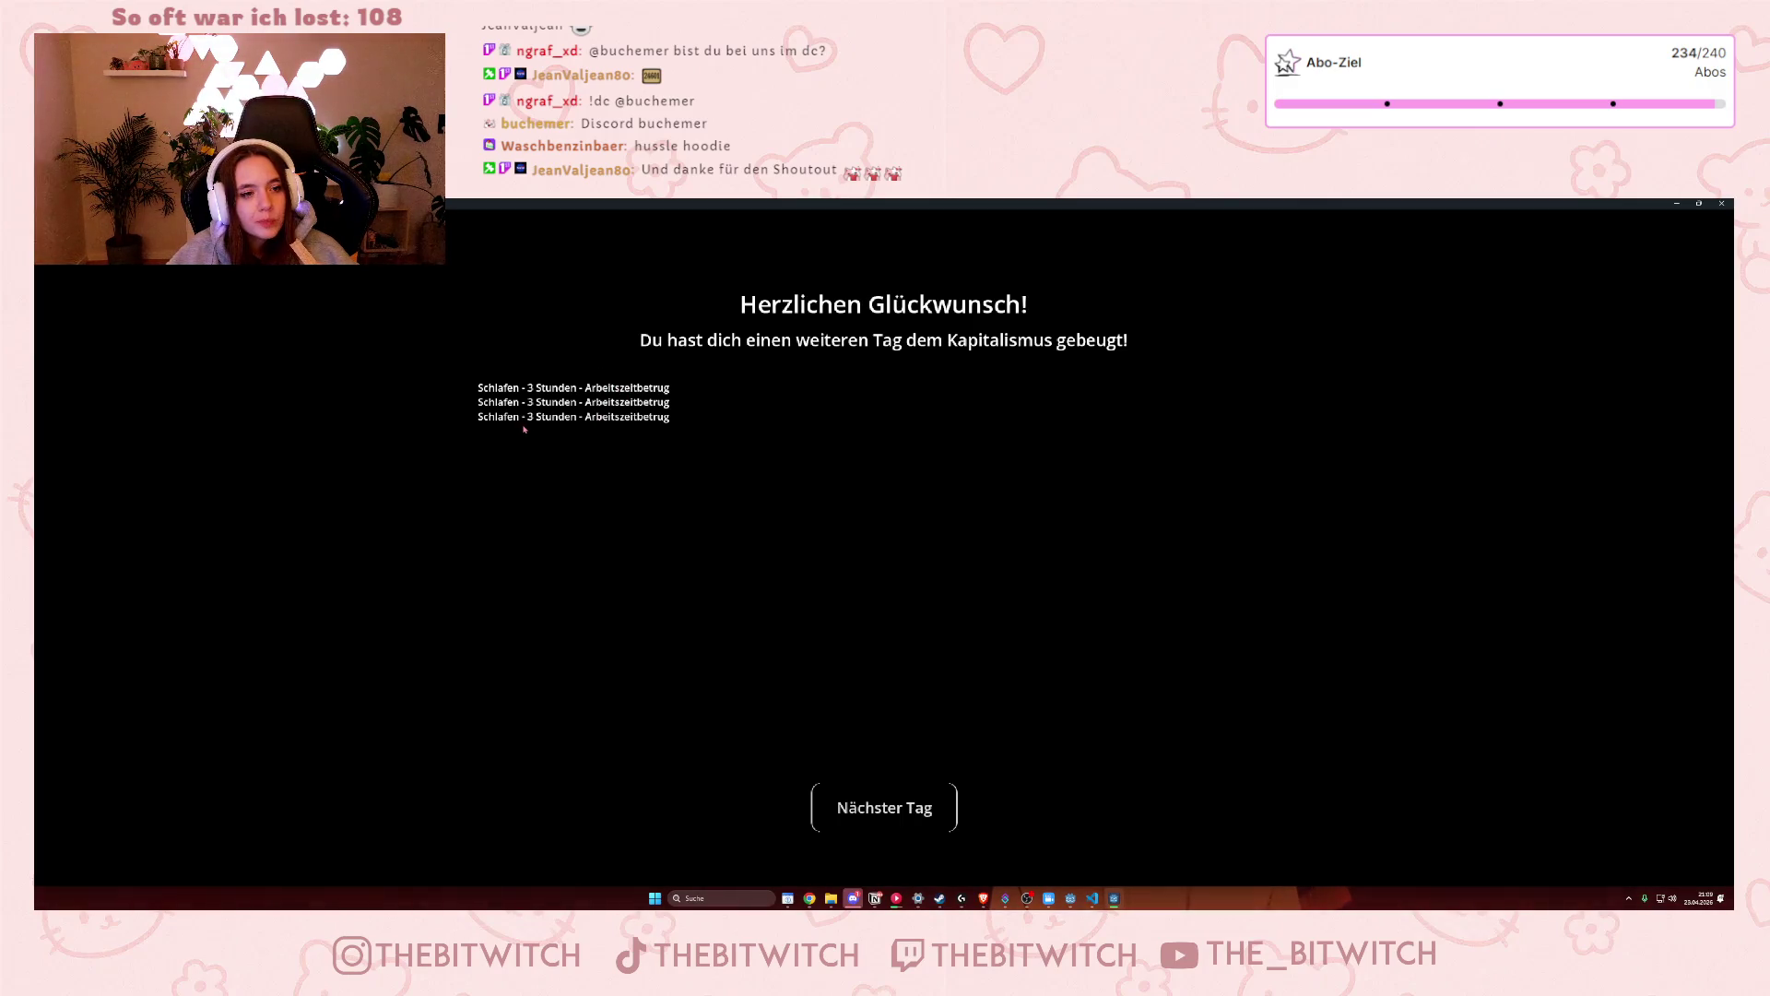
pyautogui.click(1721, 203)
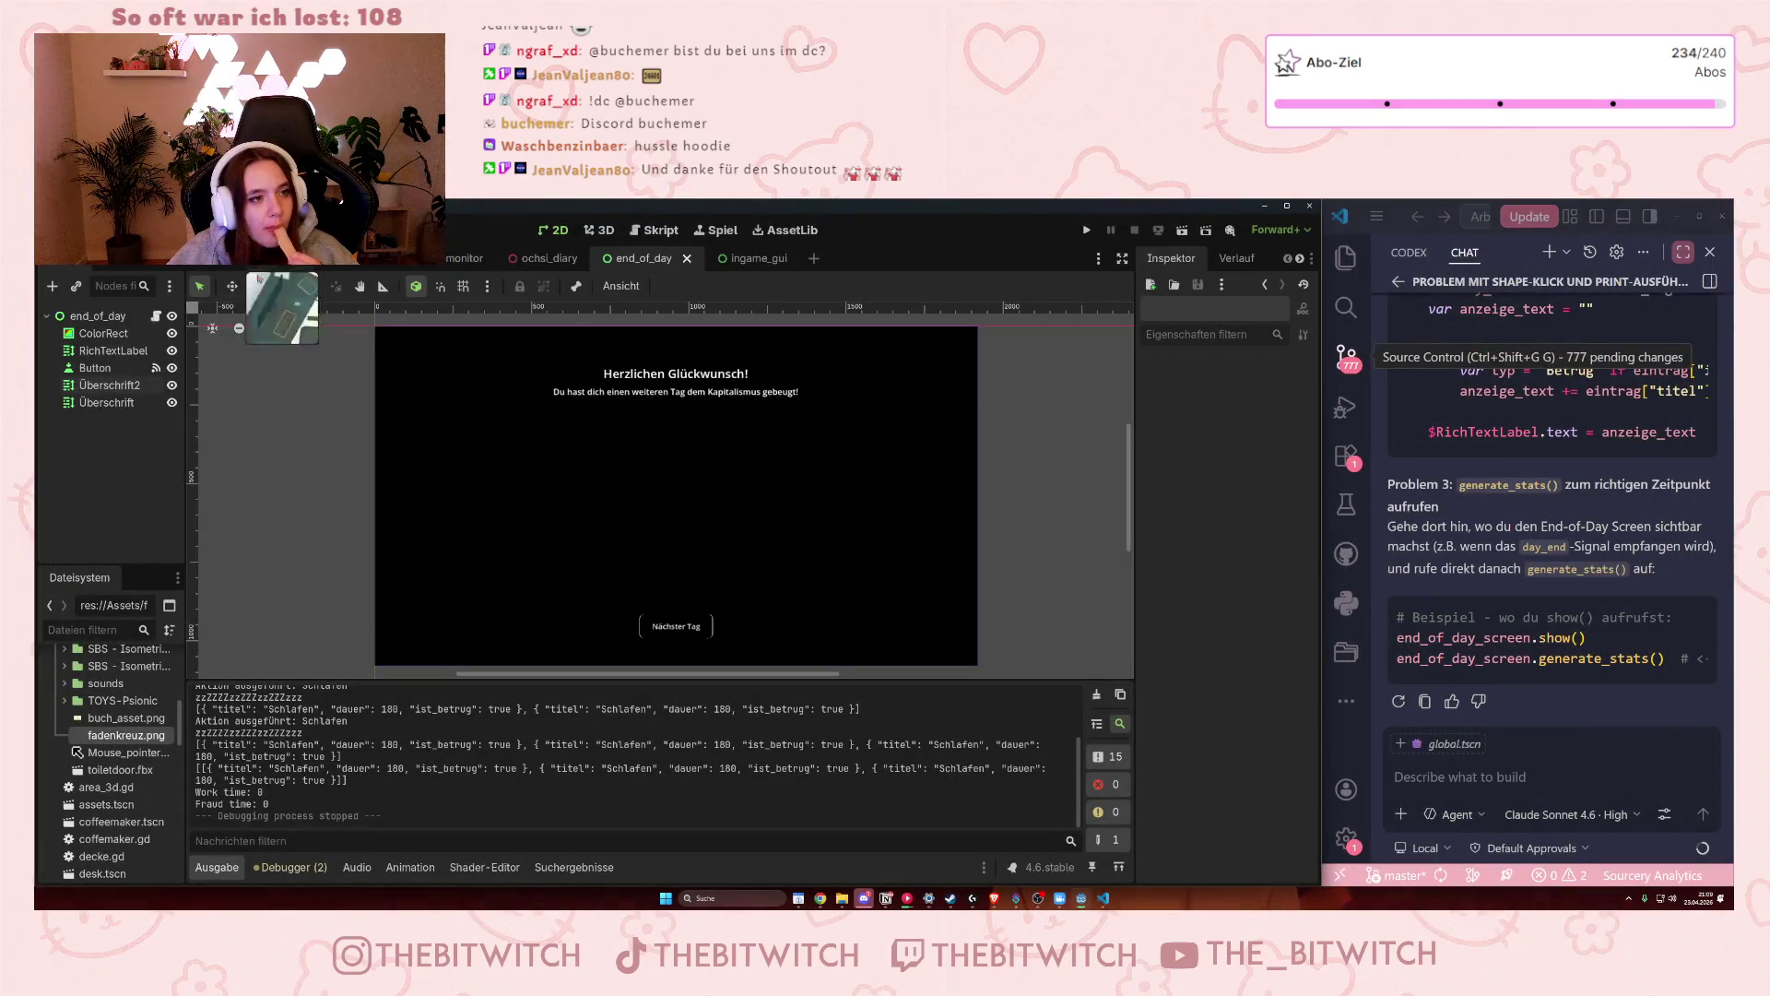
# Step: In end_of_day.gd, start the display line with typ + " : " and comment out the remainder
pyautogui.click(155, 315)
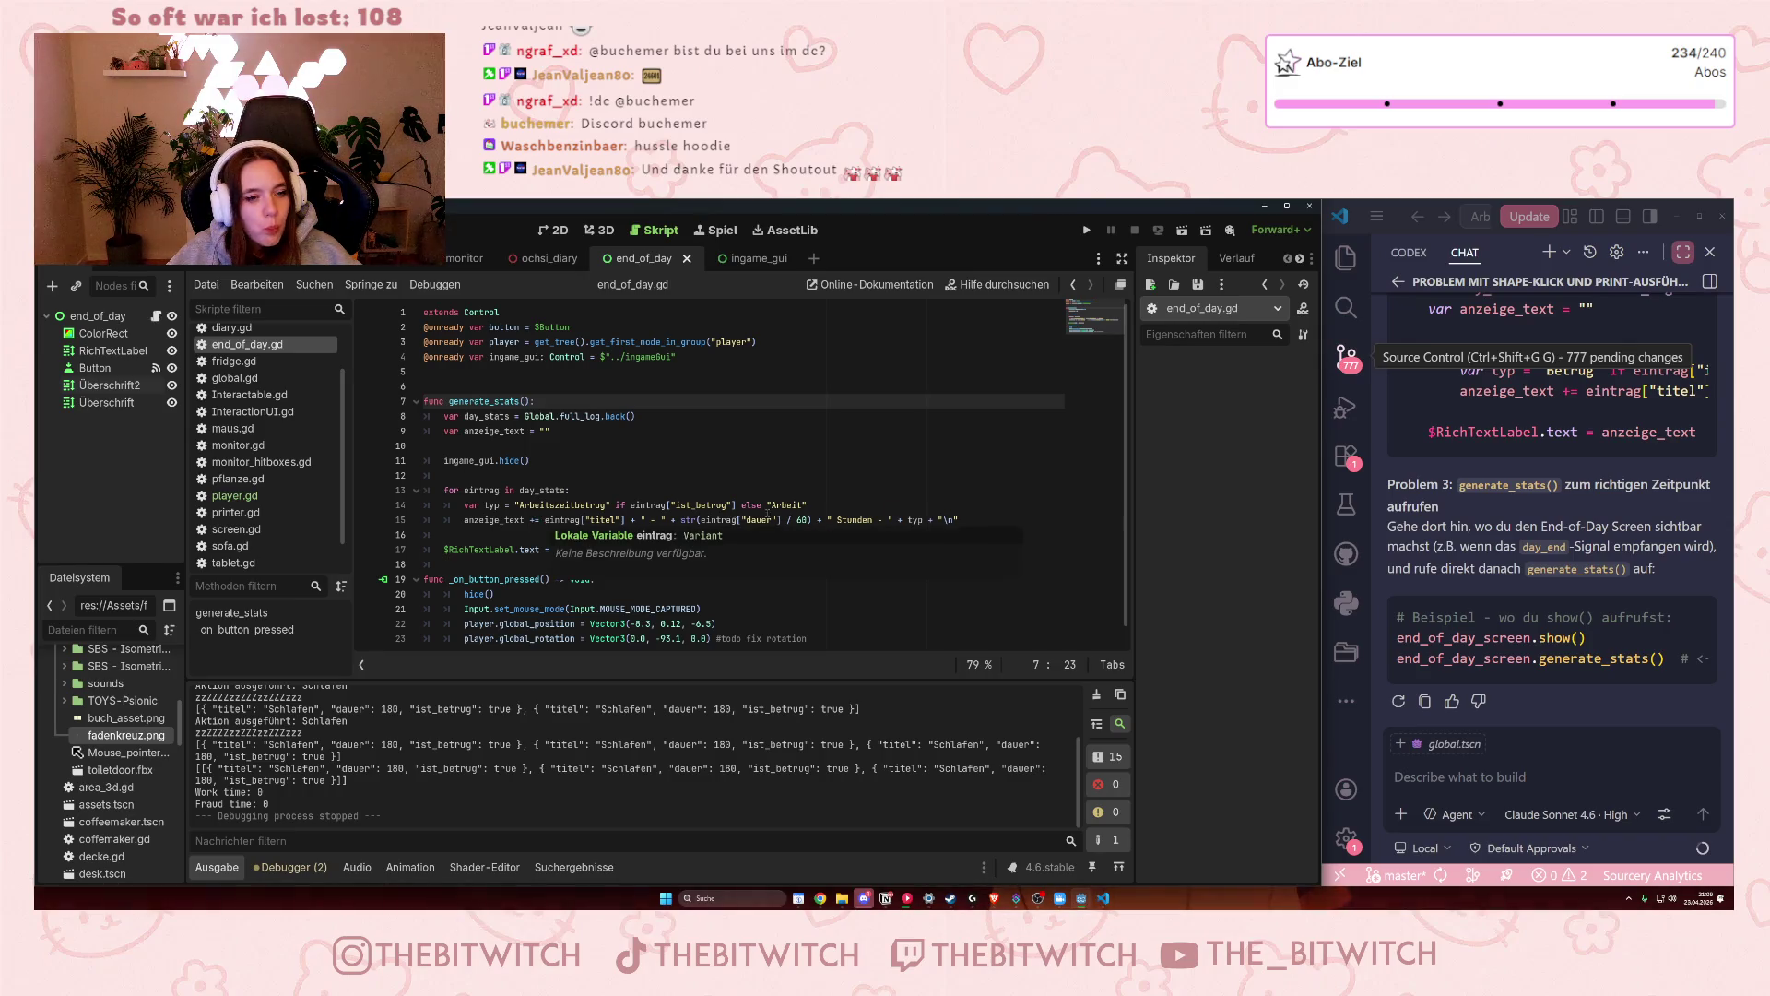
pyautogui.click(545, 521)
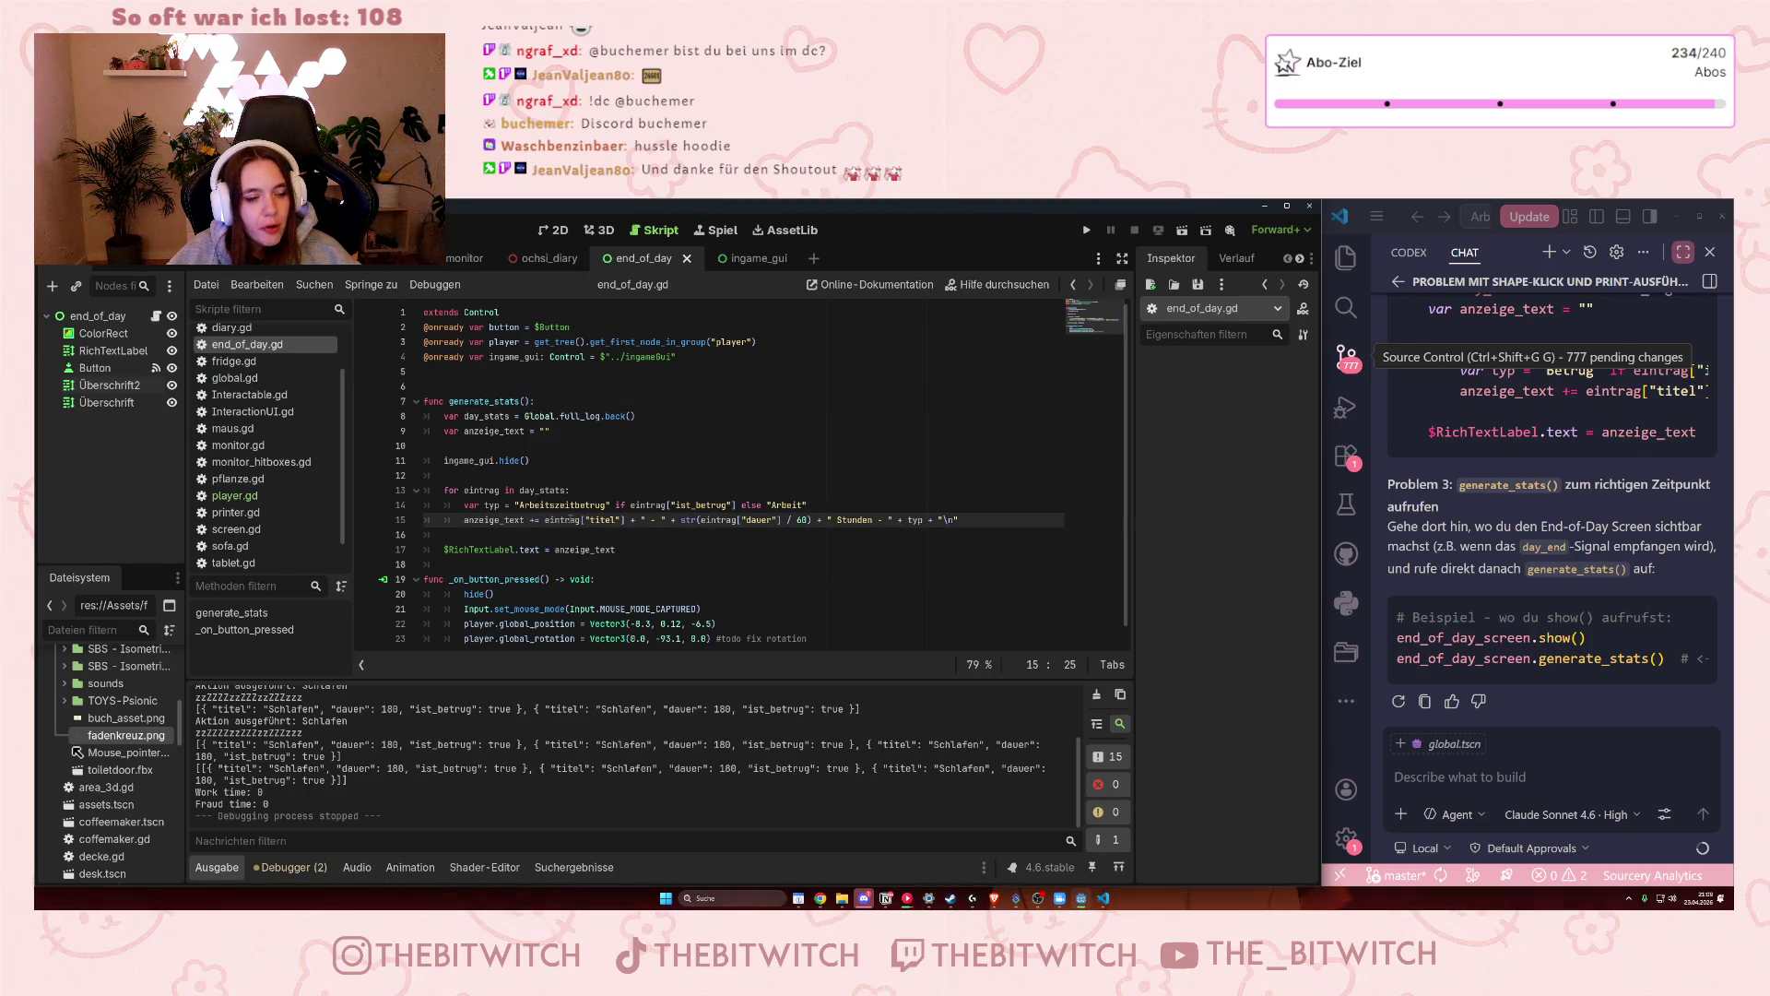
pyautogui.press('Return')
pyautogui.write('#')
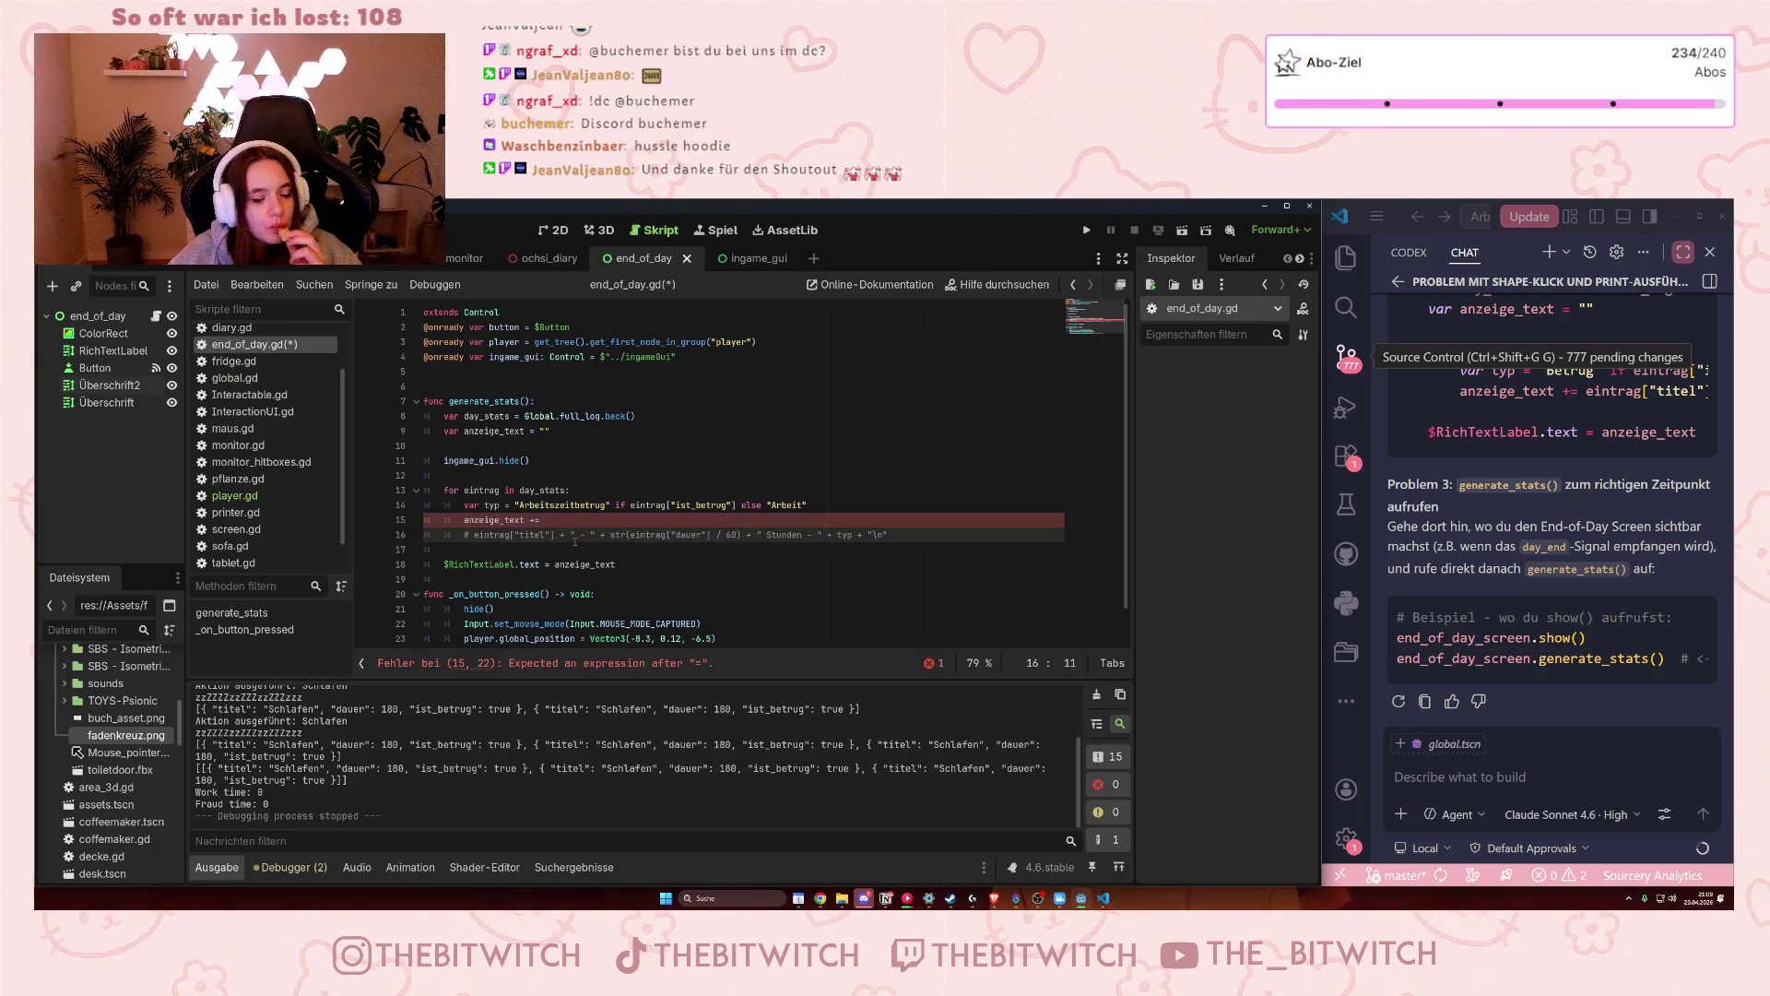
pyautogui.click(590, 520)
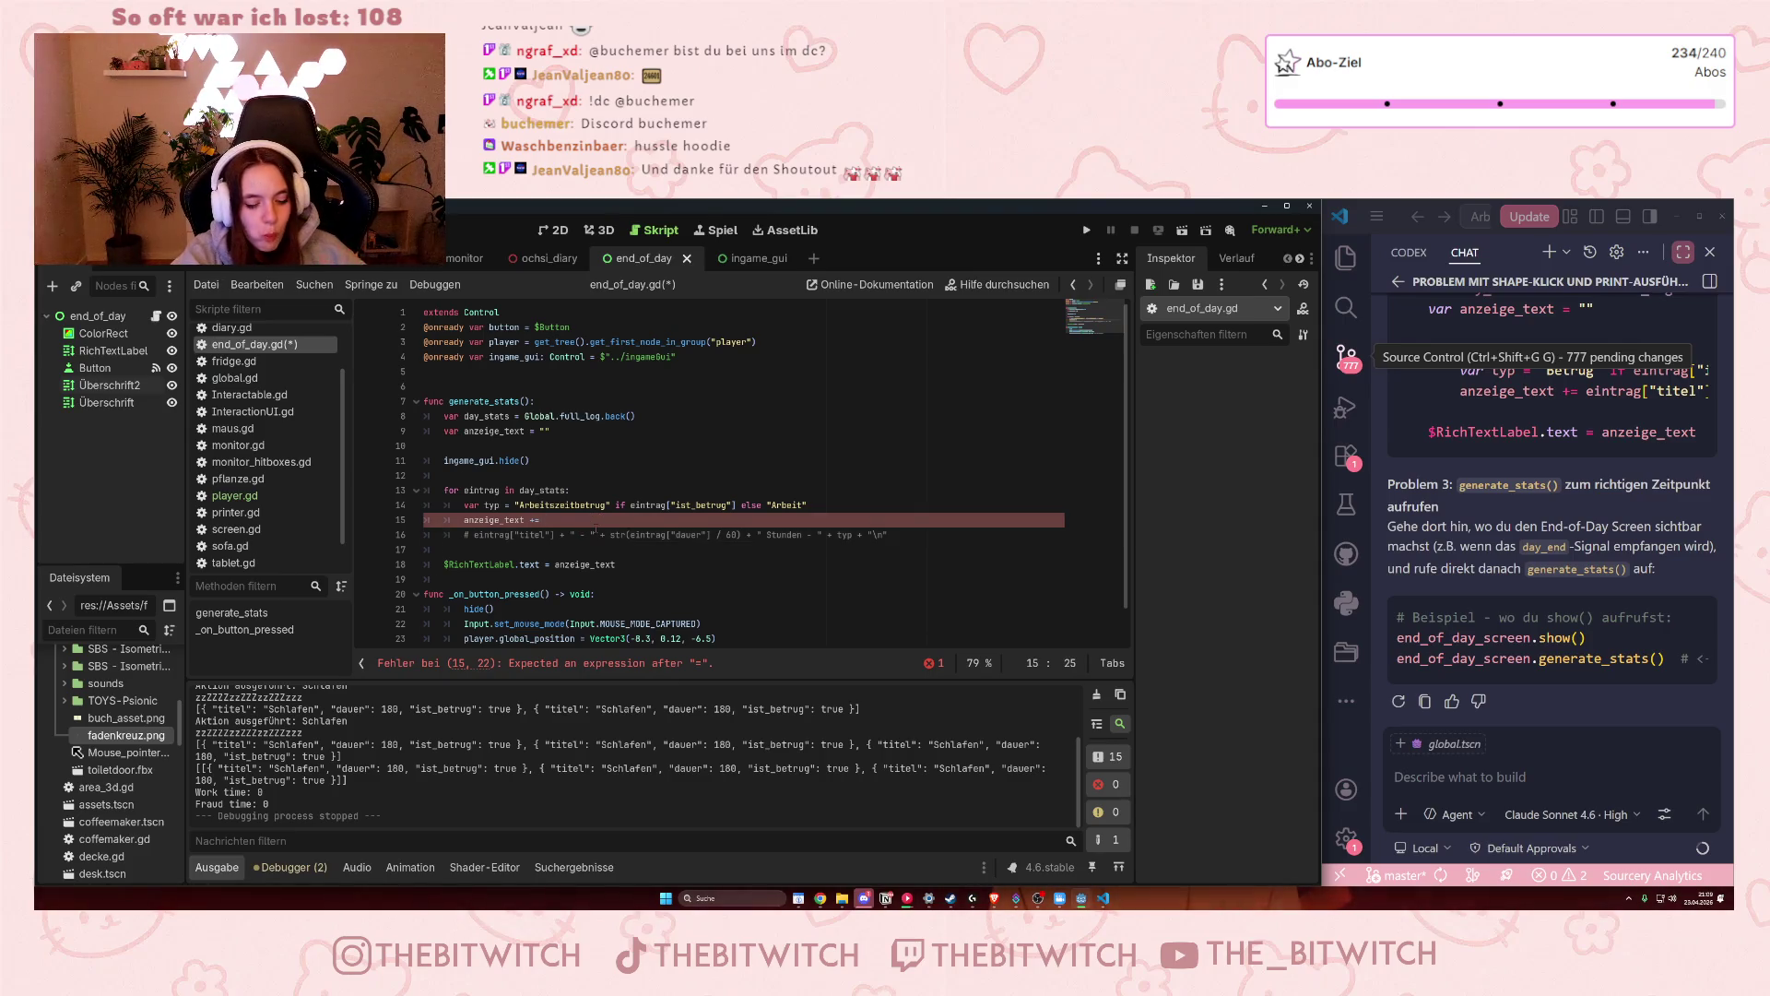
pyautogui.write('typ')
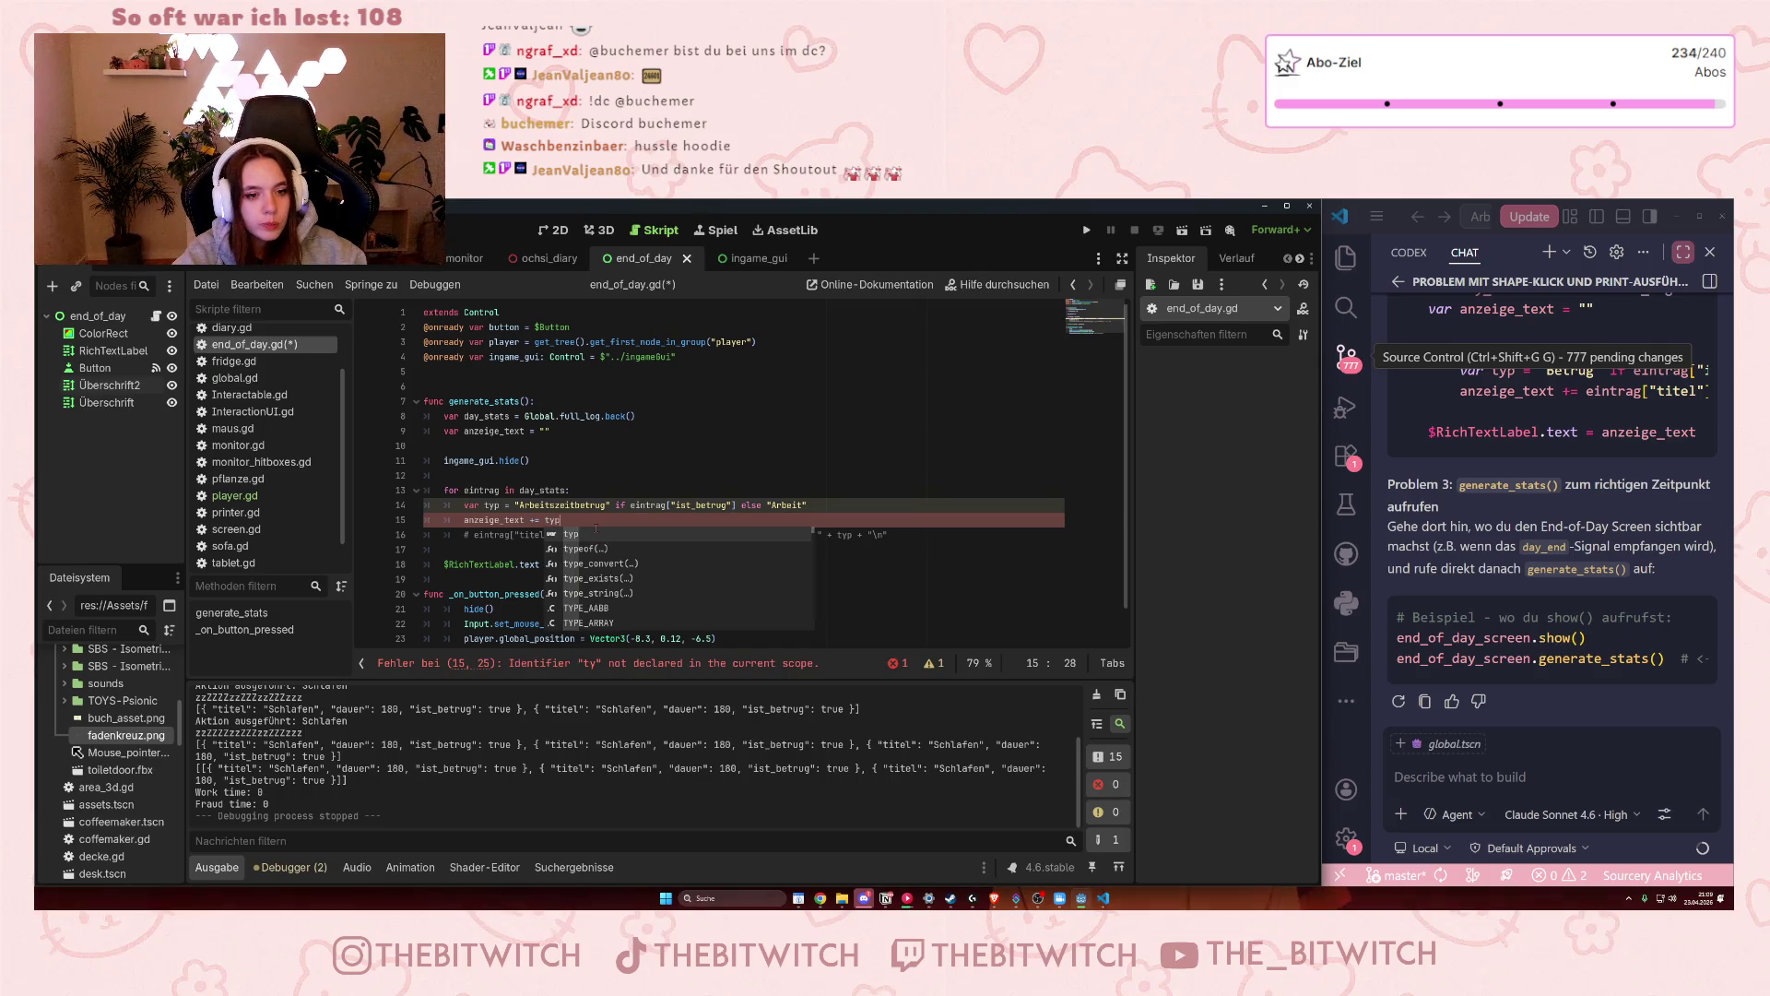
pyautogui.write(' + ')
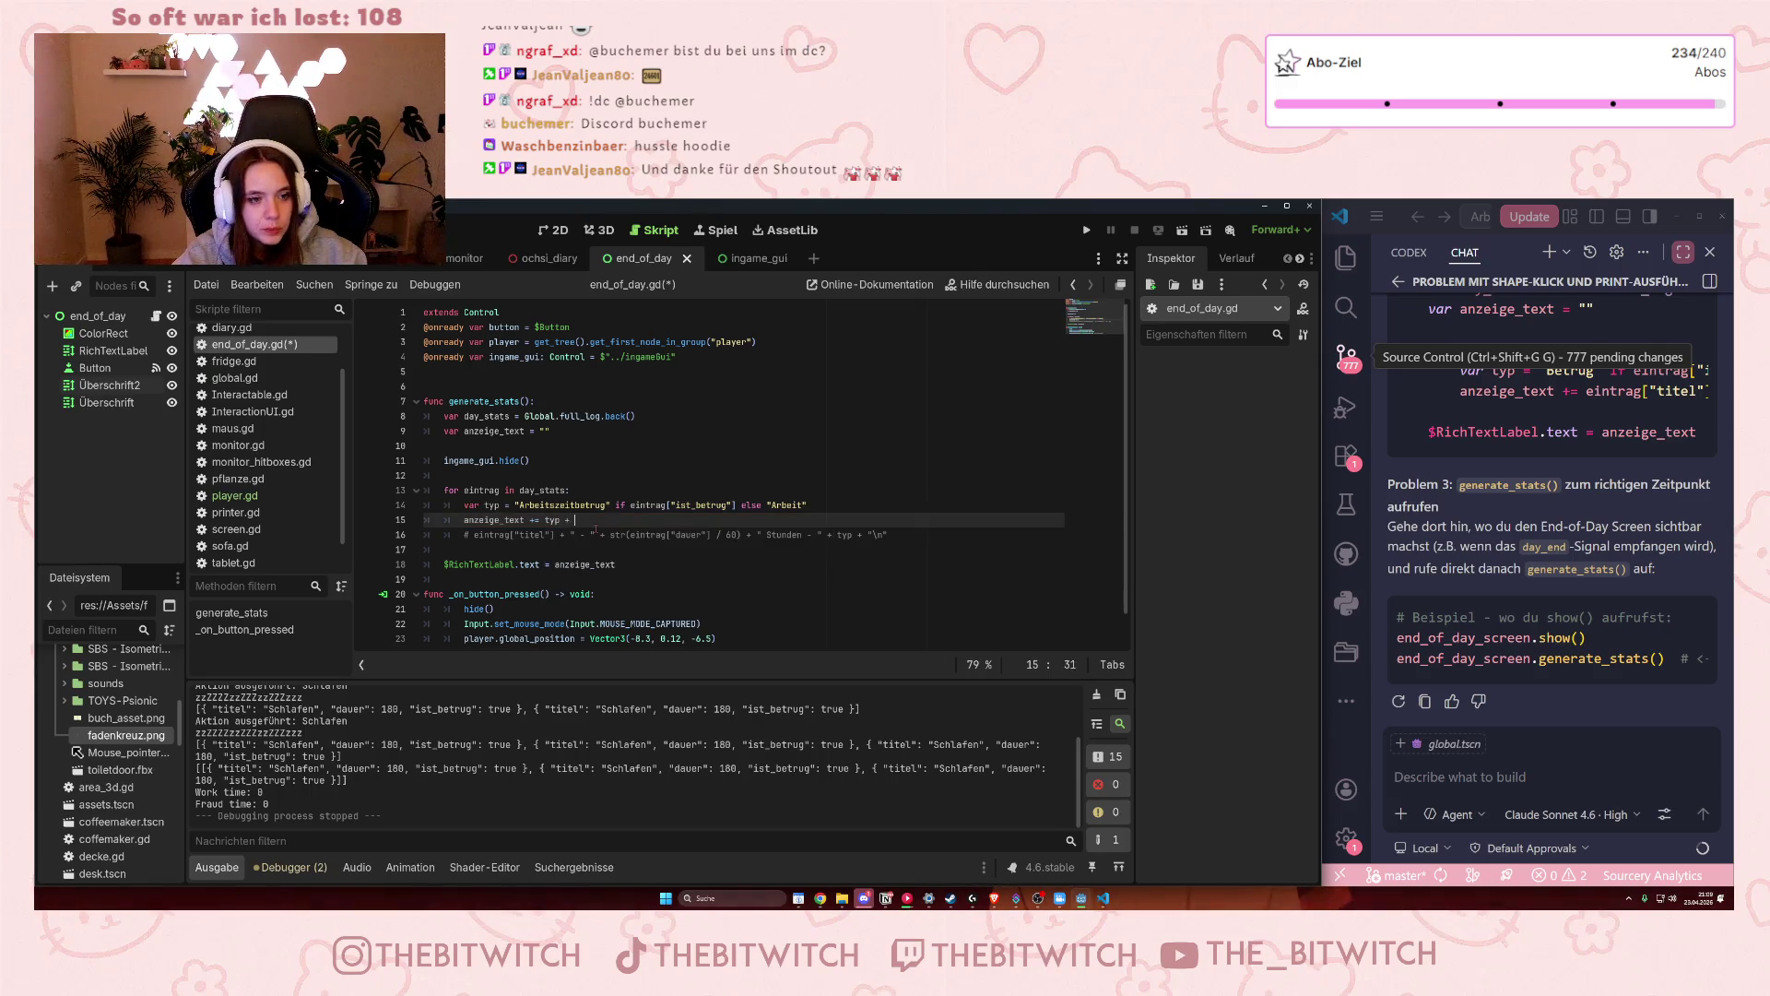
pyautogui.write('" : "')
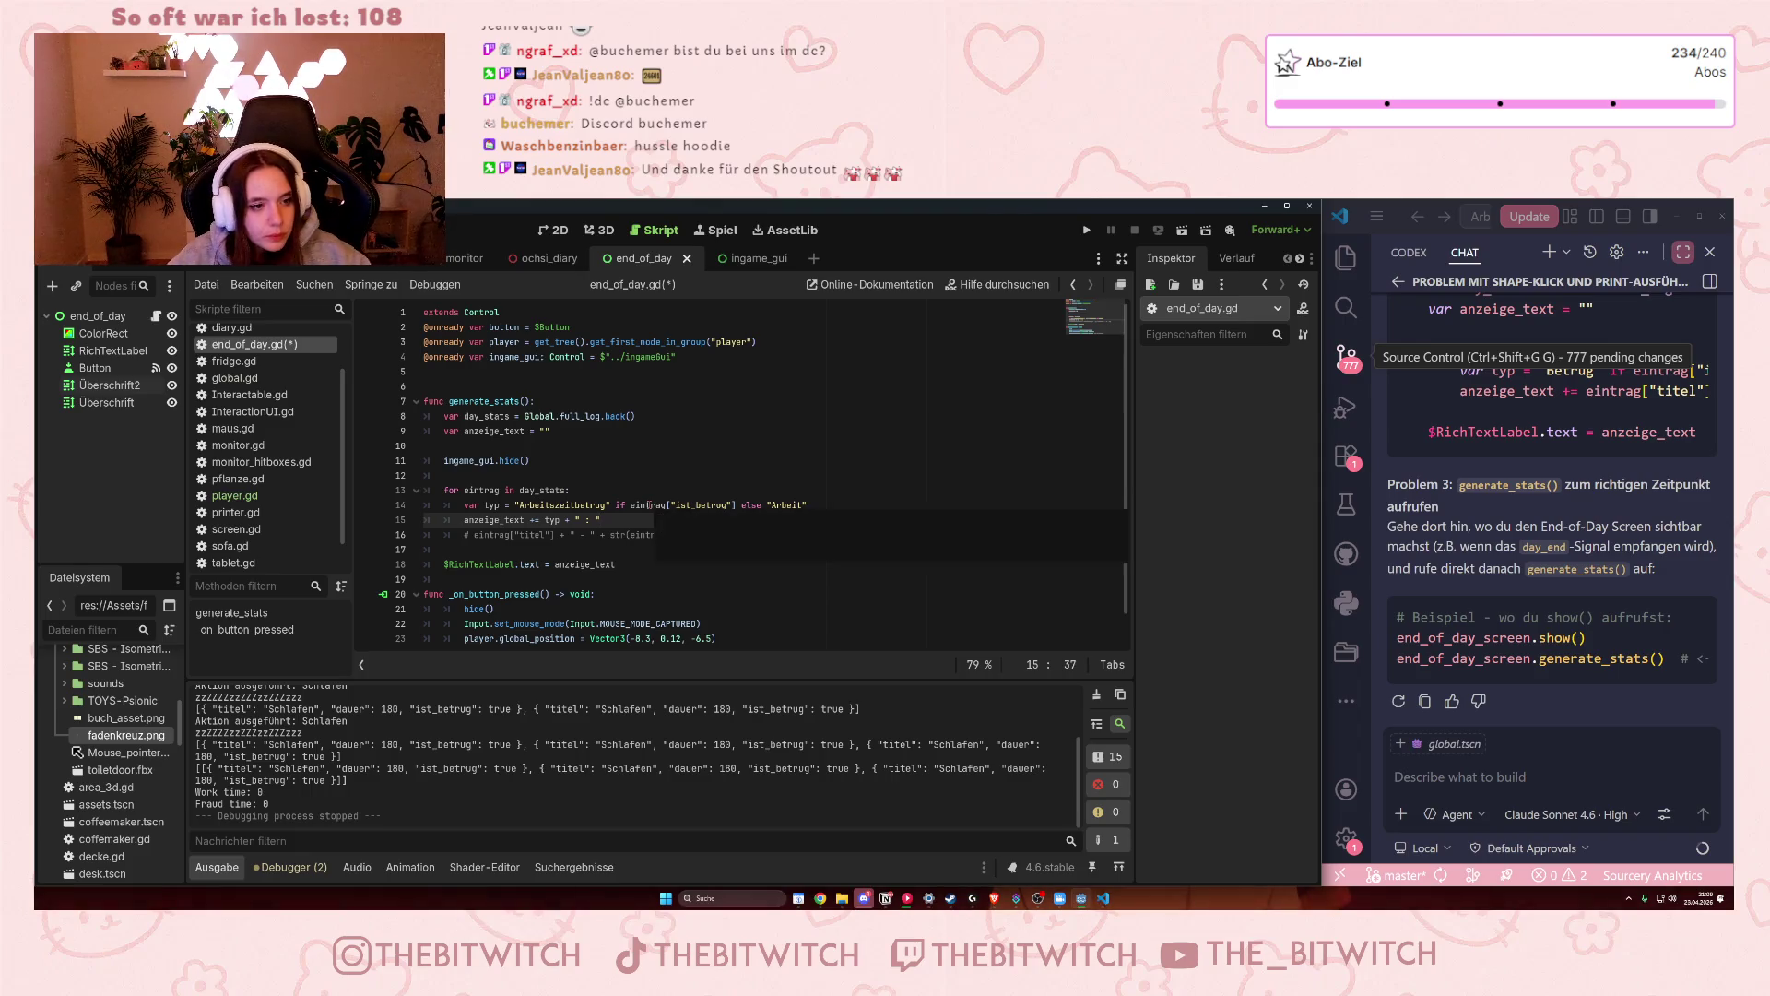
# Step: Move the title, hours and newline parts onto line 15 and delete the leftover commented line
pyautogui.moveTo(474, 535); pyautogui.dragTo(816, 535)
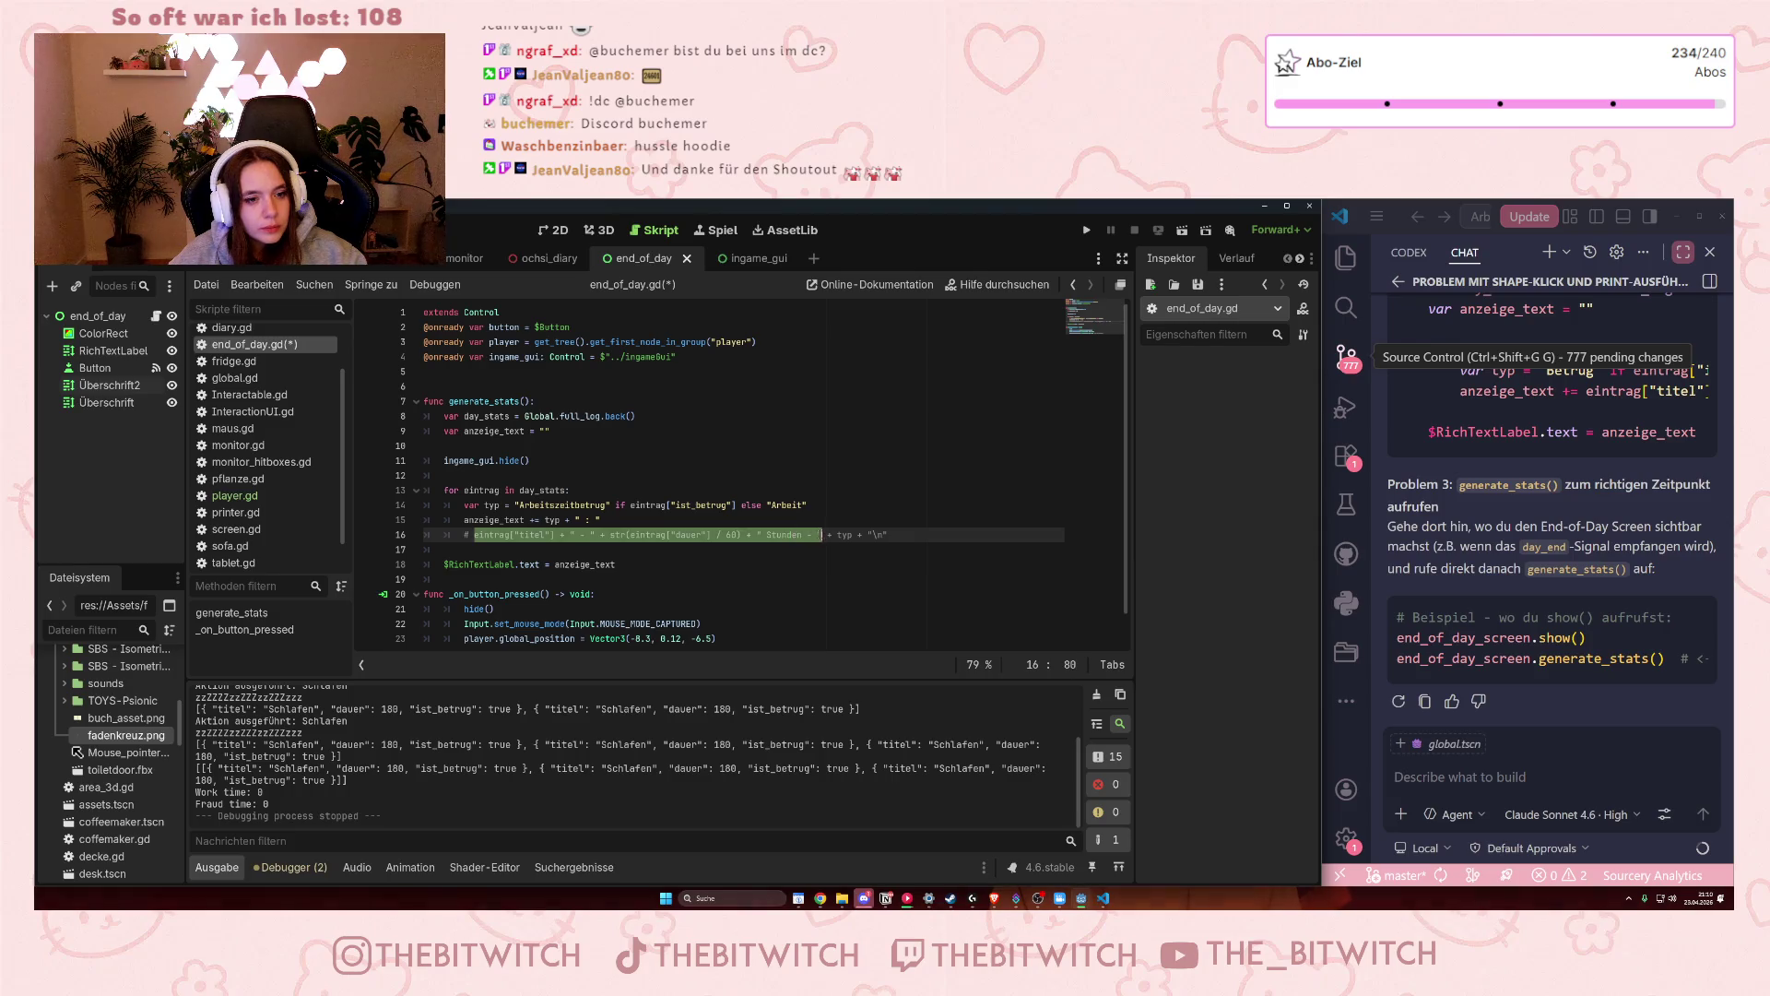
pyautogui.hotkey('ctrl', 'x')
pyautogui.click(634, 521)
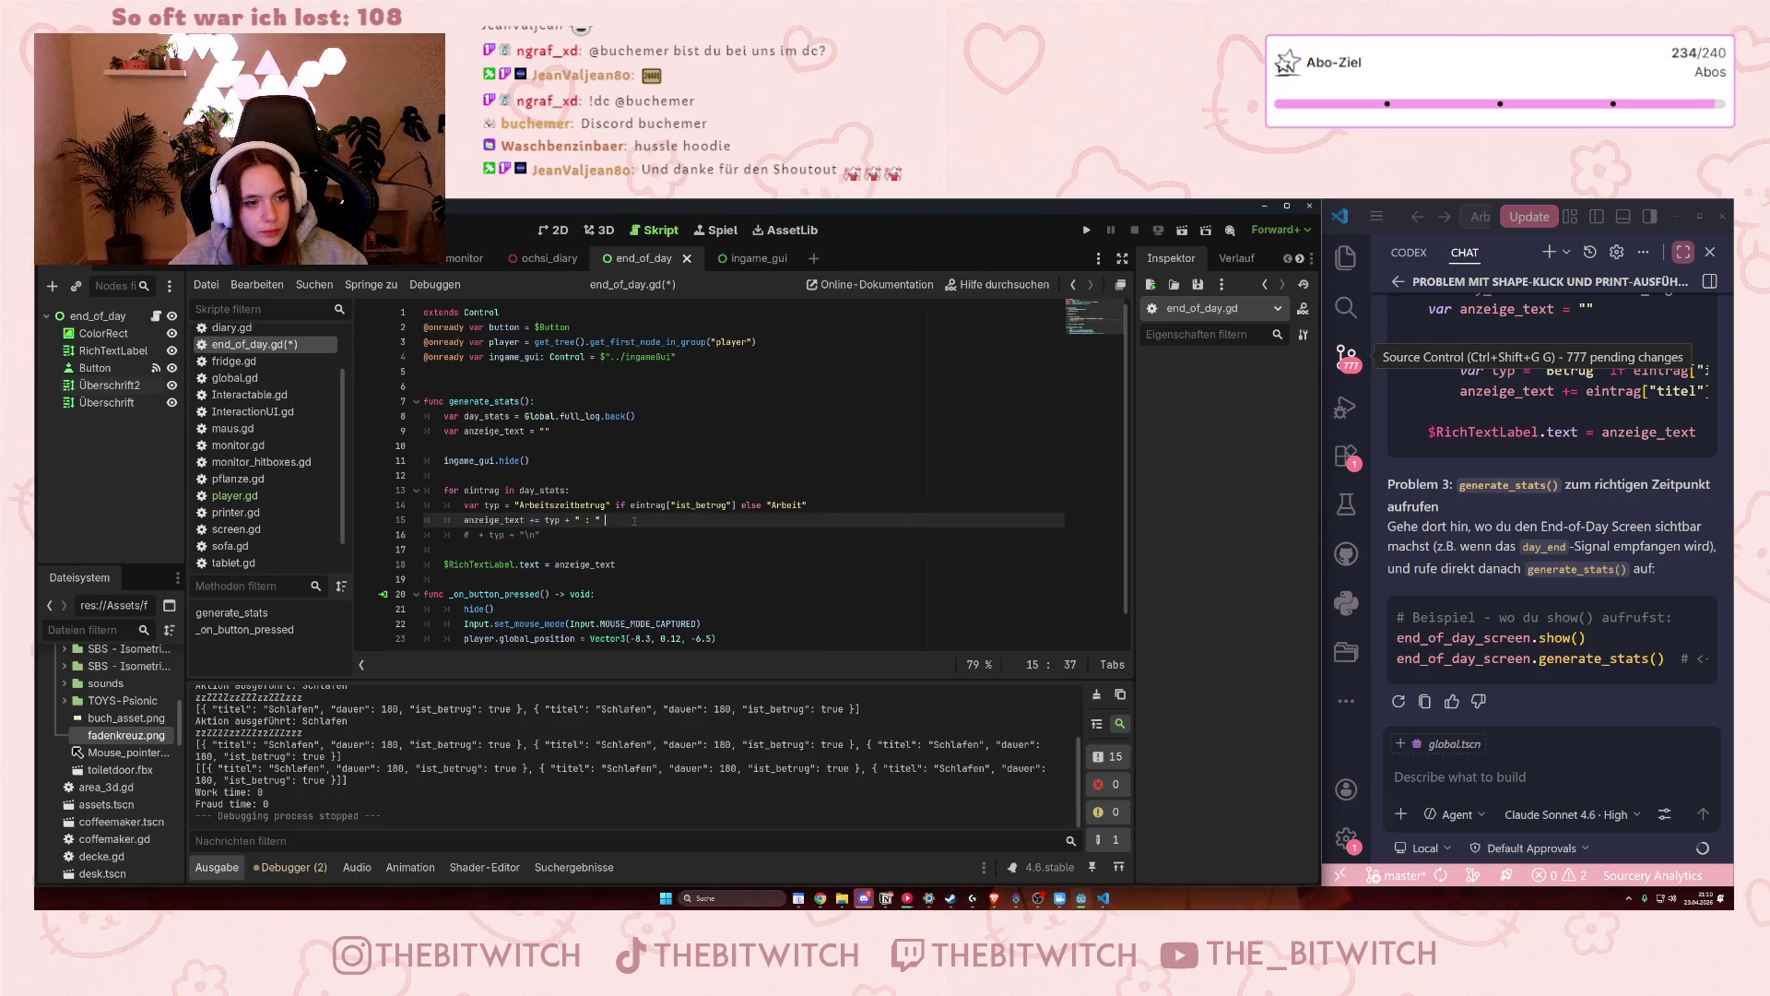
pyautogui.hotkey('ctrl', 'v')
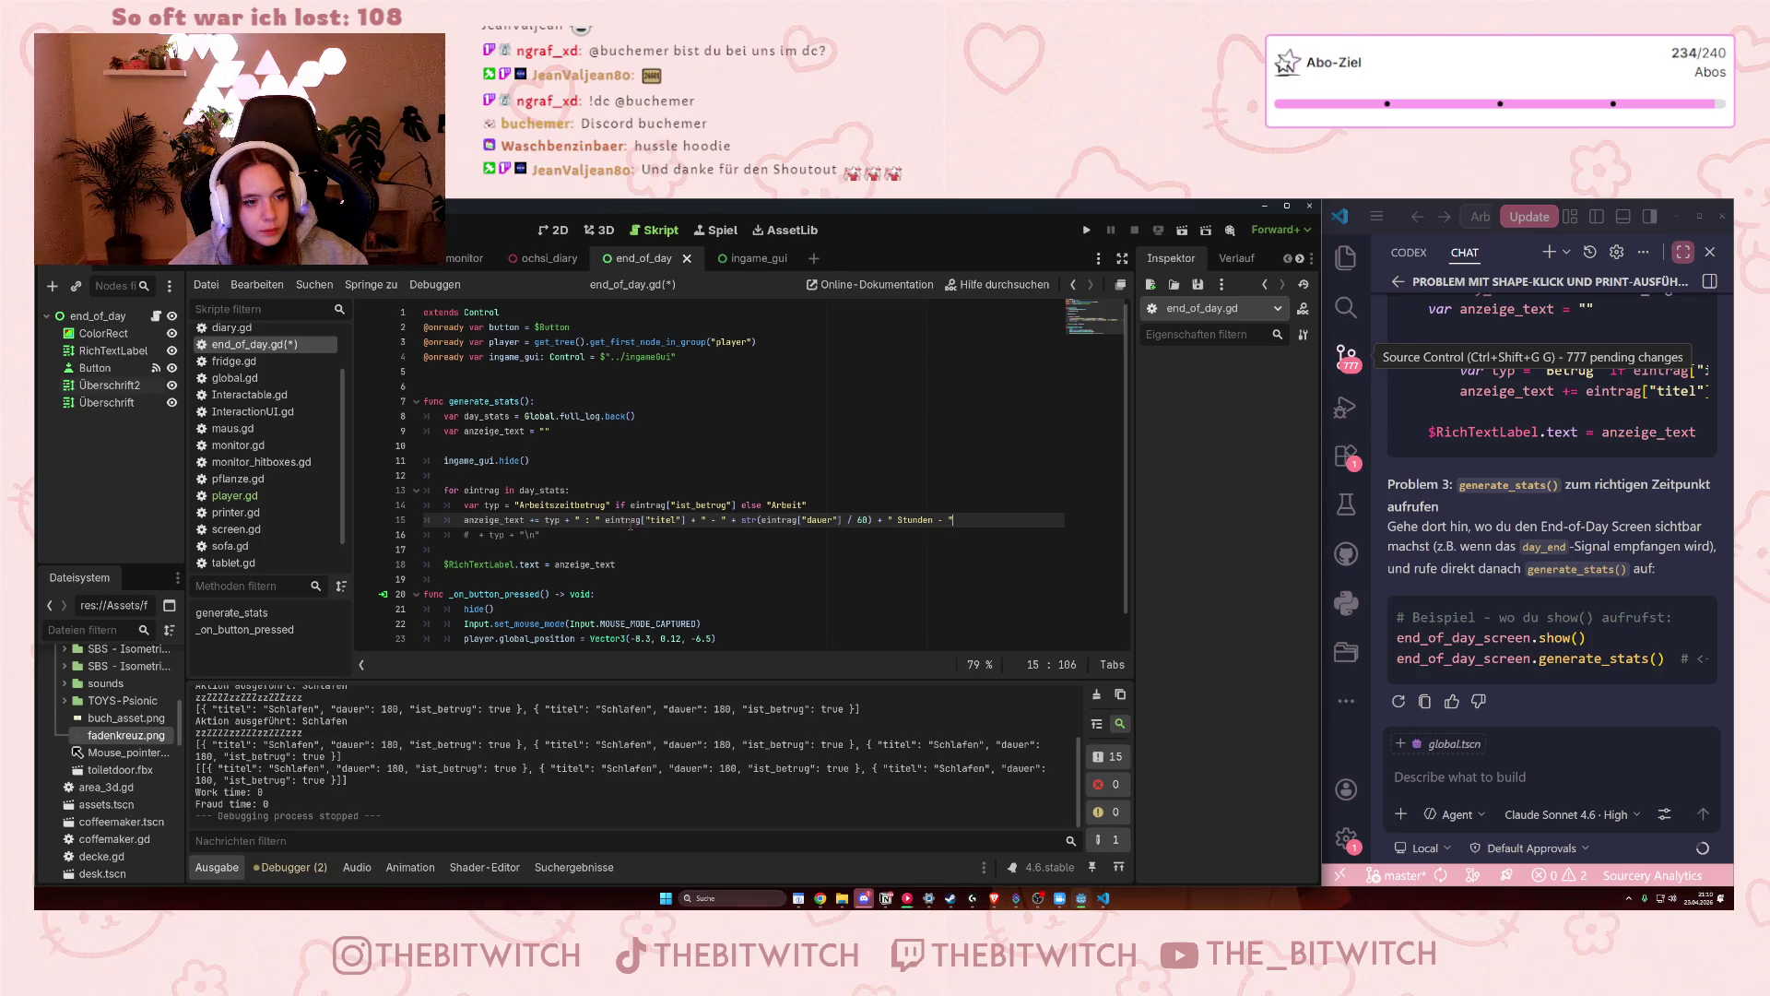
pyautogui.click(606, 520)
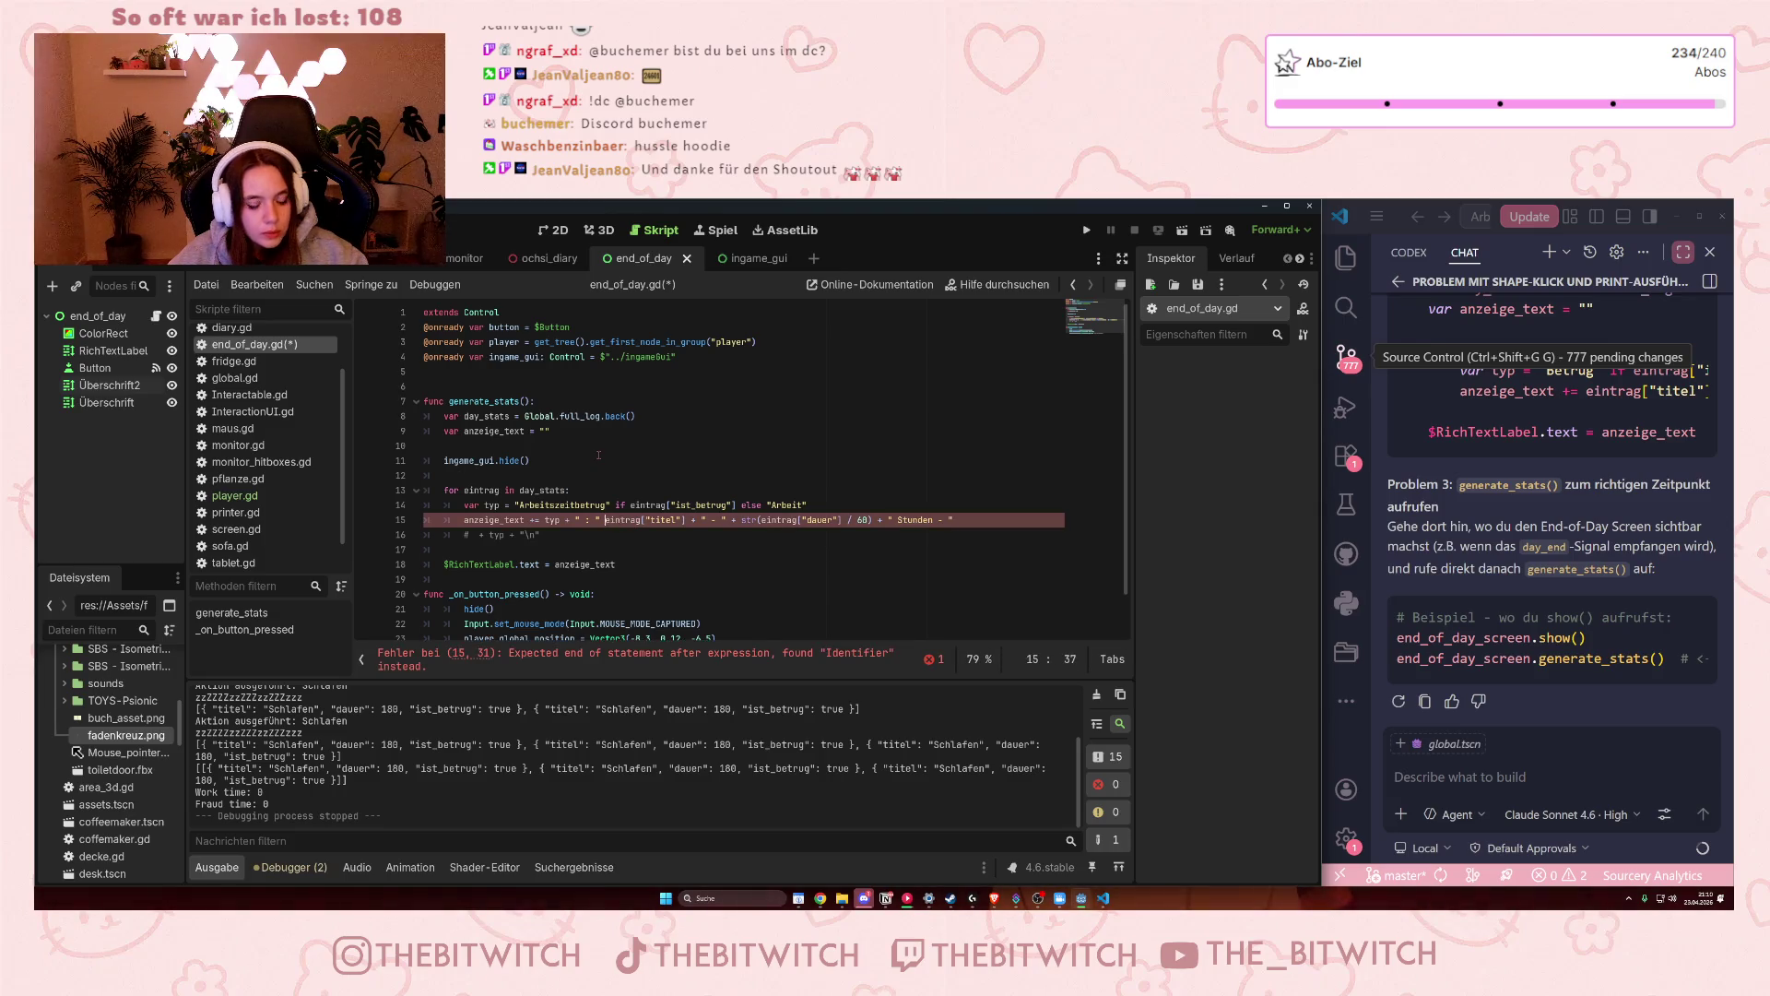
pyautogui.write('+')
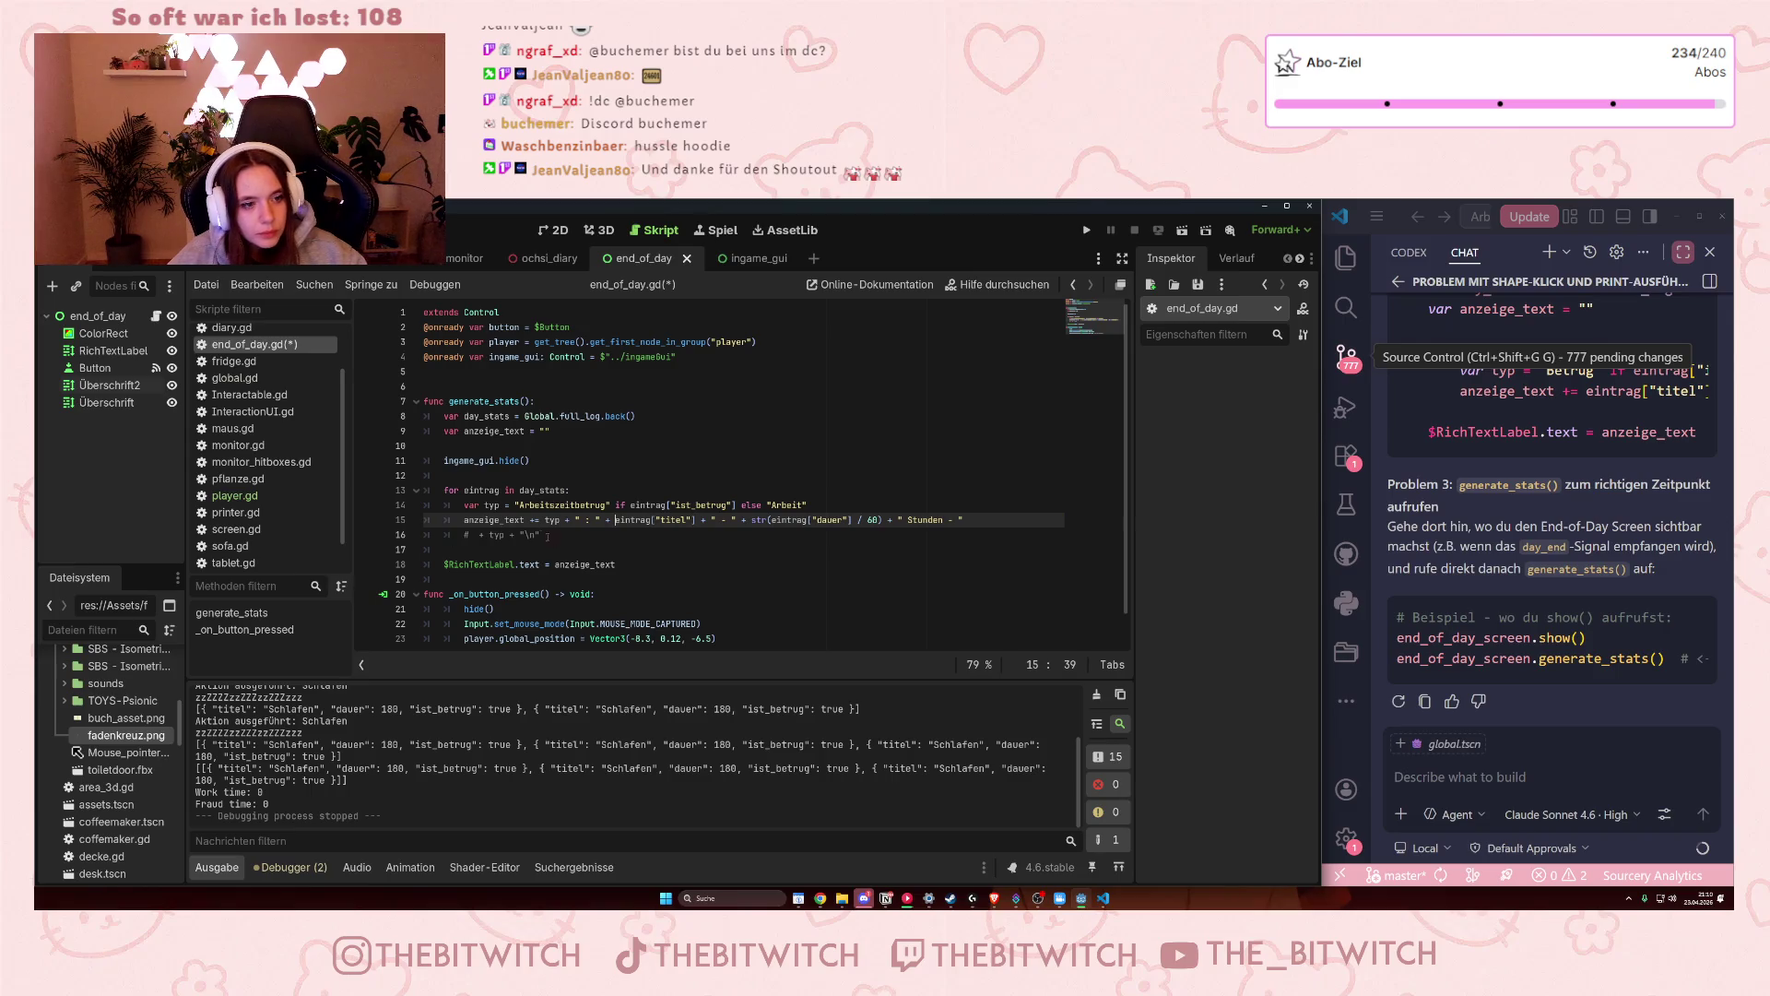
pyautogui.moveTo(510, 535); pyautogui.dragTo(544, 534)
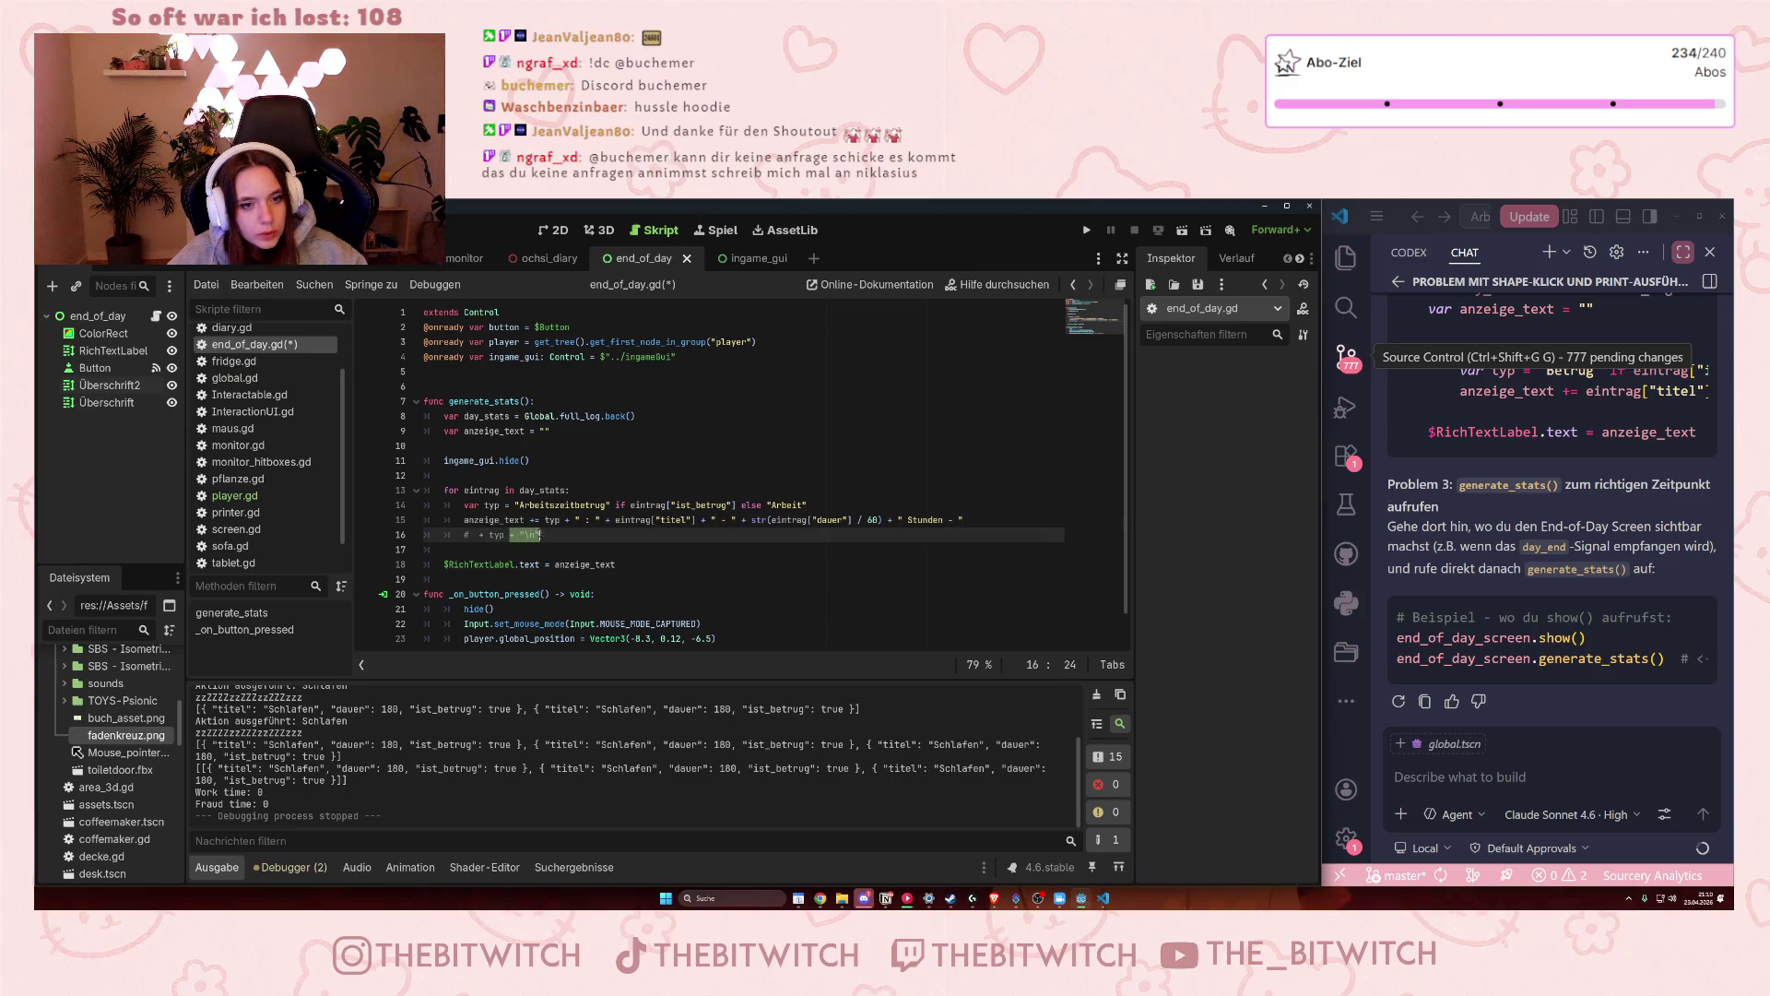
pyautogui.hotkey('ctrl', 'x')
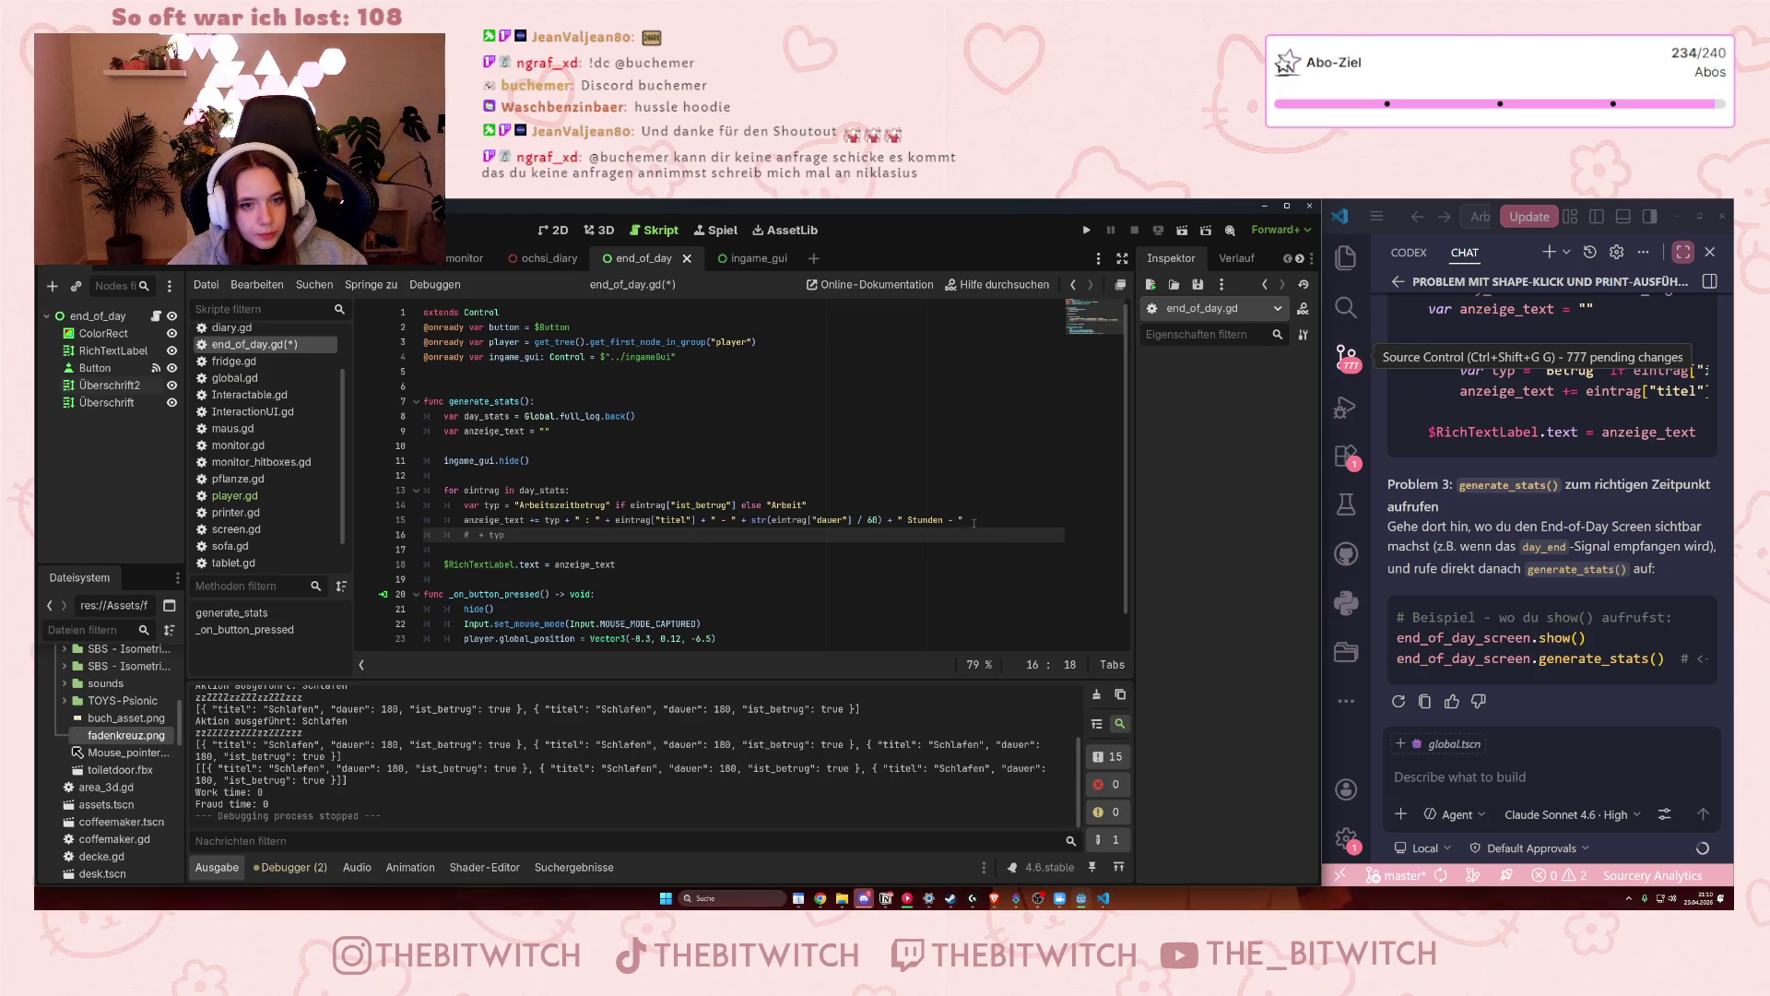
pyautogui.click(758, 523)
pyautogui.press('End')
pyautogui.hotkey('ctrl', 'v')
pyautogui.moveTo(509, 535); pyautogui.dragTo(442, 542)
pyautogui.press('BackSpace')
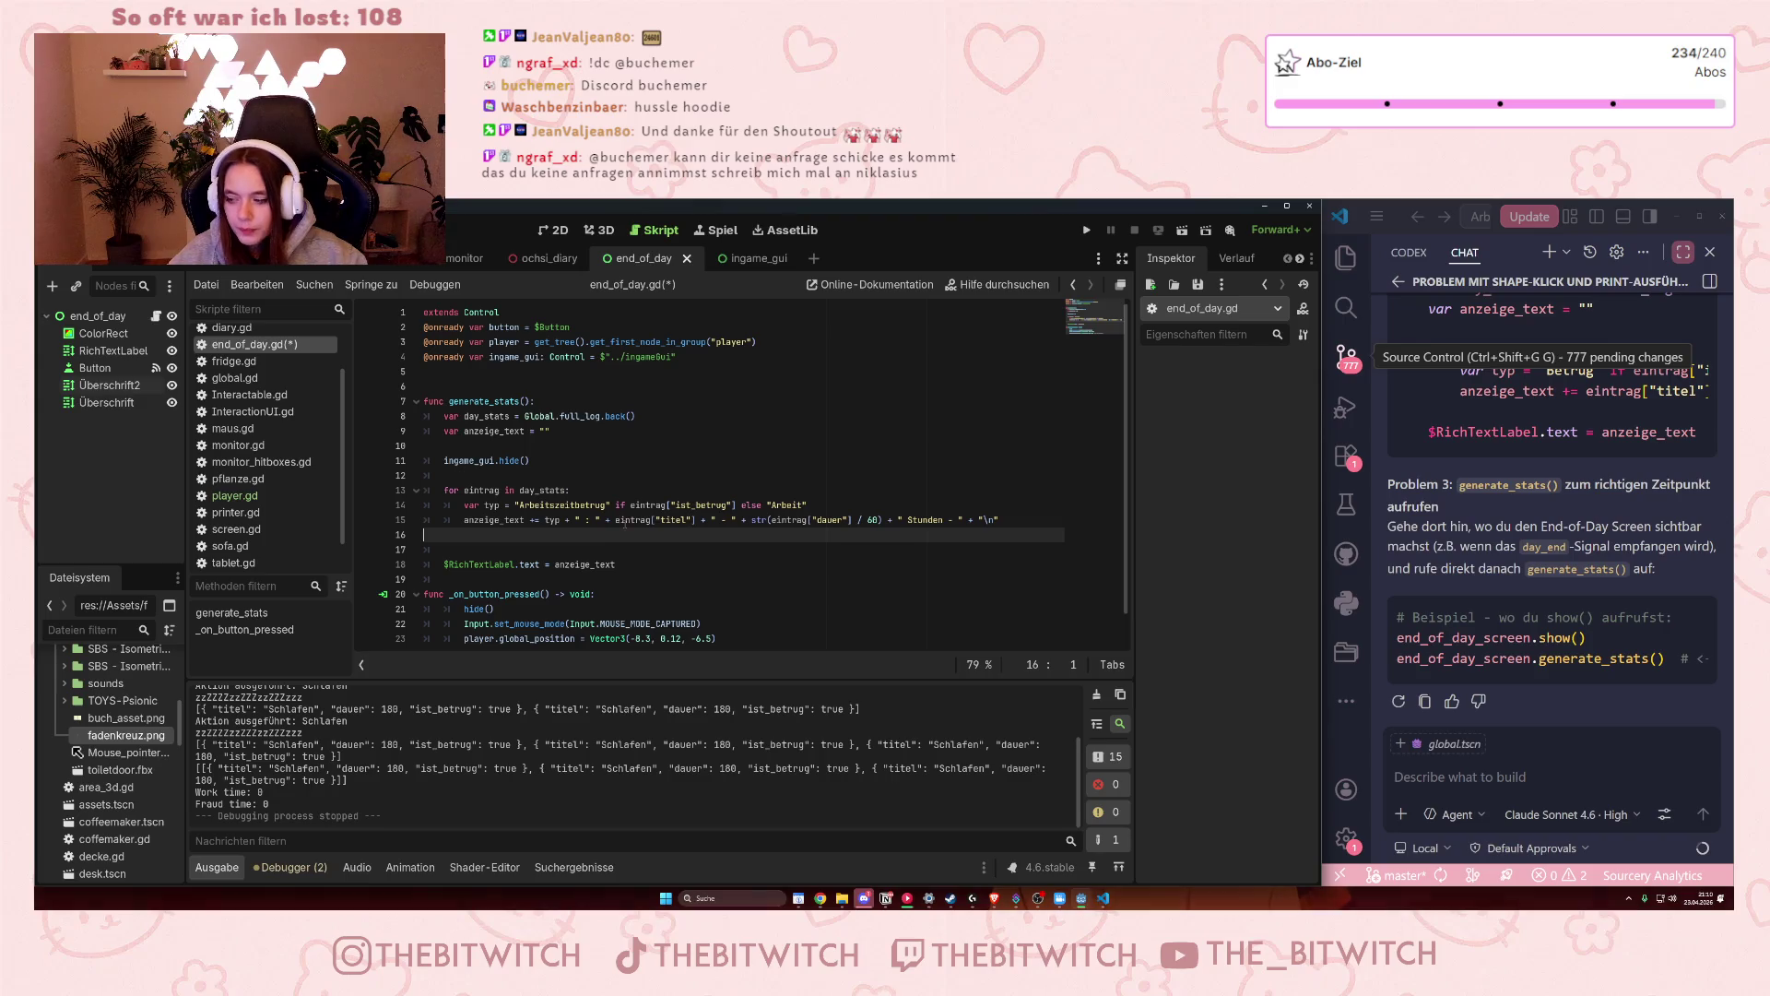
pyautogui.click(736, 579)
# Step: Save the script and test-run the game, sleeping on the sofa to view the summary
pyautogui.hotkey('ctrl', 's')
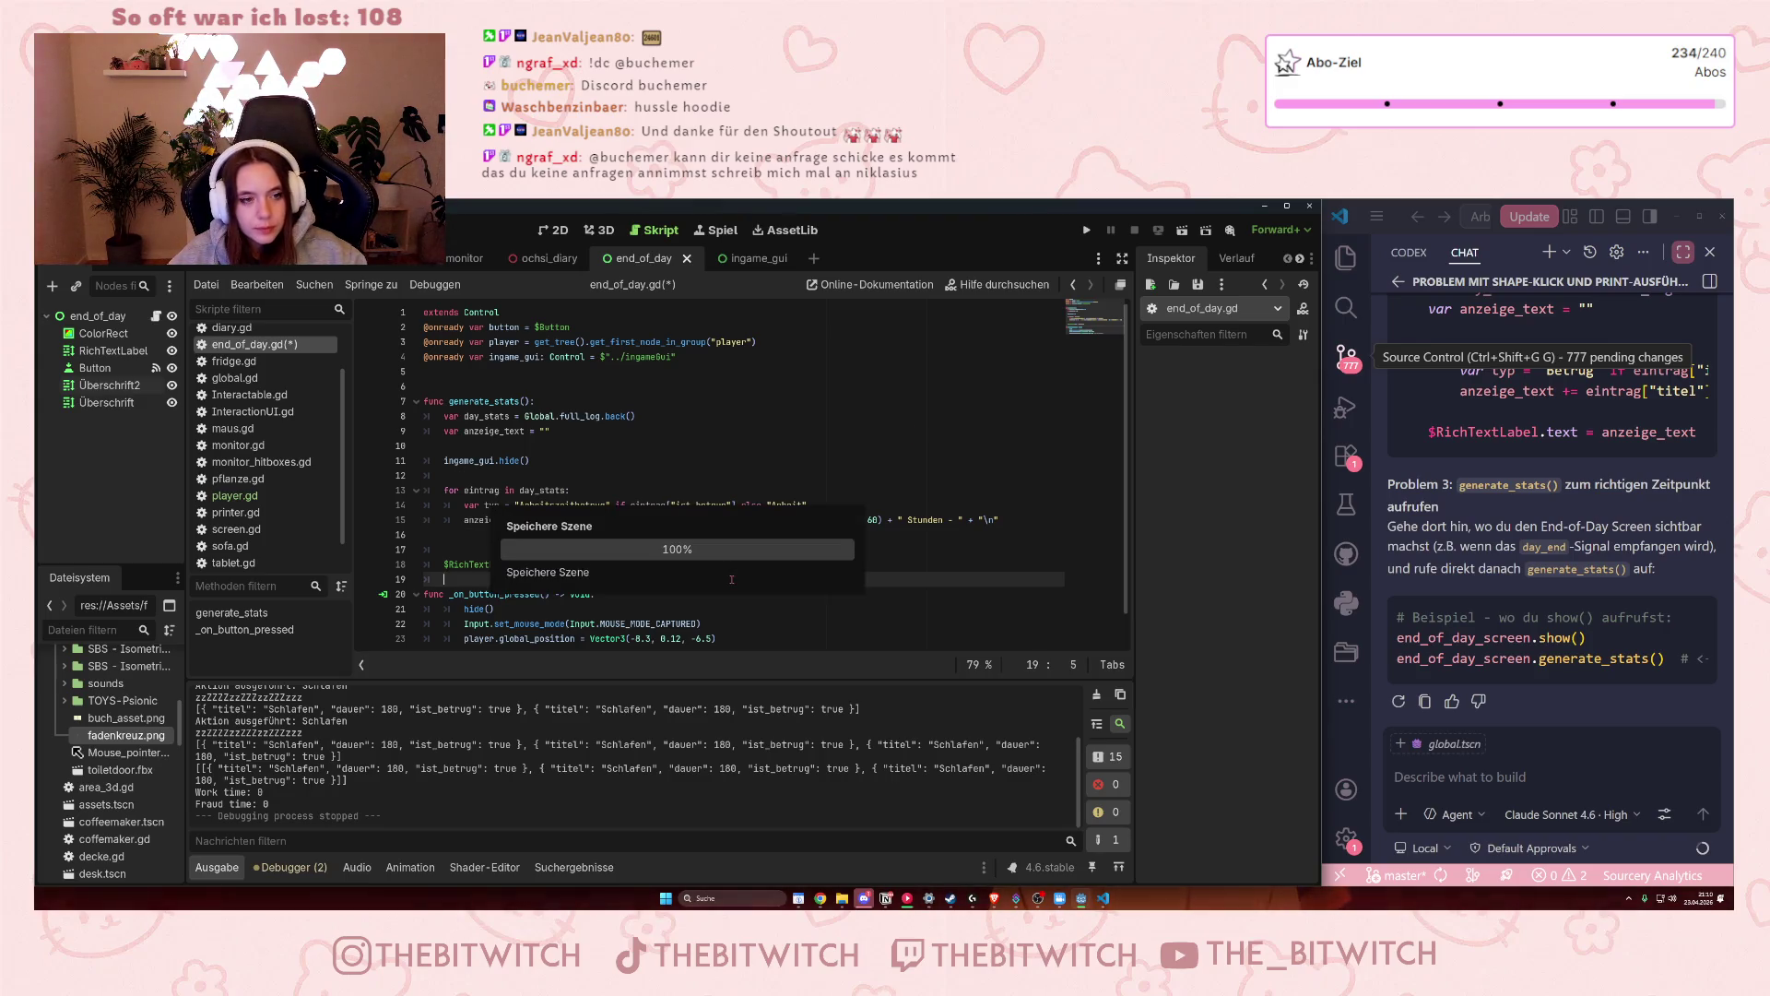
pyautogui.press('F5')
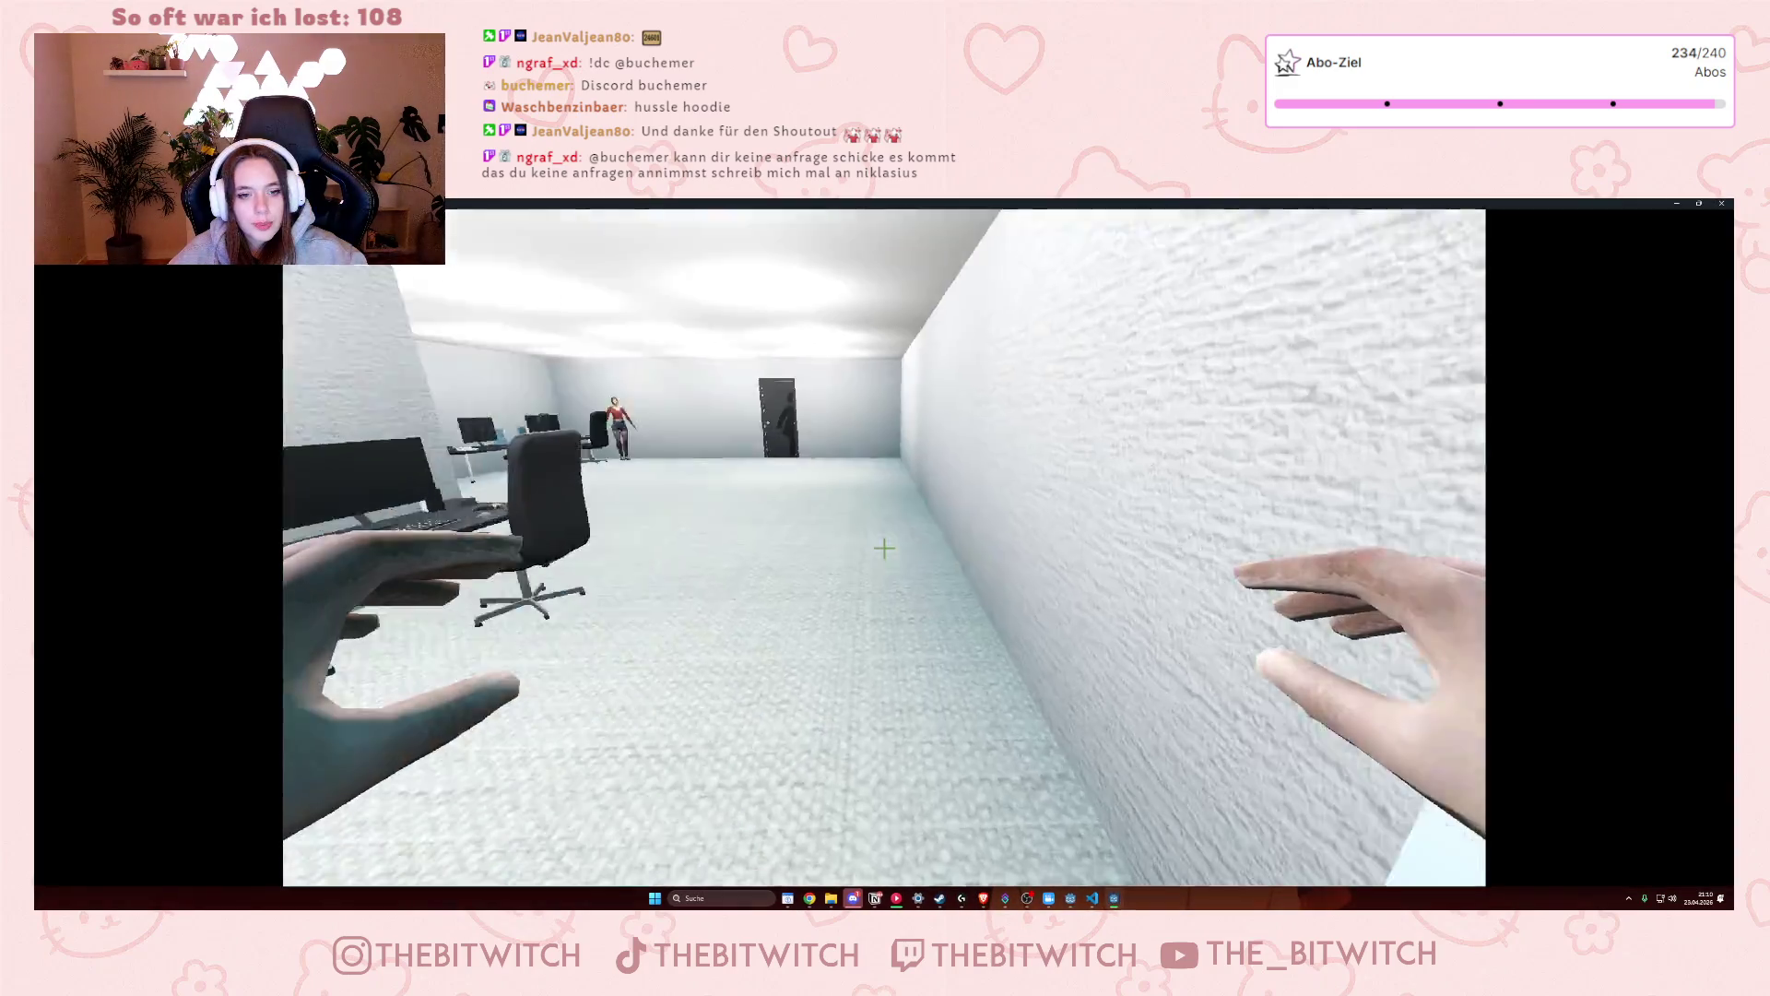
pyautogui.press('w')
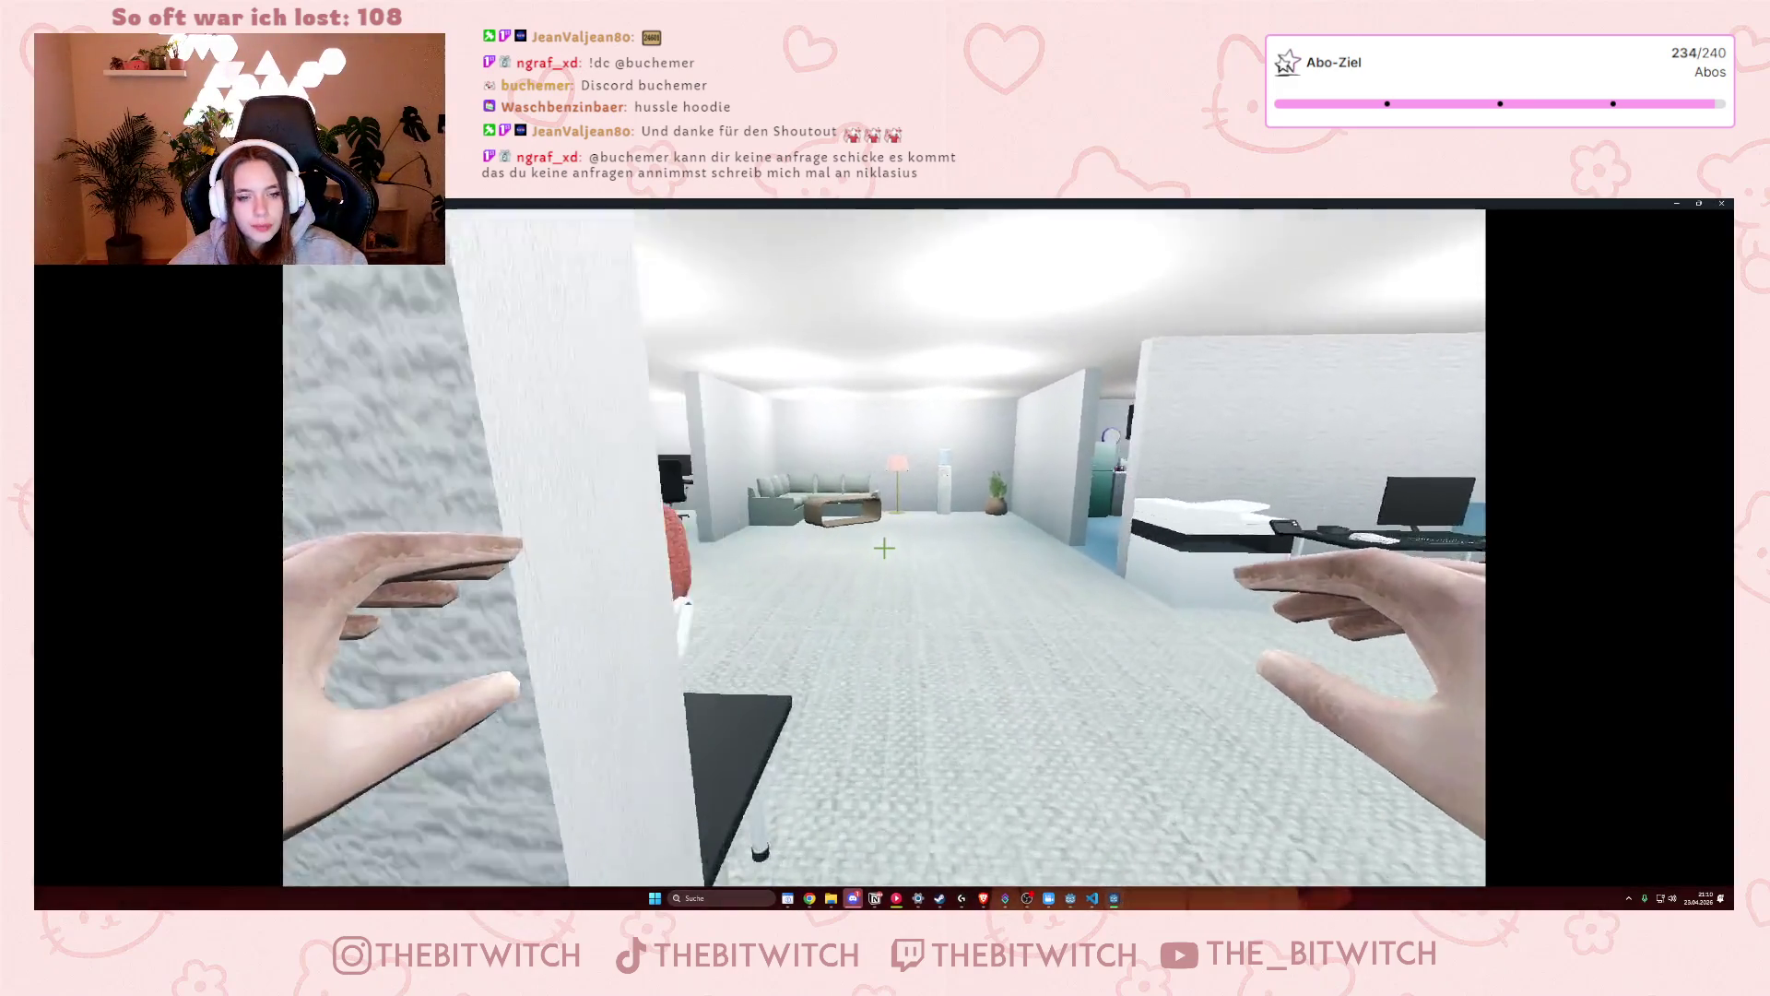
pyautogui.press('w')
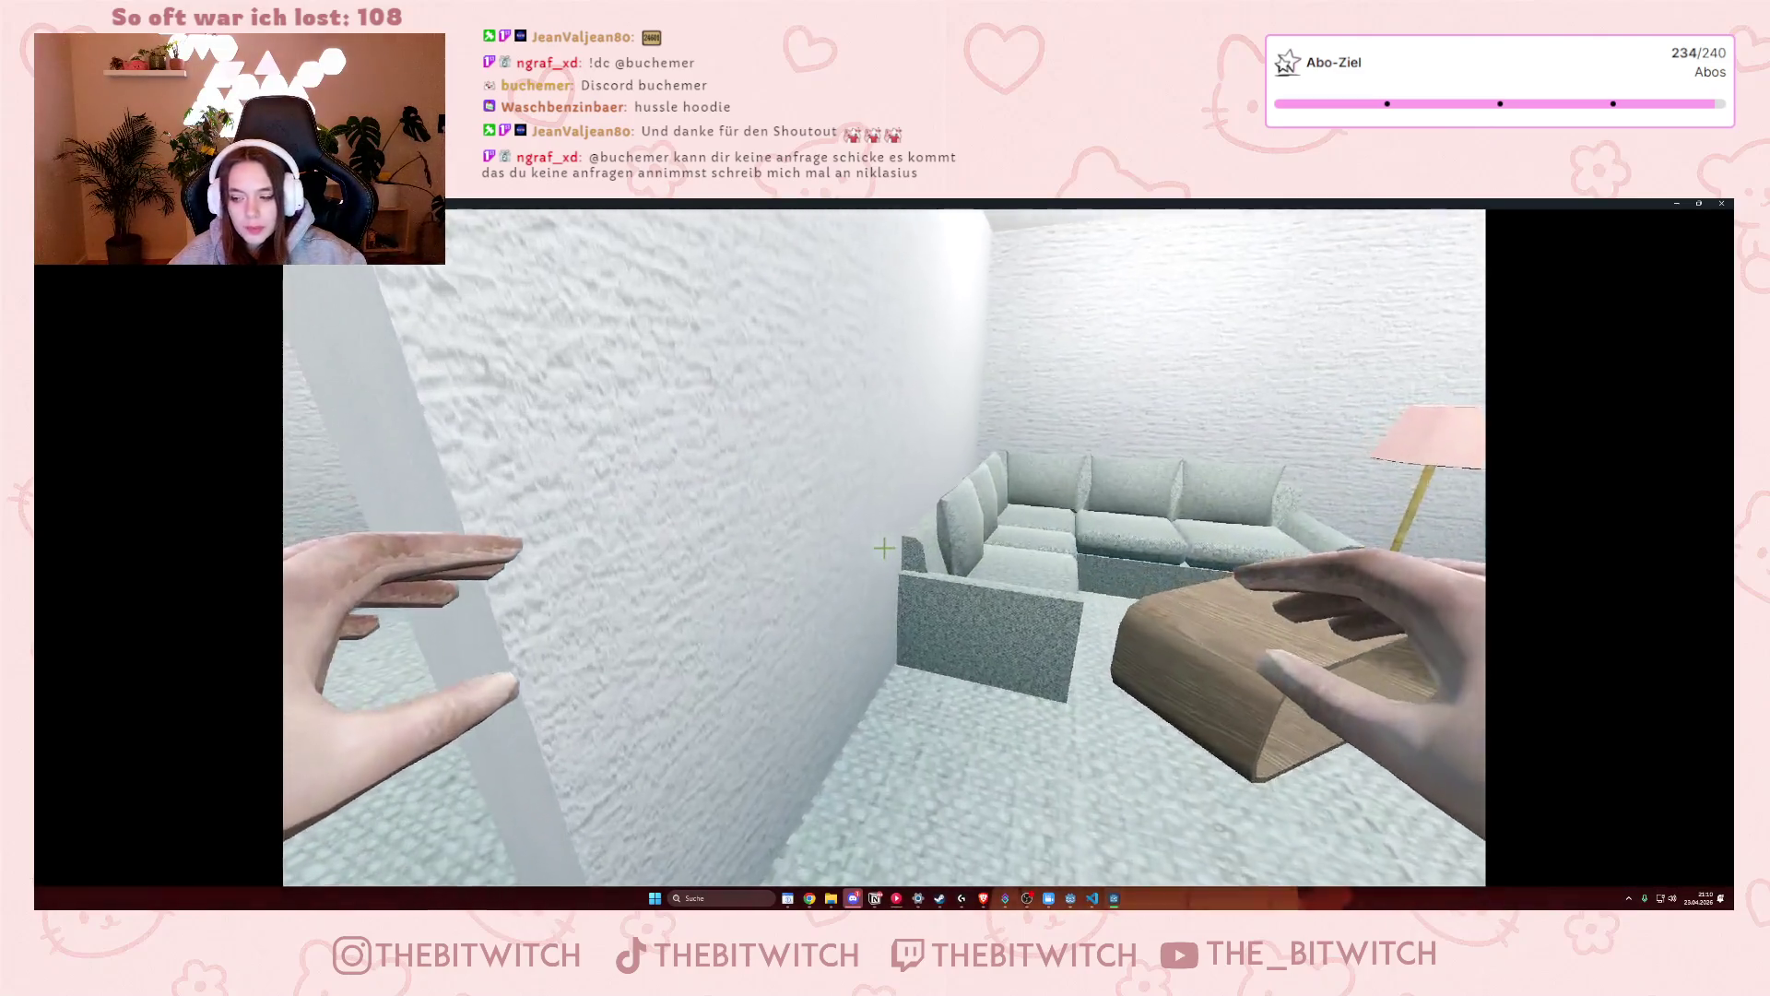
pyautogui.press('w')
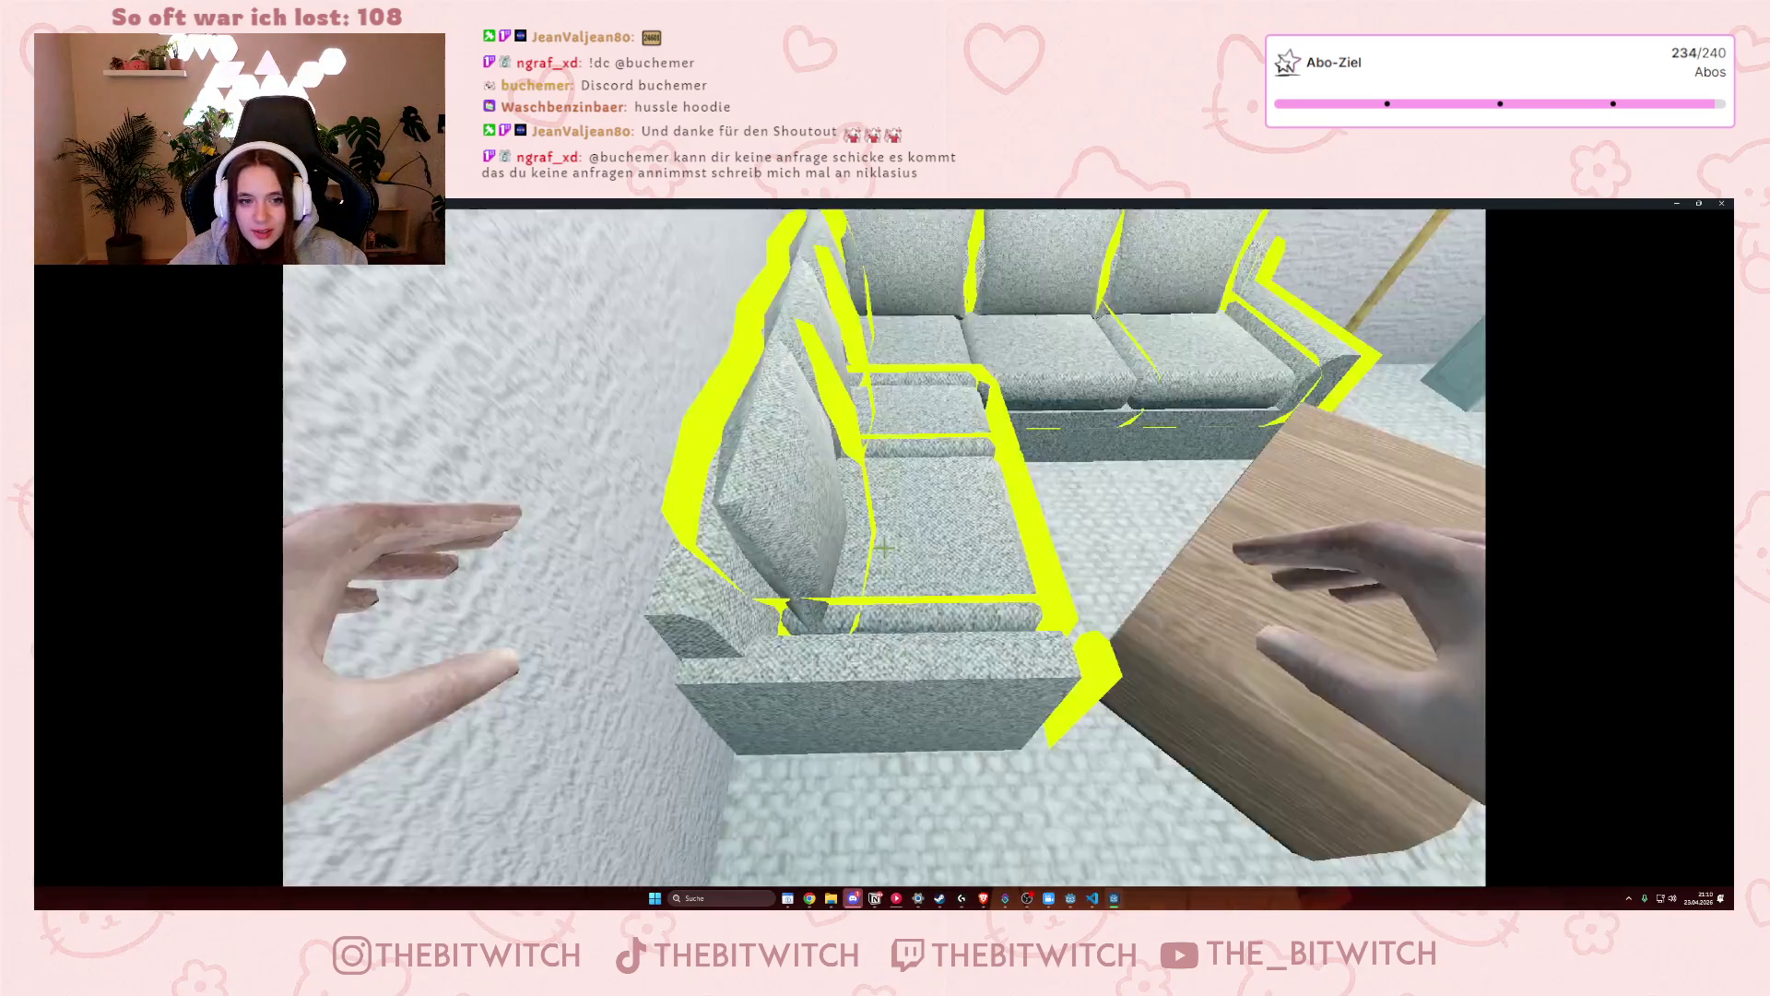
pyautogui.click(883, 546)
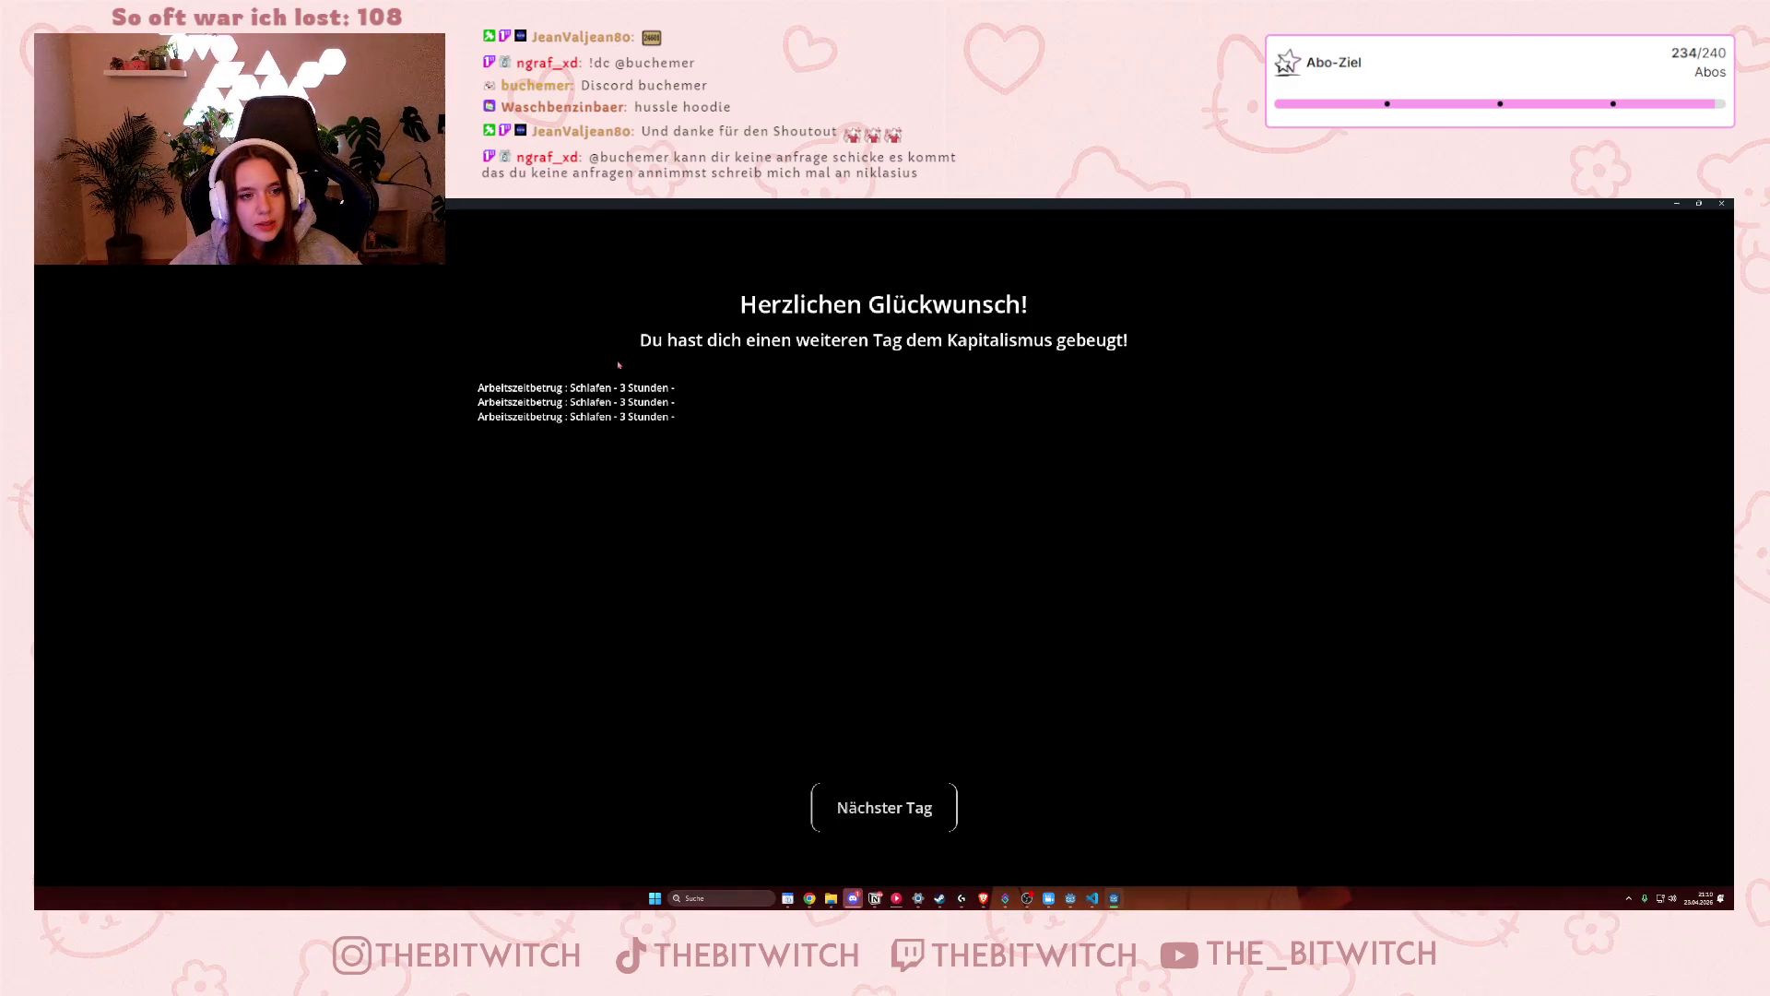
pyautogui.click(1721, 202)
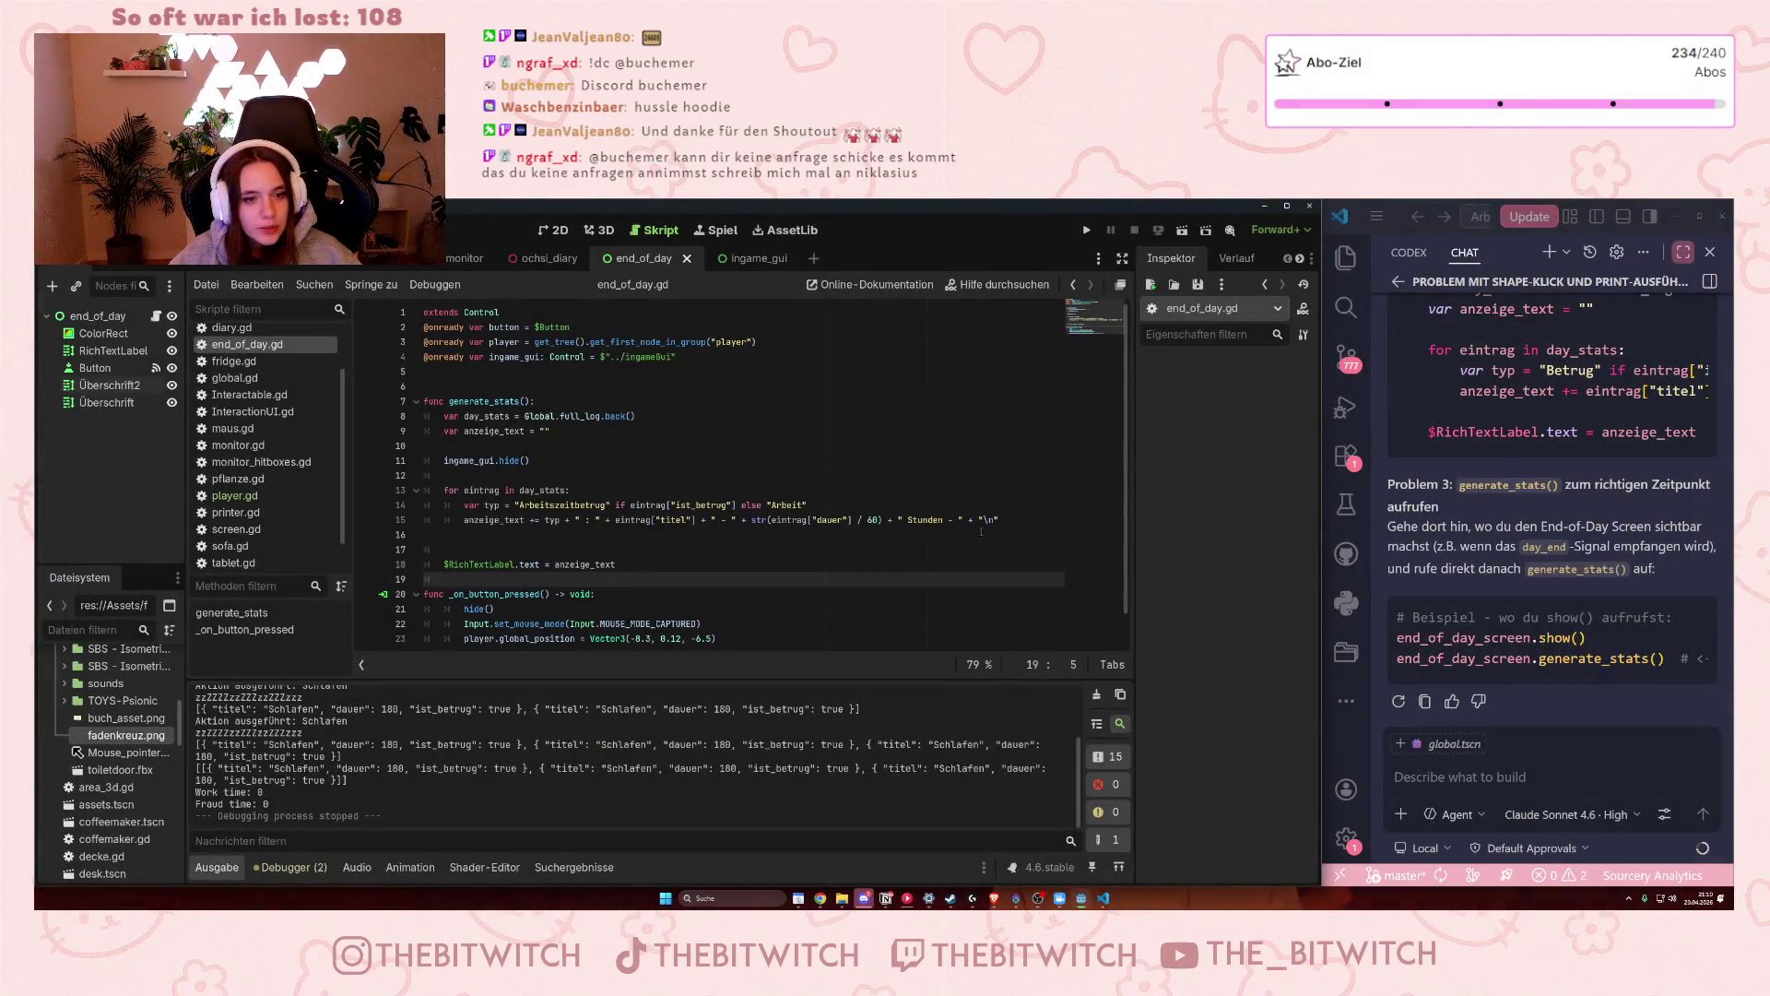
# Step: Remove the trailing ' -' after Stunden on line 15 and save end_of_day.gd
pyautogui.click(956, 519)
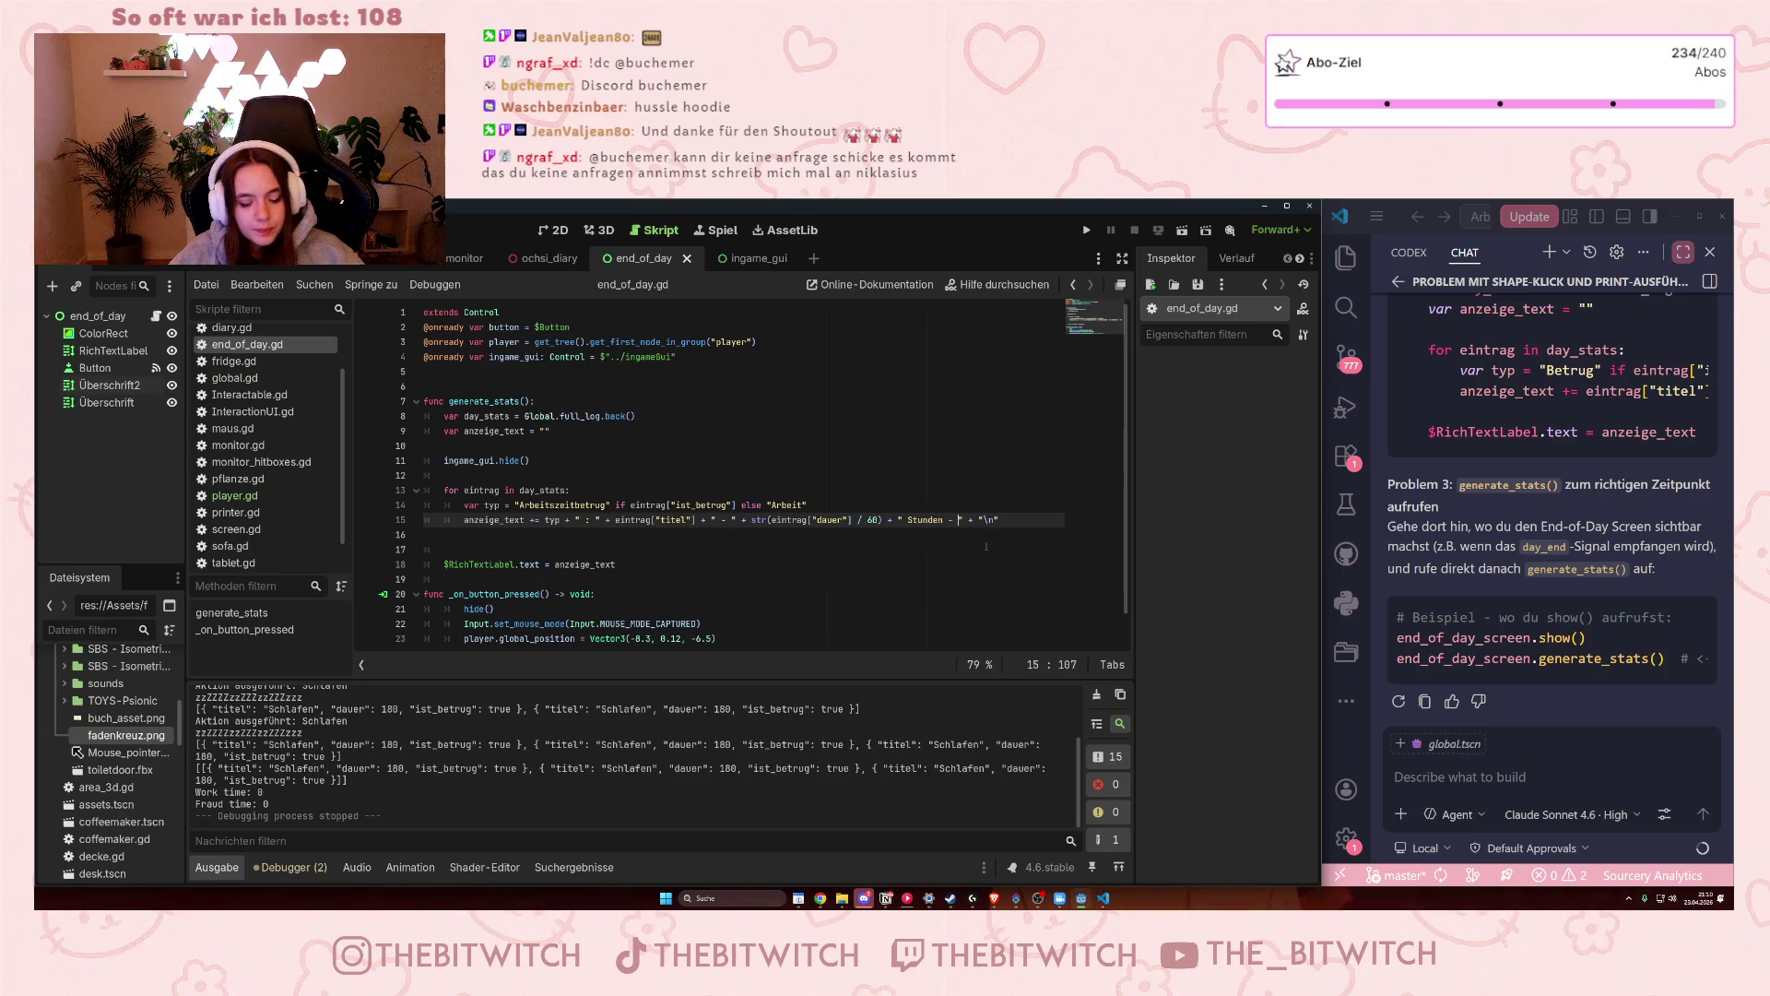
pyautogui.press('BackSpace')
pyautogui.press('BackSpace')
pyautogui.press('BackSpace')
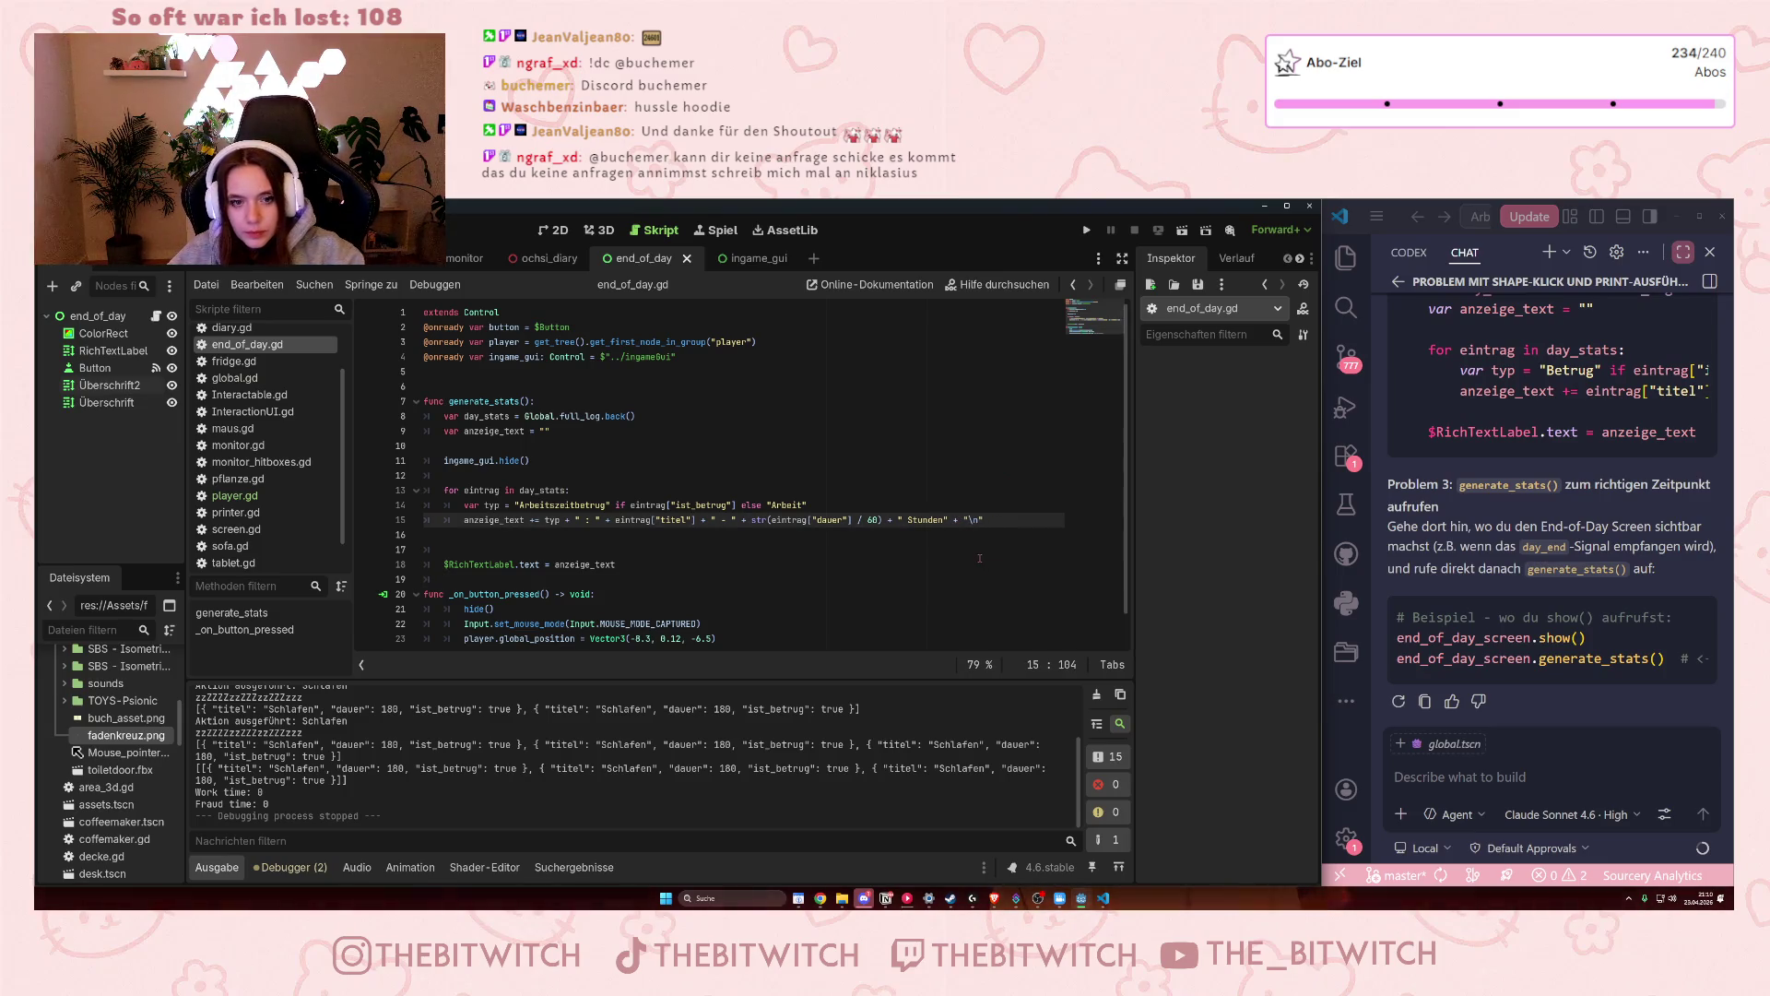
pyautogui.click(969, 563)
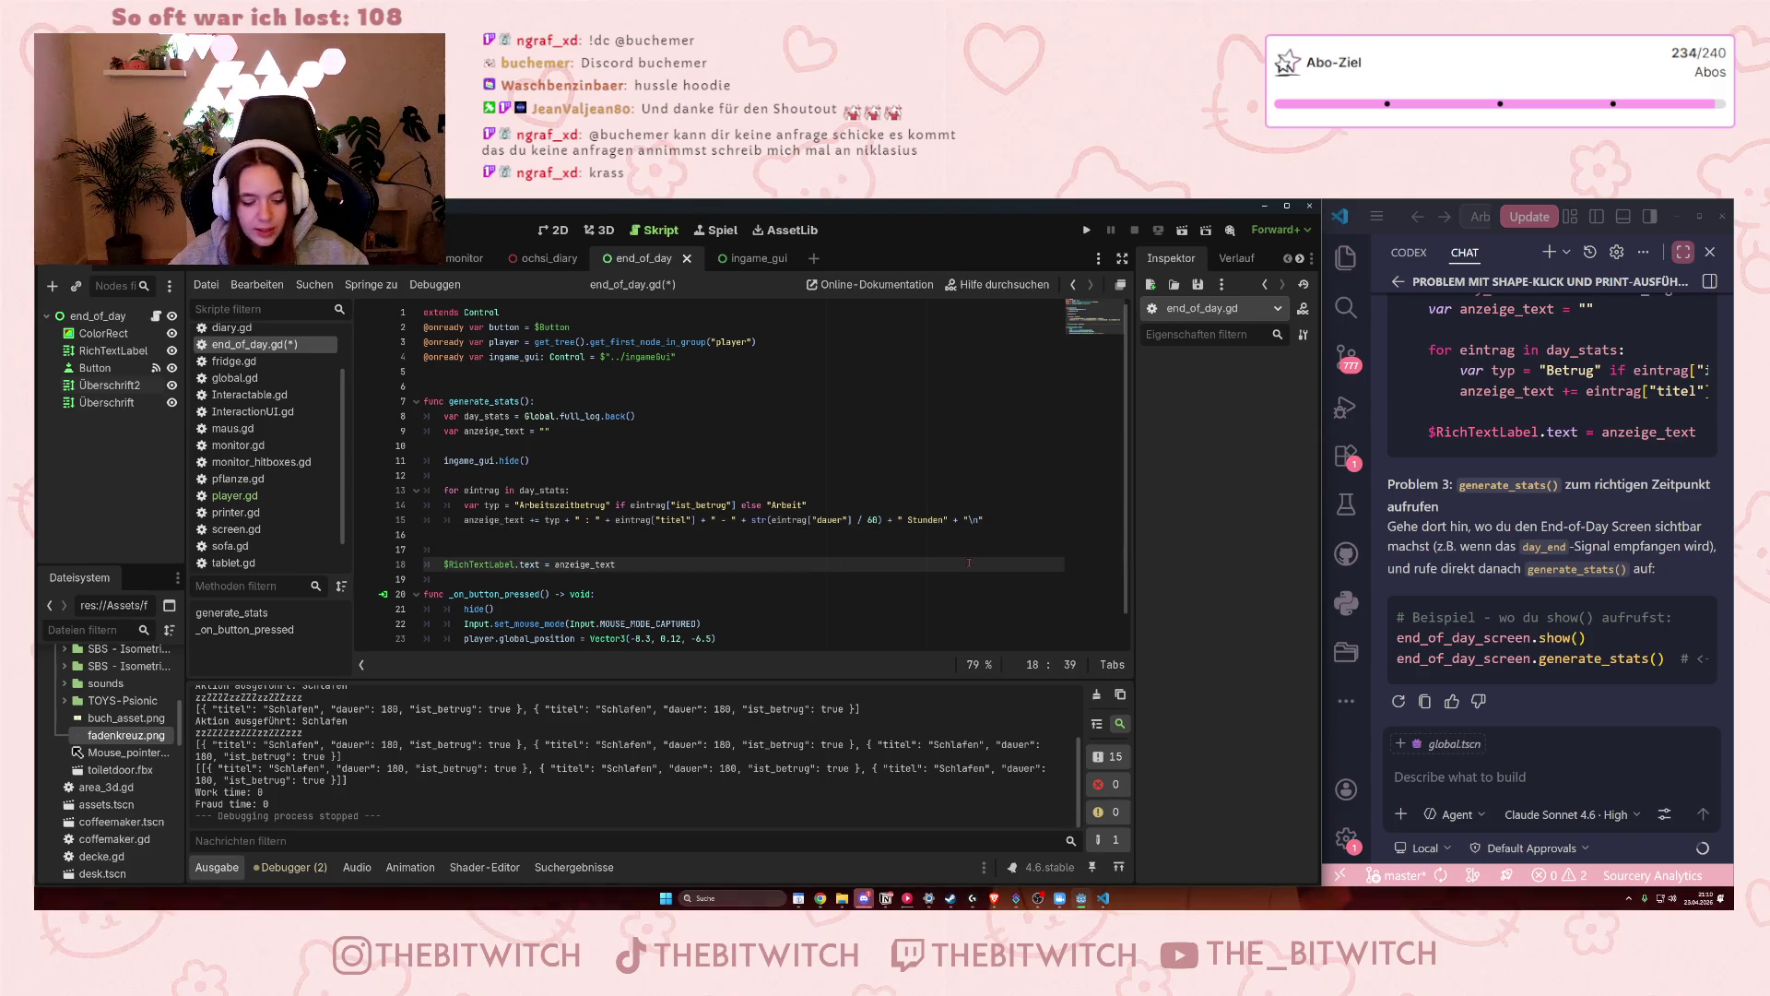
pyautogui.hotkey('ctrl', 's')
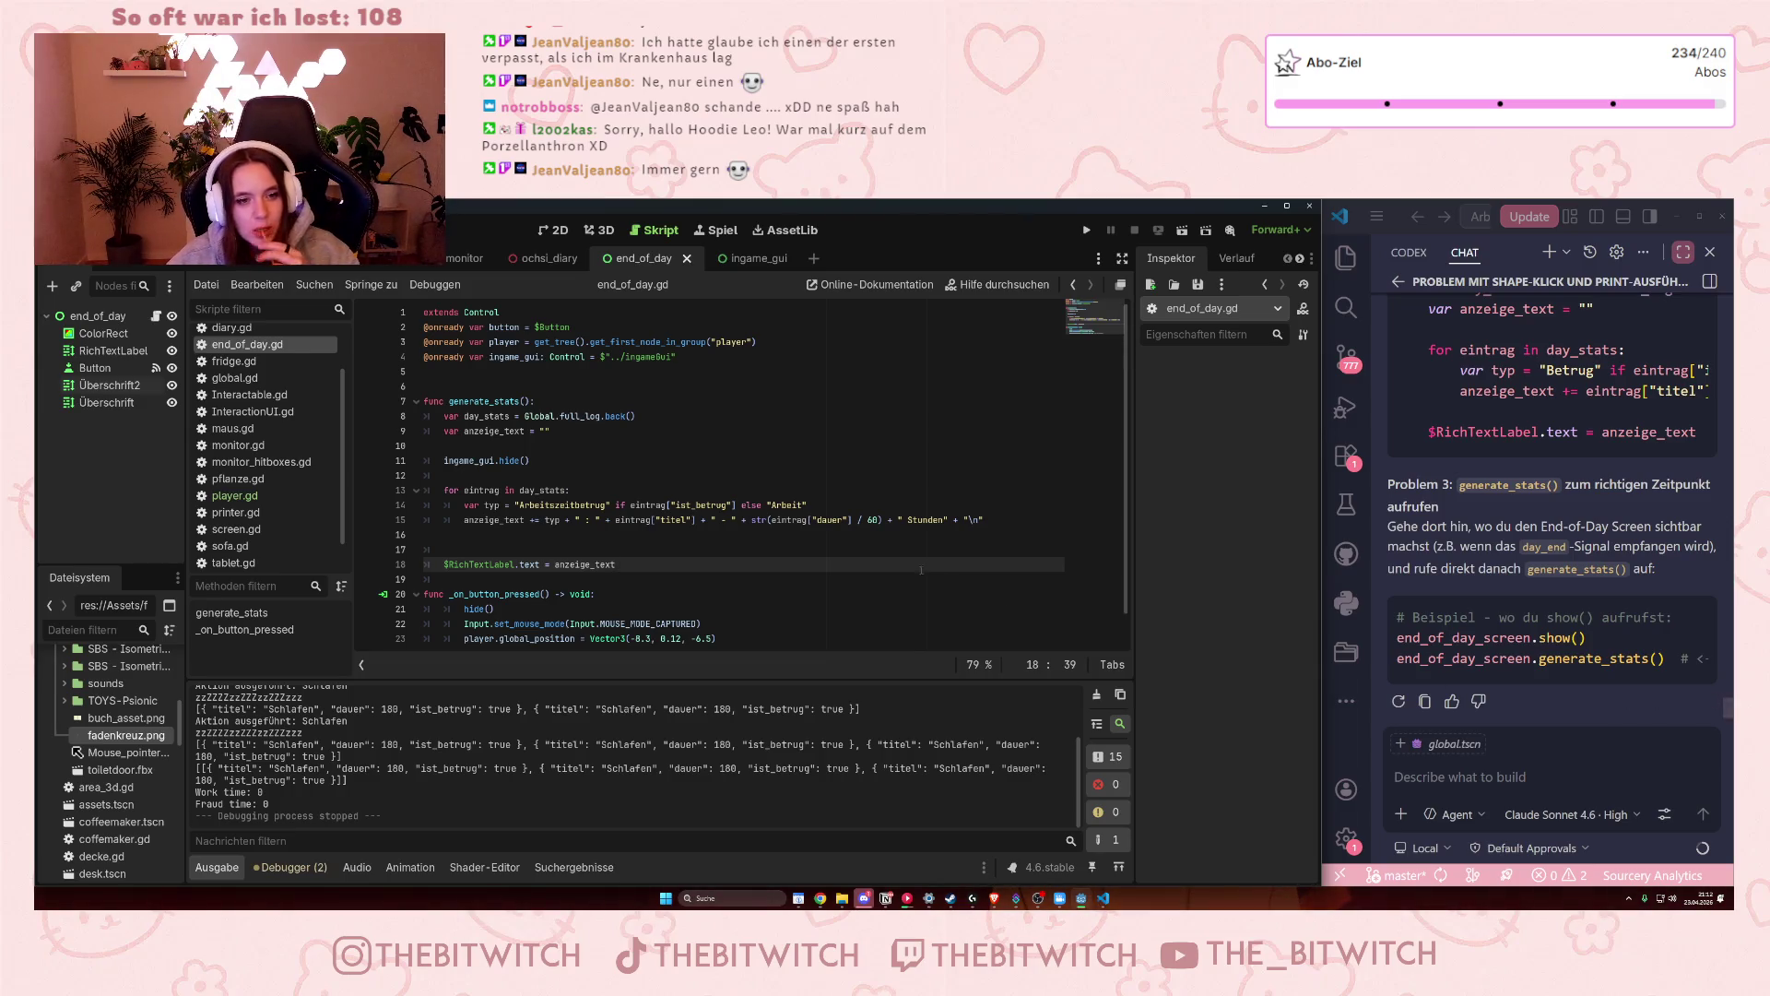
pyautogui.click(1091, 230)
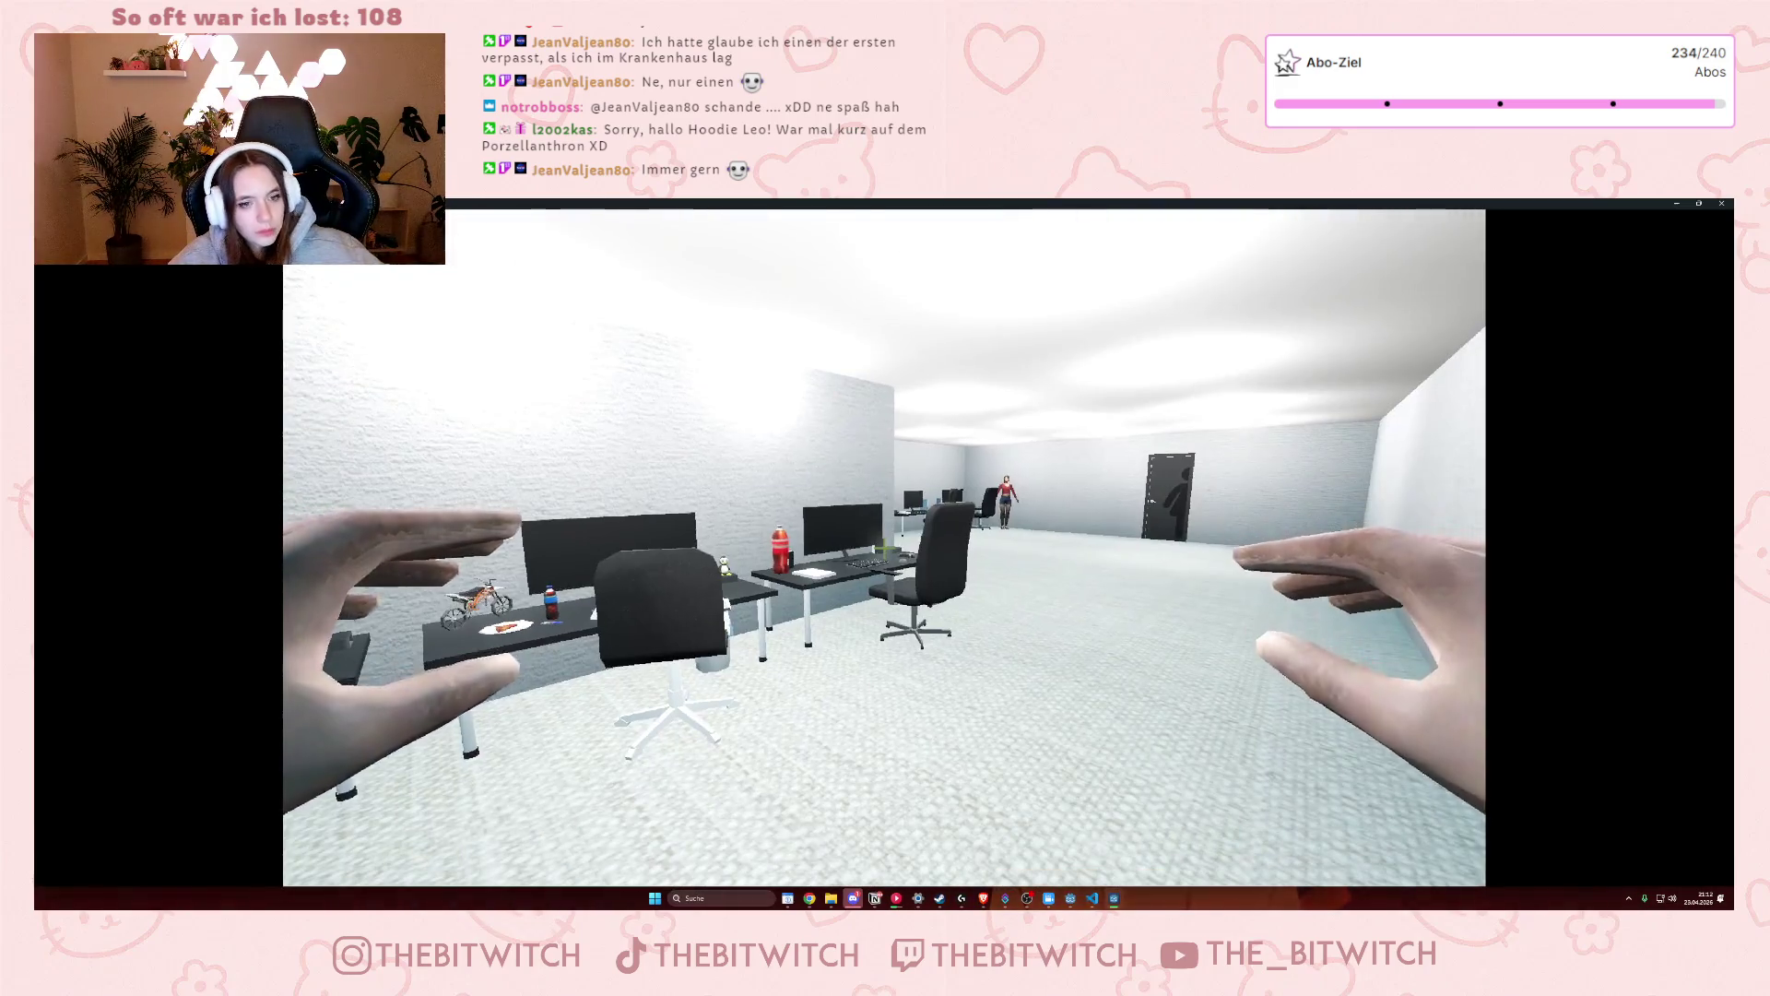
pyautogui.press('w')
pyautogui.press('w')
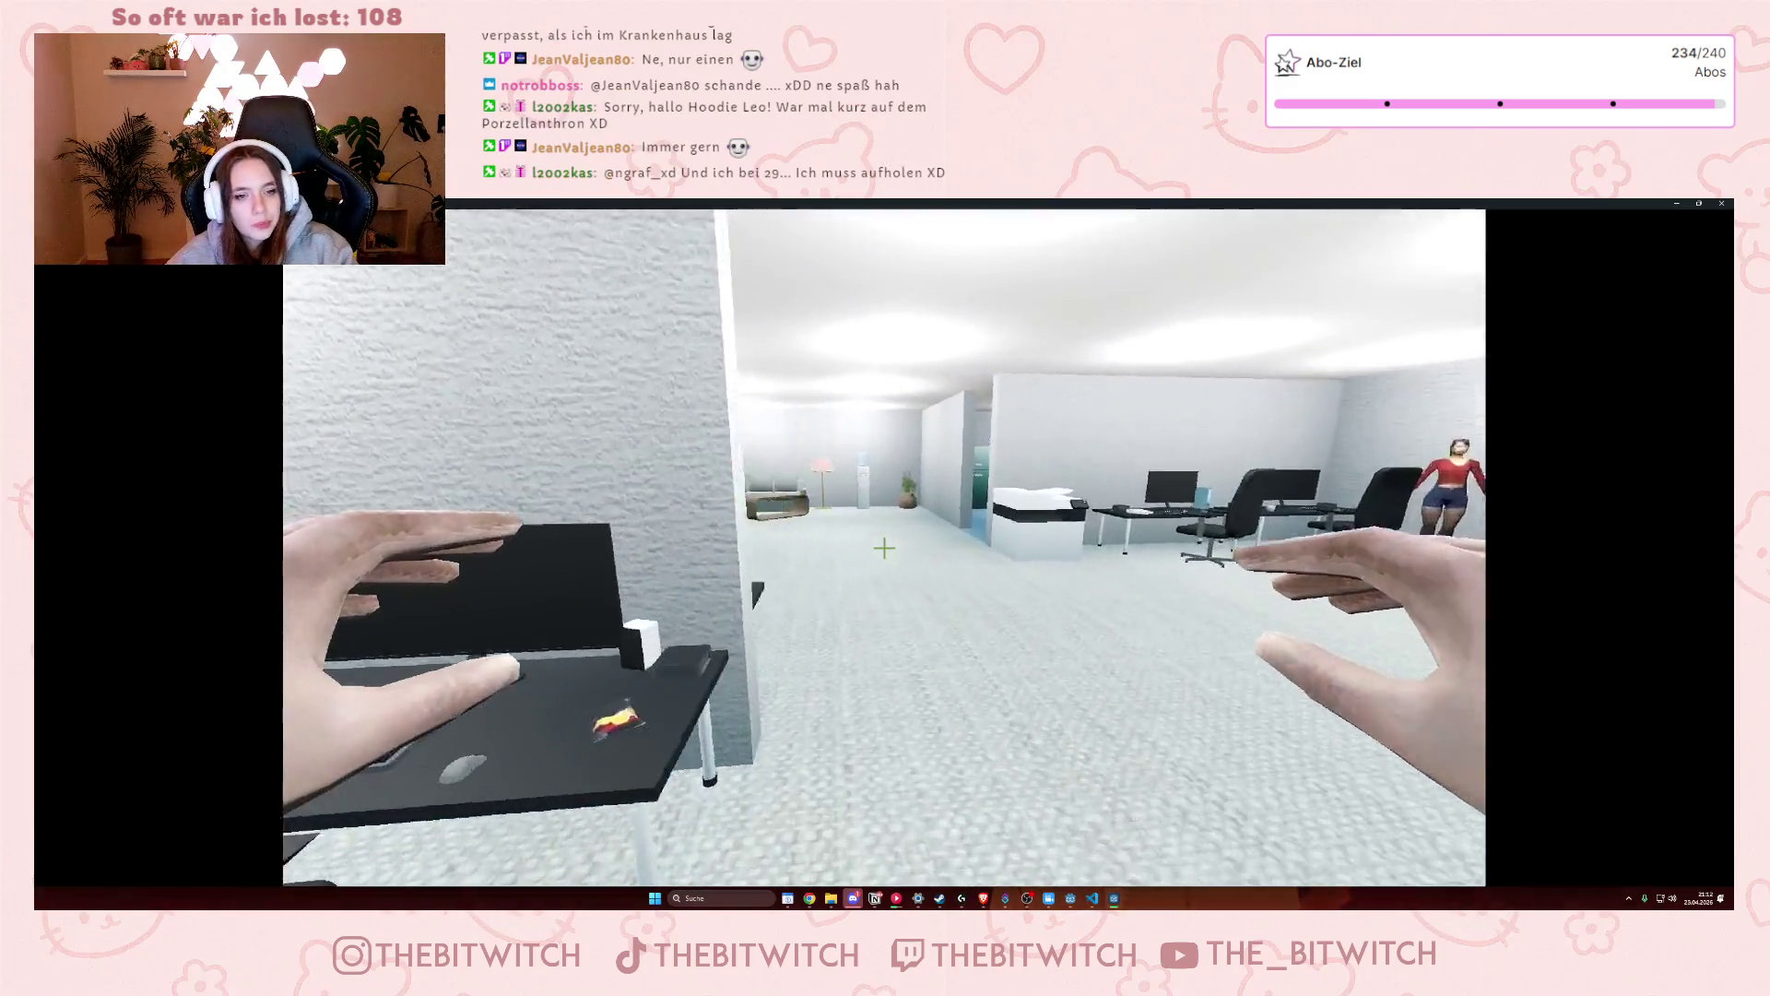
pyautogui.press('w')
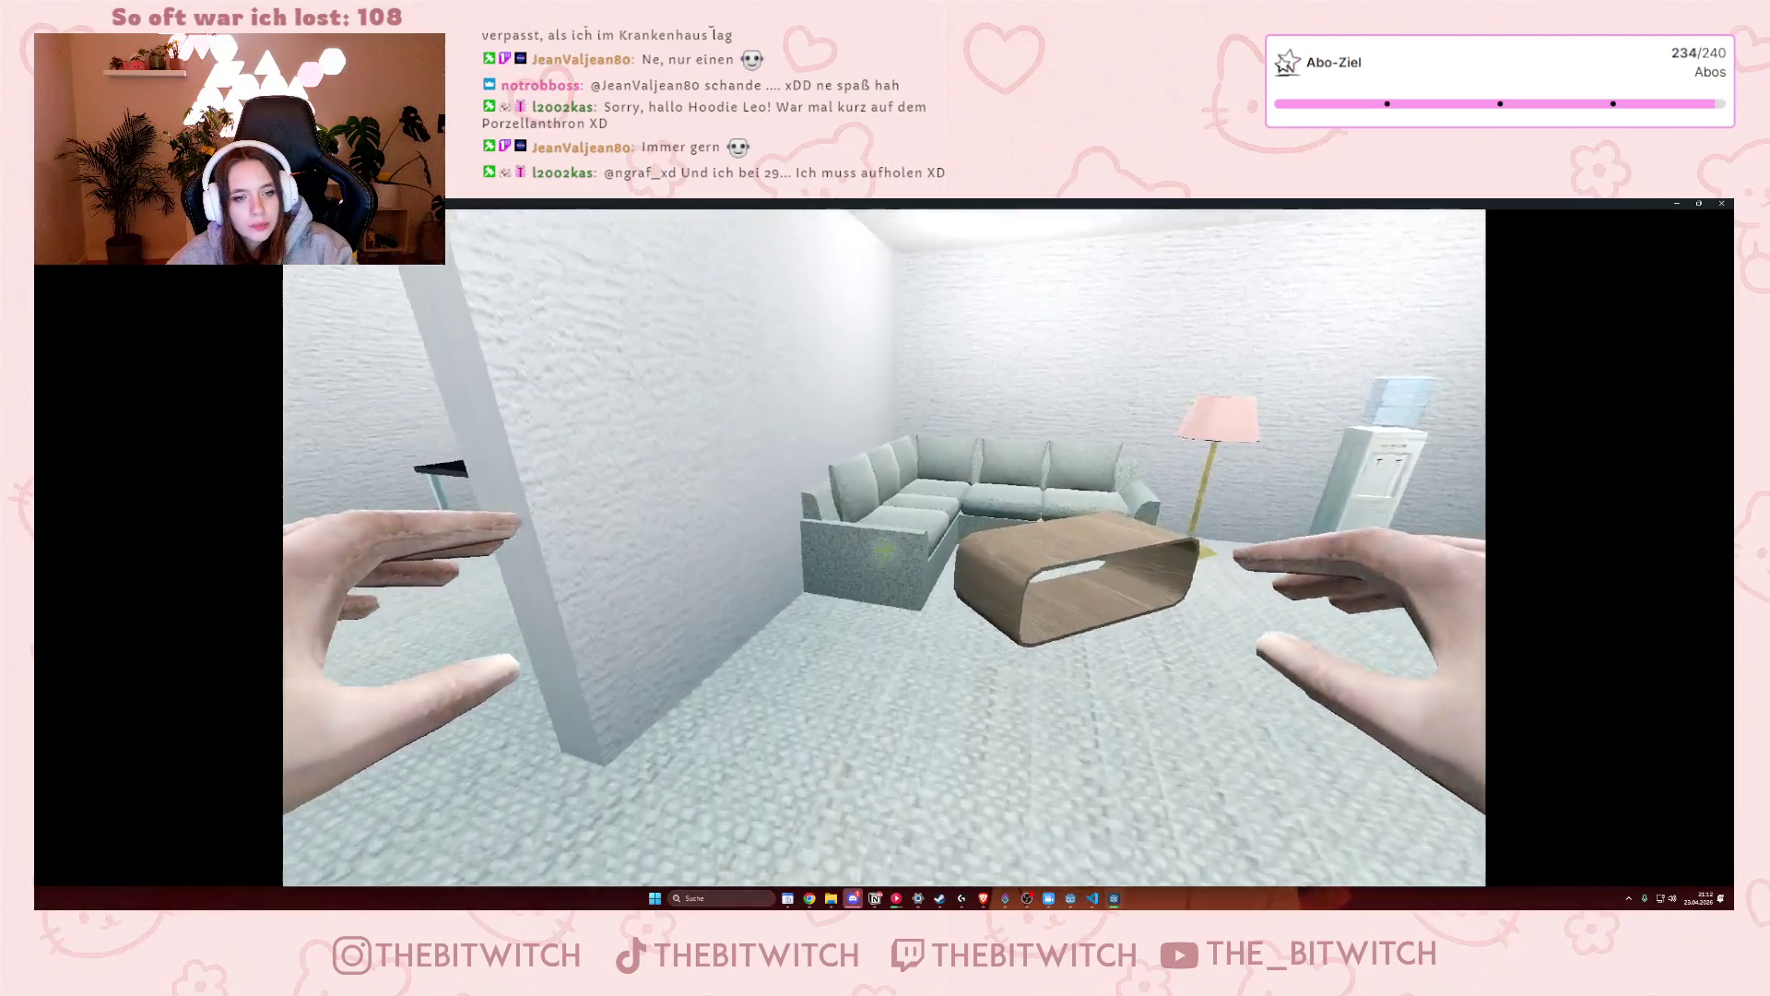
pyautogui.press('e')
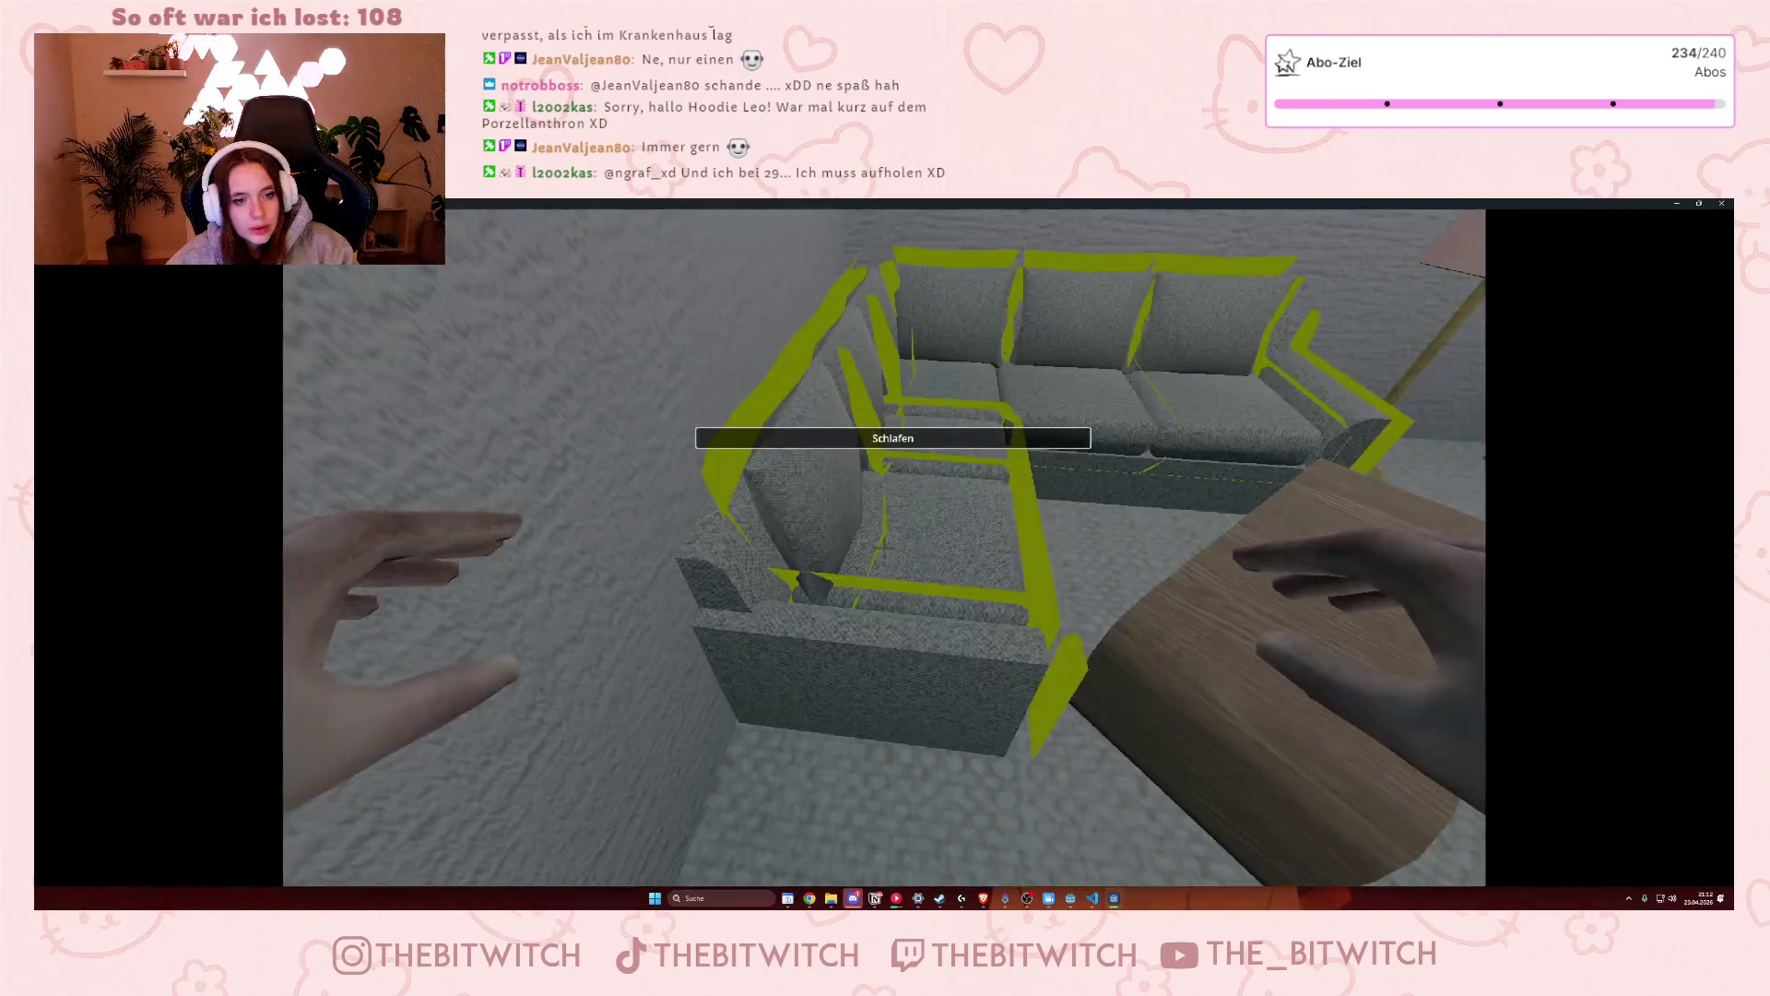
pyautogui.click(885, 807)
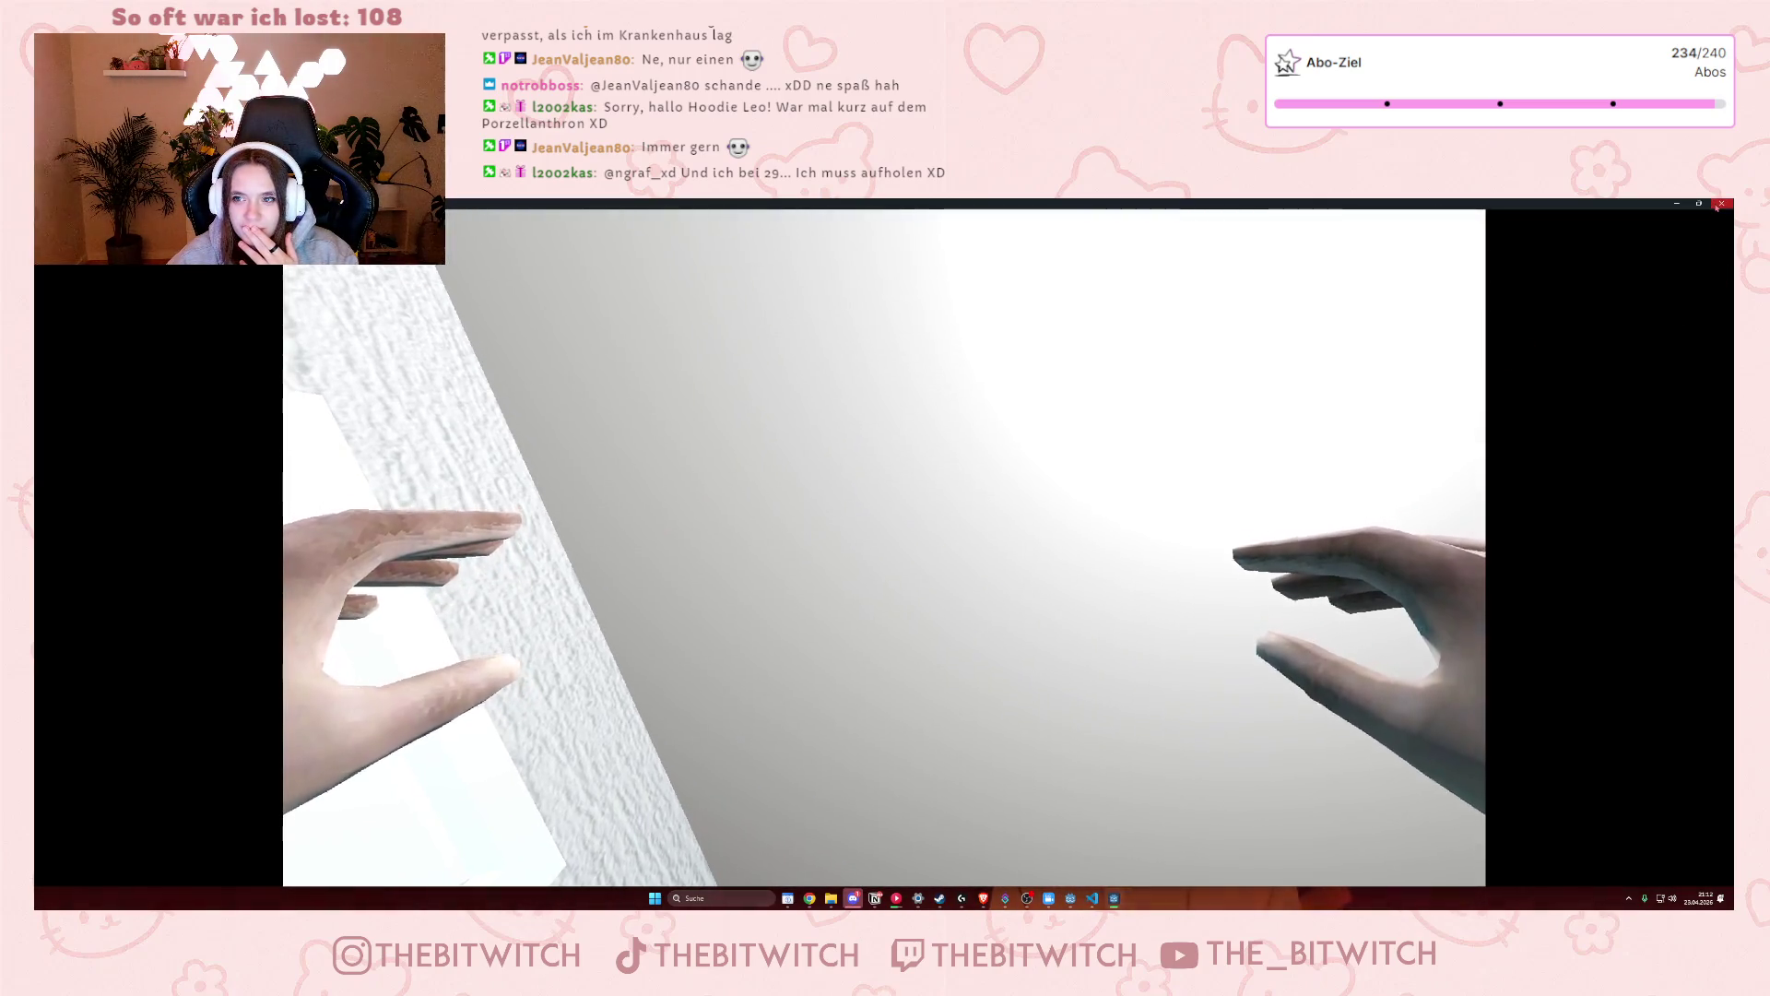
pyautogui.click(1722, 203)
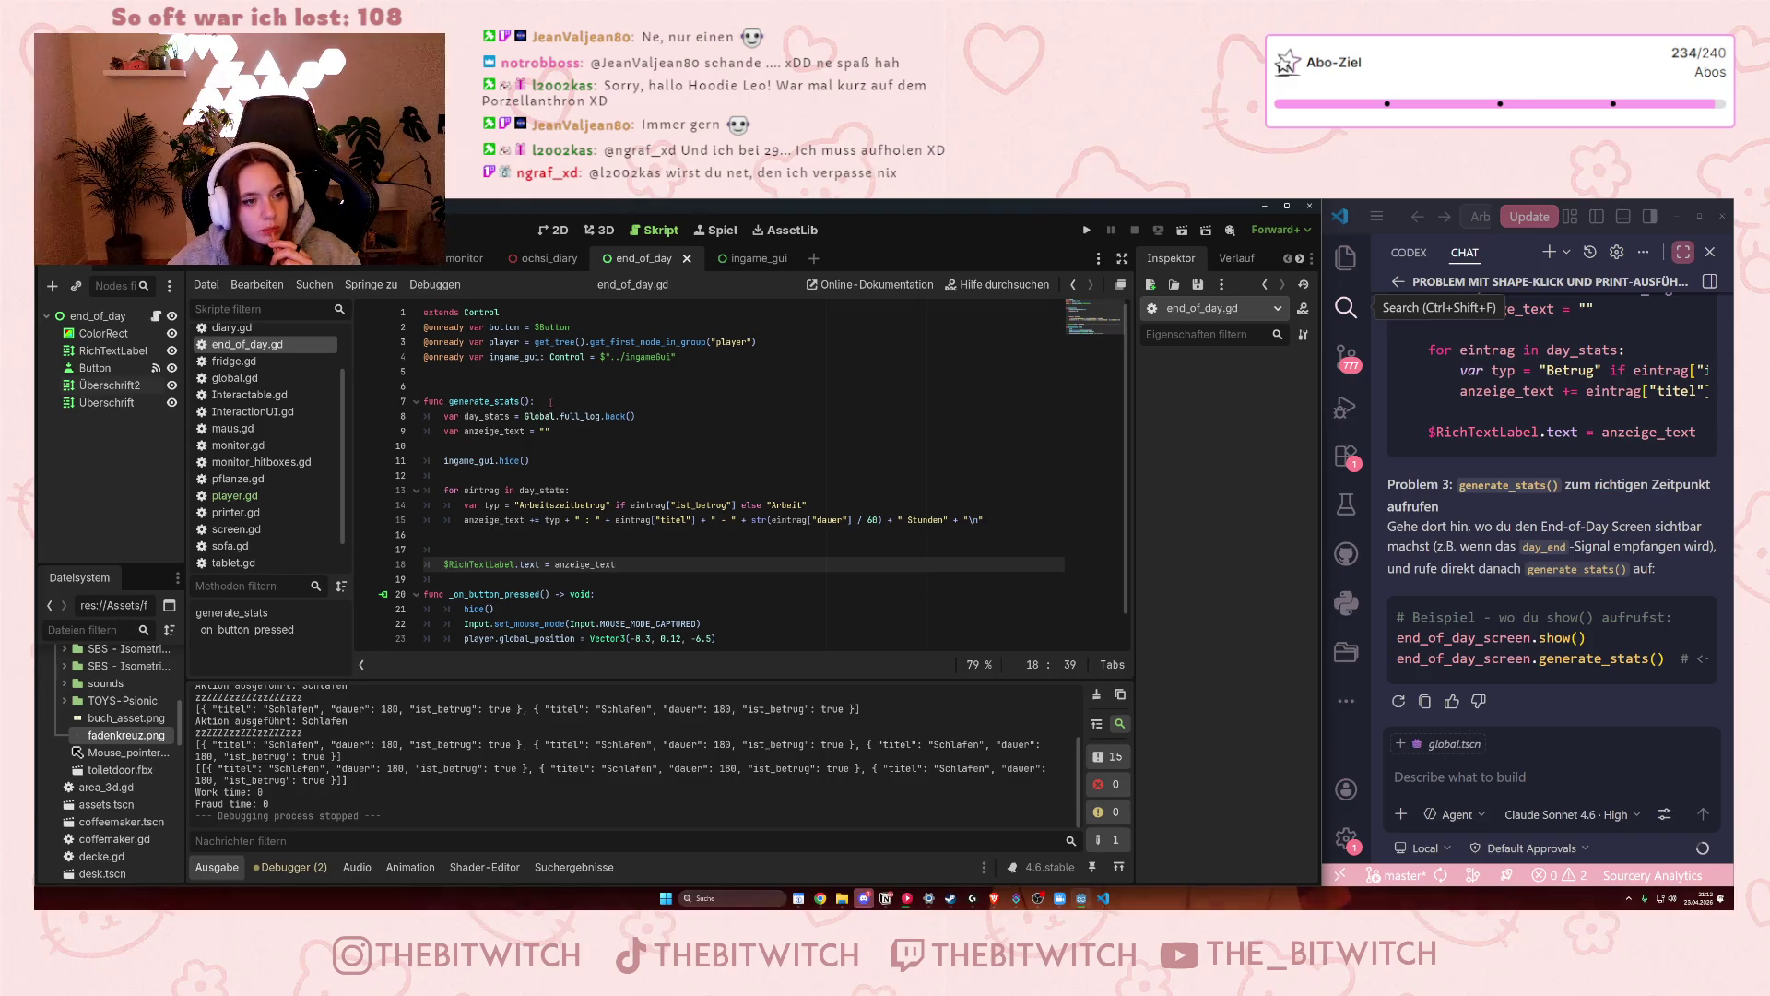
# Step: Add ingame_gui.show() below hide() in _on_button_pressed, save, and start a test run
pyautogui.scroll(-1, 548, 404)
pyautogui.click(551, 577)
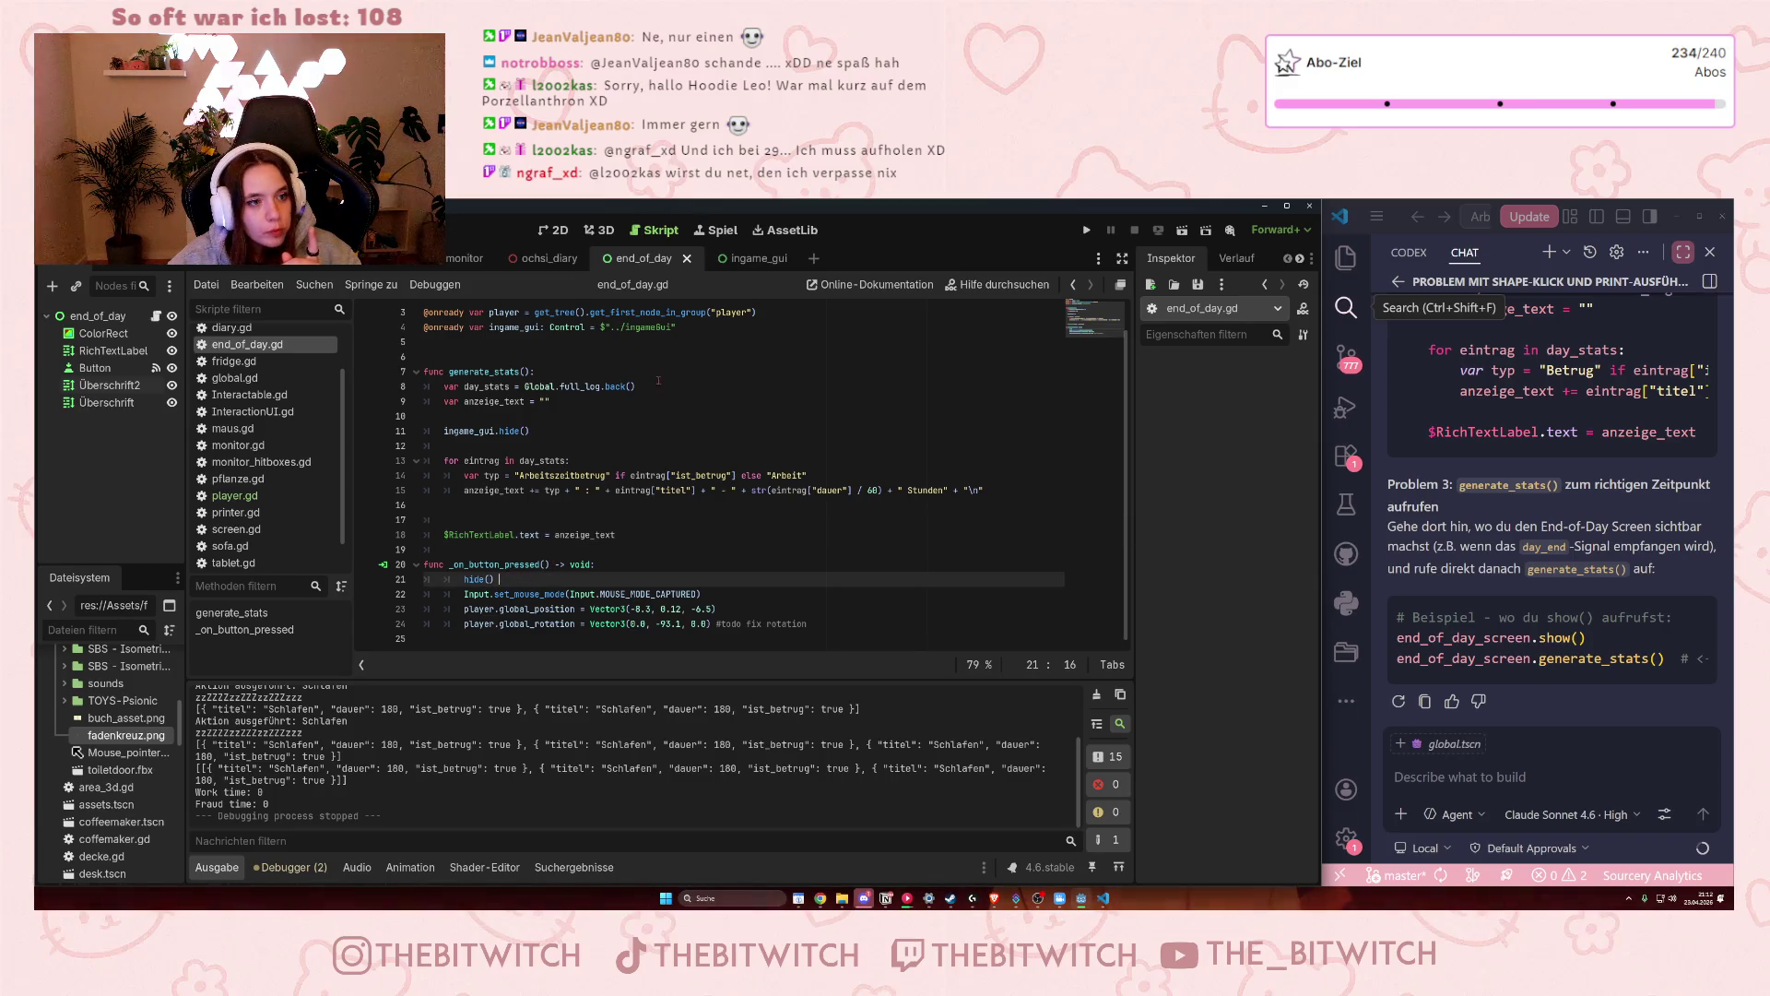
pyautogui.press('Return')
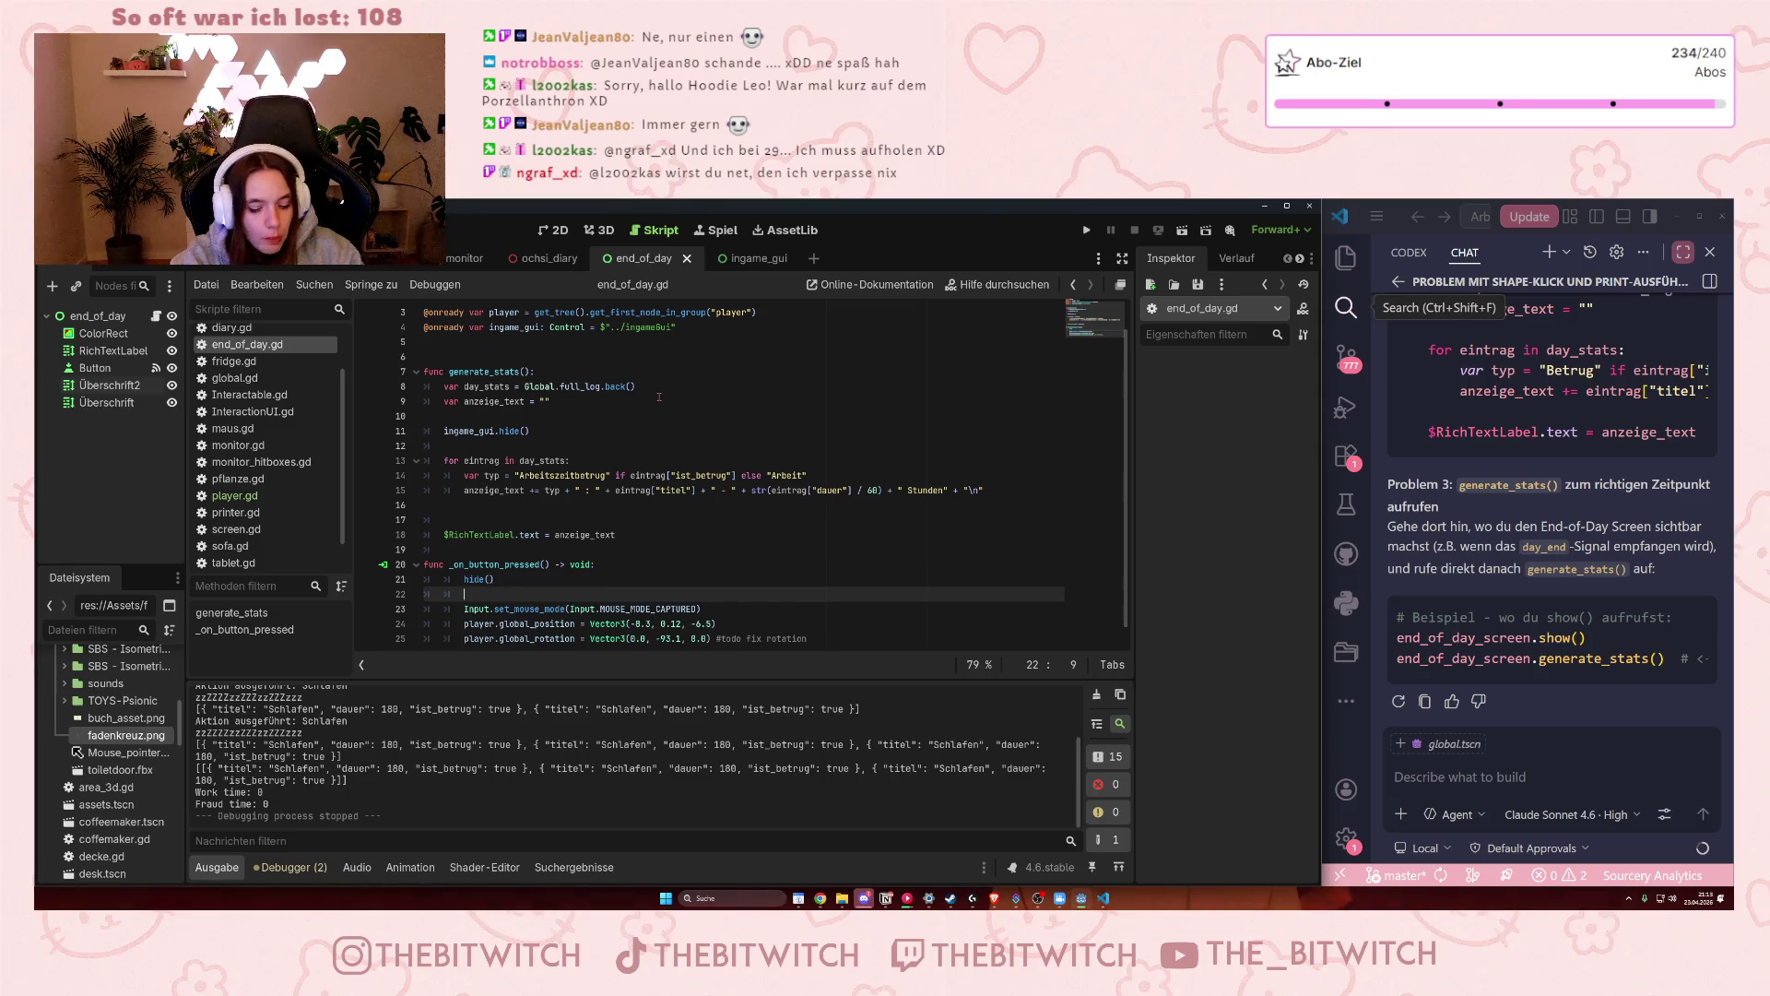
pyautogui.write('ingame')
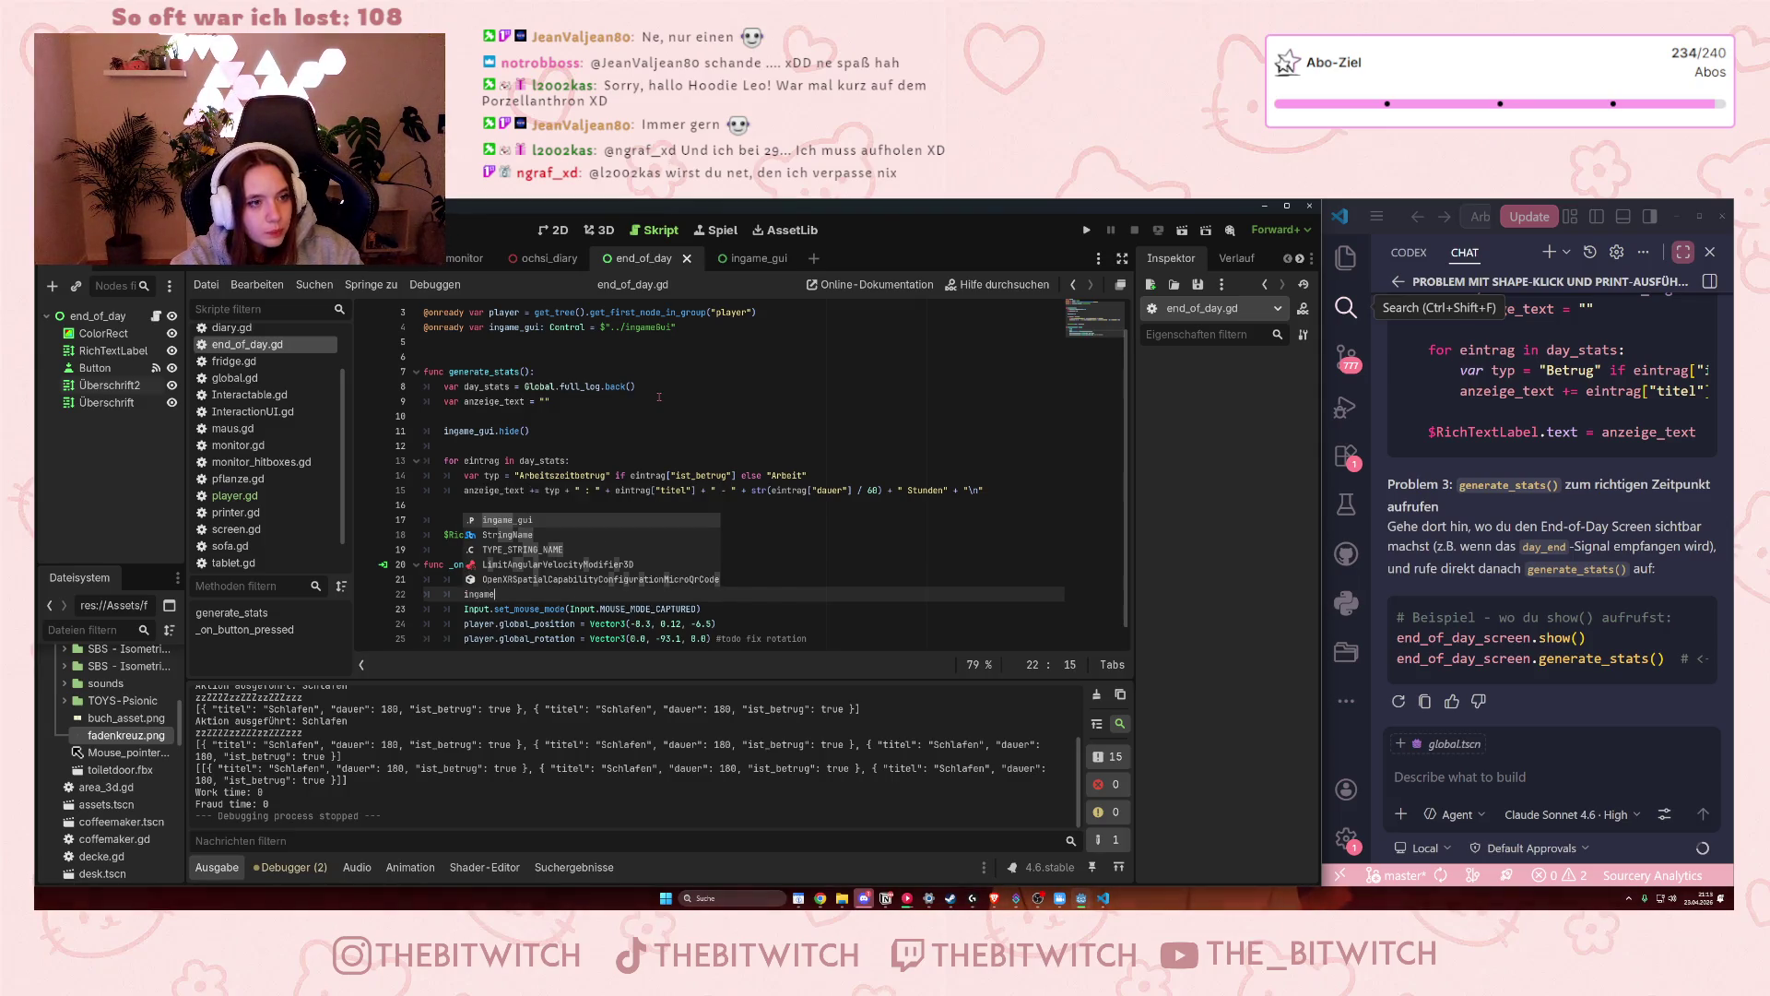
pyautogui.press('Return')
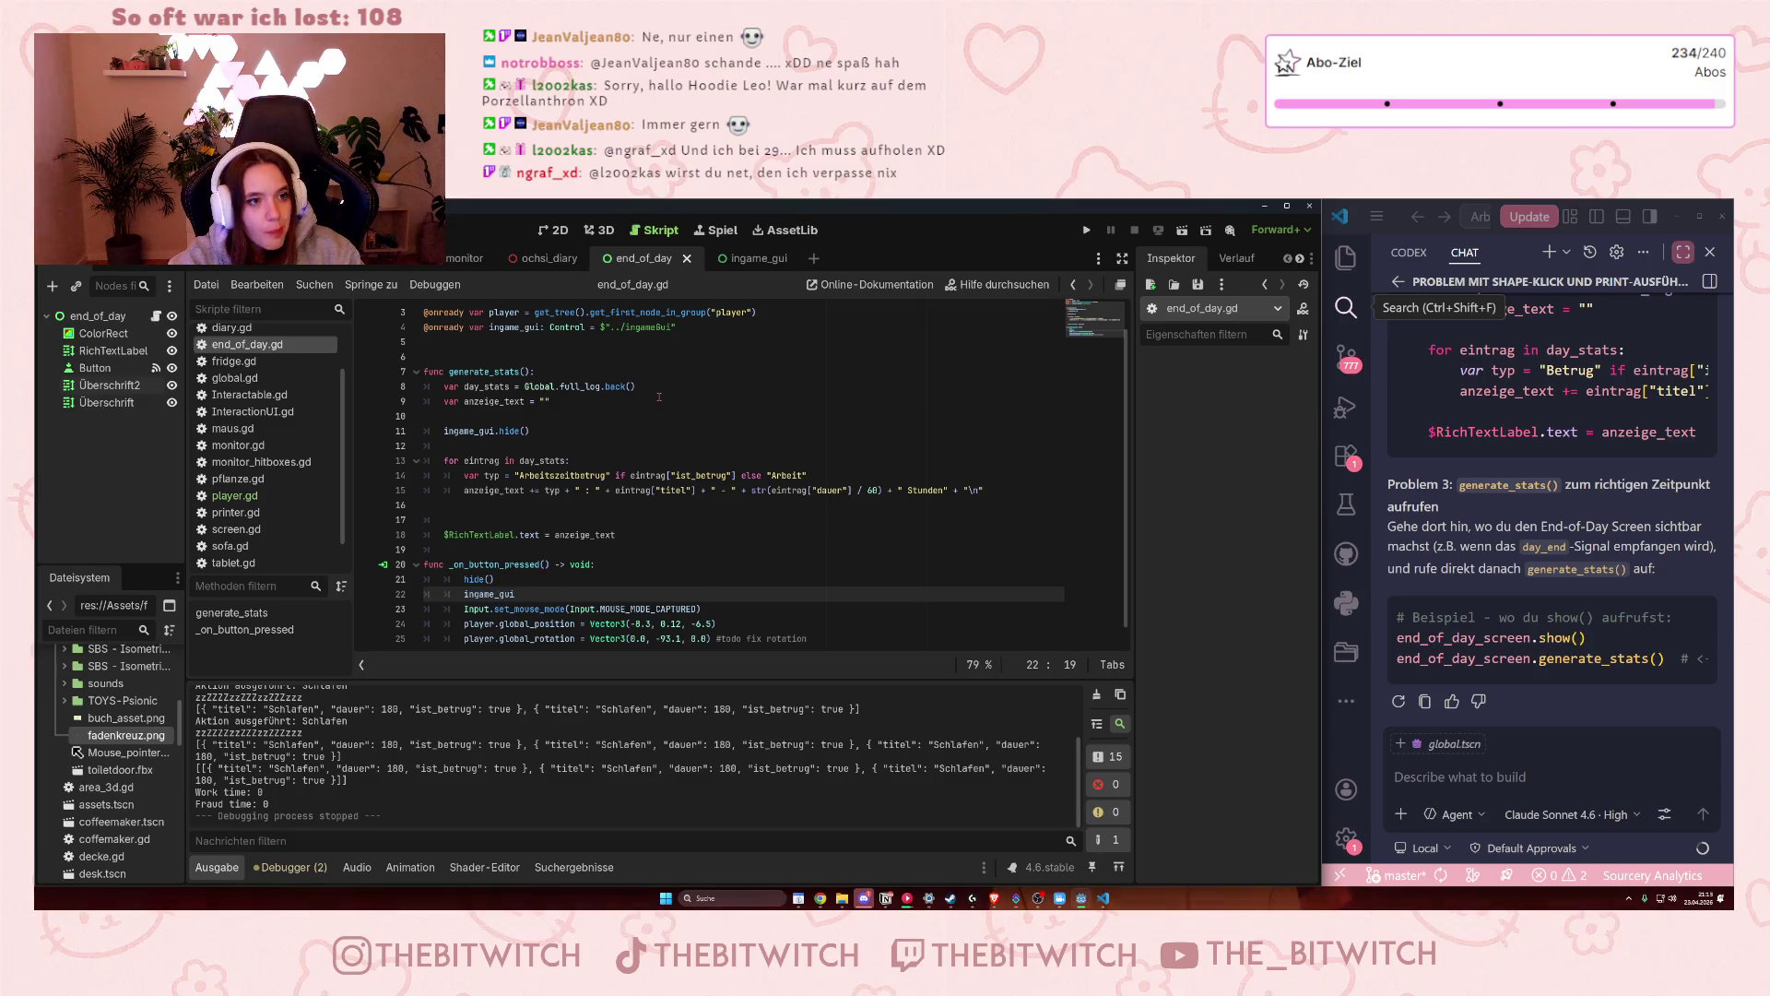
pyautogui.write('.show(')
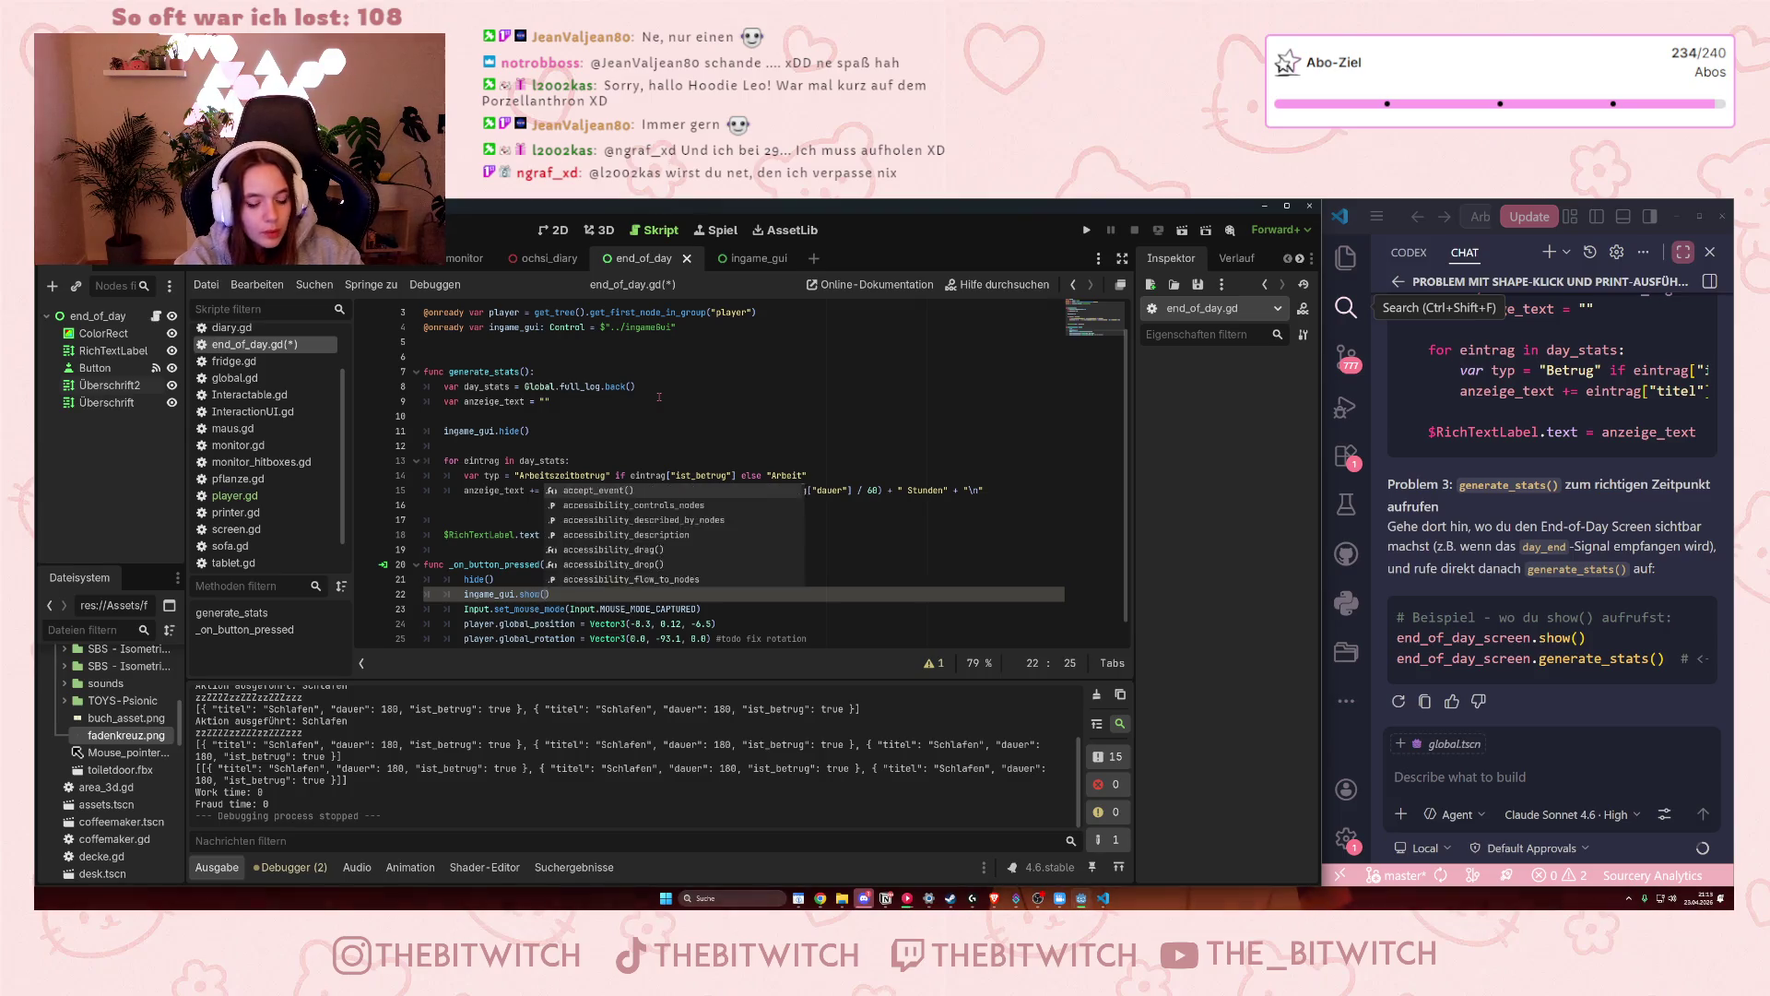
pyautogui.press('Return')
pyautogui.click(686, 450)
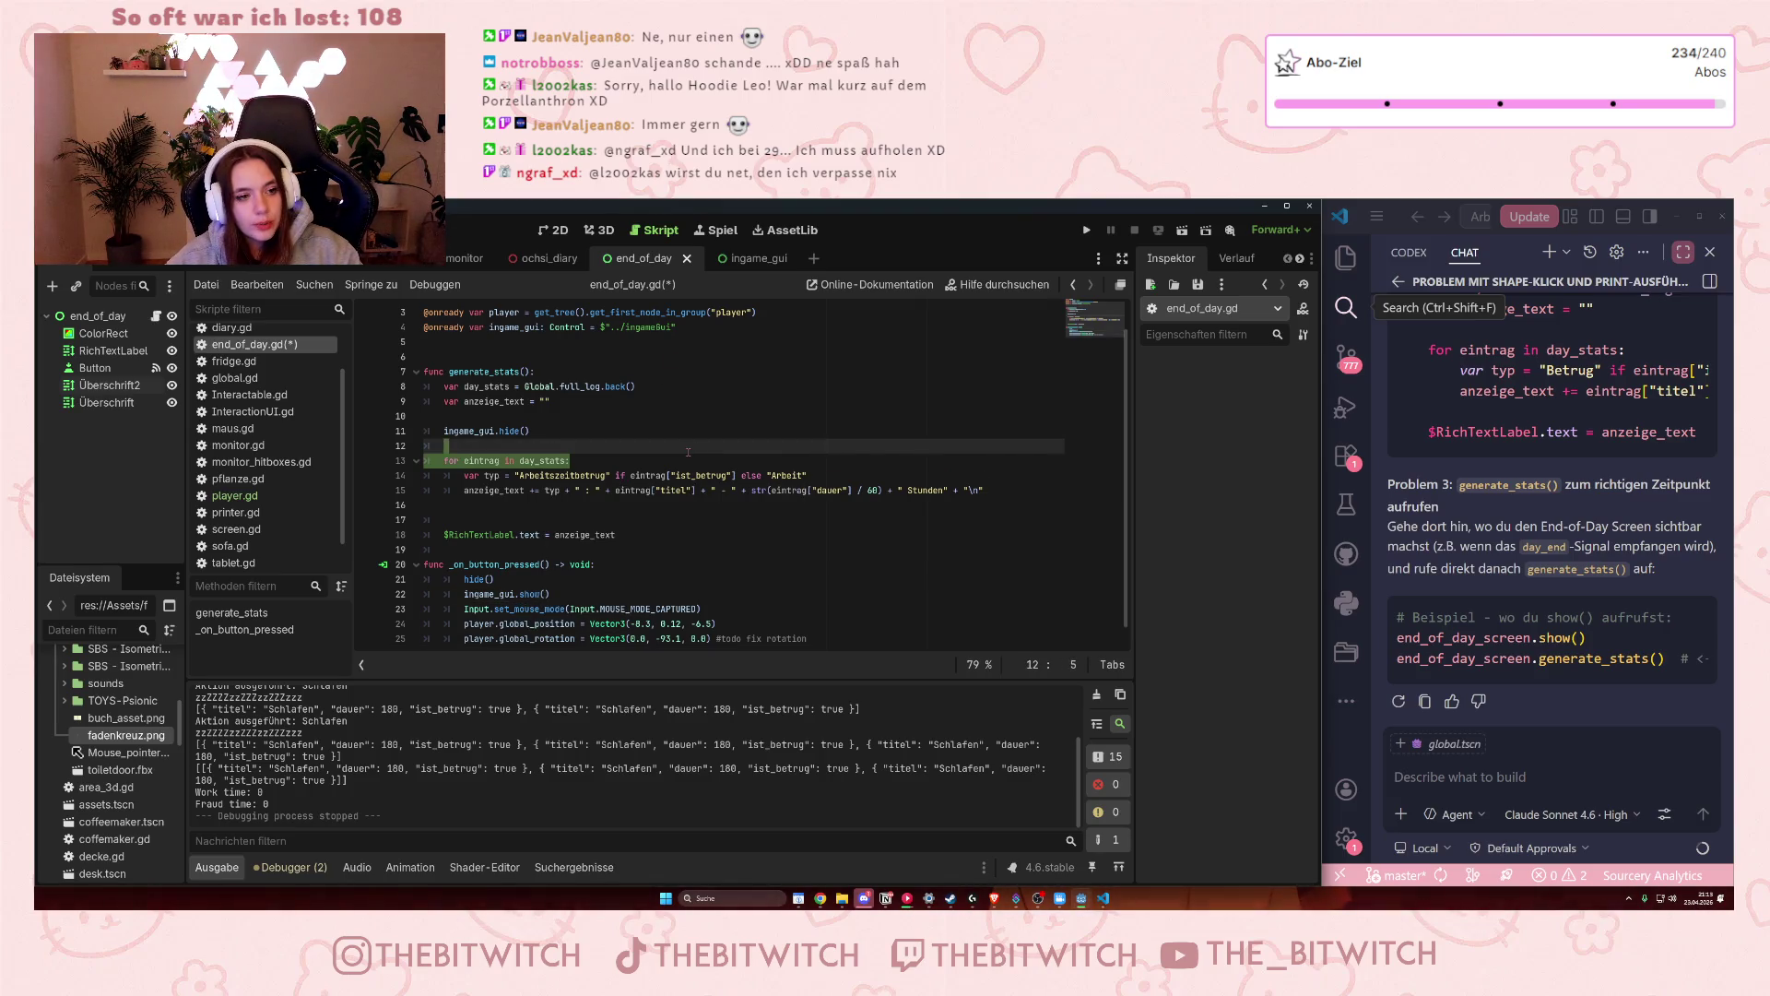
pyautogui.hotkey('ctrl', 's')
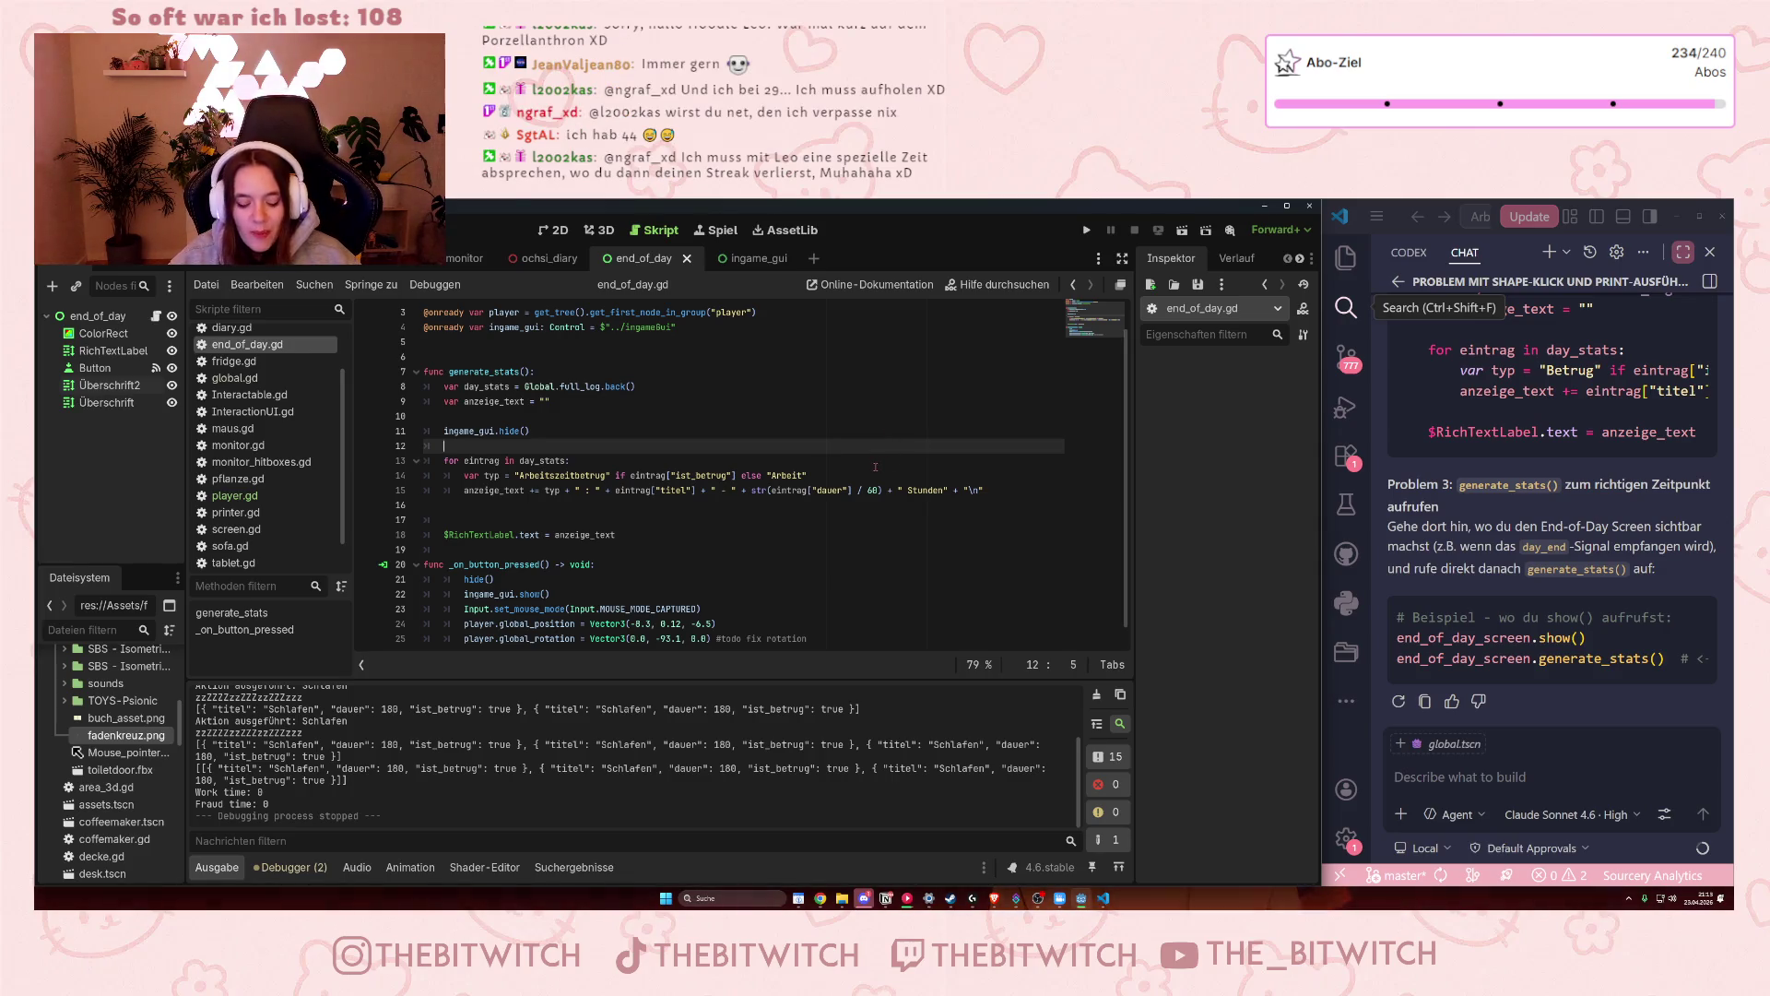
pyautogui.click(1086, 229)
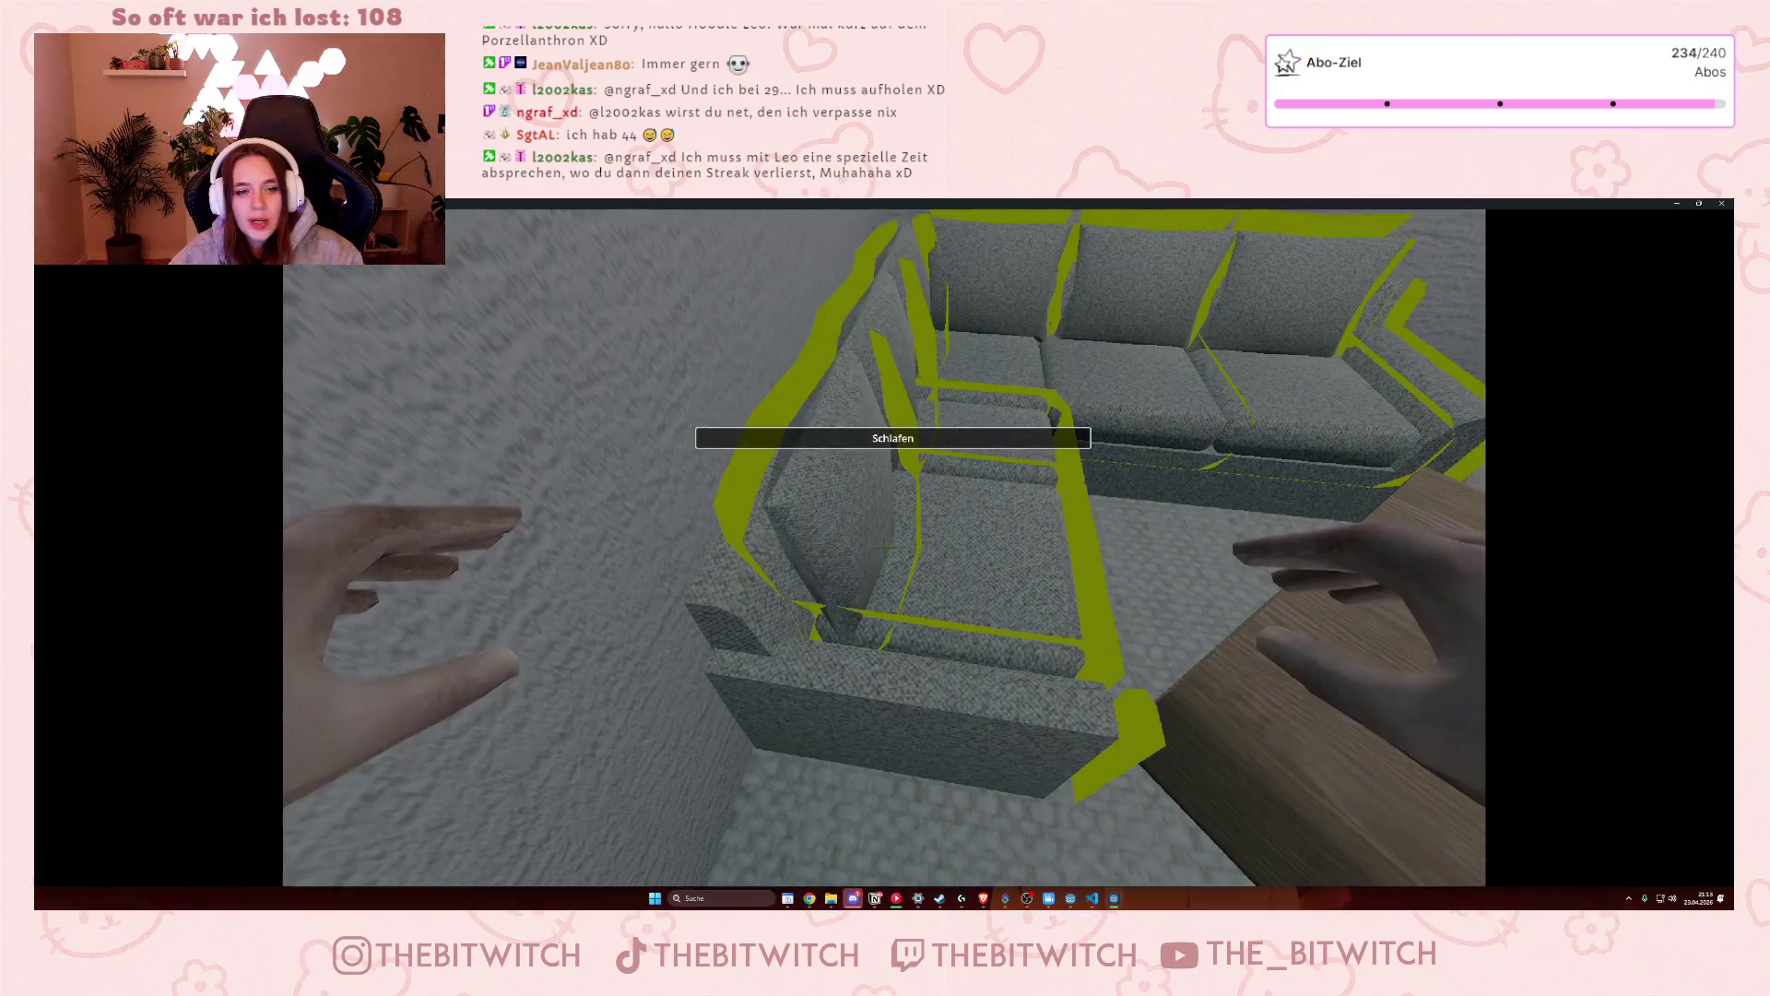
# Step: In the playtest, interact with the sofa, printer, tablet, desk mouse and potted plant
pyautogui.press('e')
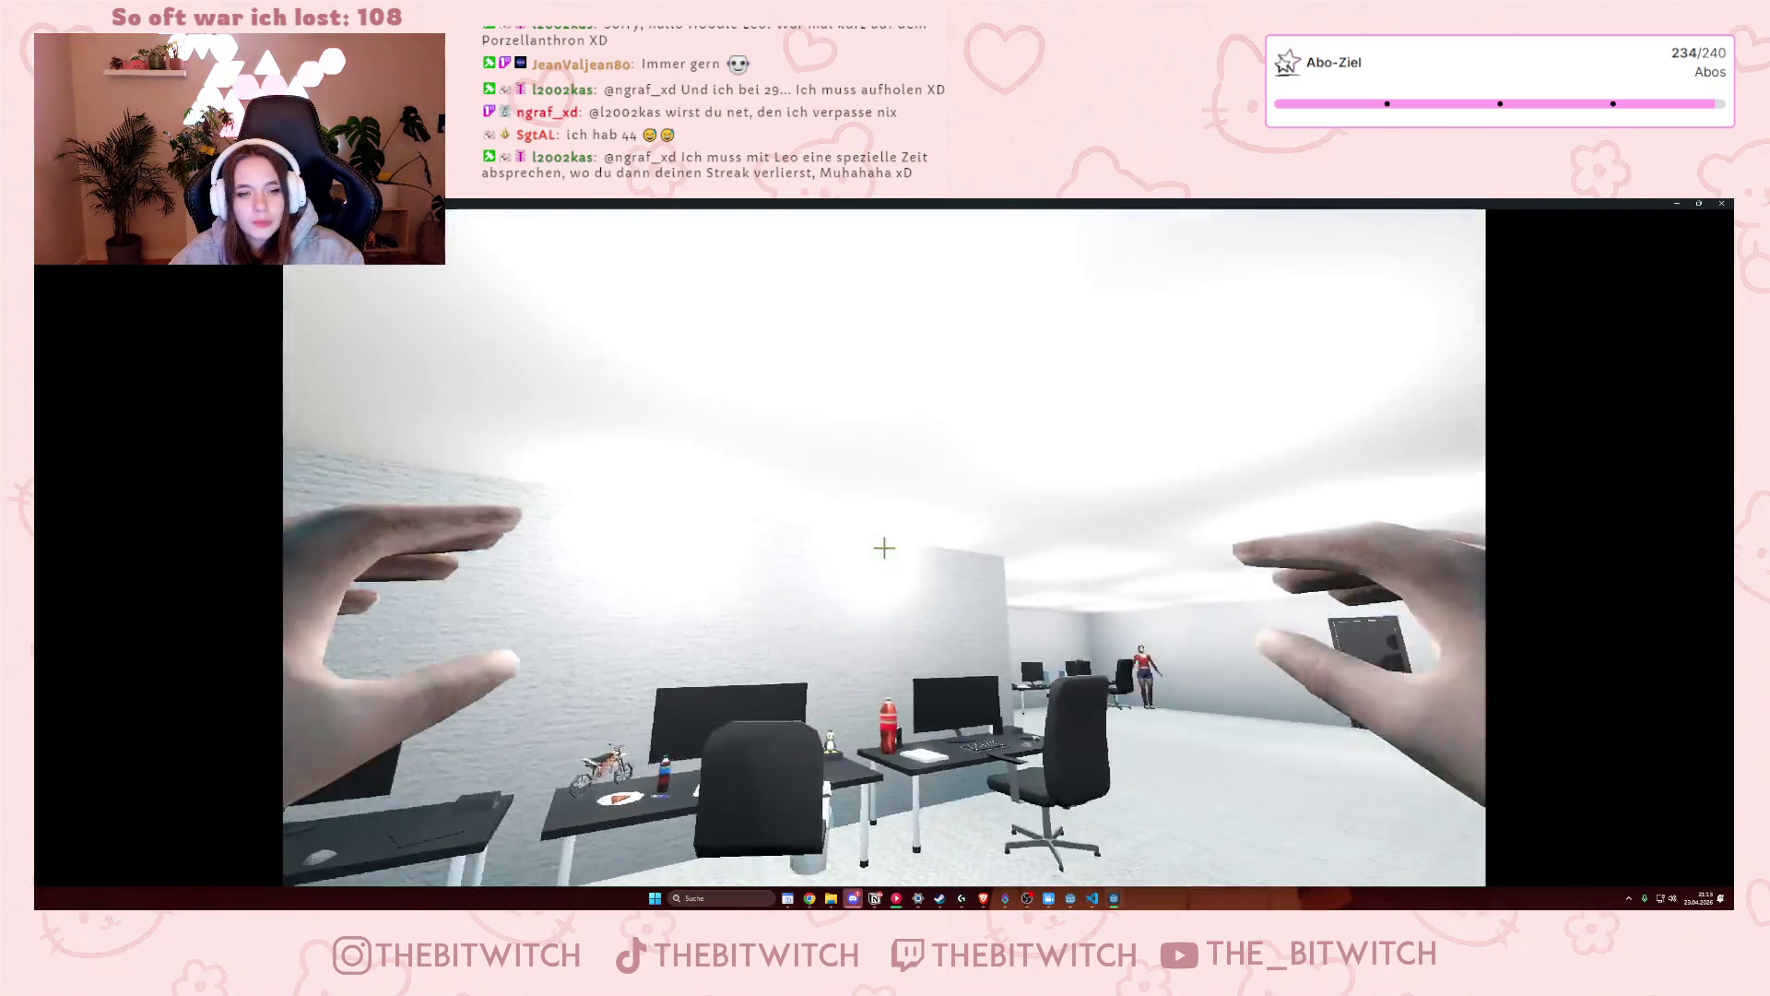
pyautogui.press('w')
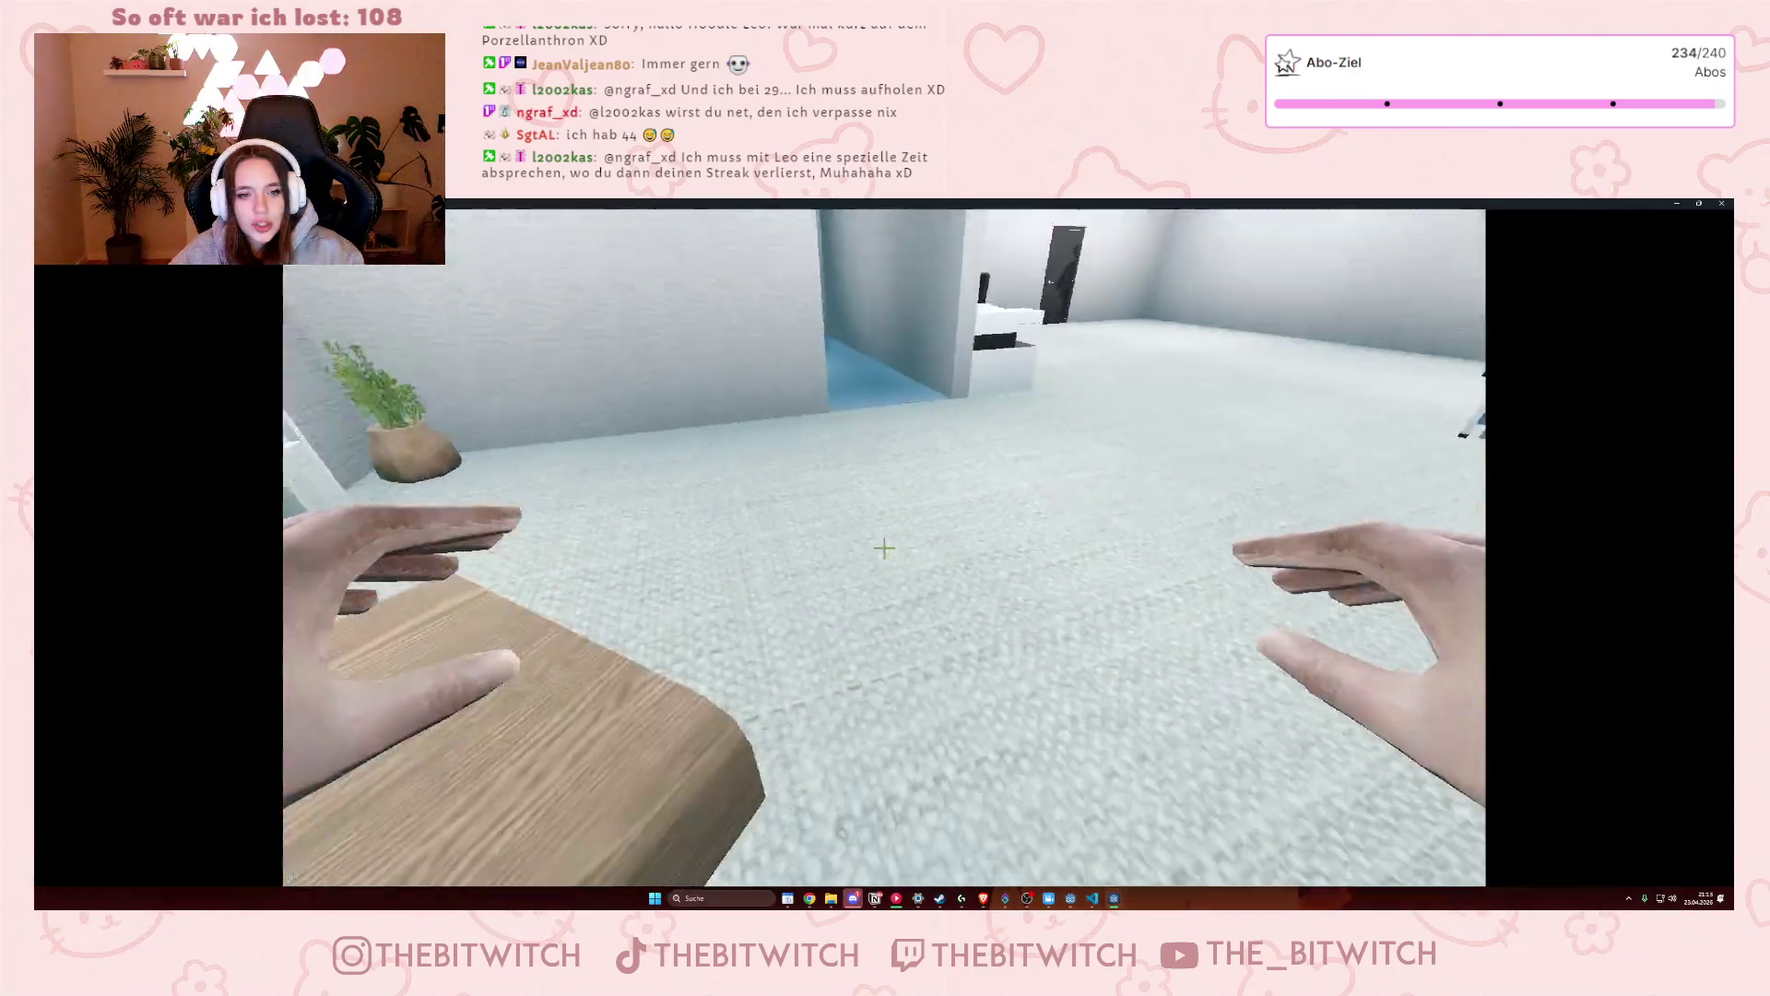
pyautogui.press('w')
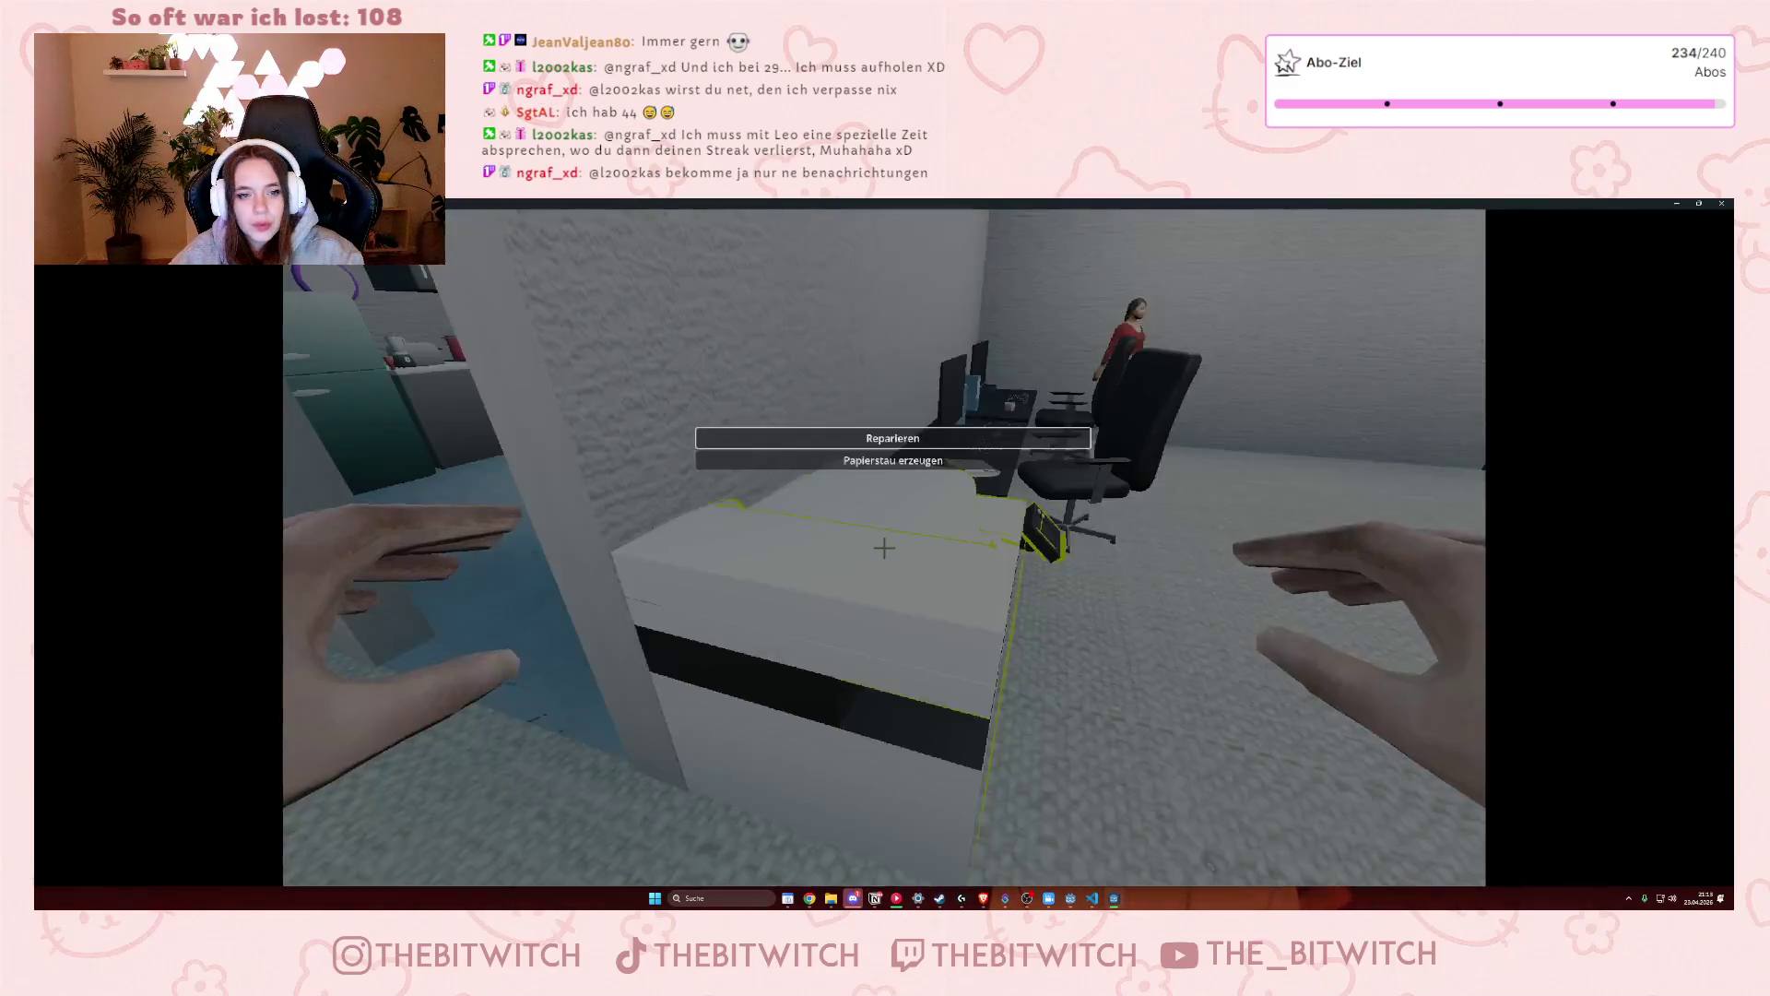
pyautogui.click(884, 548)
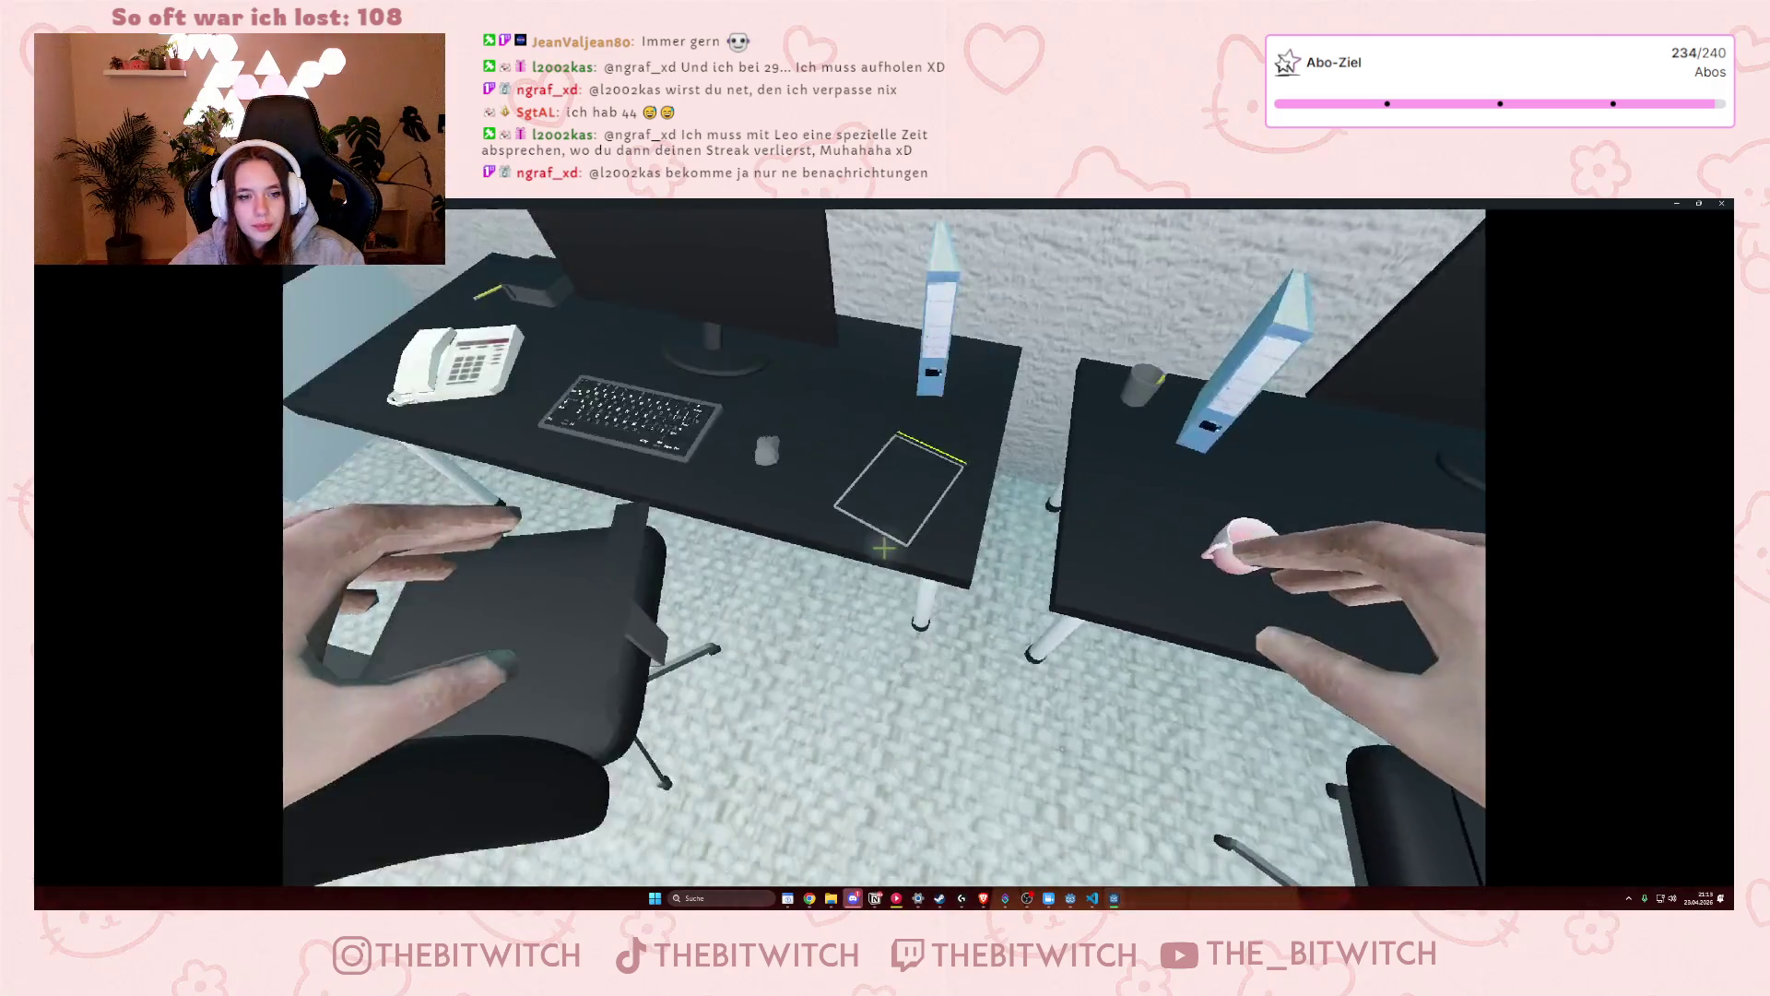
pyautogui.click(884, 548)
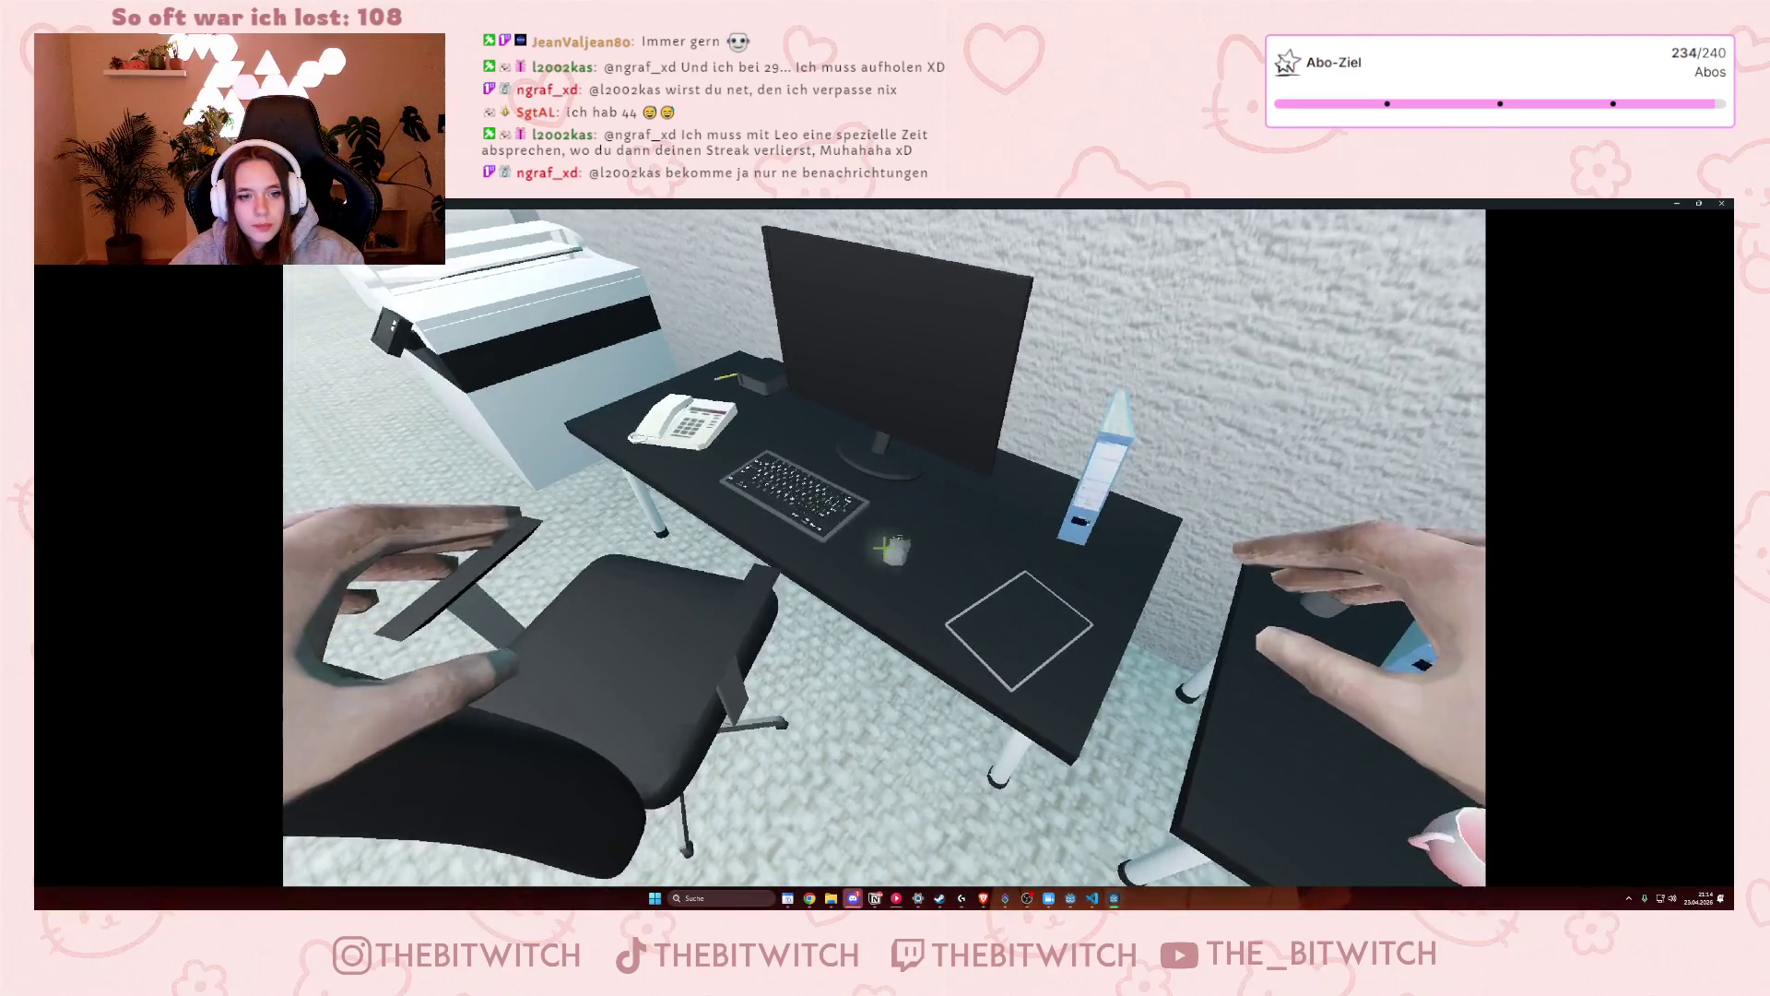
pyautogui.click(885, 547)
pyautogui.press('w')
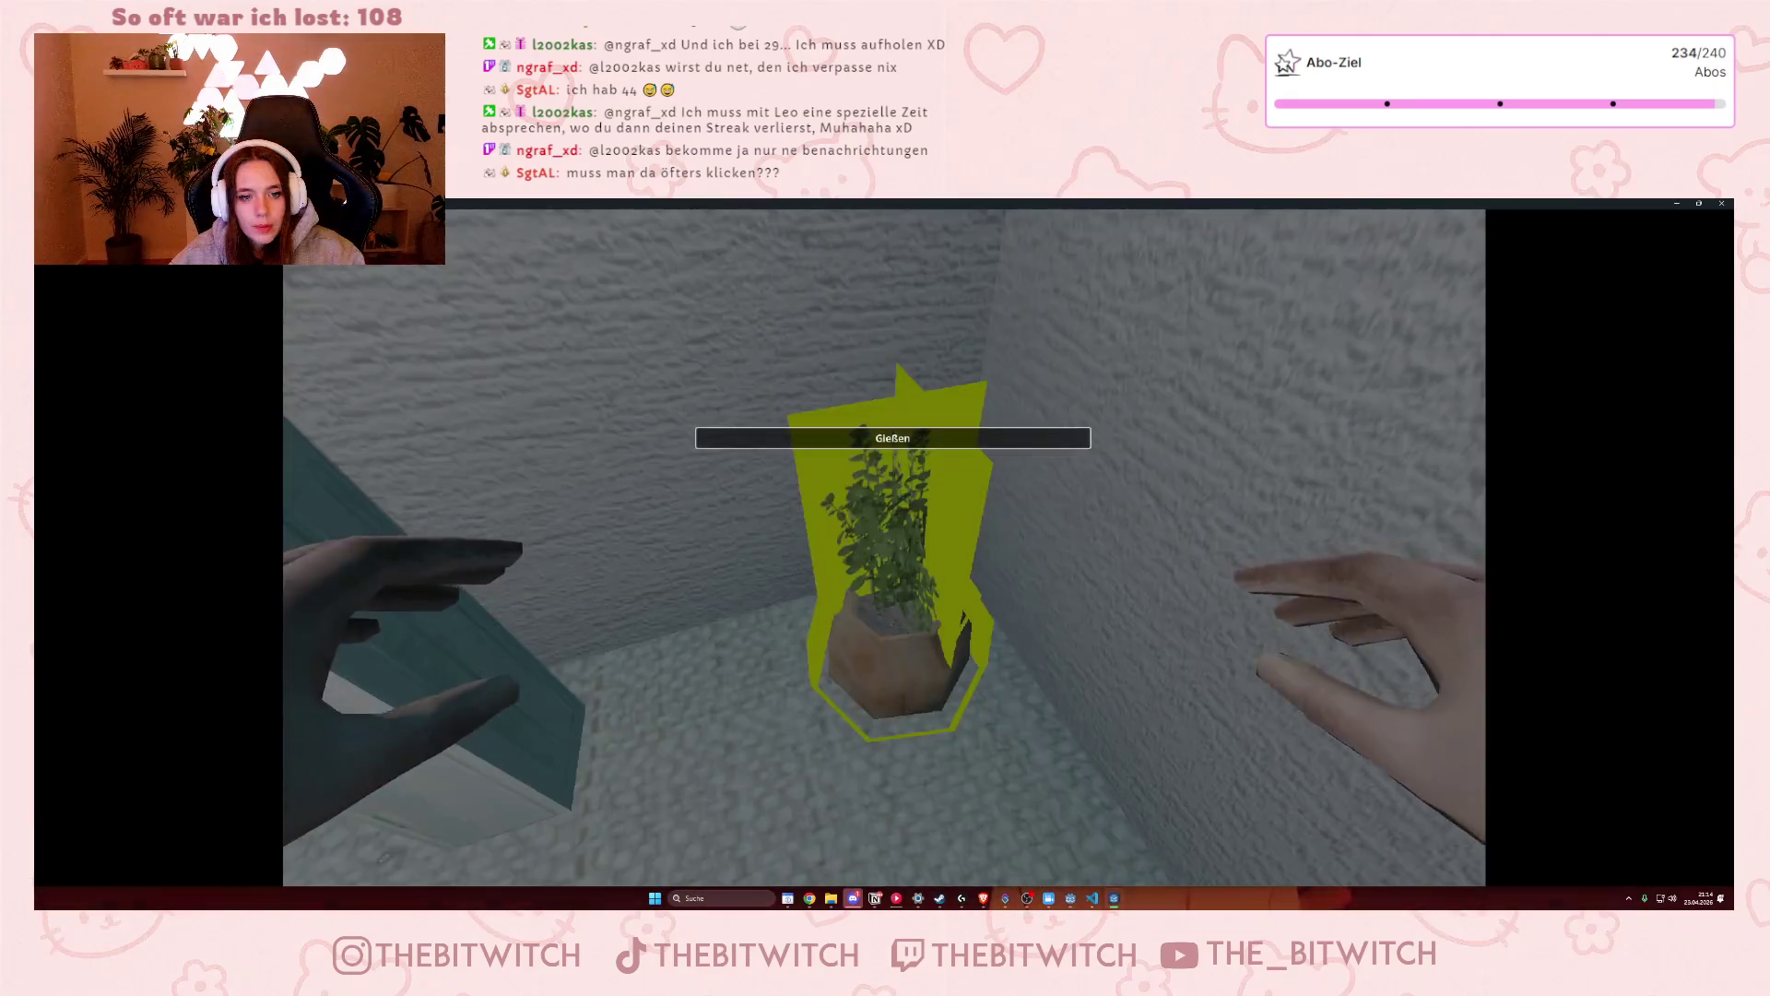
pyautogui.click(883, 547)
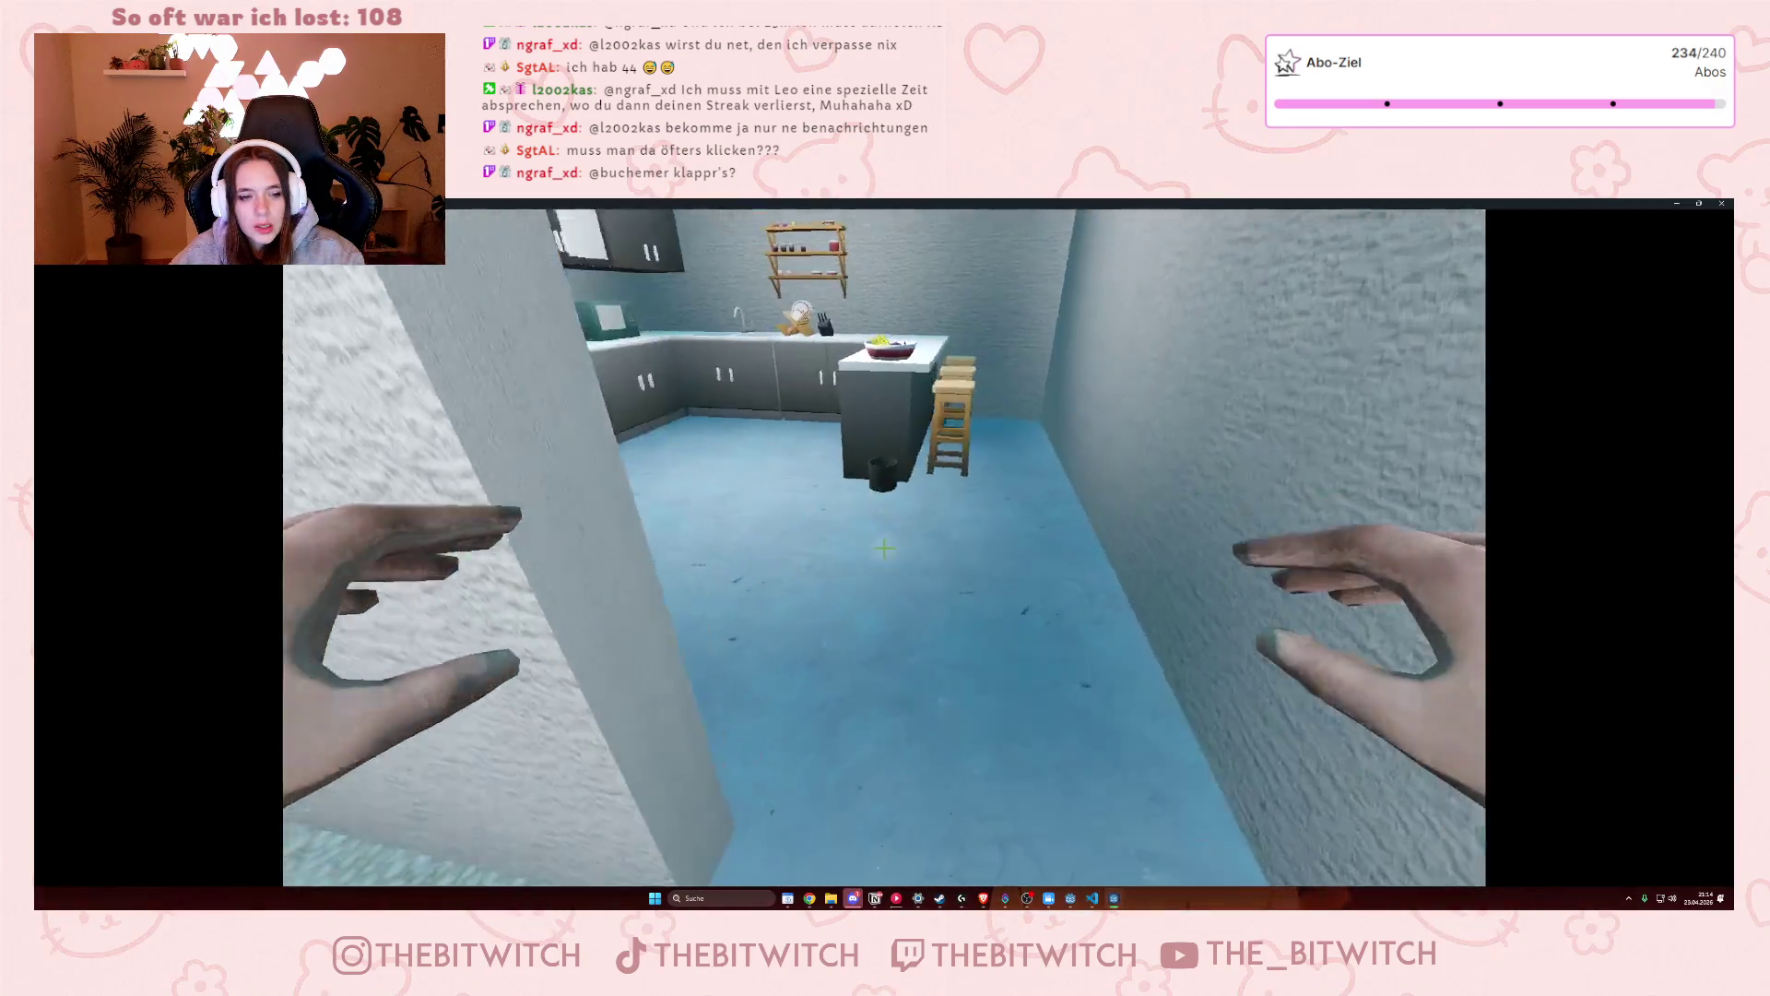
# Step: Use the restroom door and printer, then sleep on the sofa to end the day
pyautogui.press('w')
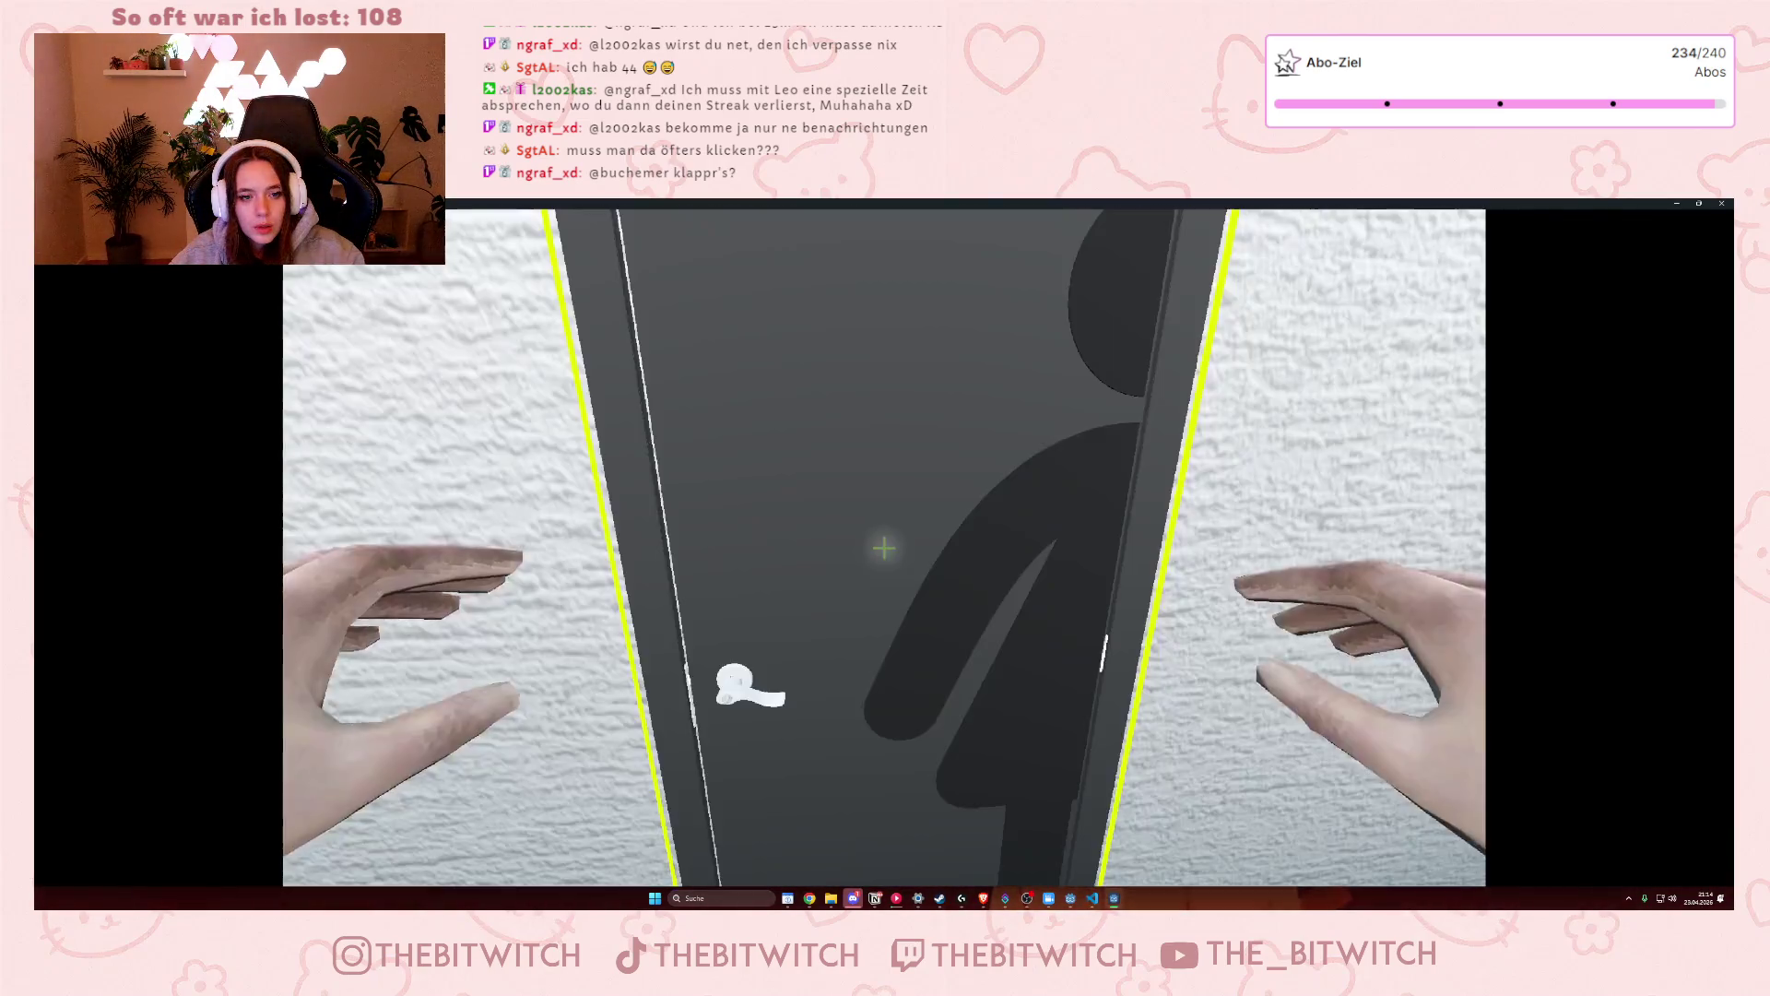
pyautogui.click(883, 547)
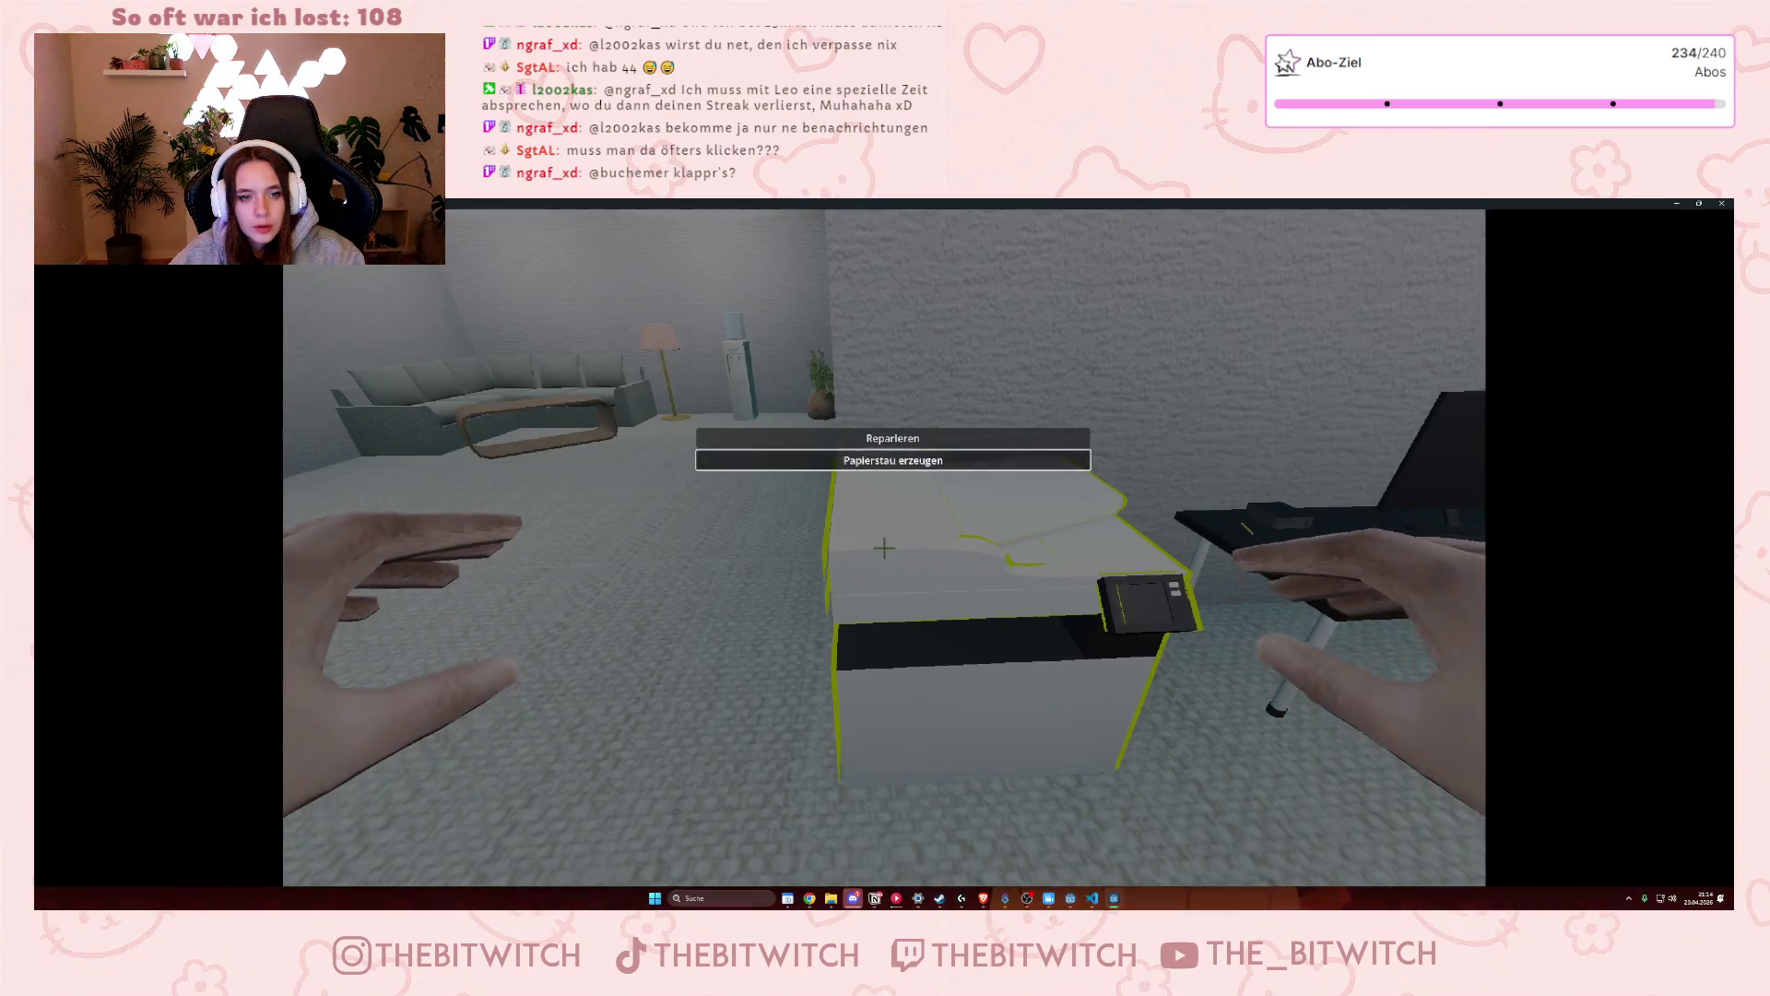
pyautogui.click(883, 548)
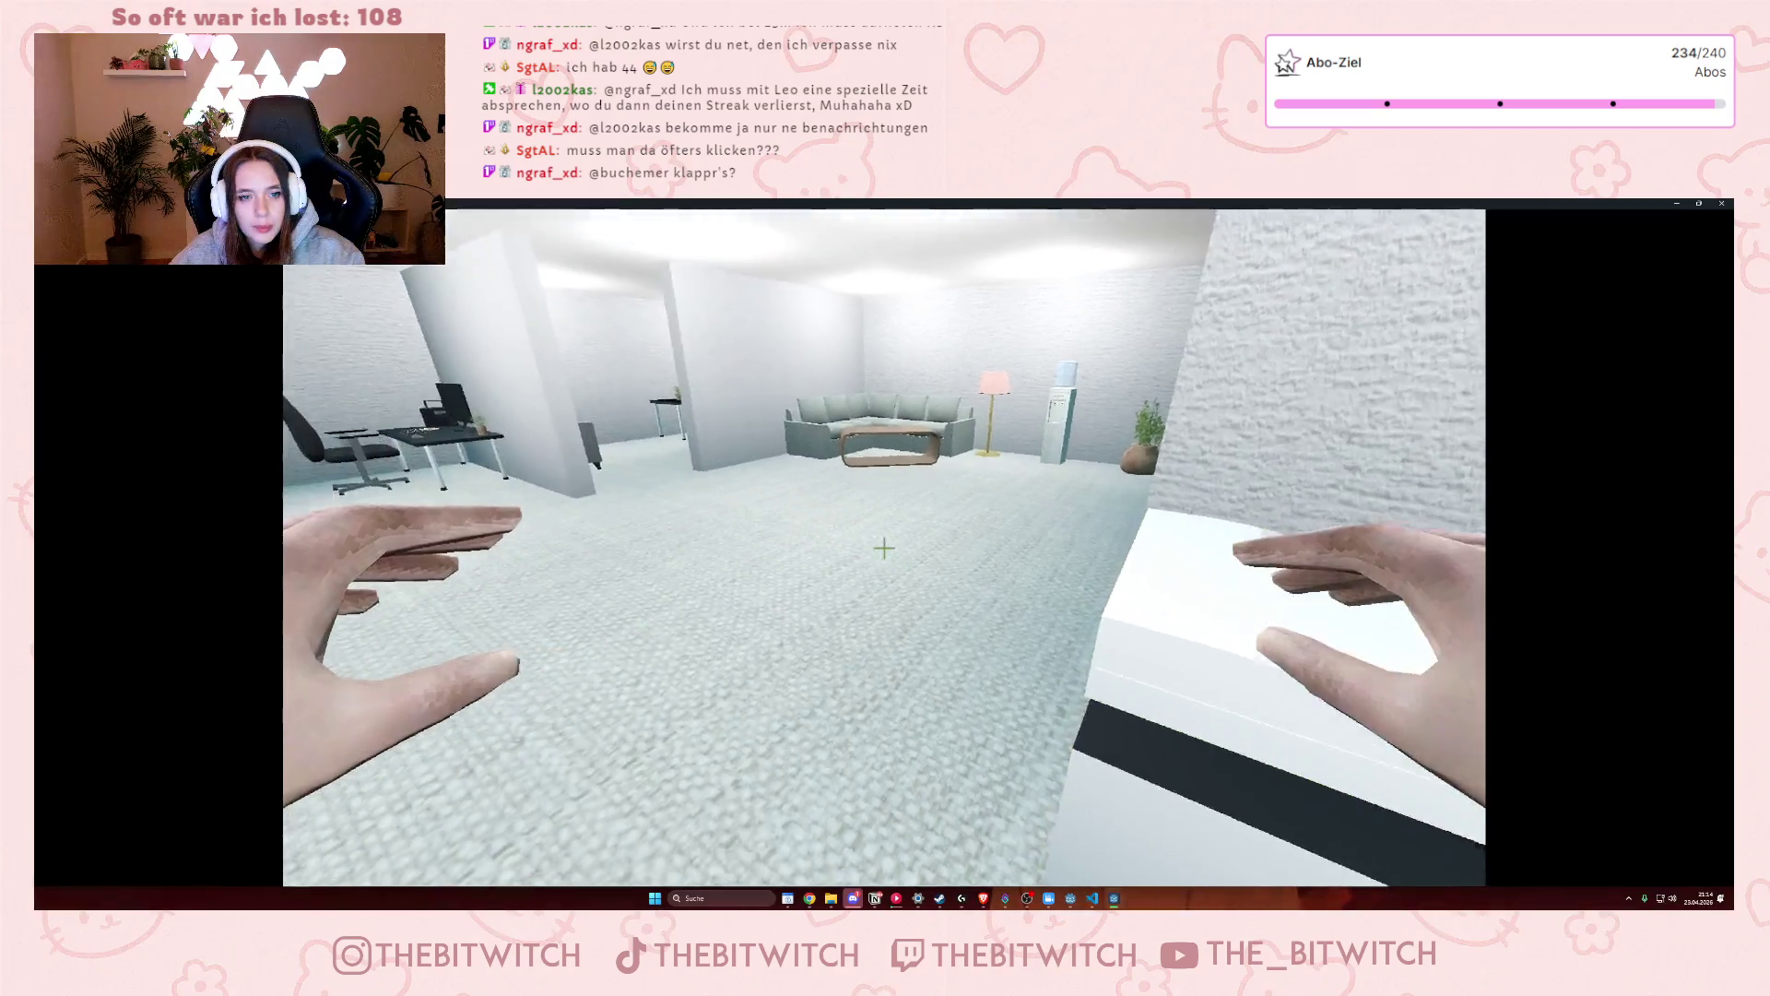
pyautogui.press('w')
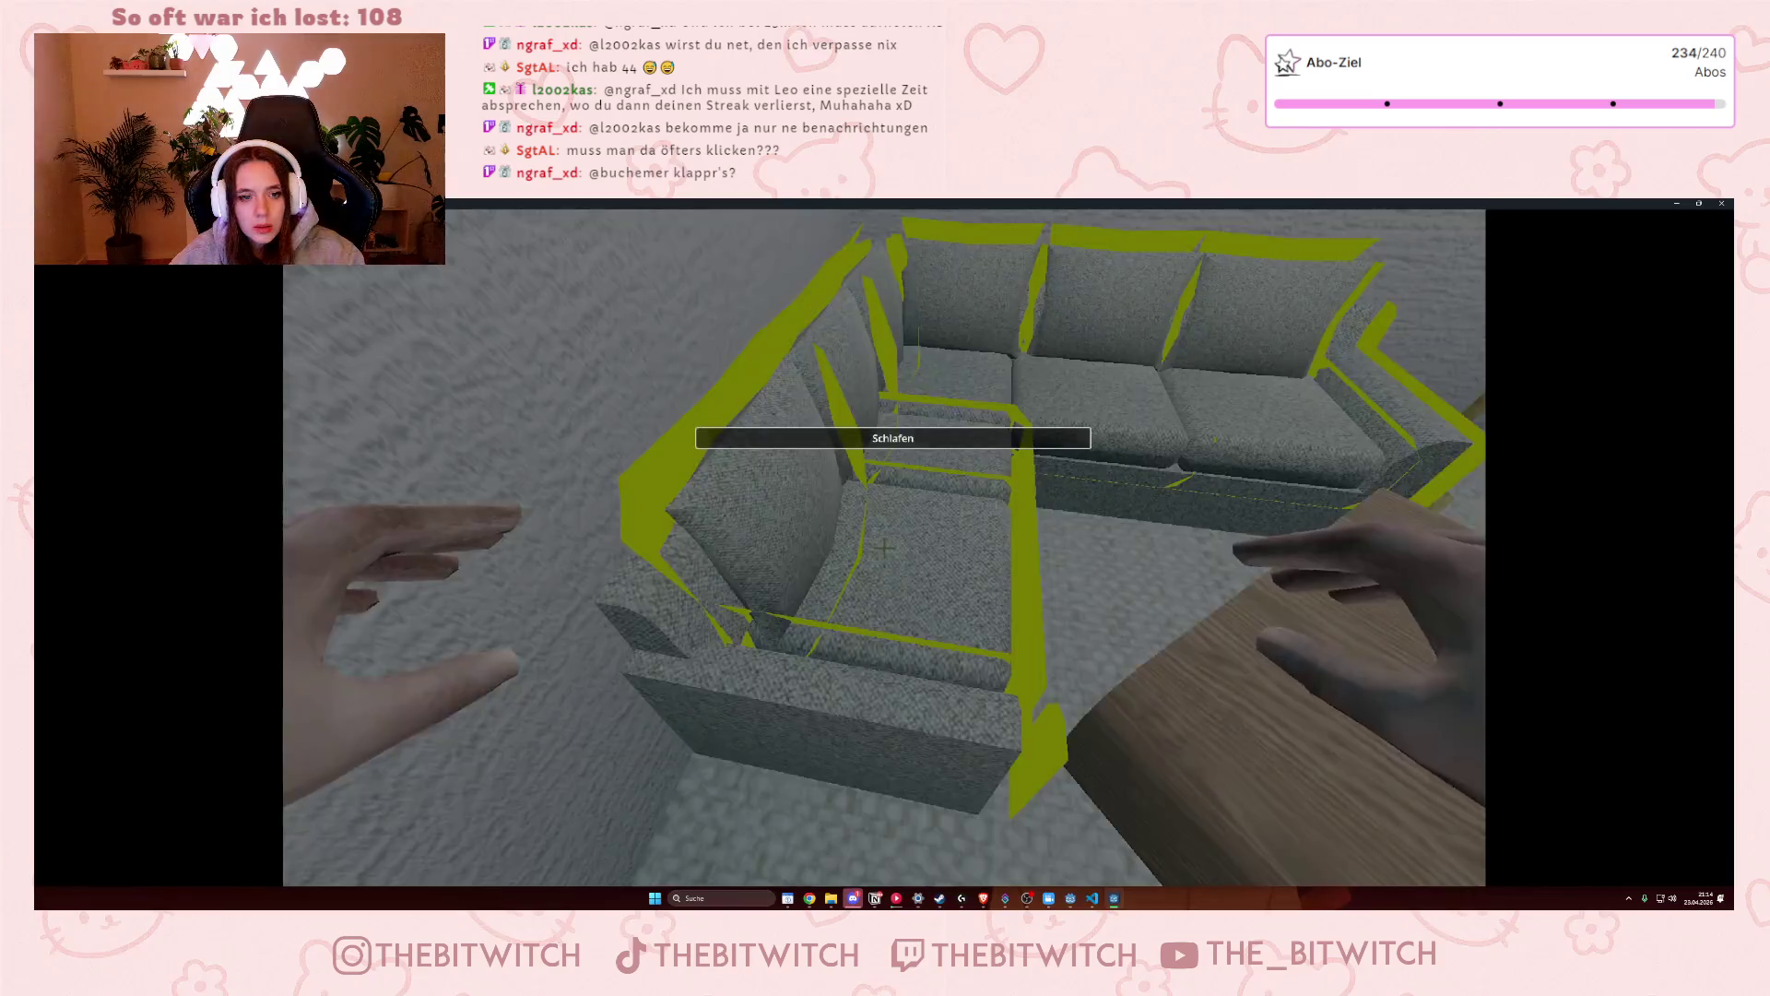
pyautogui.click(883, 548)
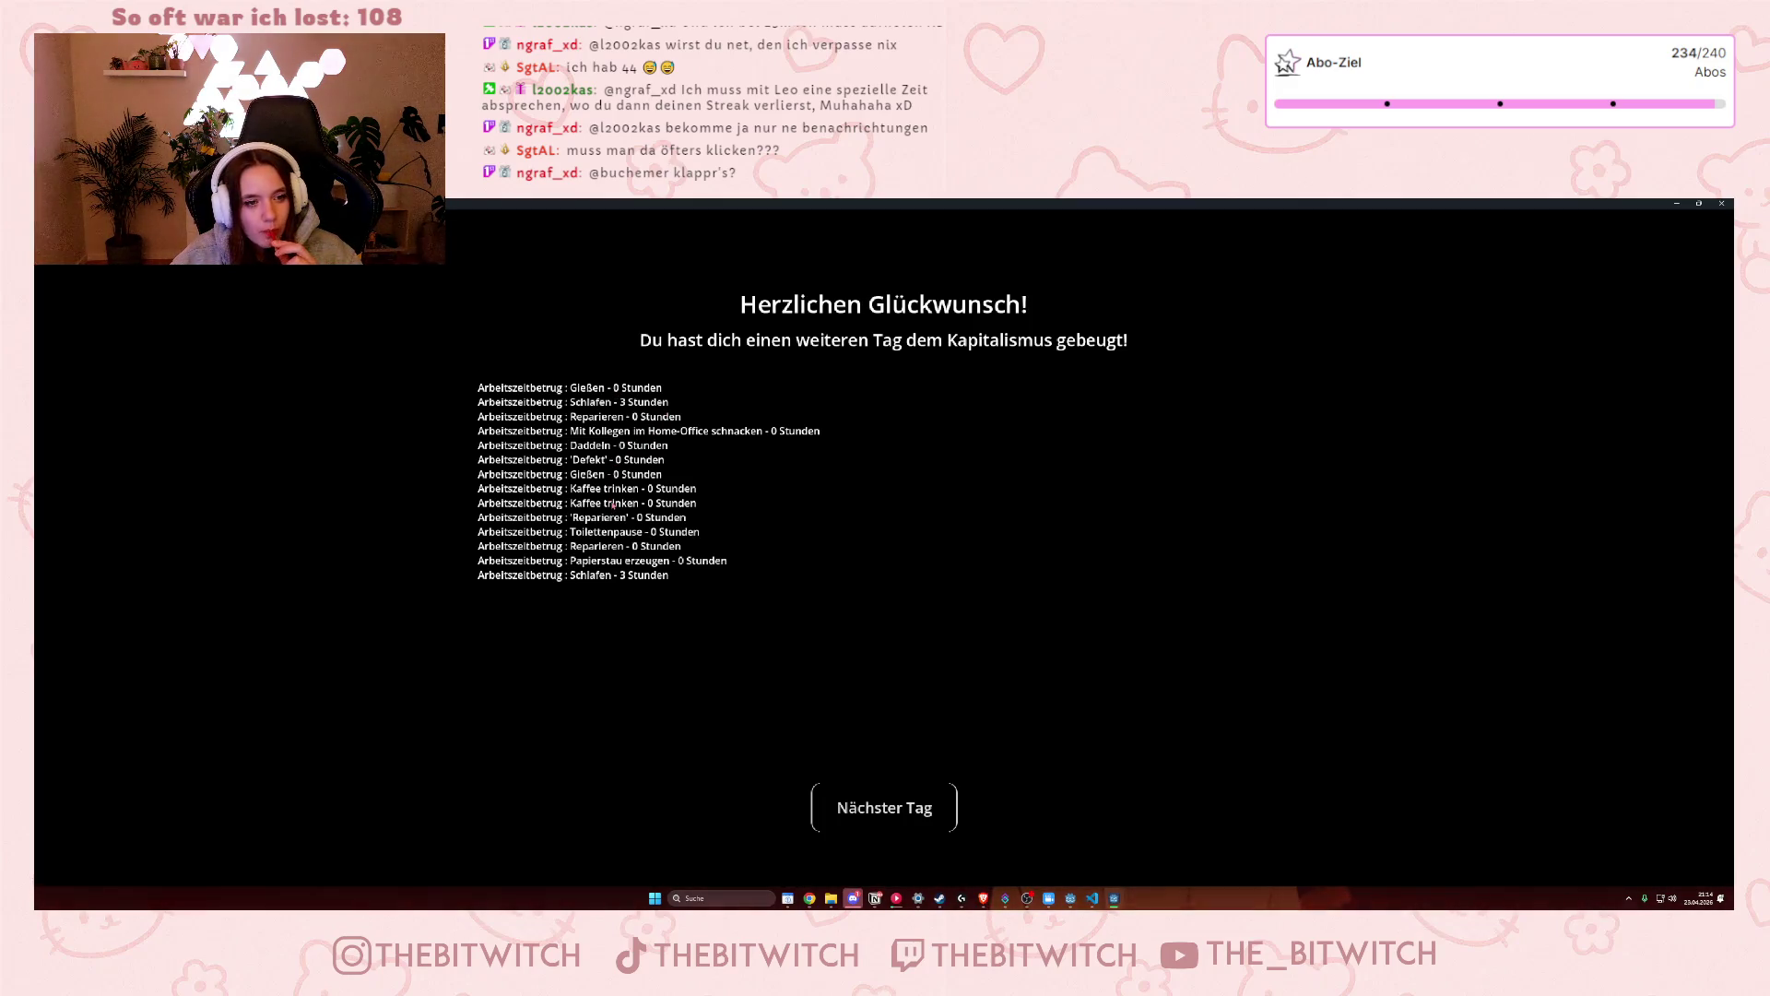
# Step: Shrink the game window and bring the end_of_day.gd editor to the front
pyautogui.moveTo(880, 204)
pyautogui.mouseDown()
pyautogui.moveTo(1030, 278)
pyautogui.moveTo(1158, 284)
pyautogui.moveTo(1272, 339)
pyautogui.moveTo(1171, 321)
pyautogui.mouseUp()
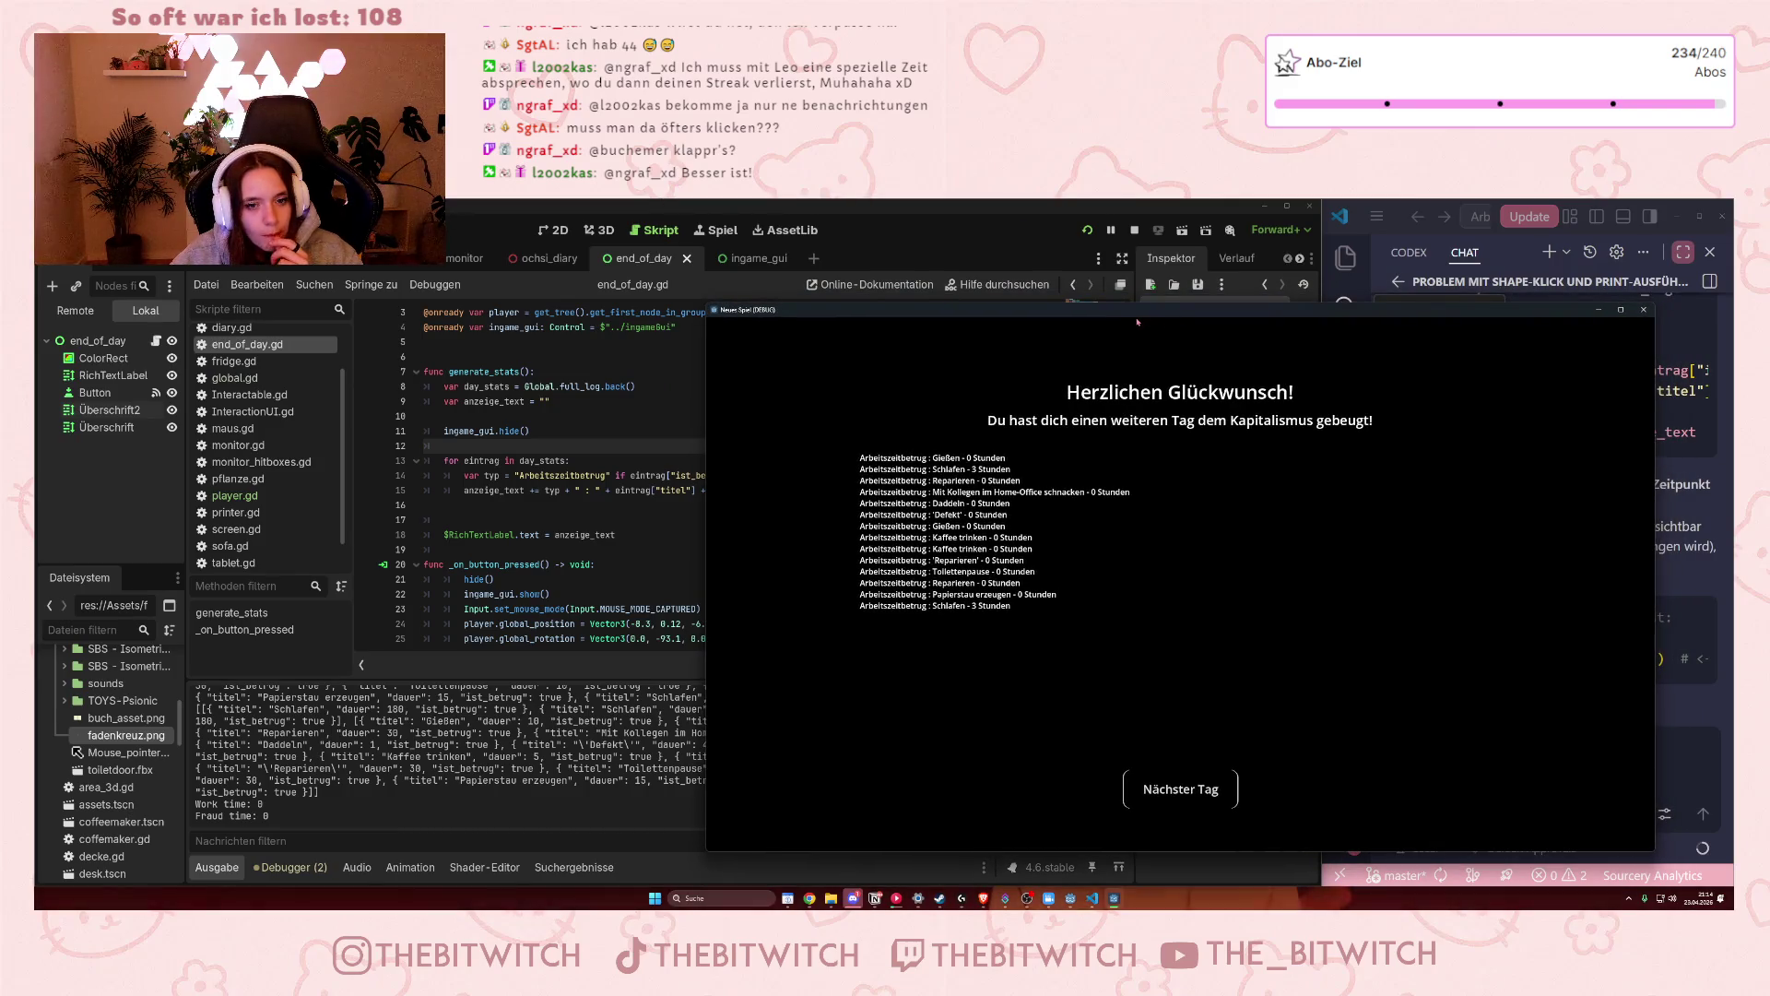
pyautogui.click(560, 475)
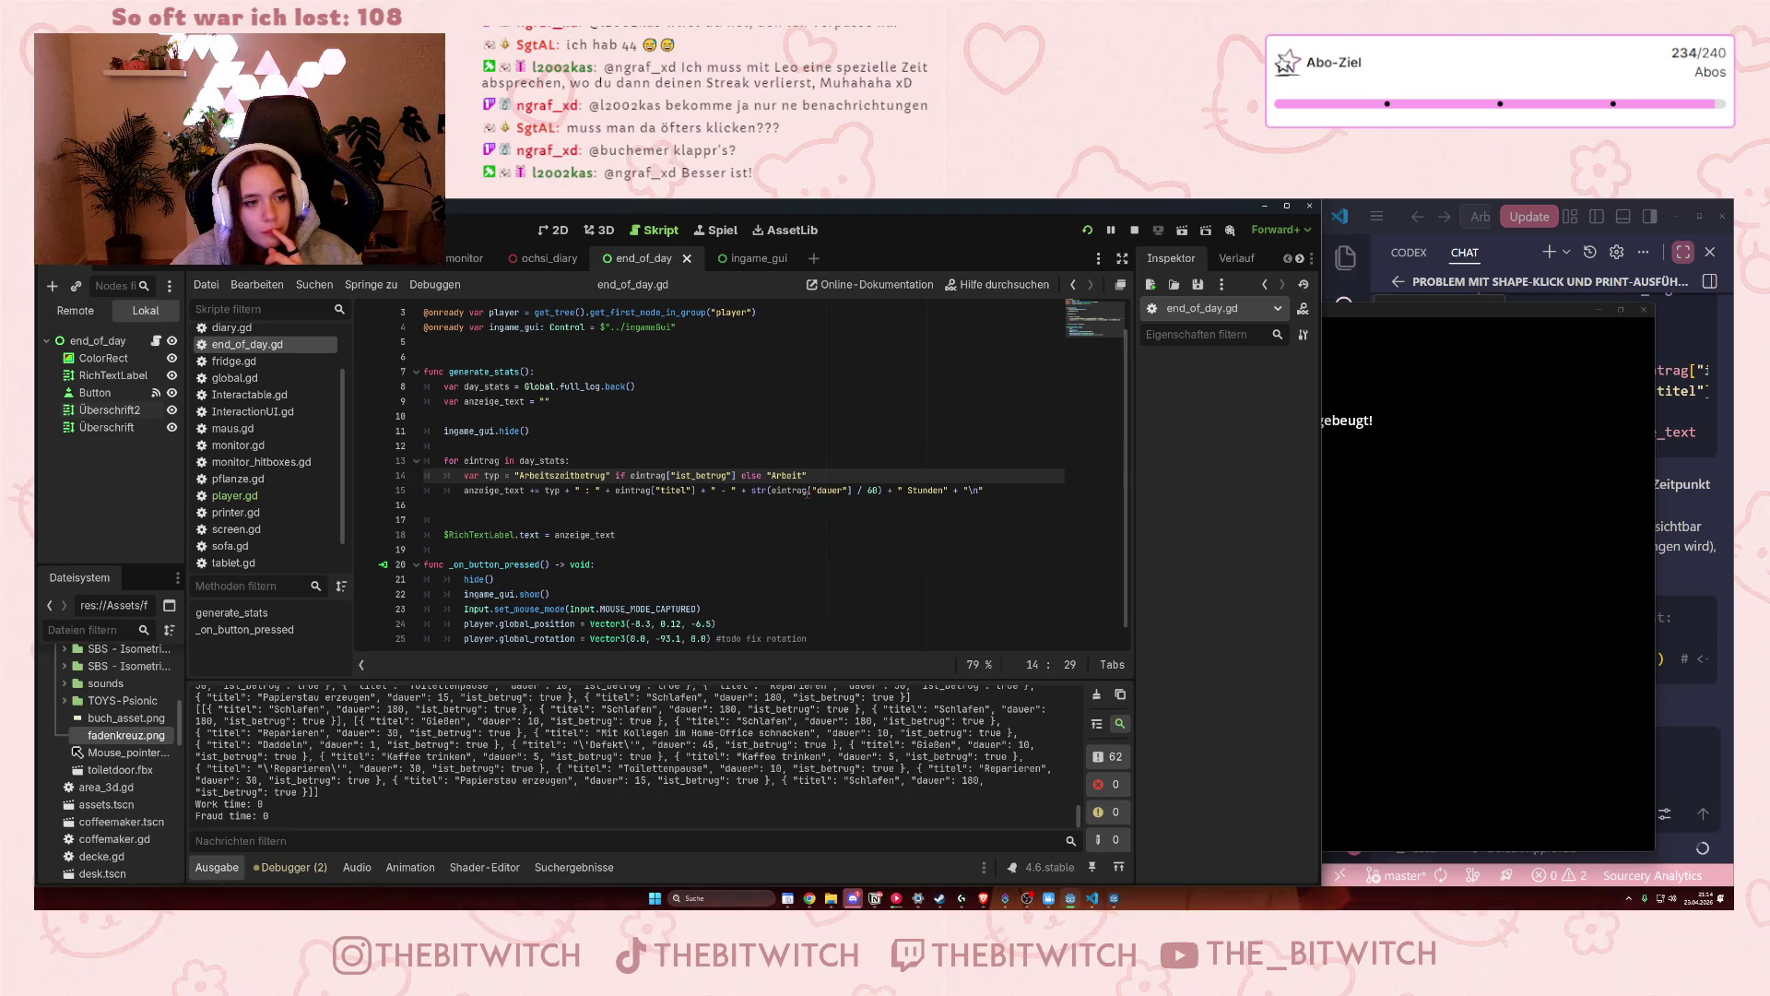
# Step: Delete the ' / 60' division from the duration on line 15
pyautogui.click(808, 491)
pyautogui.click(727, 521)
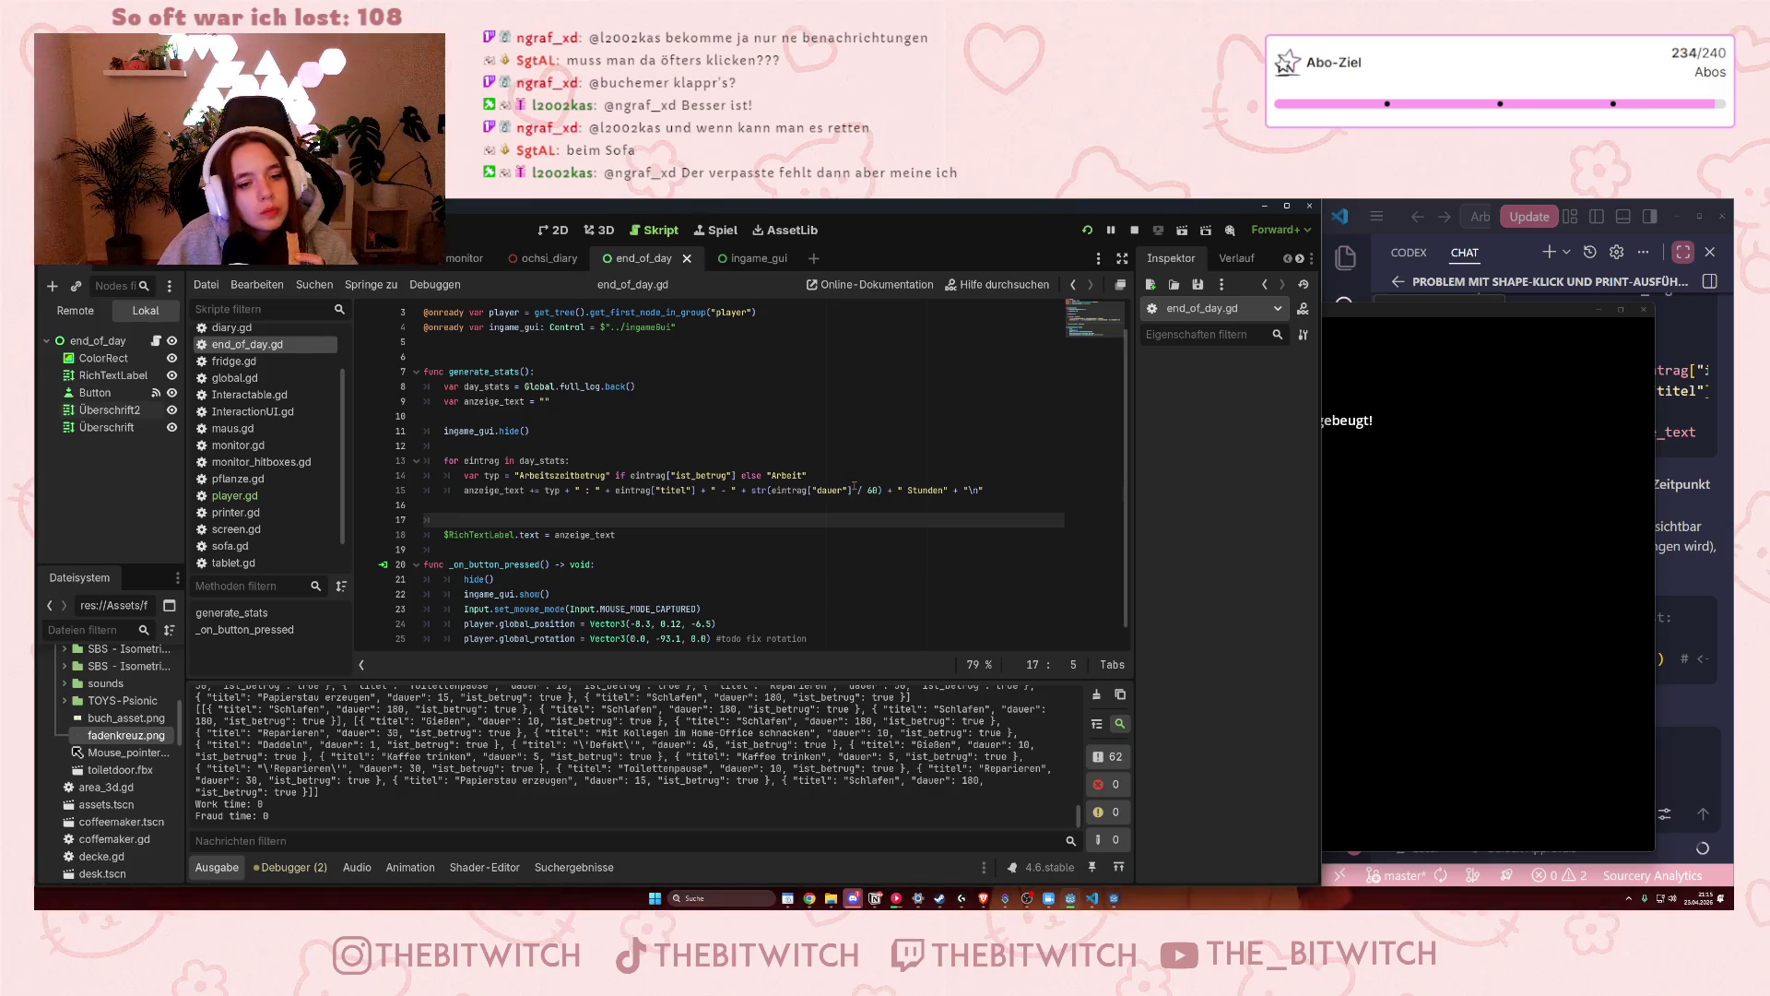
pyautogui.click(864, 490)
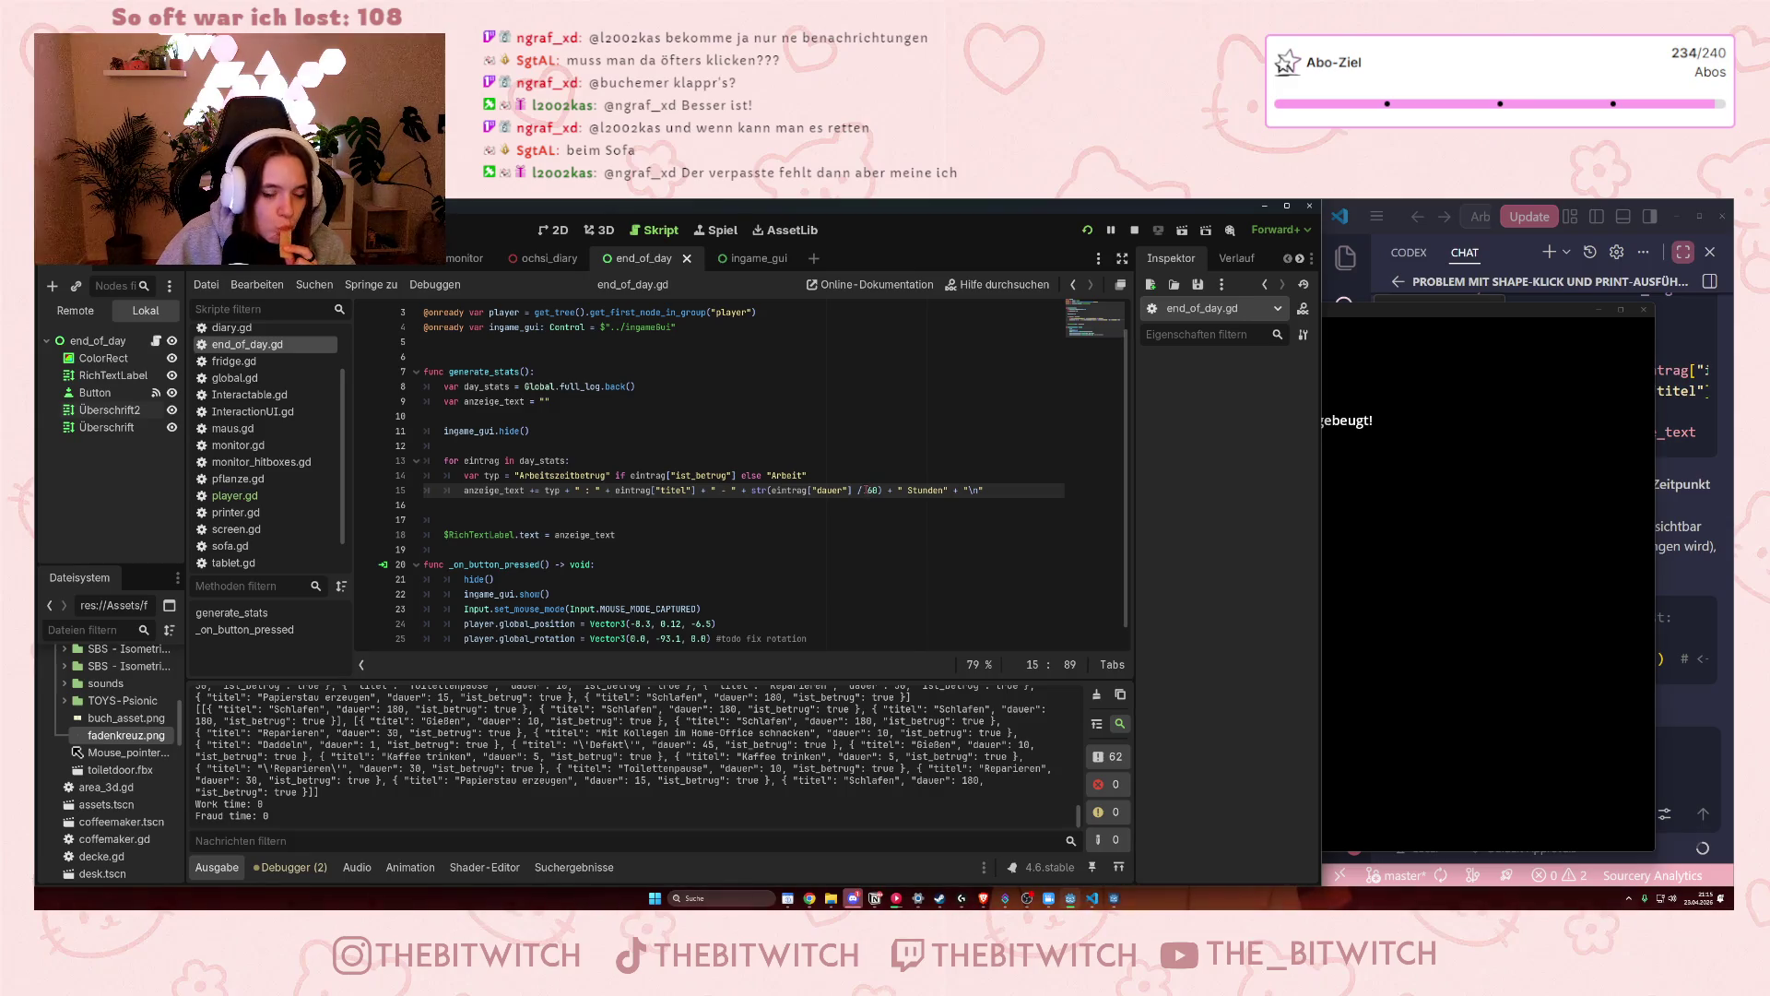
pyautogui.click(872, 490)
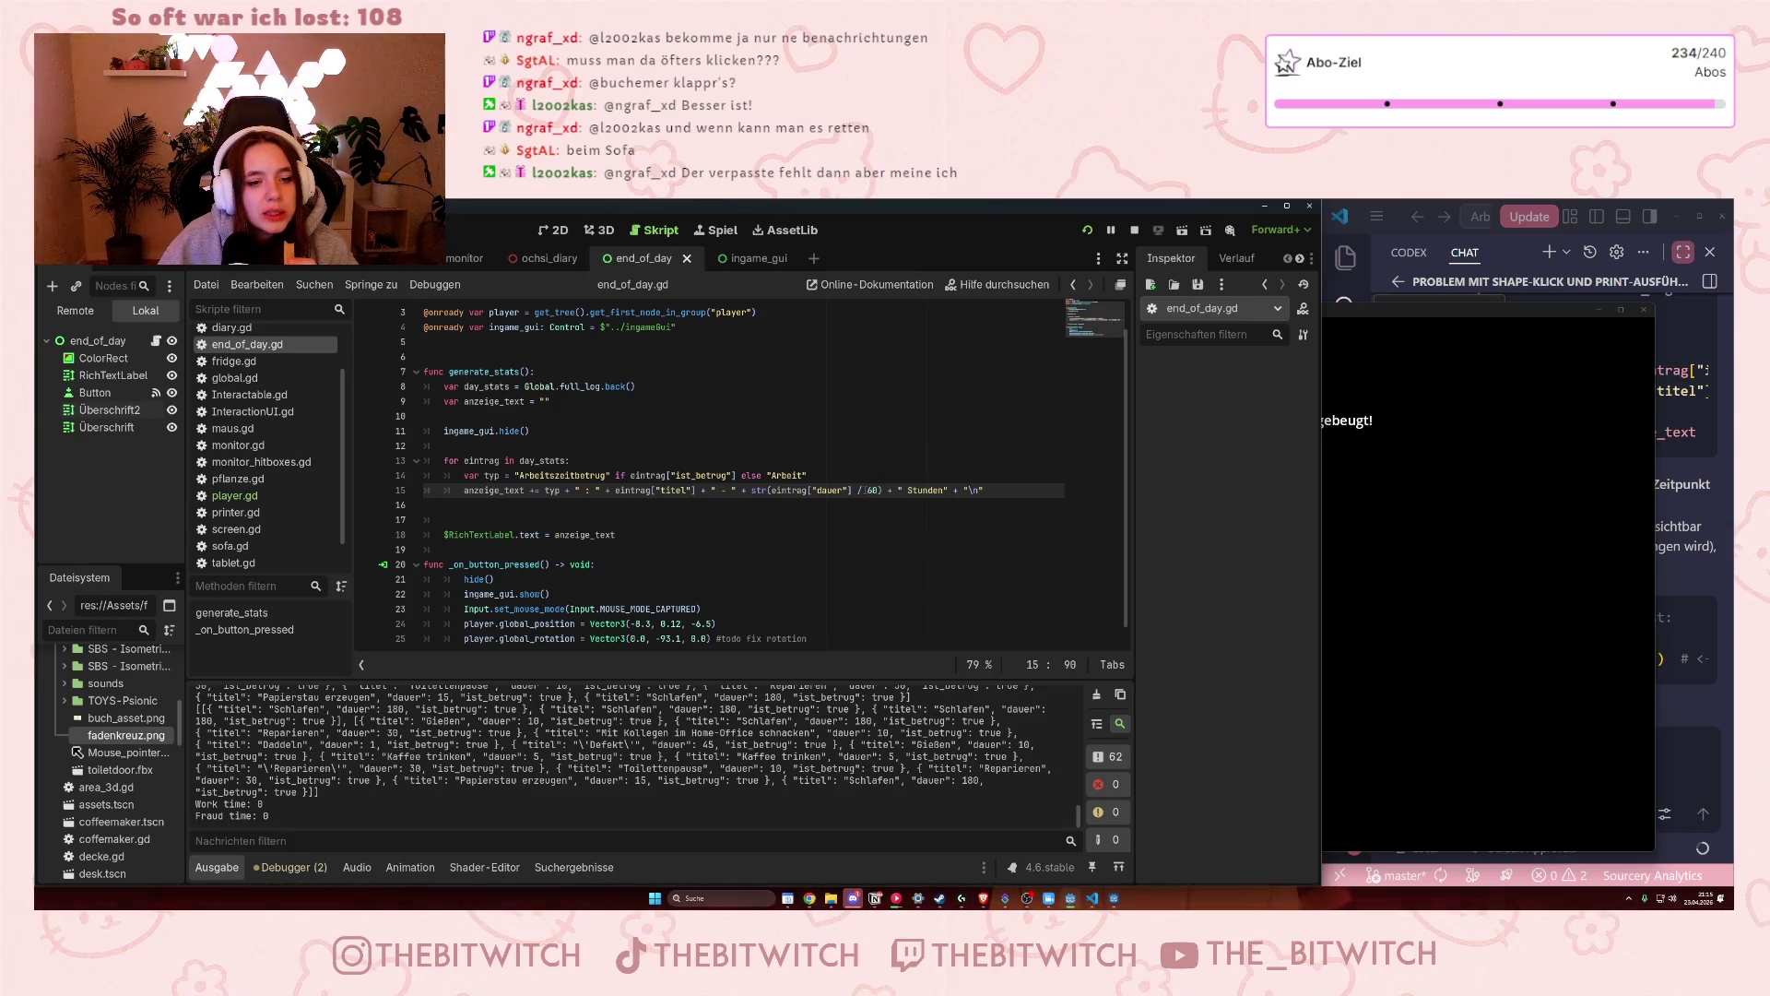
pyautogui.click(873, 498)
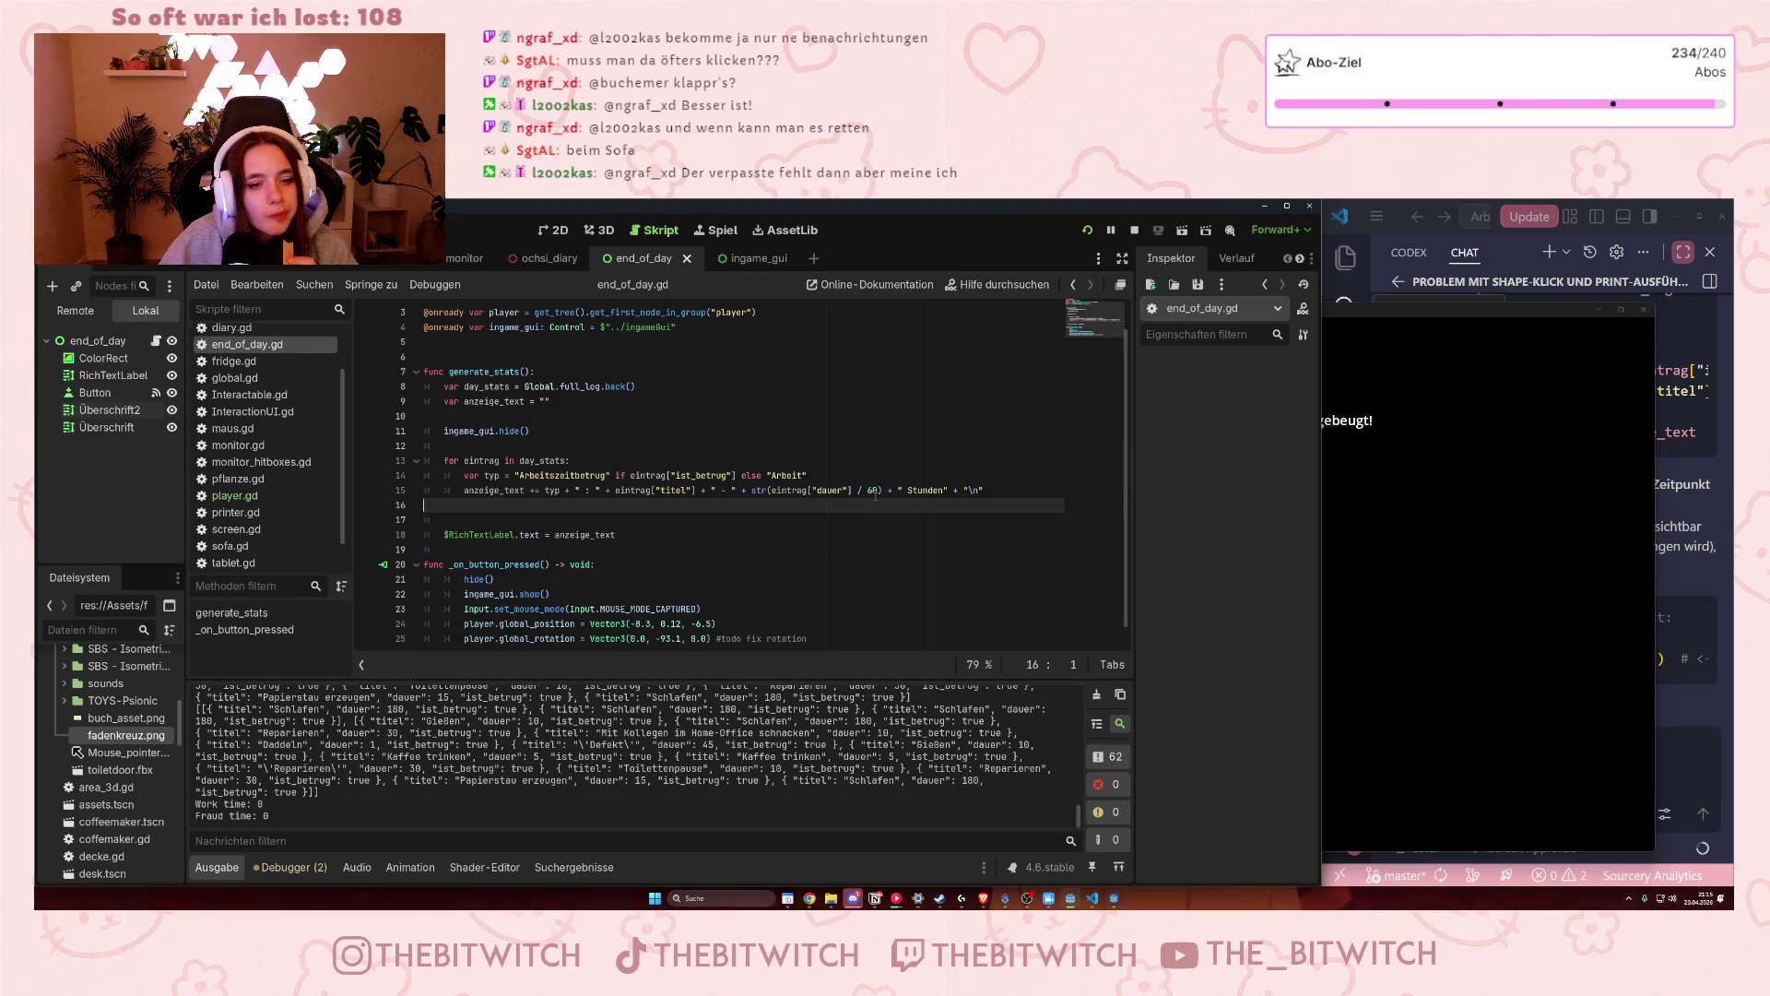
pyautogui.moveTo(877, 492); pyautogui.dragTo(857, 490)
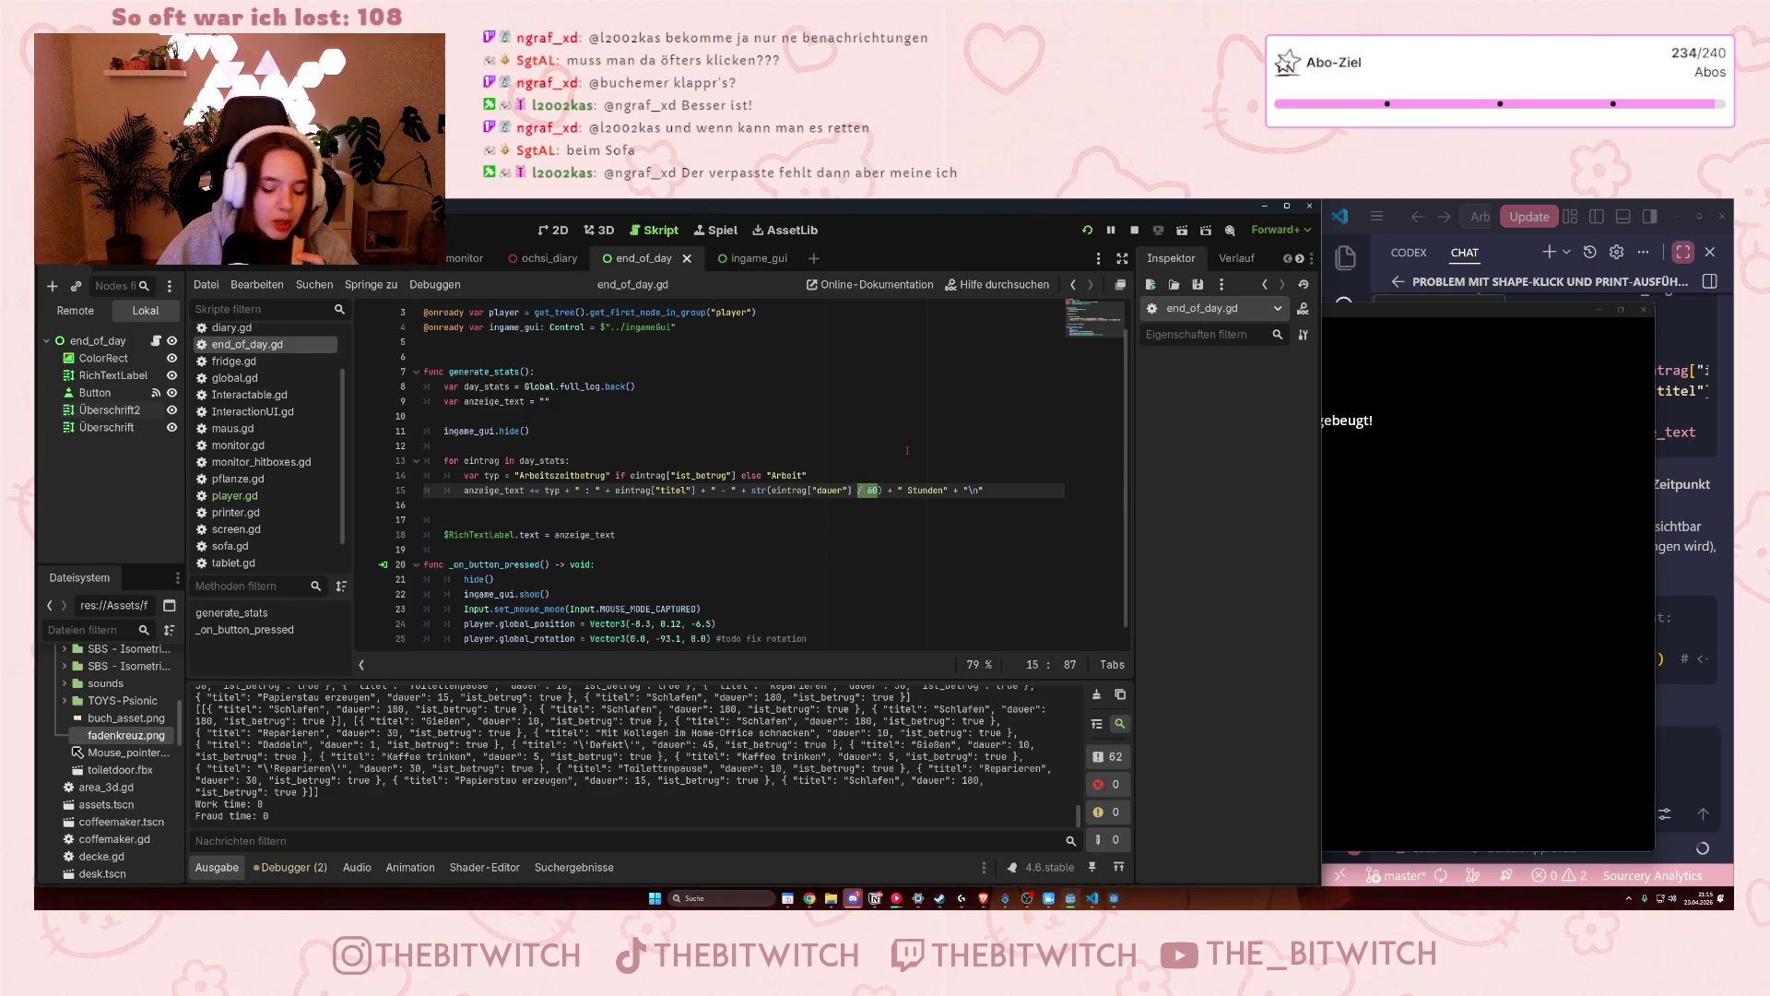
pyautogui.press('BackSpace')
pyautogui.press('BackSpace')
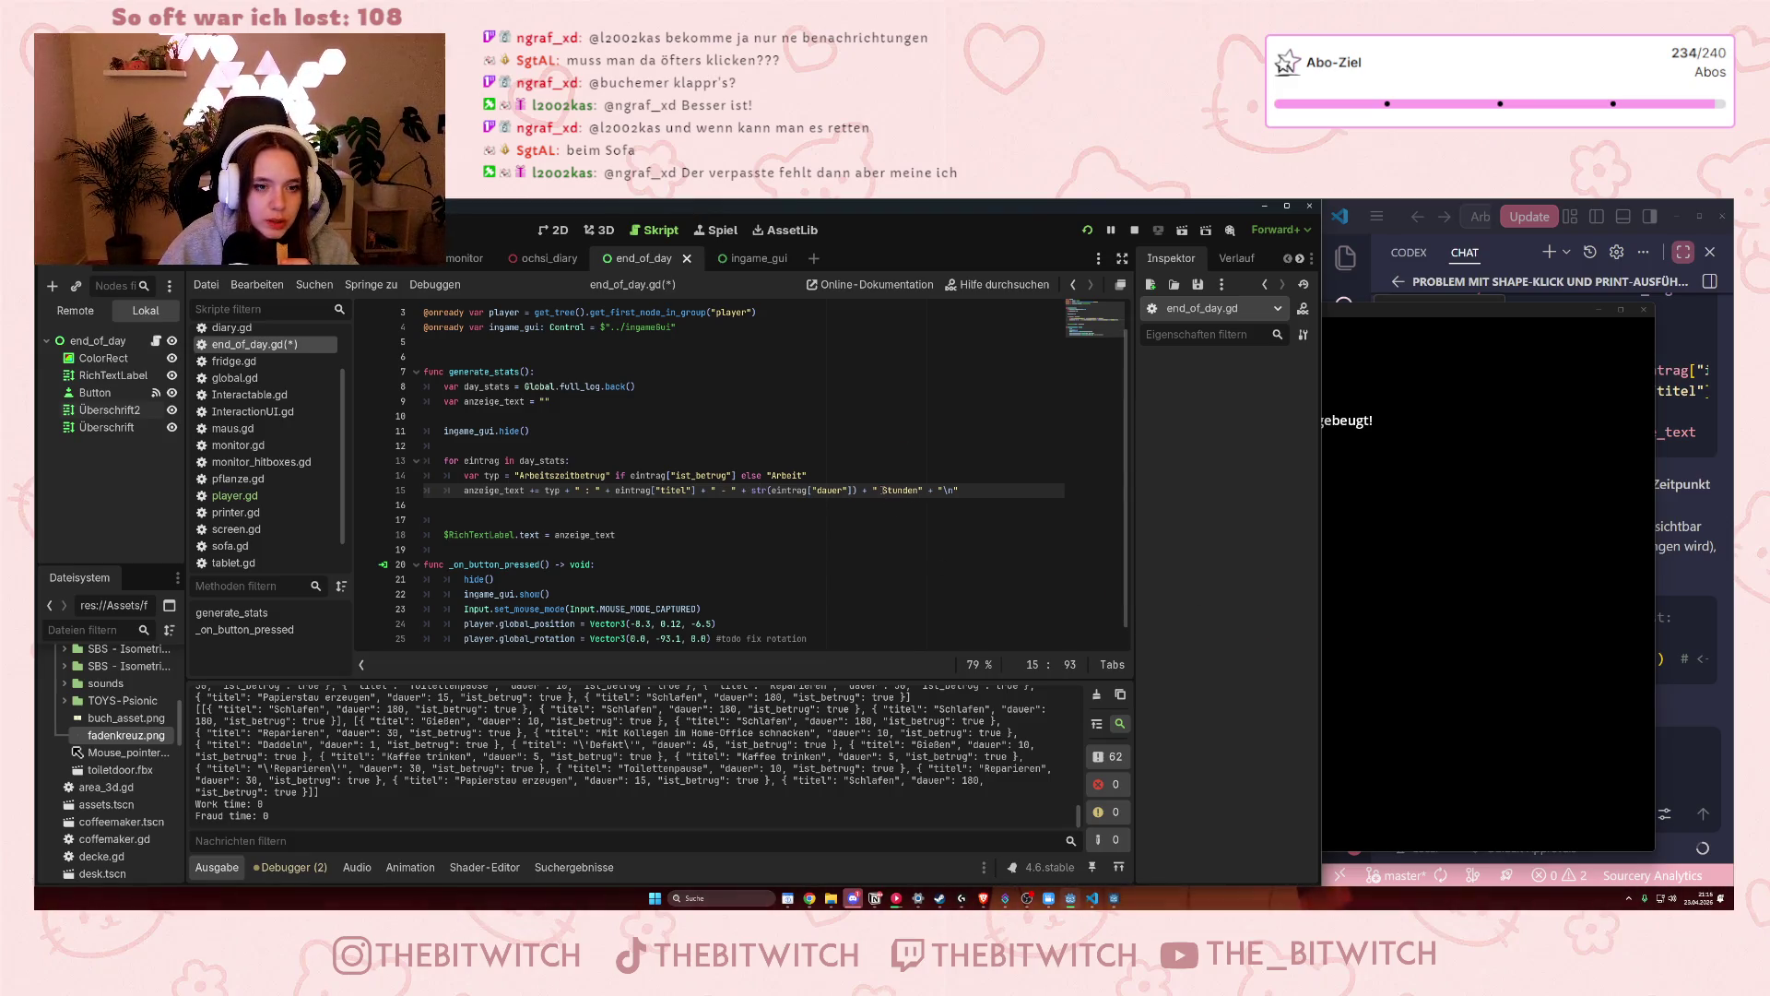
# Step: Replace 'Stunden' with 'Minuten', save end_of_day.gd, and restart the test run
pyautogui.moveTo(882, 491); pyautogui.dragTo(918, 490)
pyautogui.write('Minuten')
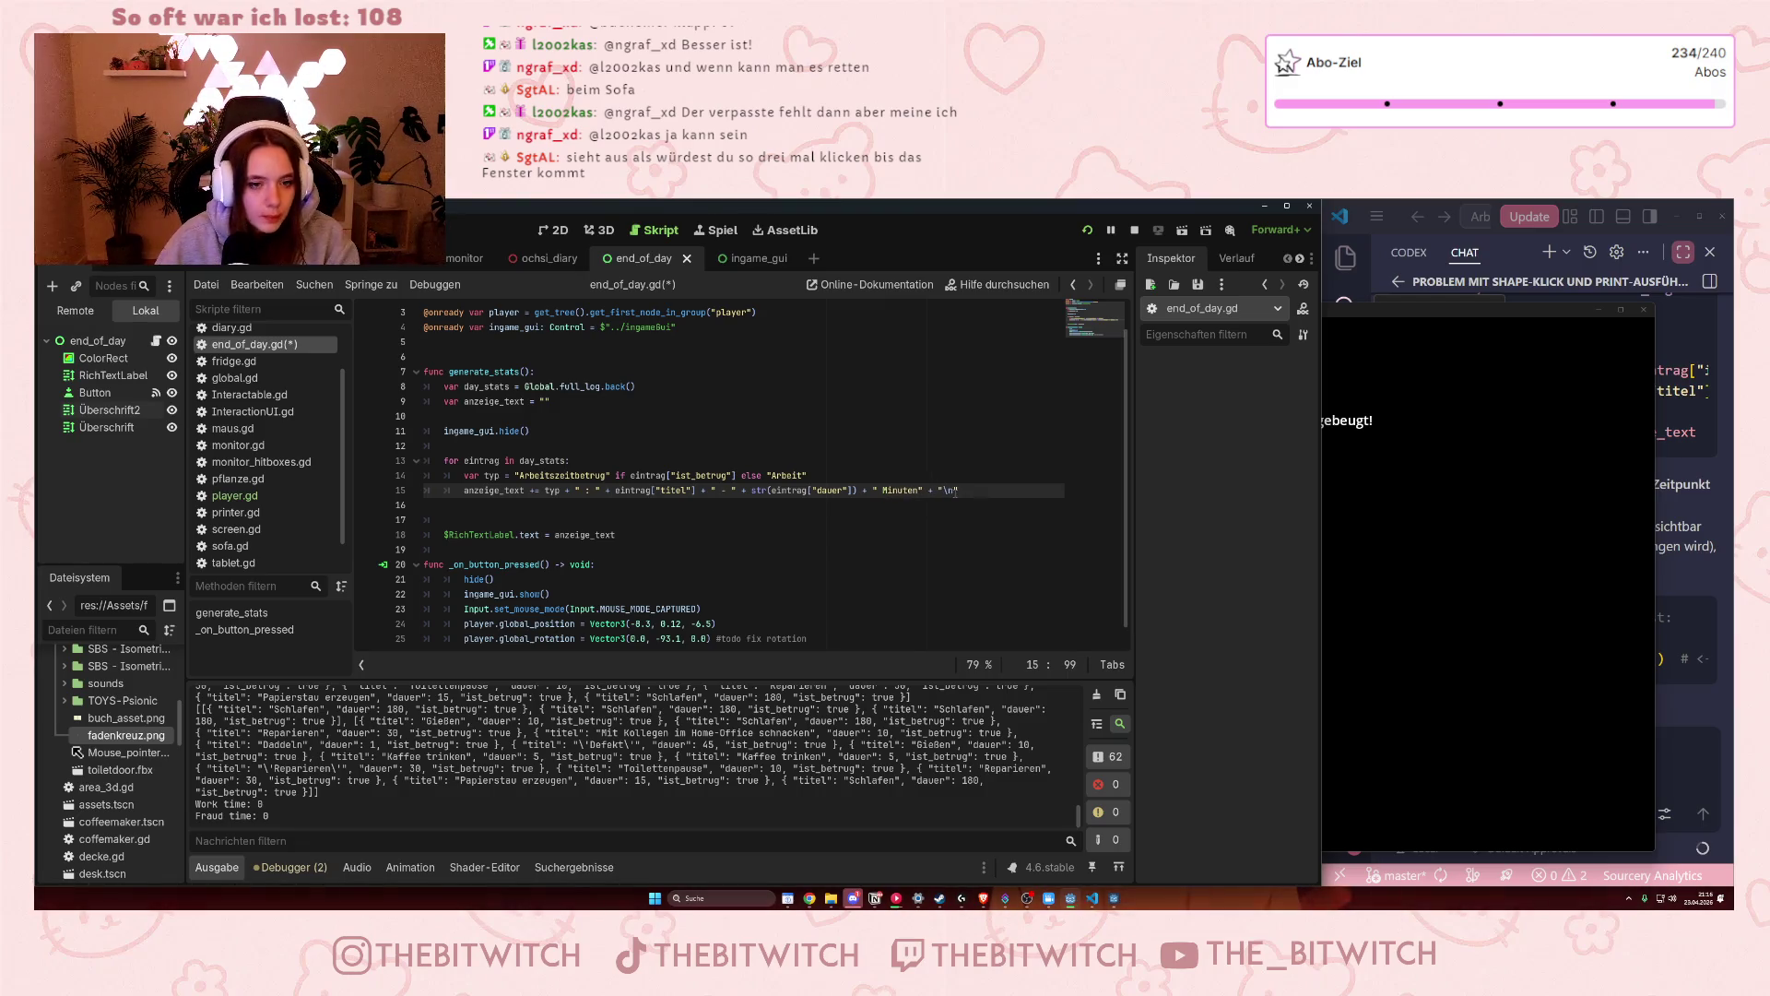
pyautogui.click(942, 512)
pyautogui.hotkey('ctrl', 's')
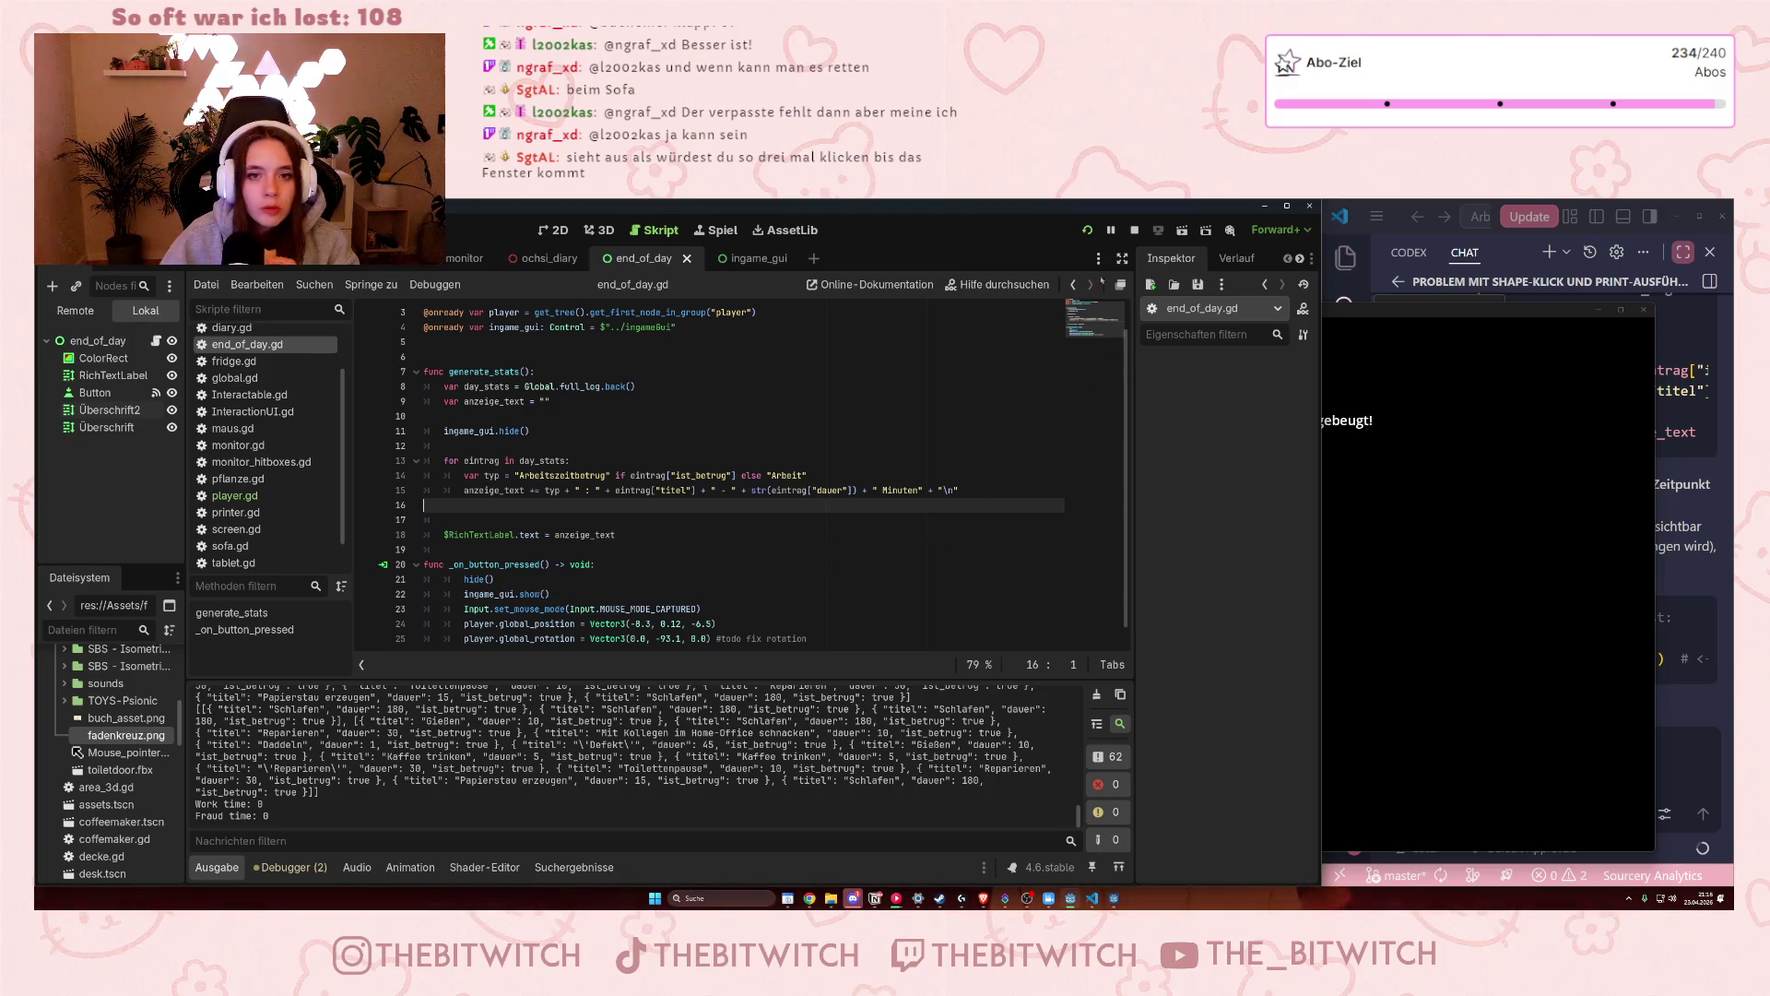
pyautogui.click(1134, 230)
pyautogui.click(1087, 229)
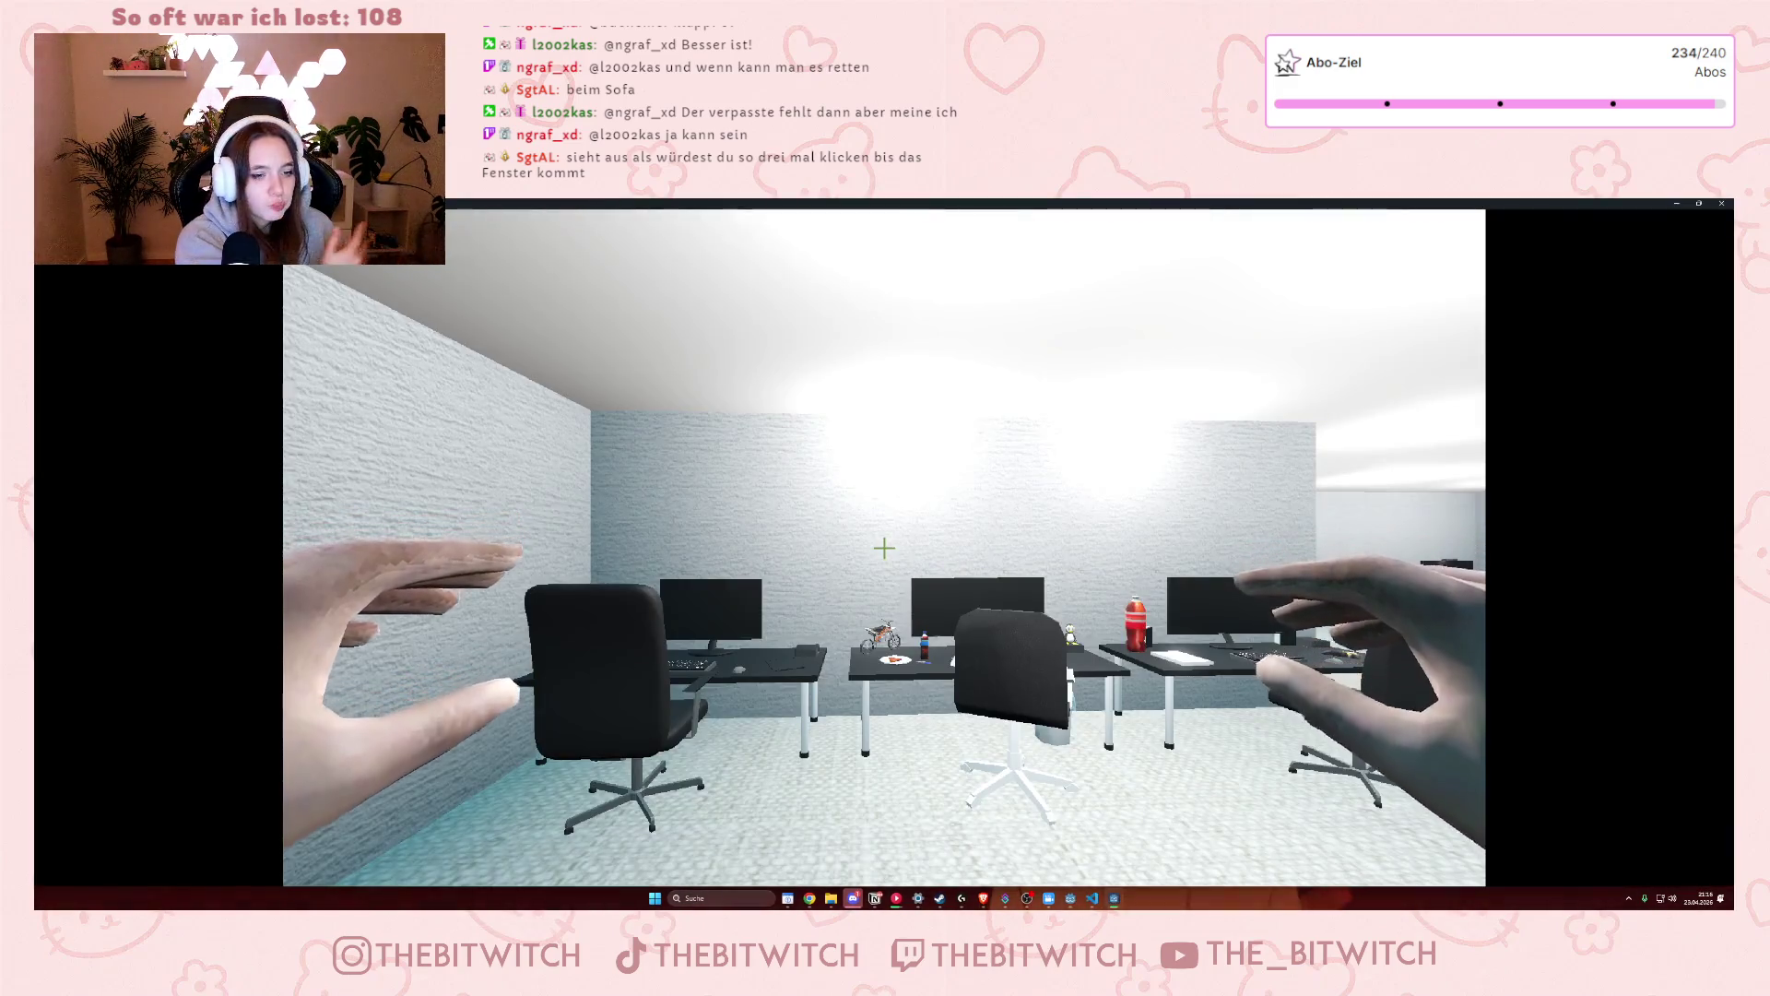
# Step: Play the test run to the sofa, sleep to end the day, and close the minutes summary
pyautogui.press('w')
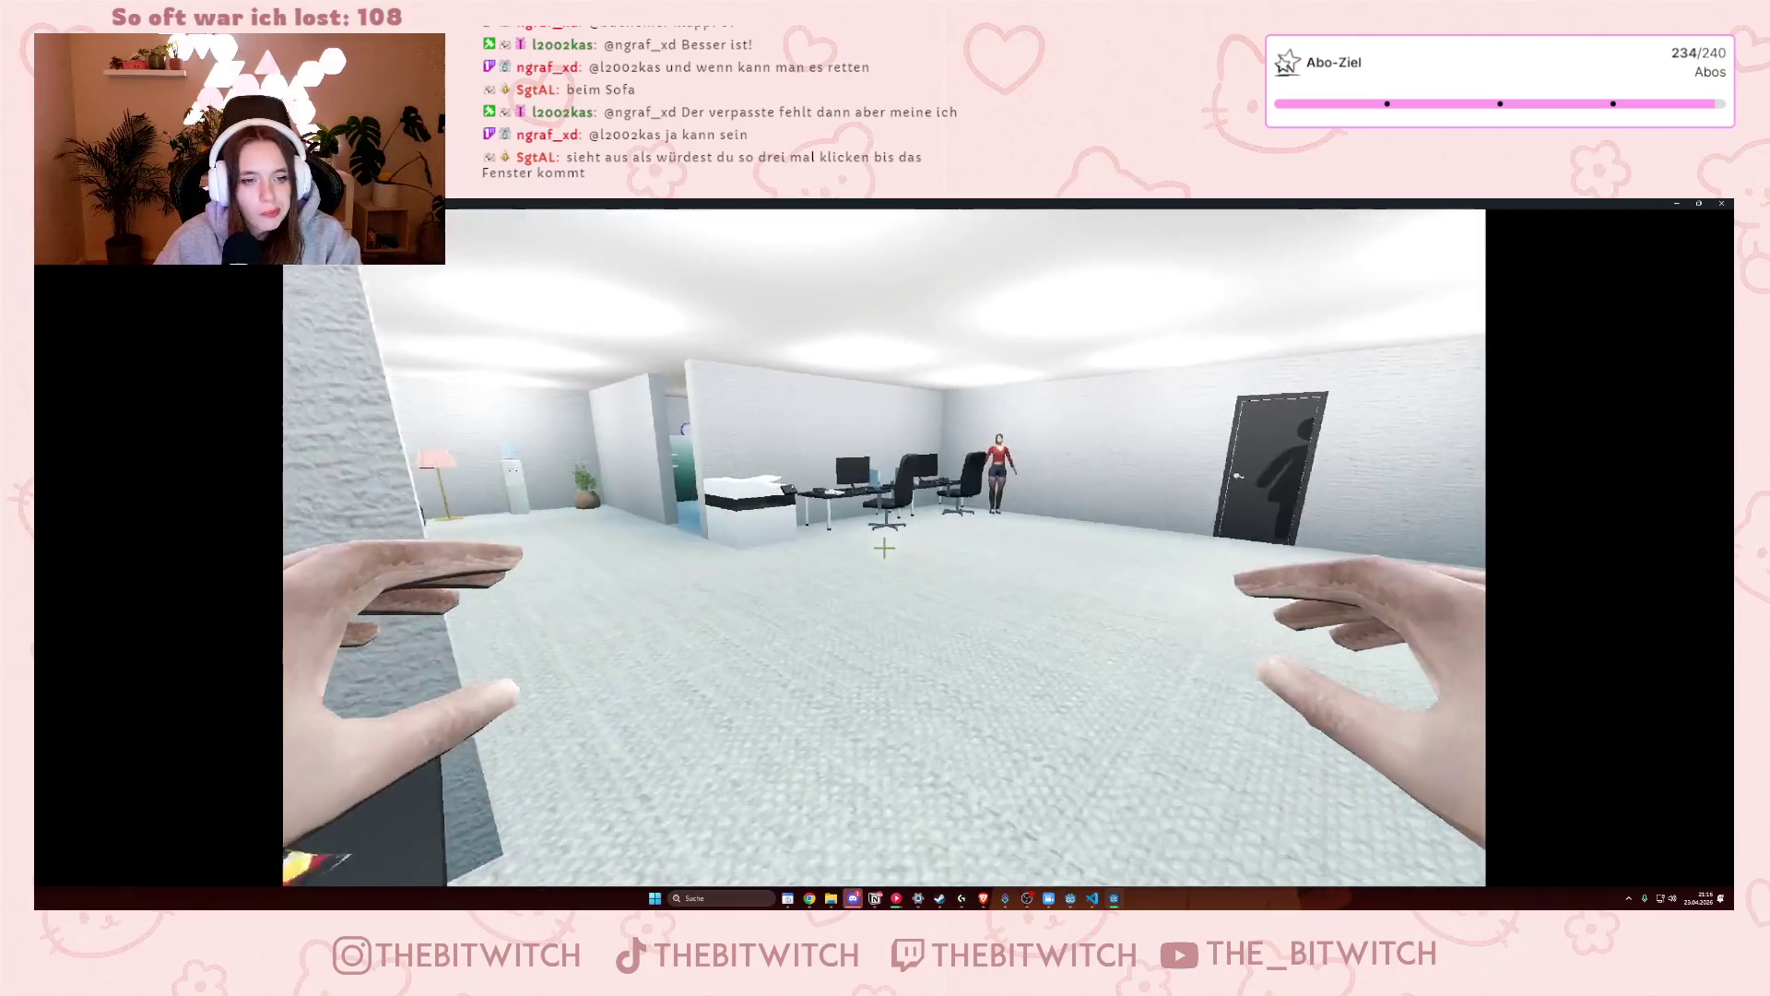
pyautogui.press('w')
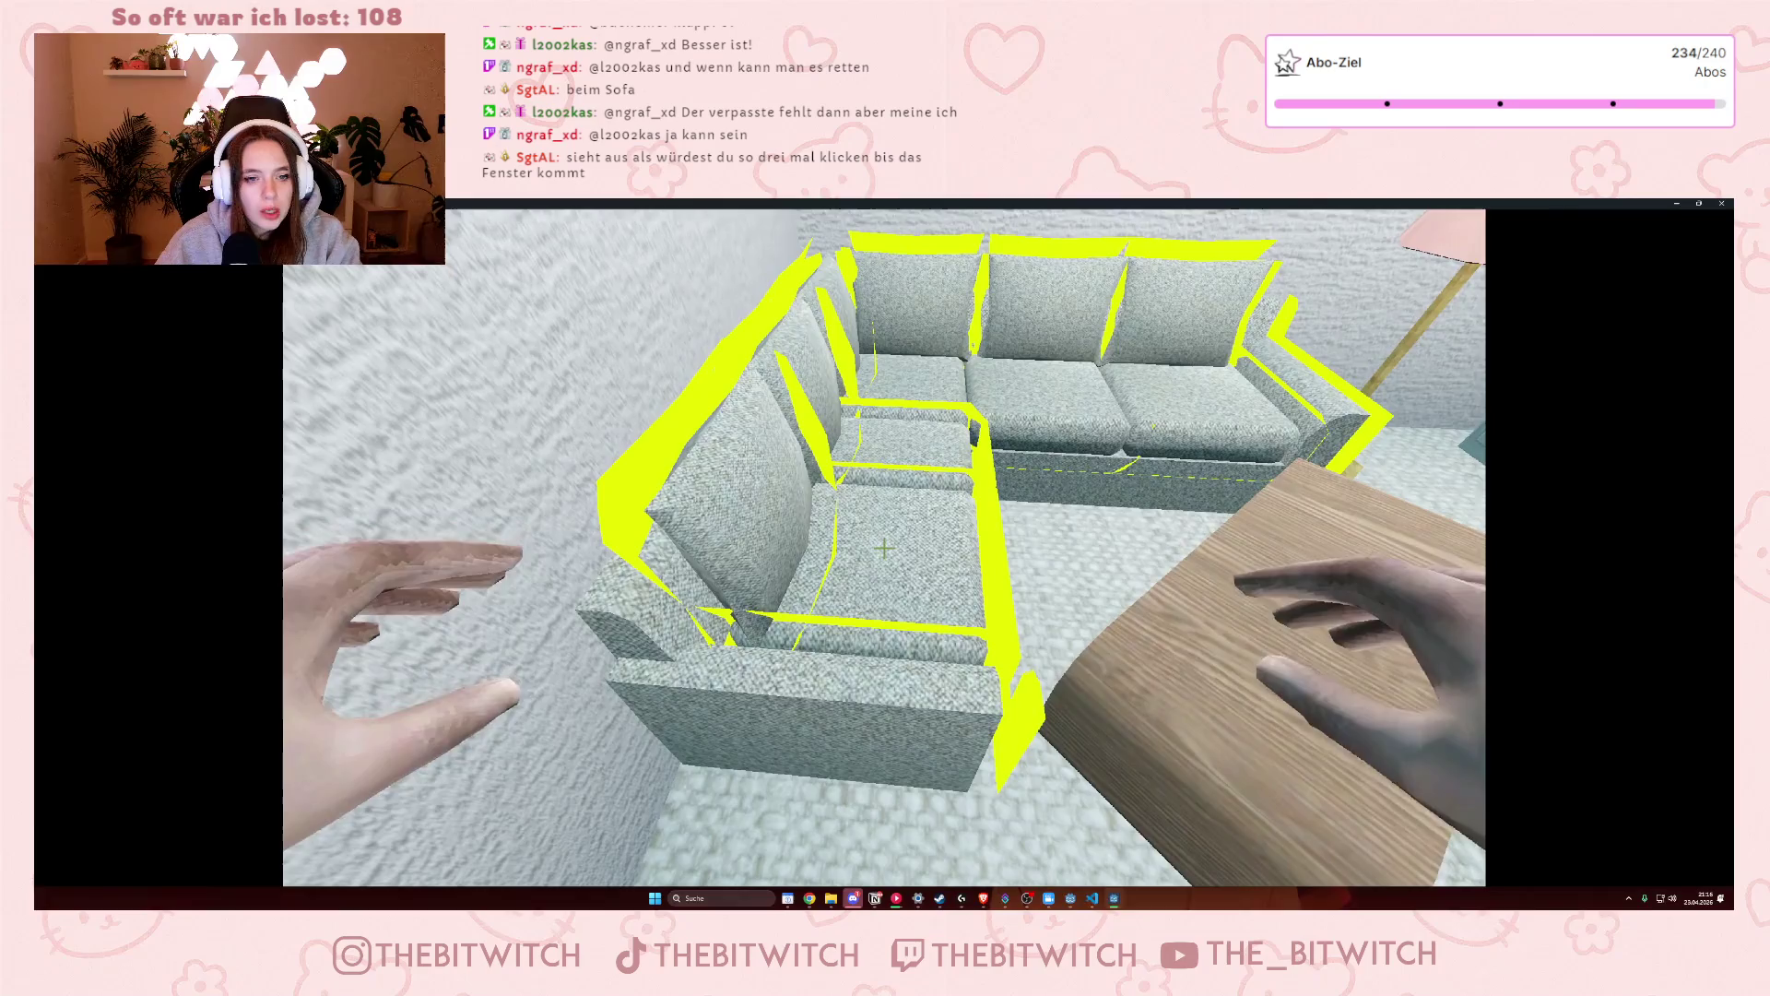
pyautogui.click(884, 547)
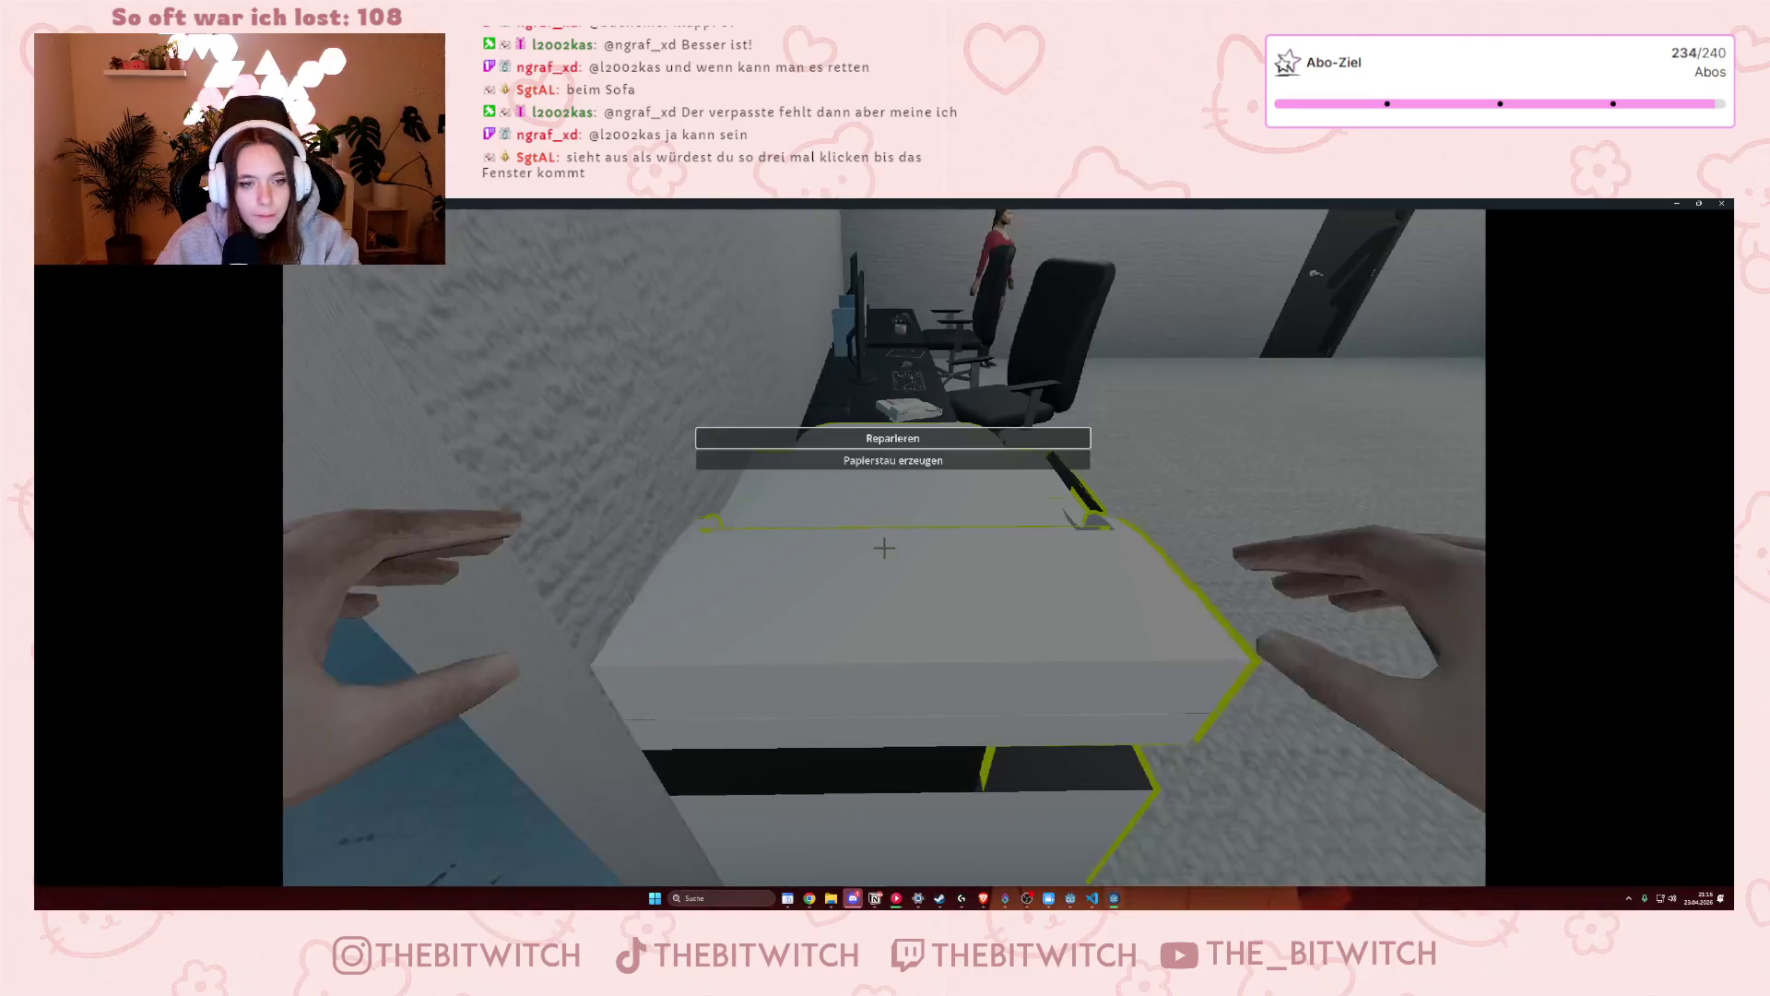
pyautogui.click(884, 548)
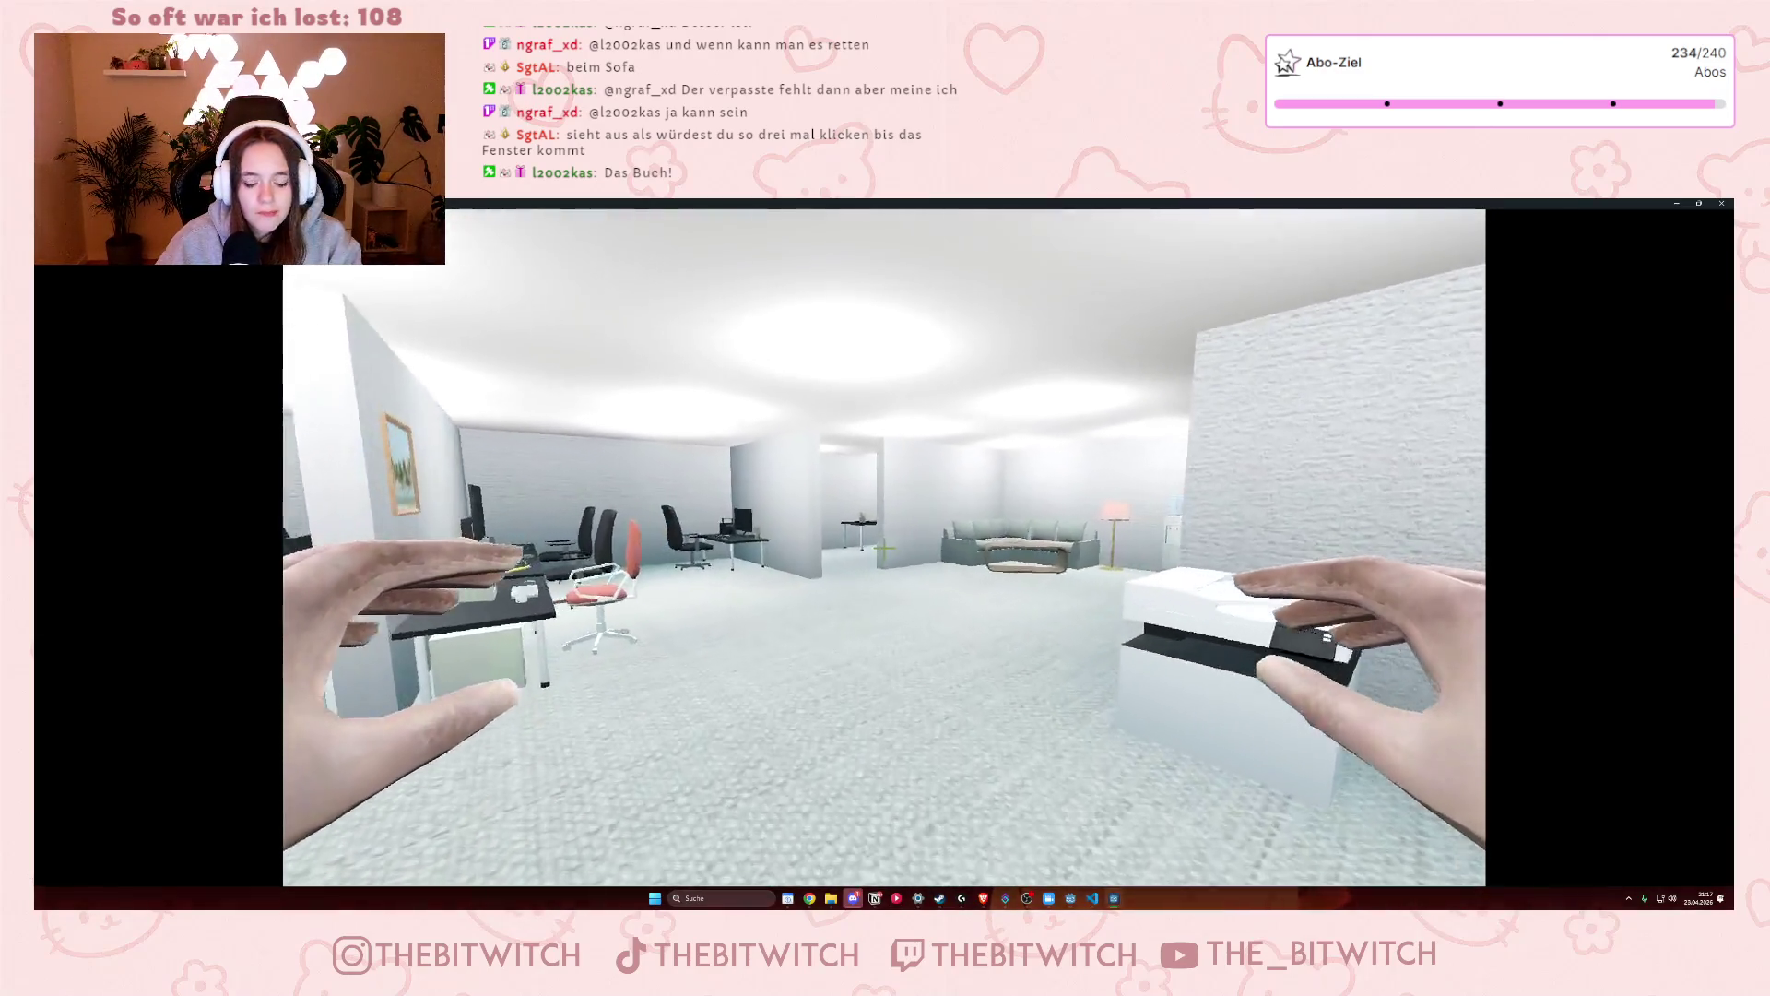
pyautogui.press('w')
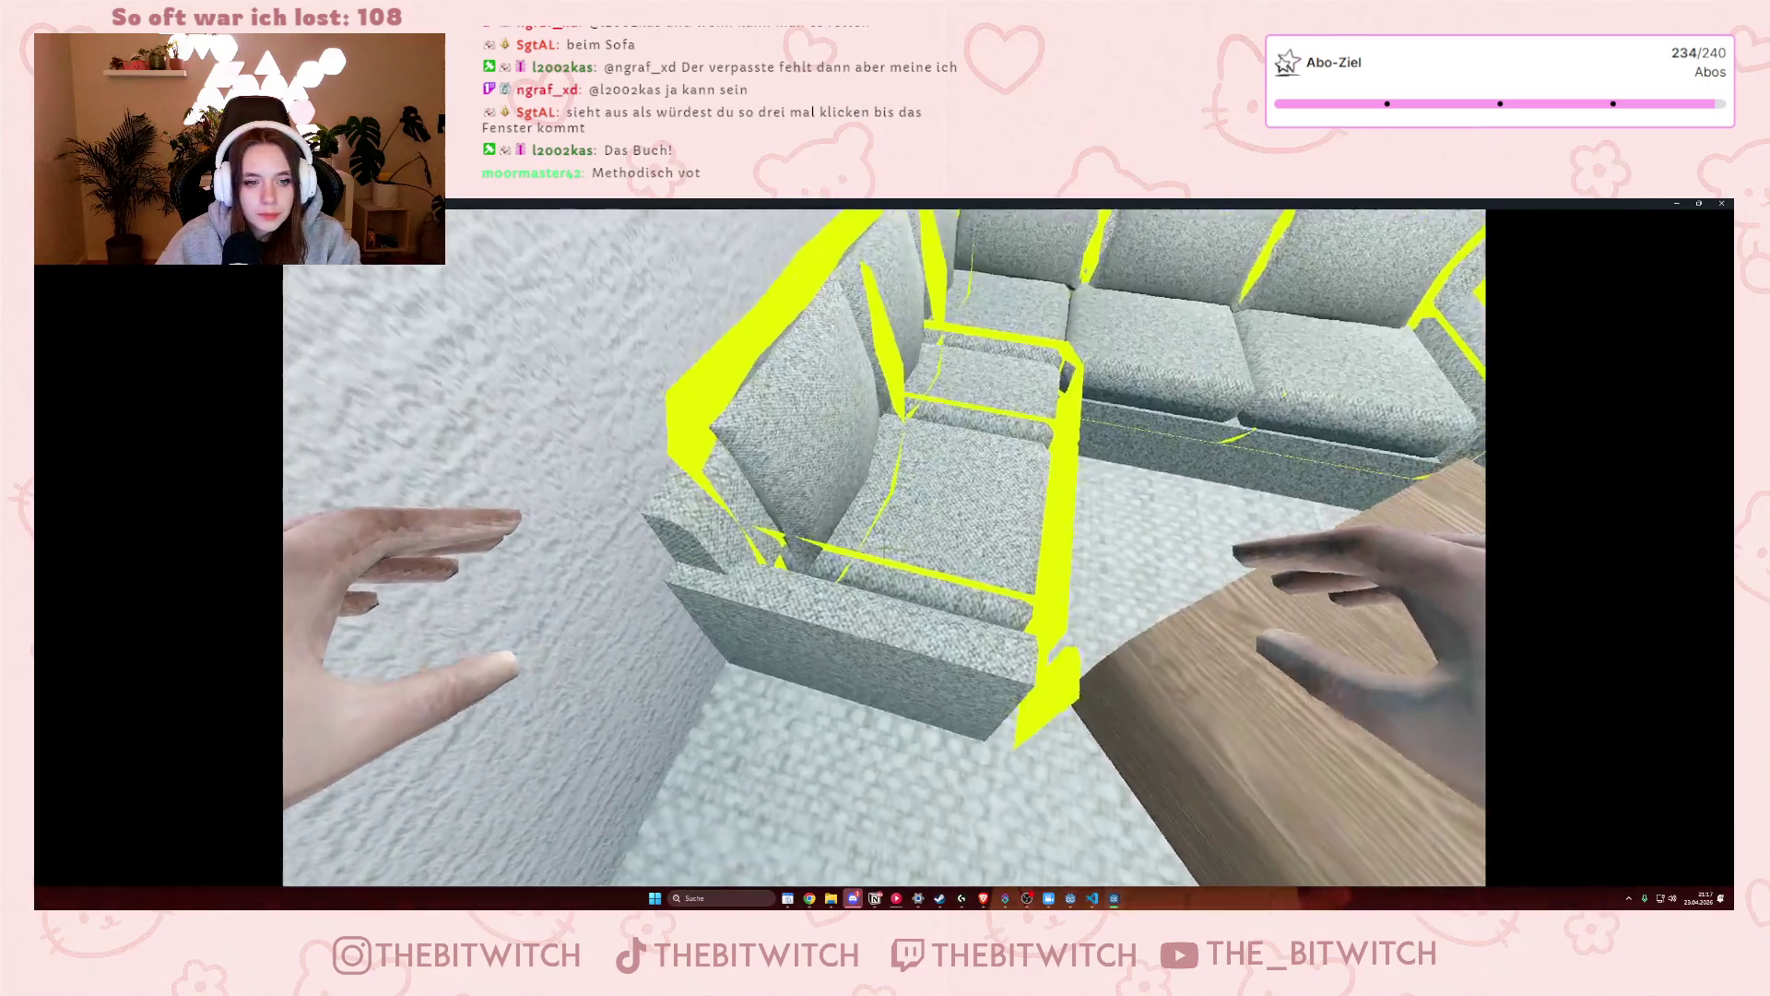
pyautogui.click(885, 553)
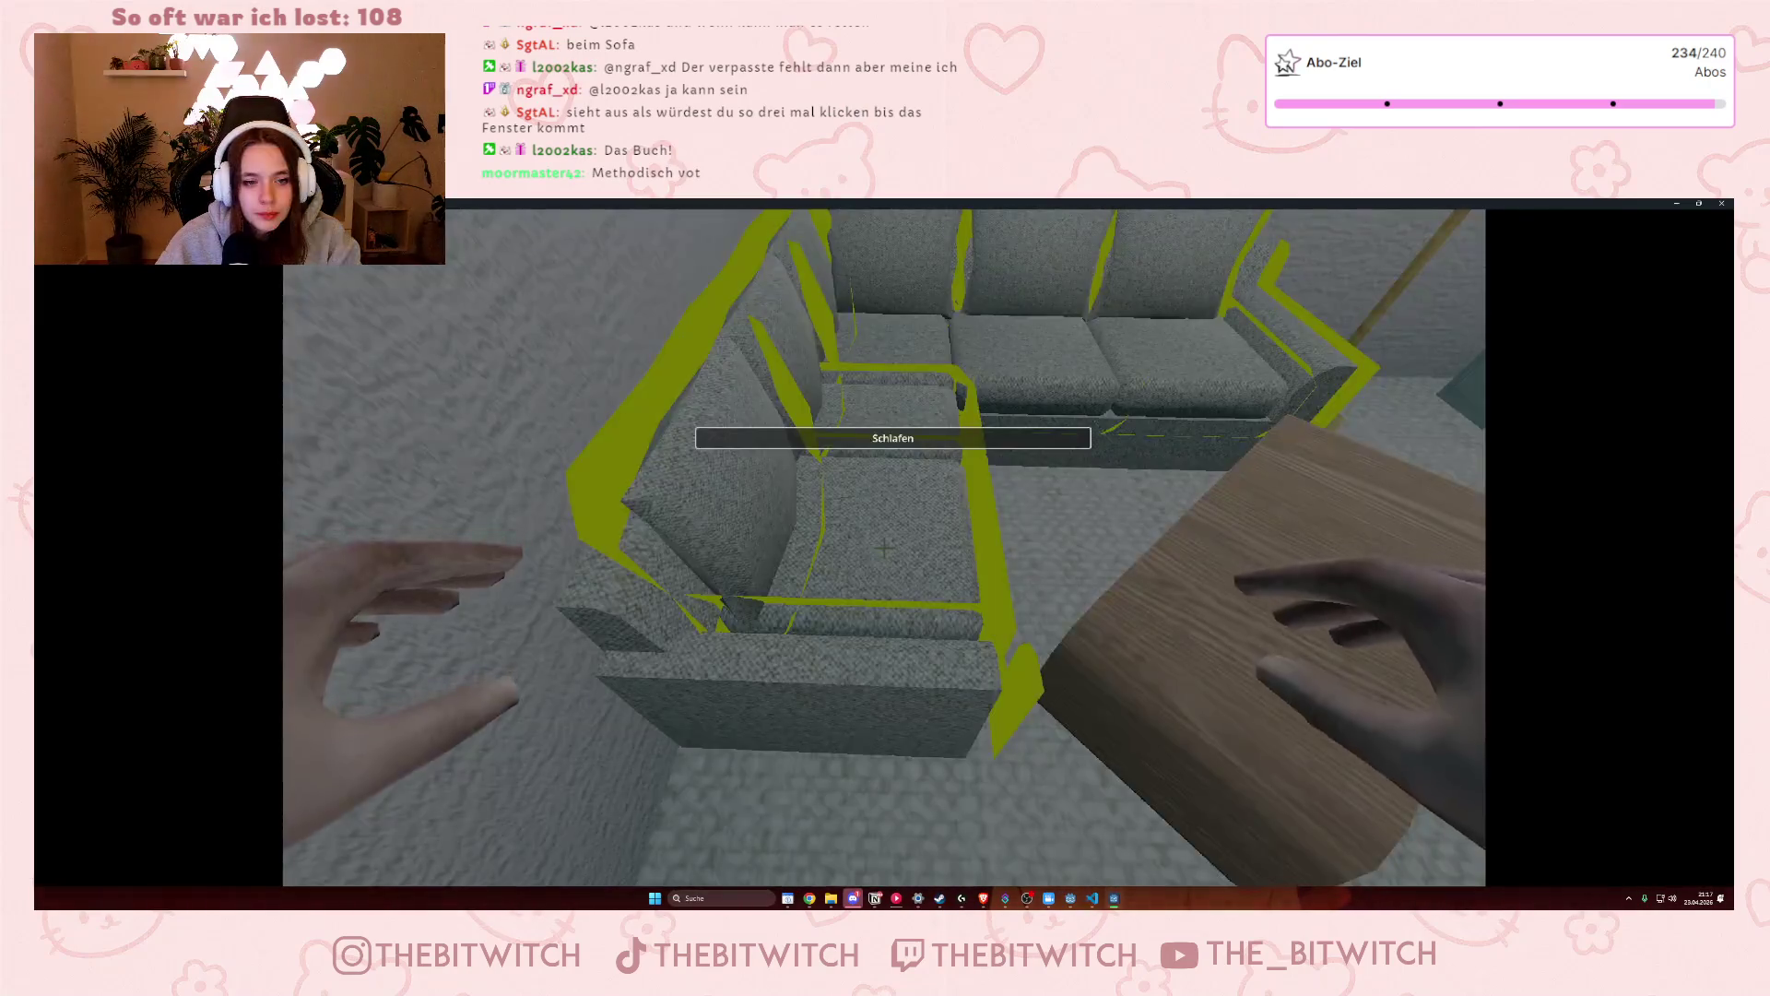
pyautogui.click(885, 552)
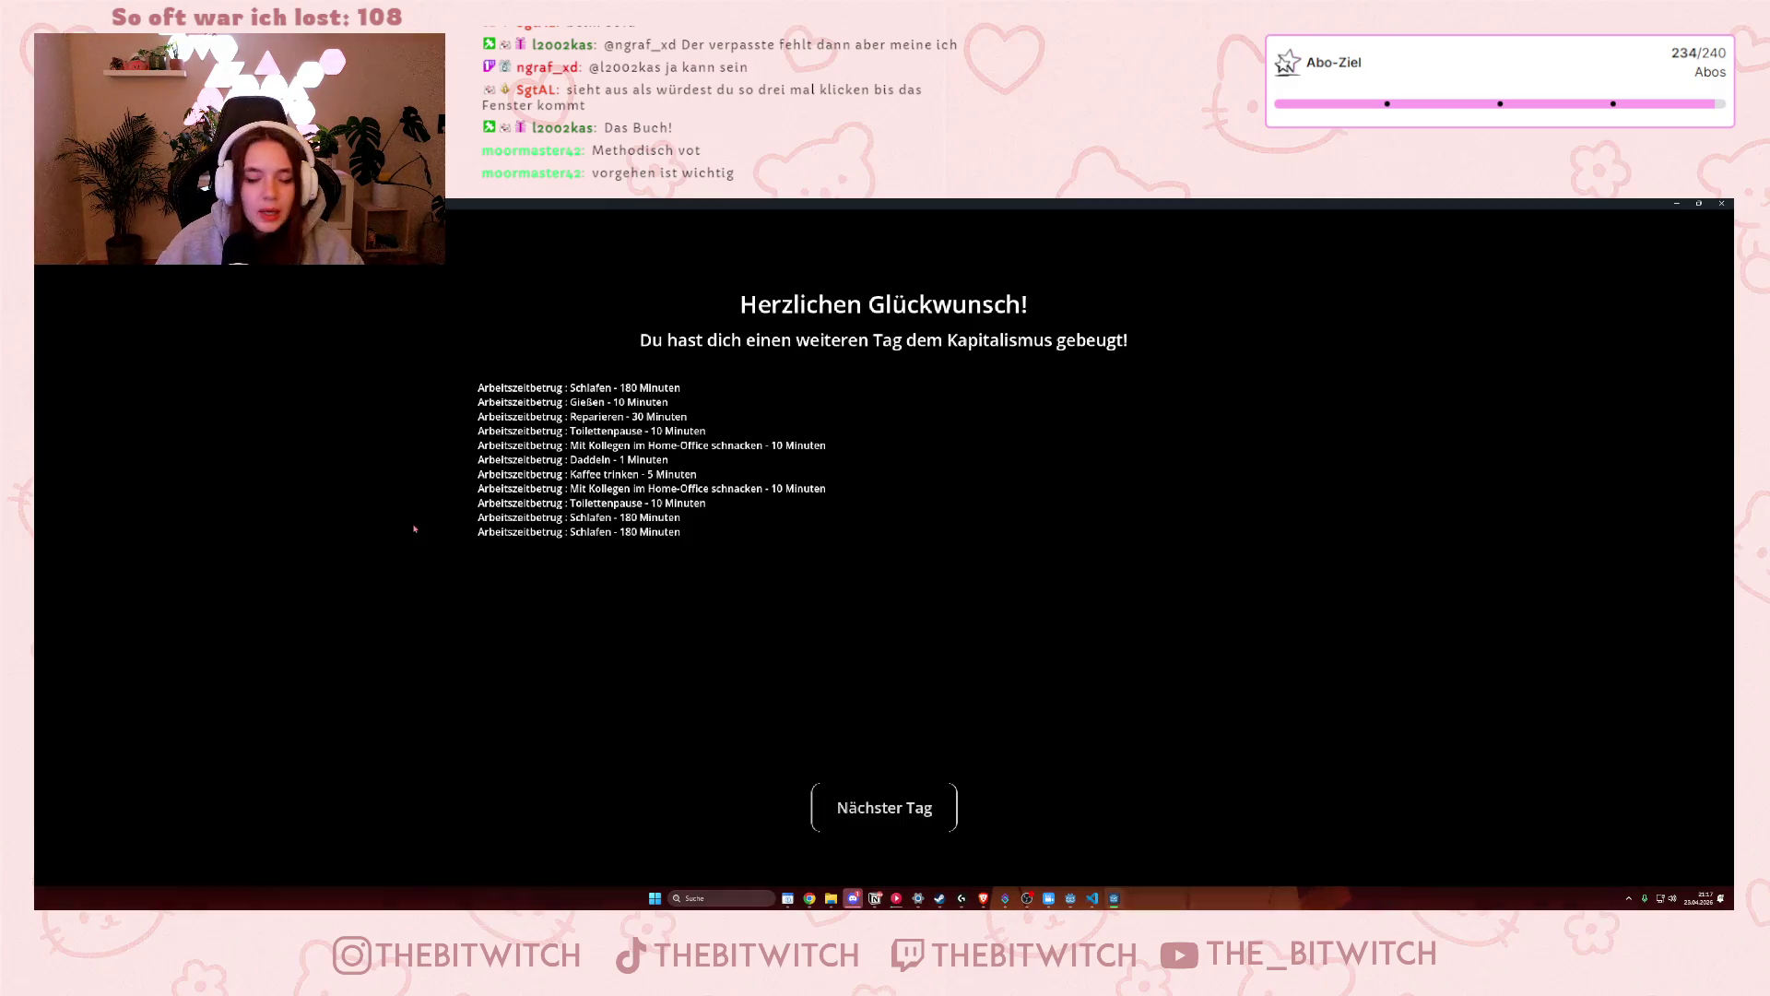
pyautogui.click(1721, 203)
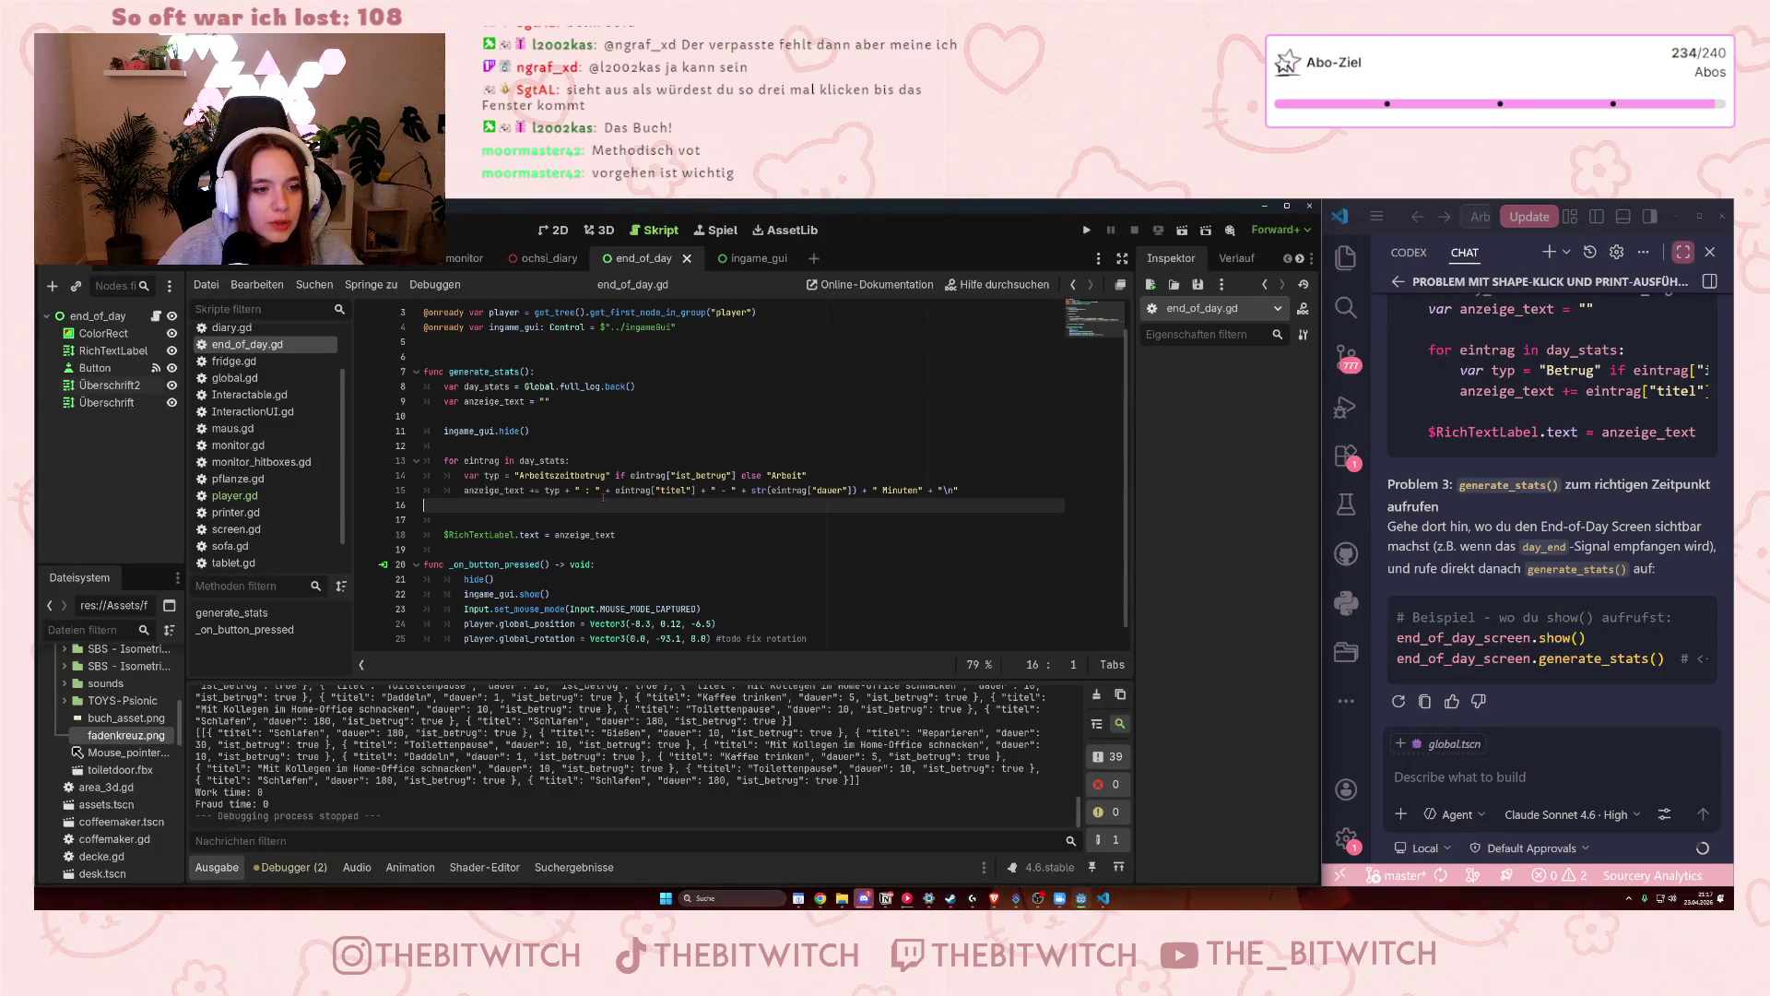
# Step: Review the typ variable in end_of_day.gd's generate_stats, leaving it unchanged, then bring up Notion's Projektplan
pyautogui.click(545, 490)
pyautogui.doubleClick(547, 489)
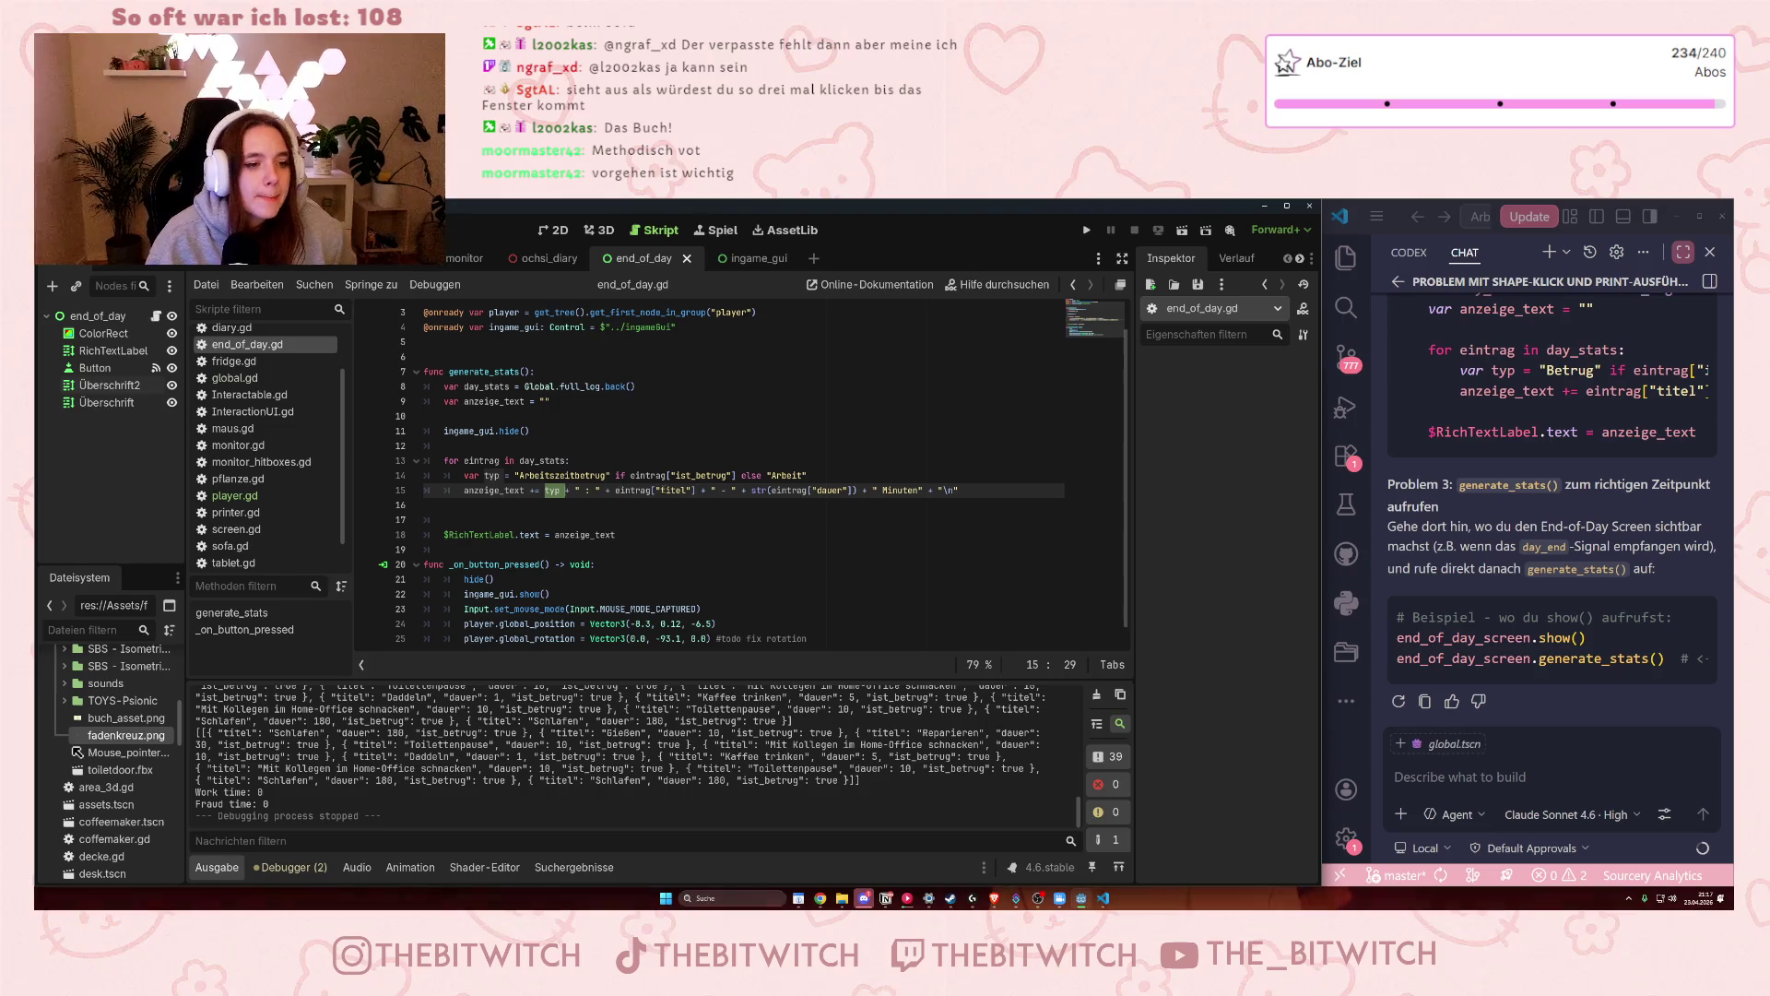
pyautogui.click(614, 475)
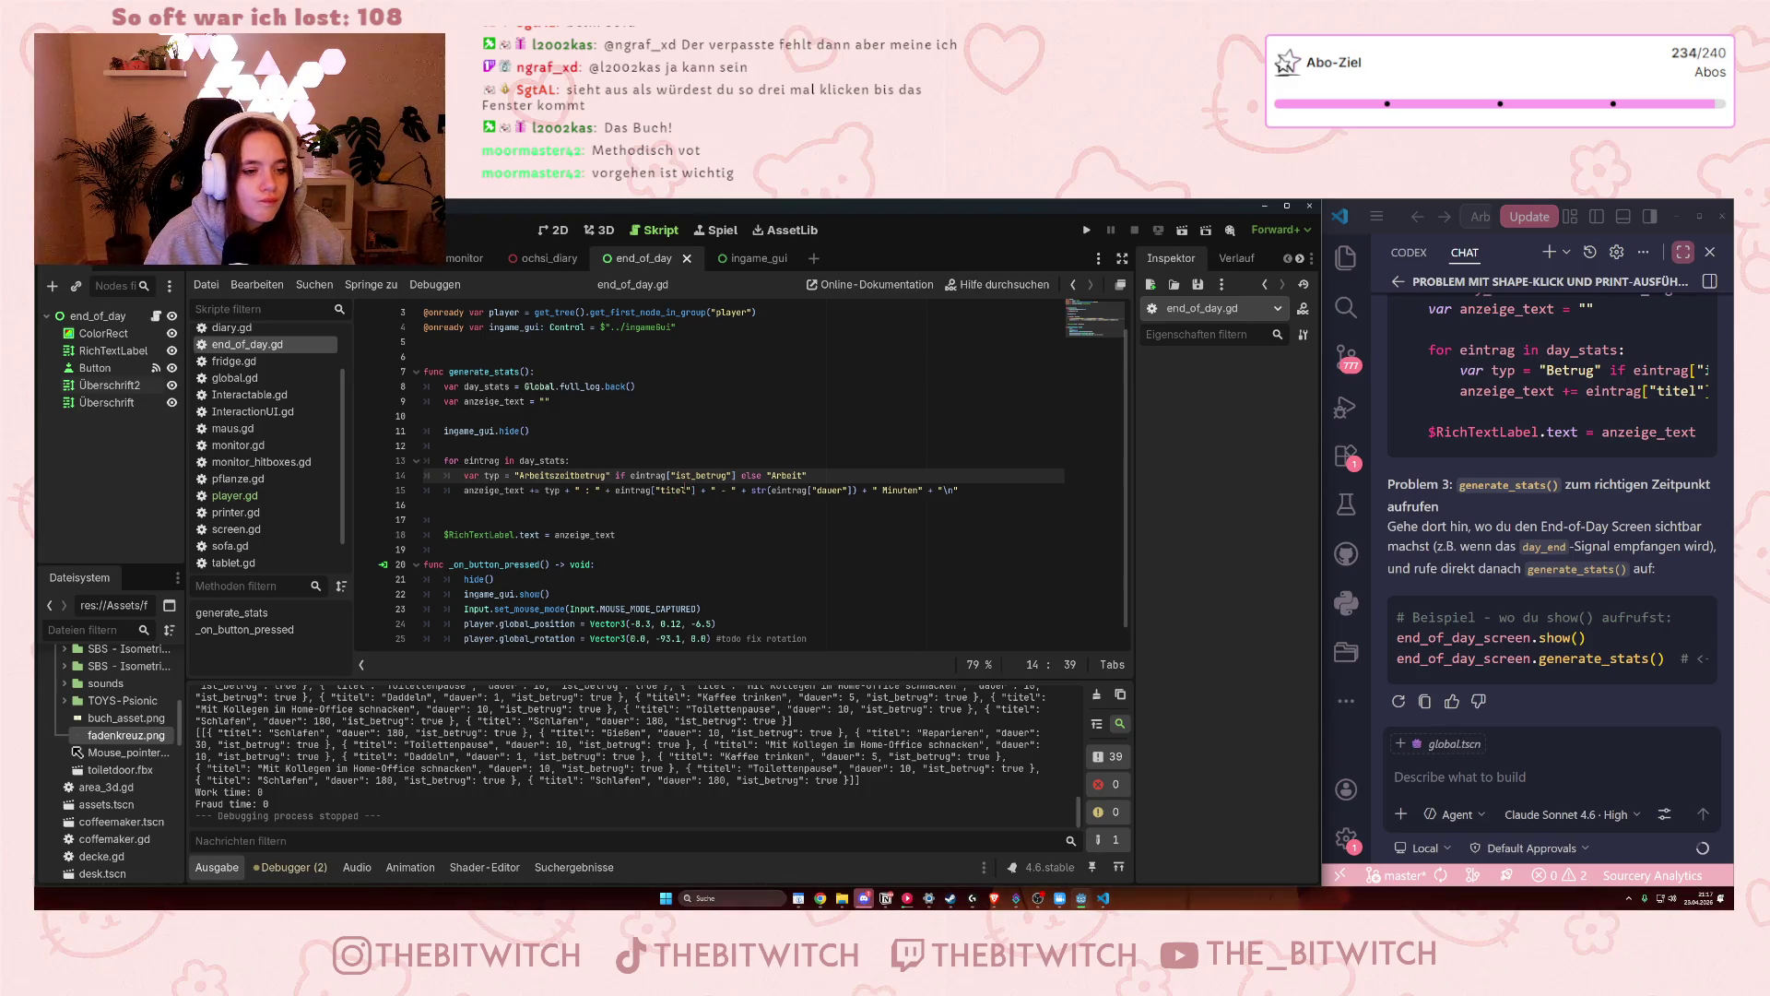
pyautogui.scroll(-1, 684, 485)
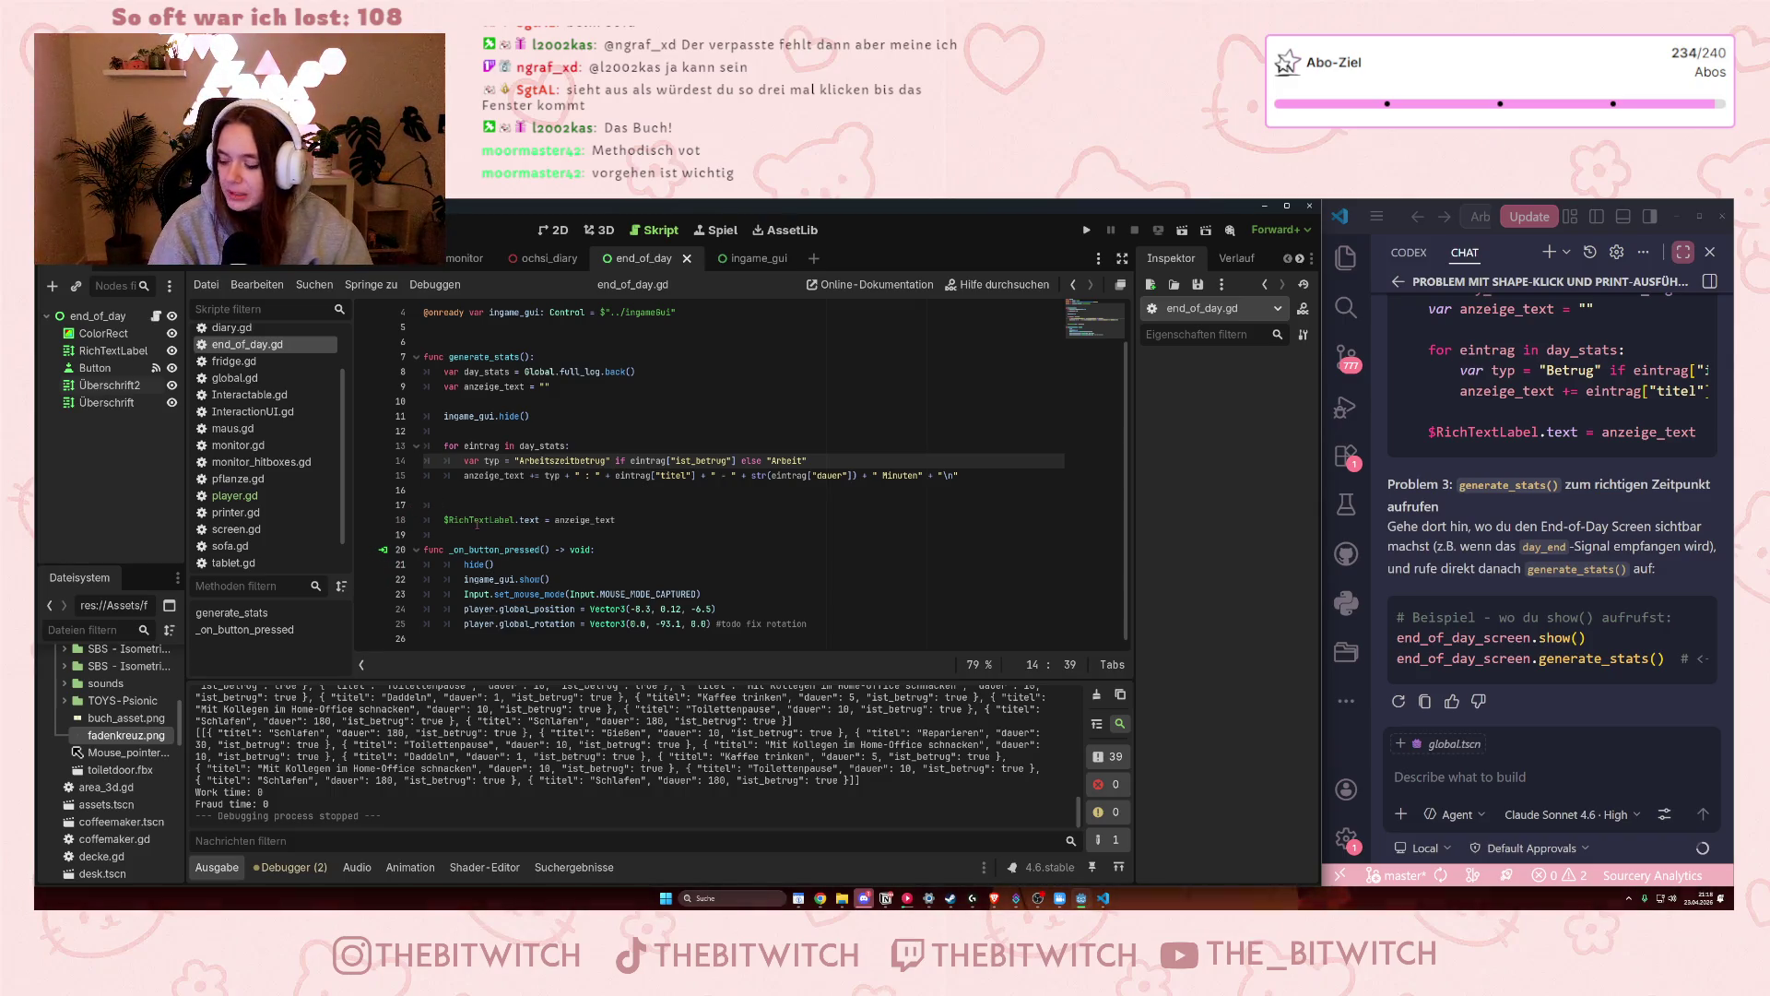
pyautogui.moveTo(477, 523)
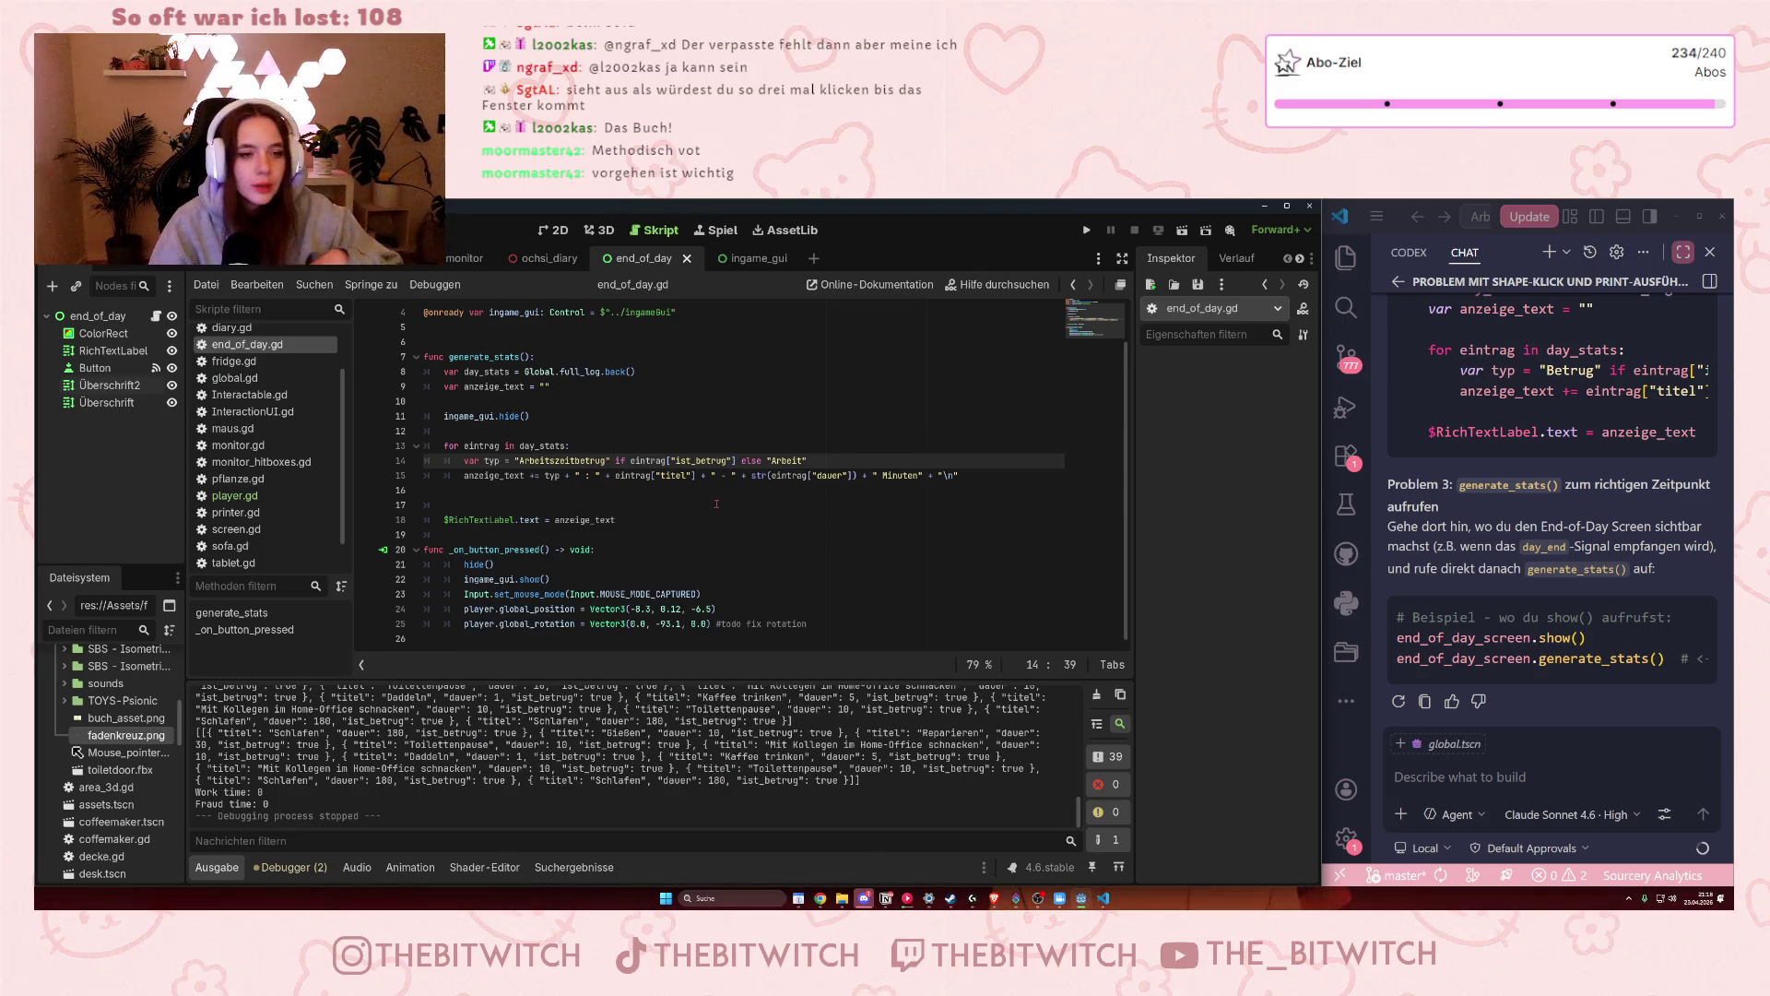
pyautogui.click(750, 490)
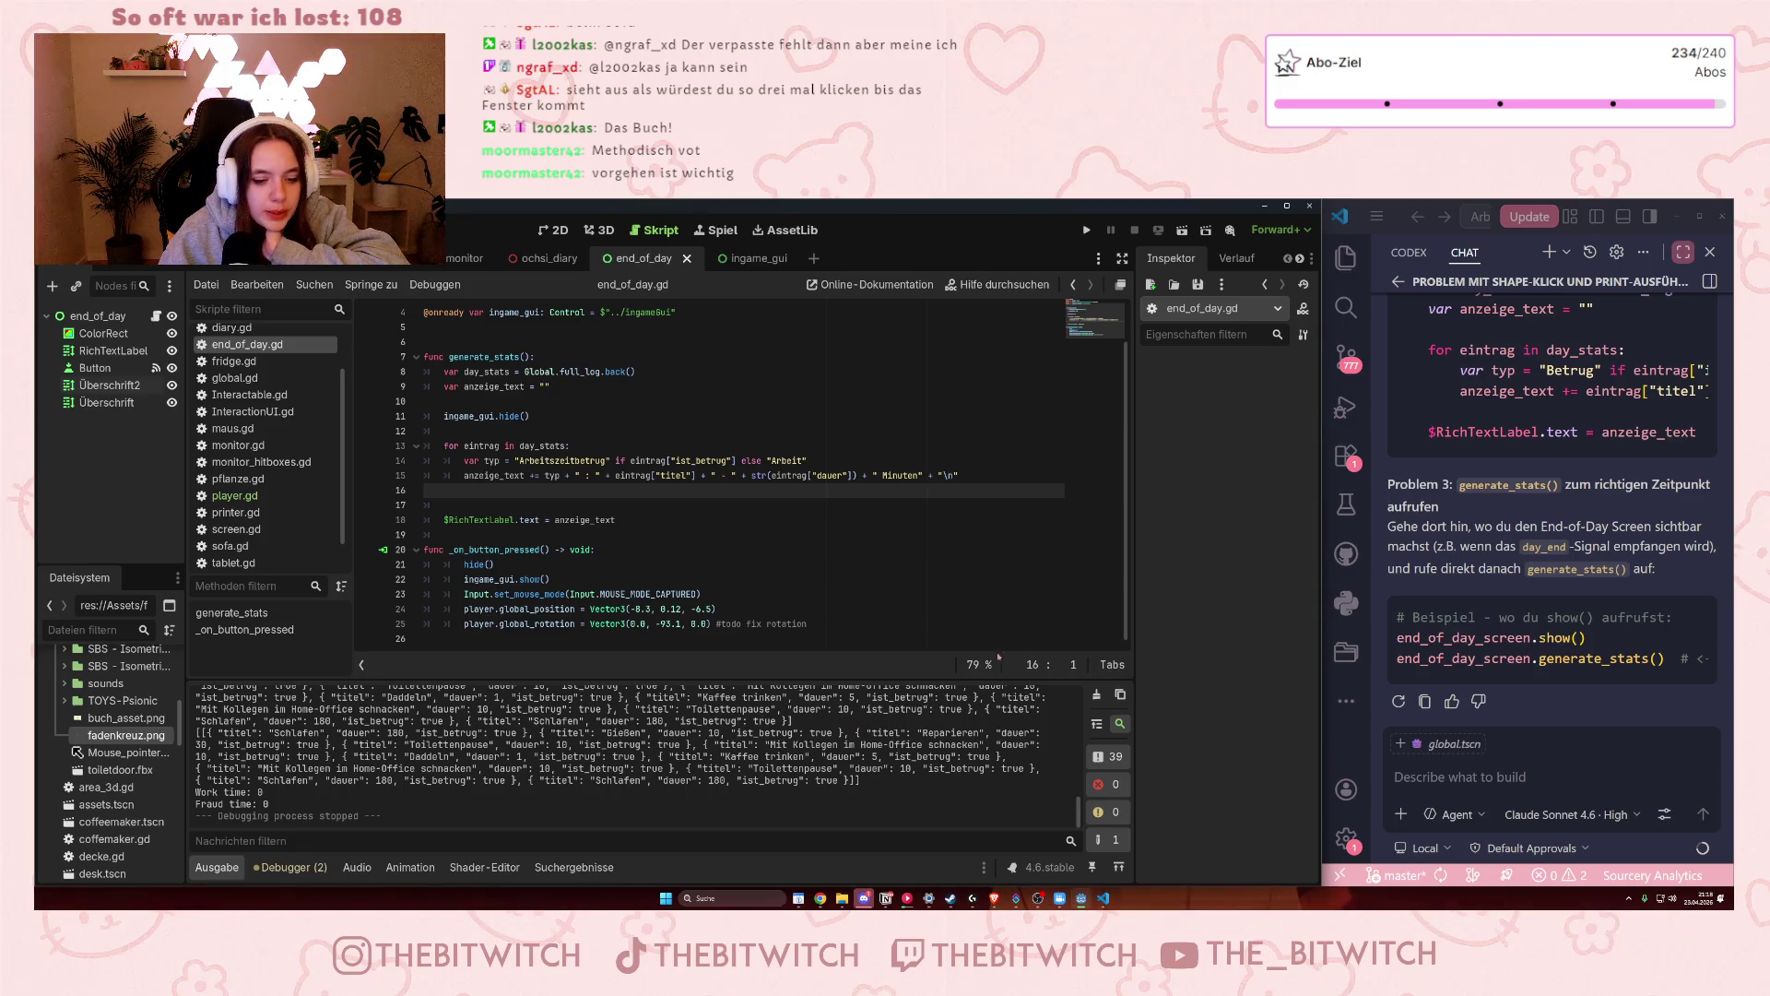
pyautogui.click(885, 898)
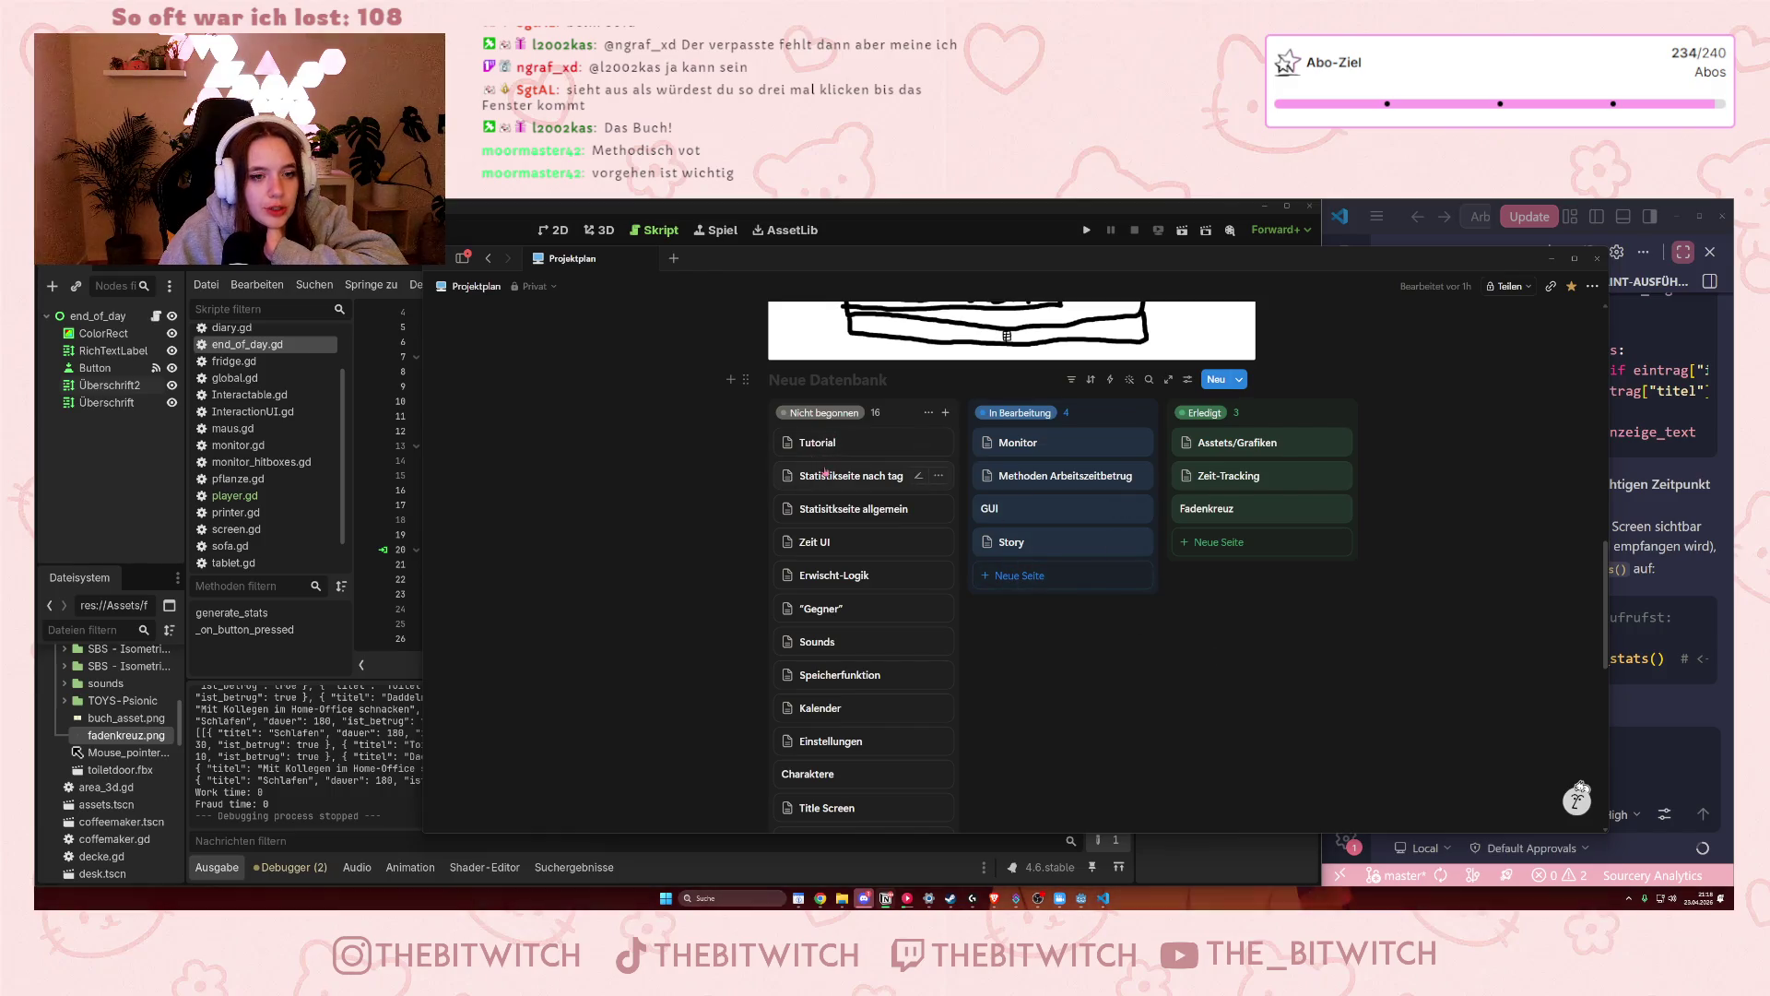
# Step: Move 'Statistikseite nach tag' to Erledigt and 'Statistikseite allgemein' to In Bearbeitung, then view player.gd
pyautogui.moveTo(828, 475); pyautogui.dragTo(1261, 507)
pyautogui.moveTo(853, 474); pyautogui.dragTo(1028, 565)
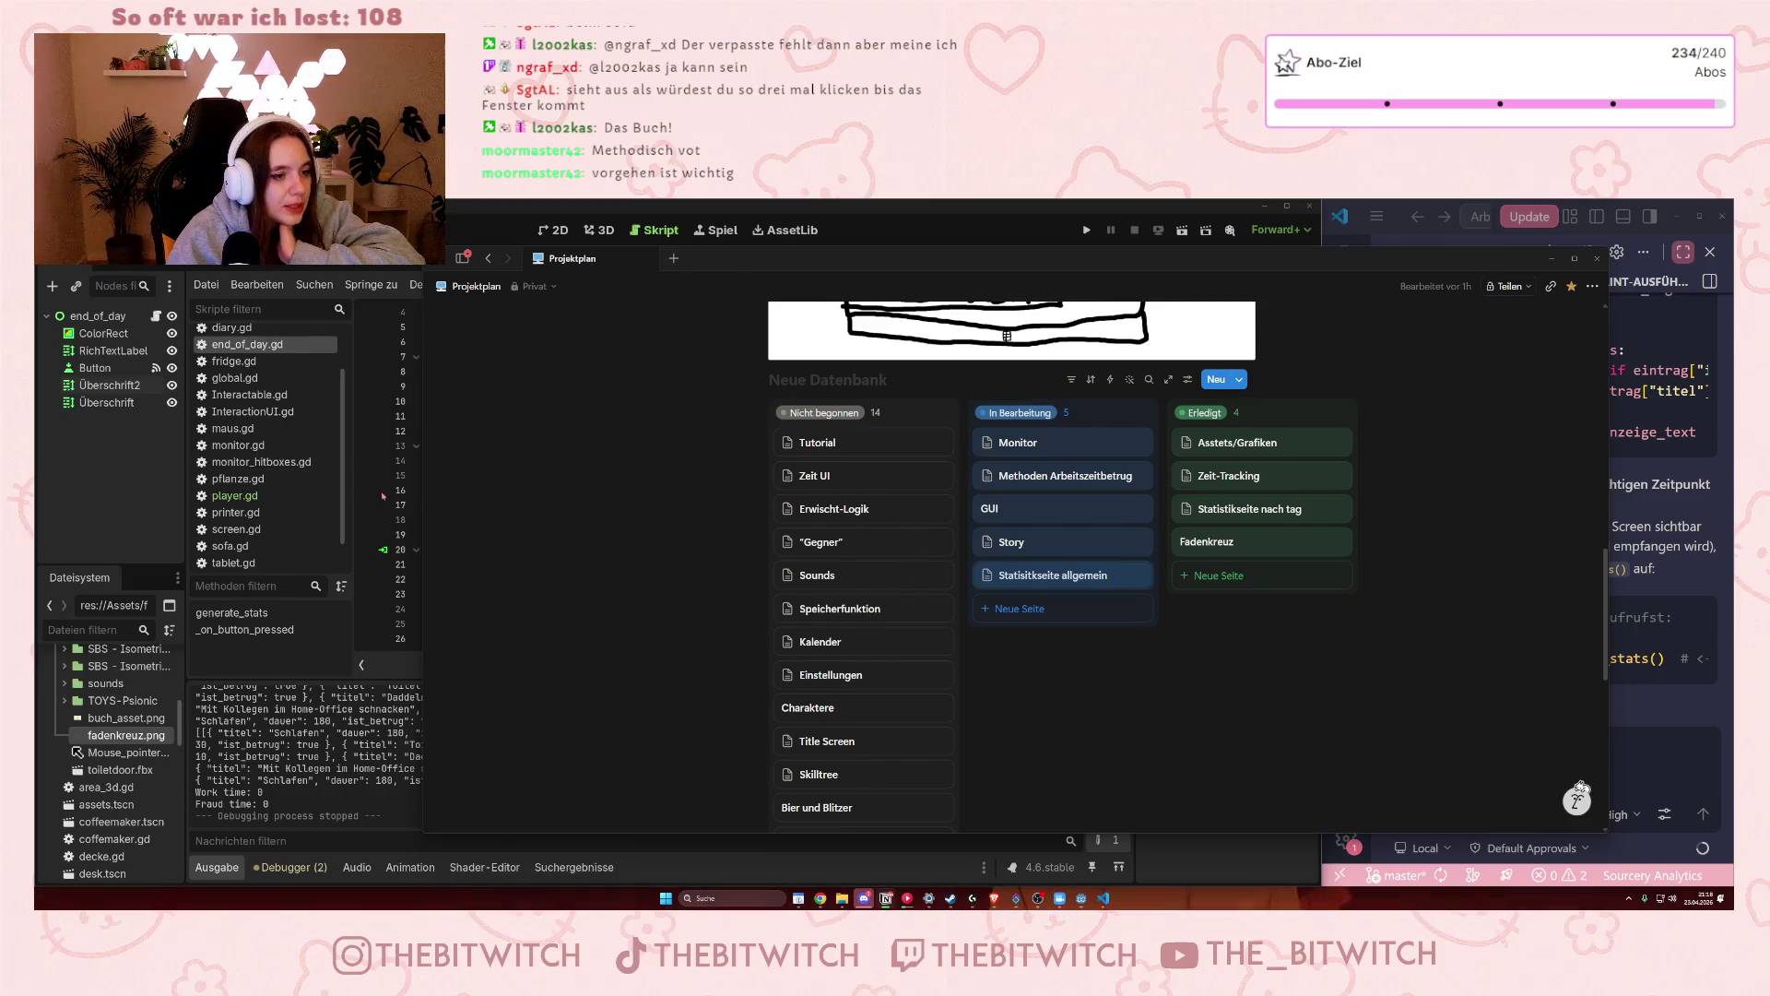
pyautogui.click(235, 495)
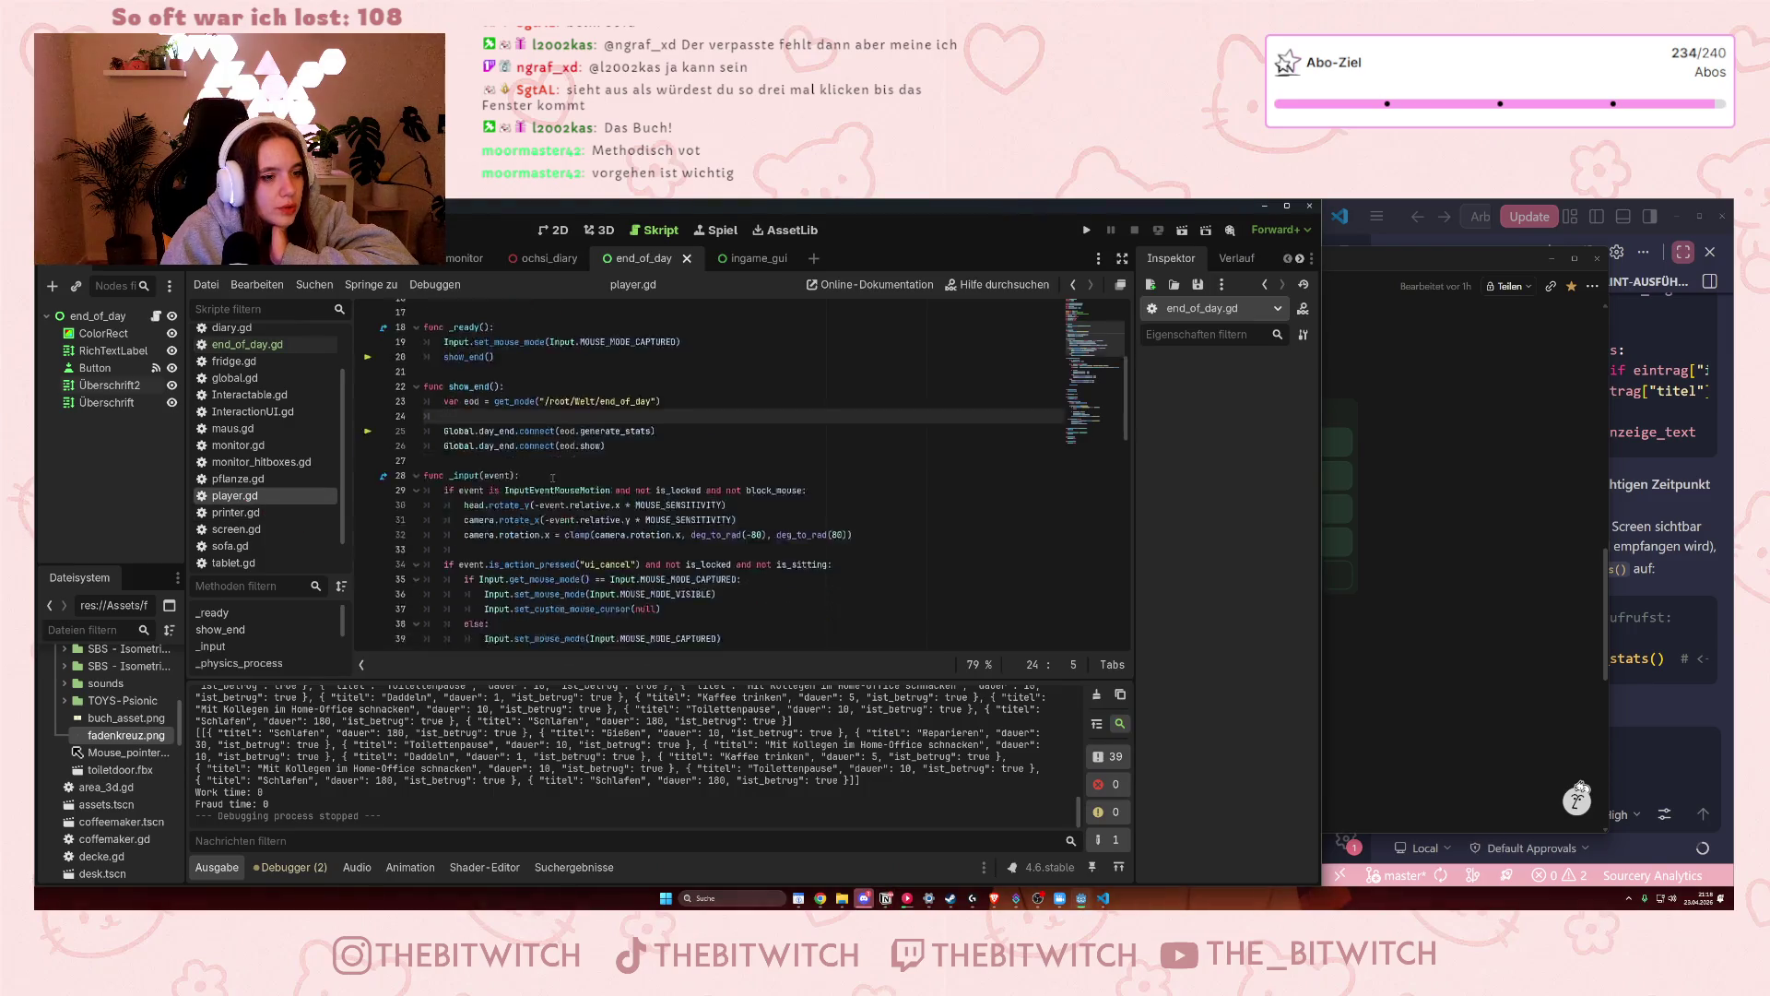
# Step: Skim player.gd, then highlight the day-log todo in global.gd's changeday before returning to Notion
pyautogui.scroll(-10, 550, 476)
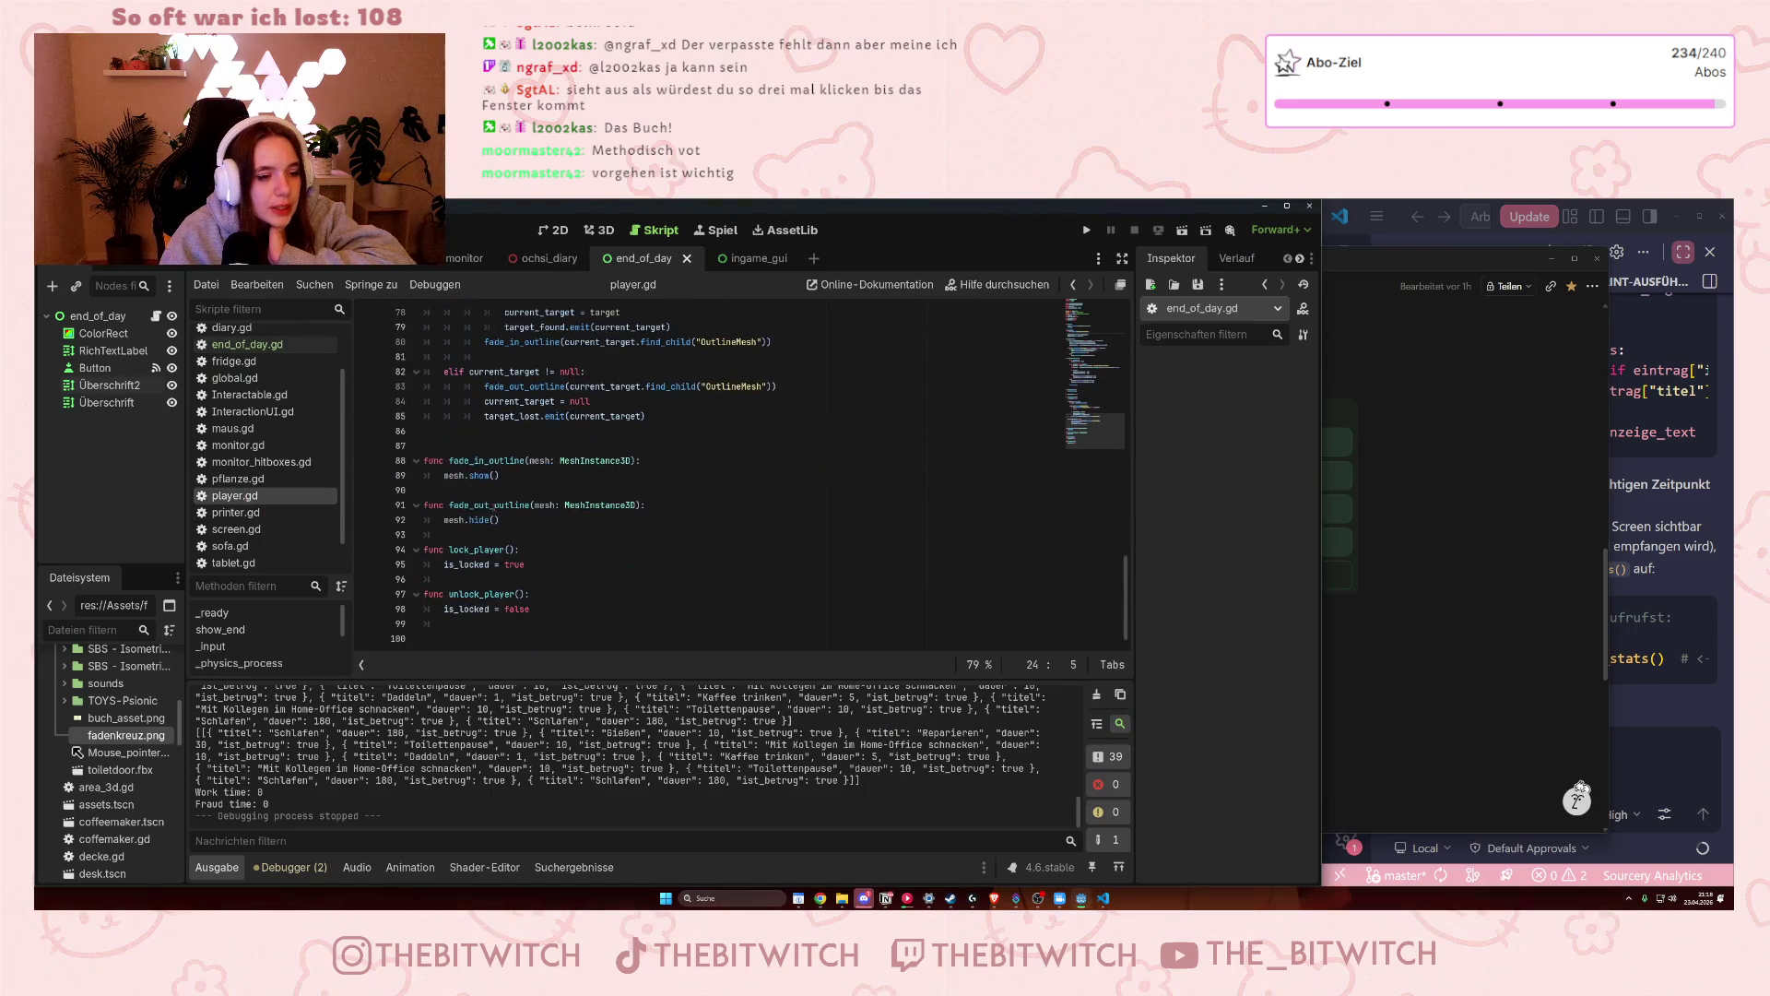
pyautogui.scroll(20, 499, 504)
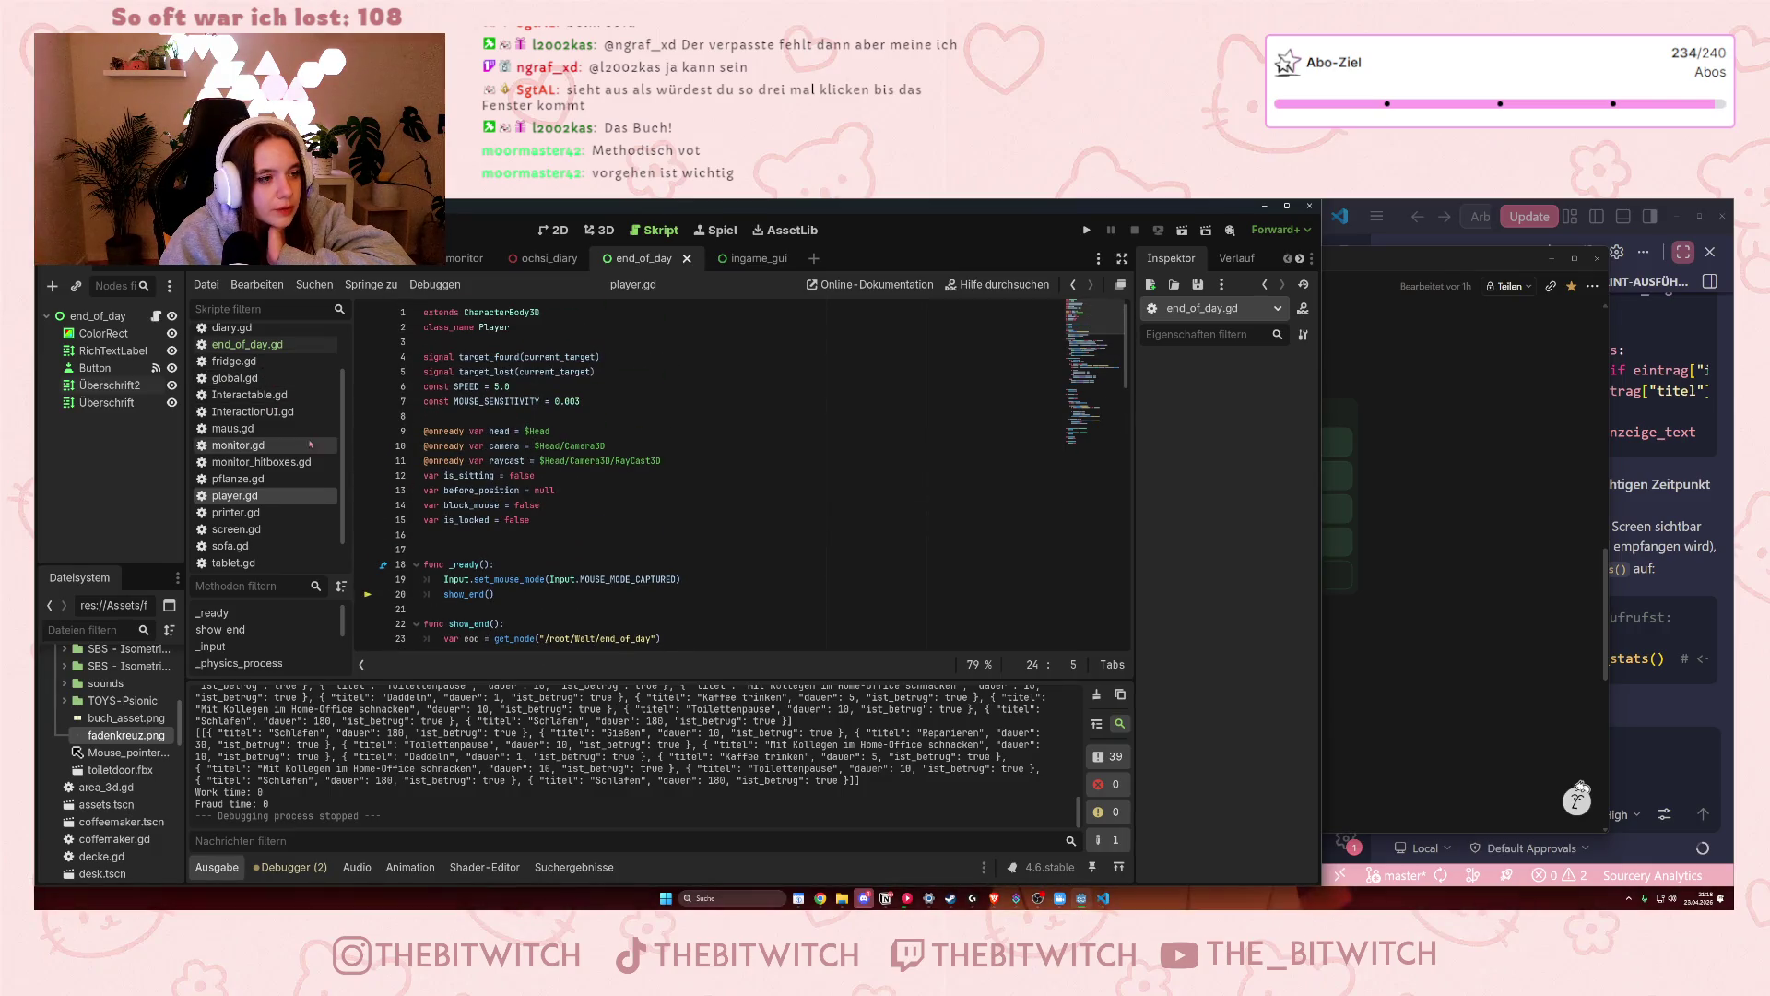
pyautogui.scroll(3, 295, 437)
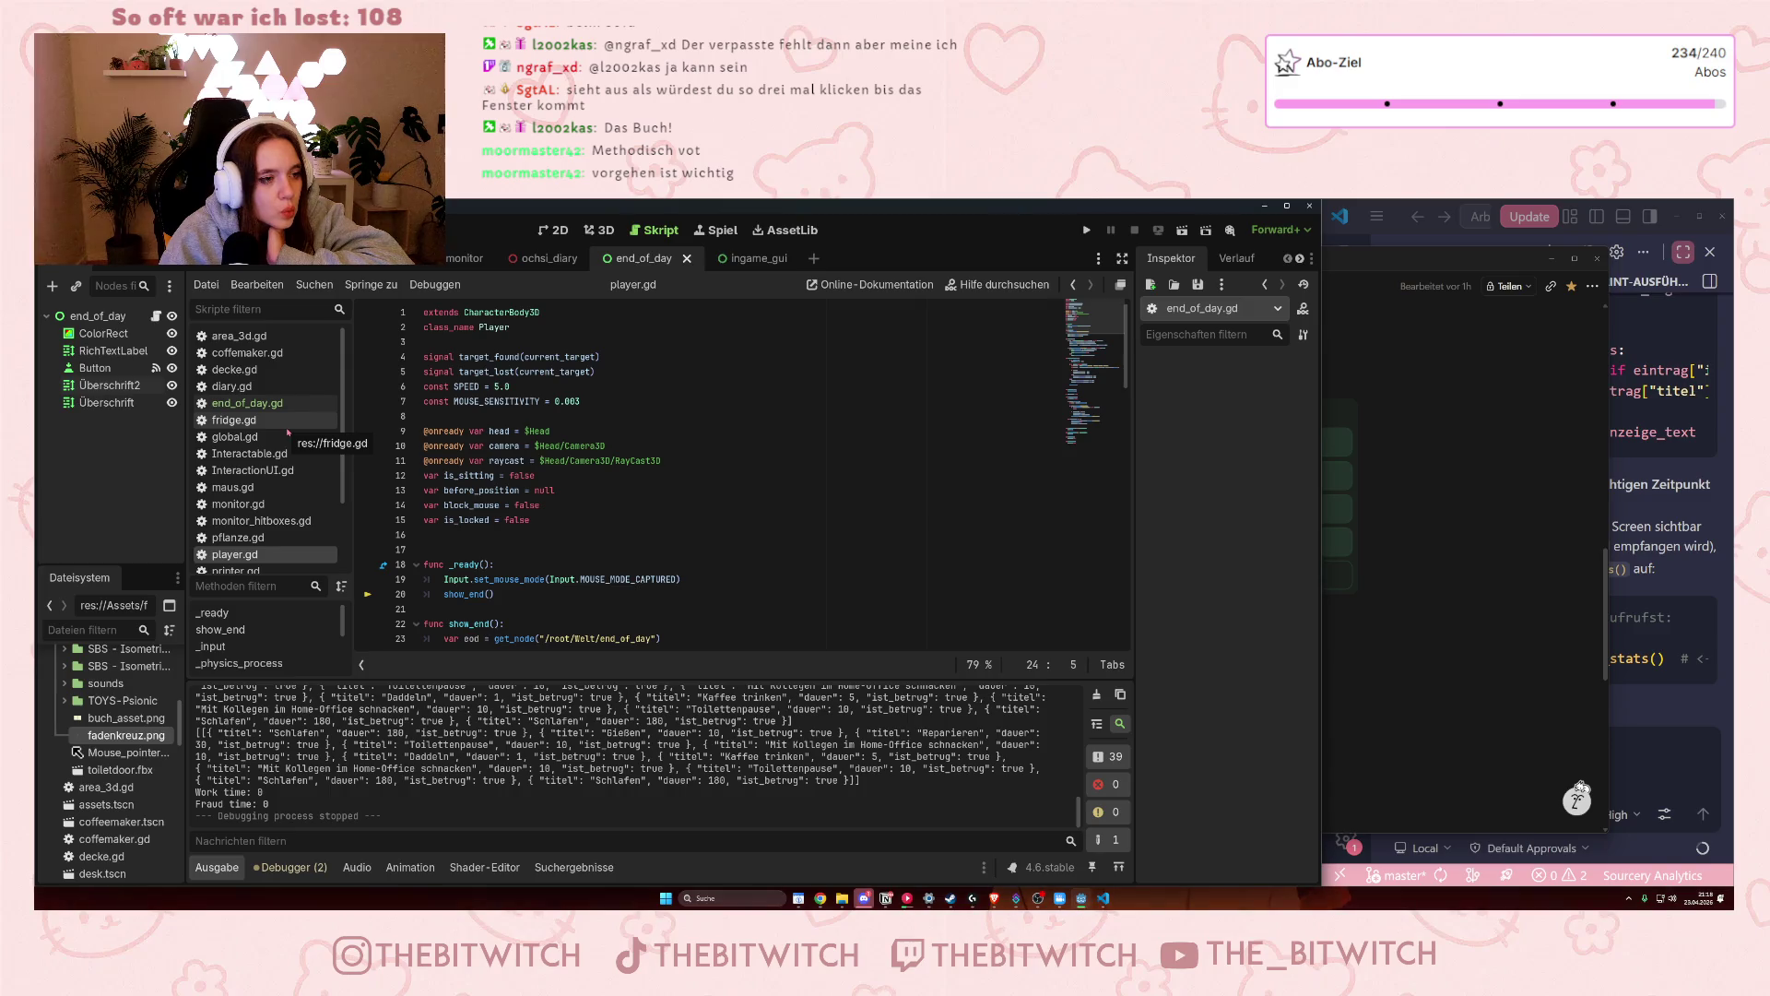
pyautogui.click(273, 438)
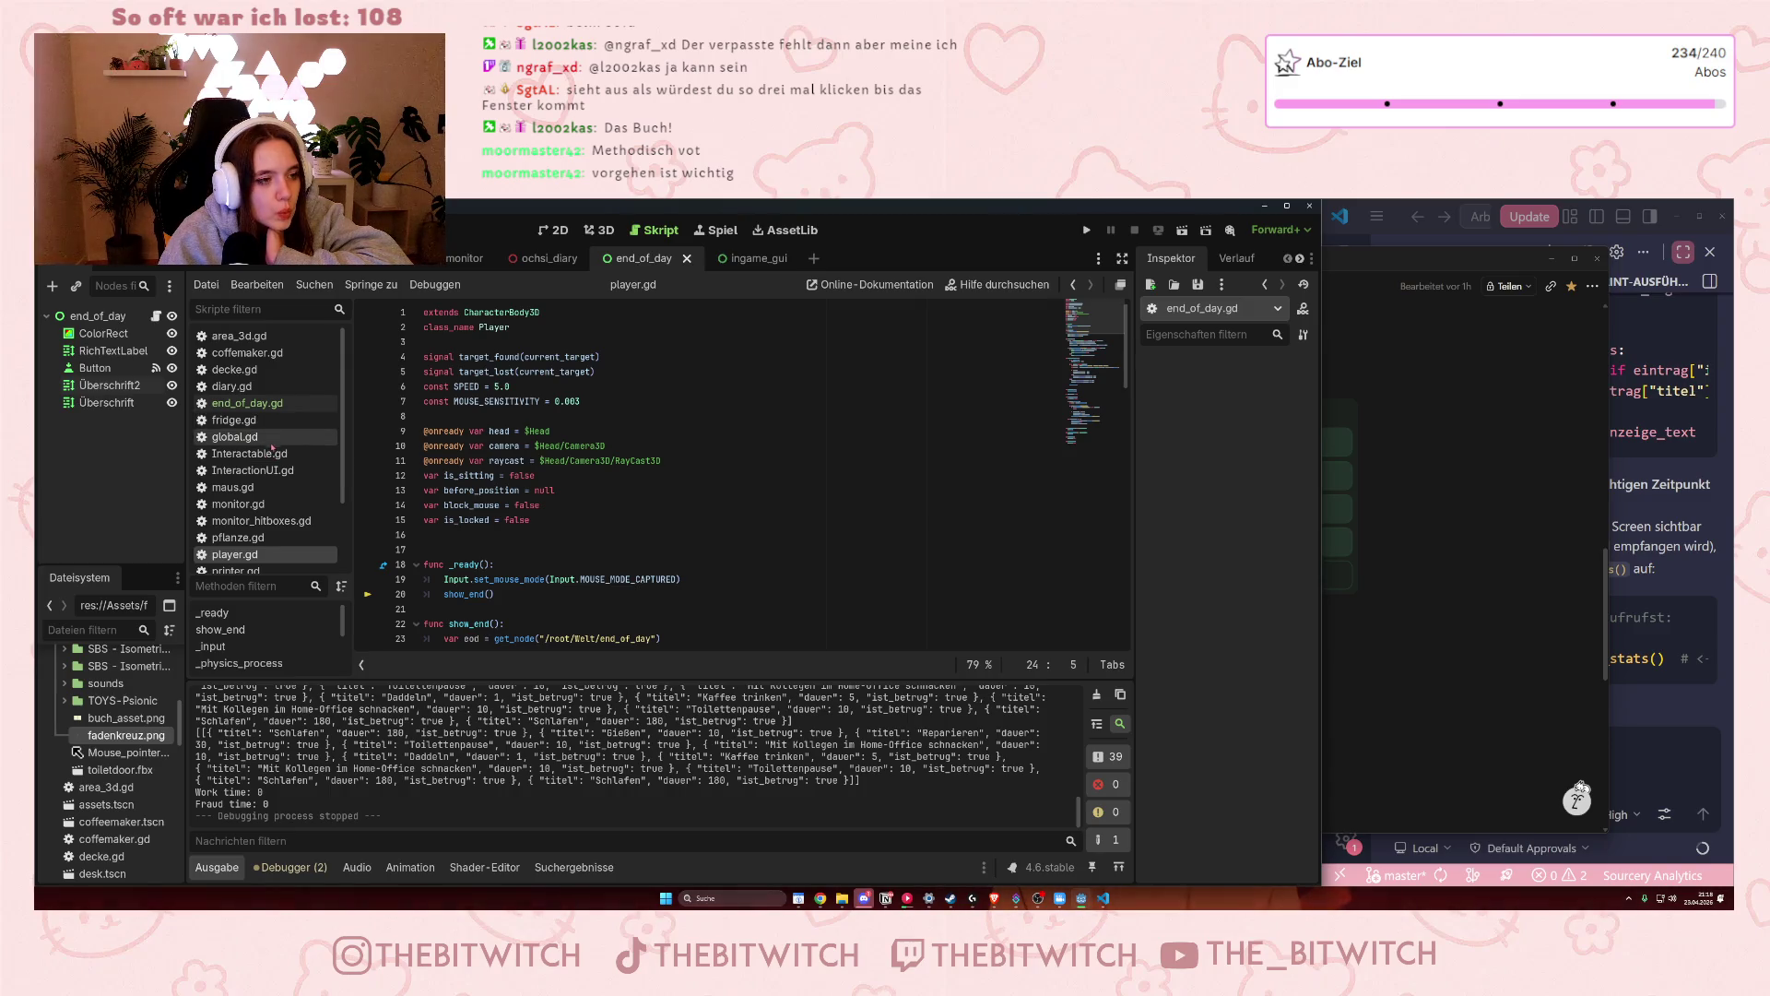
pyautogui.moveTo(453, 506); pyautogui.dragTo(671, 505)
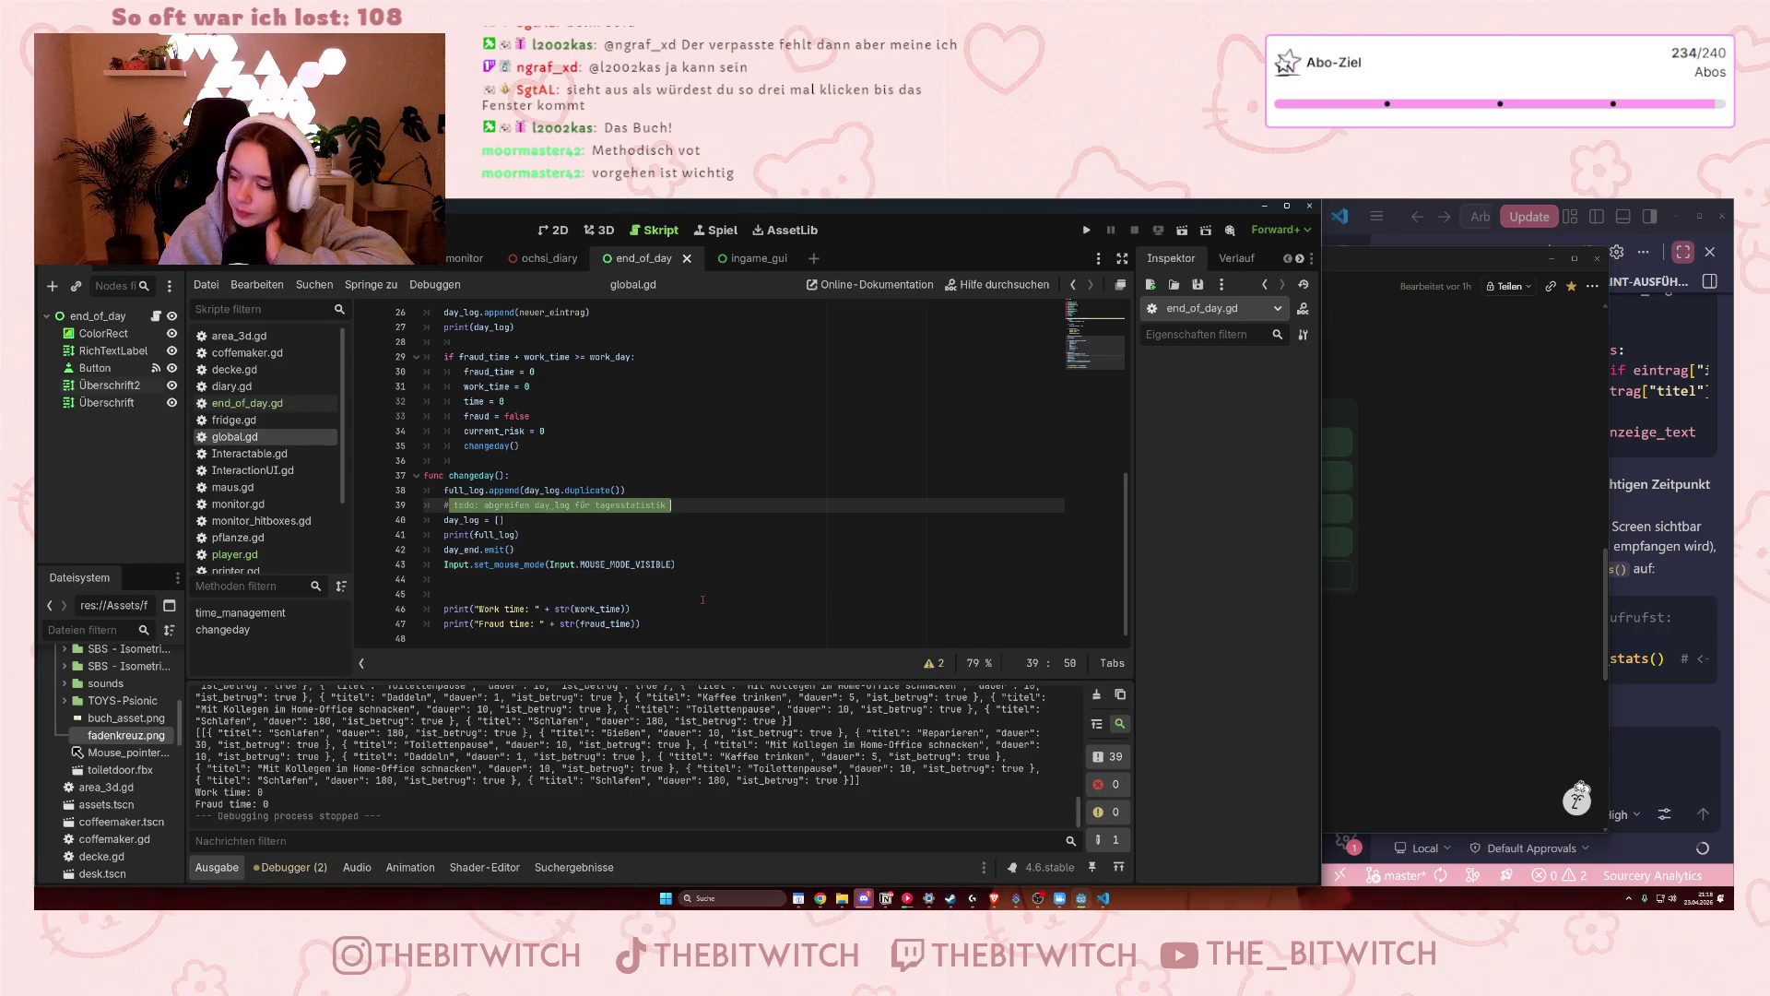
pyautogui.hotkey('alt', 'Tab')
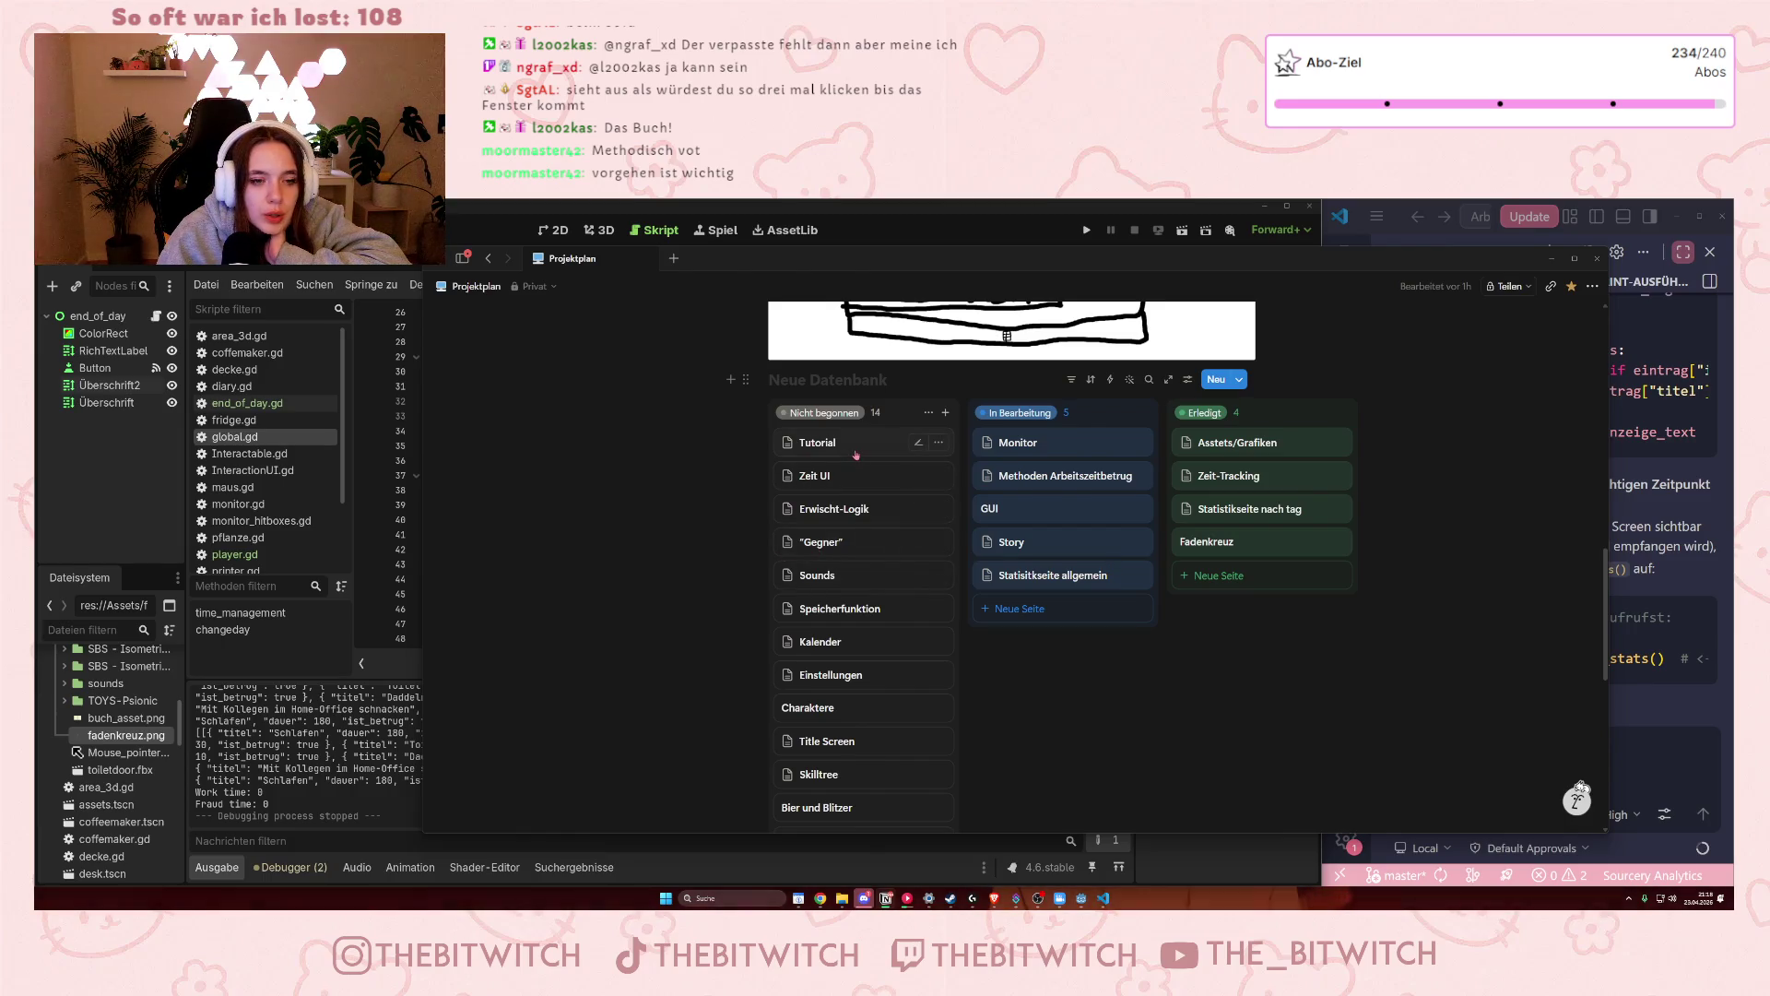
# Step: Move the Zeit UI card into In Bearbeitung above Story, then return to Godot
pyautogui.click(846, 478)
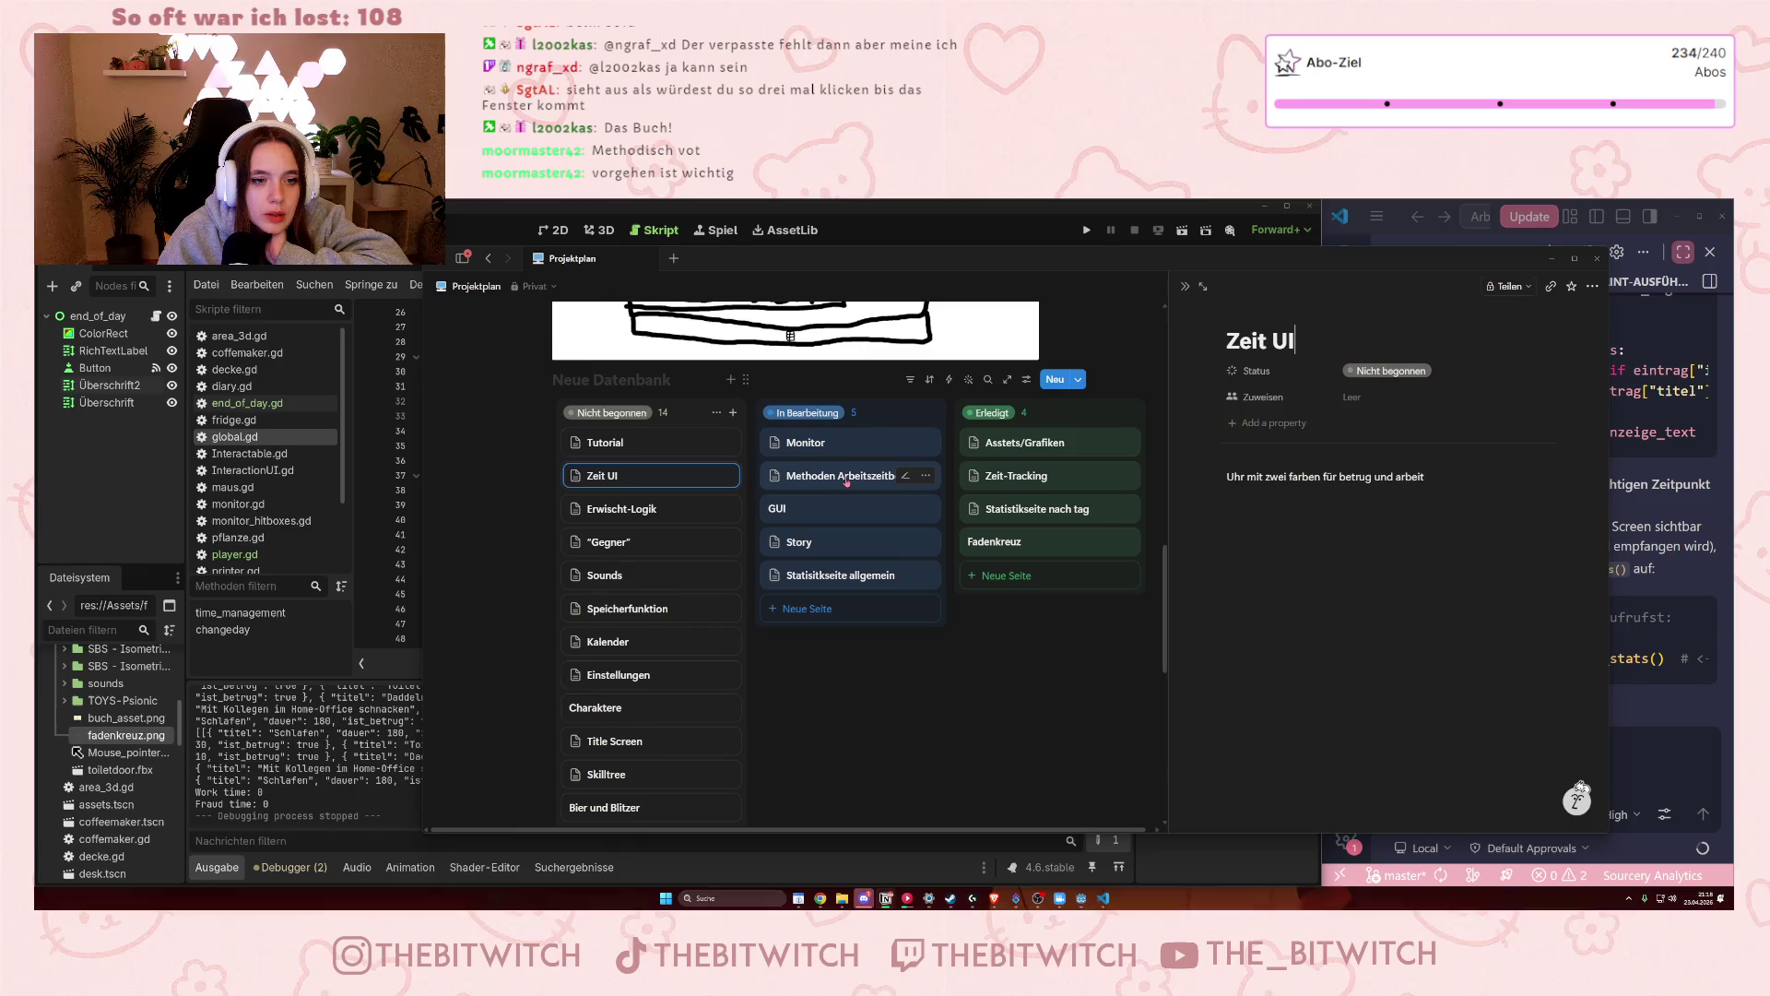
pyautogui.press('Escape')
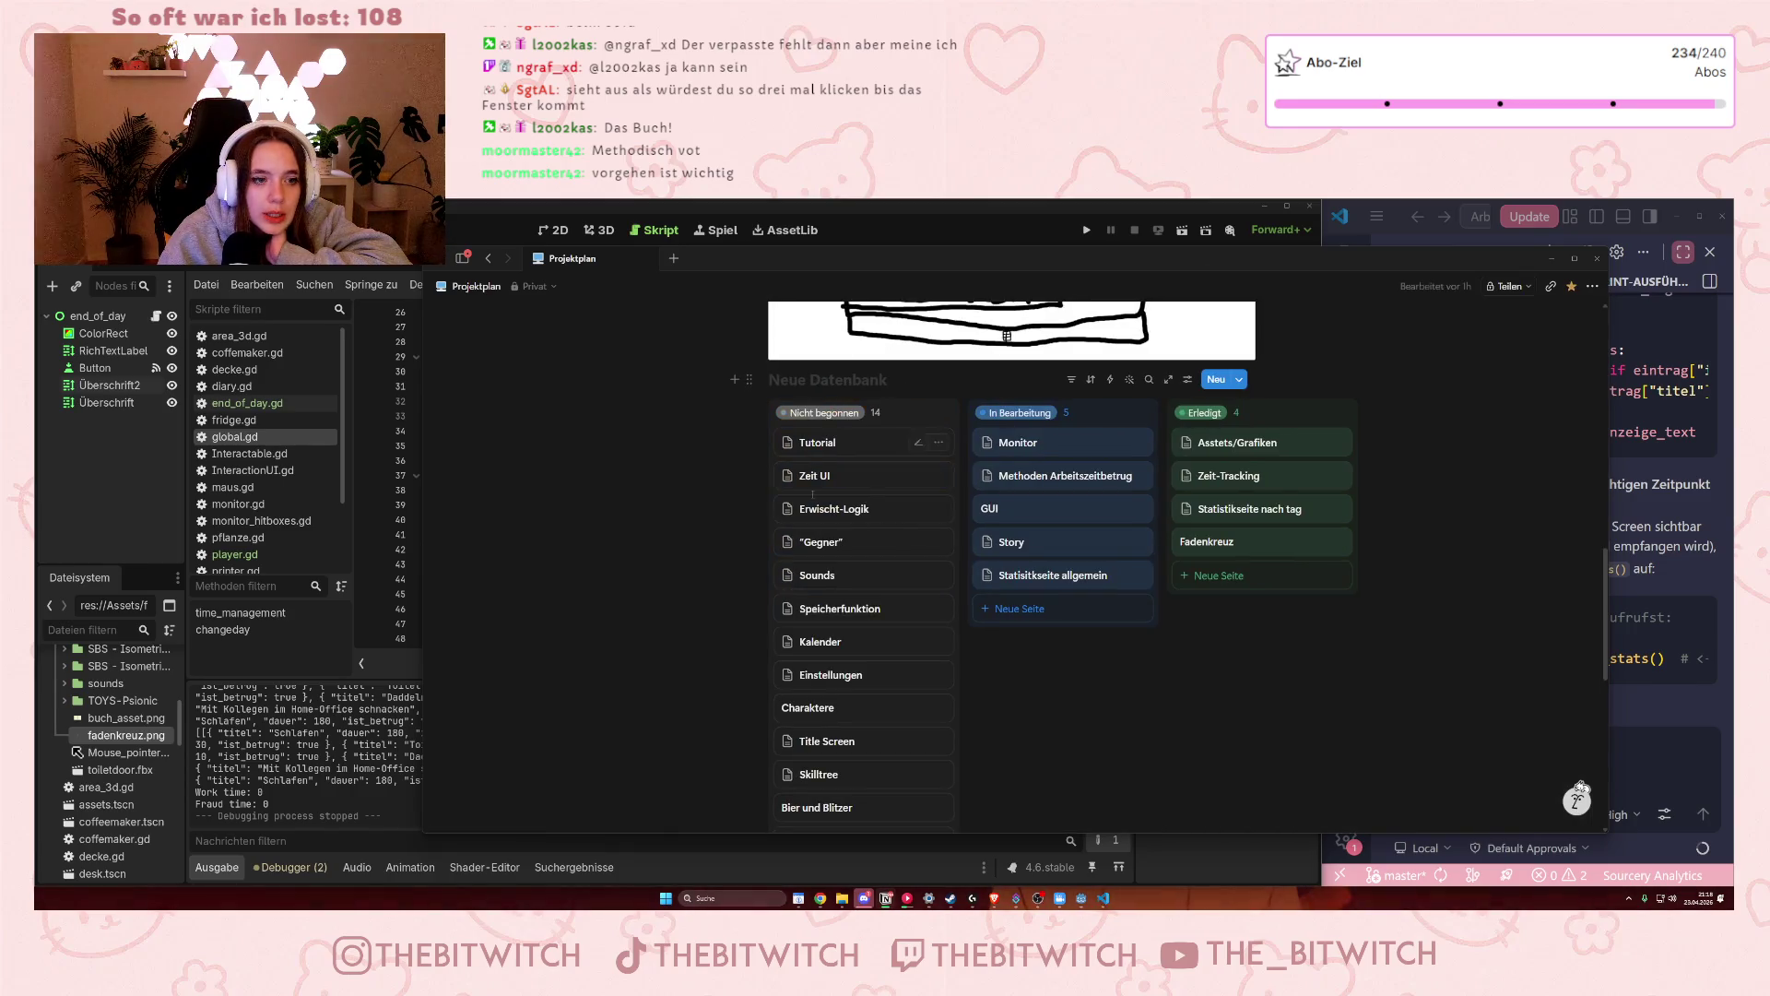
pyautogui.moveTo(830, 476)
pyautogui.mouseDown()
pyautogui.moveTo(959, 498)
pyautogui.moveTo(1010, 544)
pyautogui.mouseUp()
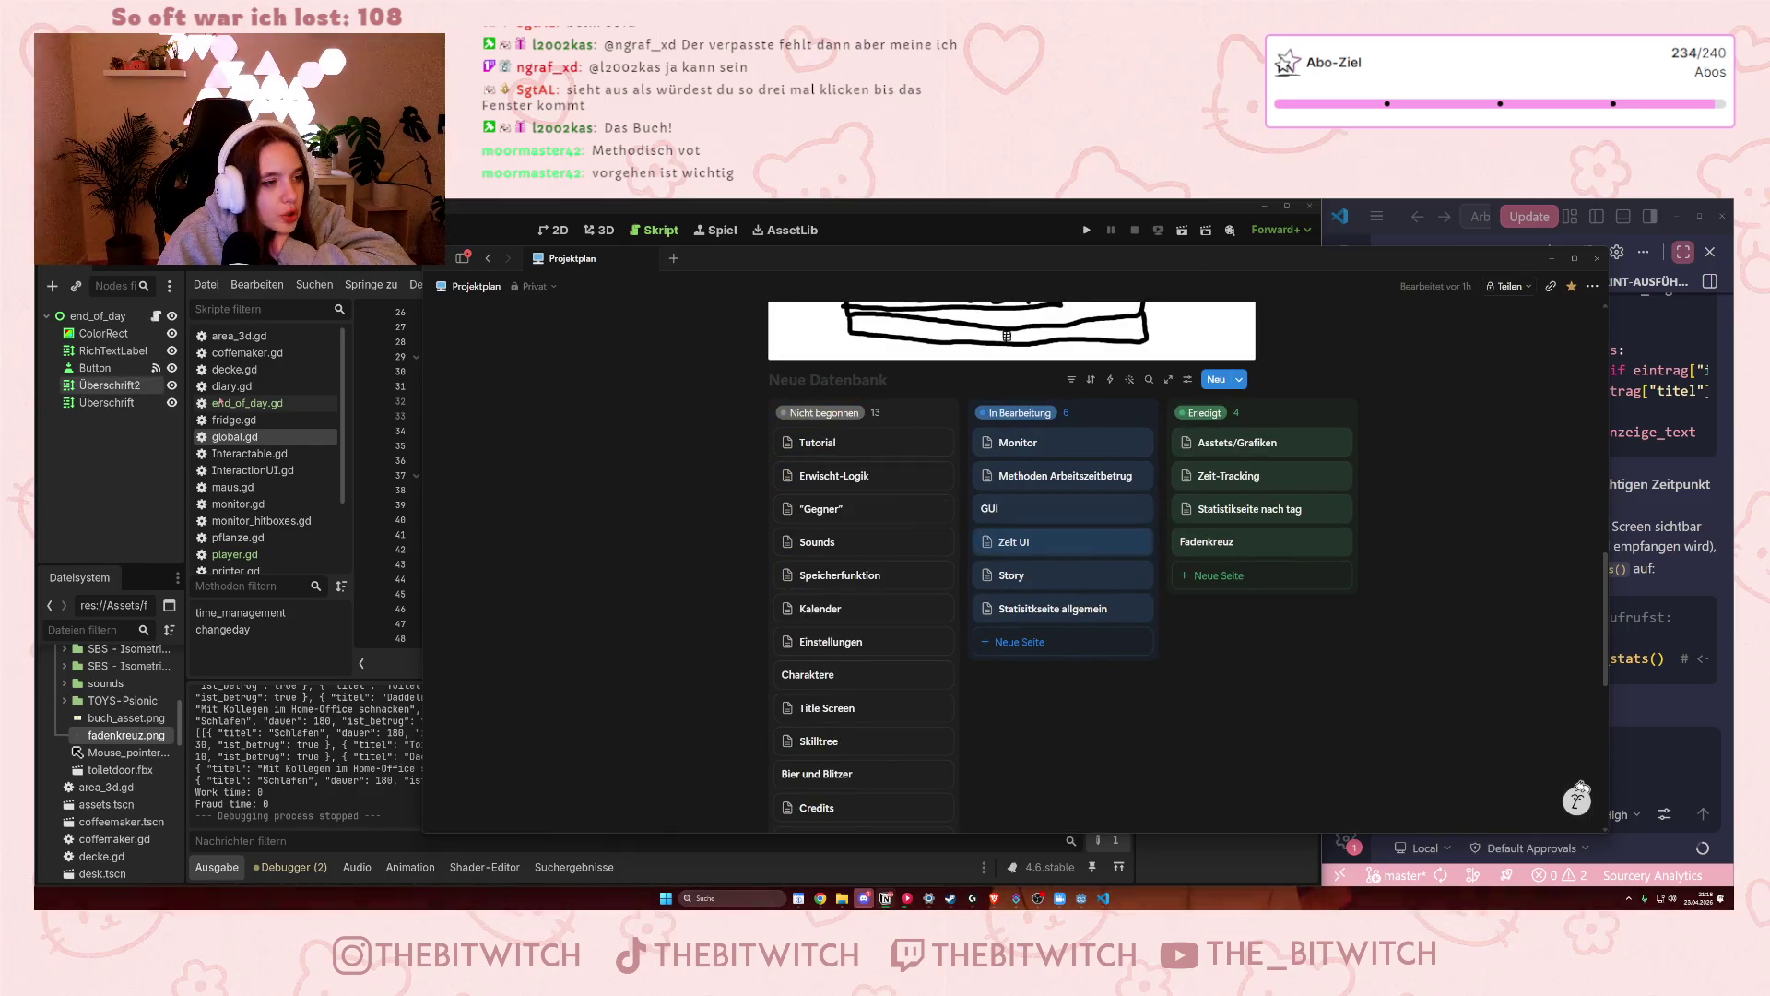
pyautogui.hotkey('alt', 'Tab')
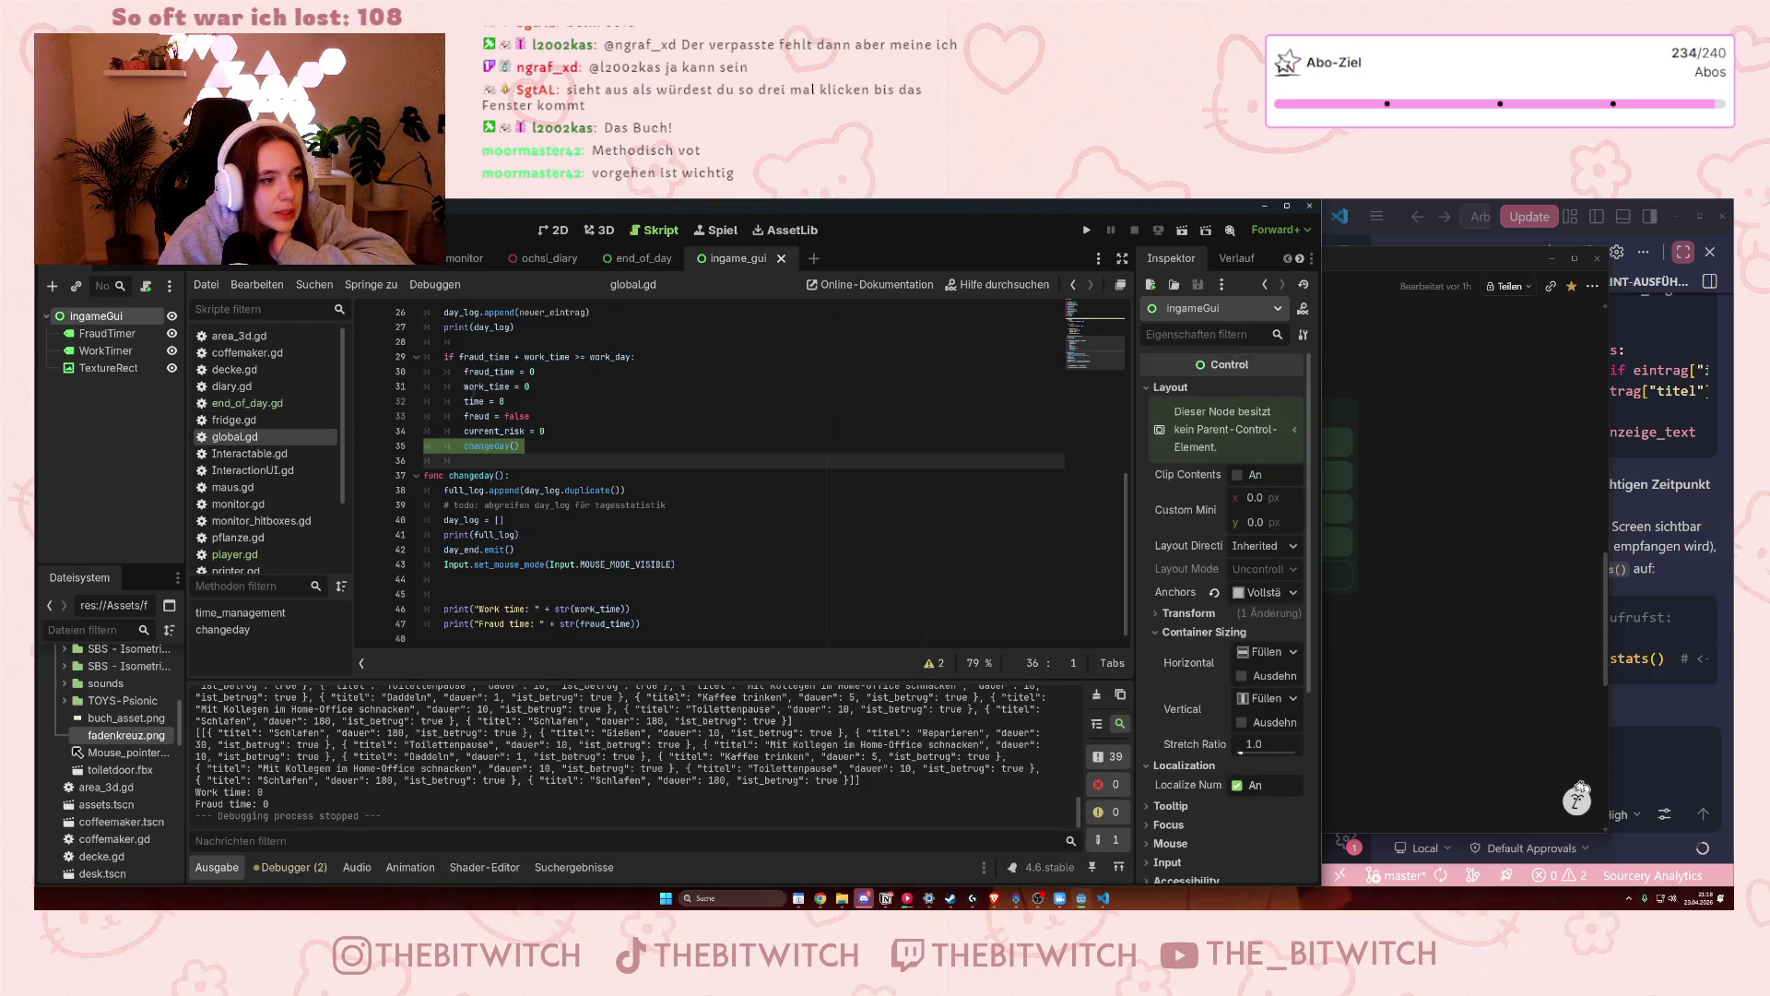
# Step: Attach a new ingame_gui.gd script (extends Control) to the ingameGui node
pyautogui.click(107, 333)
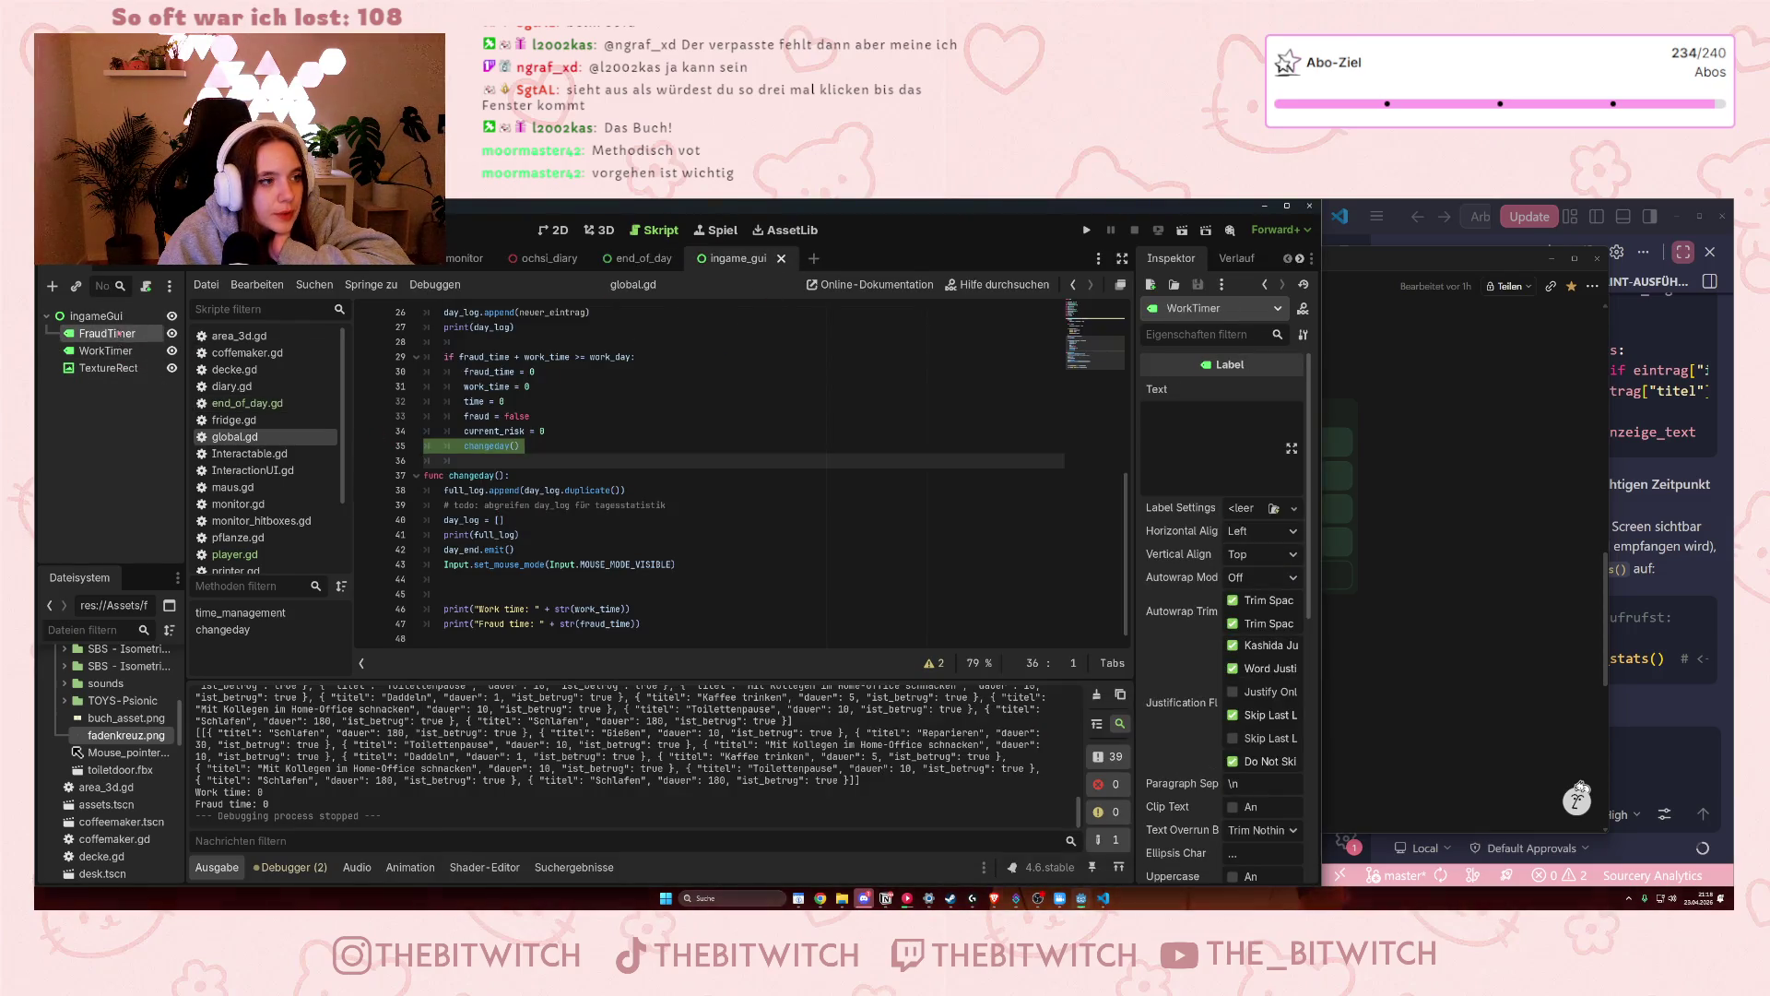
pyautogui.click(117, 353)
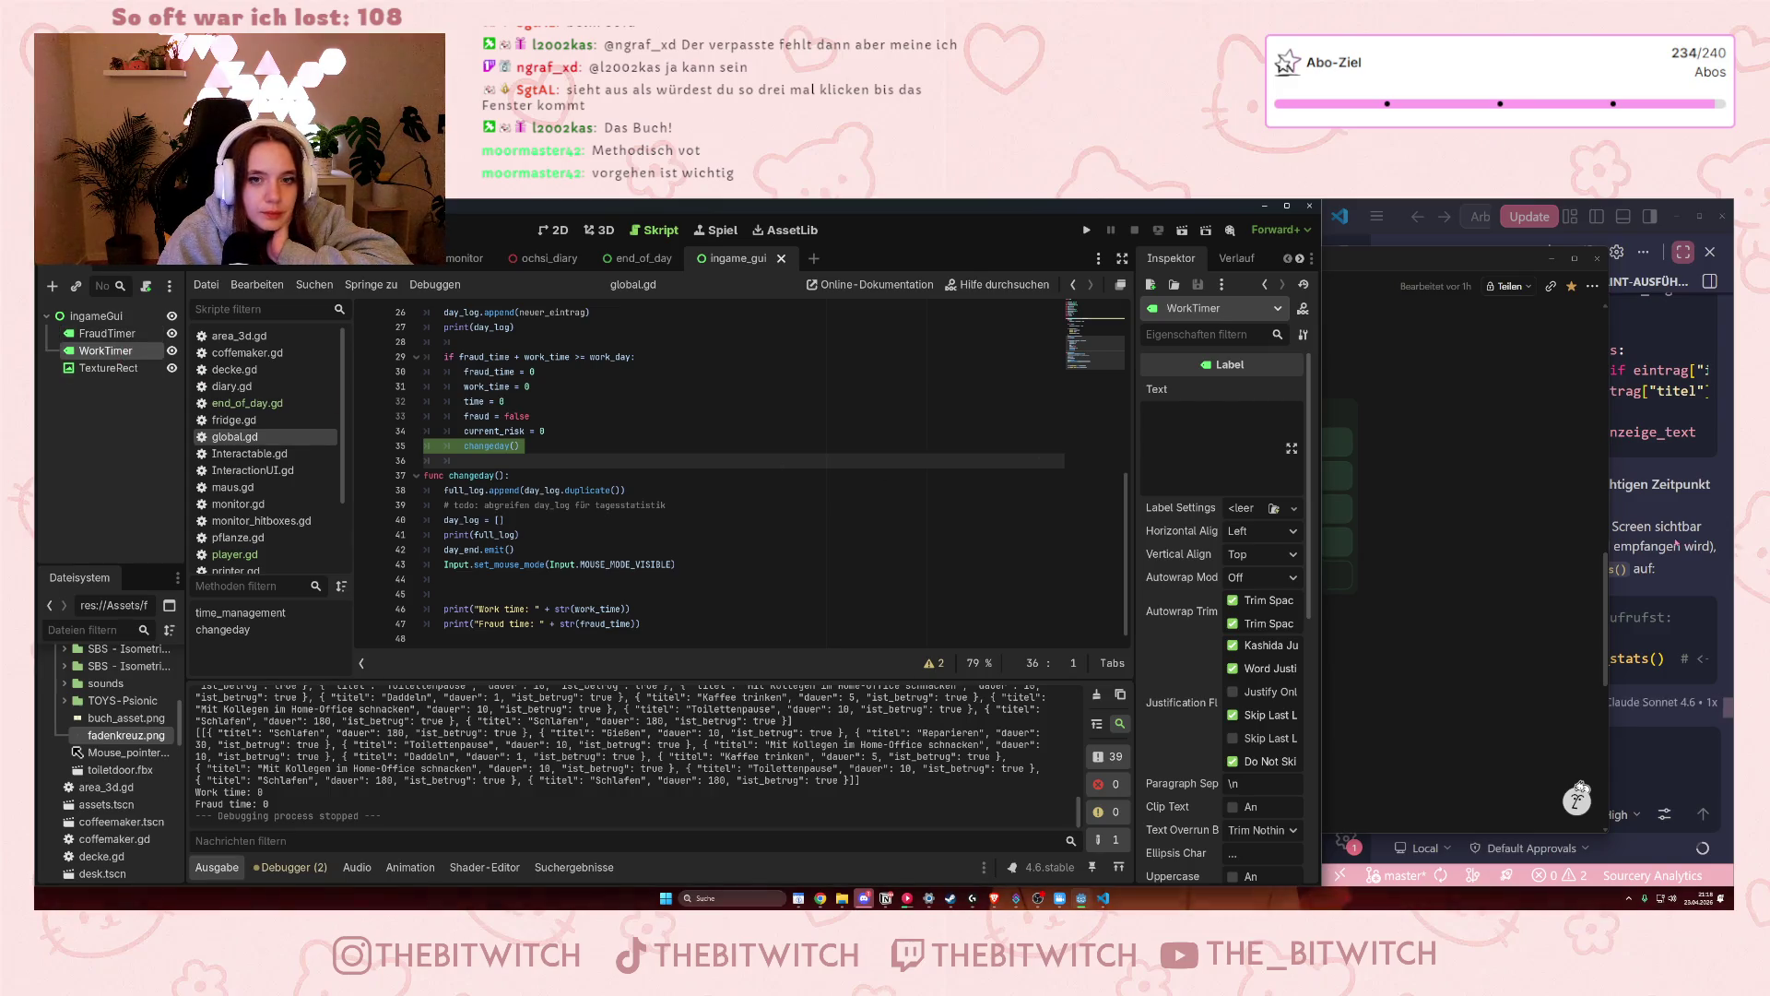
pyautogui.click(154, 317)
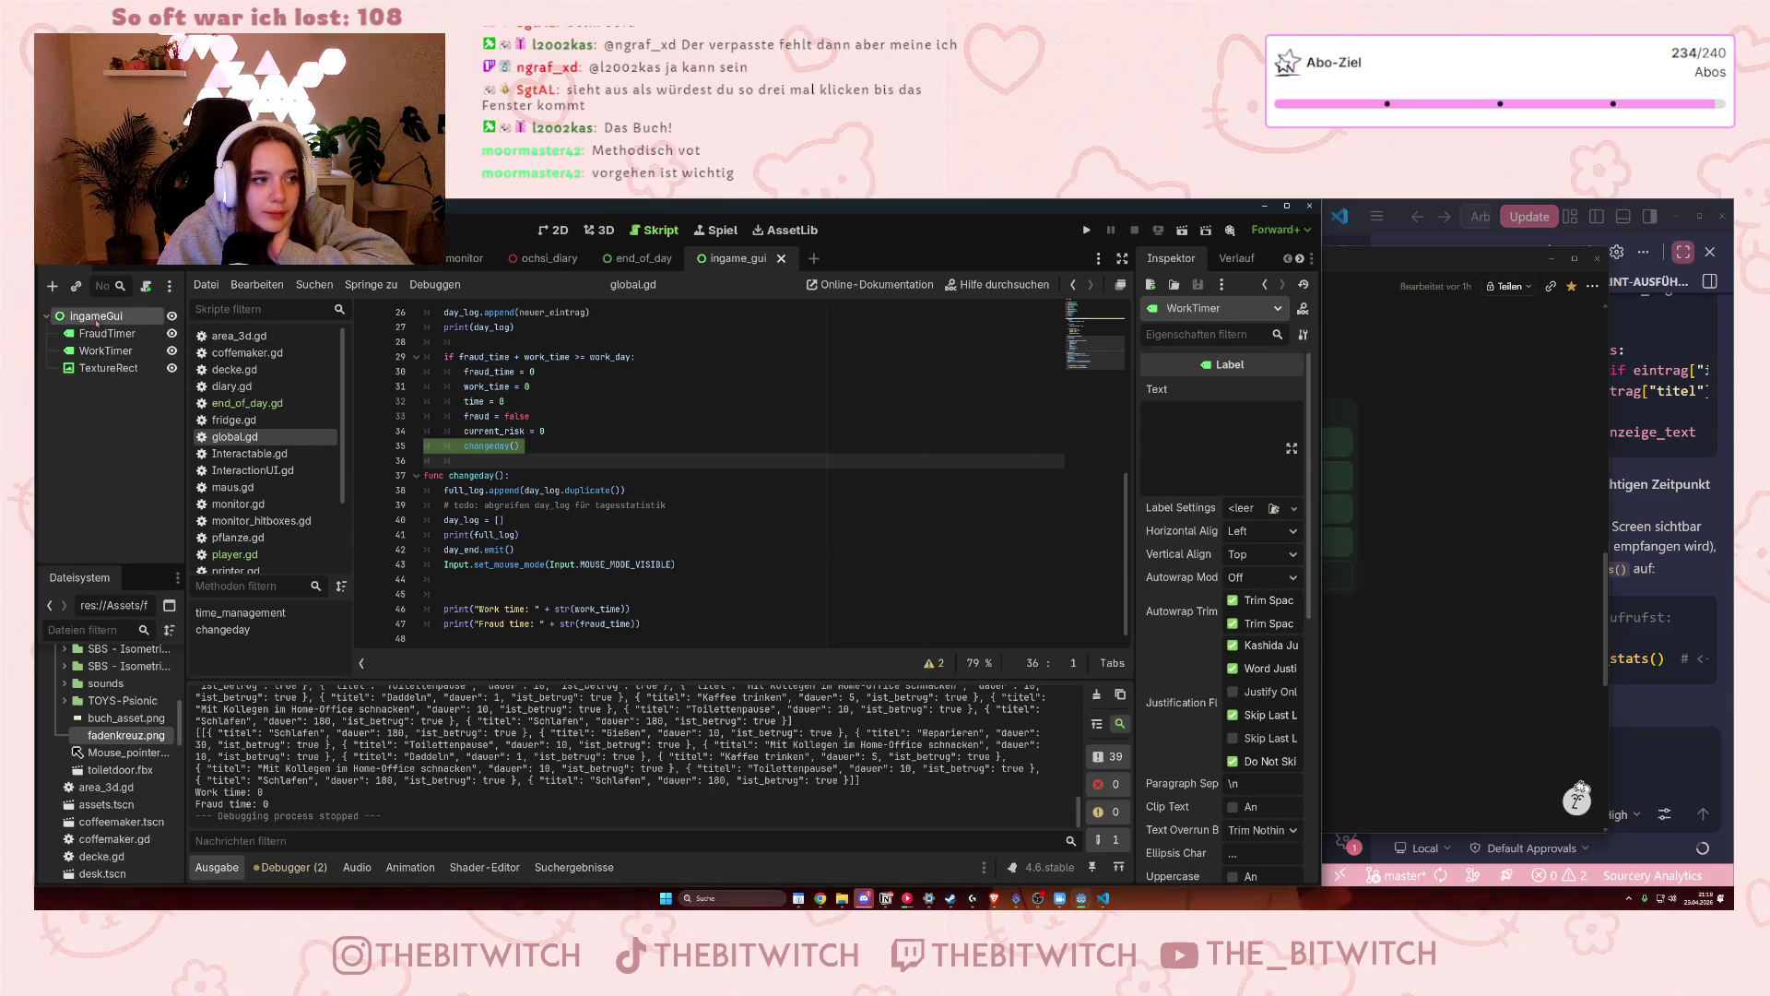
pyautogui.click(146, 286)
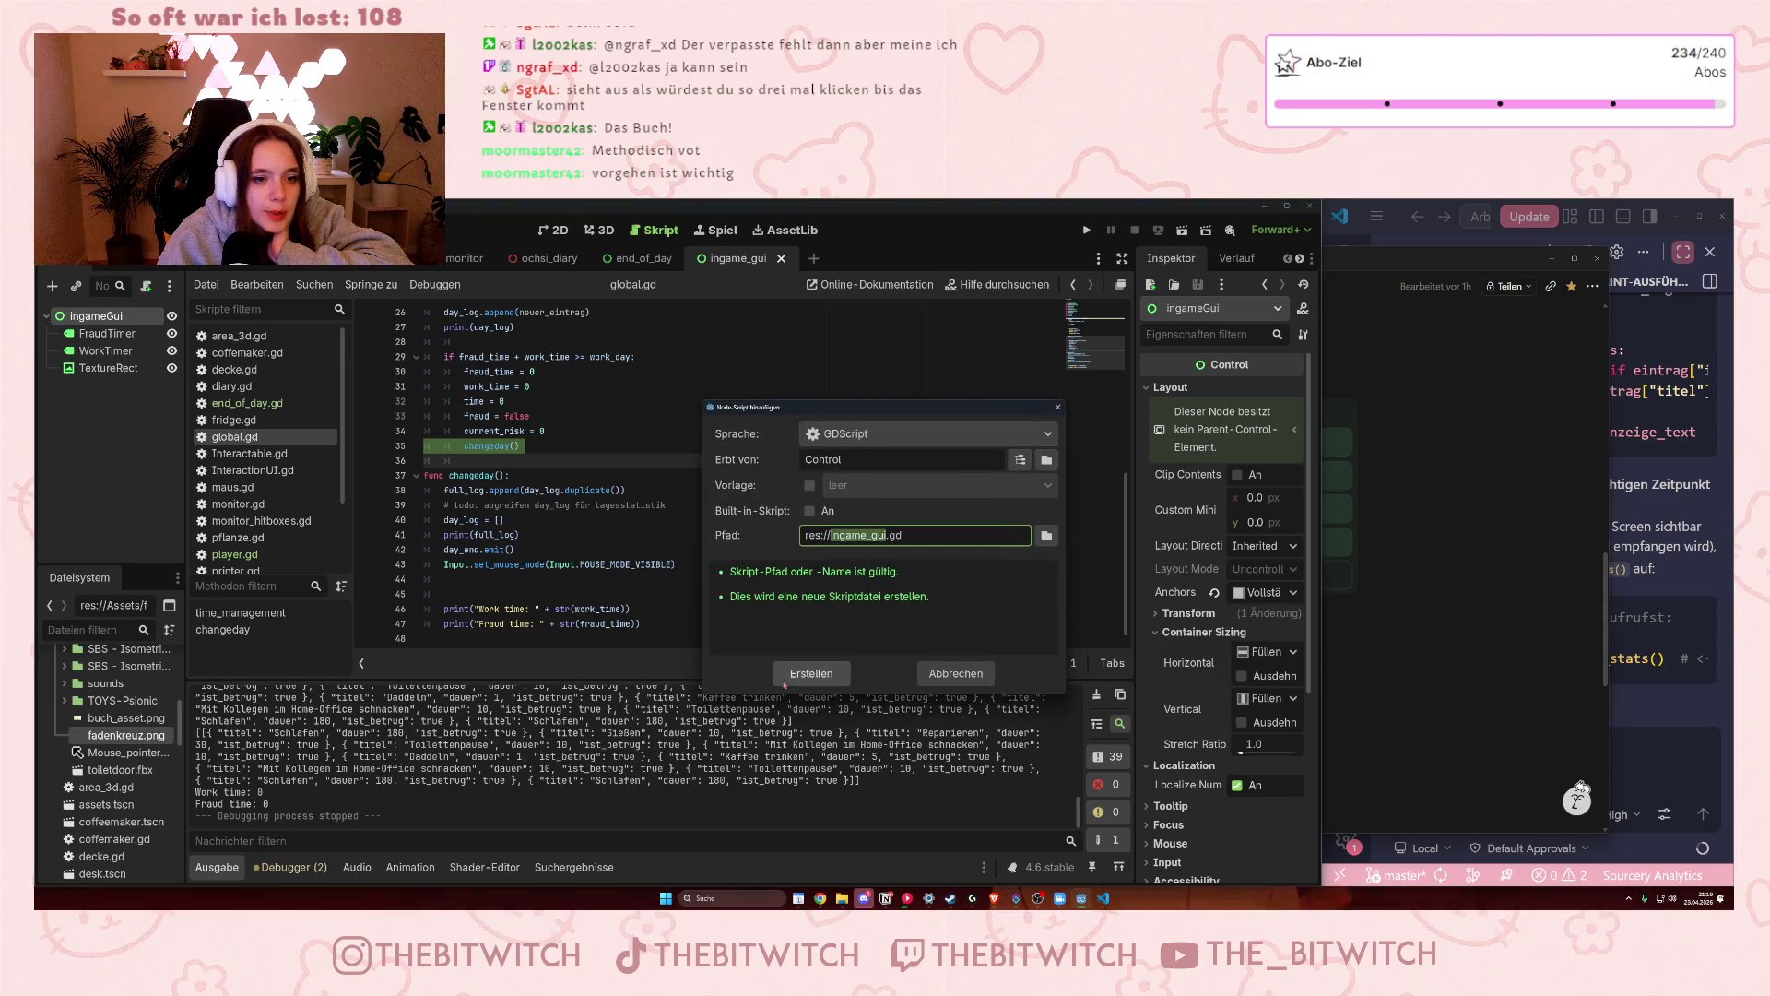
pyautogui.click(811, 674)
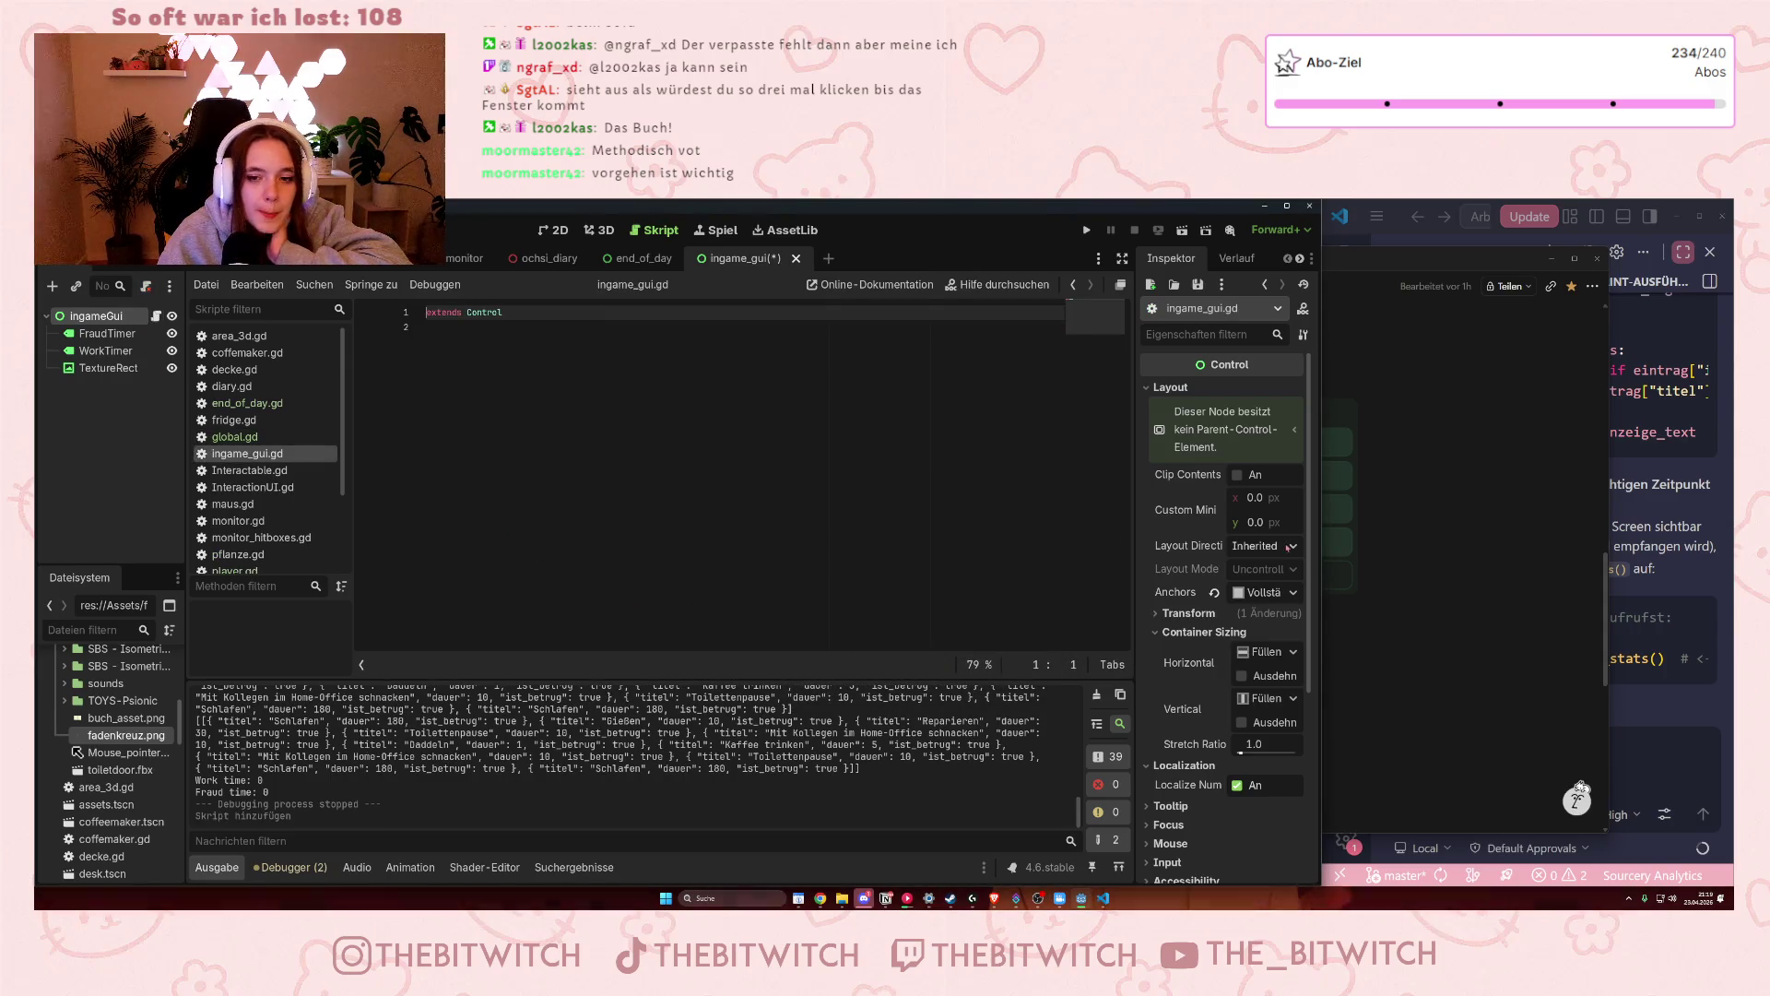
pyautogui.click(1454, 559)
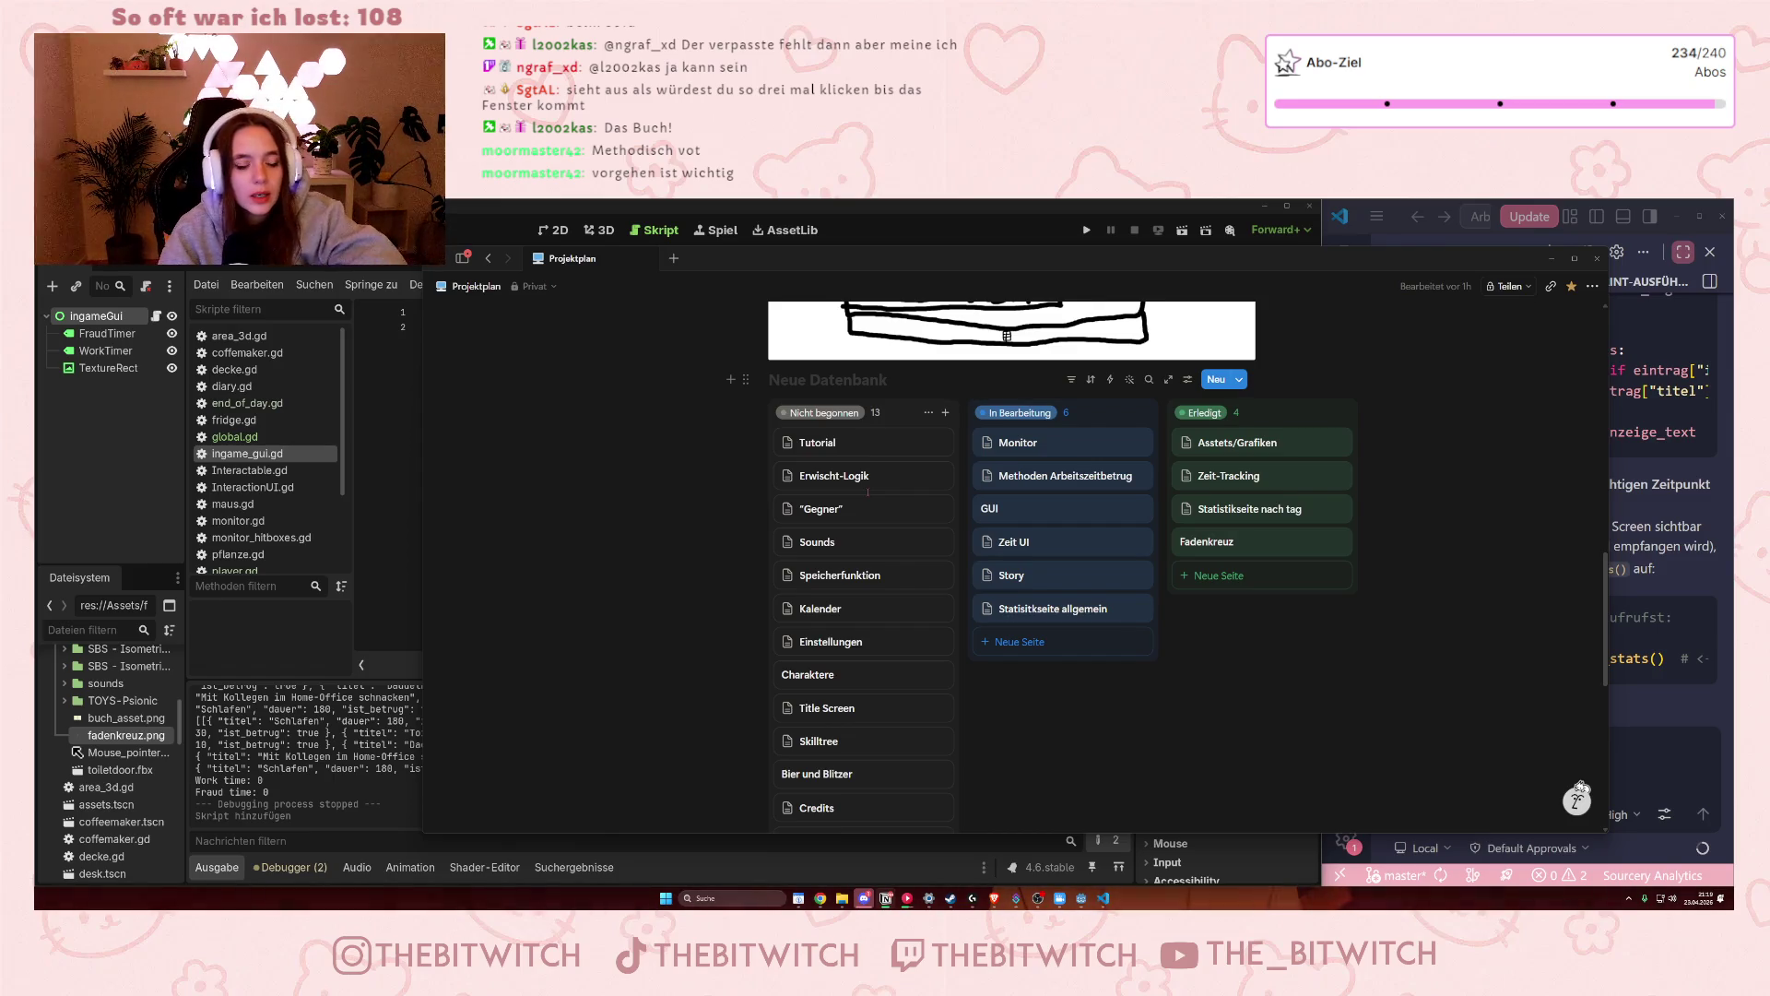
# Step: Drag Achievos from the bottom of Nicht begonnen up to sit right under Sounds
pyautogui.scroll(-2, 1013, 534)
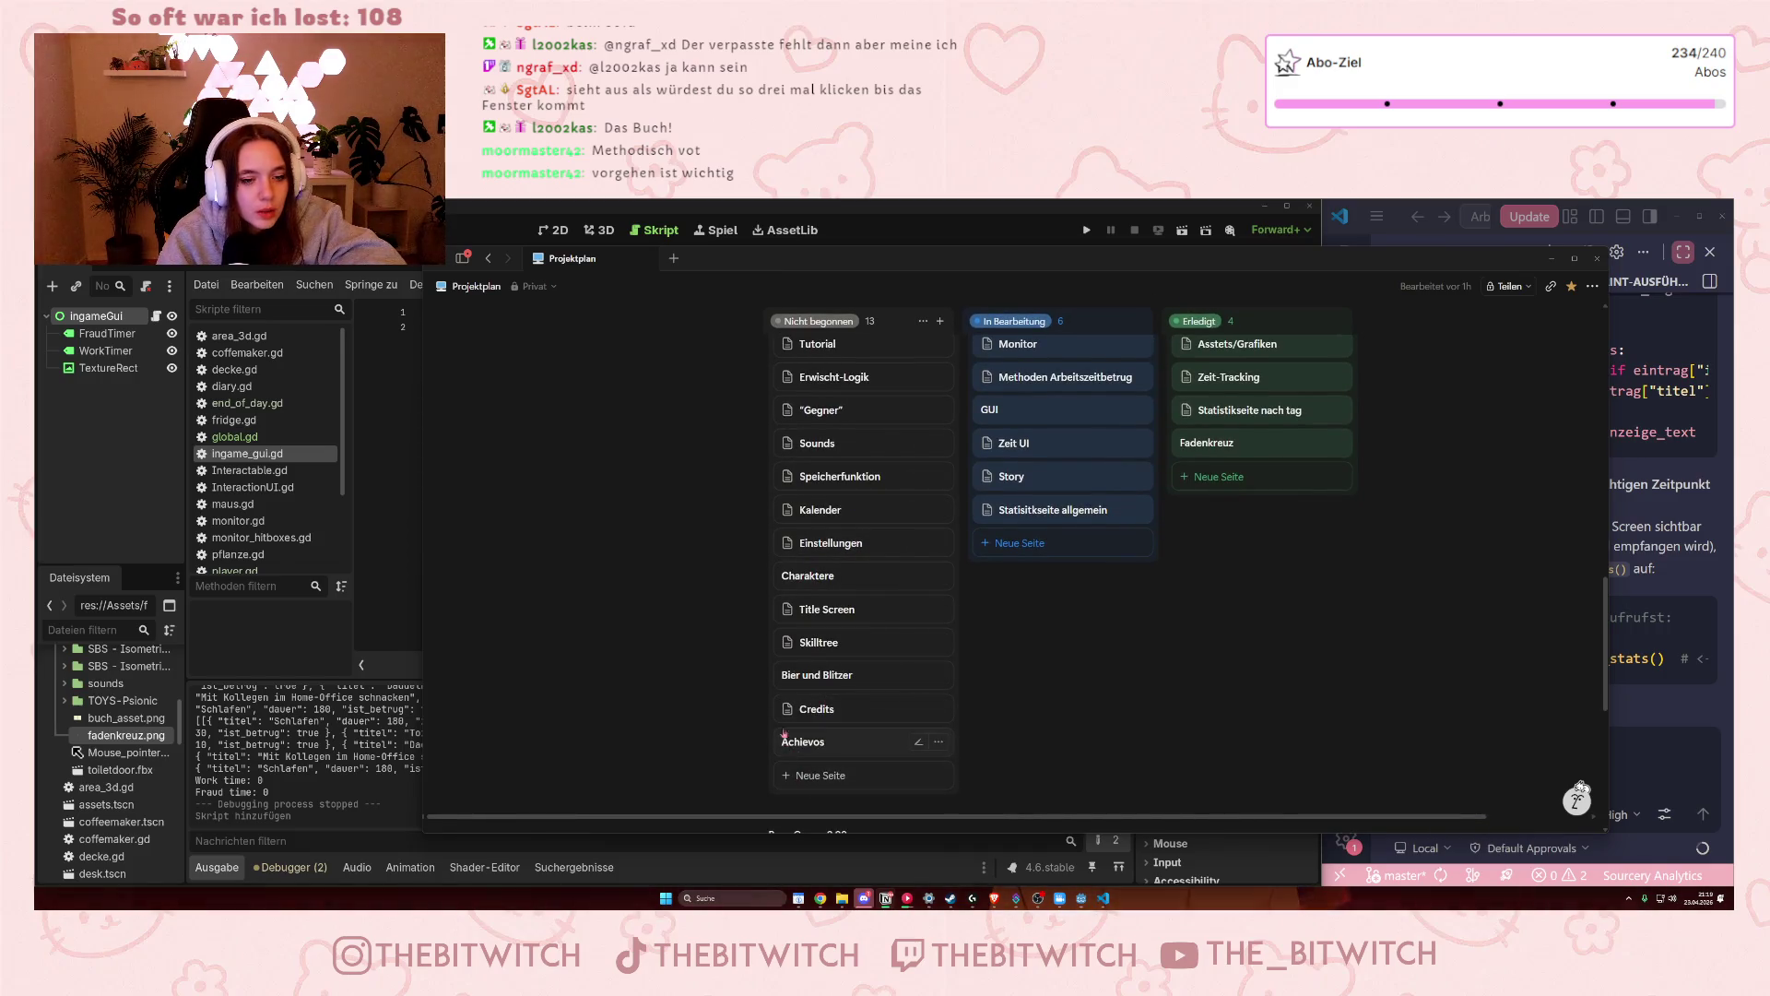
pyautogui.moveTo(784, 738)
pyautogui.mouseDown()
pyautogui.moveTo(842, 391)
pyautogui.moveTo(828, 461)
pyautogui.mouseUp()
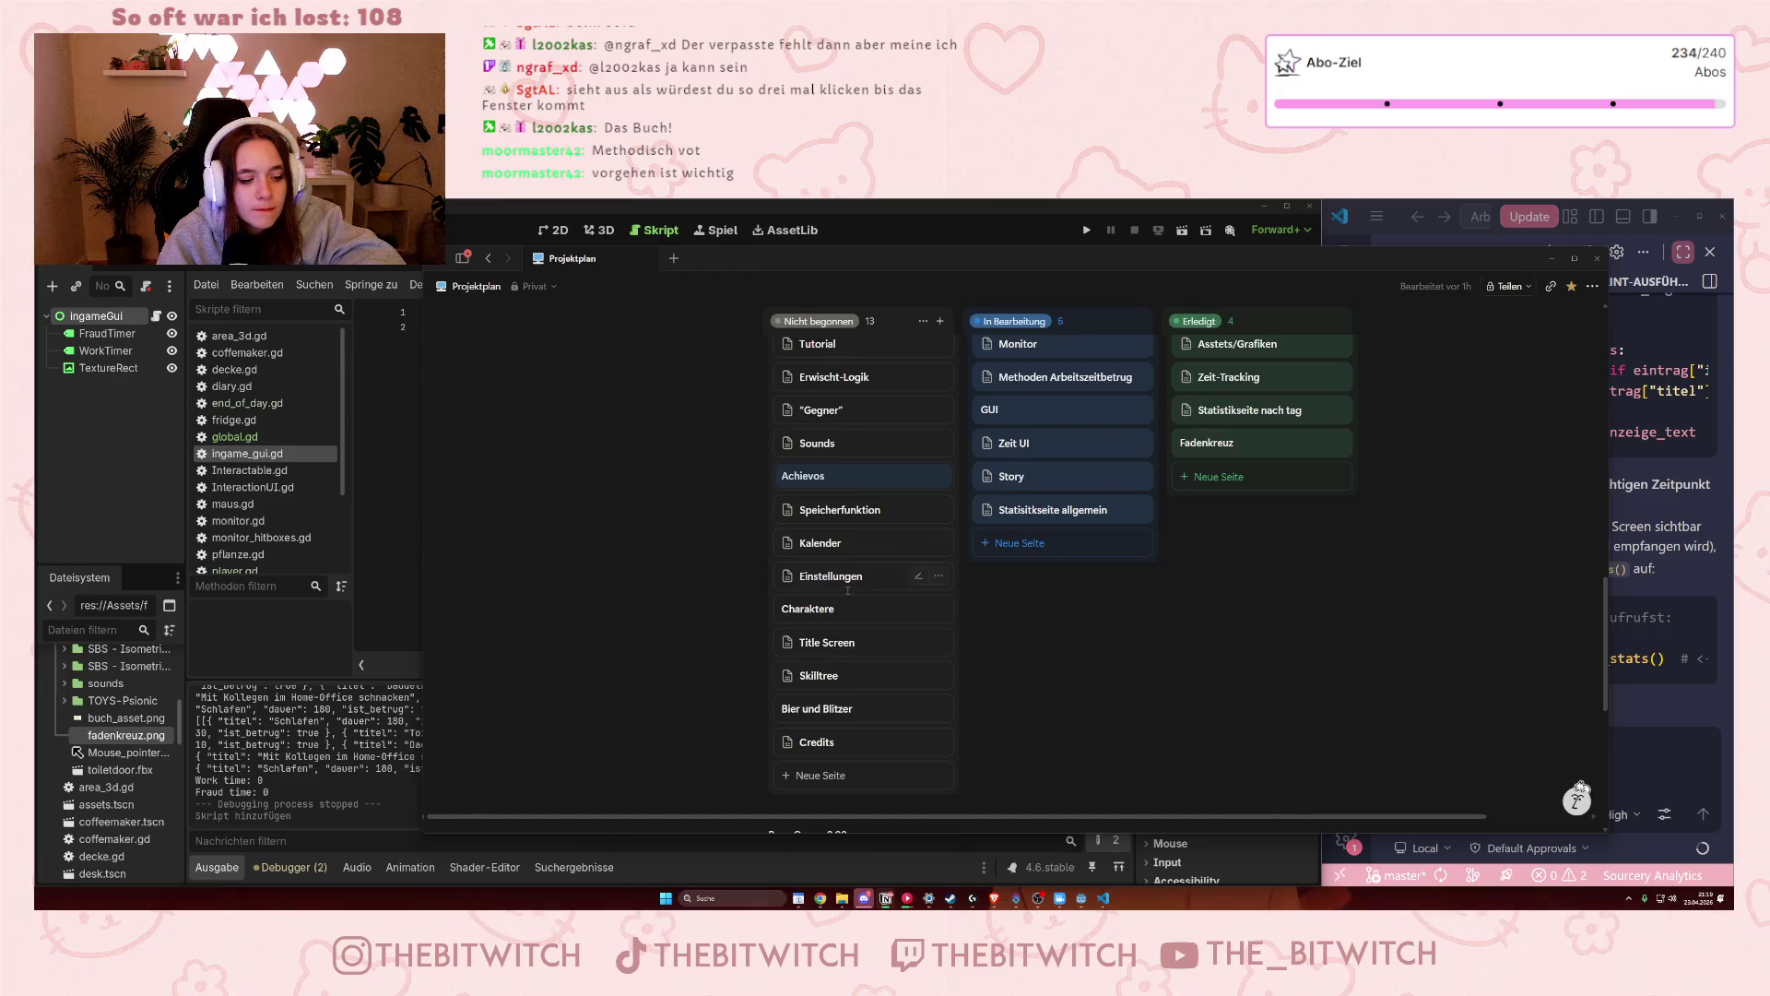
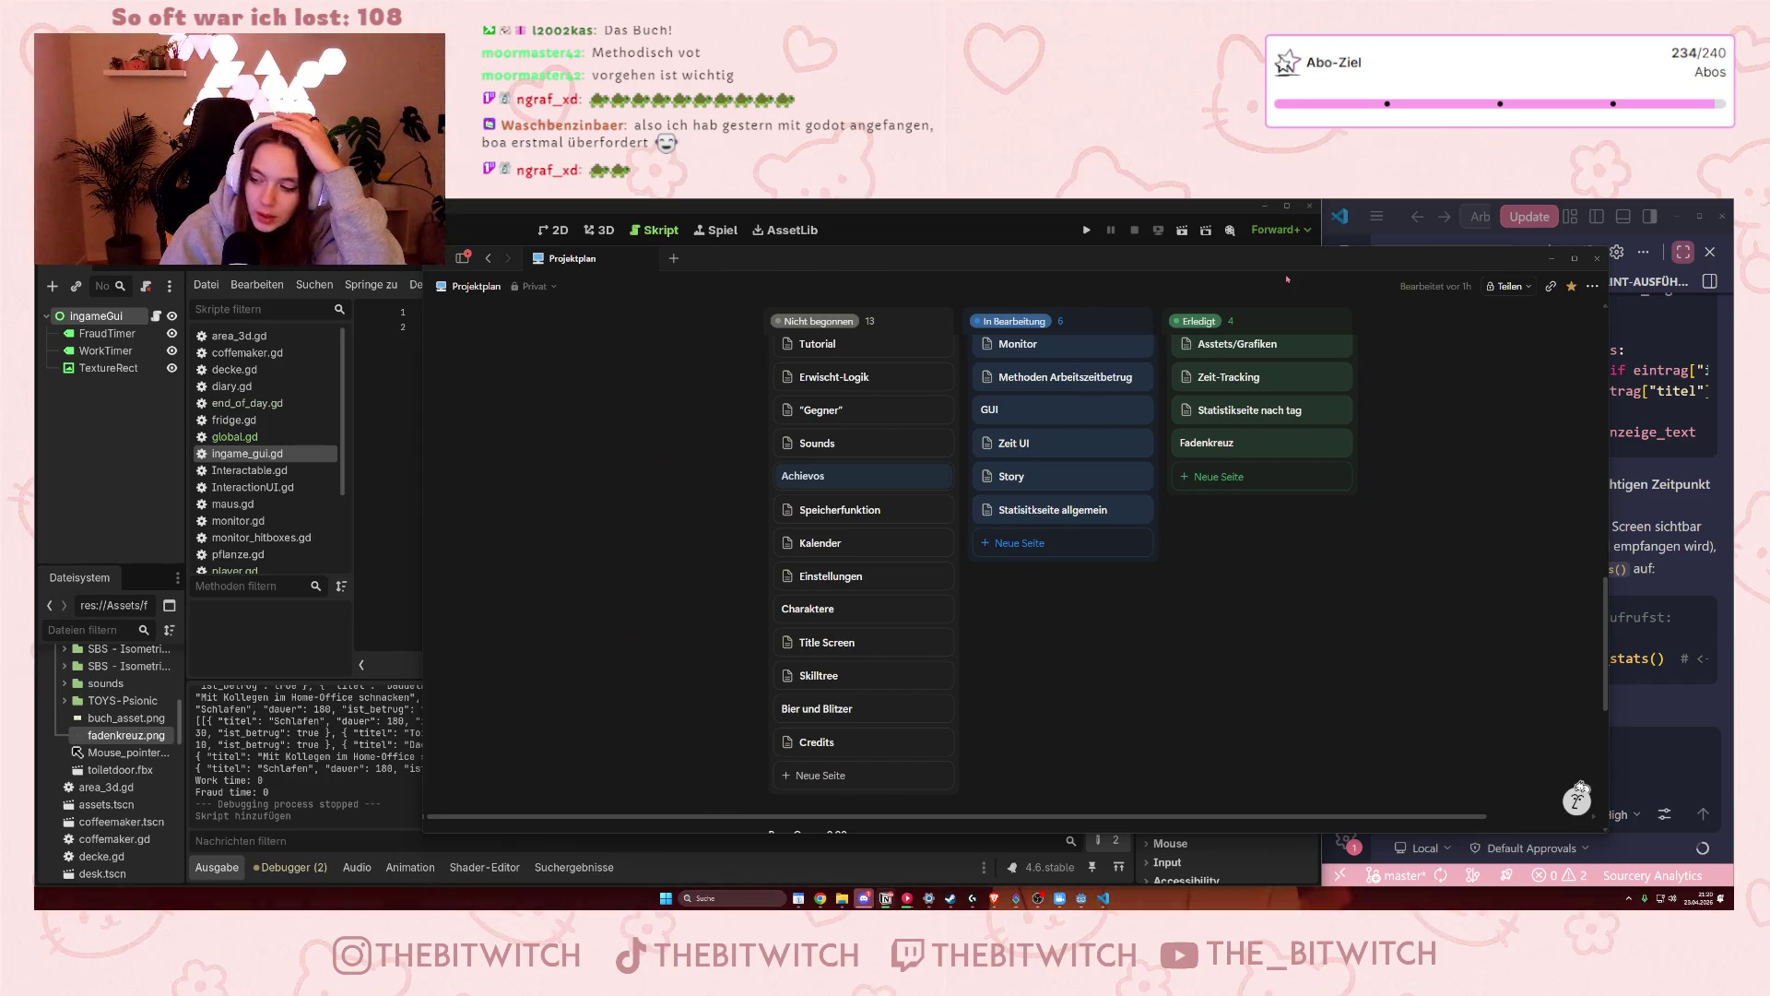
# Step: Minimize the Notion project plan to reveal the Godot editor showing ingame_gui.gd
pyautogui.click(1552, 258)
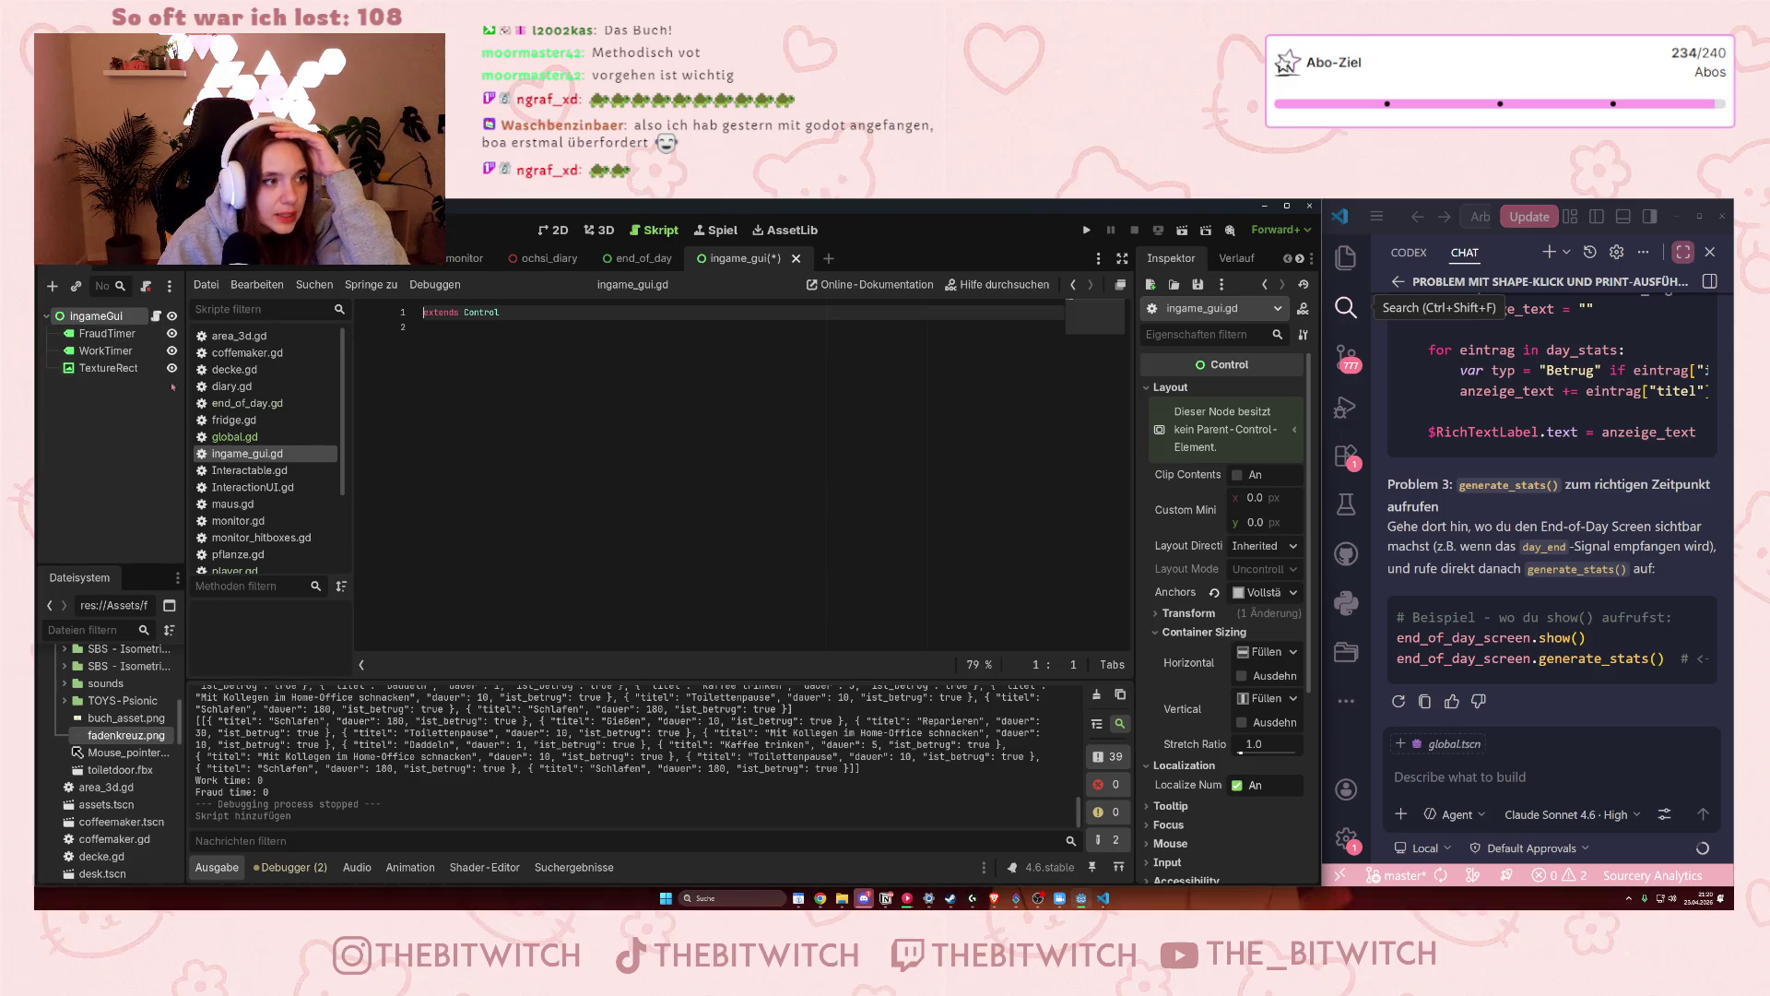
# Step: Switch to the Control/CanvasLayer scene tab and expand the Assets folder in the FileSystem
pyautogui.click(387, 258)
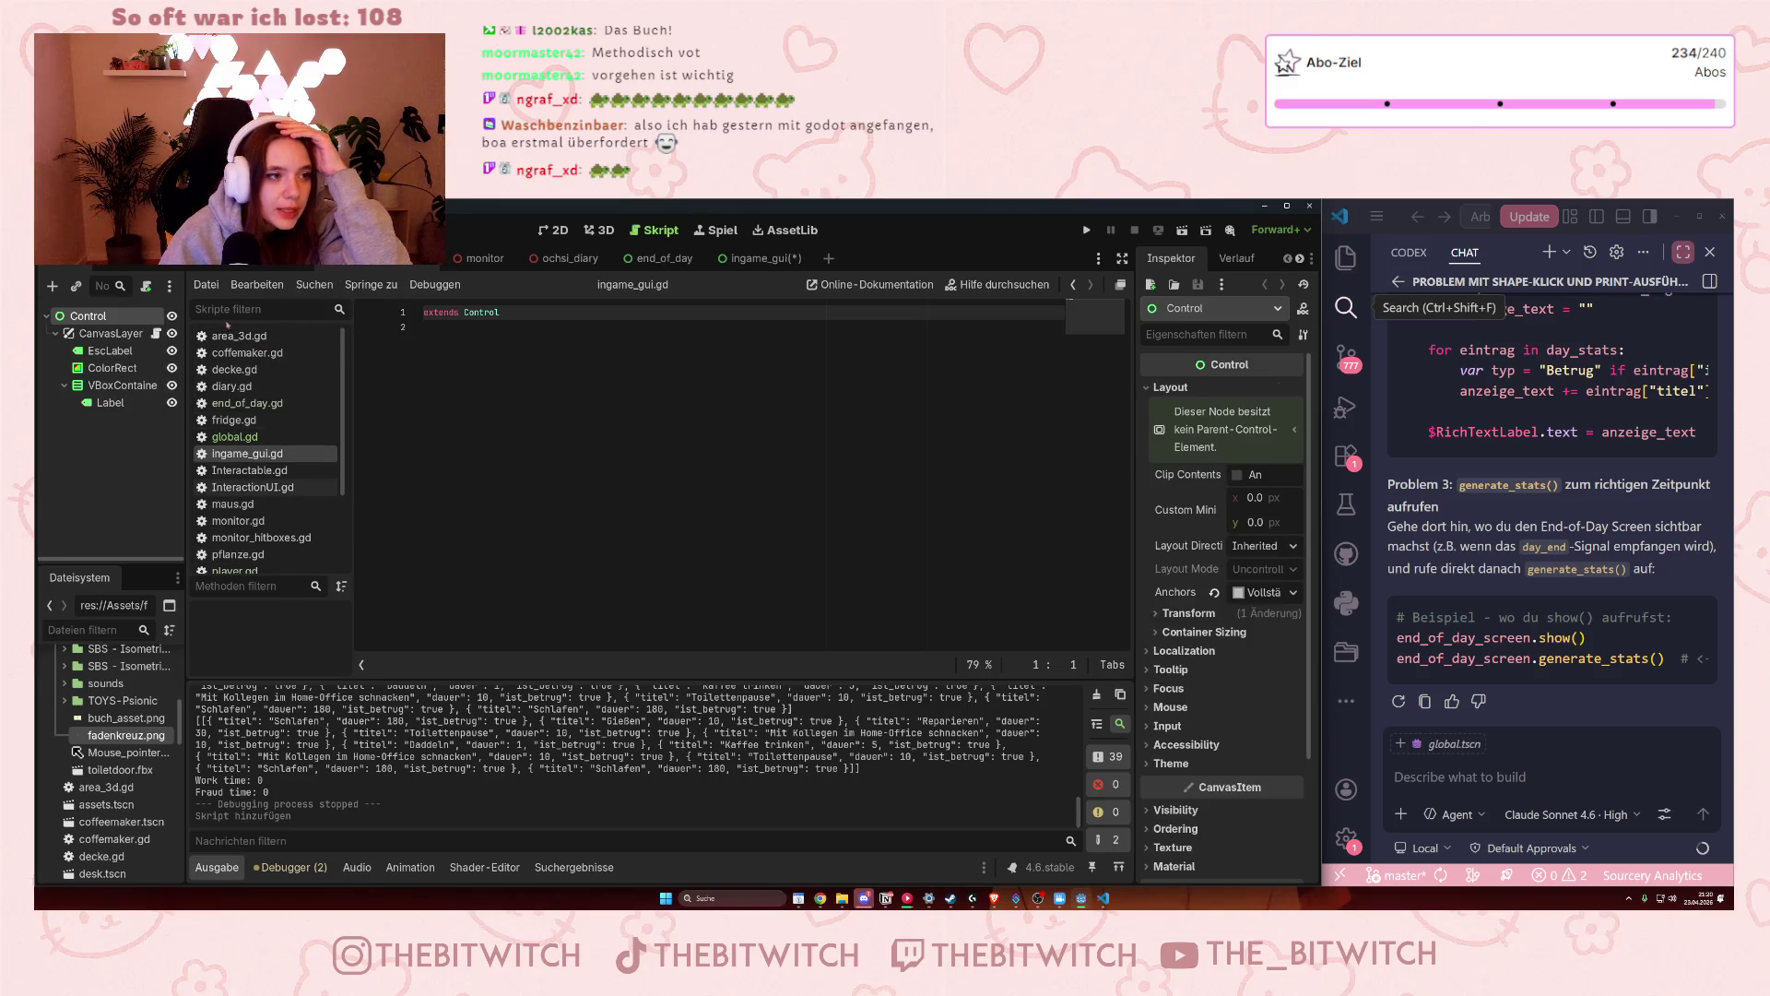
pyautogui.scroll(-6, 115, 773)
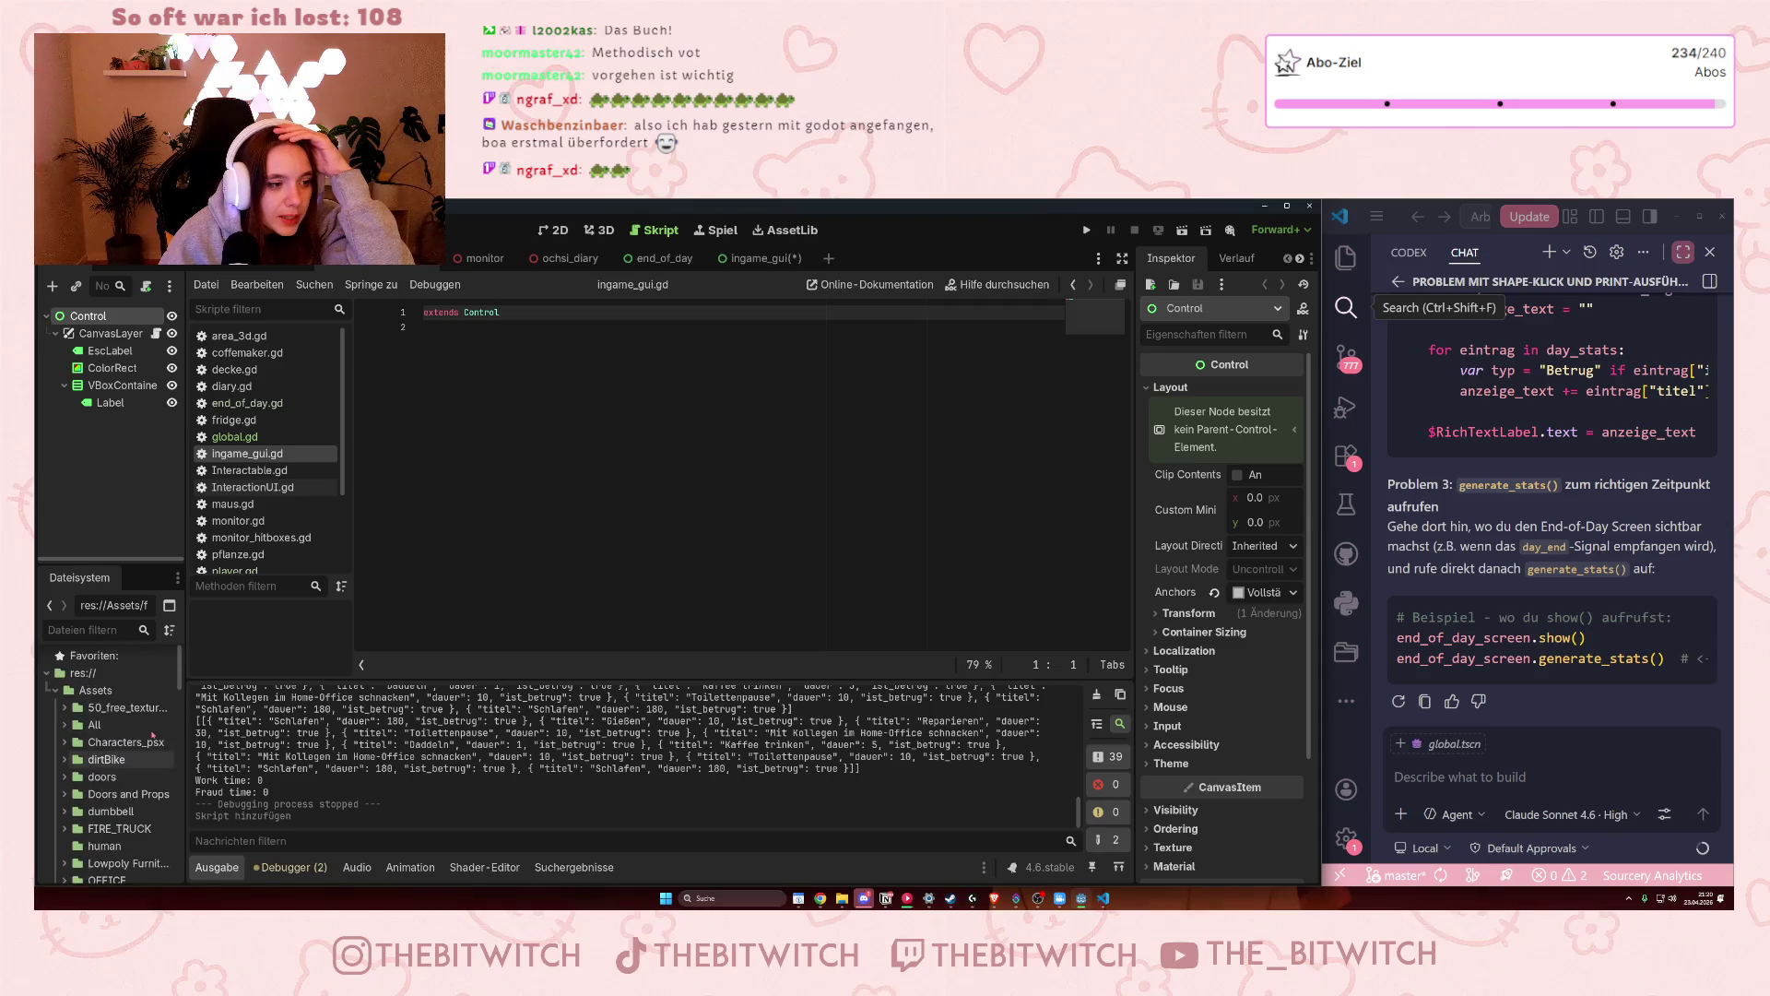
pyautogui.scroll(5, 114, 777)
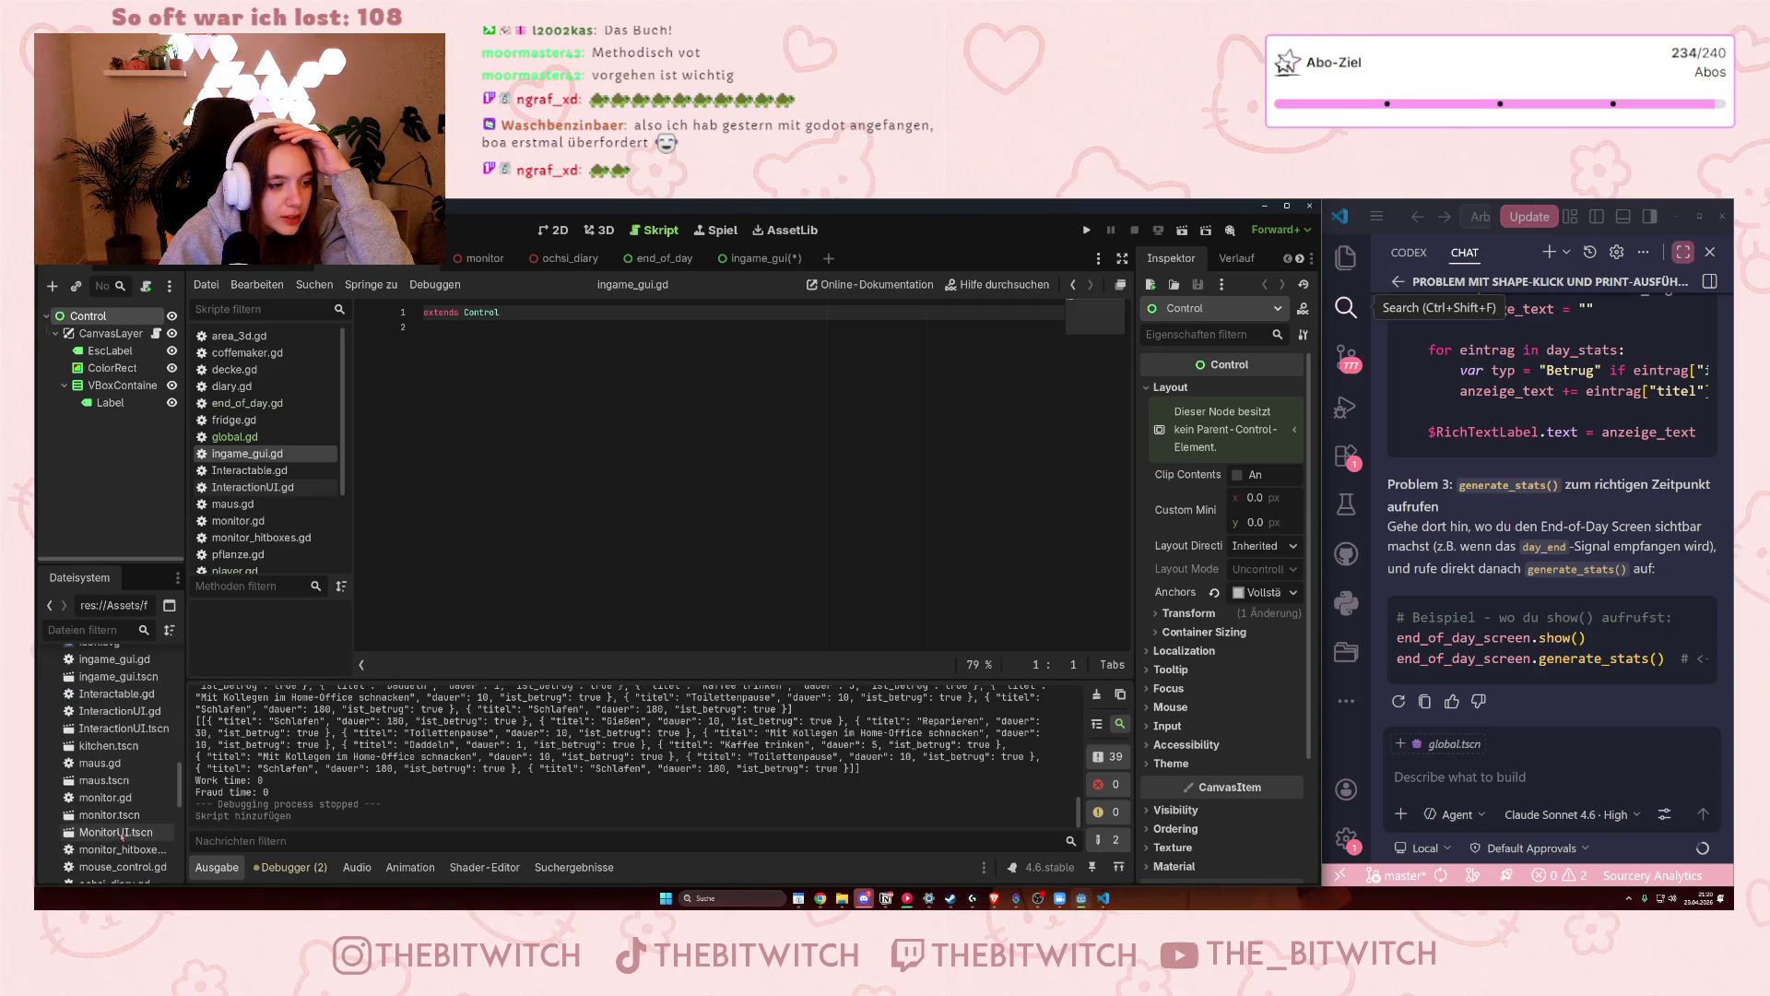
pyautogui.scroll(6, 132, 779)
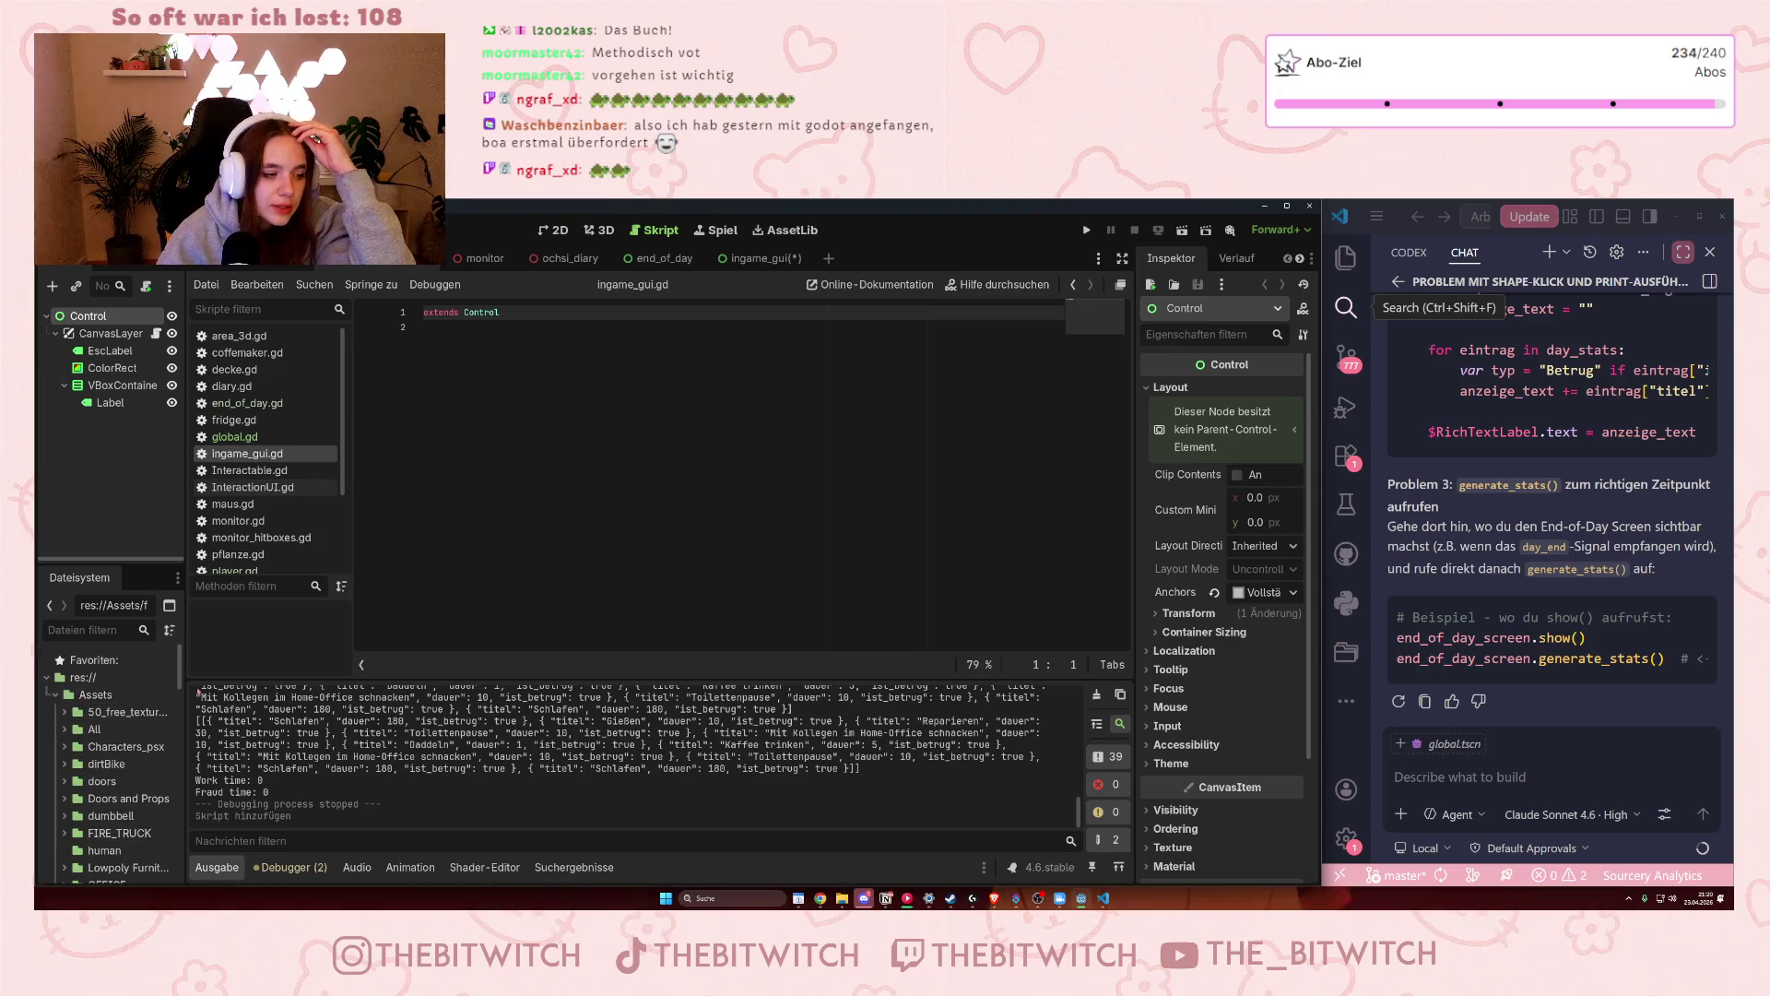
pyautogui.scroll(-6, 100, 753)
pyautogui.scroll(-10, 100, 752)
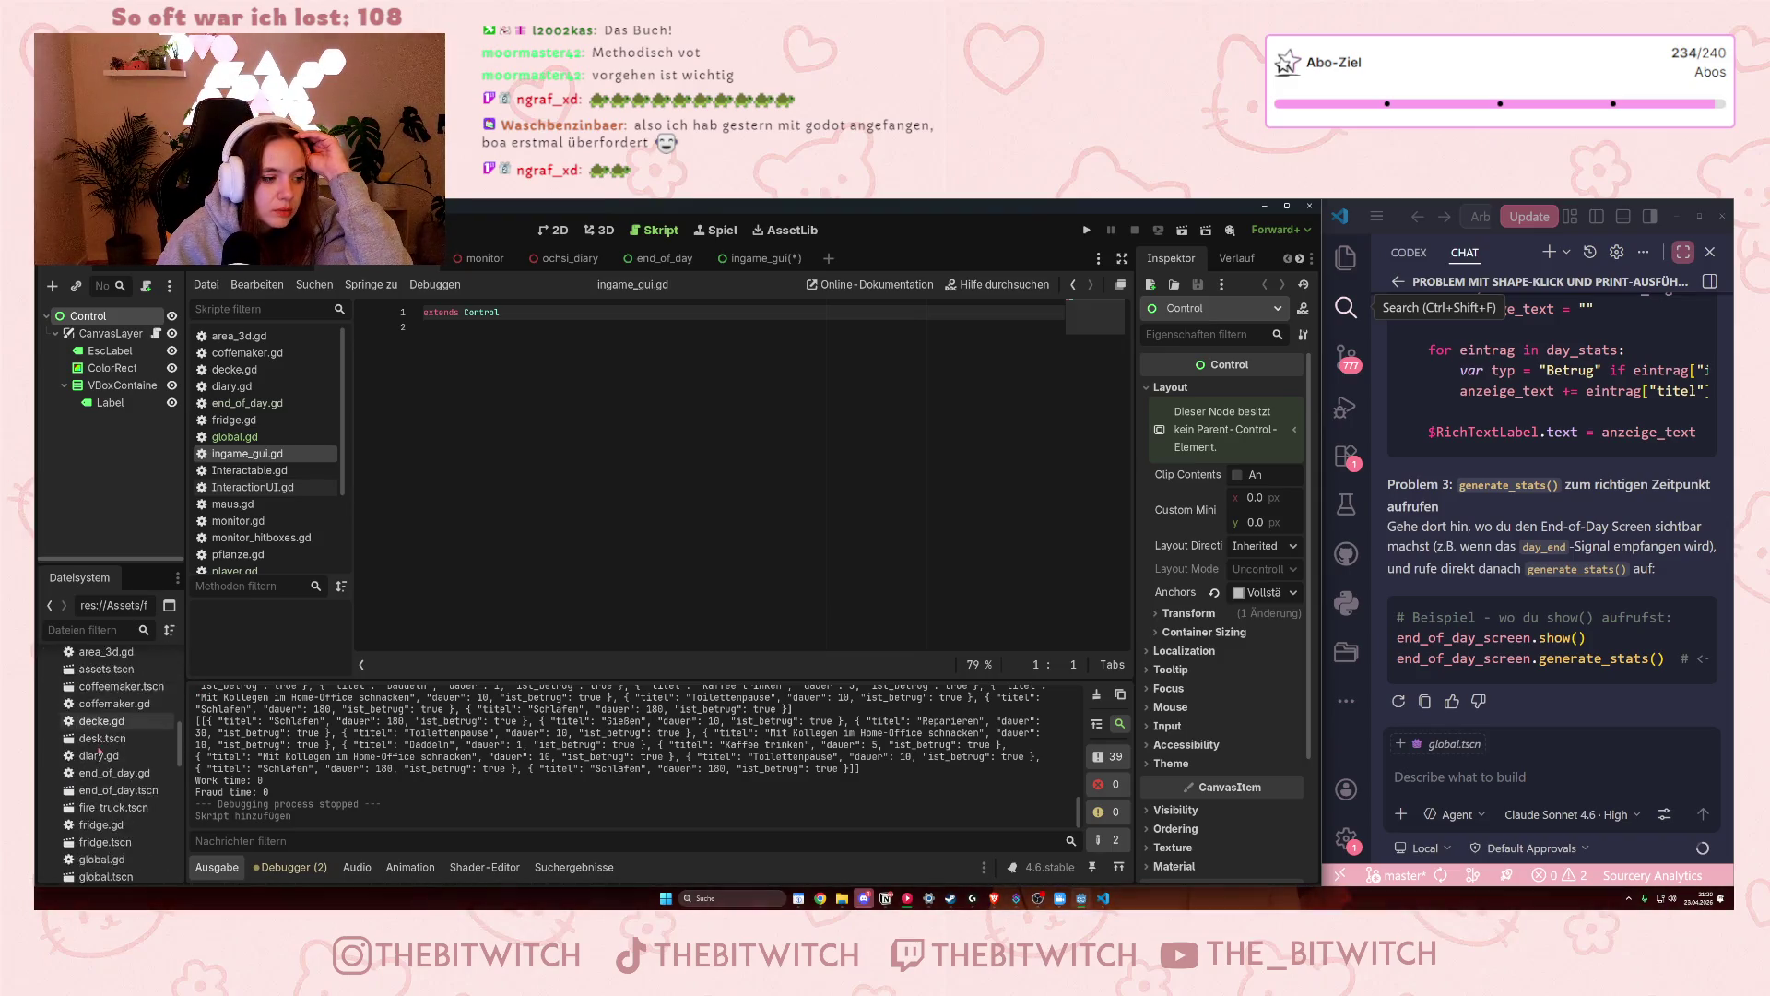
pyautogui.scroll(-10, 101, 737)
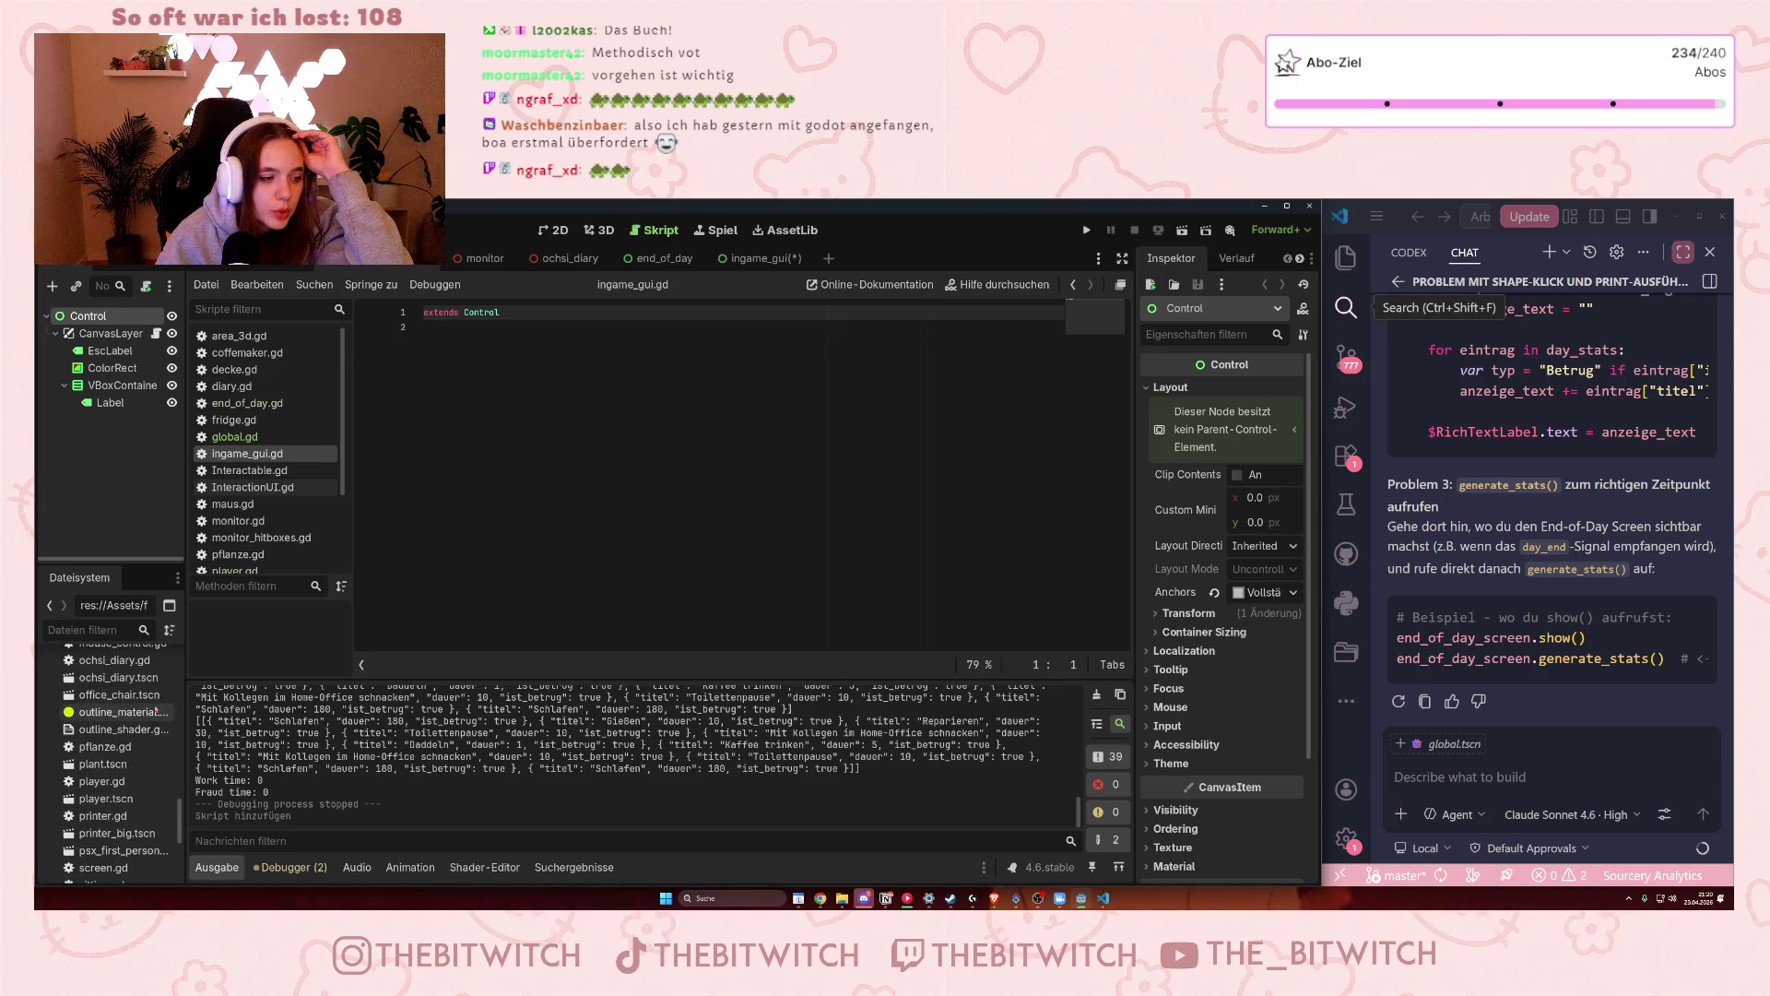
pyautogui.scroll(10, 156, 708)
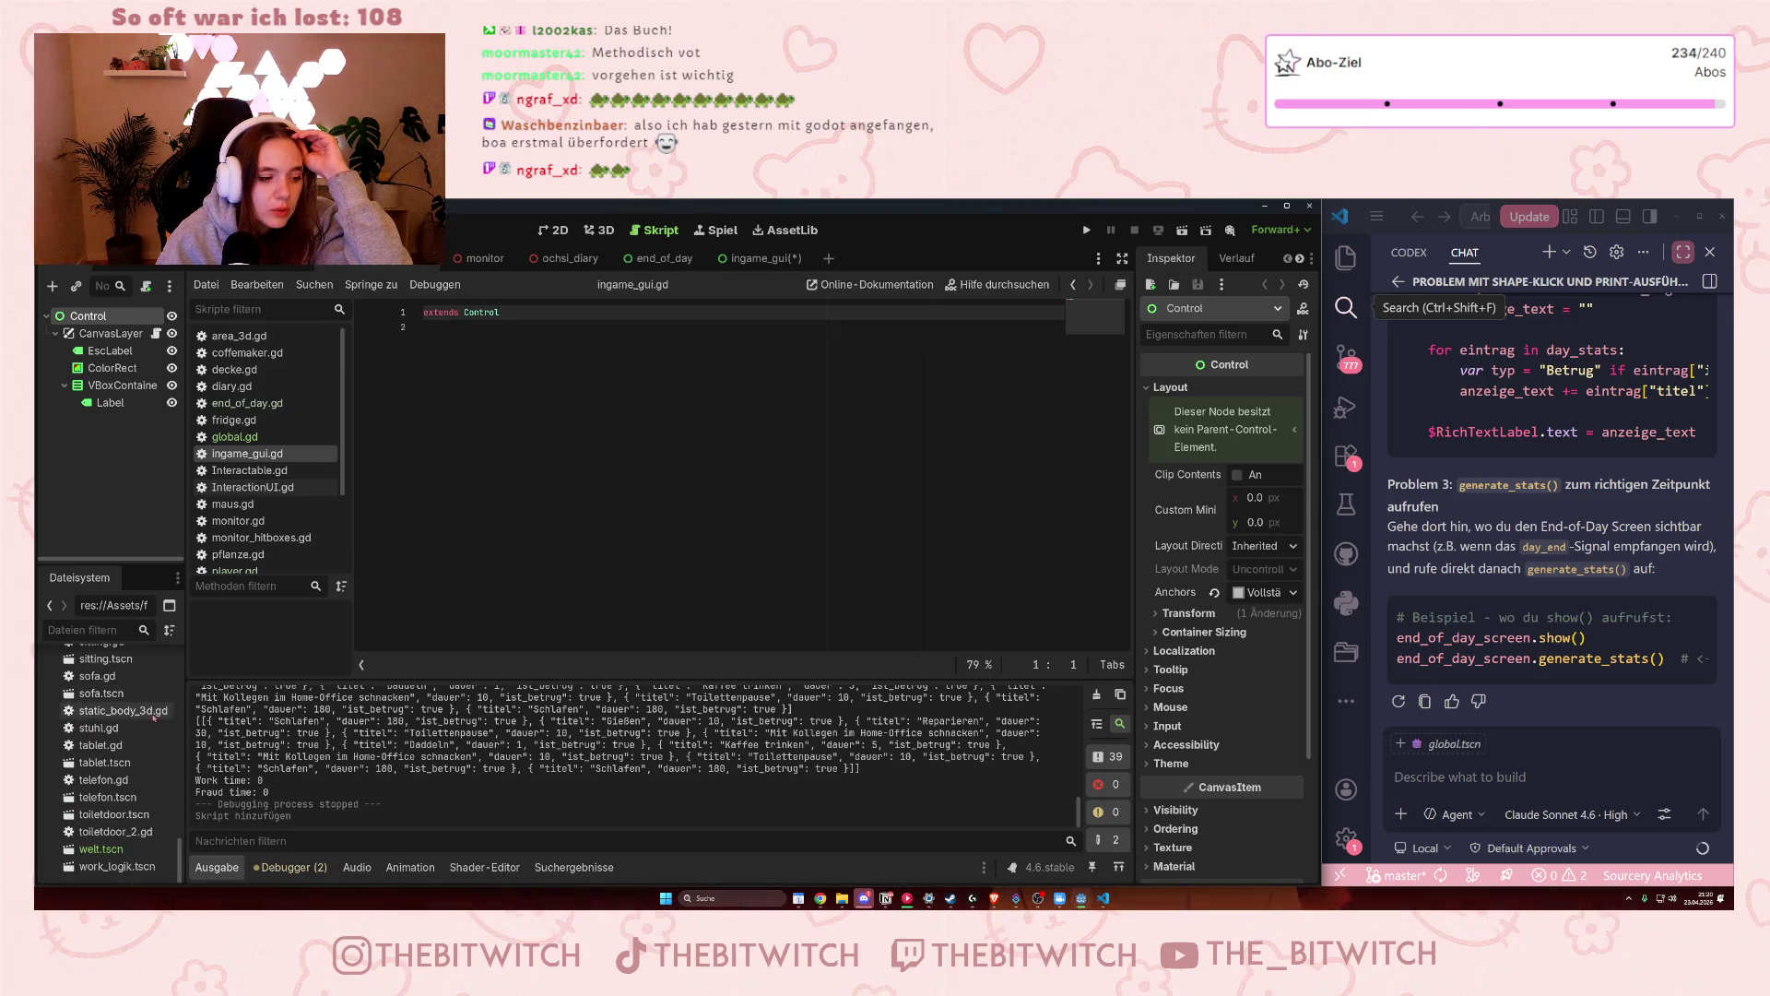
pyautogui.scroll(10, 110, 717)
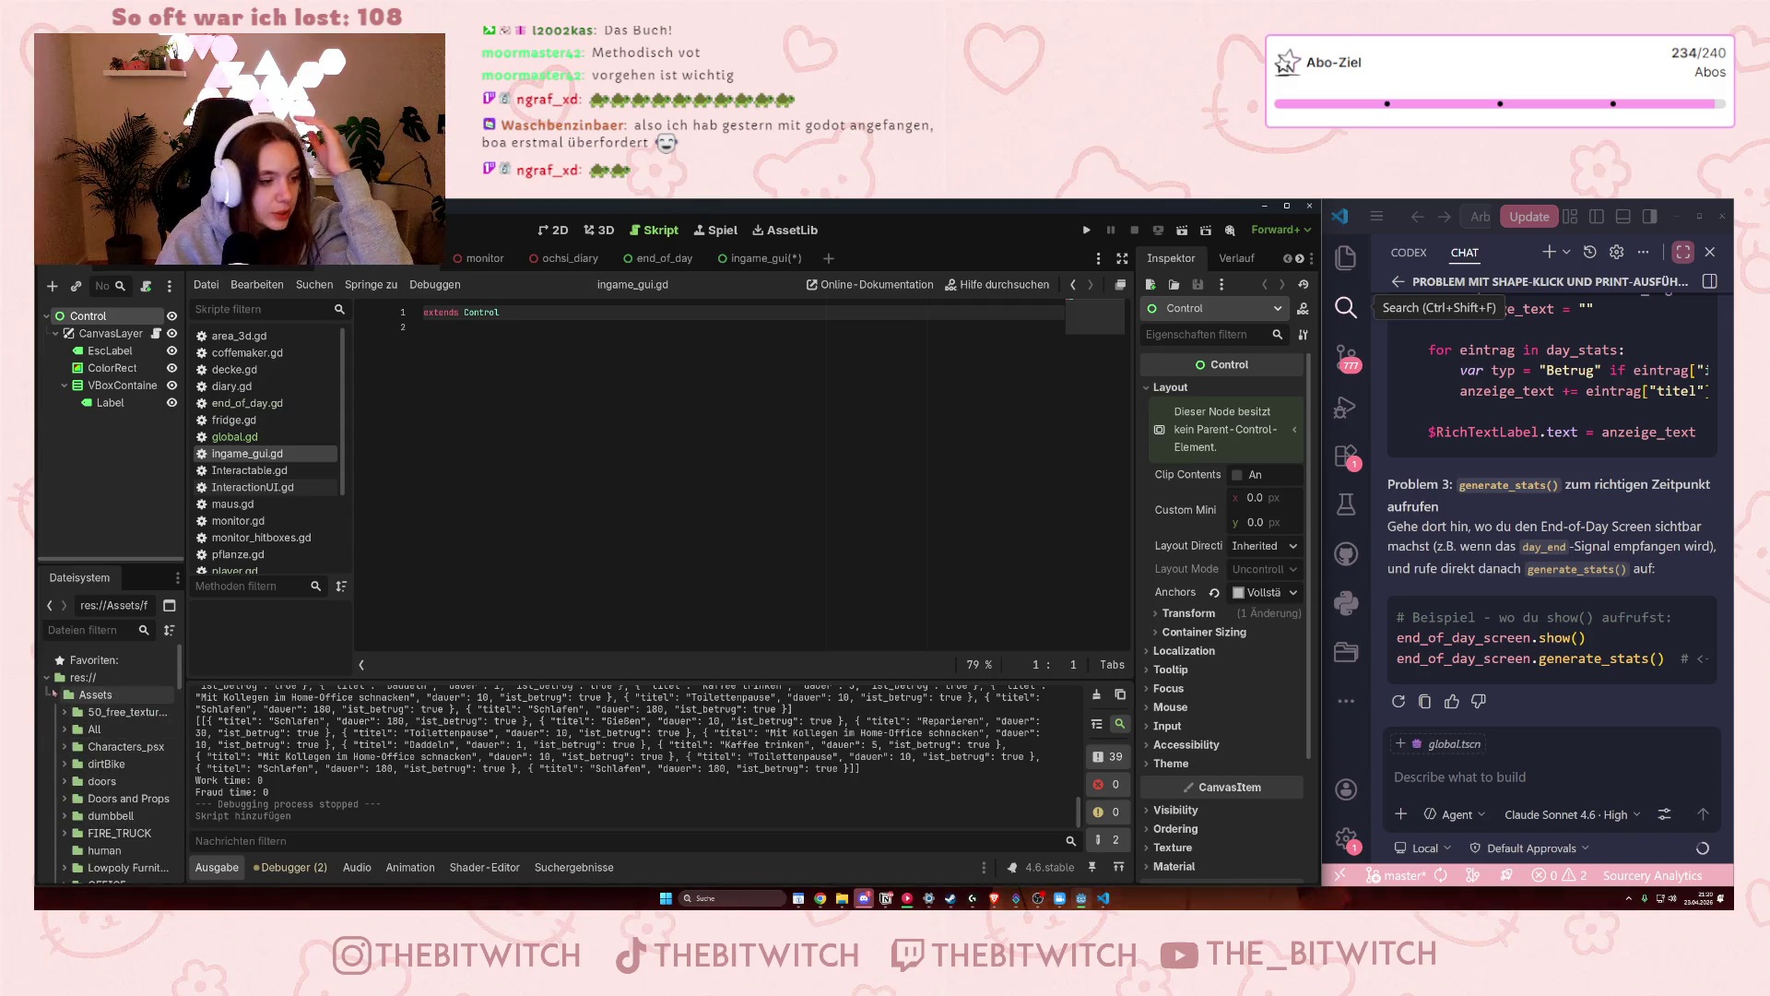
pyautogui.click(56, 696)
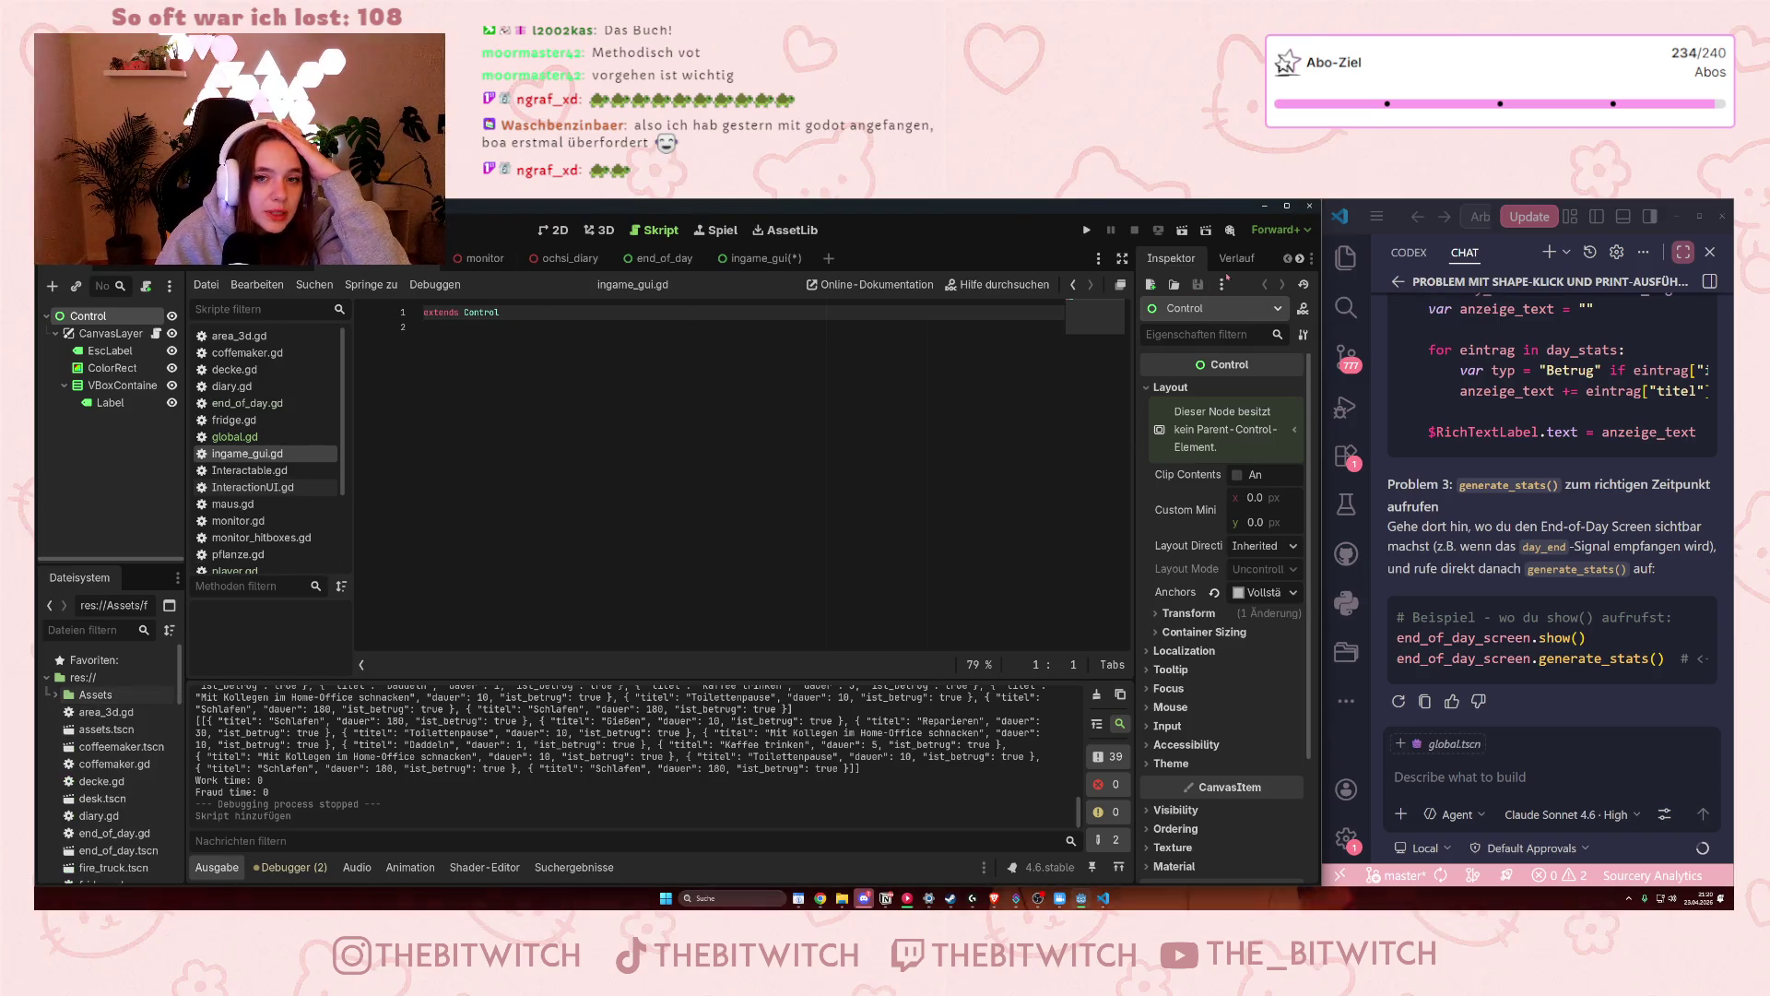
# Step: Look through the Verlauf, Gruppen and Signale docks, return to Inspektor, then bring Notion back
pyautogui.click(1259, 261)
pyautogui.click(1299, 259)
pyautogui.click(1262, 261)
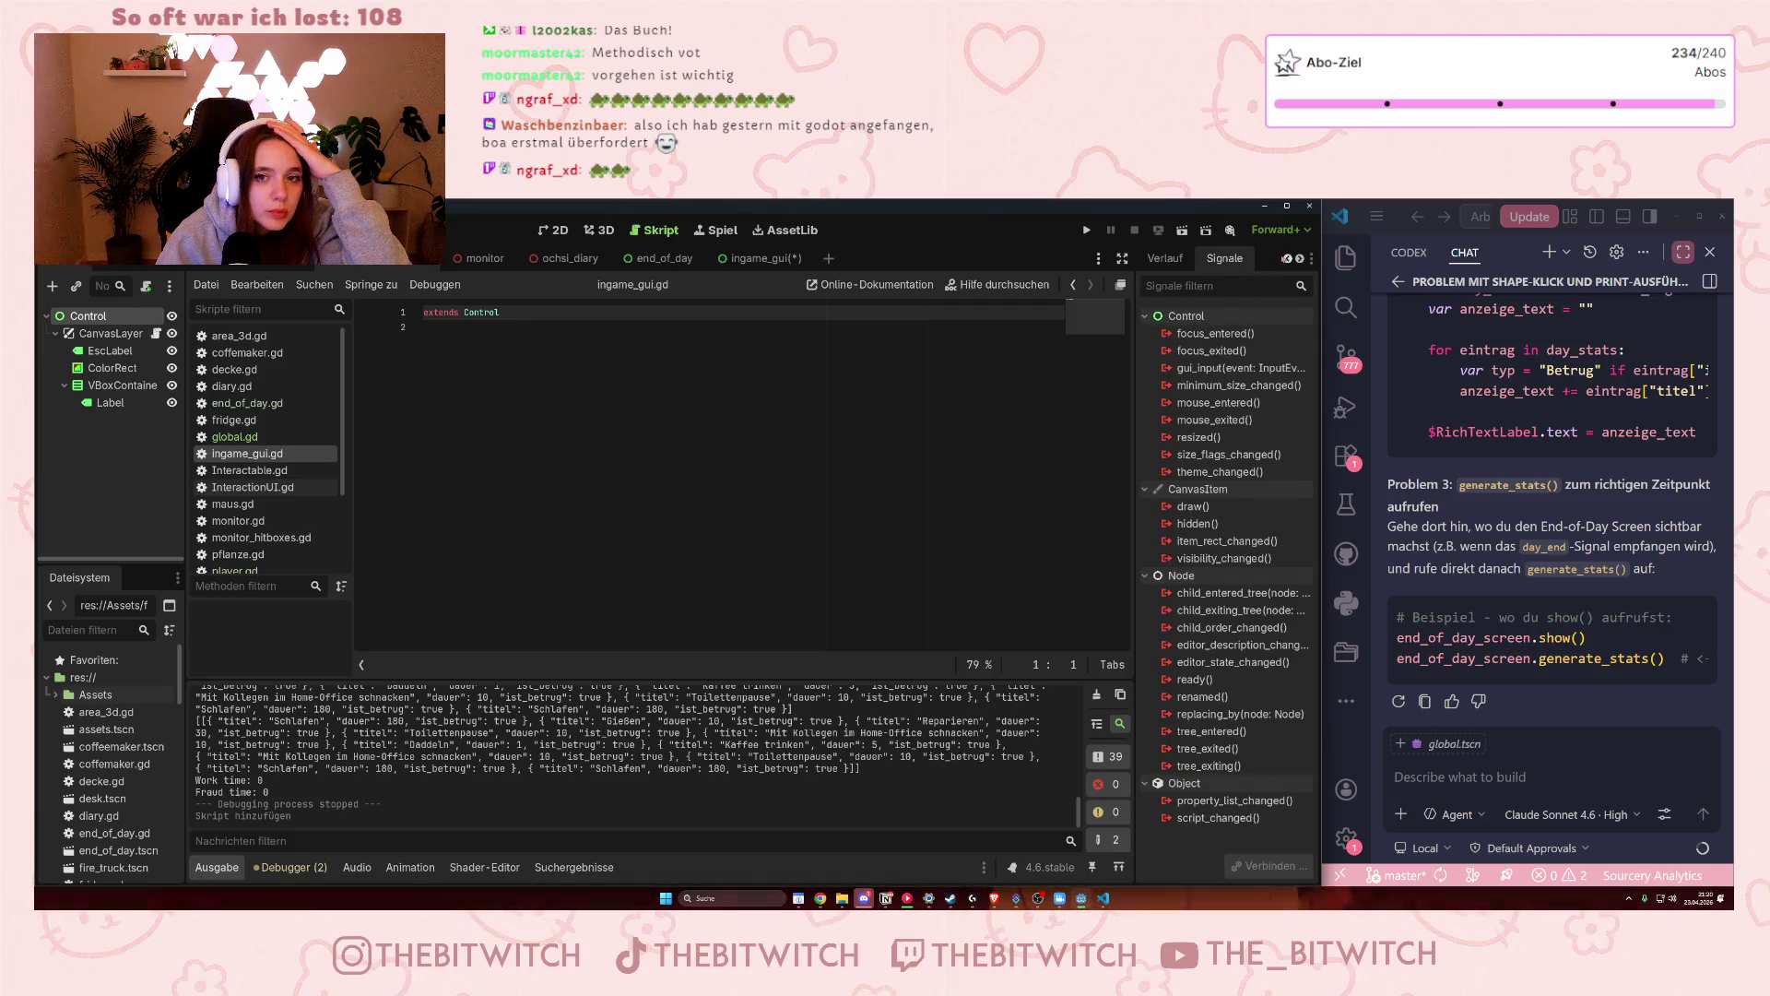
pyautogui.click(1226, 259)
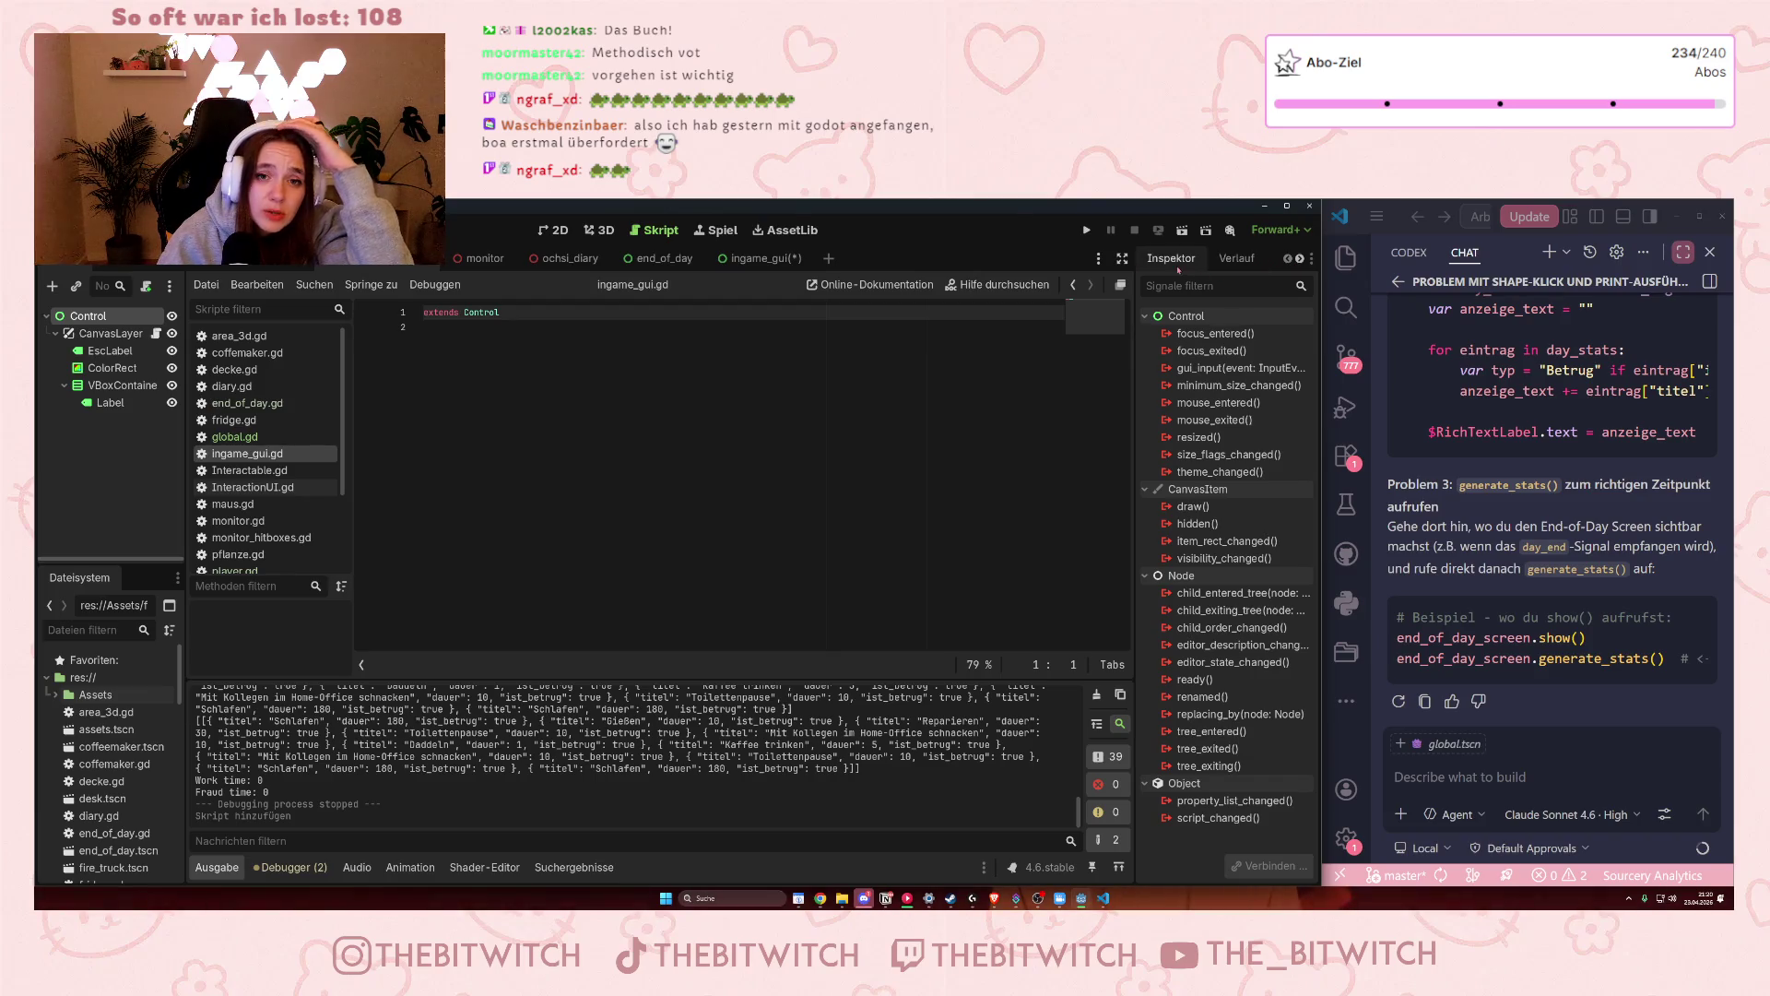
pyautogui.click(1173, 261)
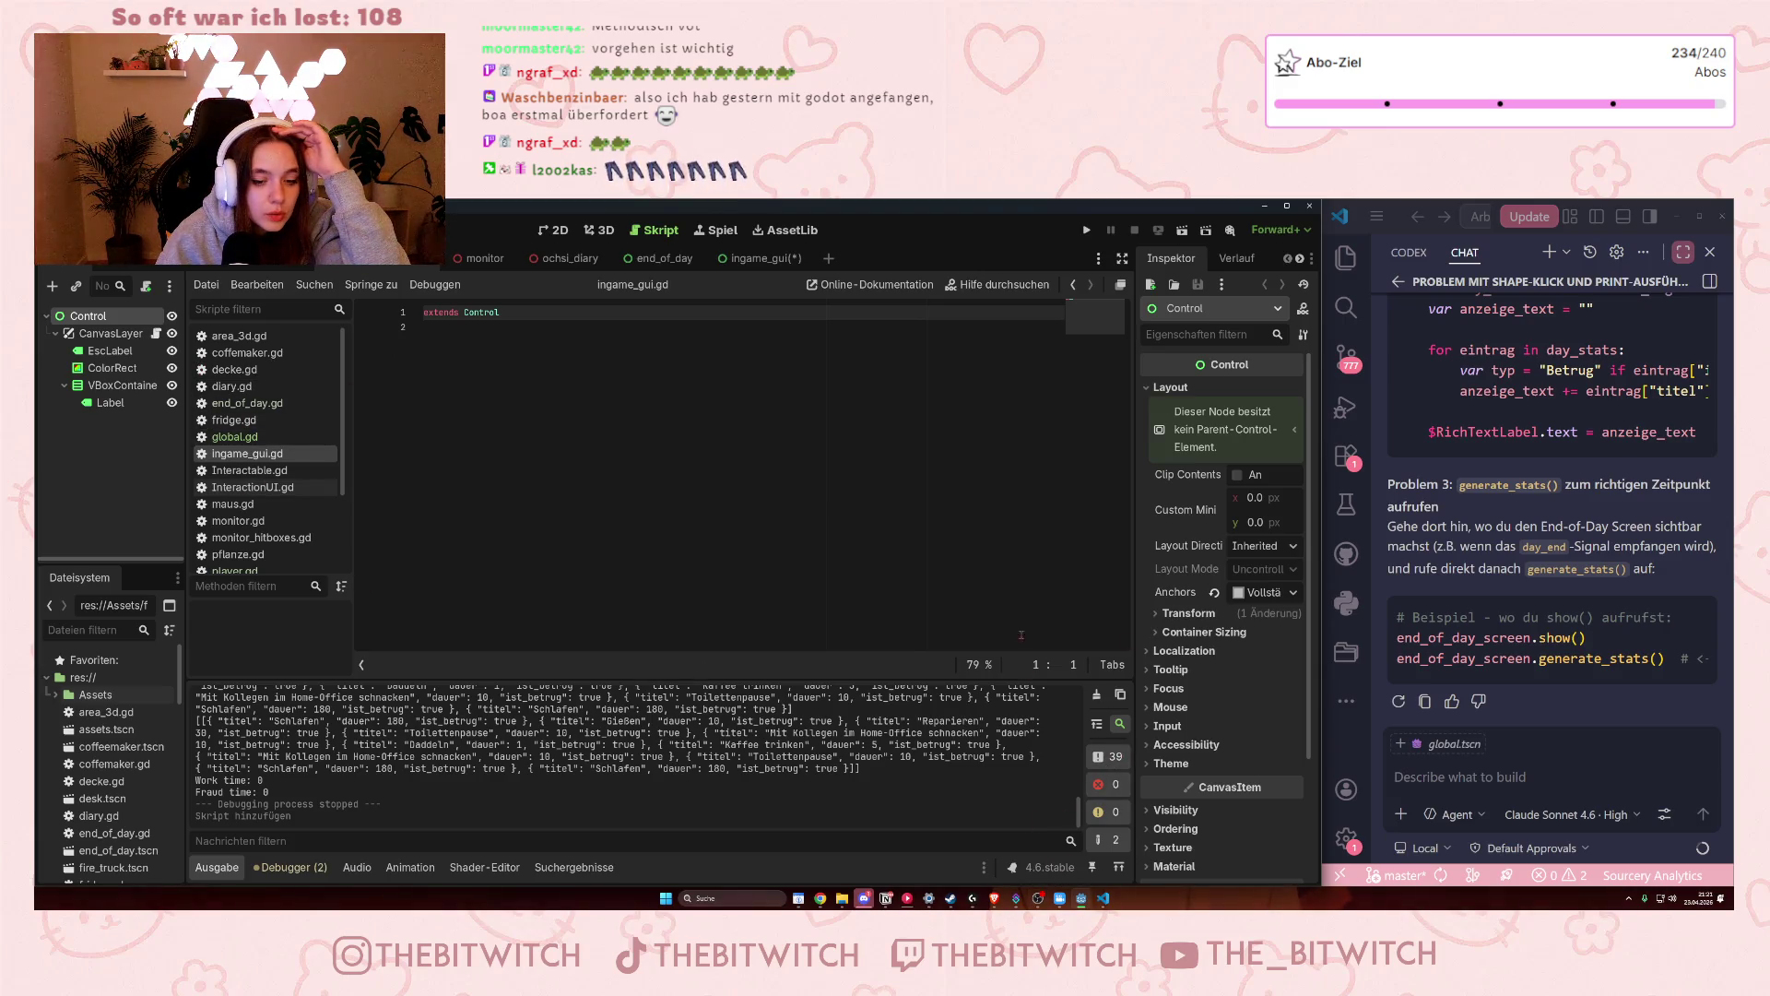
pyautogui.click(883, 898)
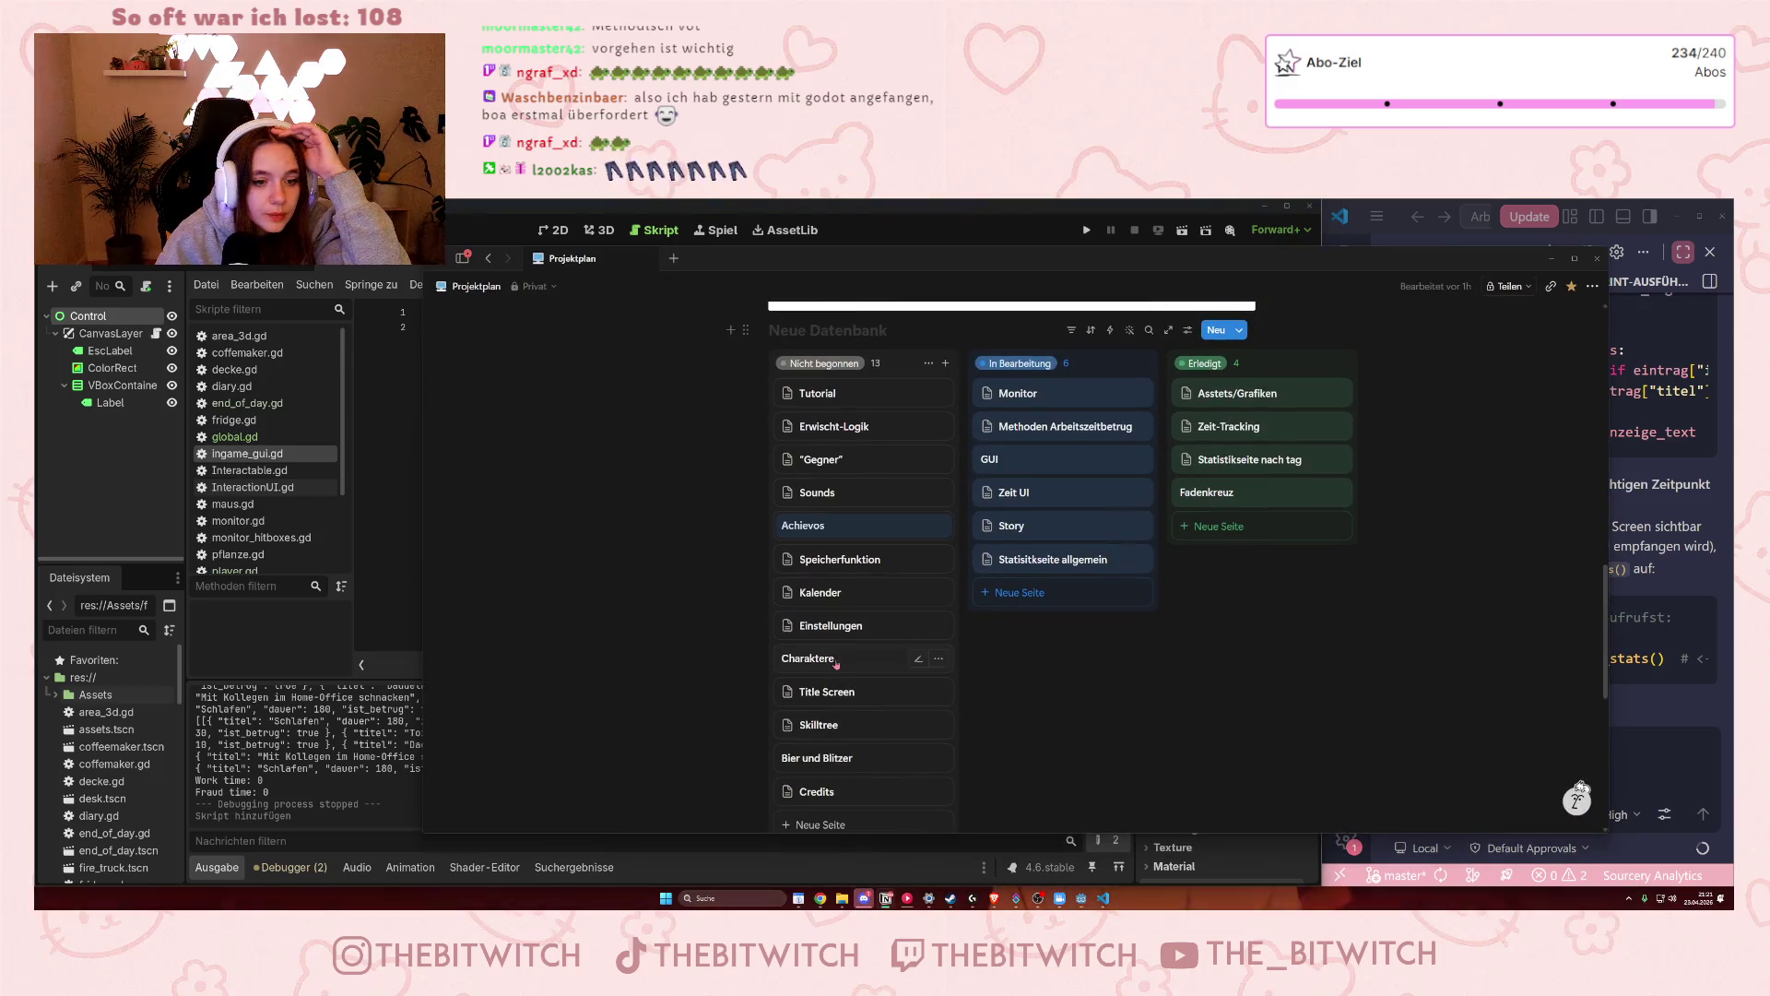
# Step: Note NPCs Kollegen (normal), Kollegen (aufpasser) and Chef on the Charaktere page, then close it
pyautogui.click(836, 658)
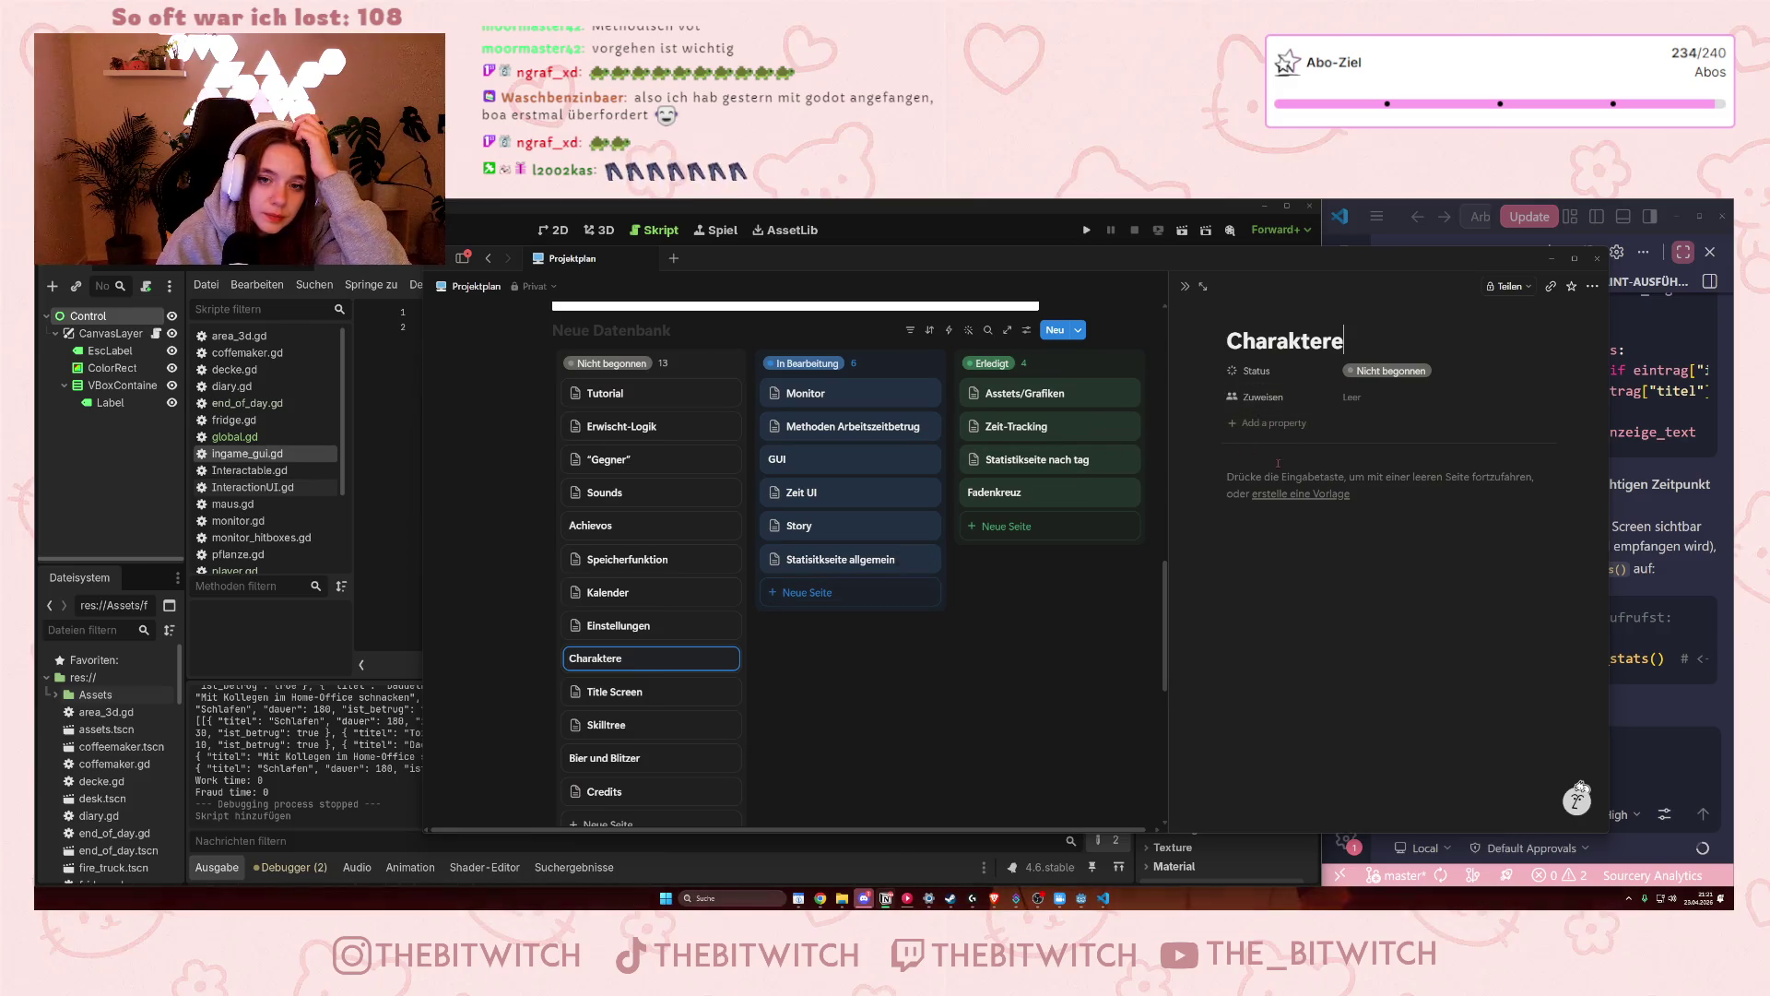
pyautogui.press('Return')
pyautogui.write('N')
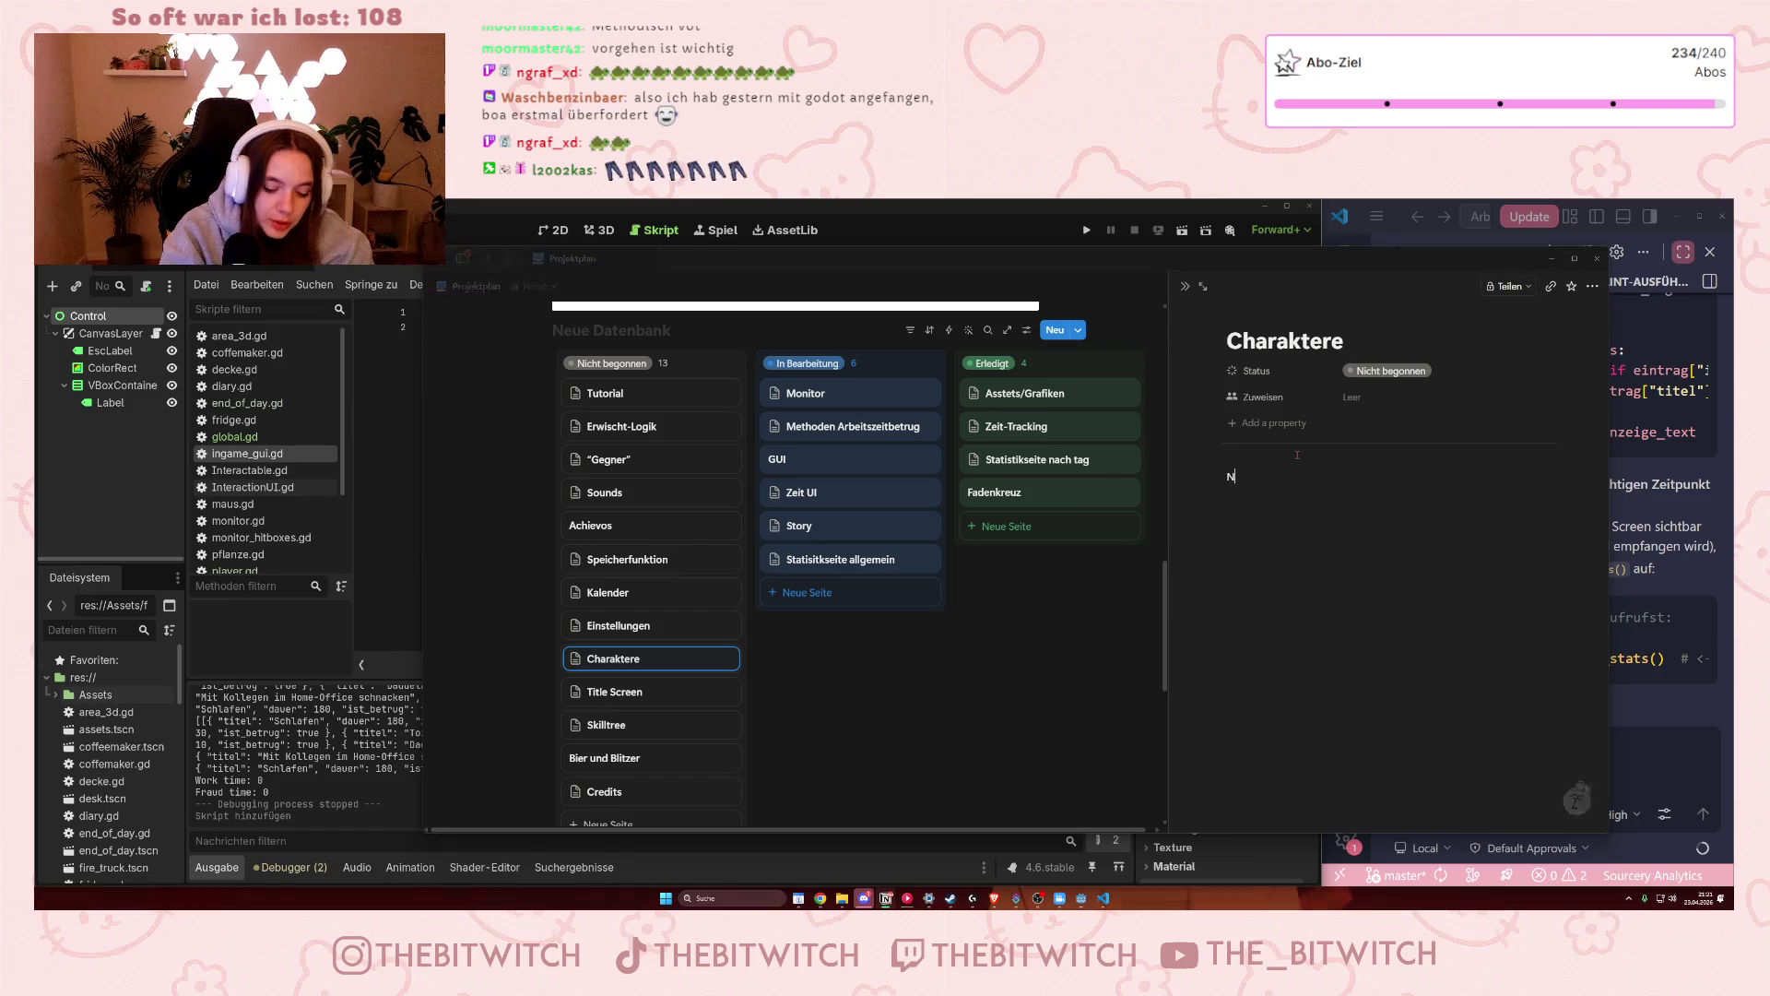
pyautogui.write('PCs:')
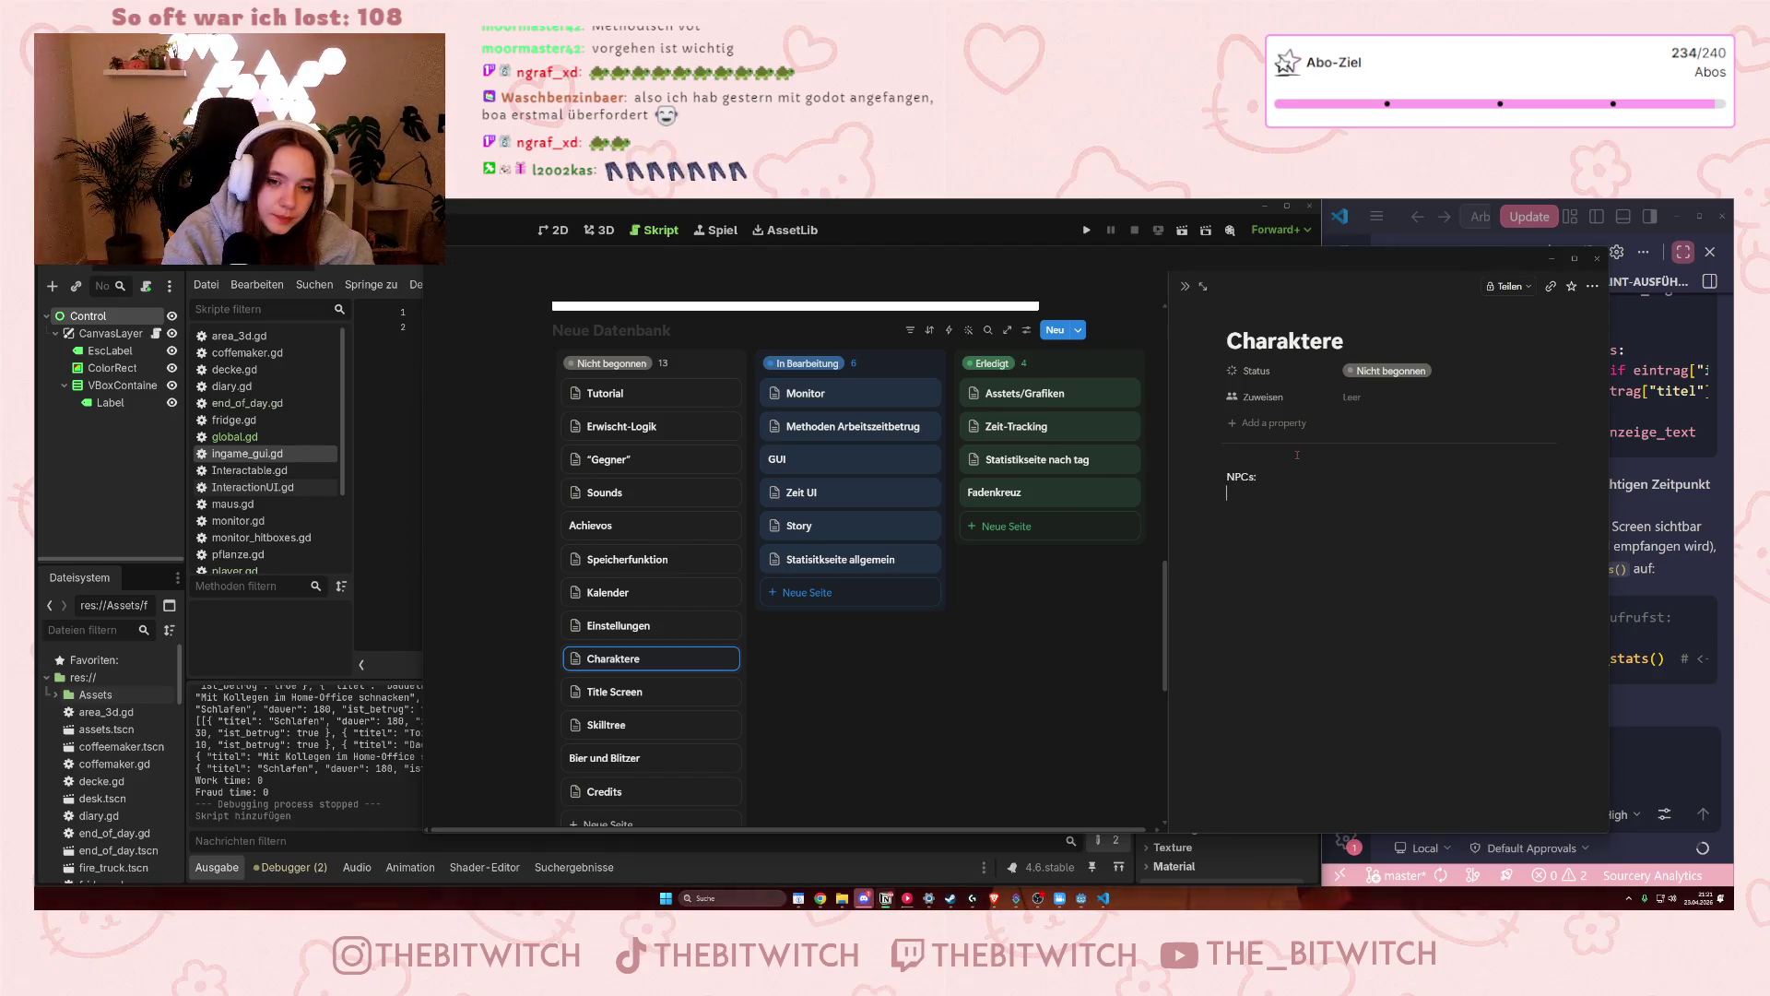
pyautogui.write('Kol')
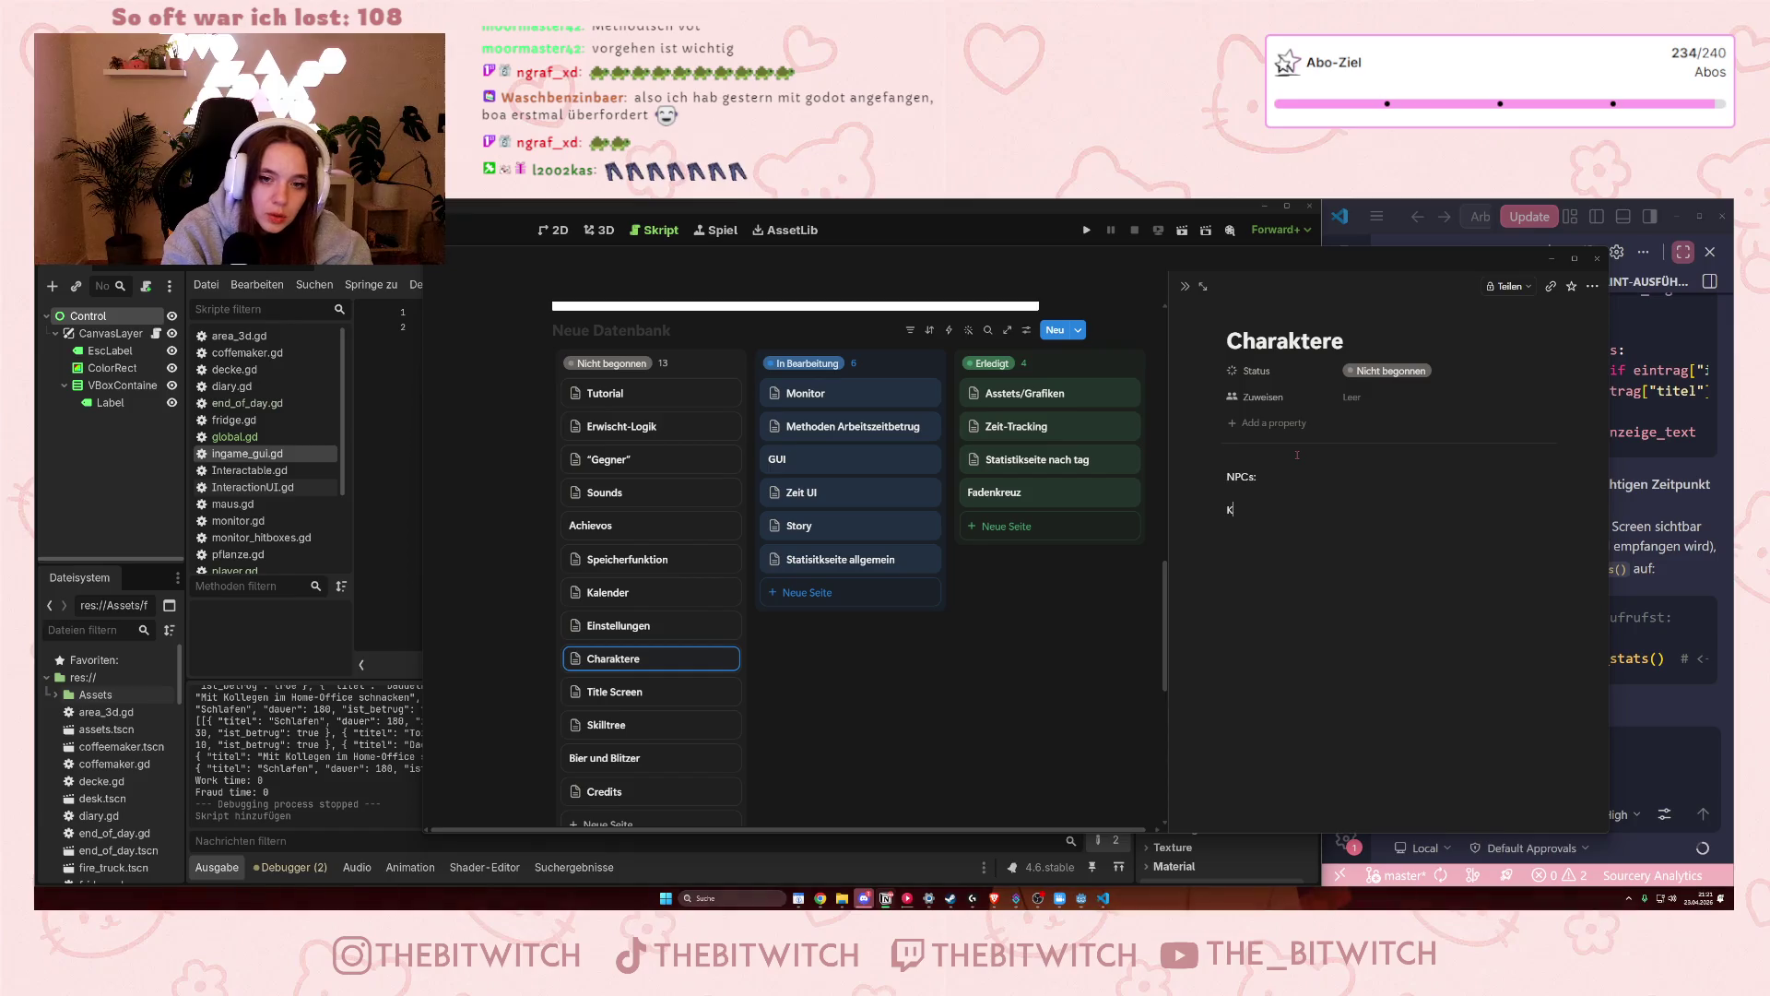
pyautogui.write('legen (norm')
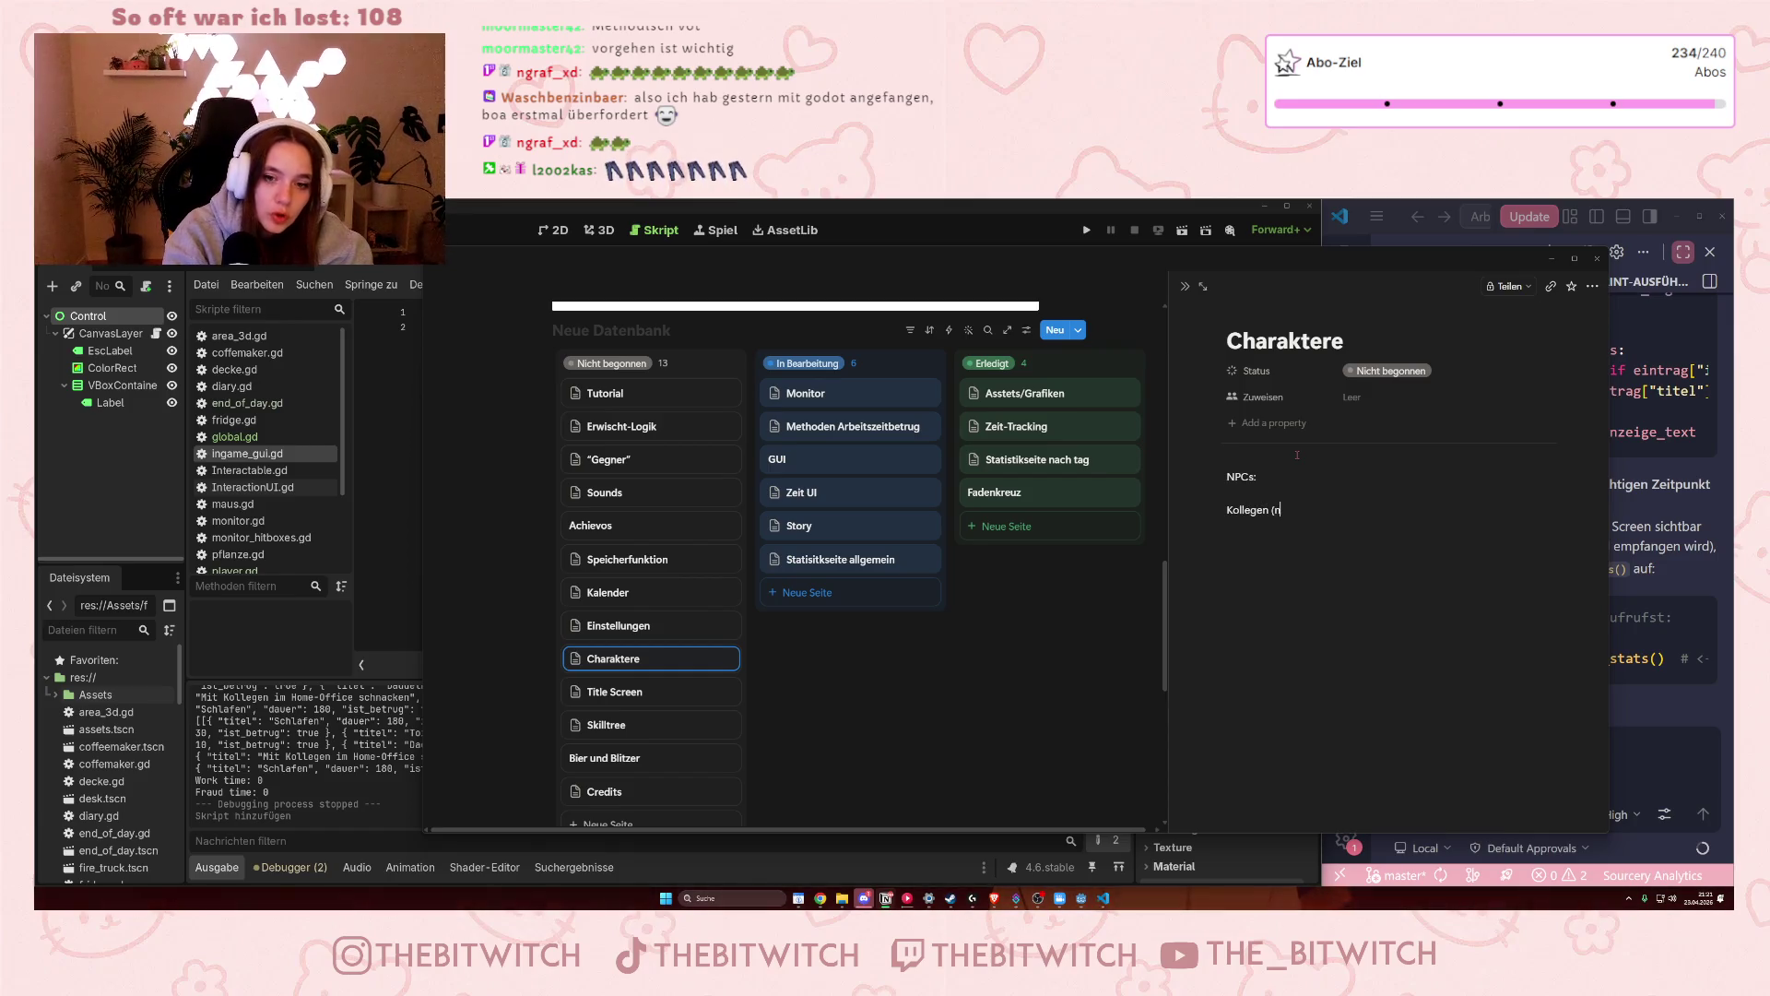
pyautogui.write('al')
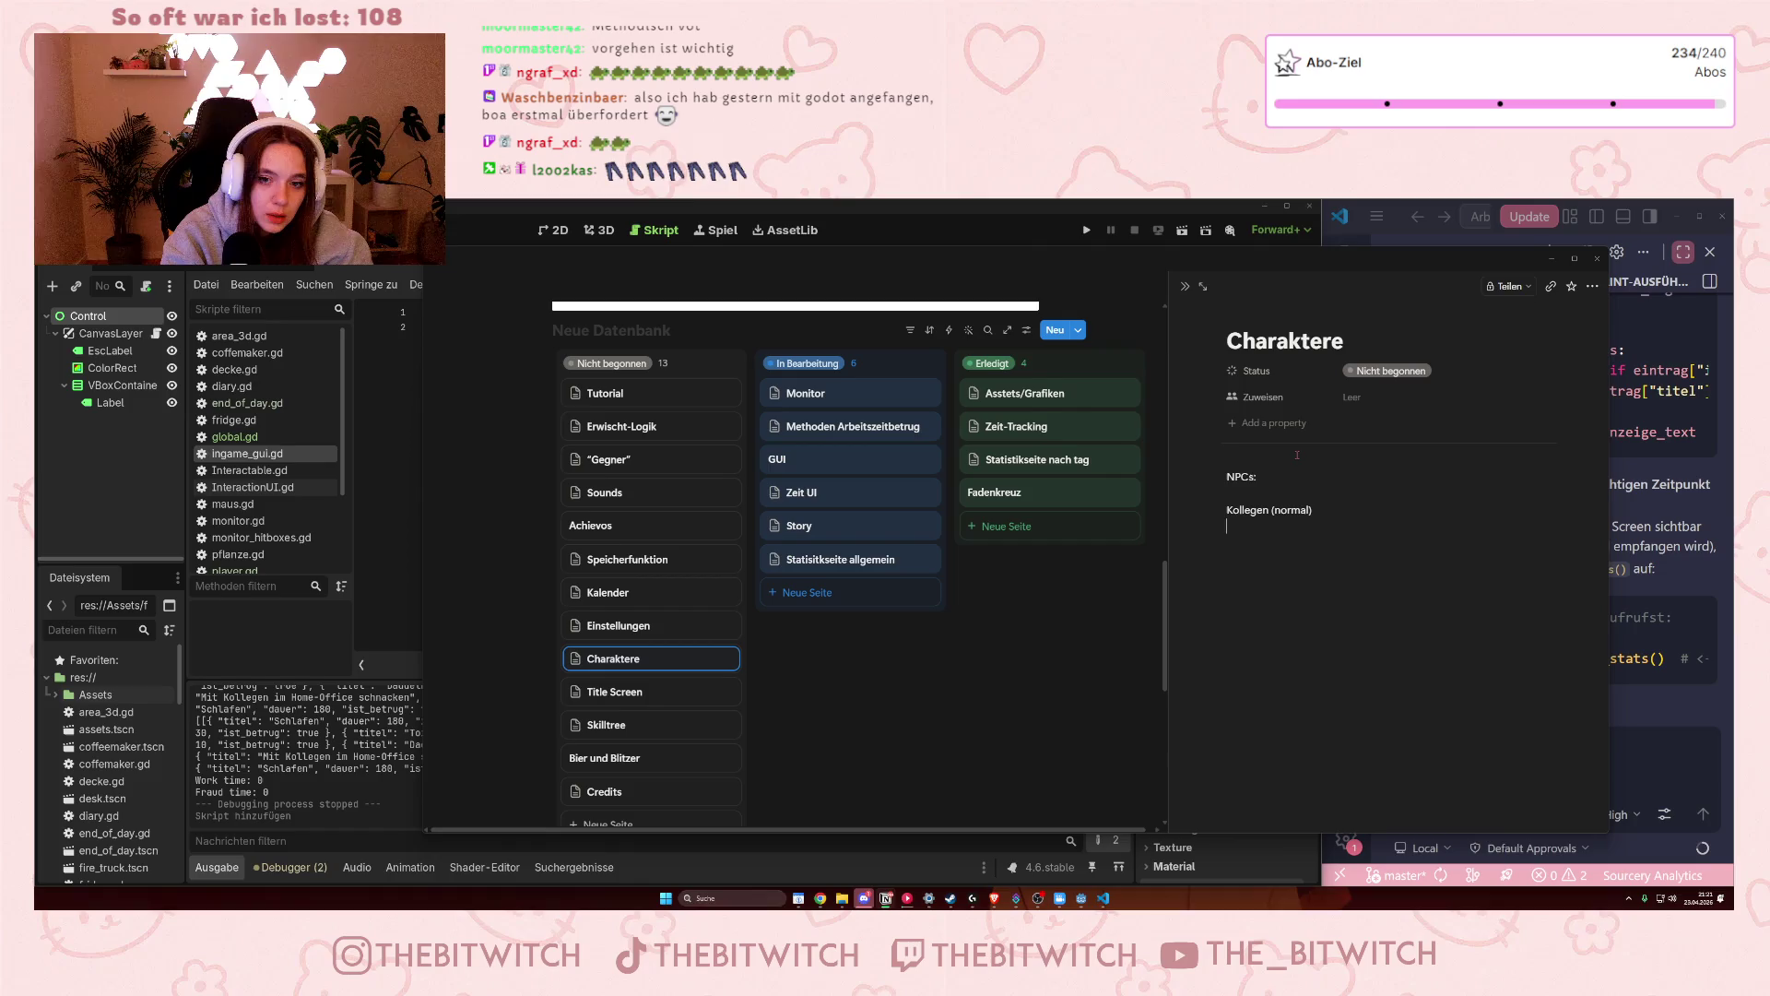
pyautogui.press('Return')
pyautogui.write('Kollegen (')
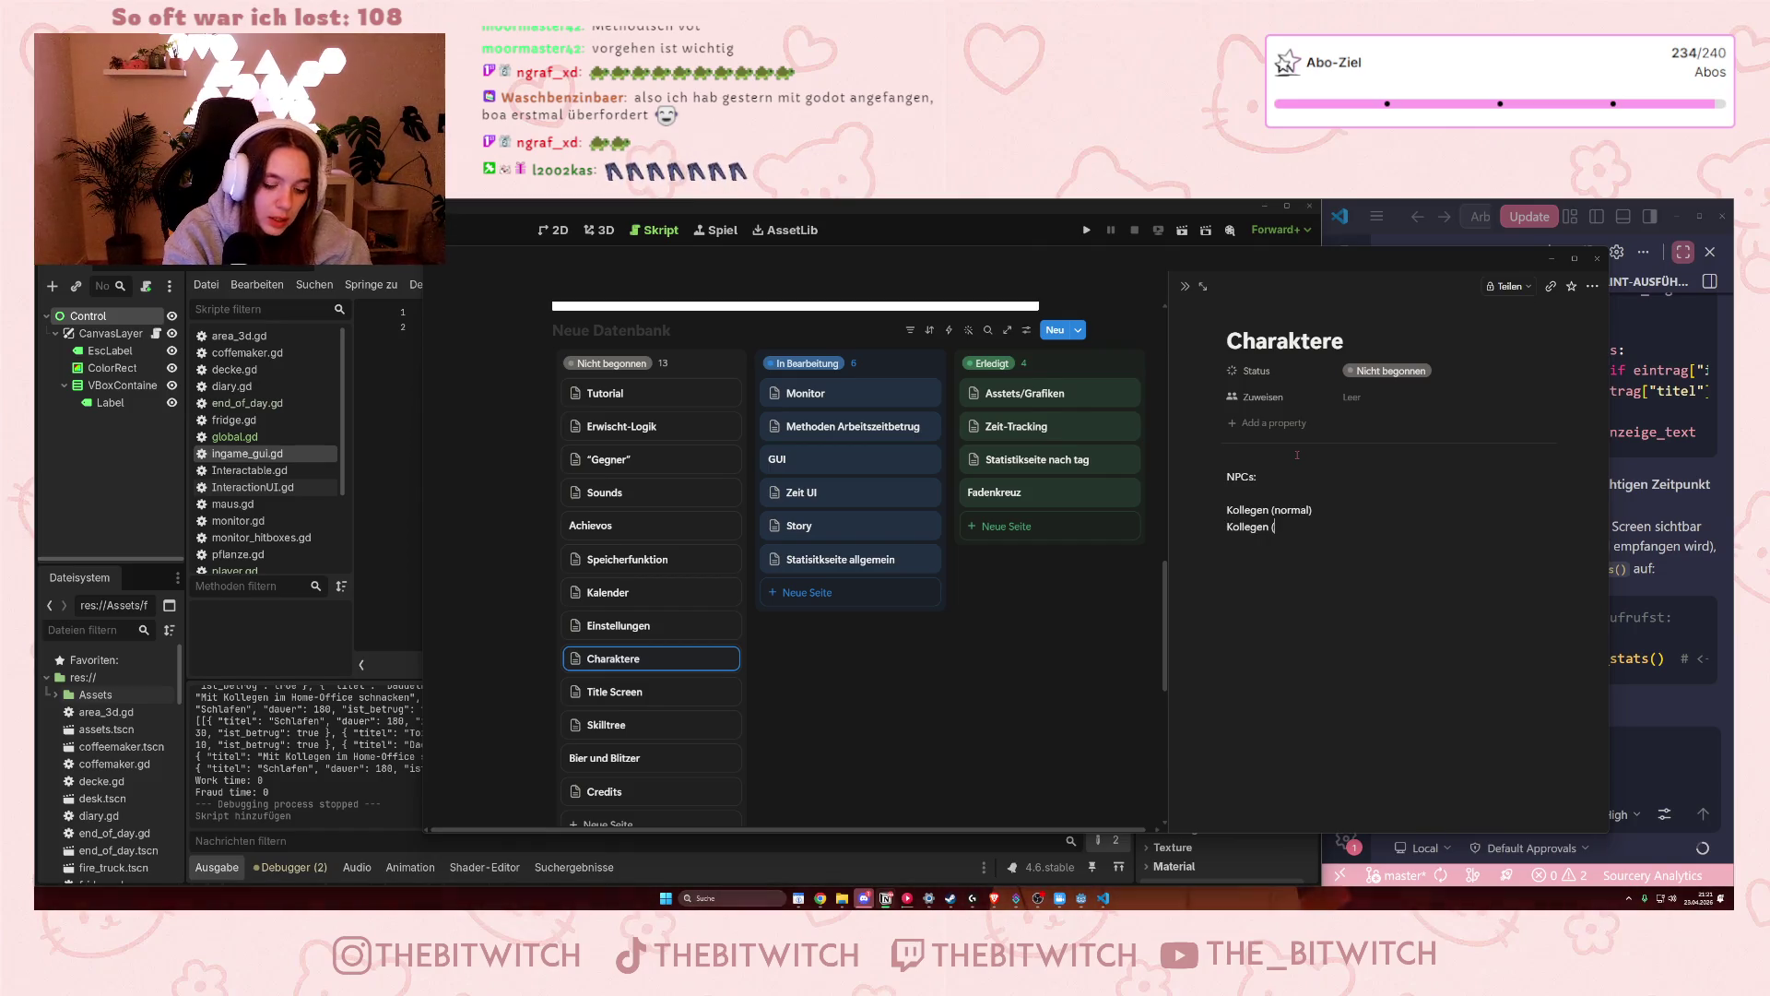
pyautogui.write('aufpasser')
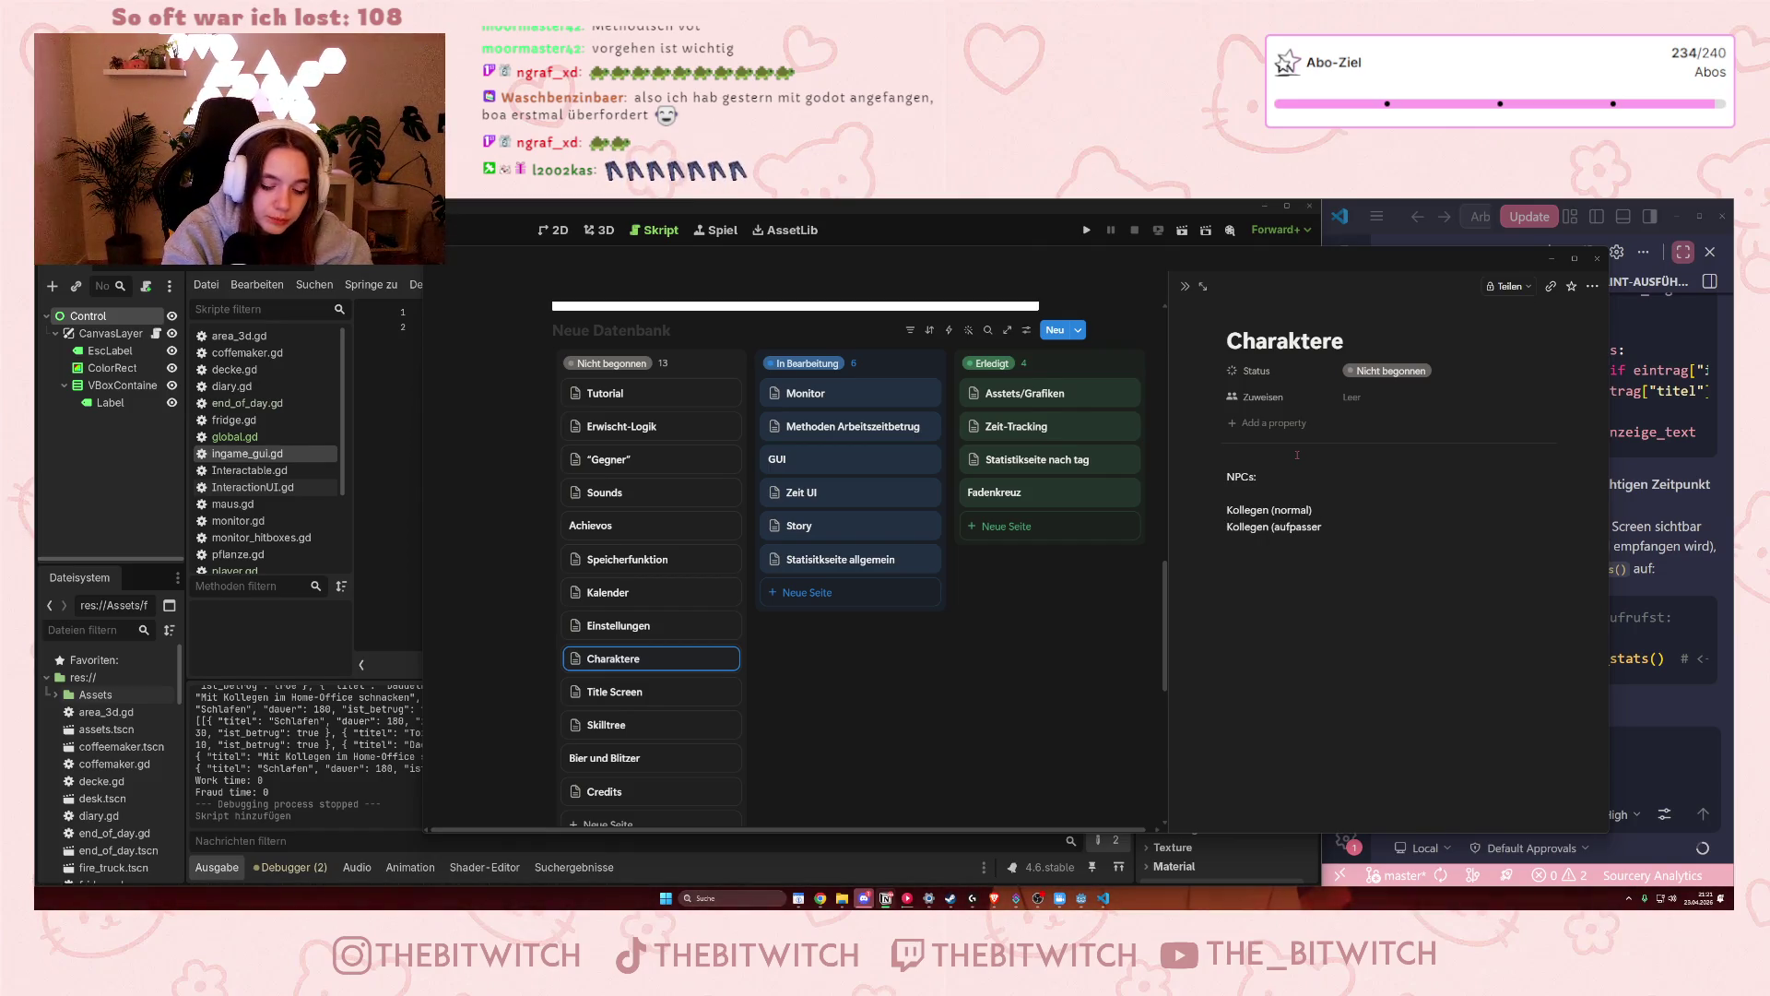
pyautogui.write(')')
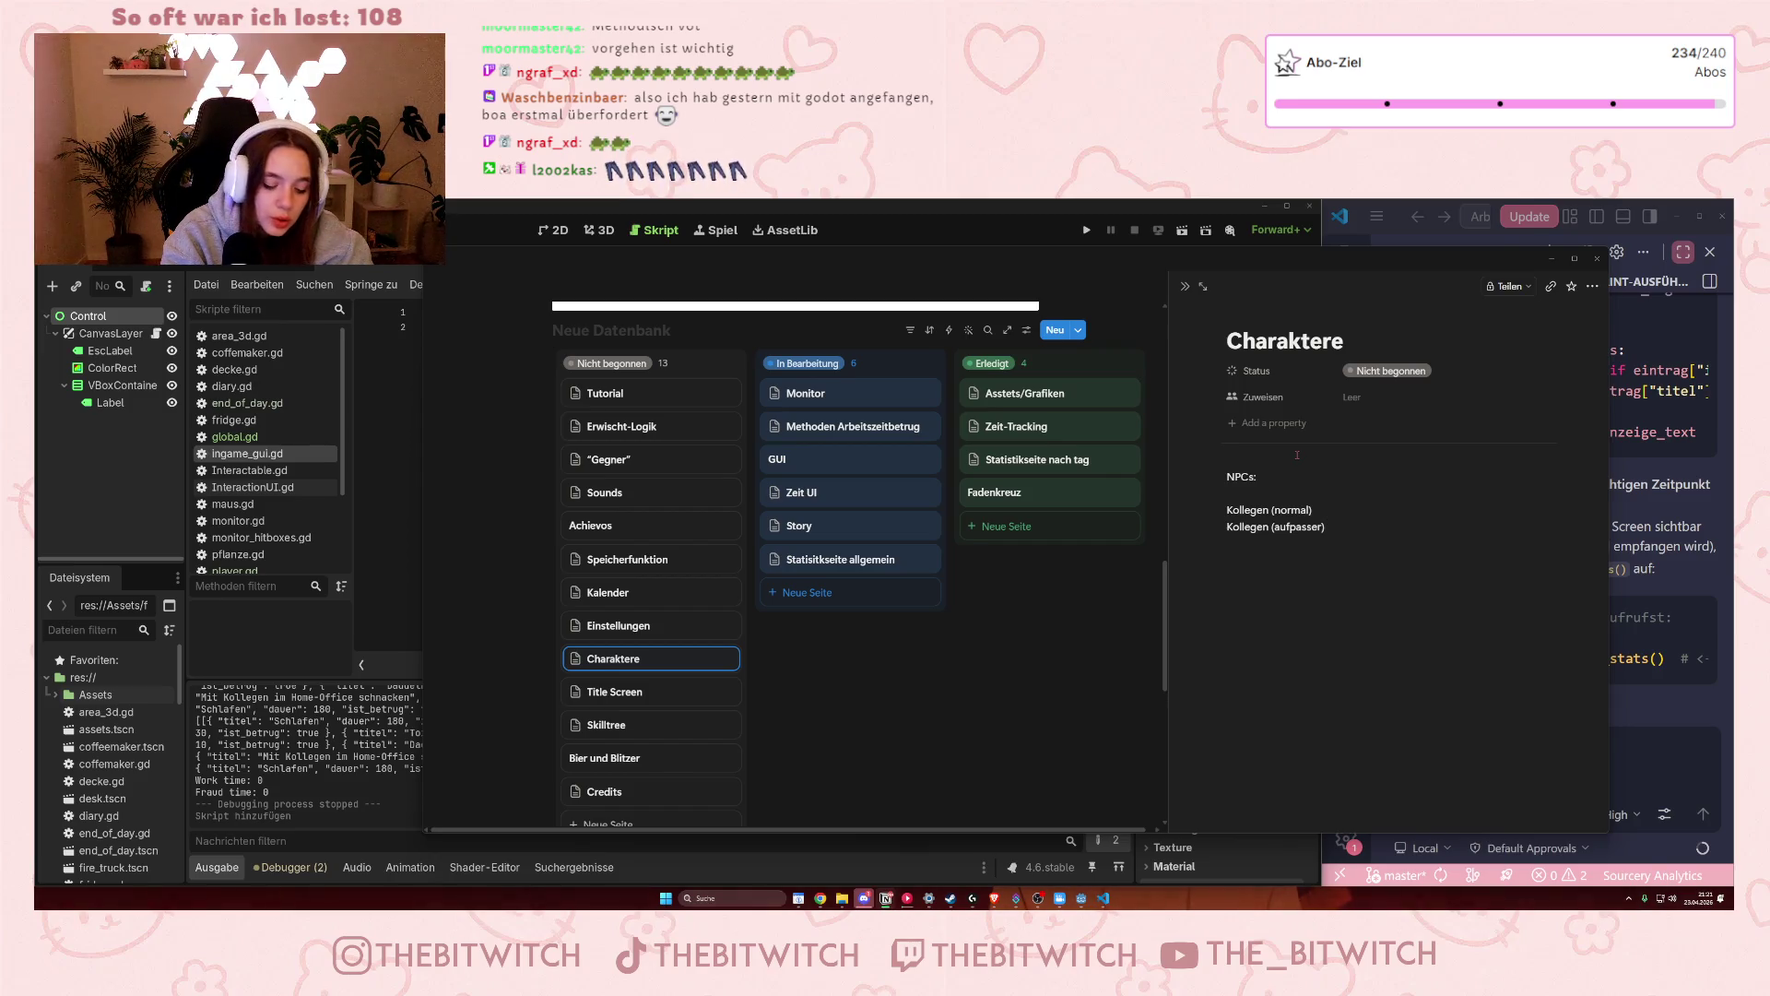
pyautogui.press('Return')
pyautogui.write('Chef')
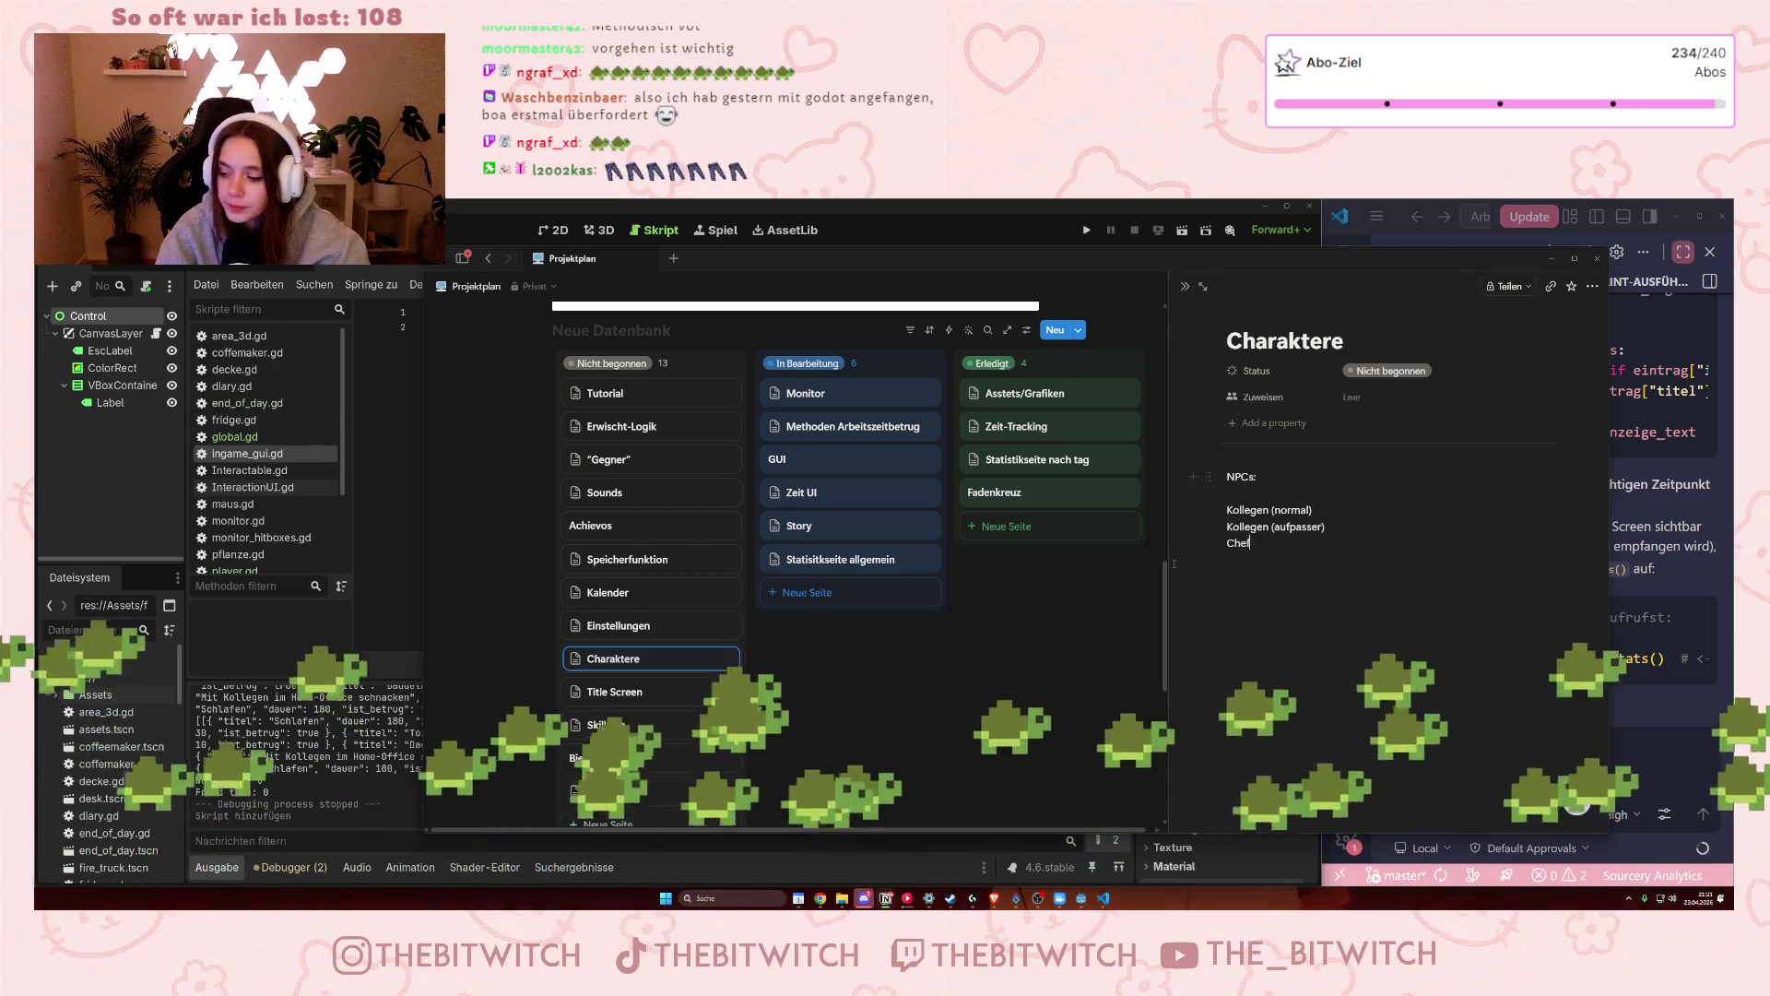
pyautogui.click(1174, 563)
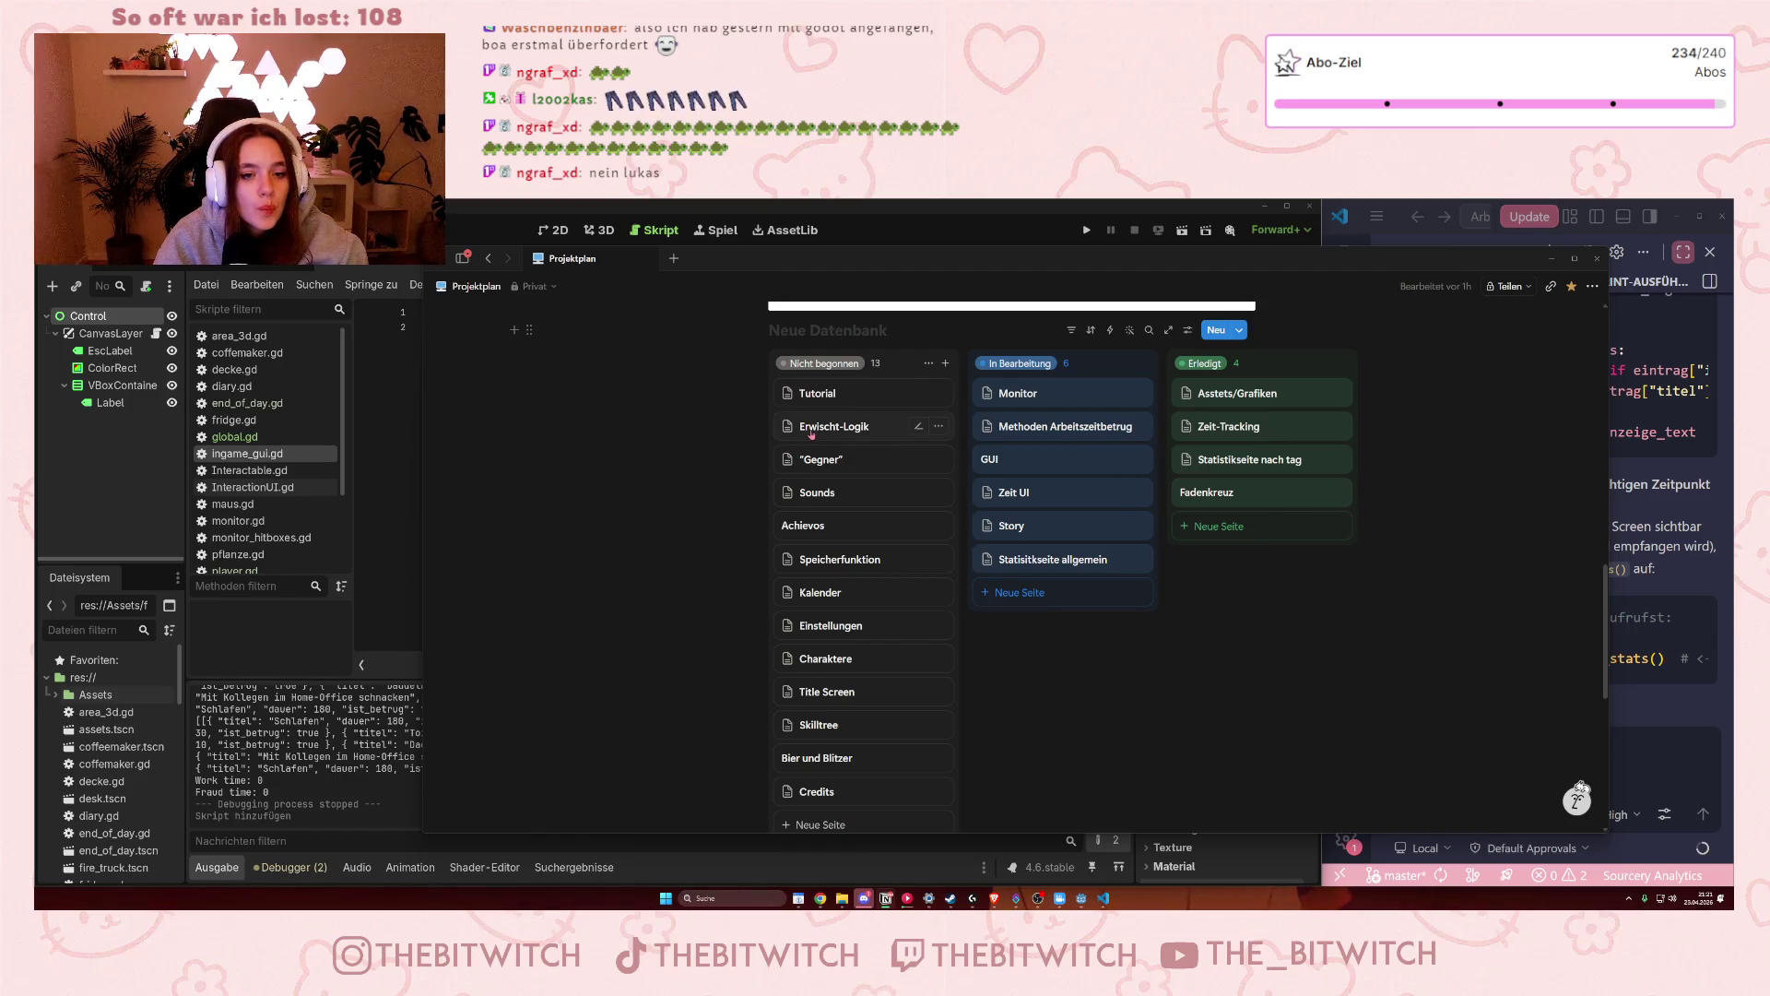
# Step: Close the empty GUI page without changes and open the Achievos page in side peek
pyautogui.click(1040, 467)
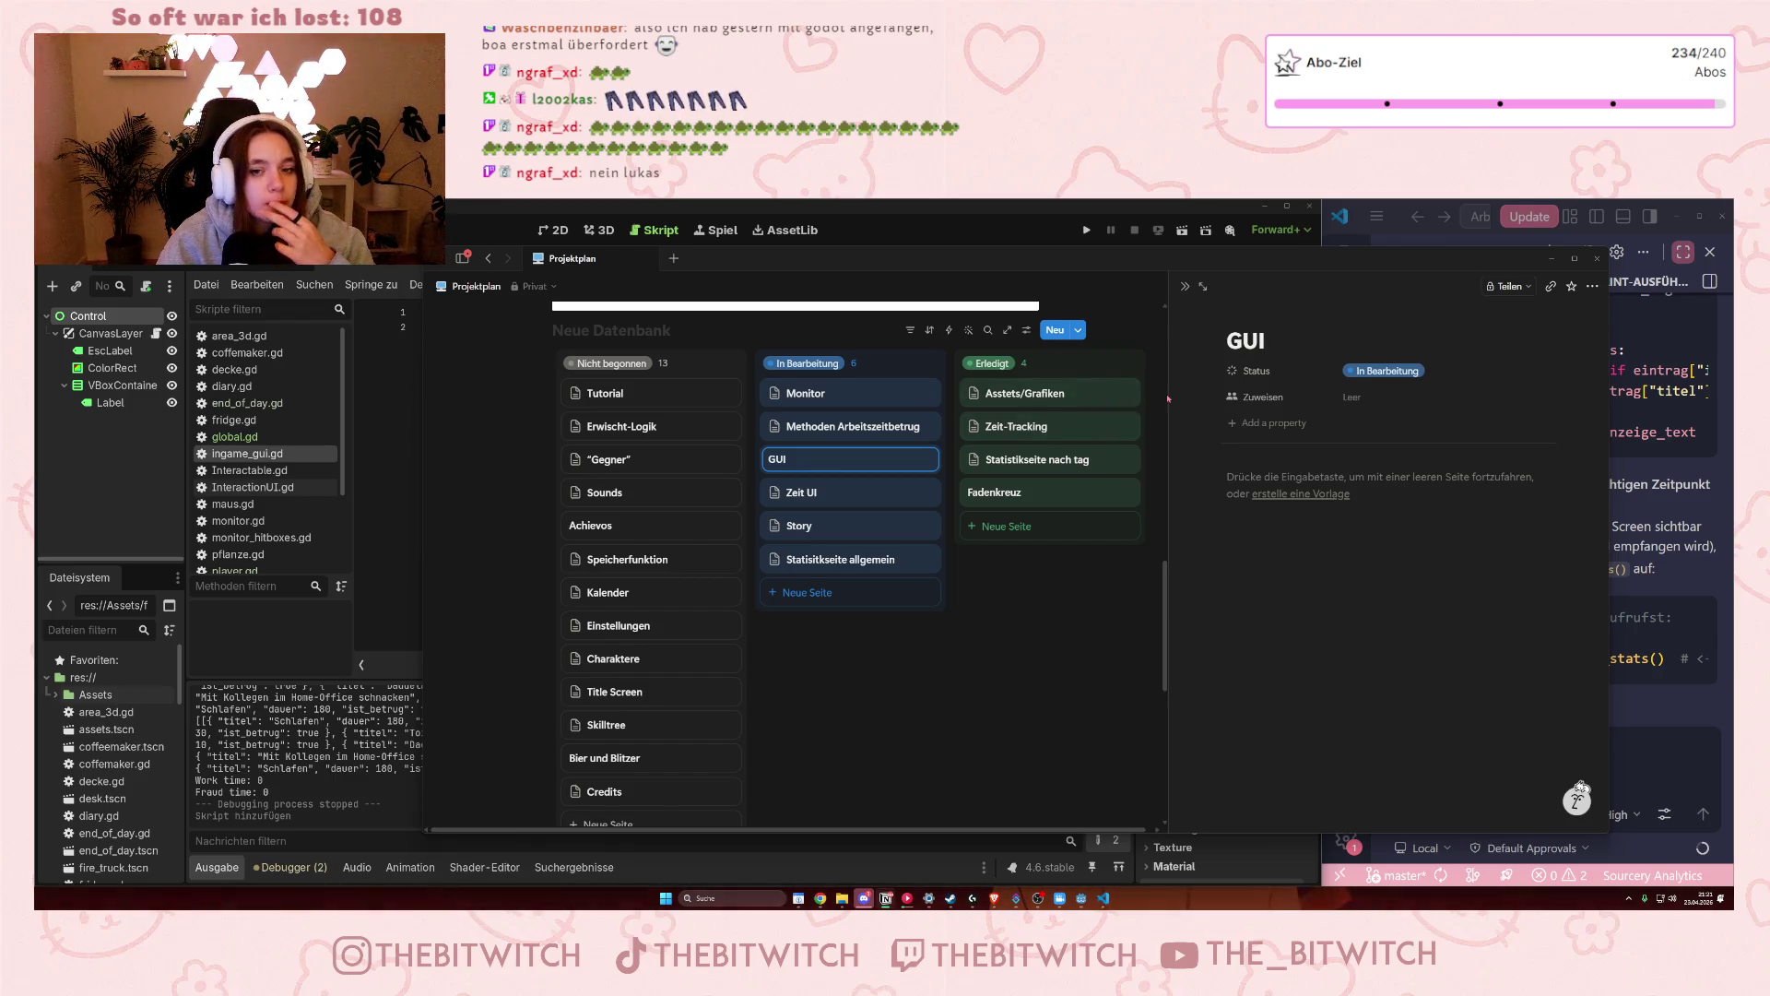
pyautogui.click(1250, 472)
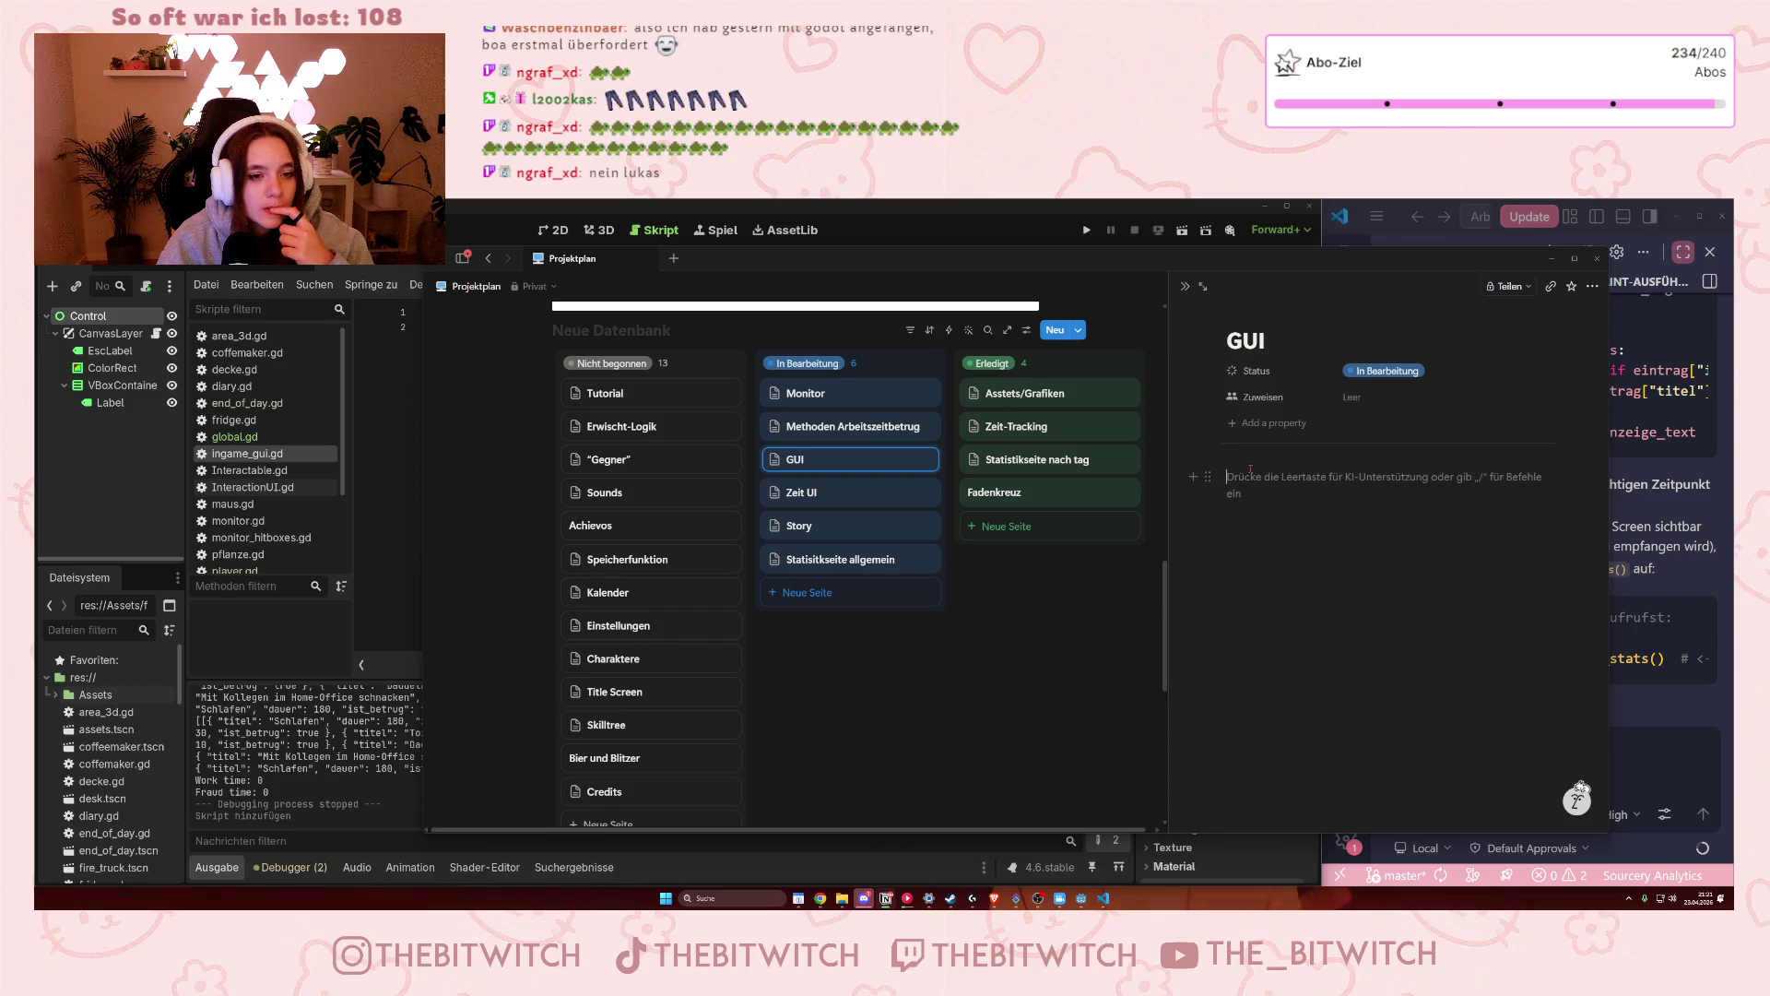
pyautogui.click(1183, 302)
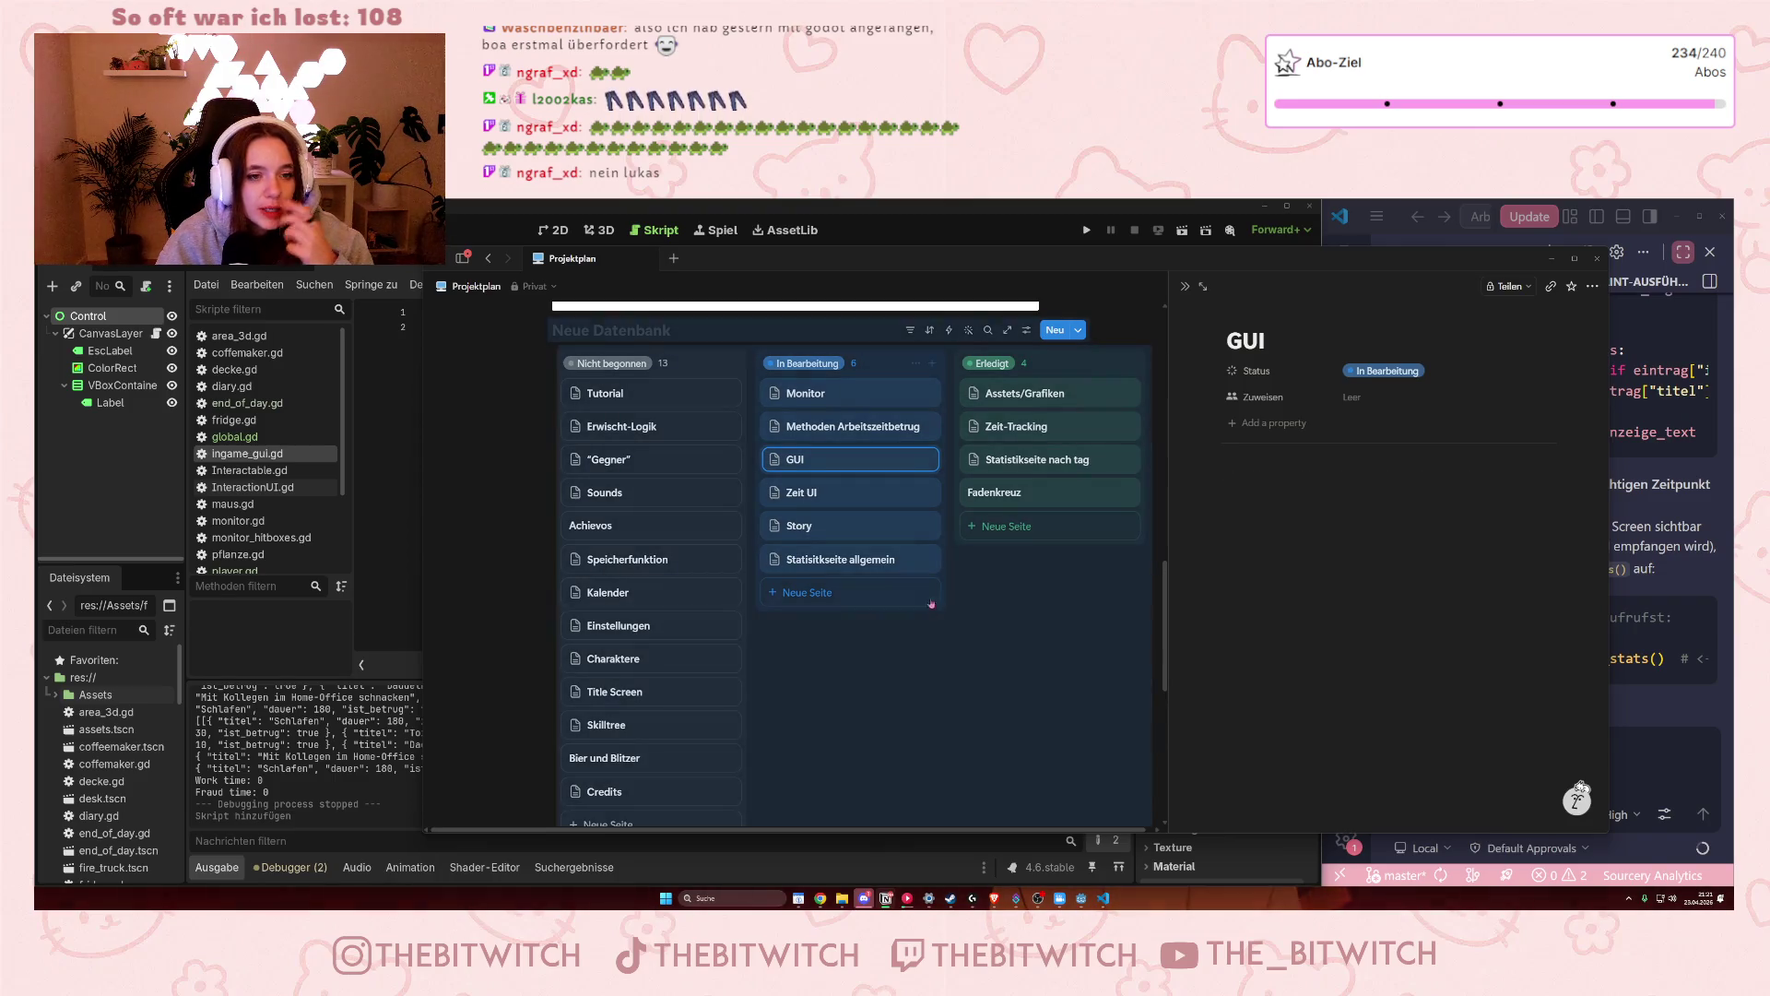
pyautogui.press('Escape')
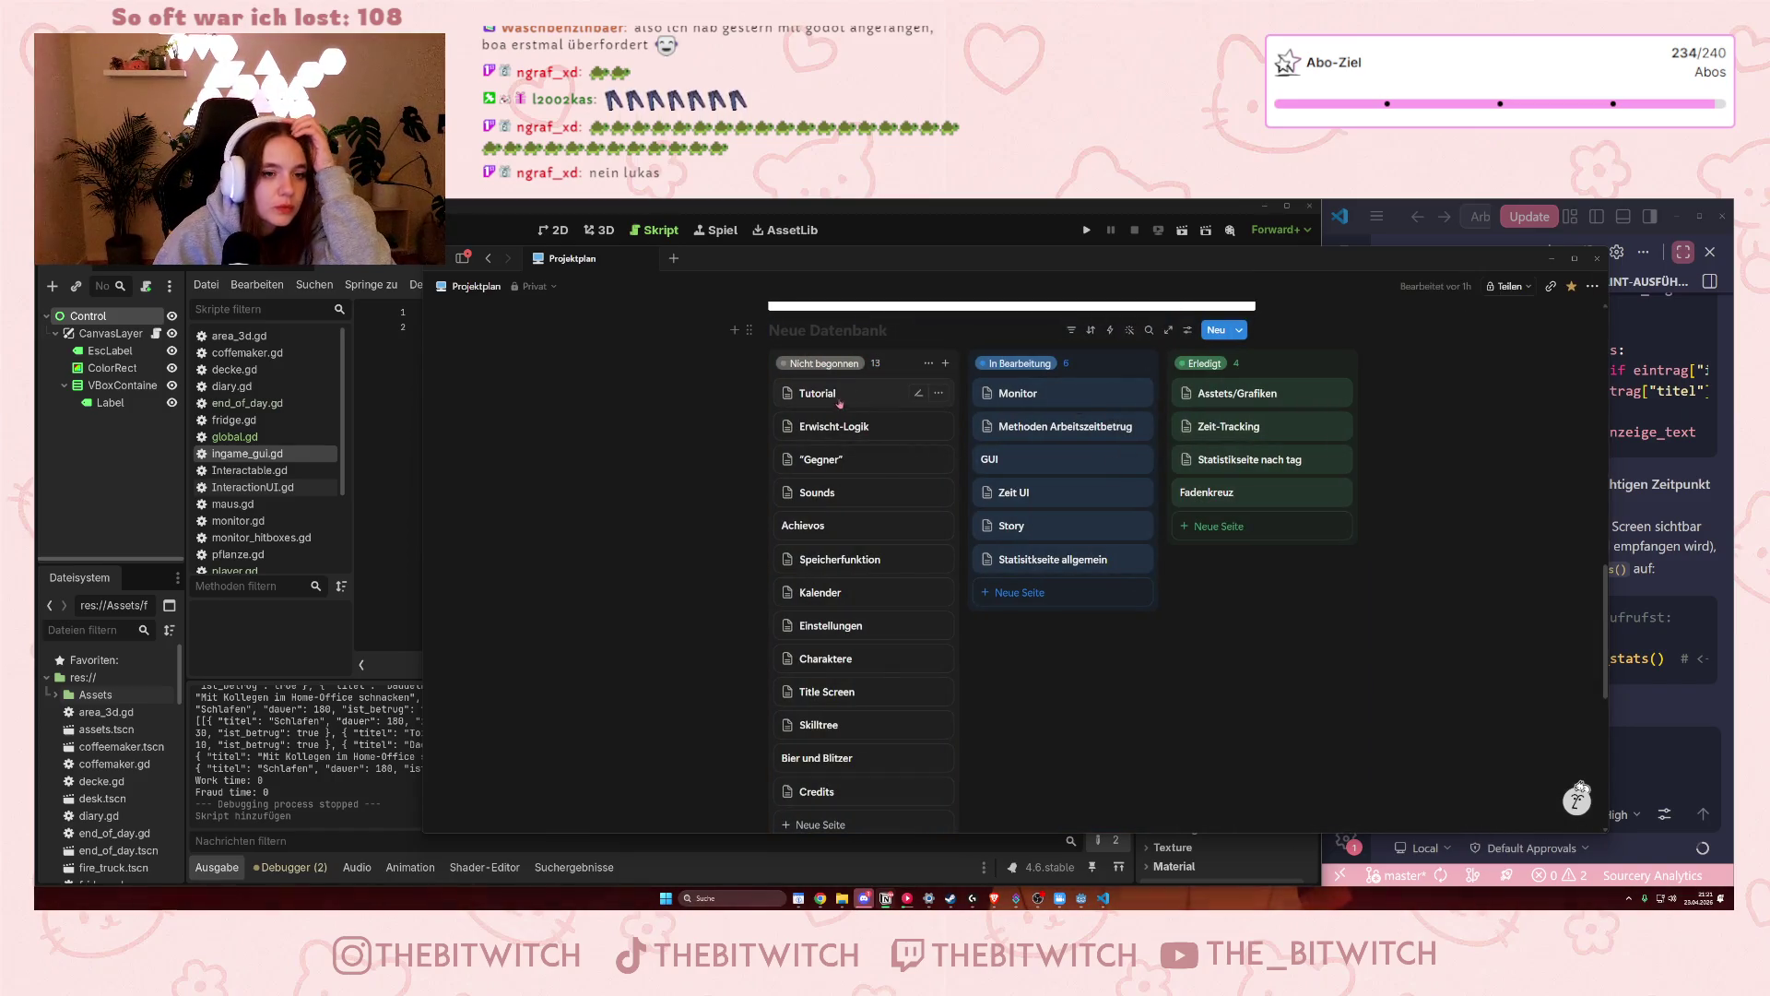
pyautogui.scroll(-1, 833, 528)
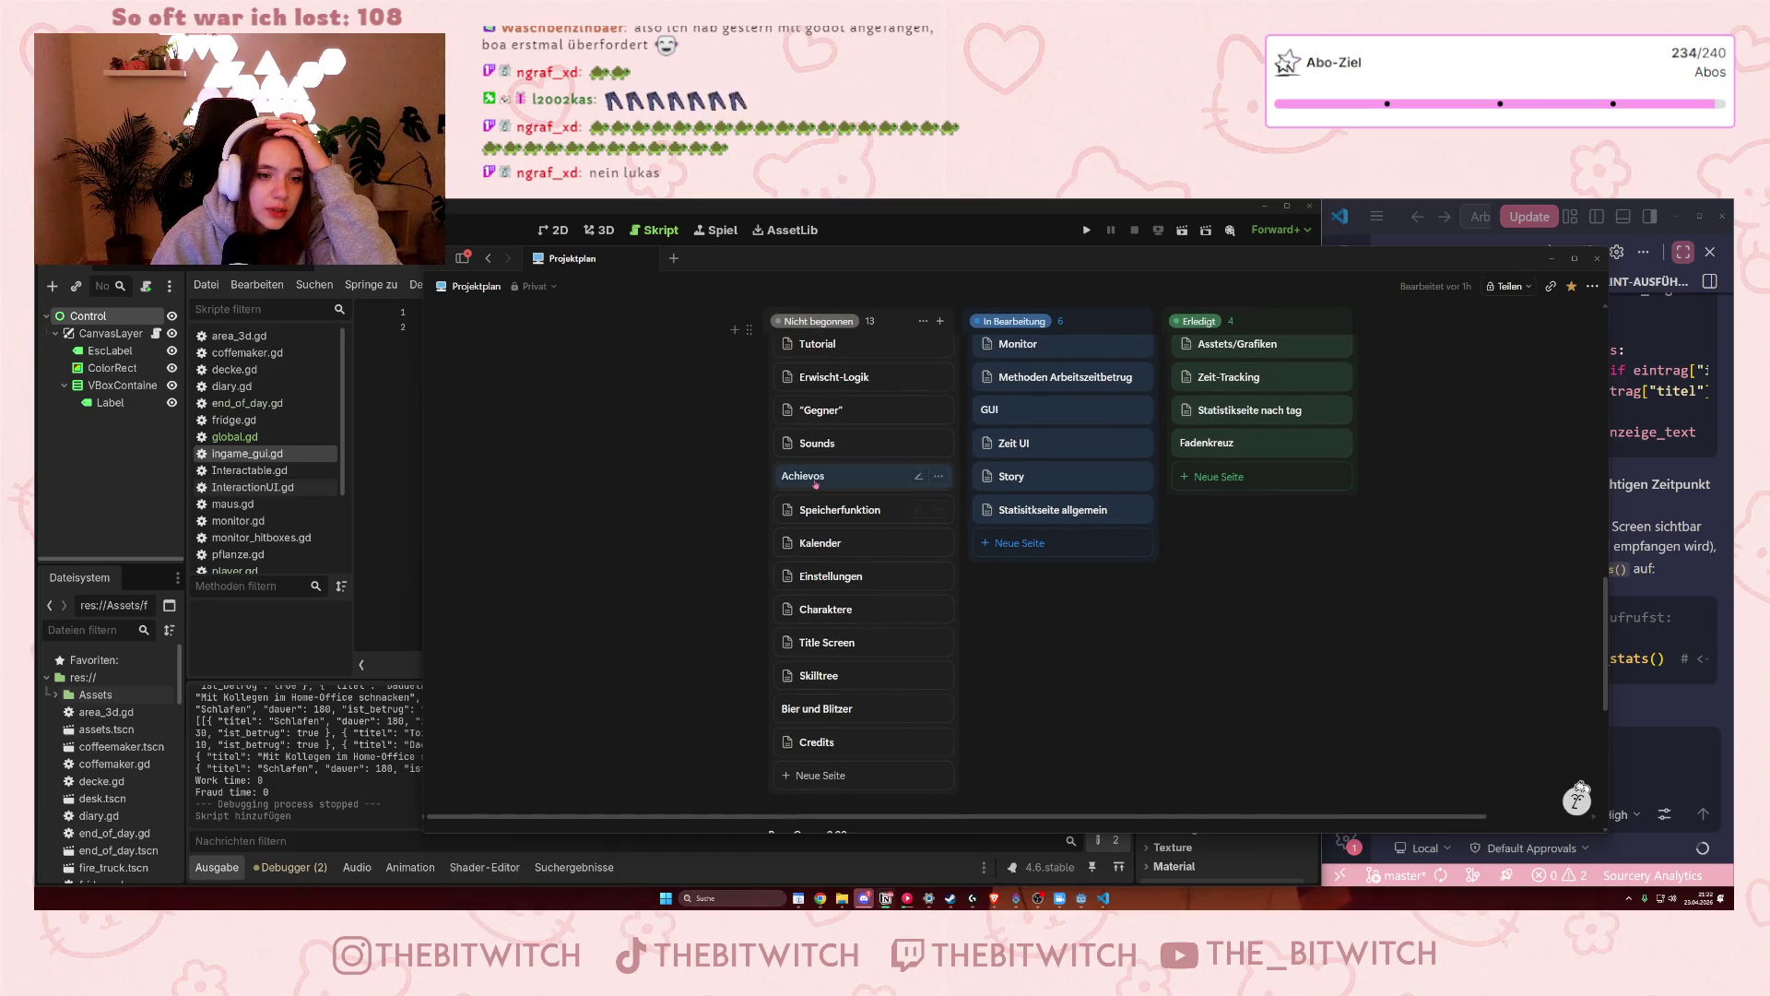
pyautogui.press('Return')
pyautogui.press('Return')
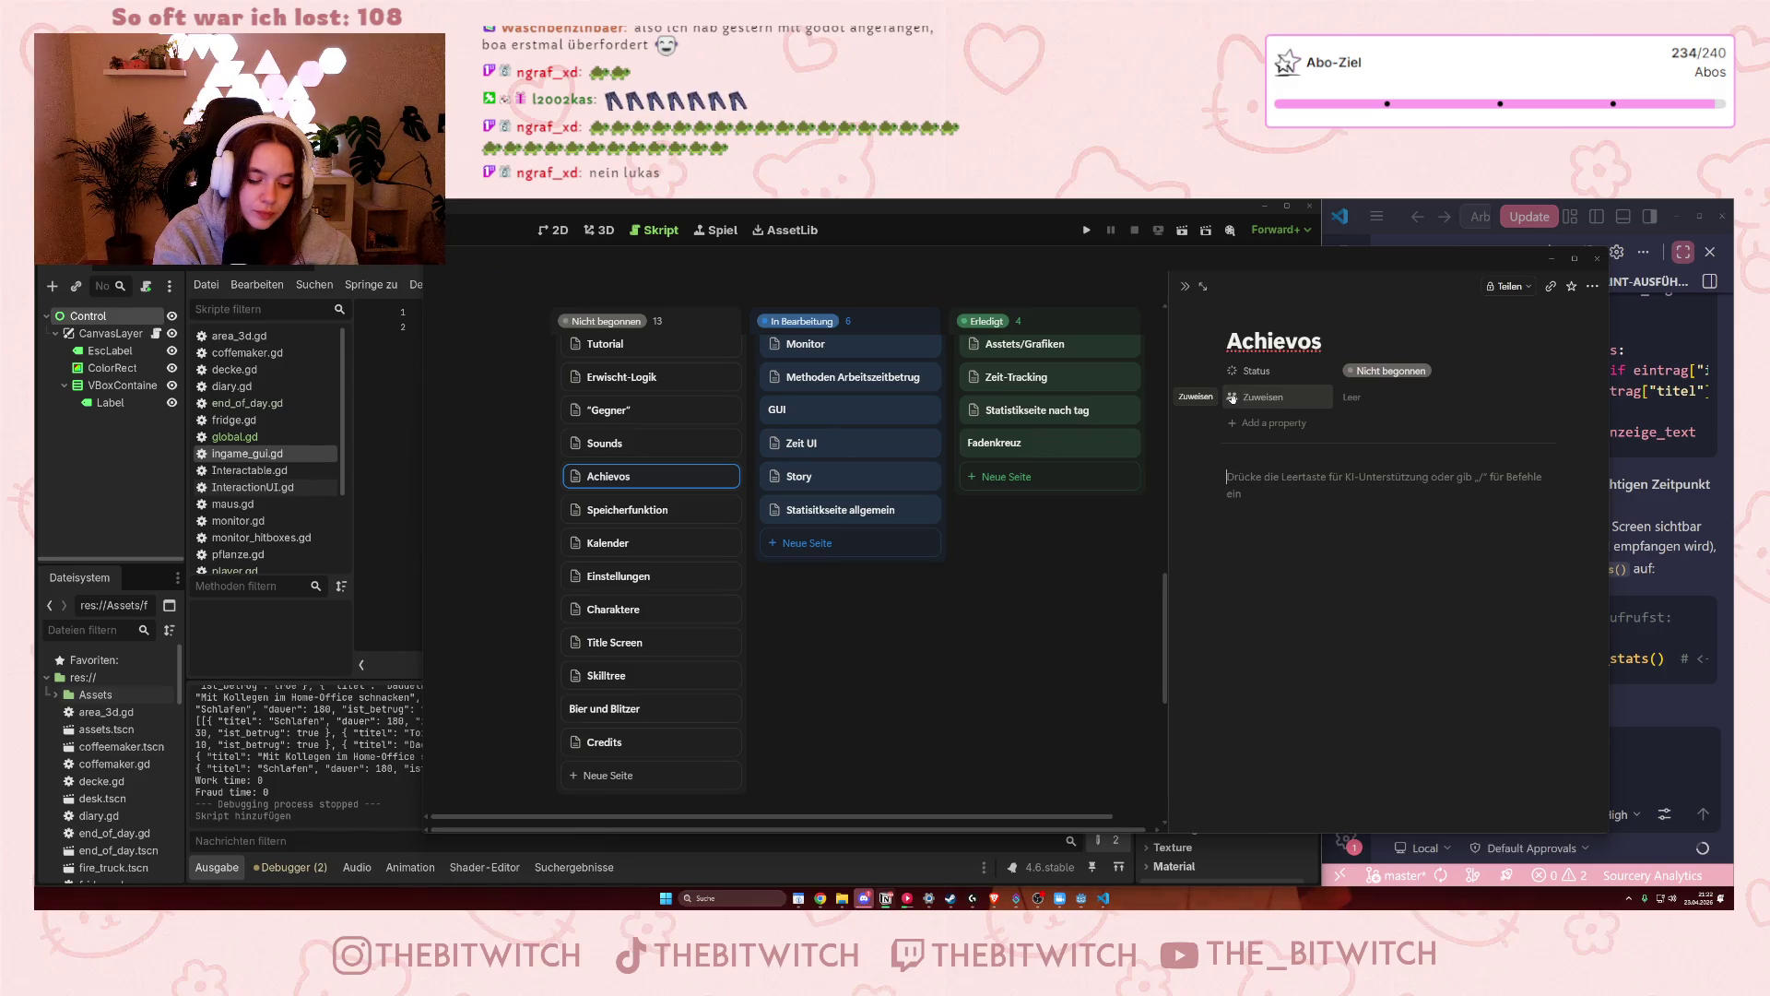
# Step: Add Faultier: 'Respekt, deine Augen waren nicht ein Mal auf (den ganzen Tag geschlafen)'
pyautogui.write('Fault')
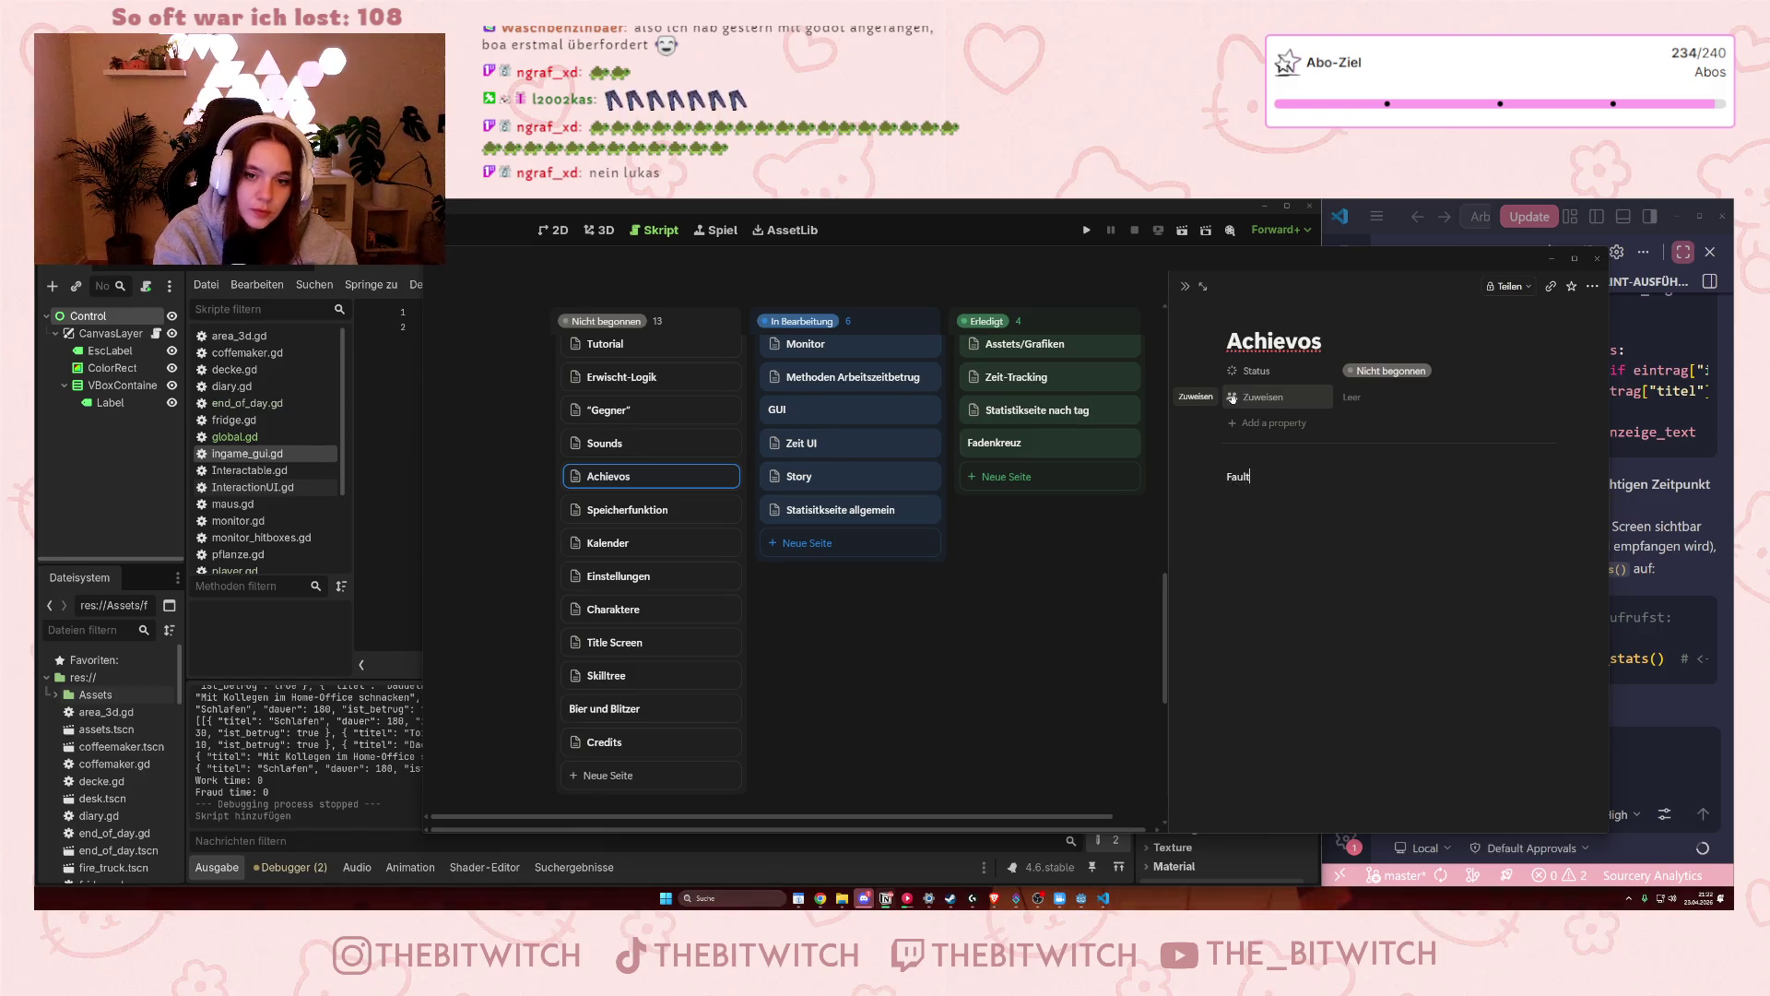
pyautogui.write('ier:')
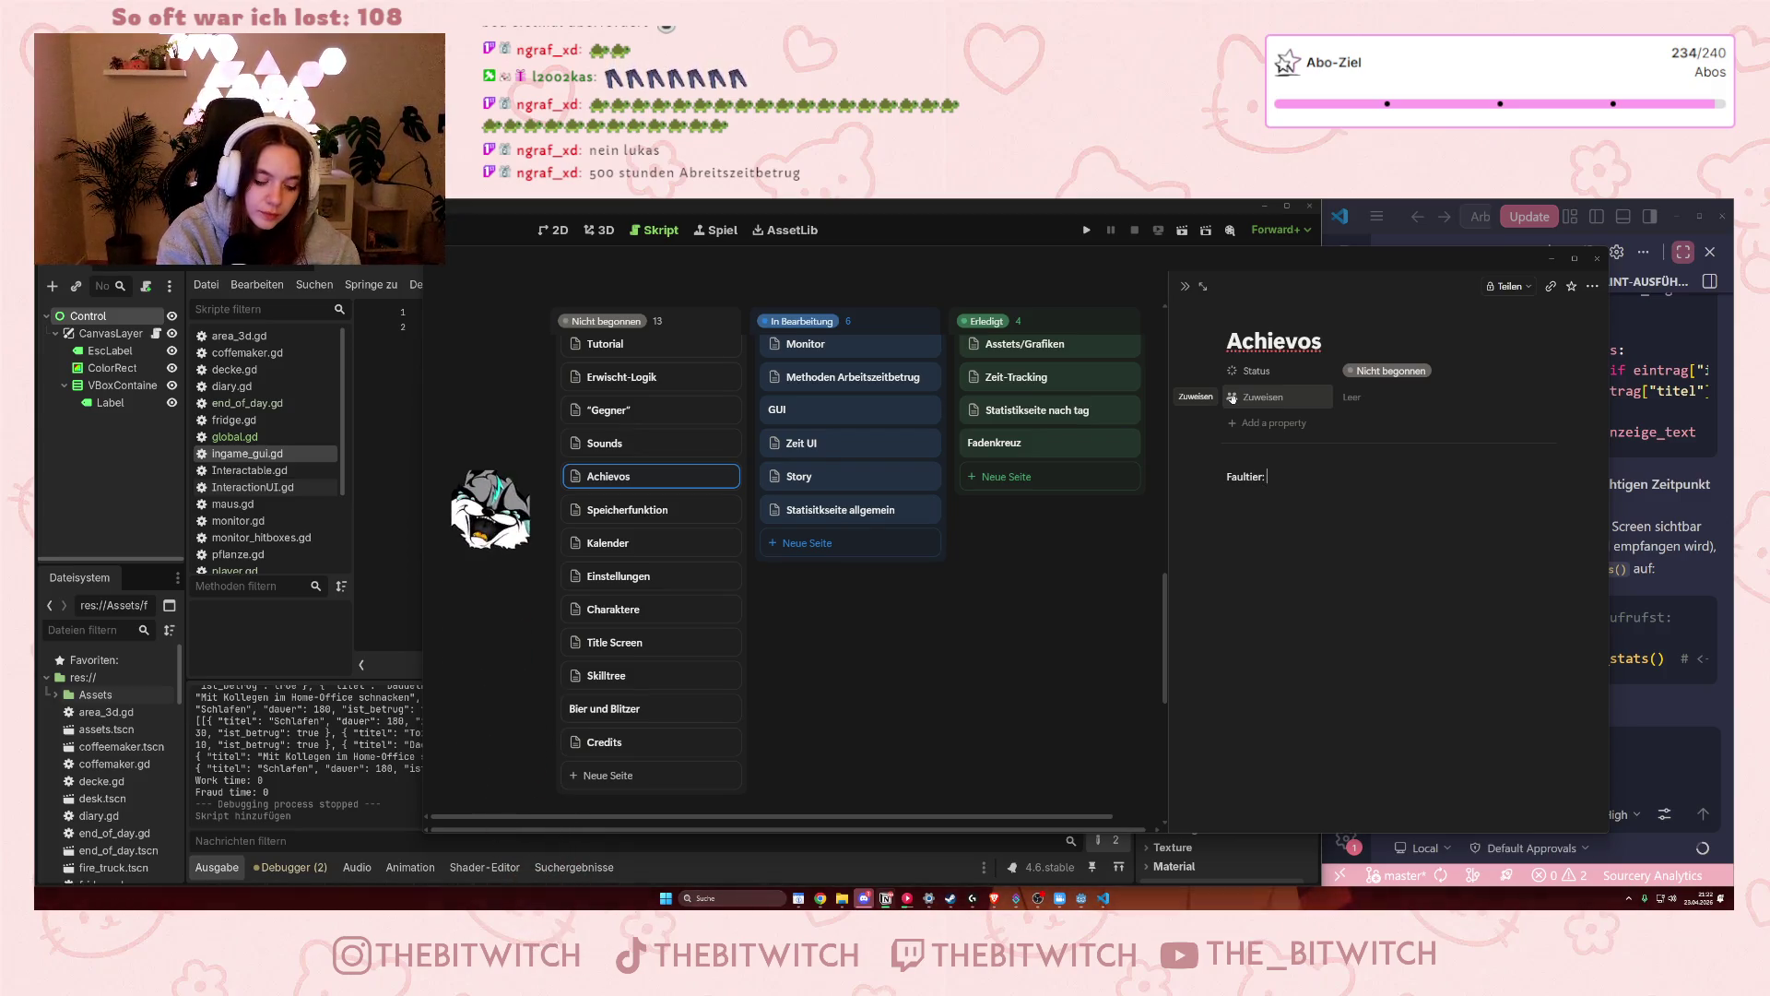
pyautogui.write(' Du')
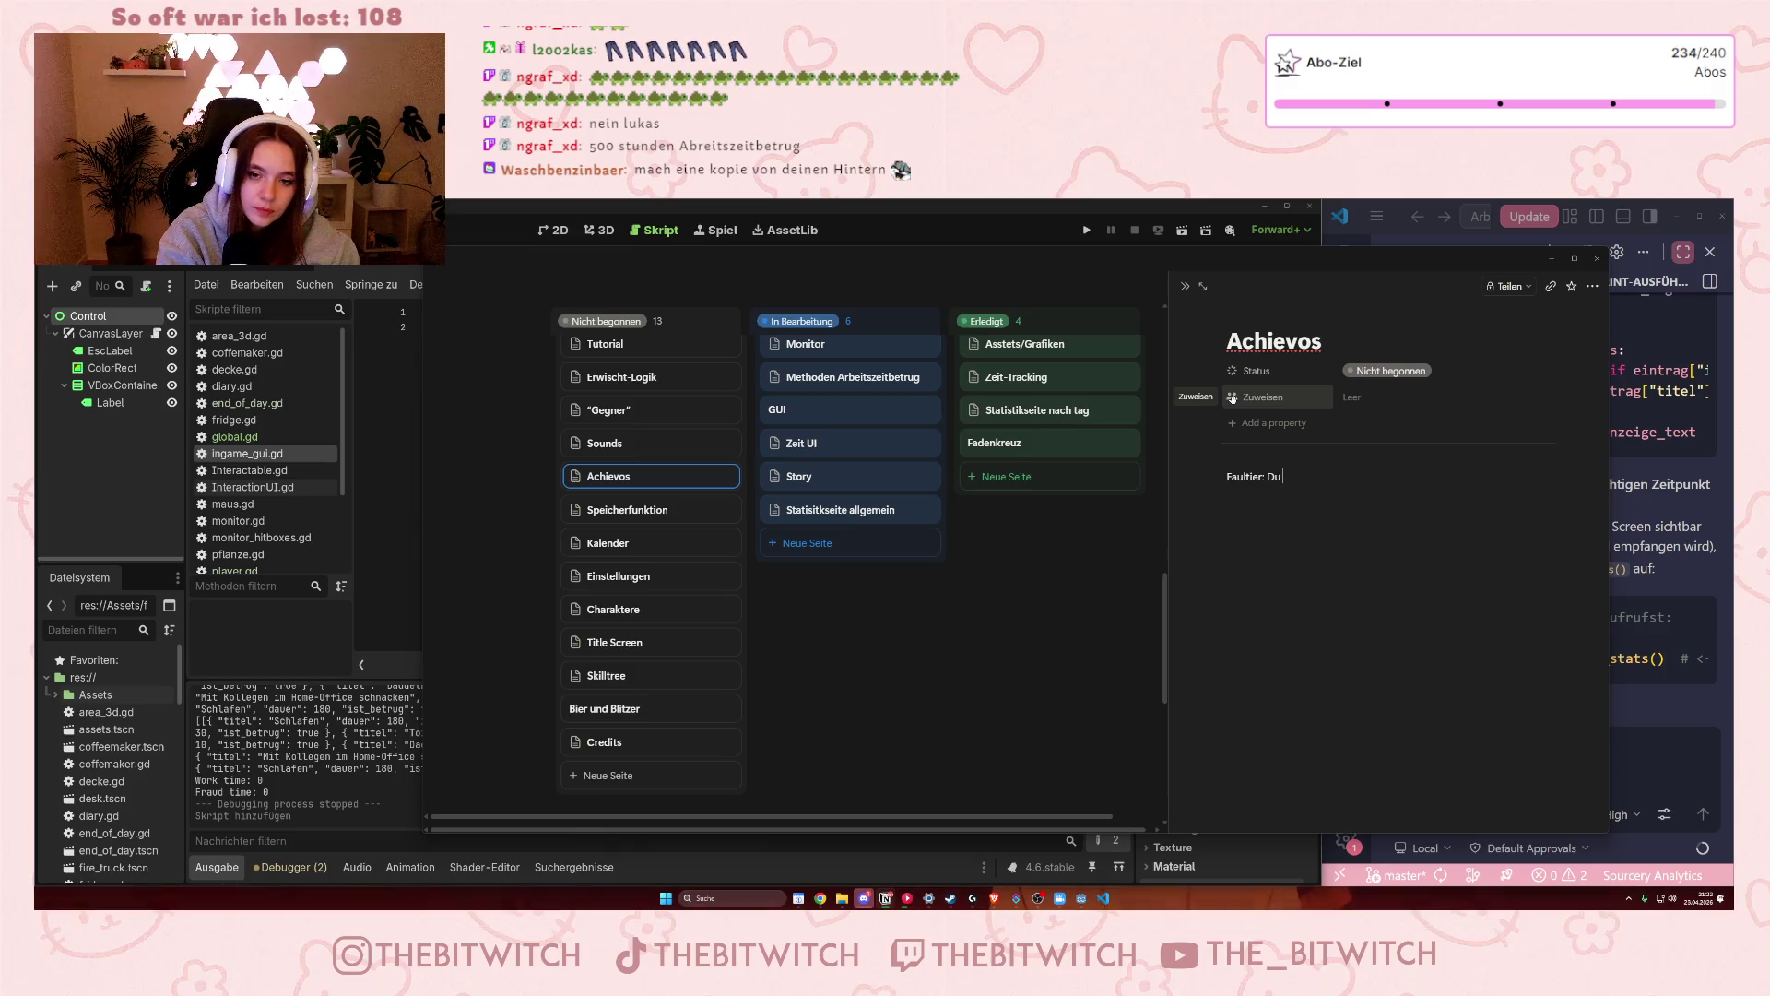
pyautogui.press('BackSpace')
pyautogui.press('BackSpace')
pyautogui.write('R')
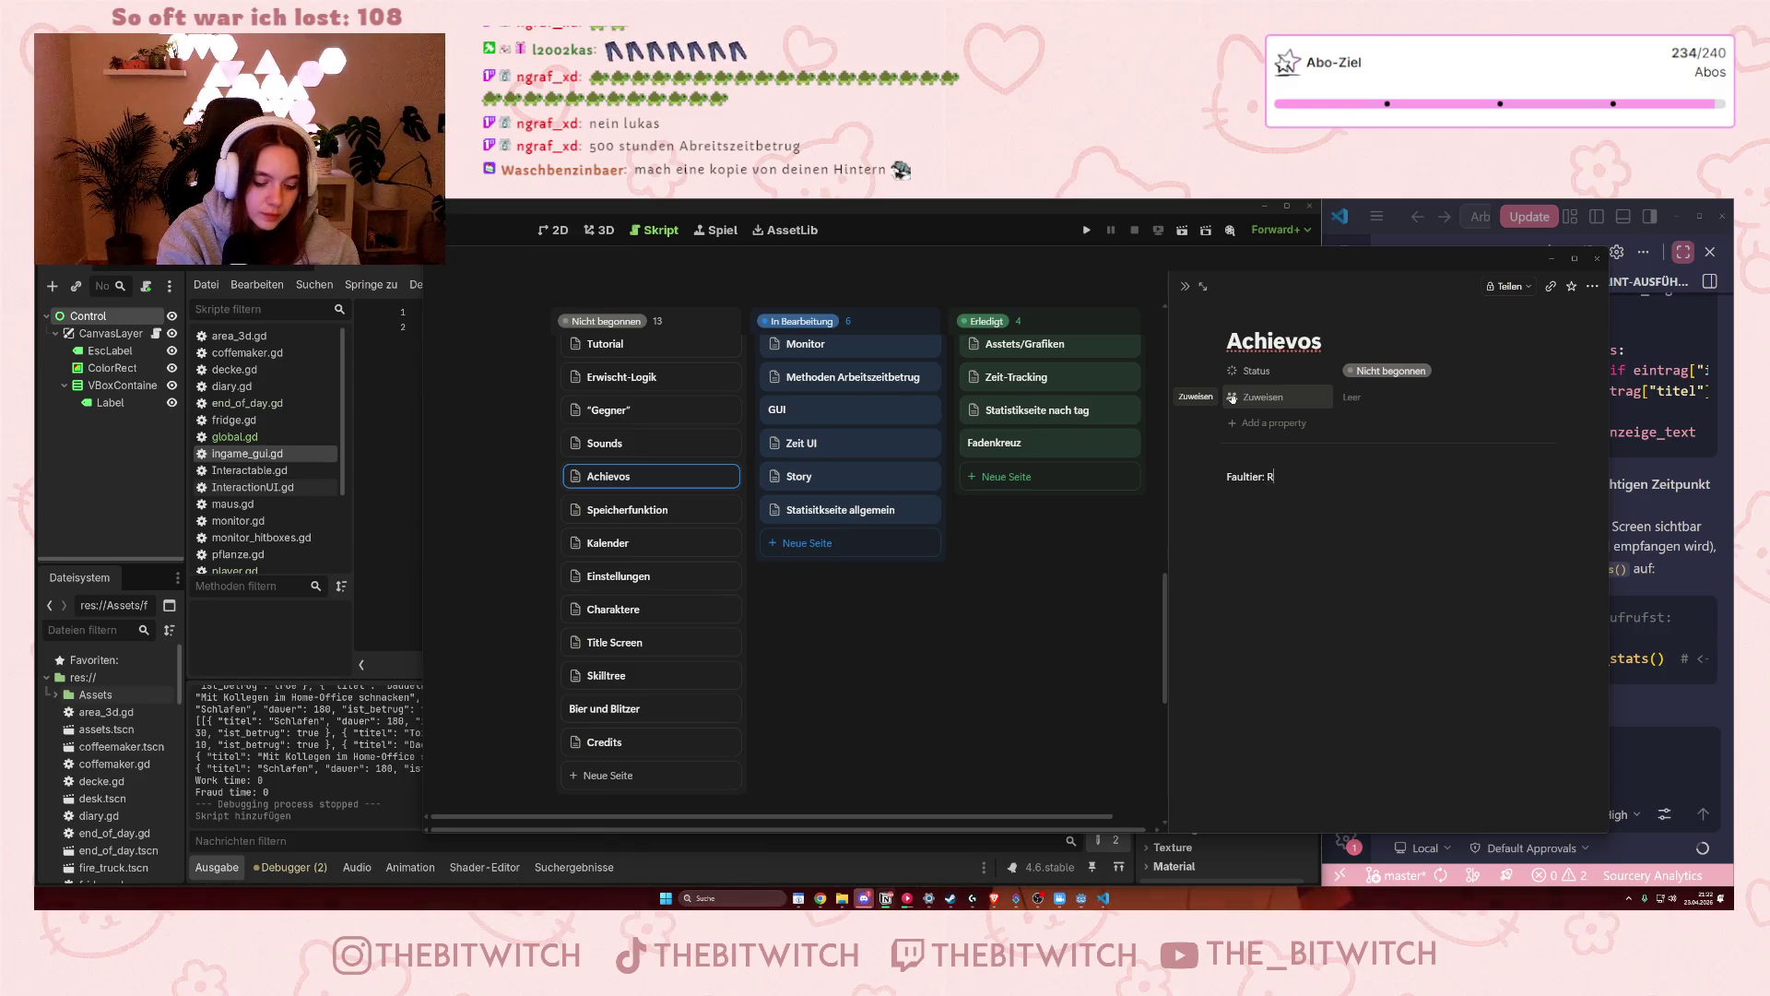
pyautogui.write('espekt,')
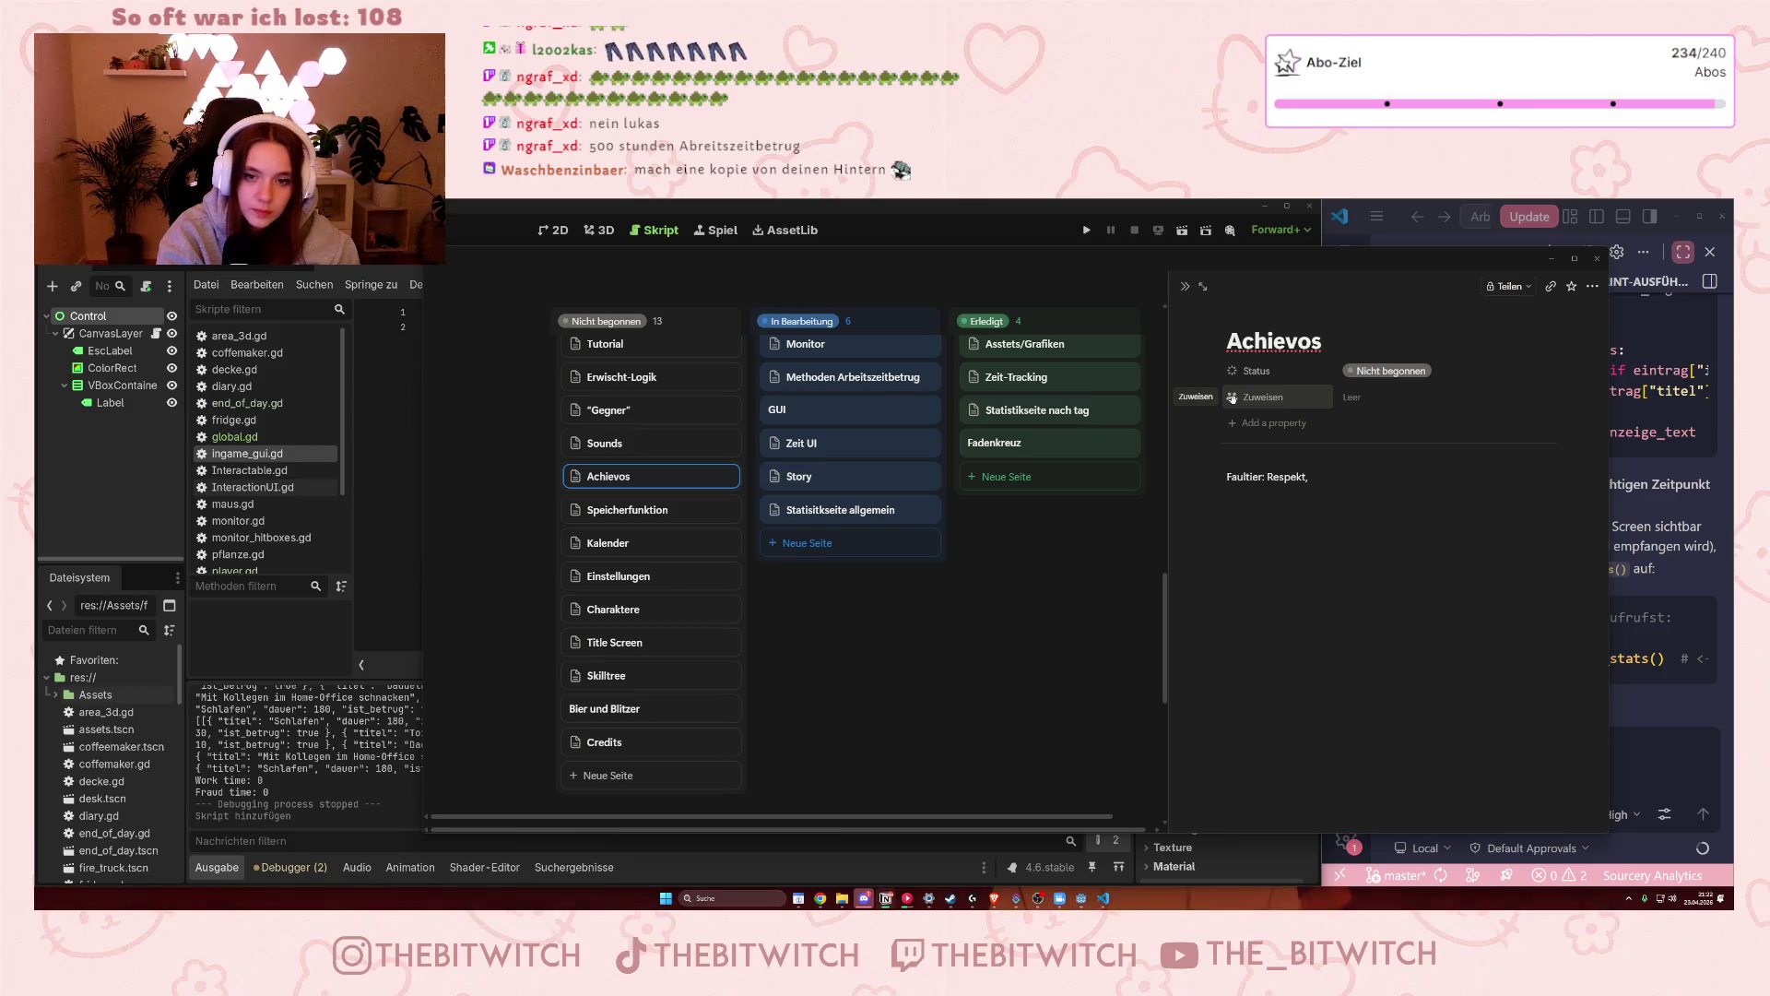
pyautogui.write(' deine Aug')
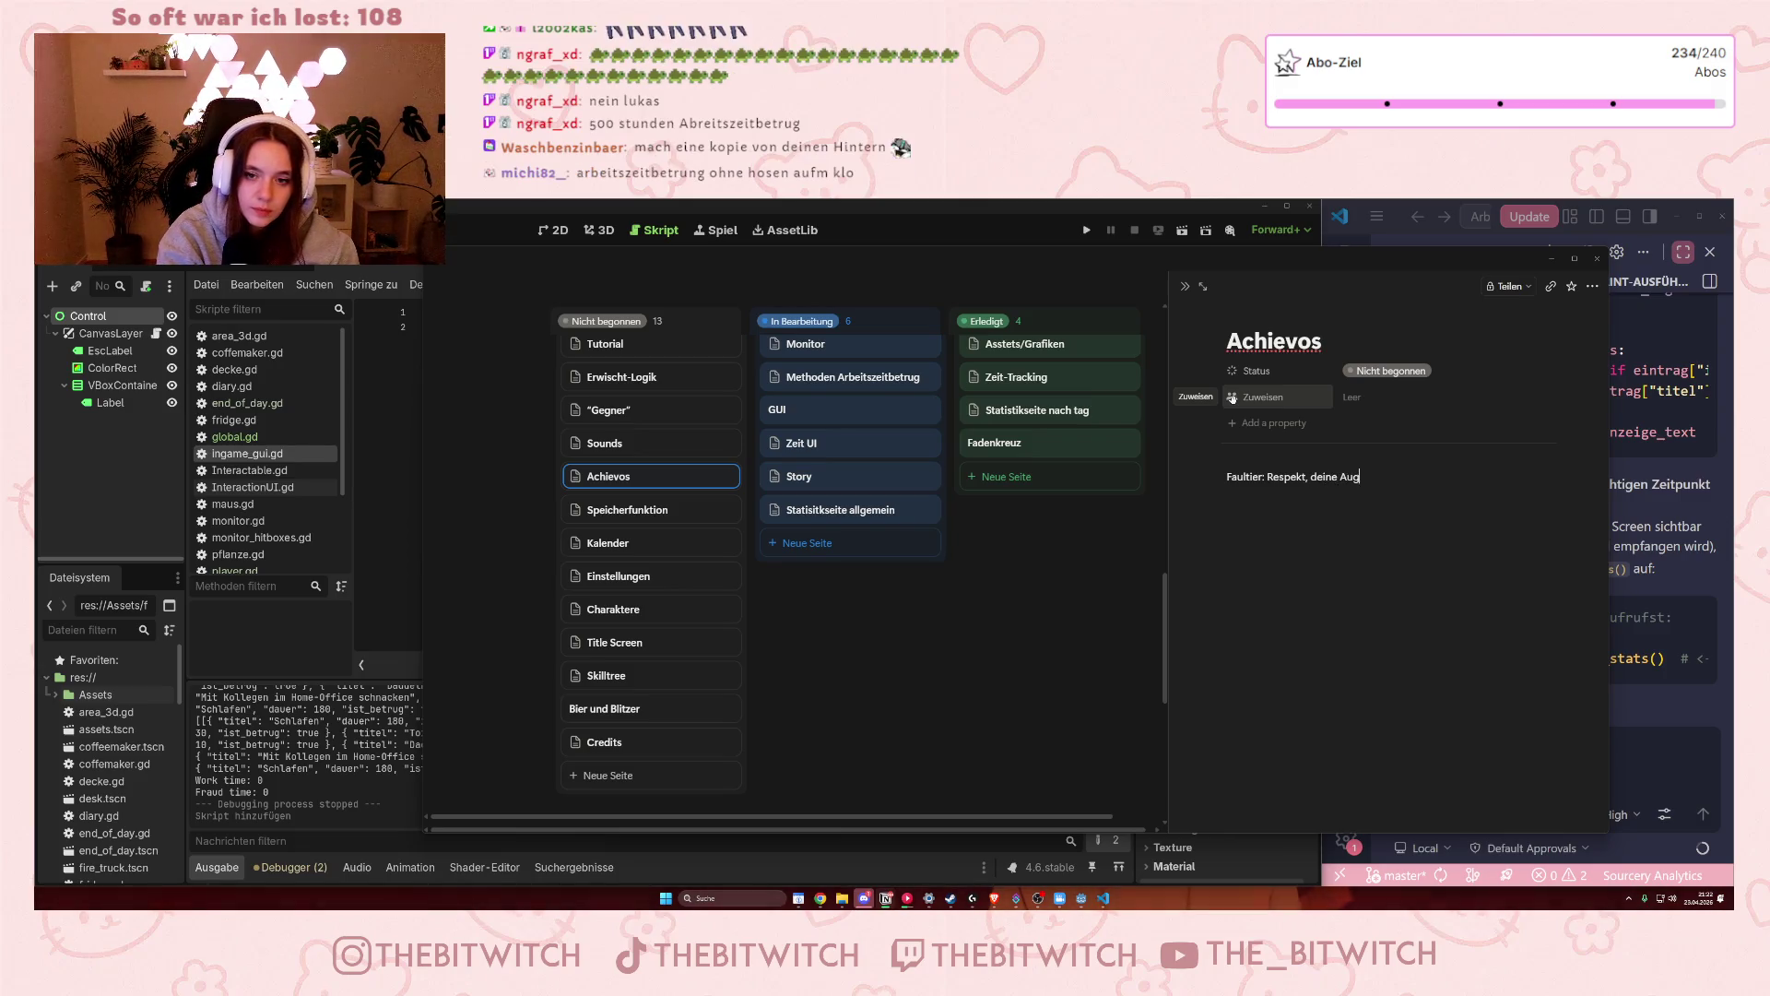
pyautogui.write('en waren nicht ein ')
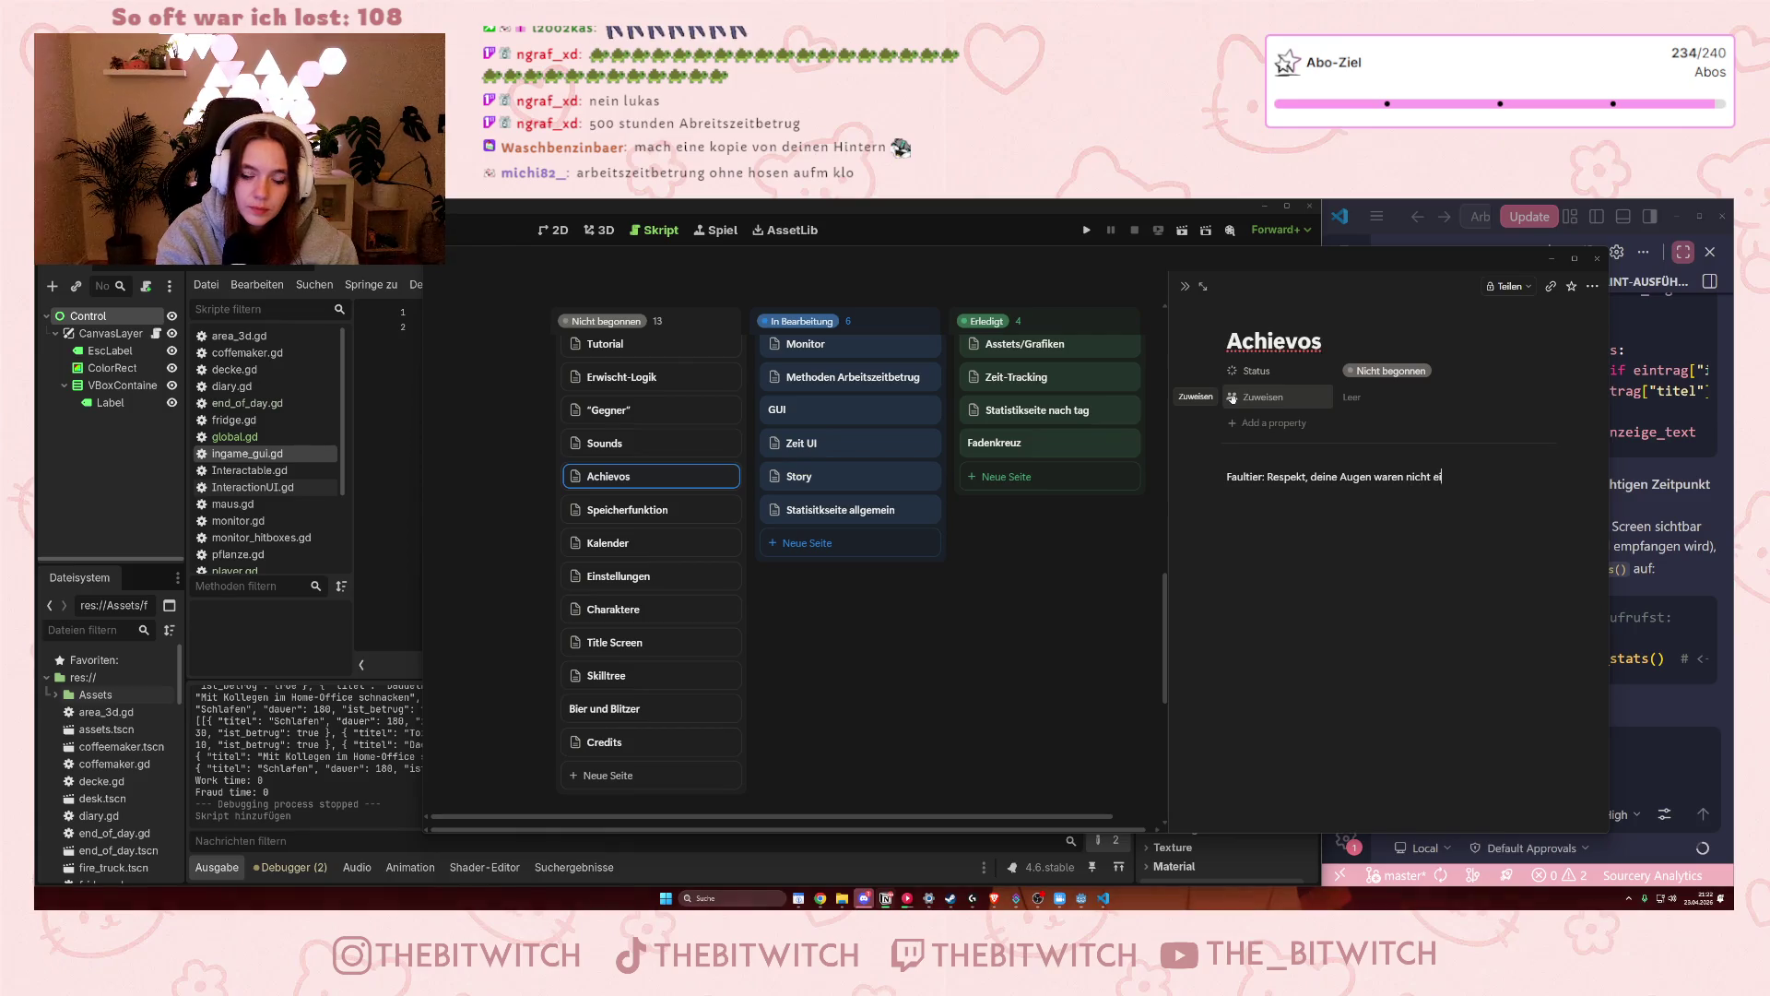
pyautogui.write('Mal auf (')
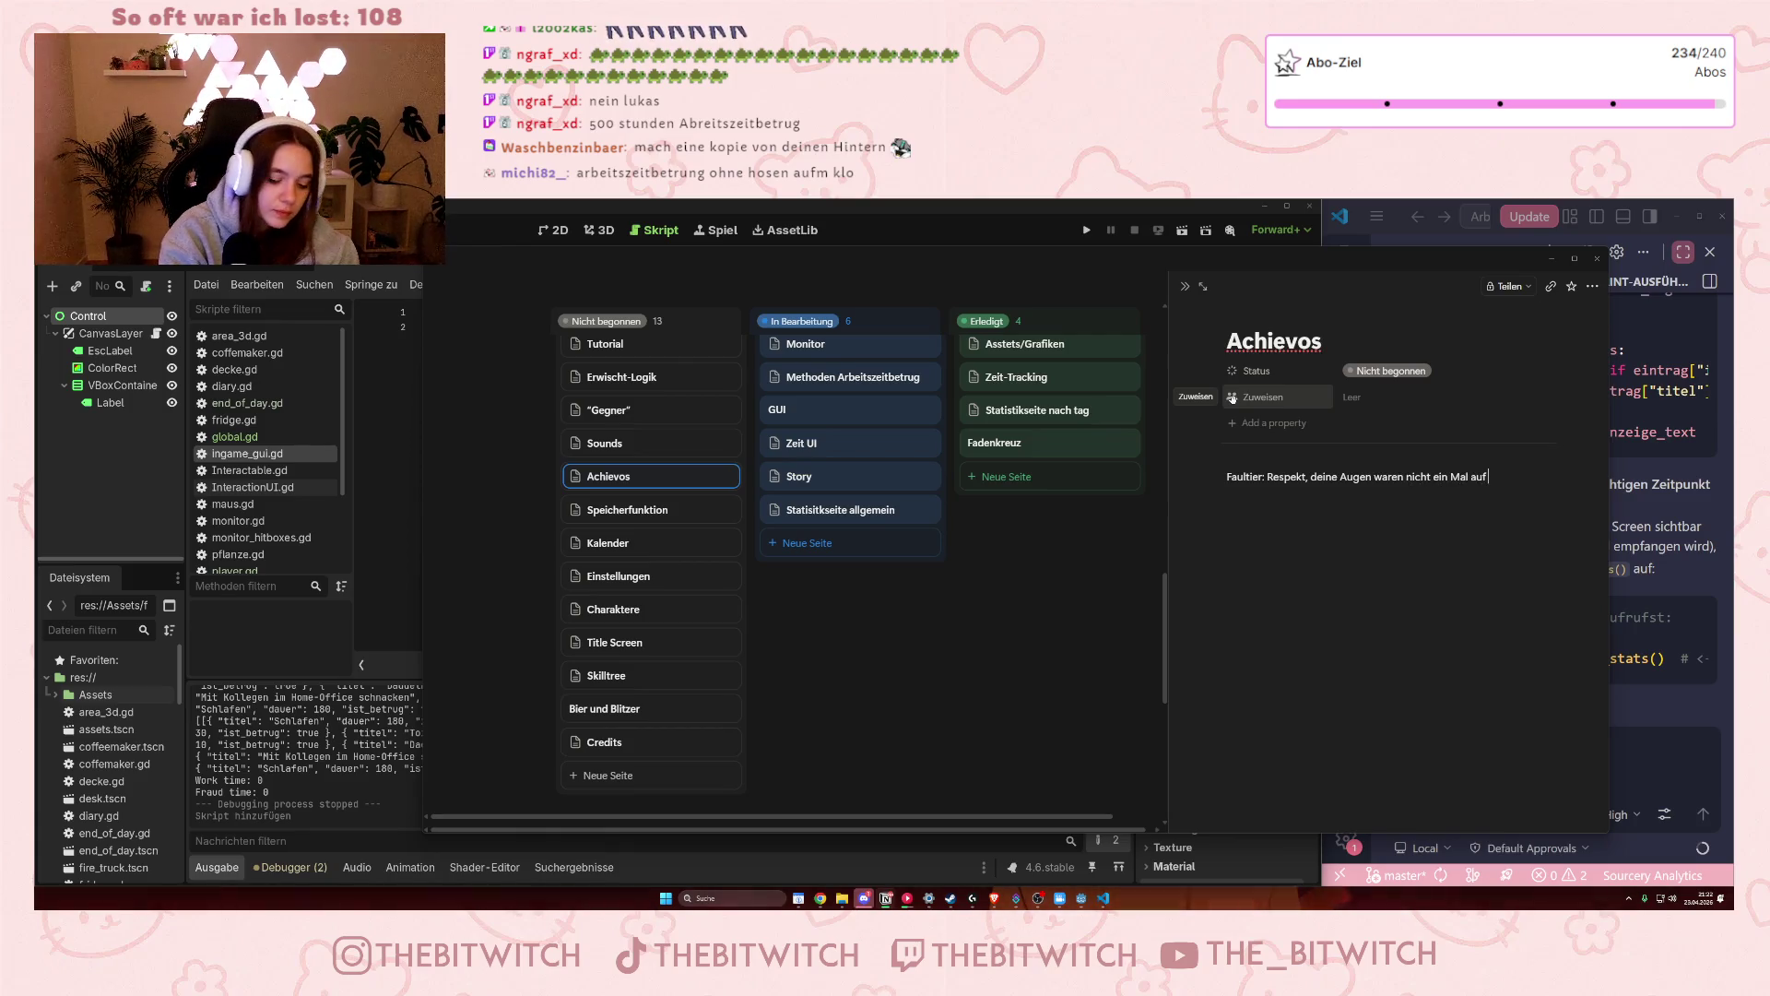
pyautogui.write('den ganzen')
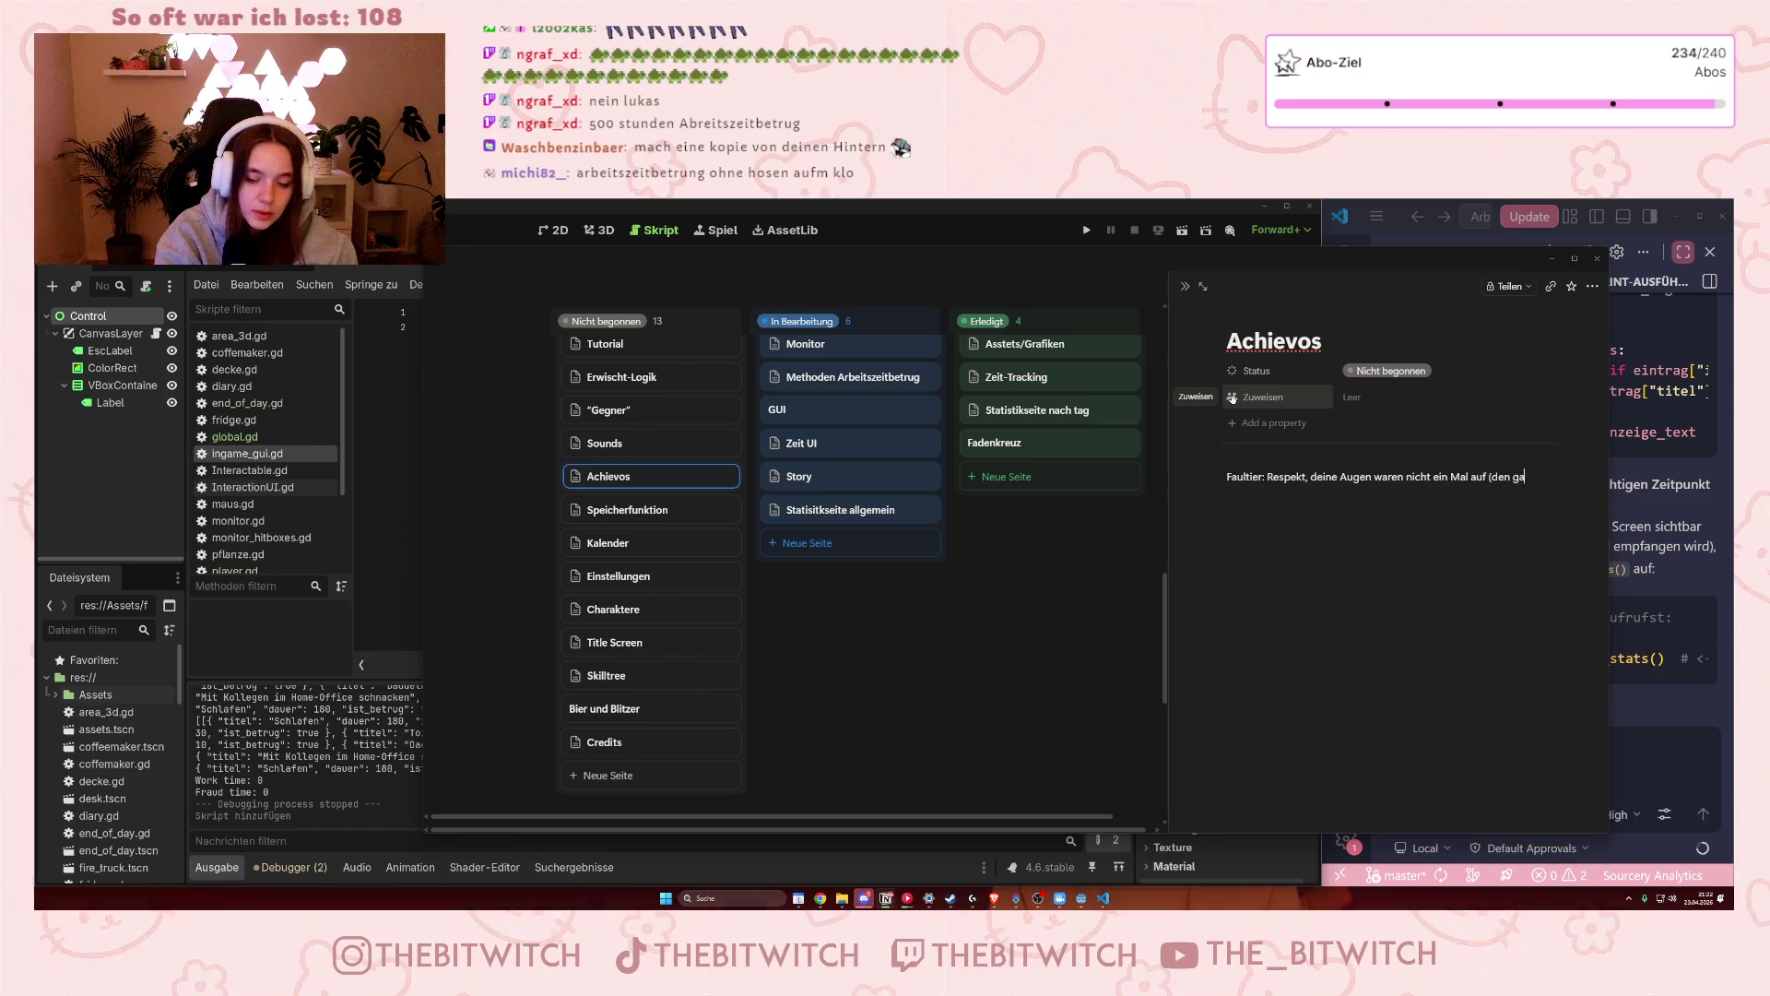
pyautogui.write(' Tag')
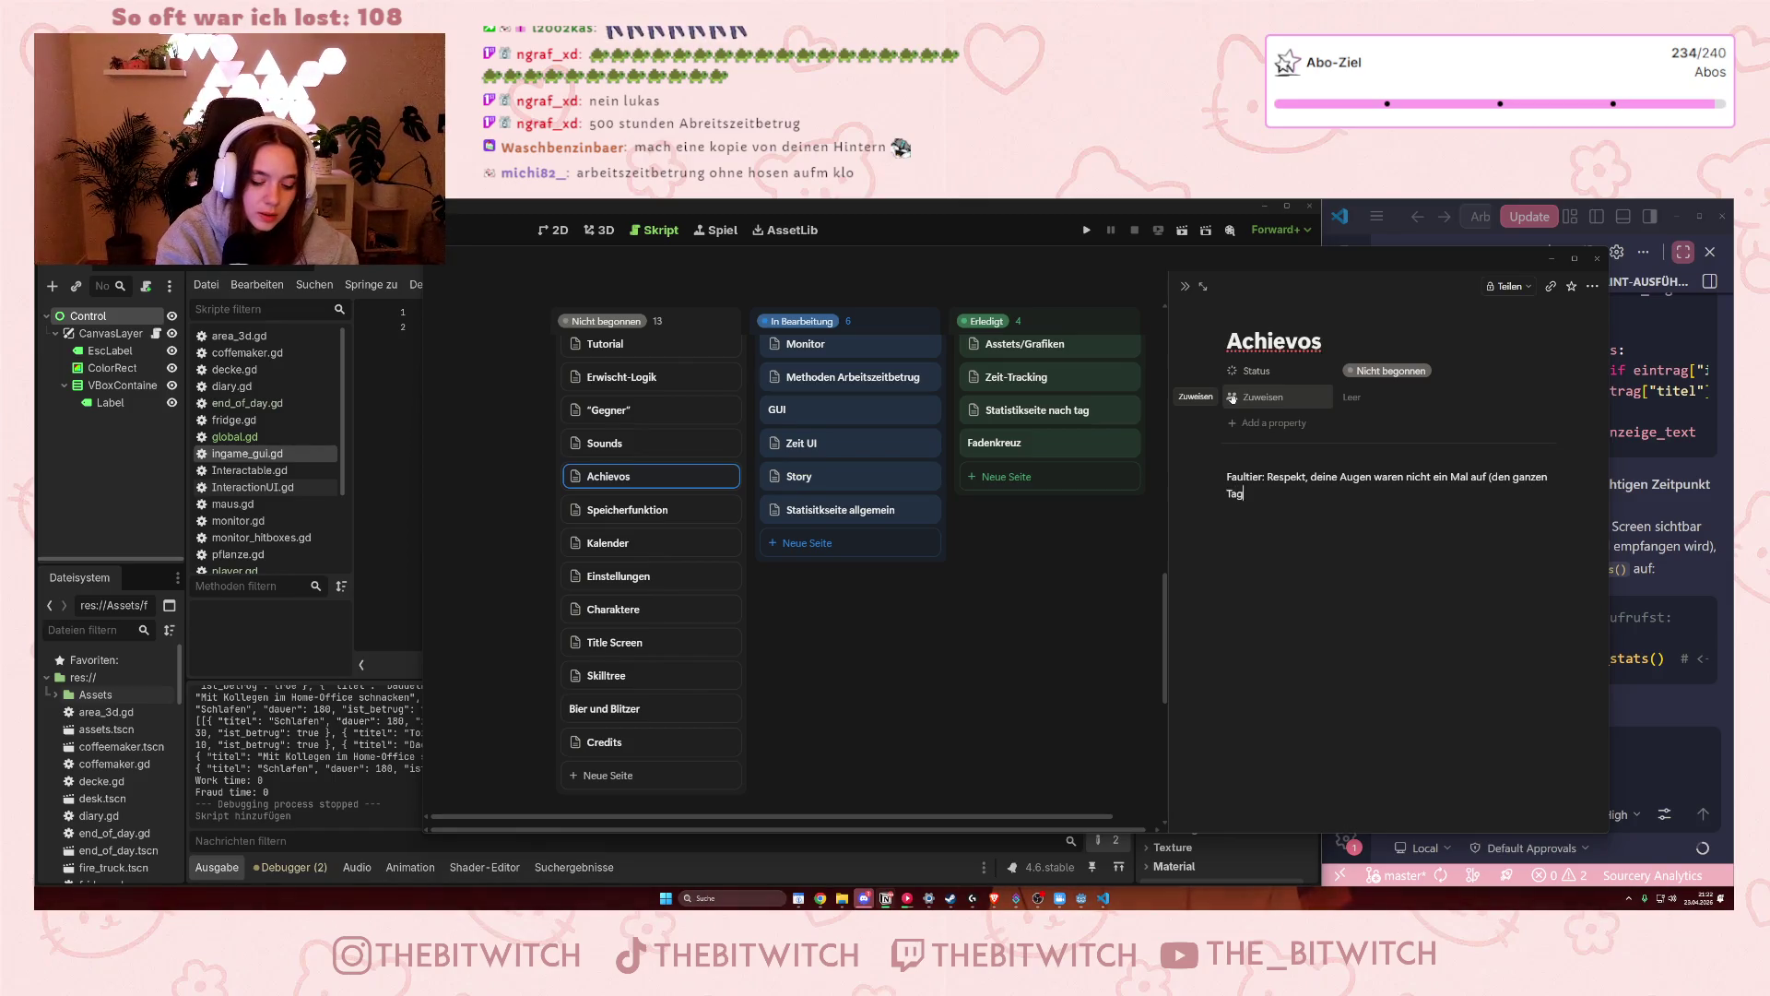
pyautogui.write(' geschlafen')
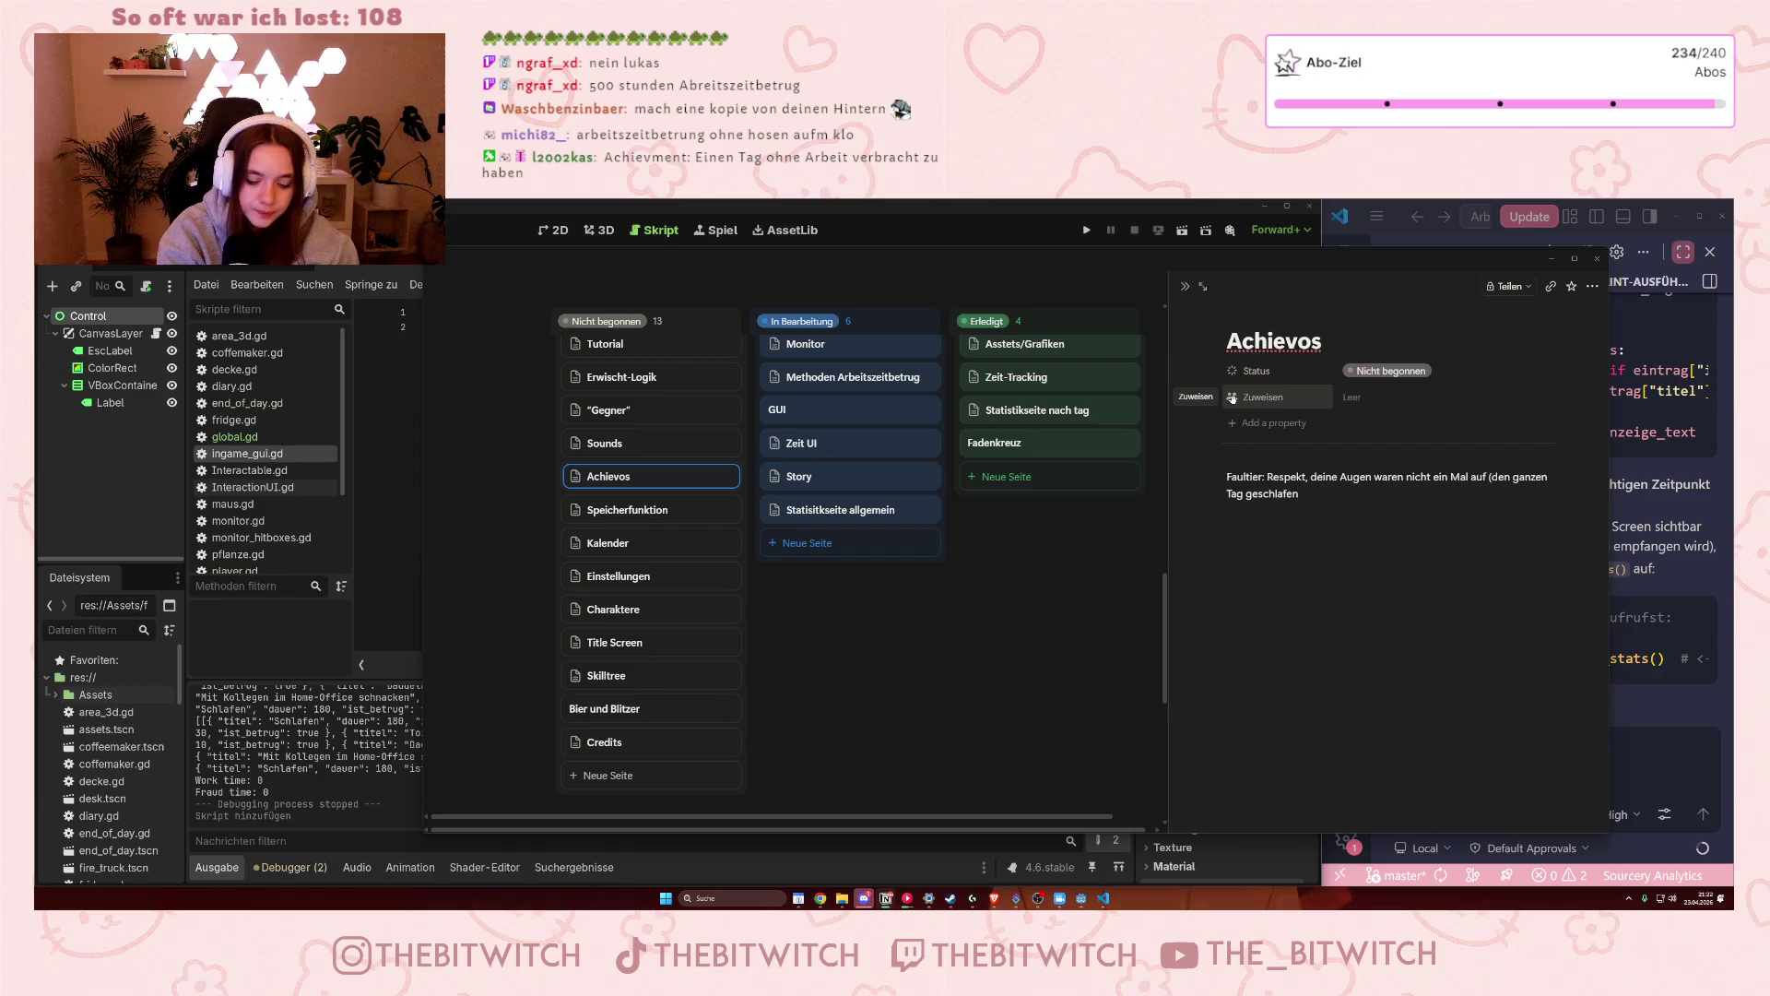
pyautogui.write(')')
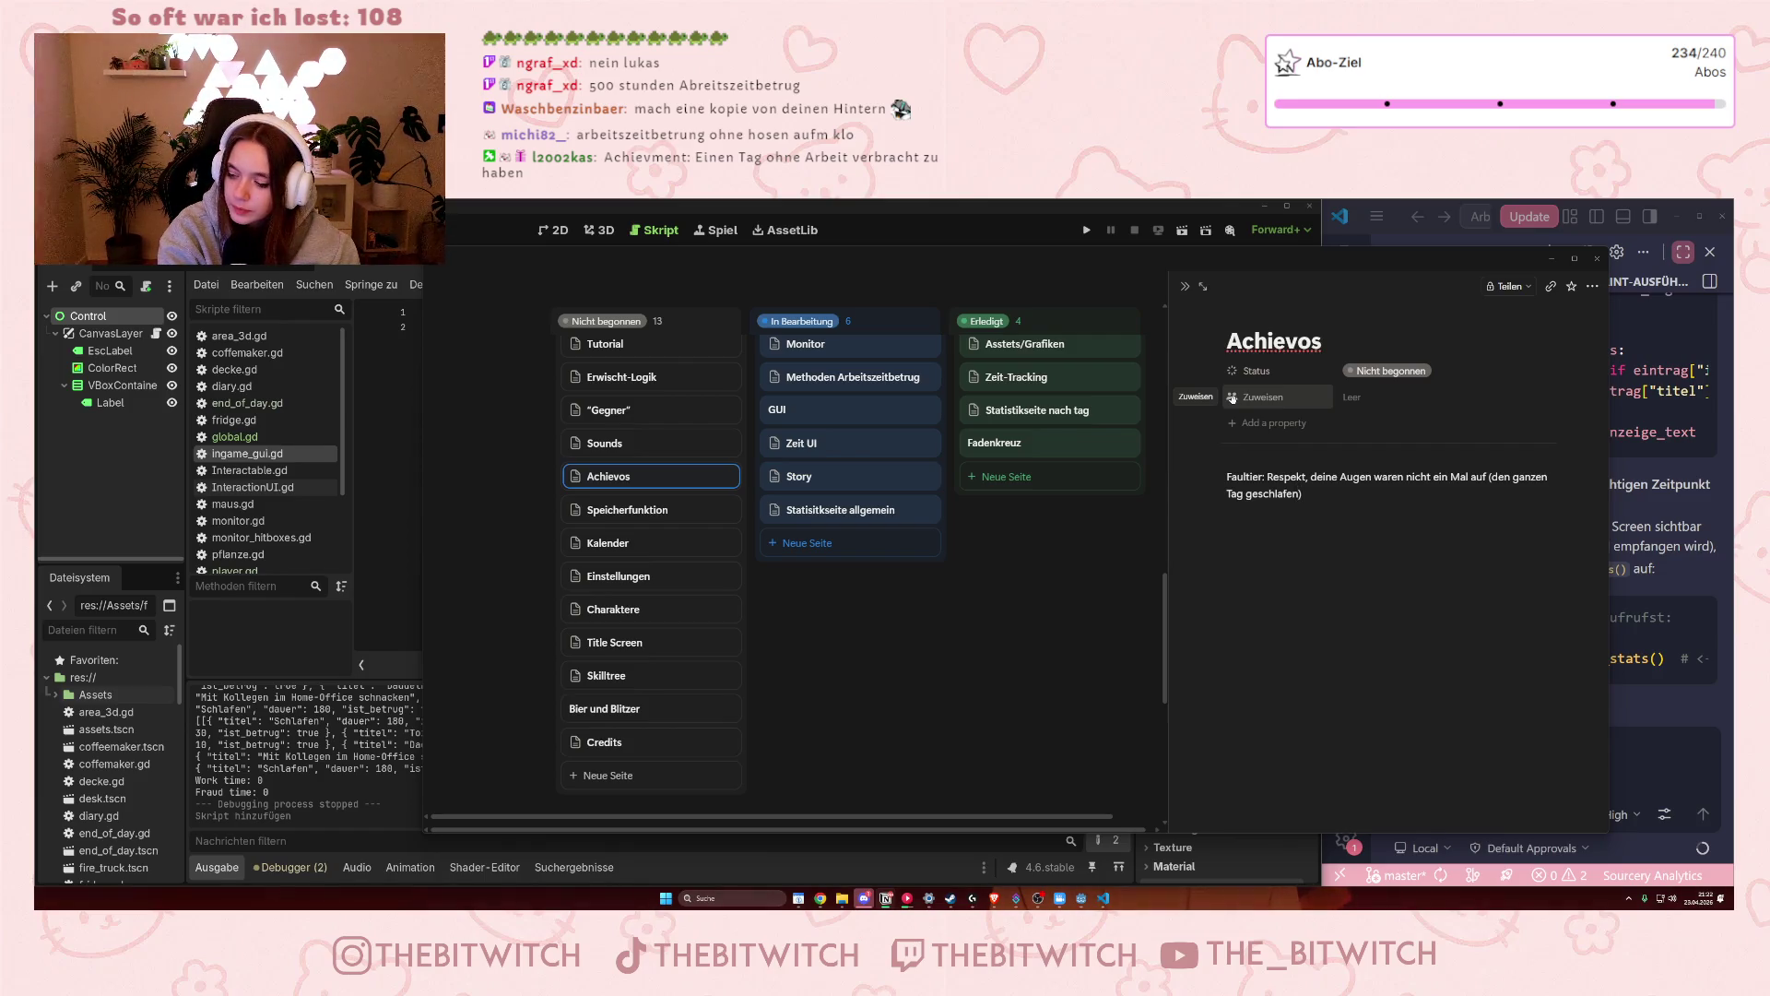
pyautogui.press('Return')
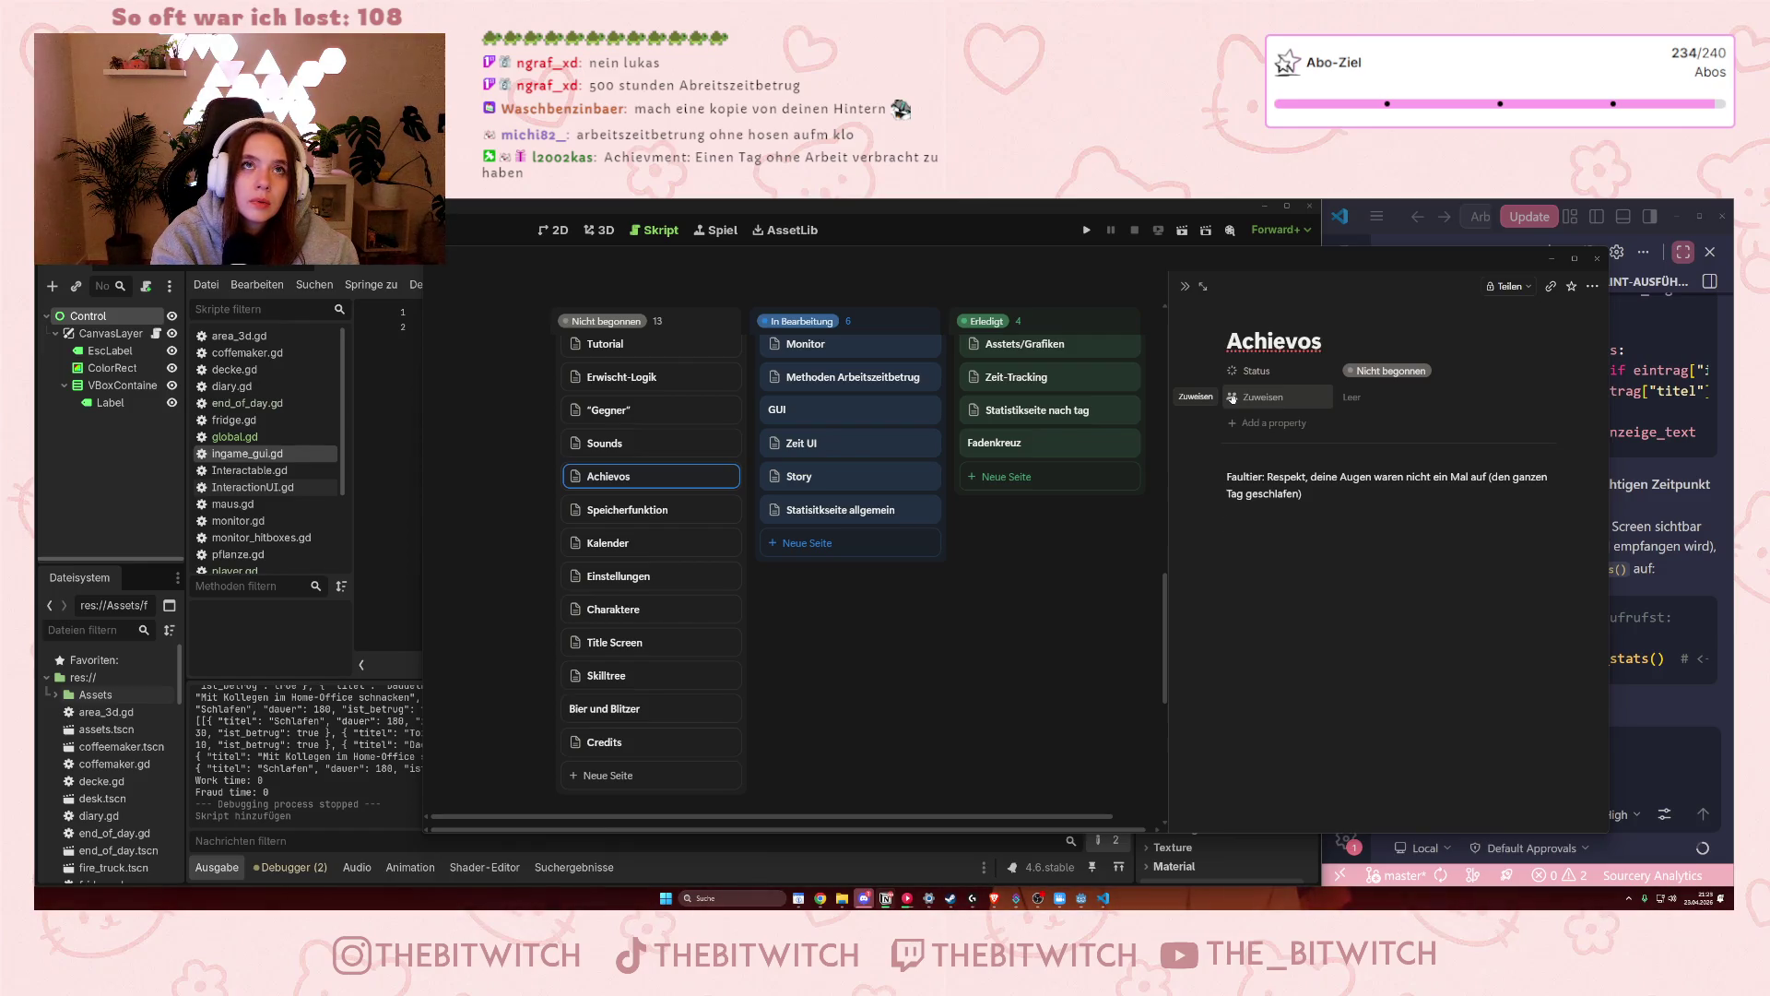
# Step: Add Schmarotzer: 'Wow, das war ja mal ganz produktiv (den ganzen Tag nicht gearbeitet)'
pyautogui.write('Sch')
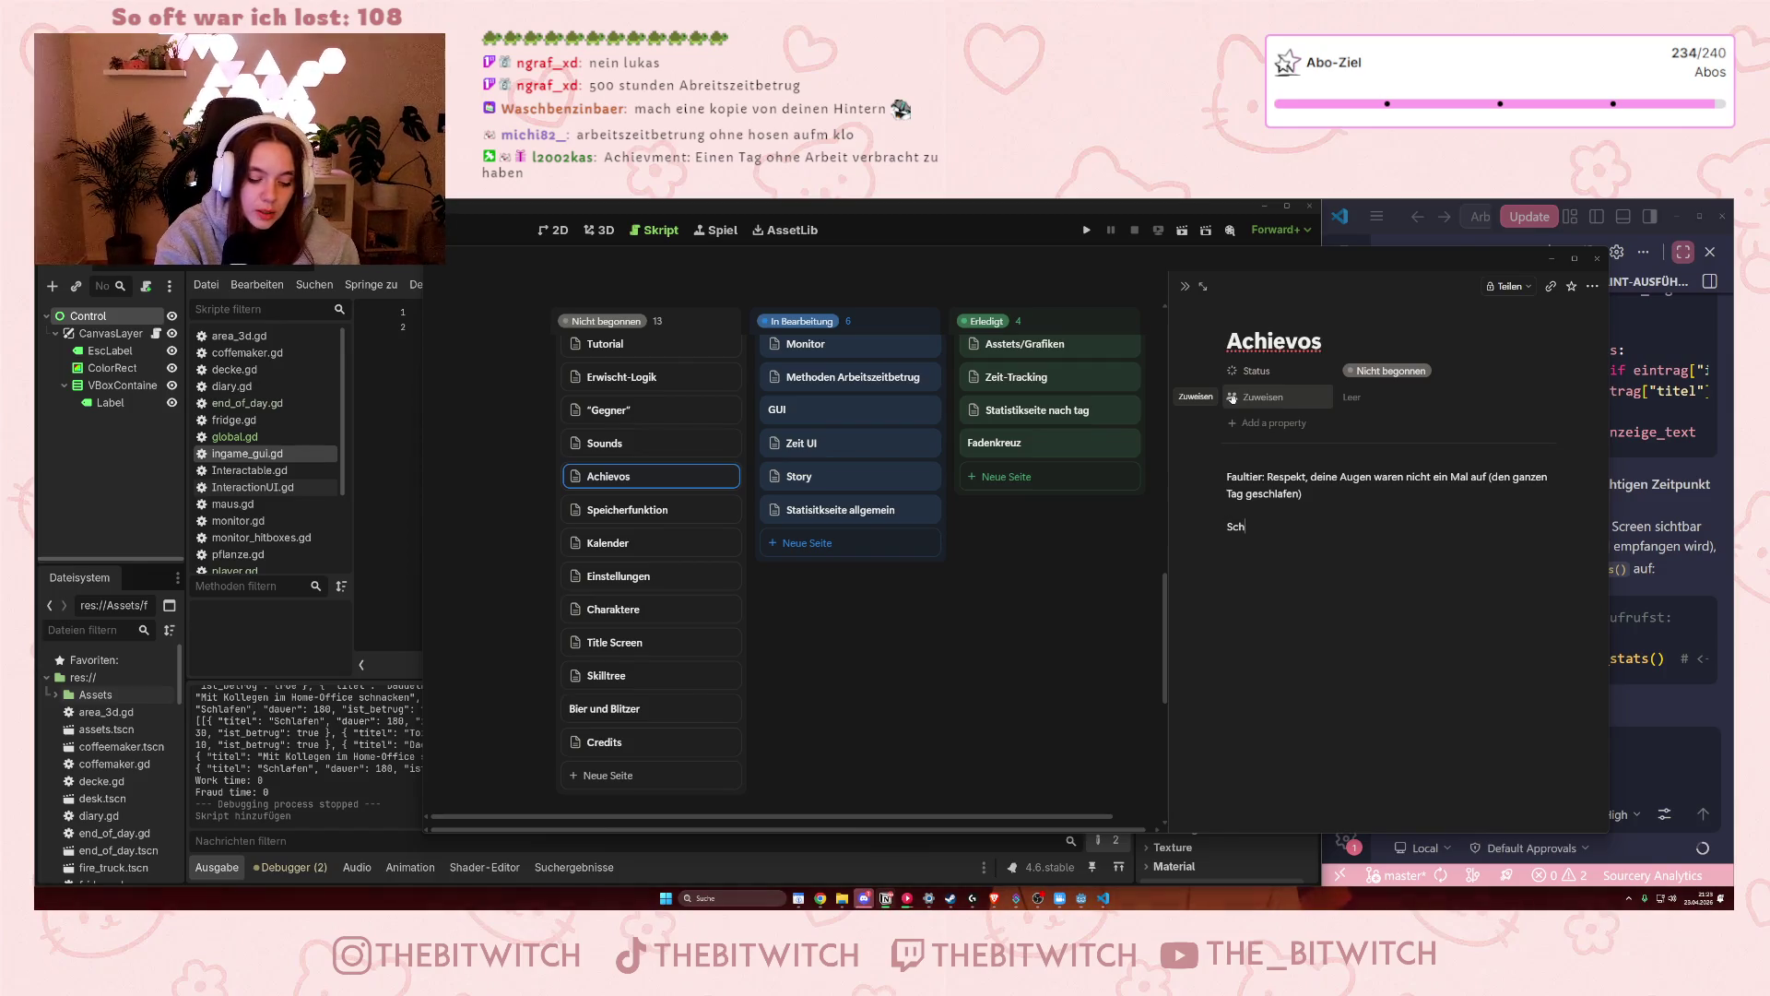
pyautogui.write('marotzer:')
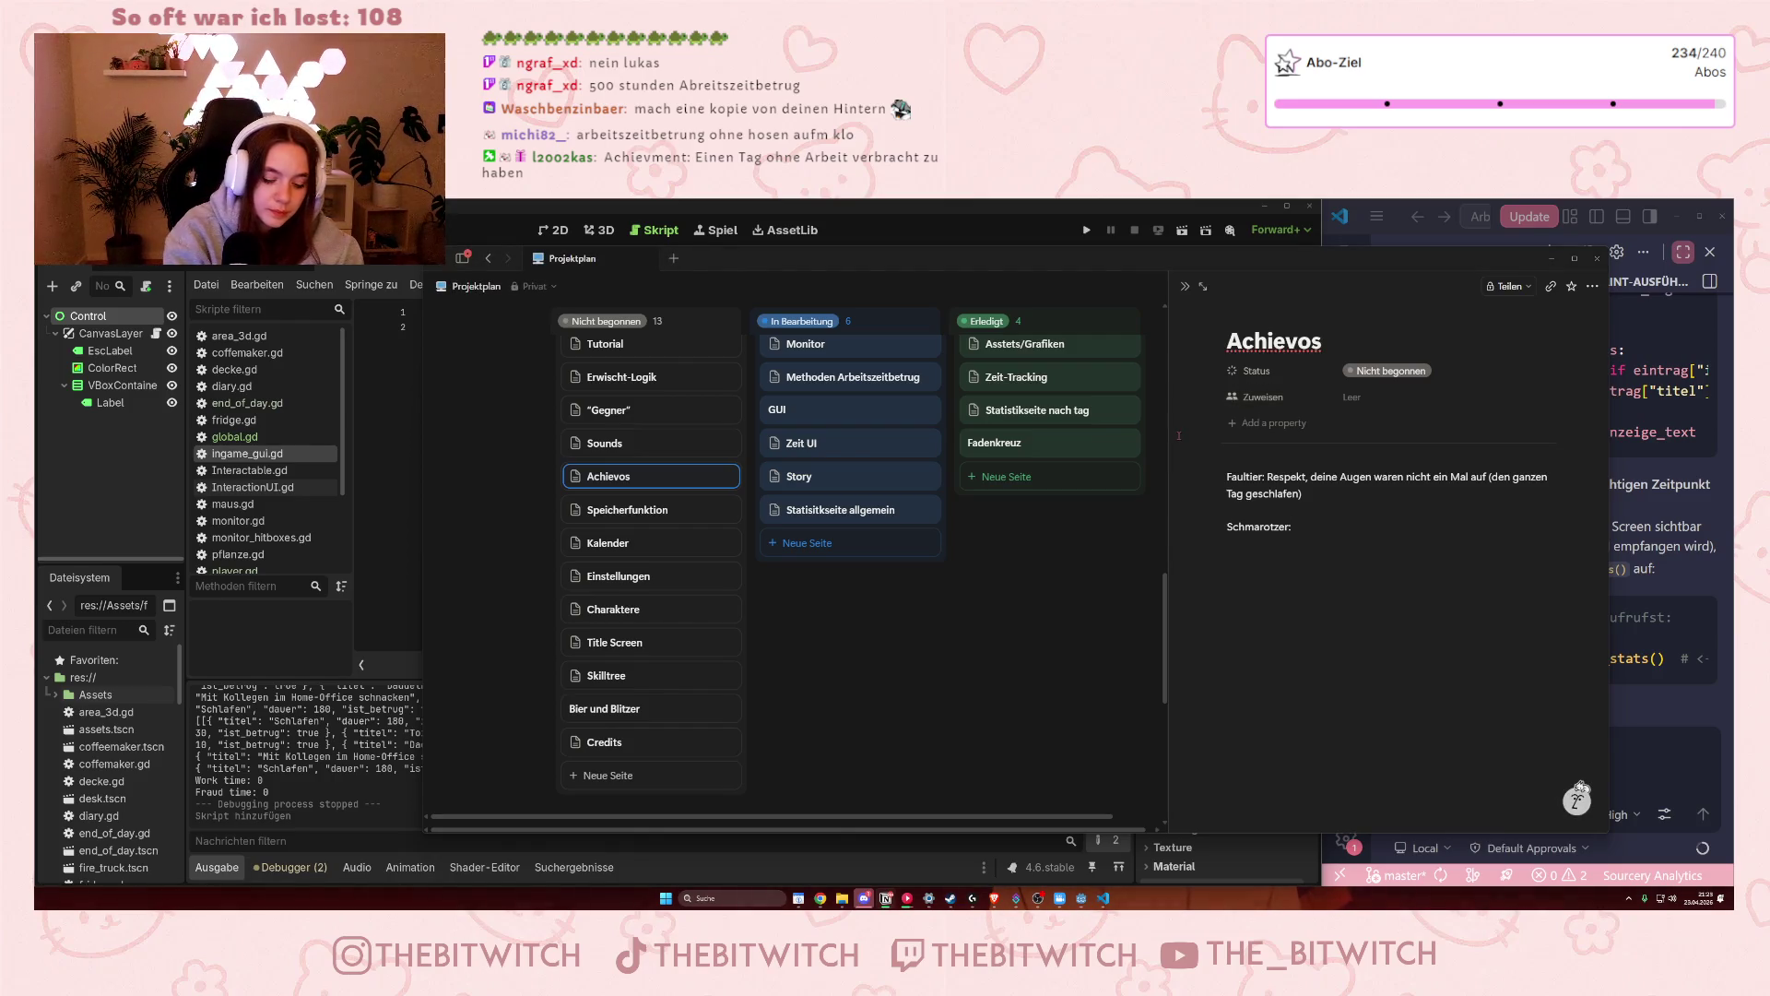
pyautogui.write('Wow, d')
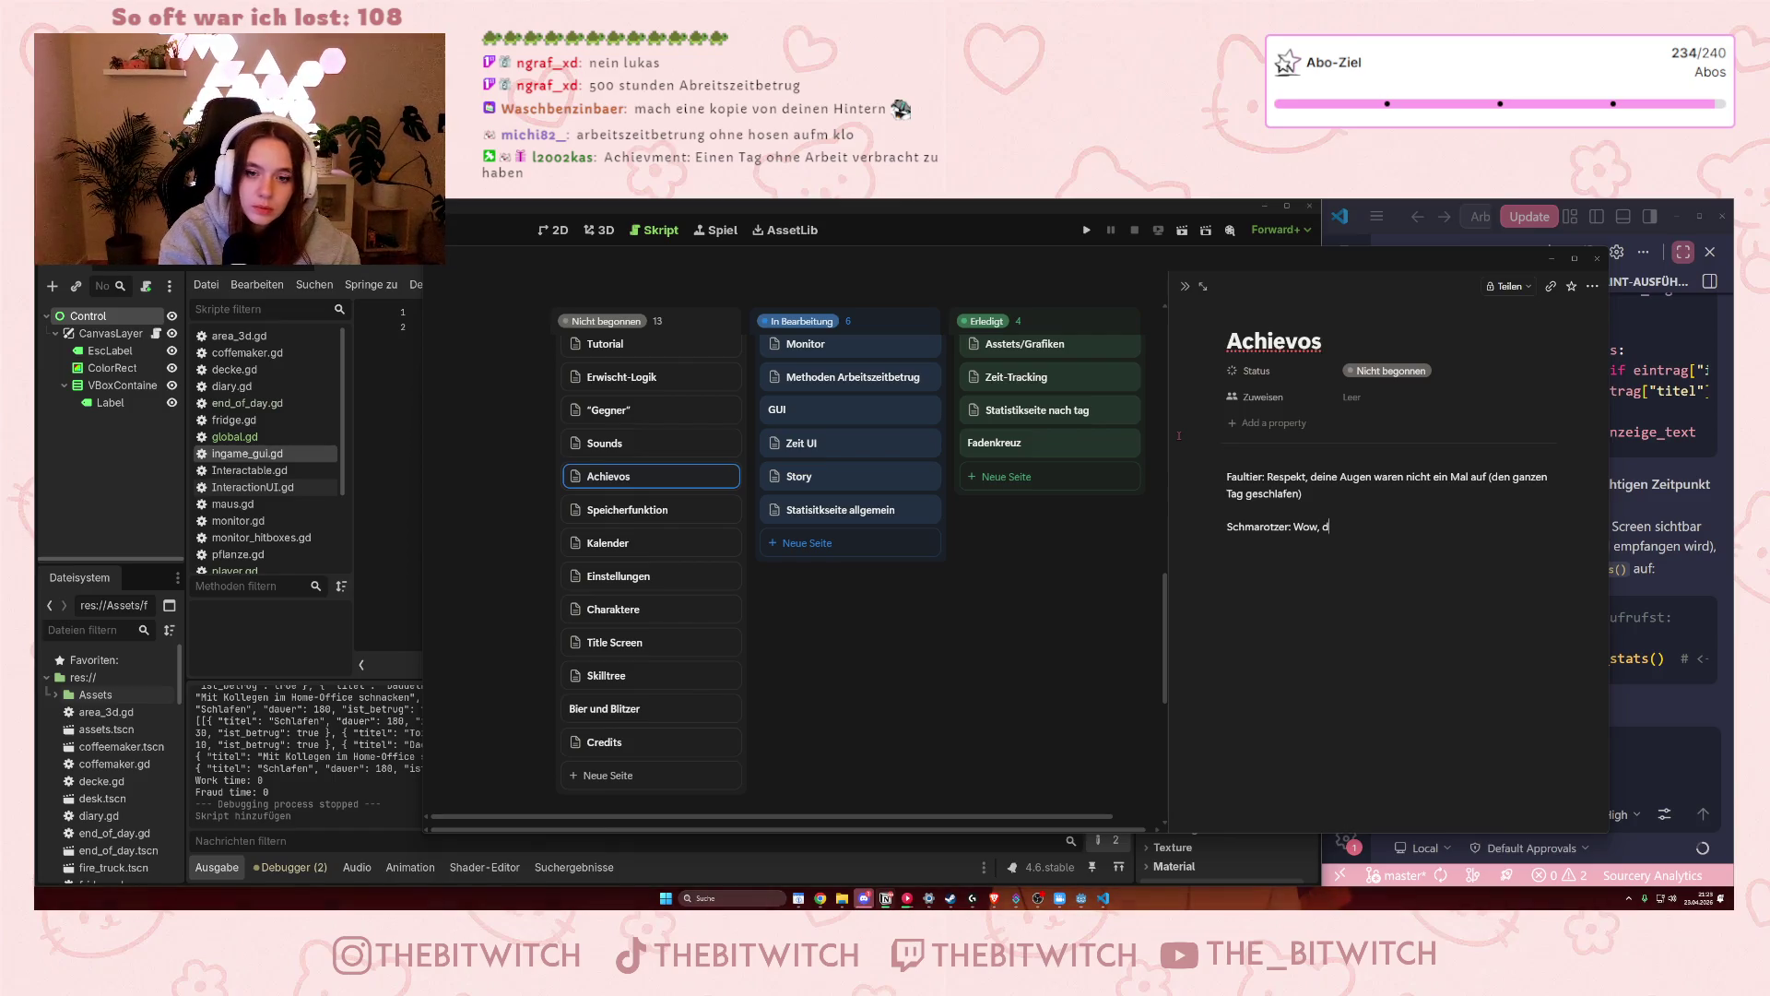
pyautogui.write('as war ja mal ')
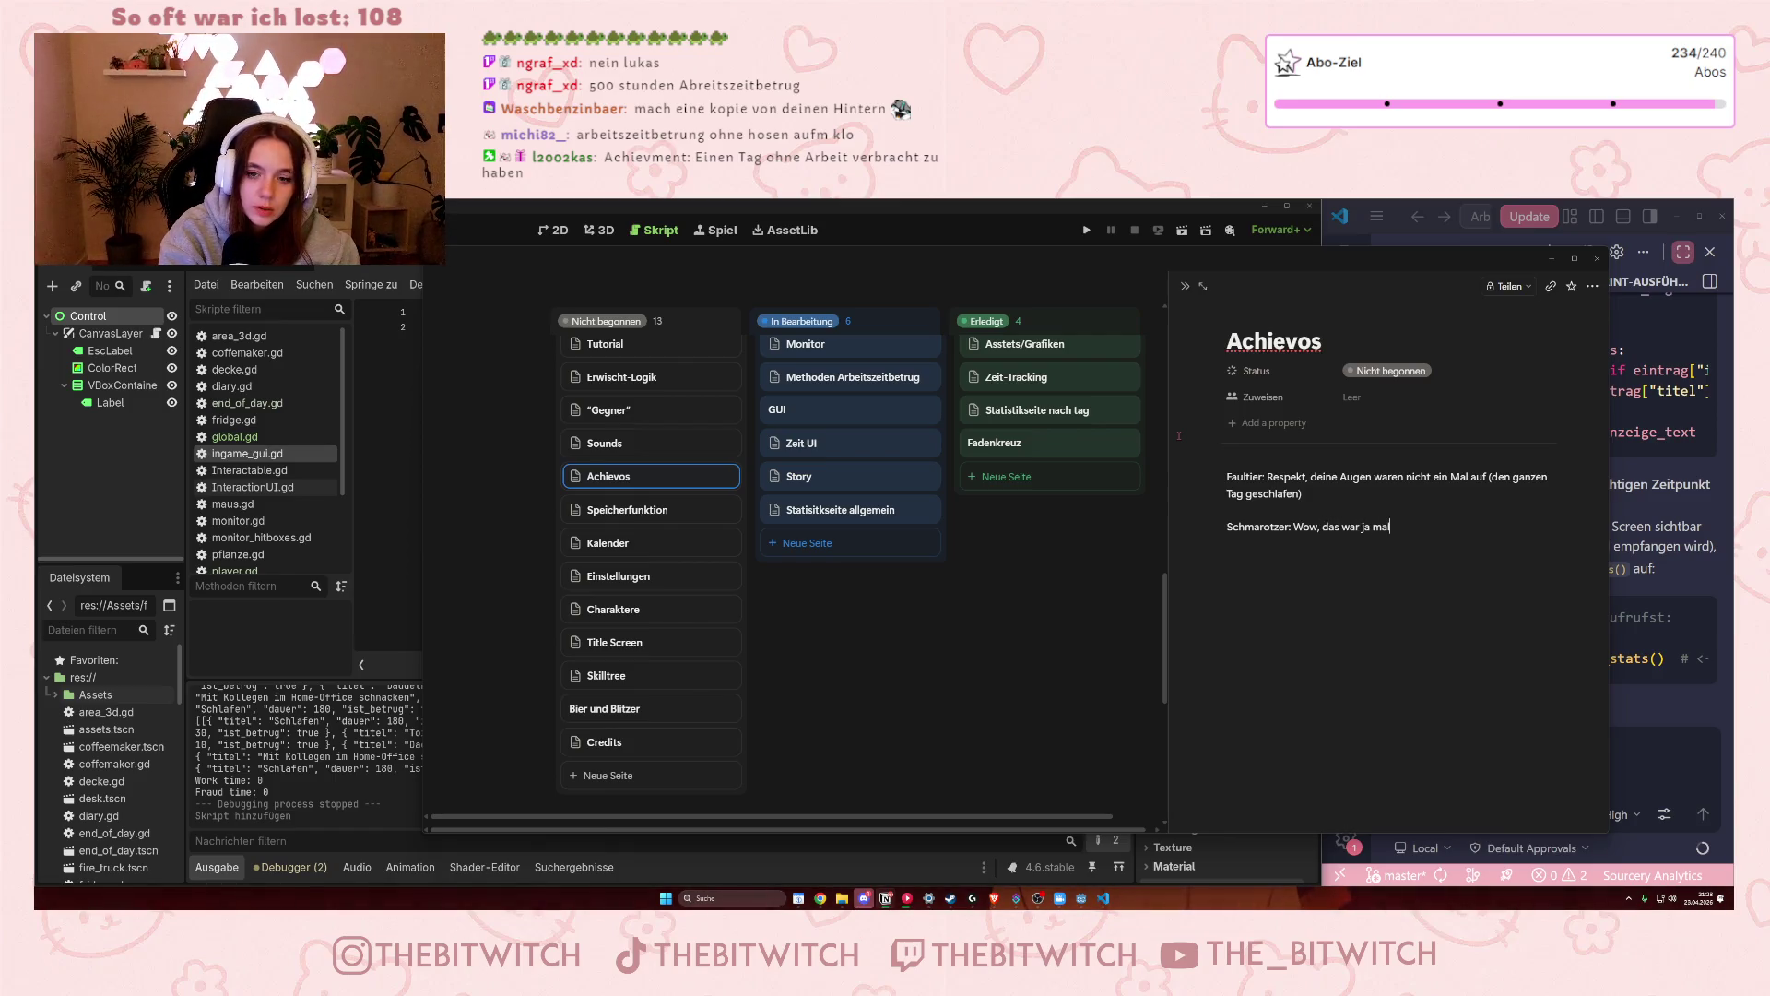
pyautogui.write('ganz')
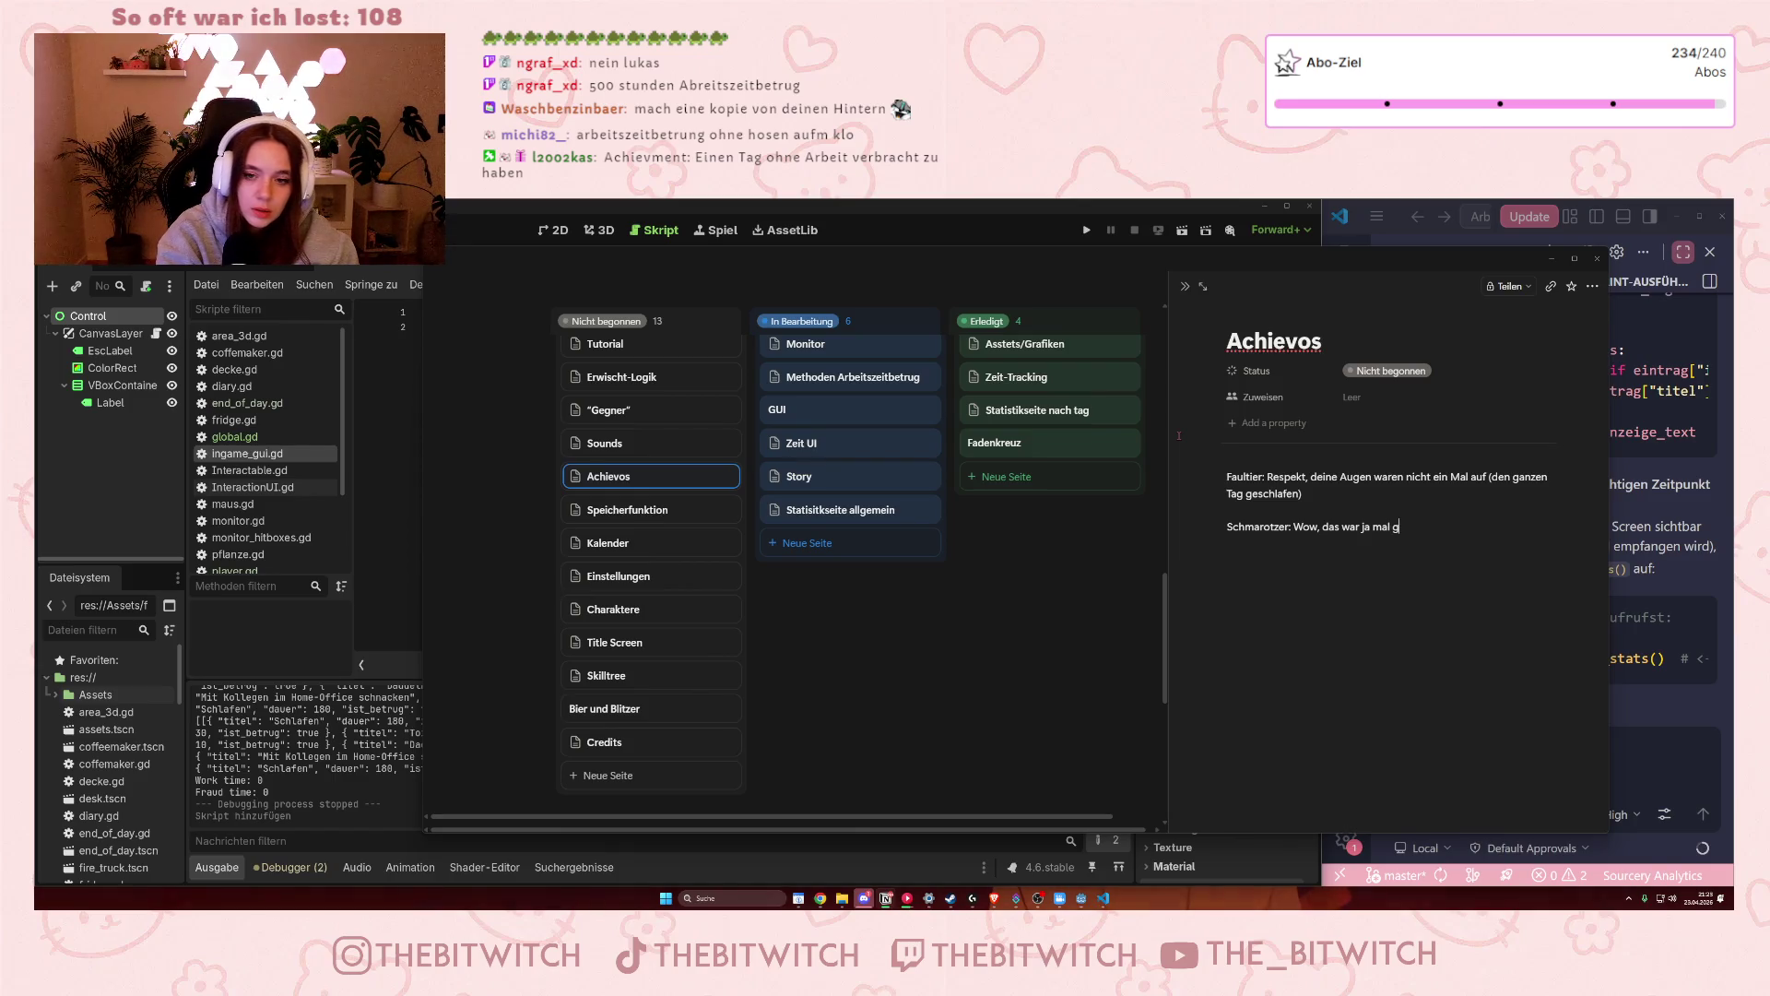
pyautogui.write(' pr')
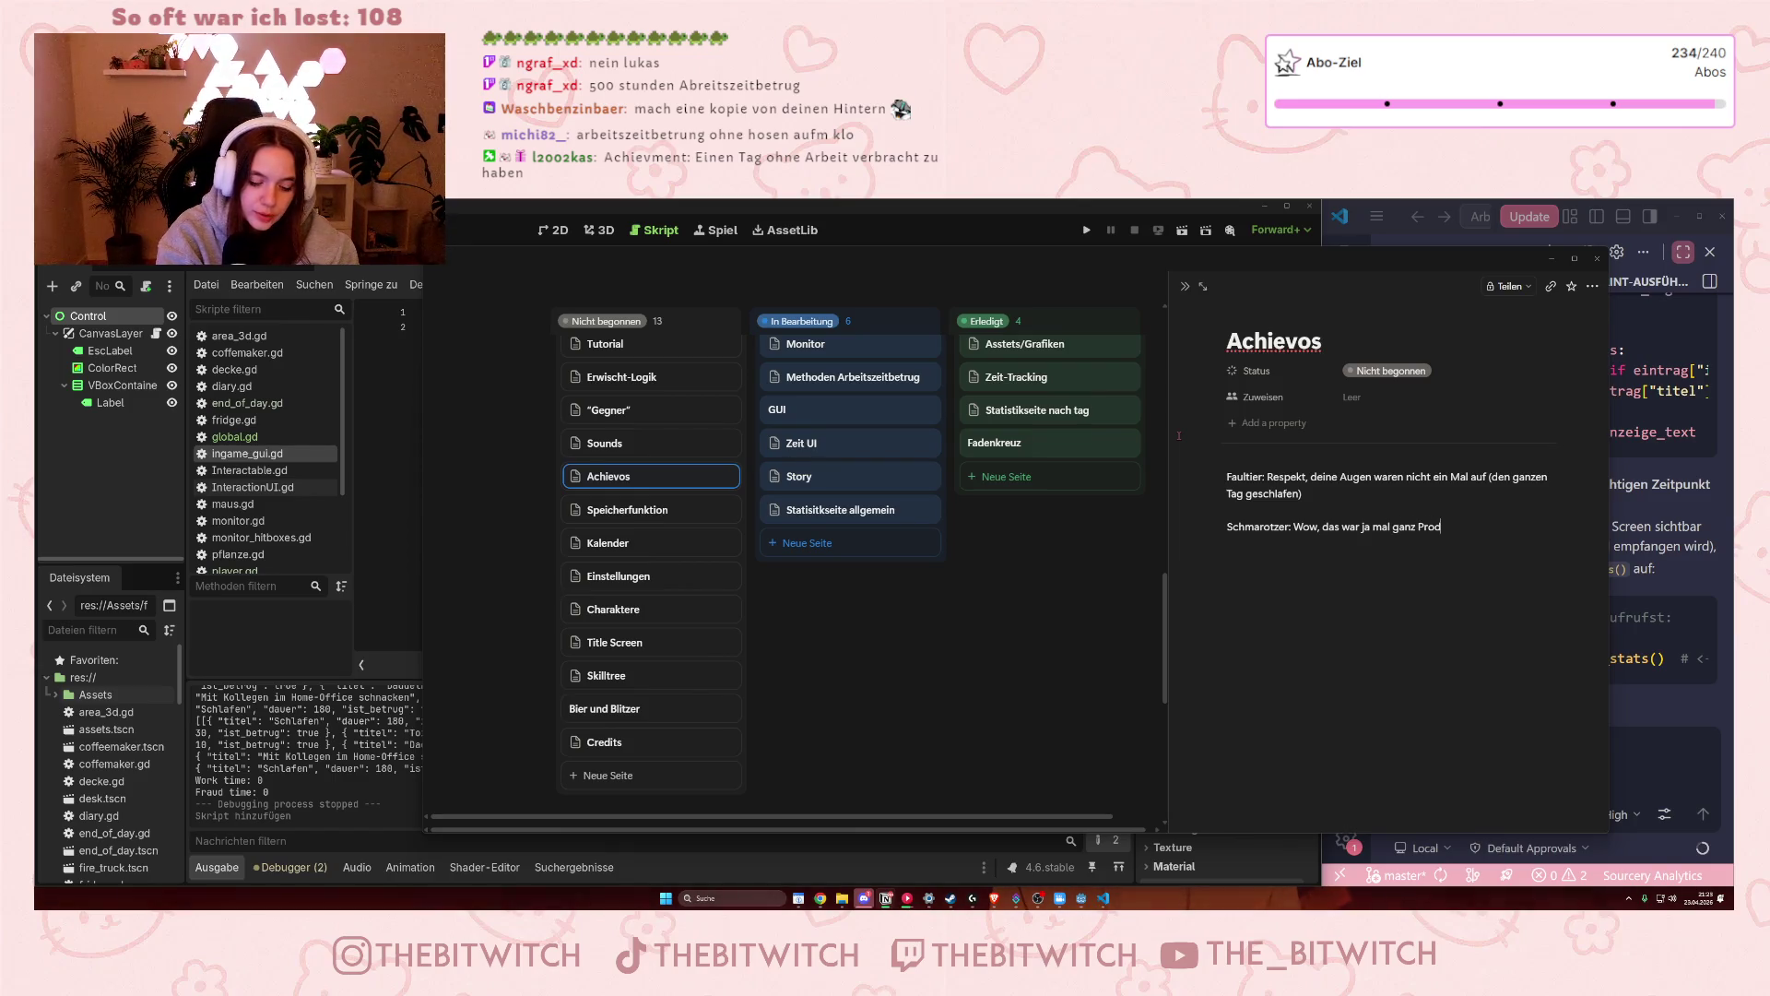
pyautogui.write('oduktiv (de')
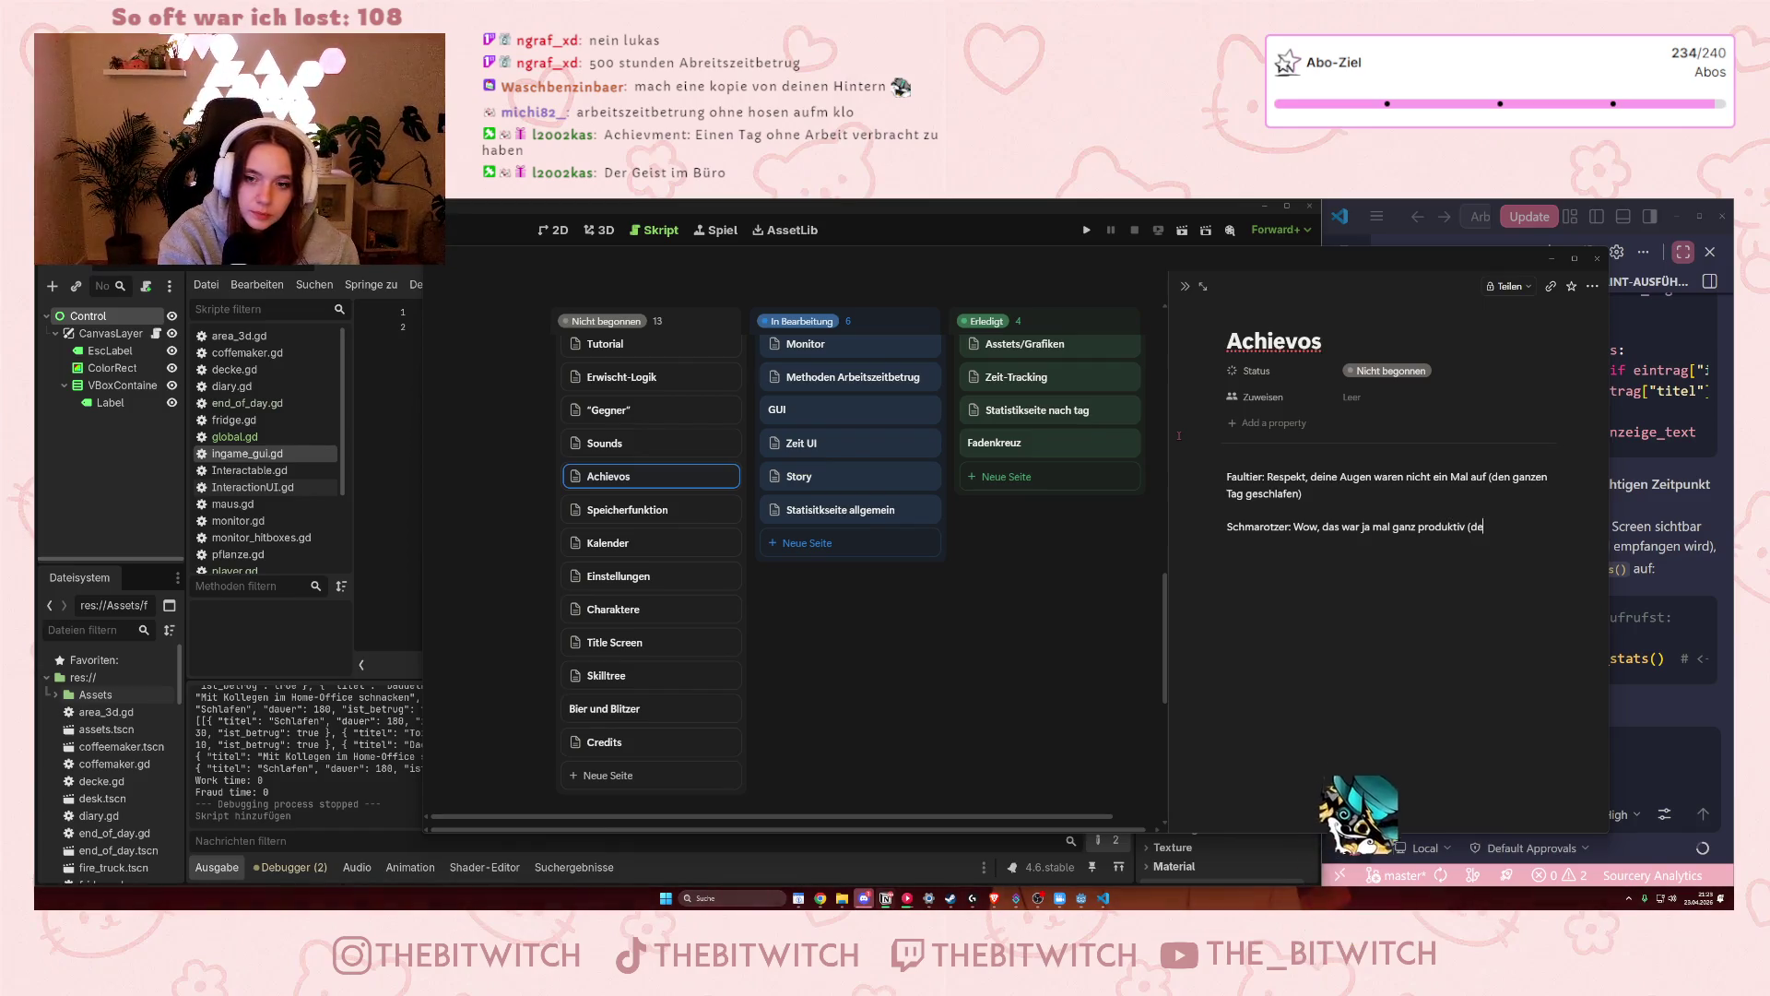
pyautogui.write('n ganzen Ta')
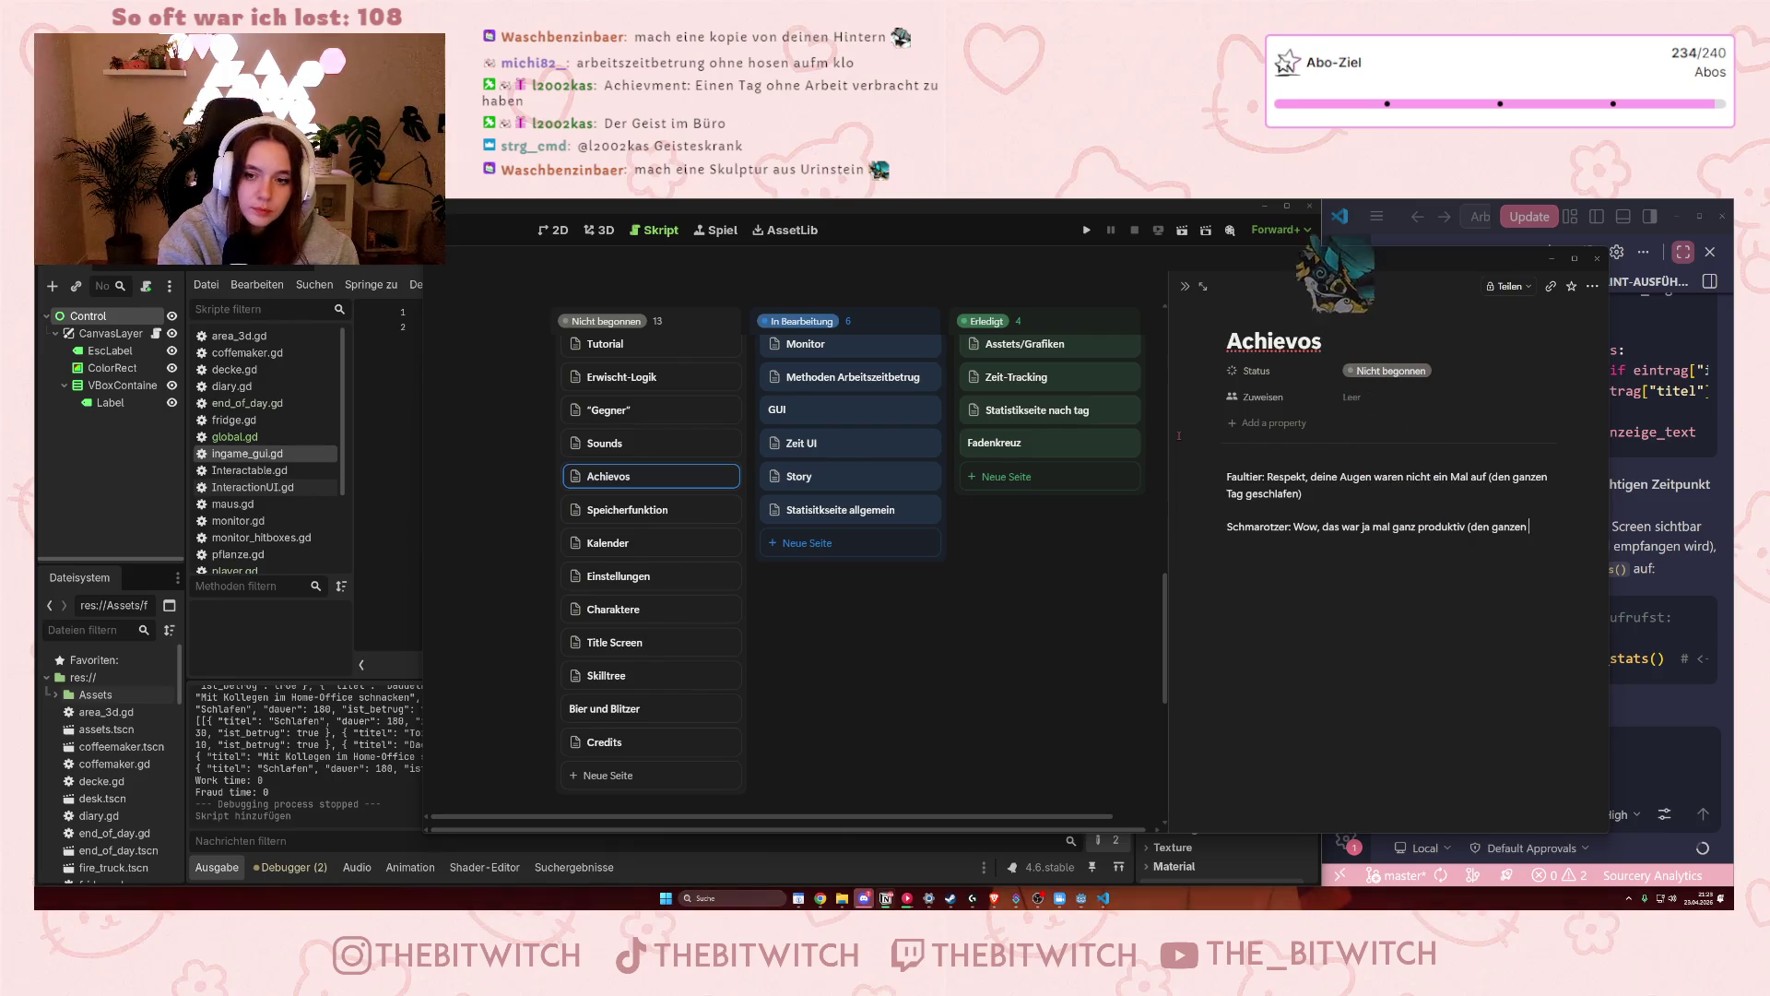
pyautogui.write('g nicht gear')
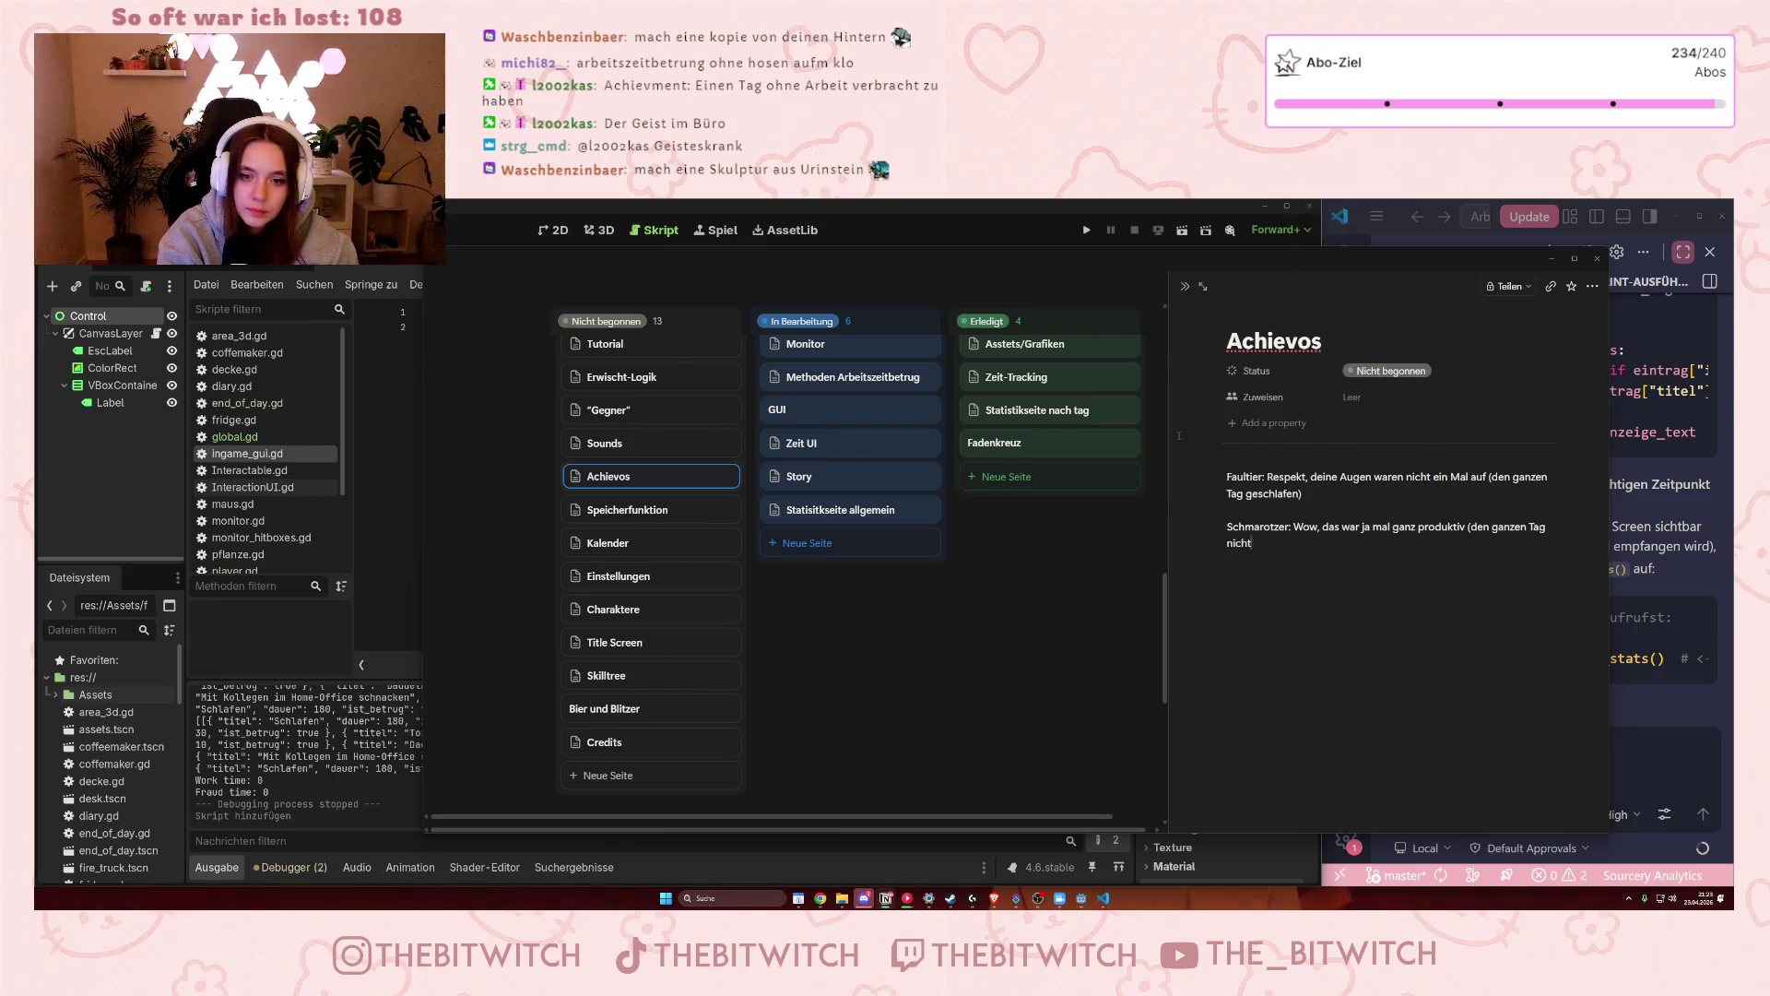
pyautogui.write('beitet)')
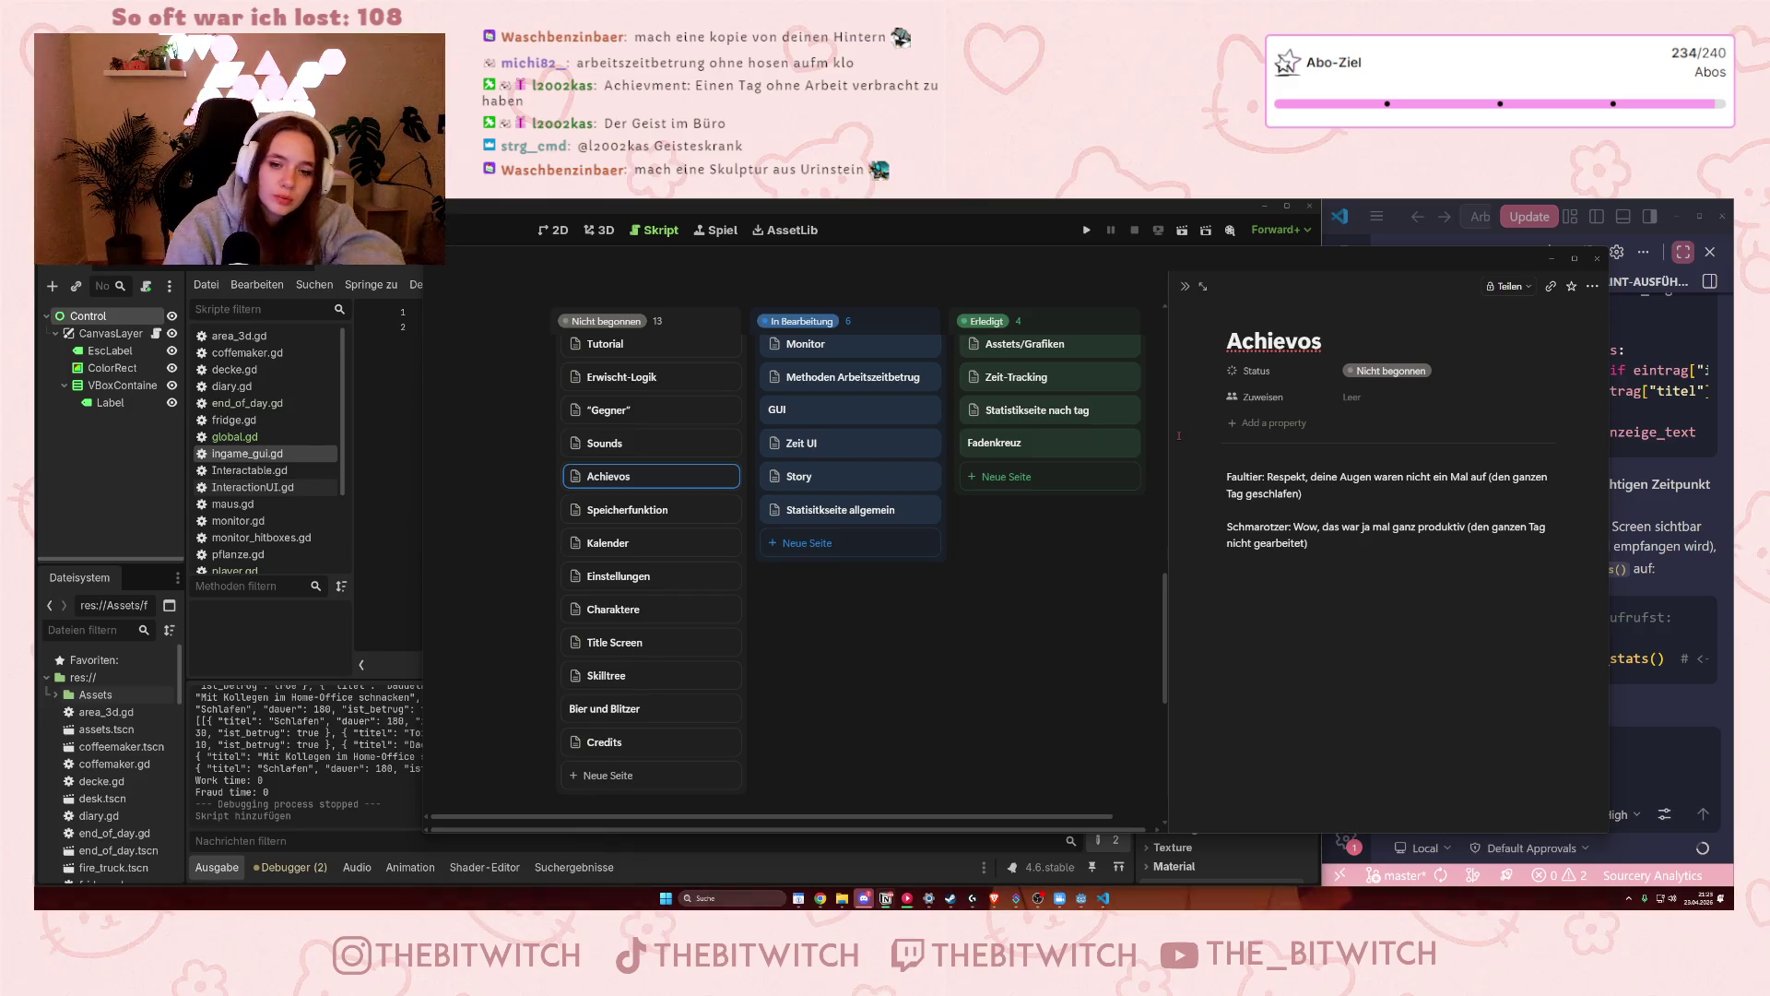
pyautogui.press('Return')
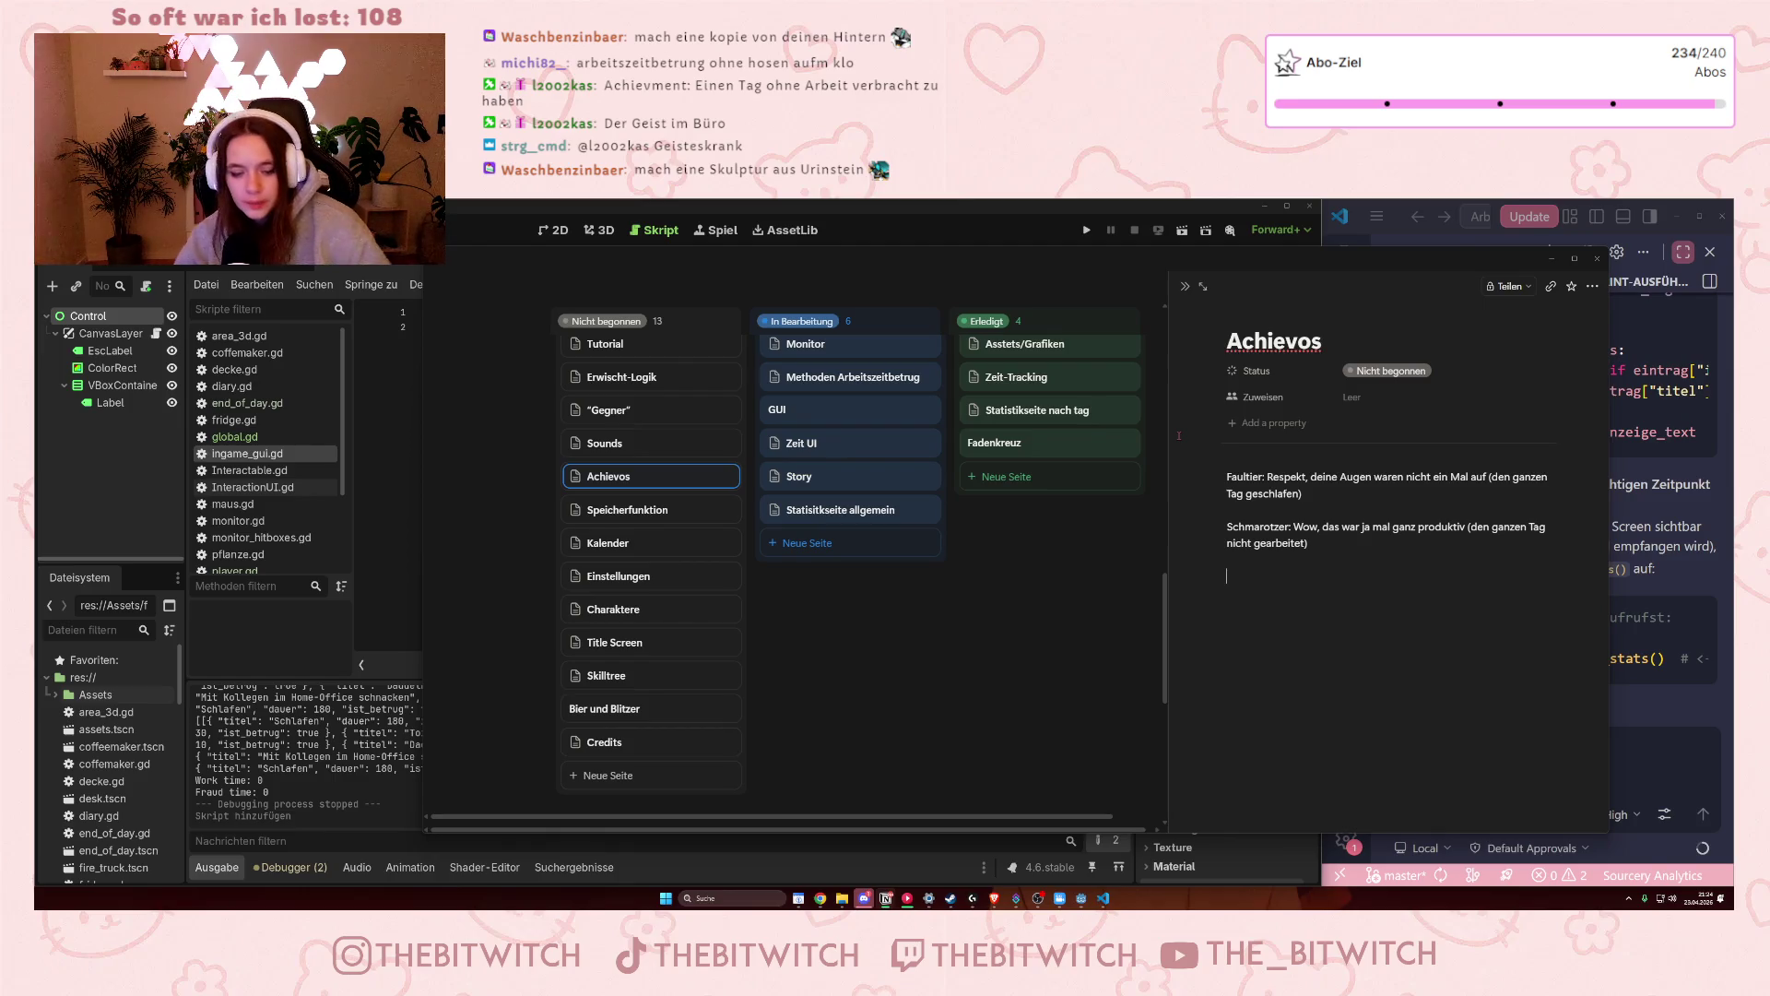
# Step: Complete the Erwischt achievement, described as being caught by the boss or colleagues
pyautogui.write('rwischt:')
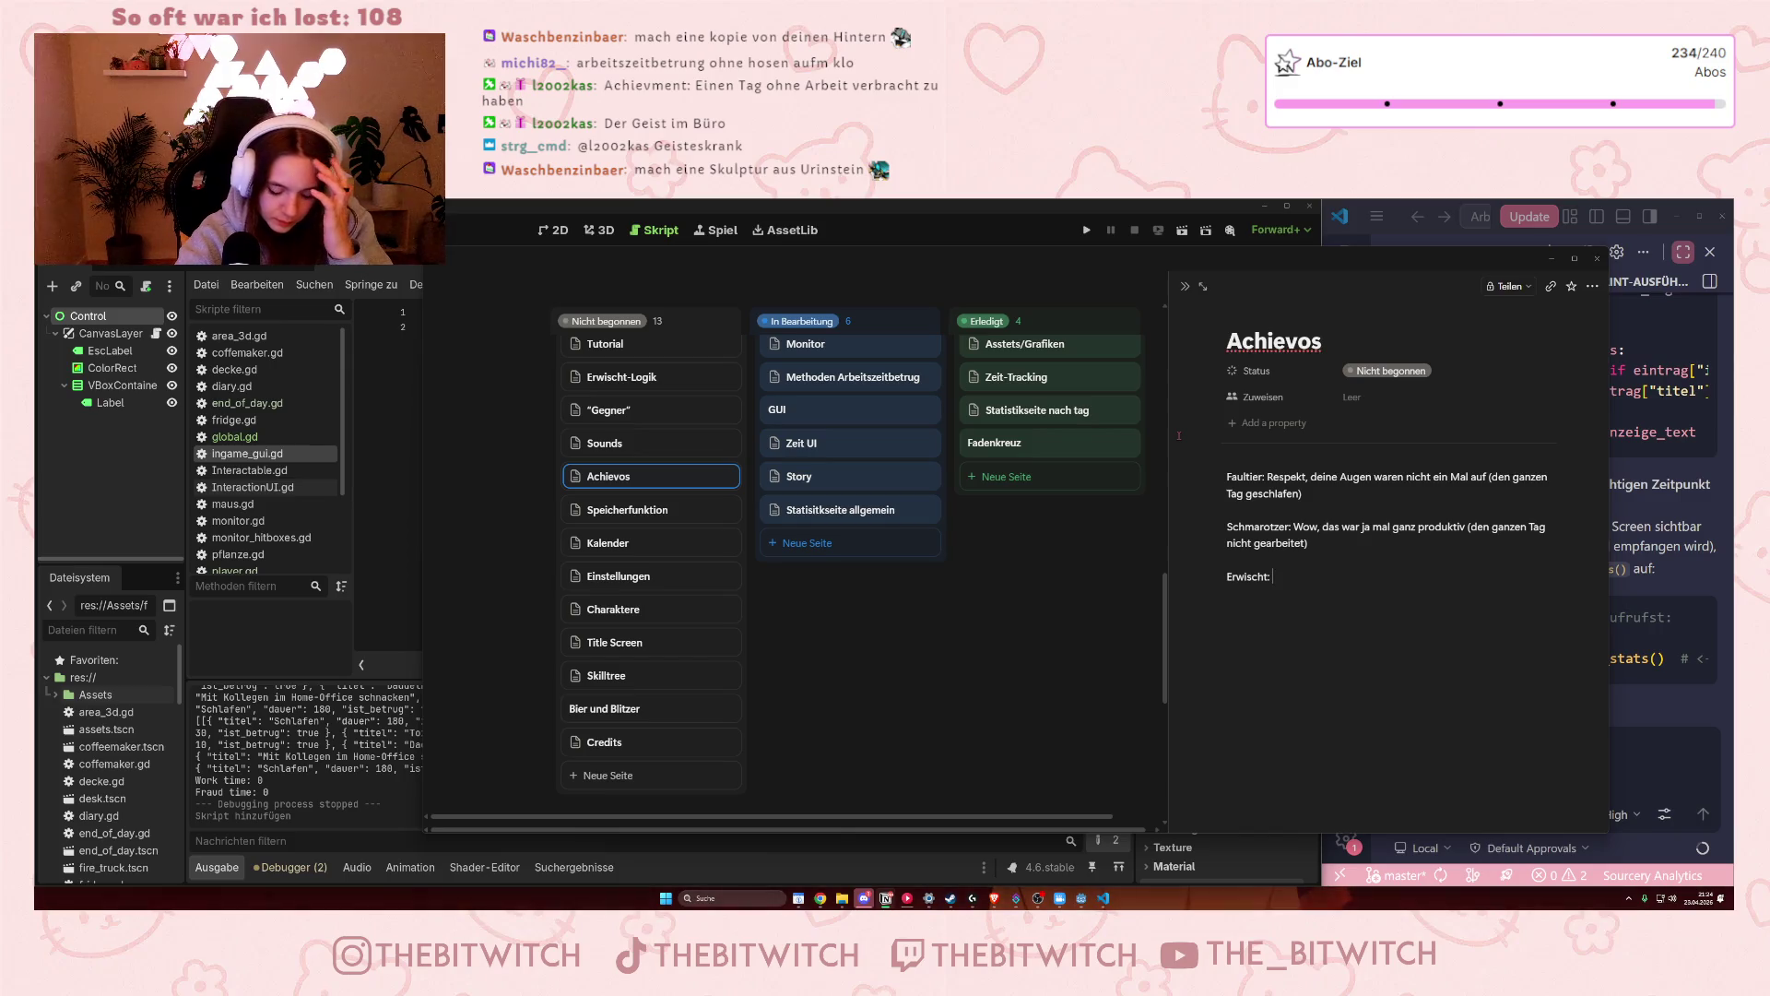
pyautogui.write('Tja, das w')
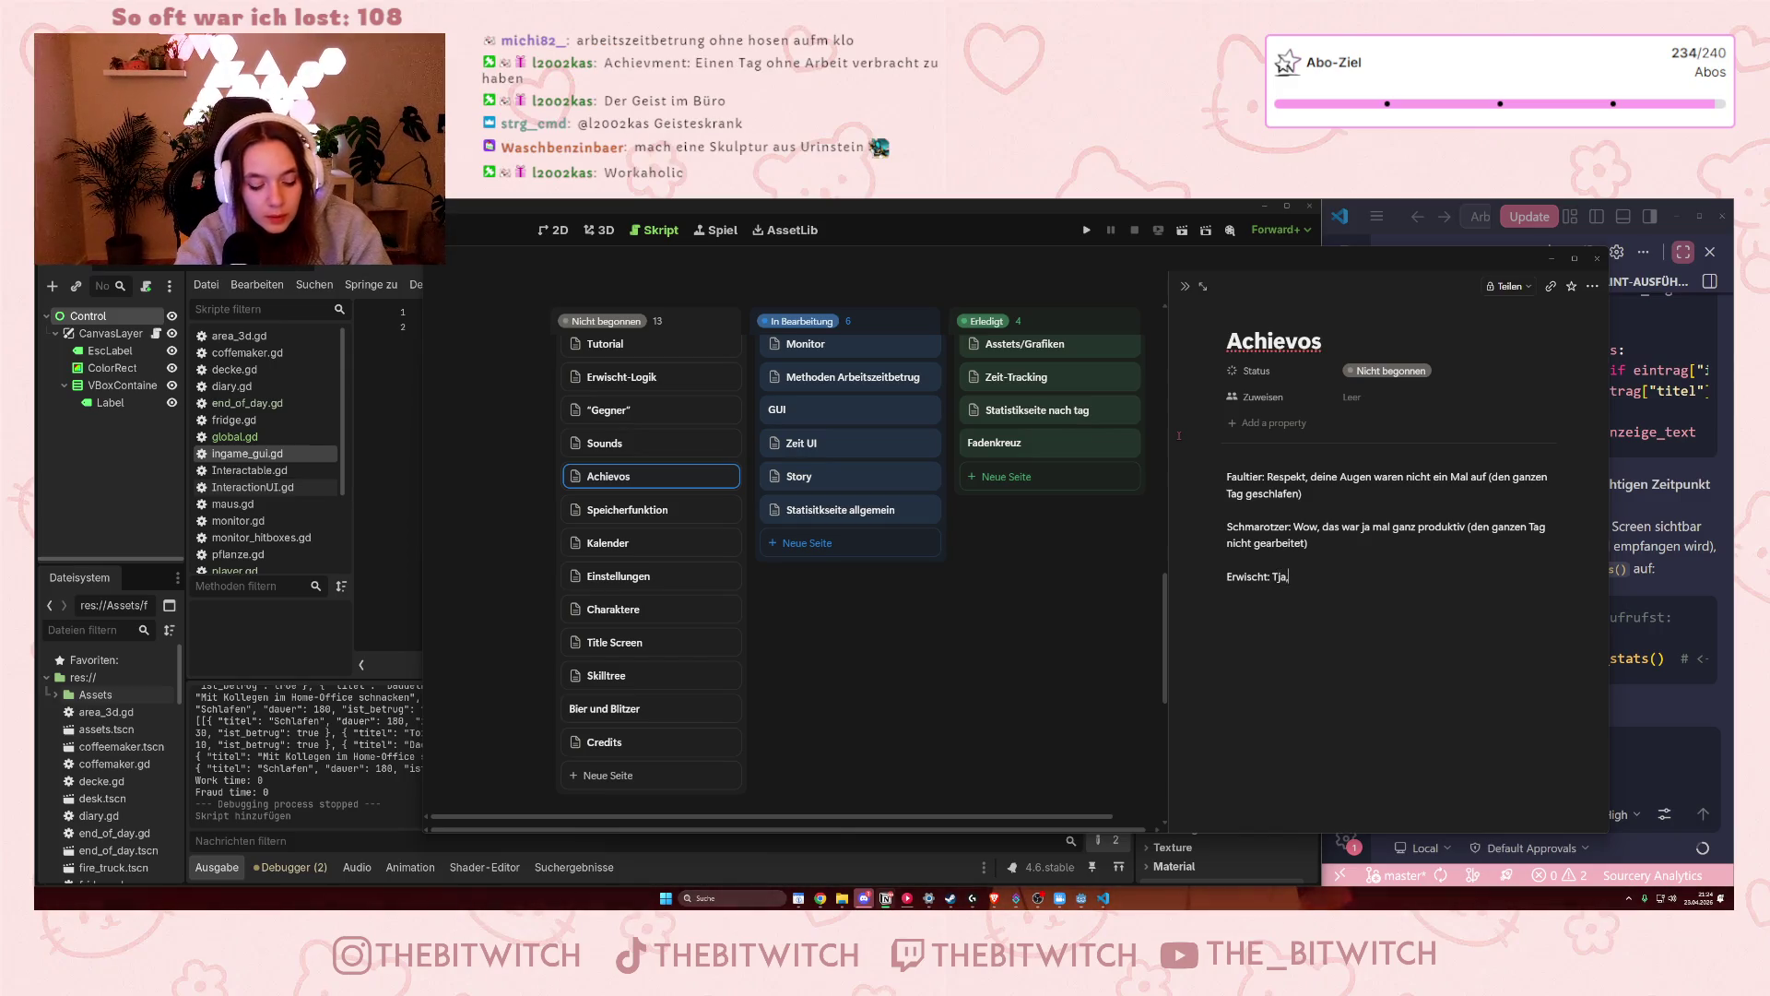
pyautogui.write('ar wo')
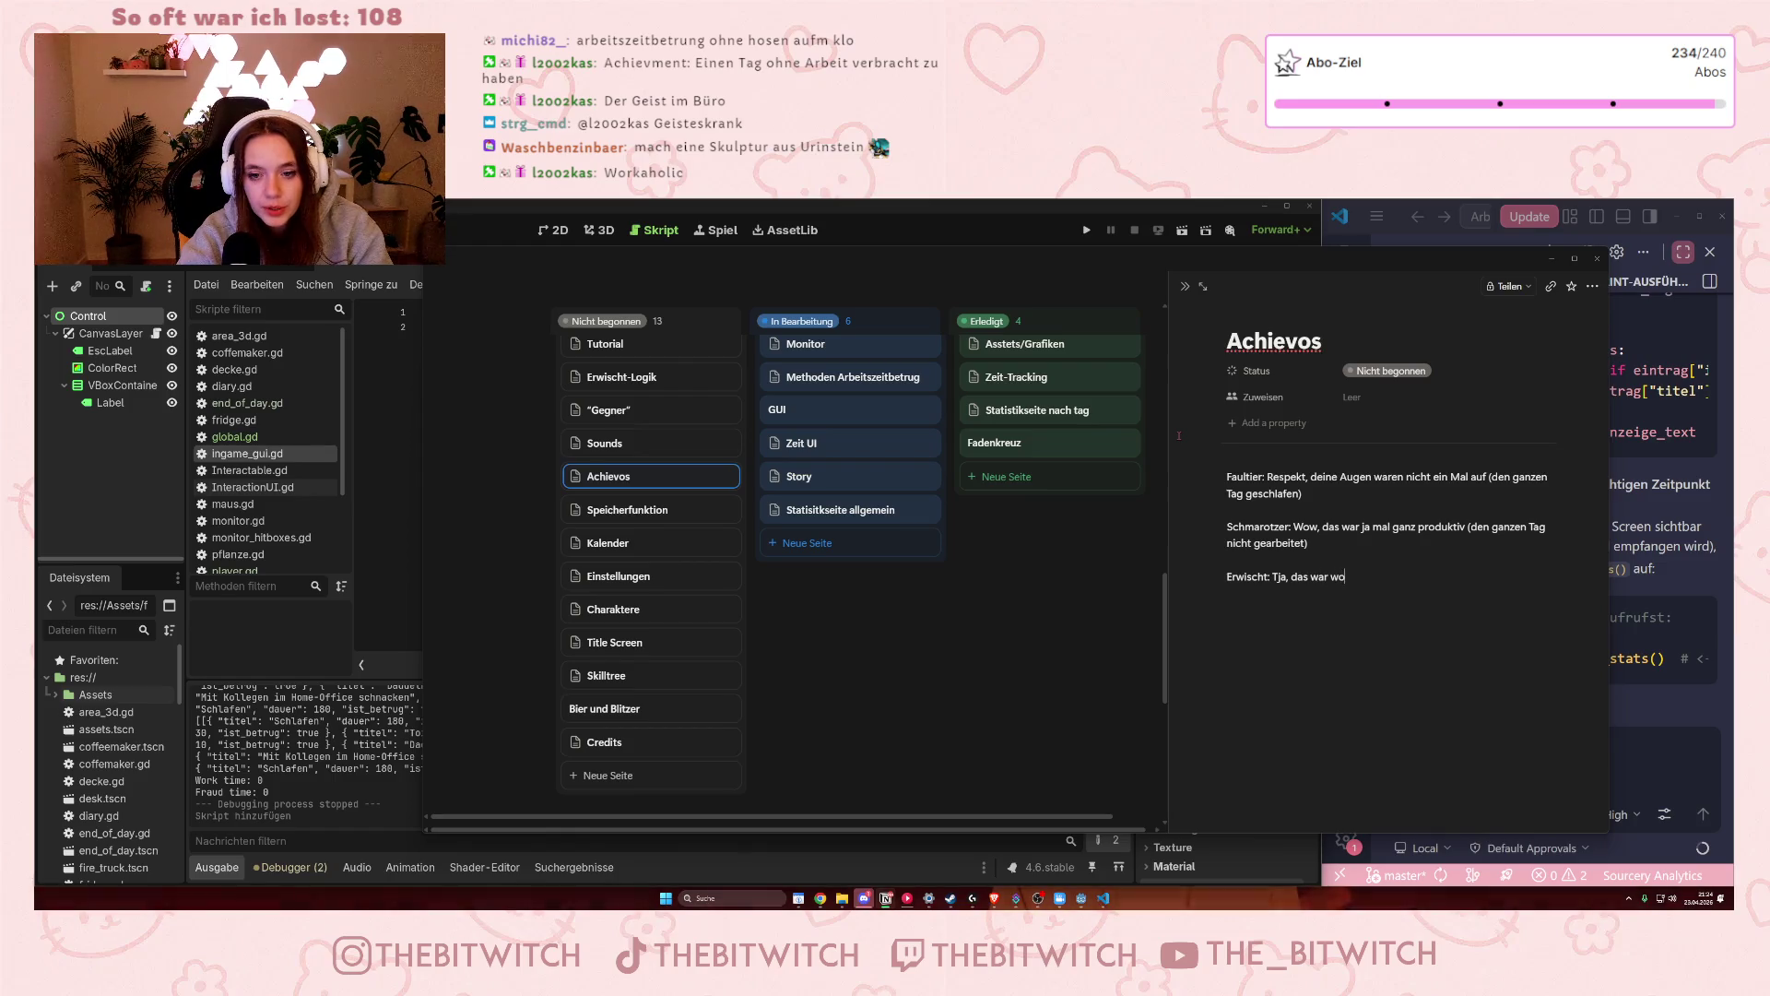
pyautogui.write(' nichts (v')
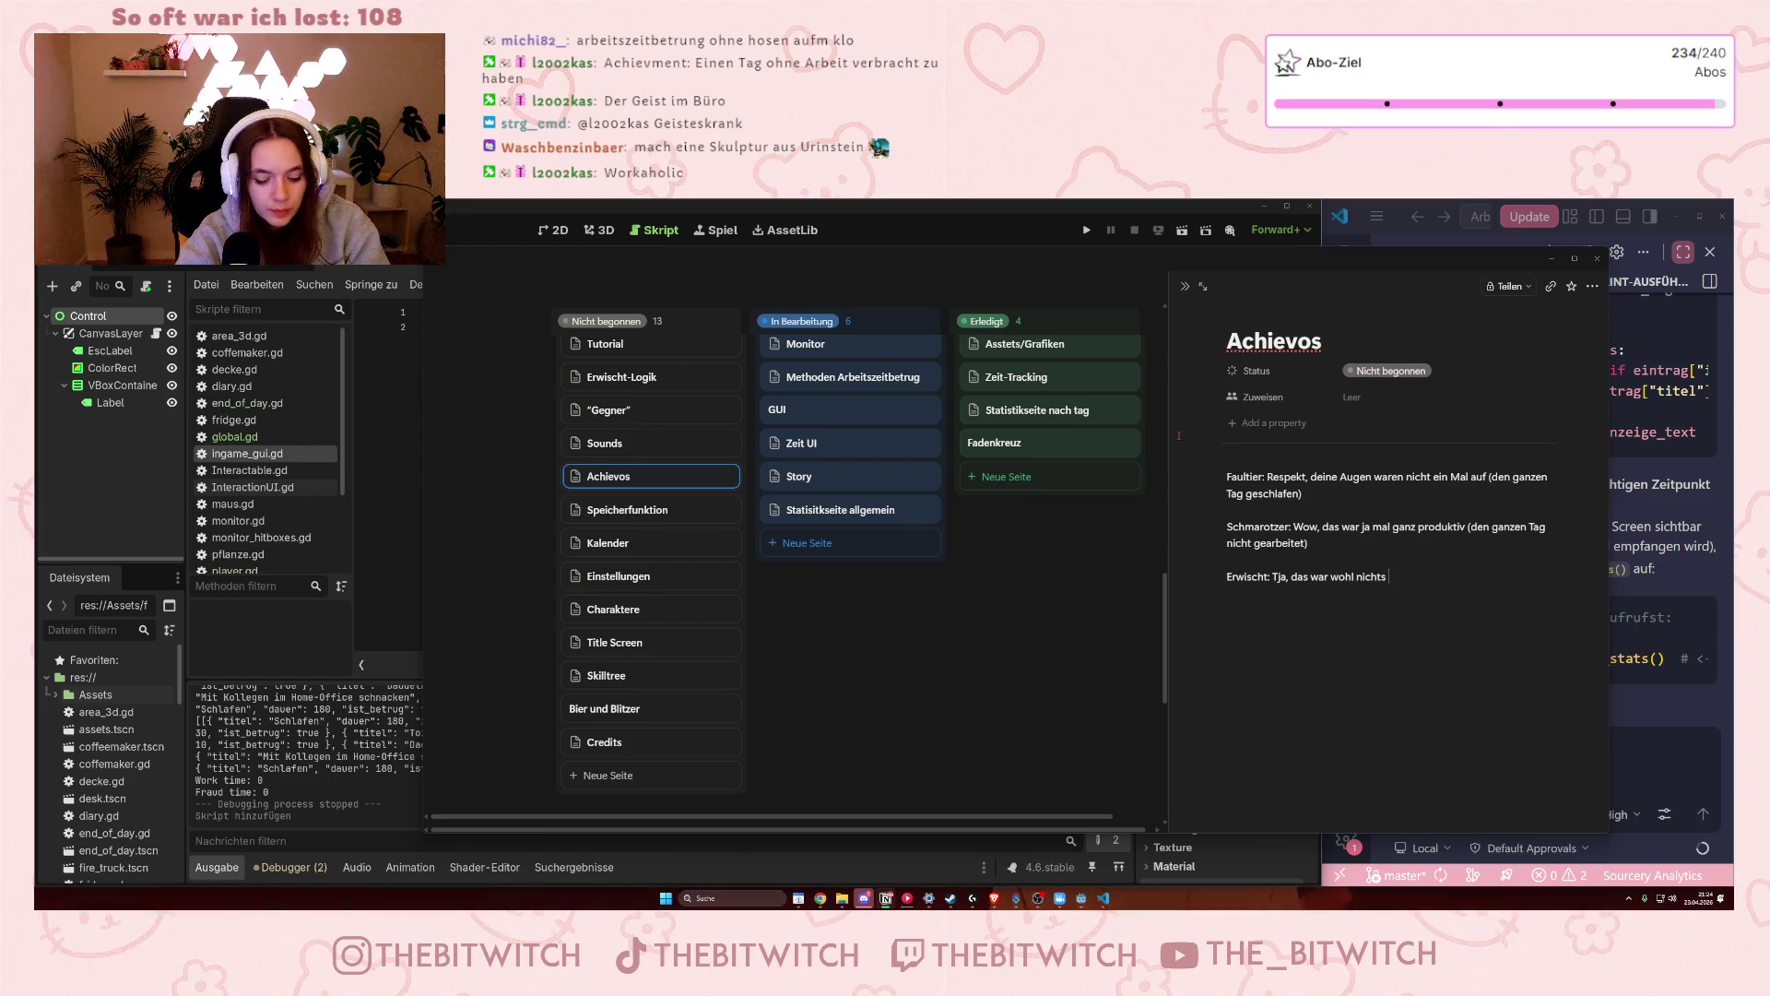
pyautogui.write('m Chegf')
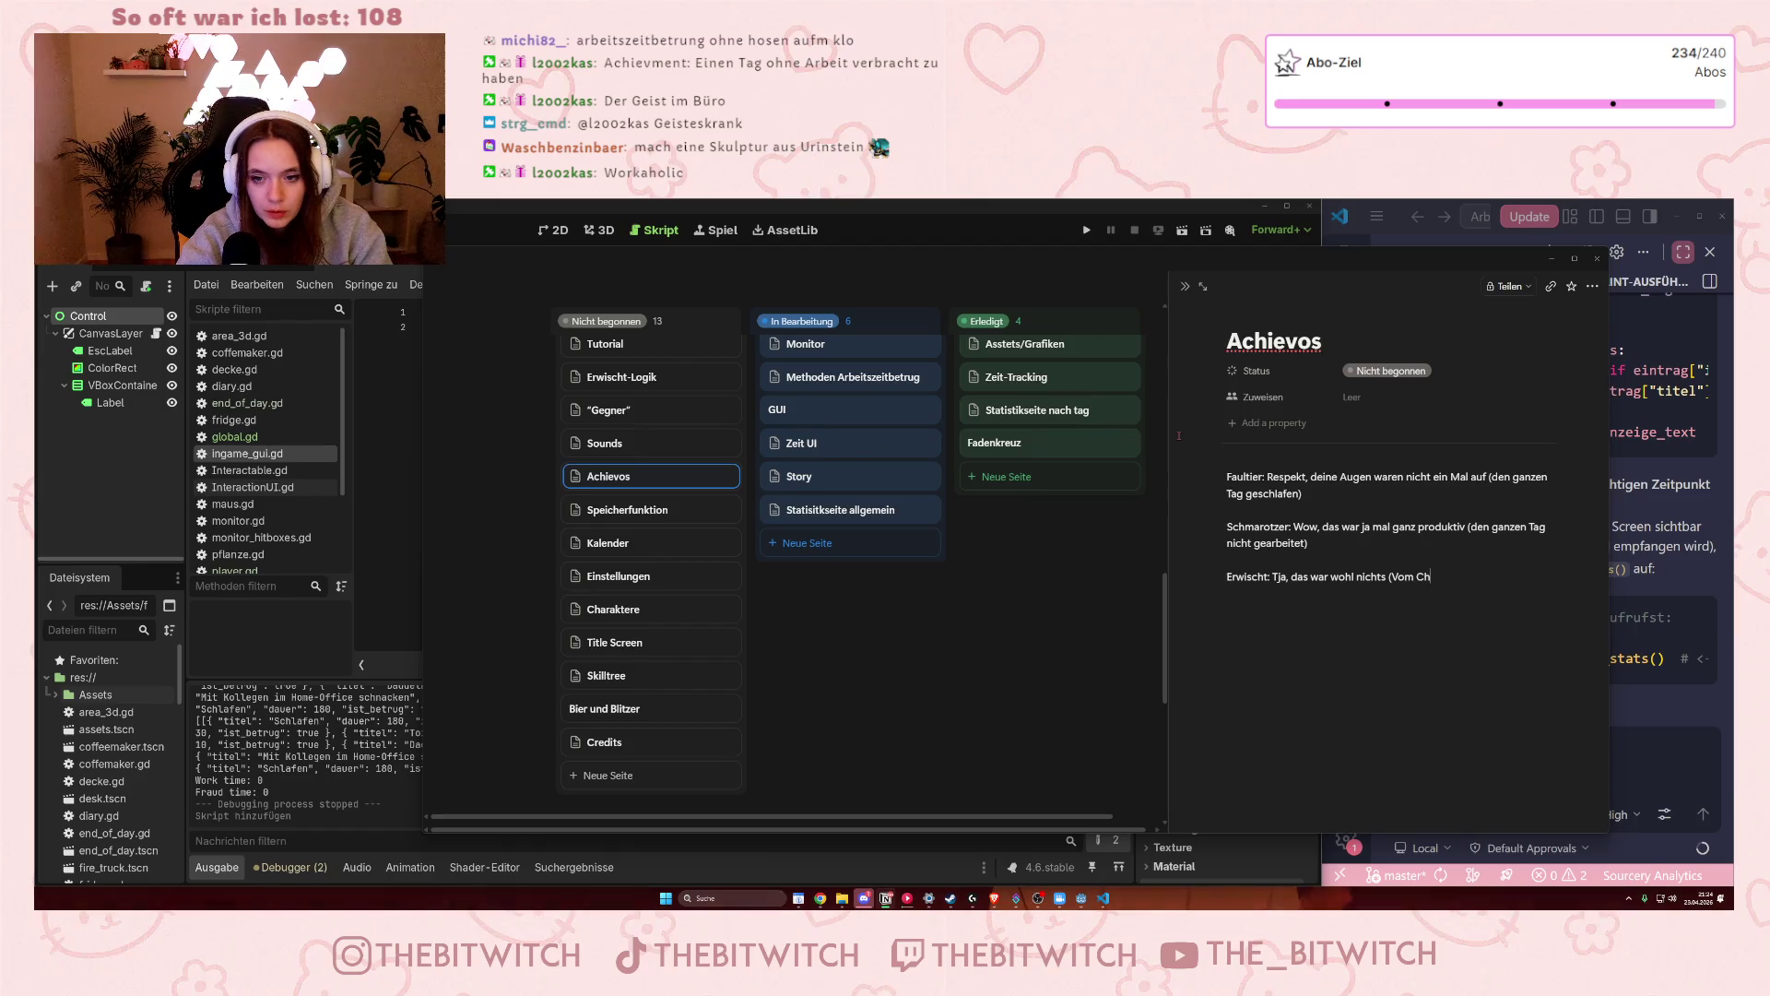
pyautogui.write(' oder Kollegen')
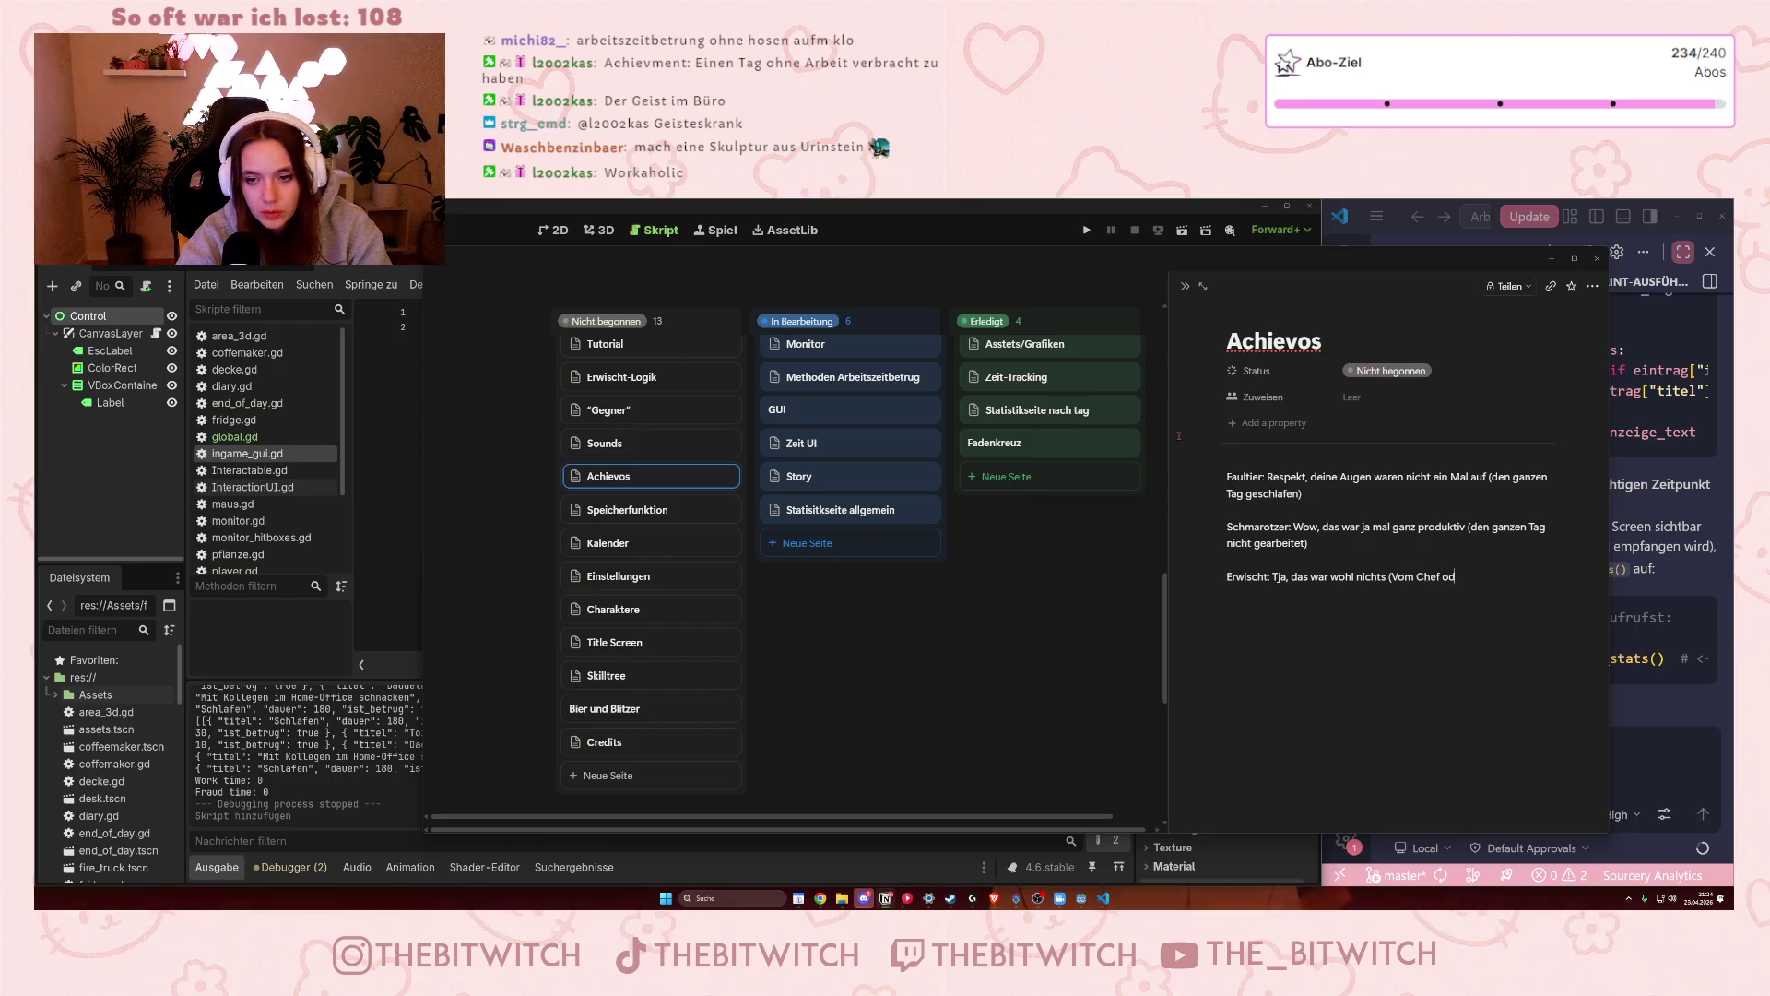
pyautogui.write(' erwischt werd')
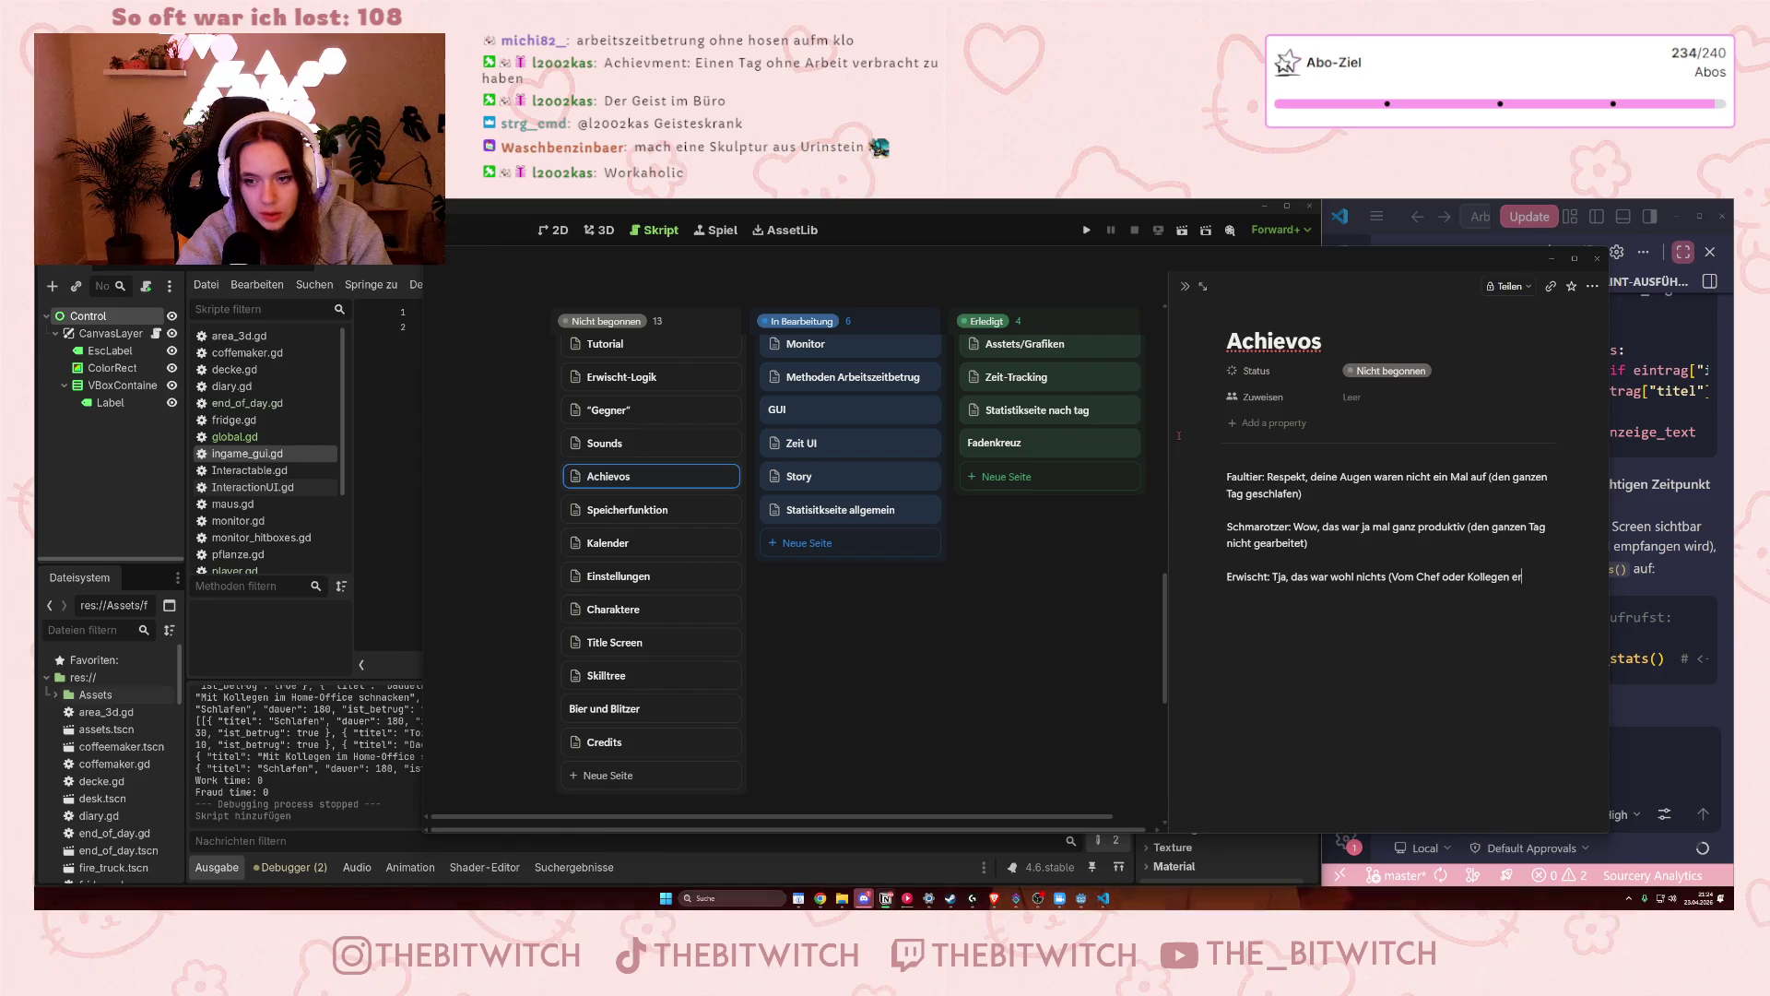
pyautogui.write('en=')
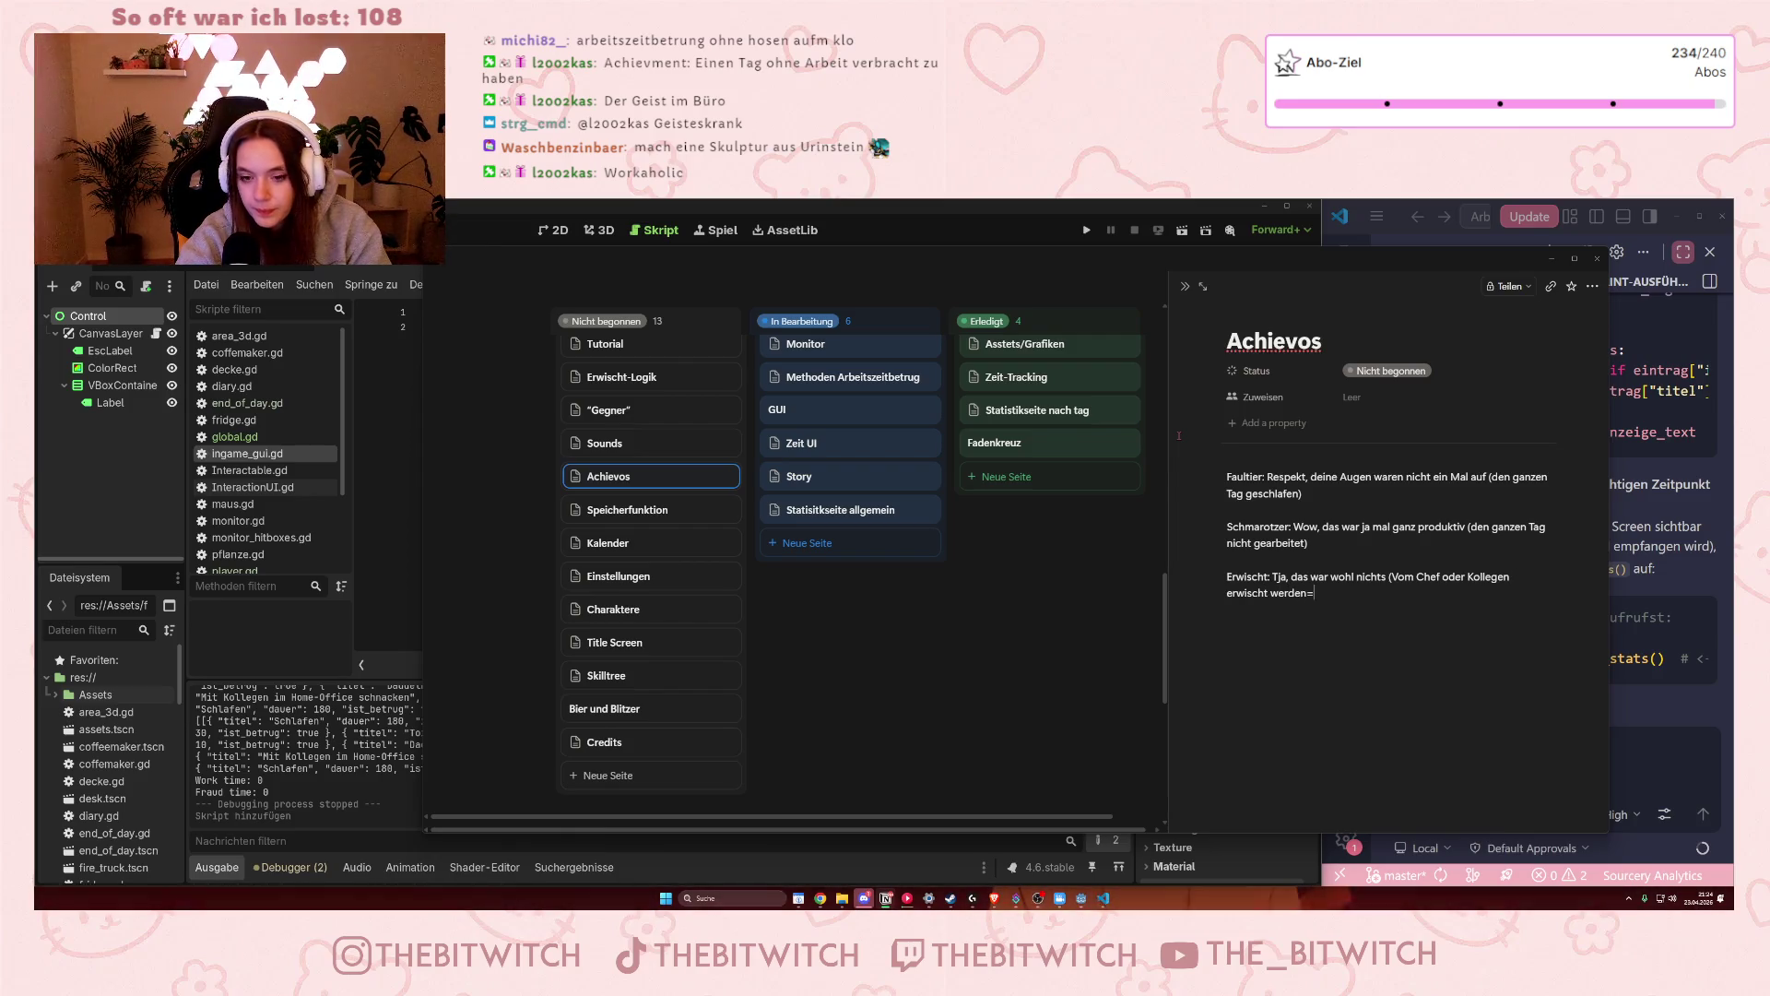
pyautogui.press('BackSpace')
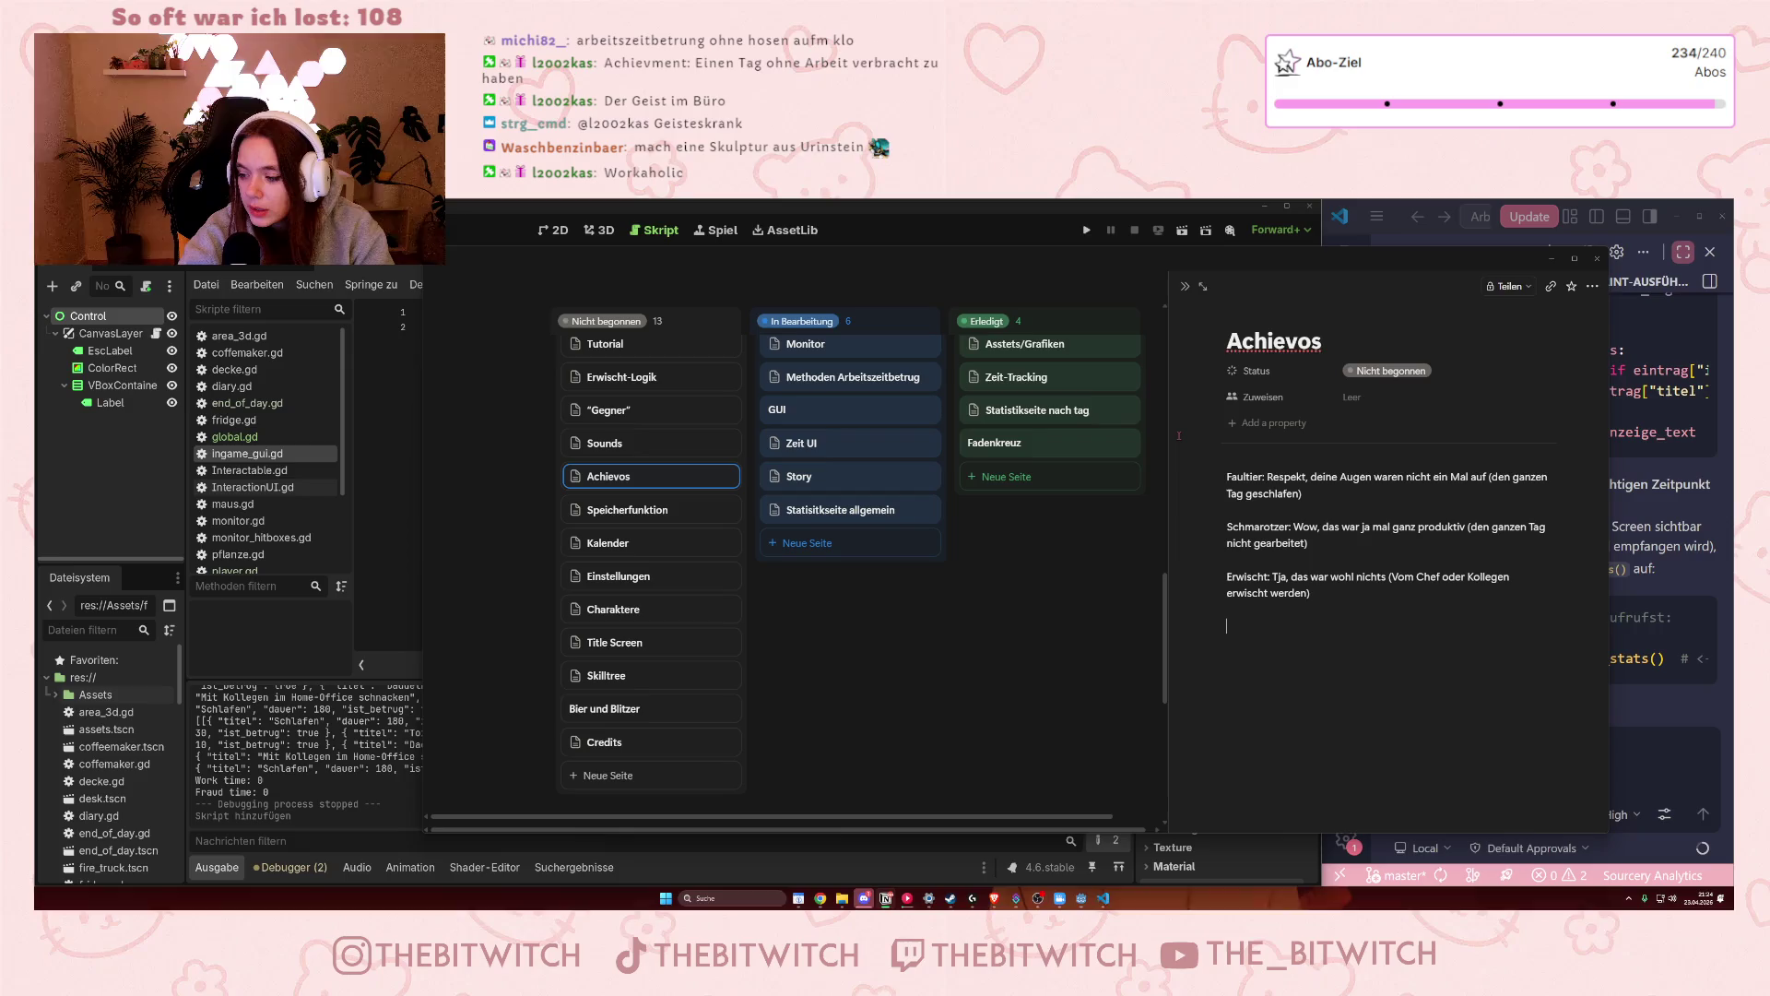
# Step: Add Workaholic: 'Hast du eigentlich den Sinn des Spiels verstanden? (Wenn einen Tag nur gearbeitet wurde)'
pyautogui.write('Worka')
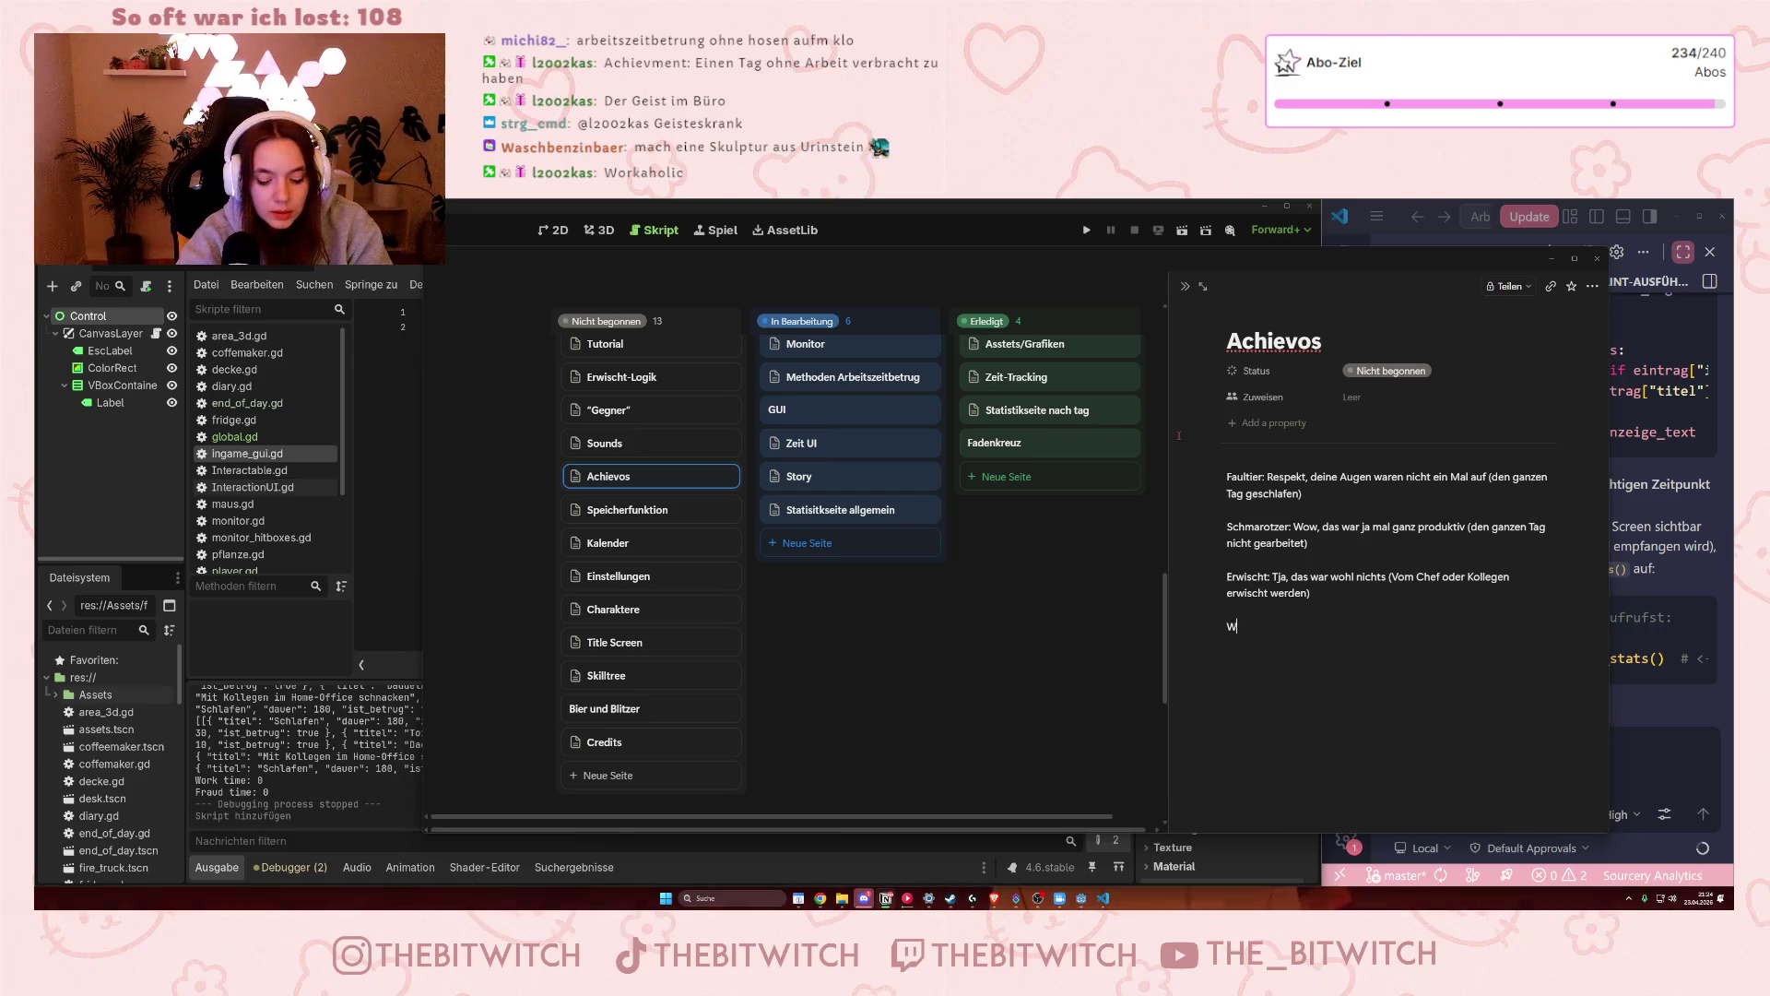
pyautogui.write('holic: ')
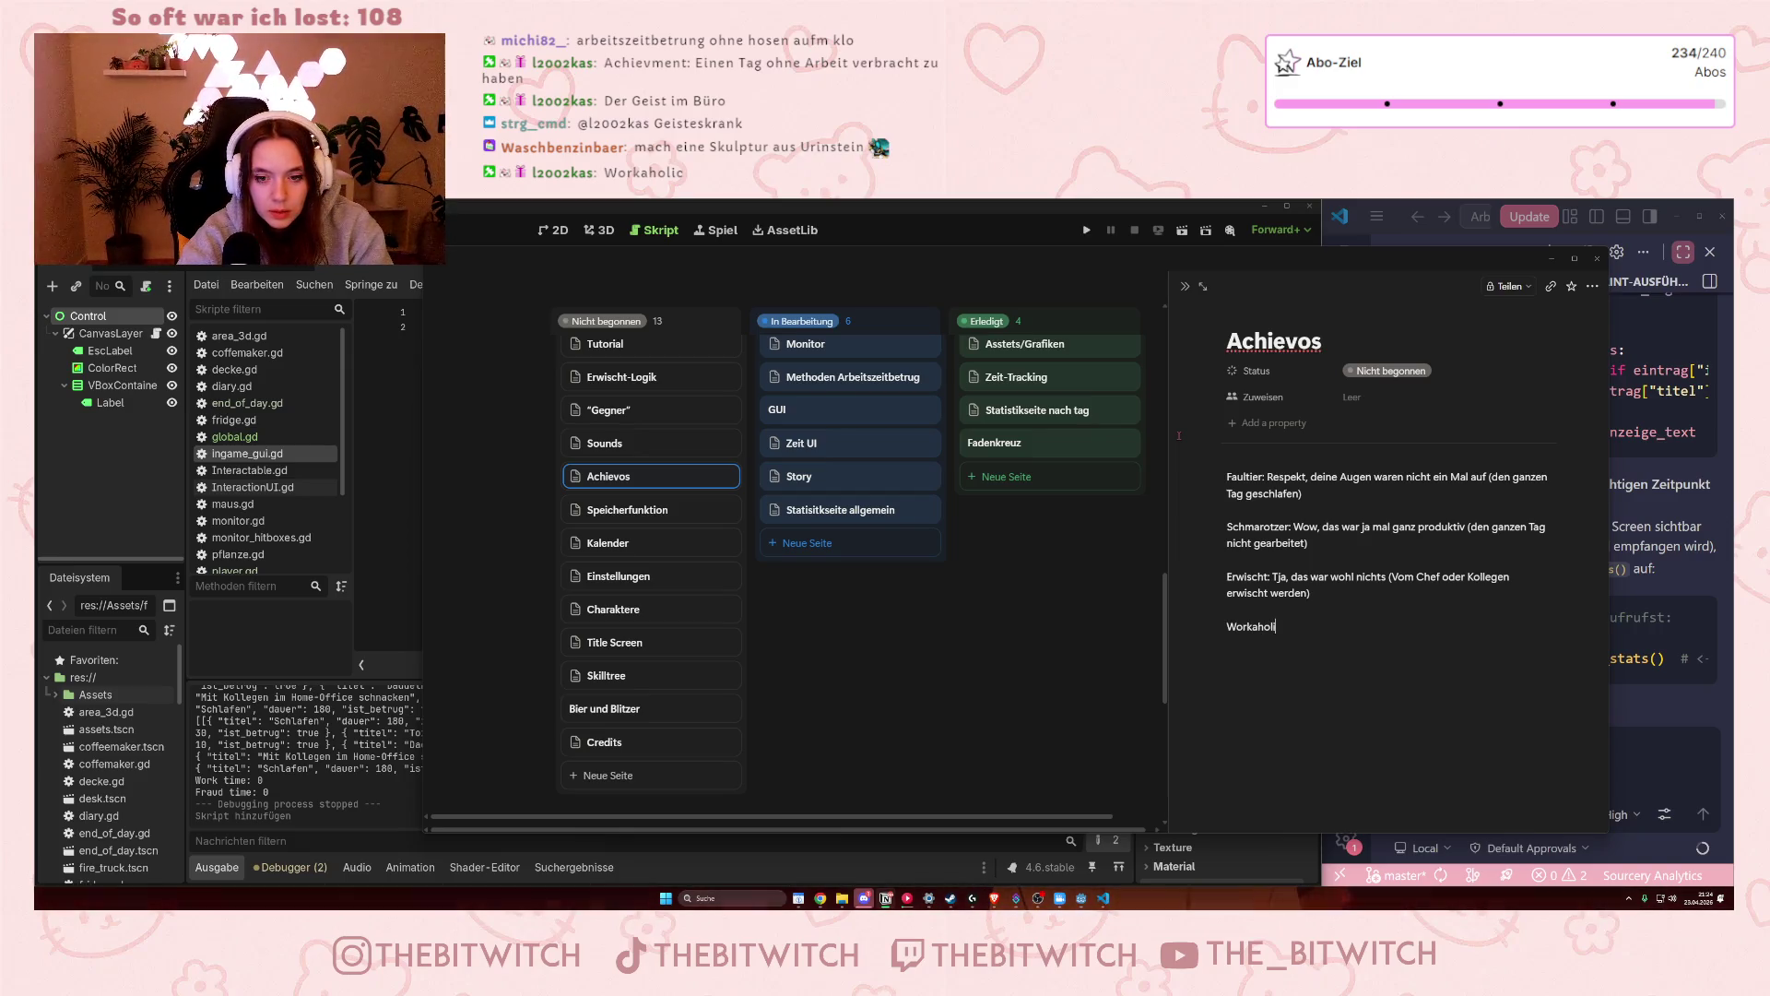
pyautogui.write('Hast du ')
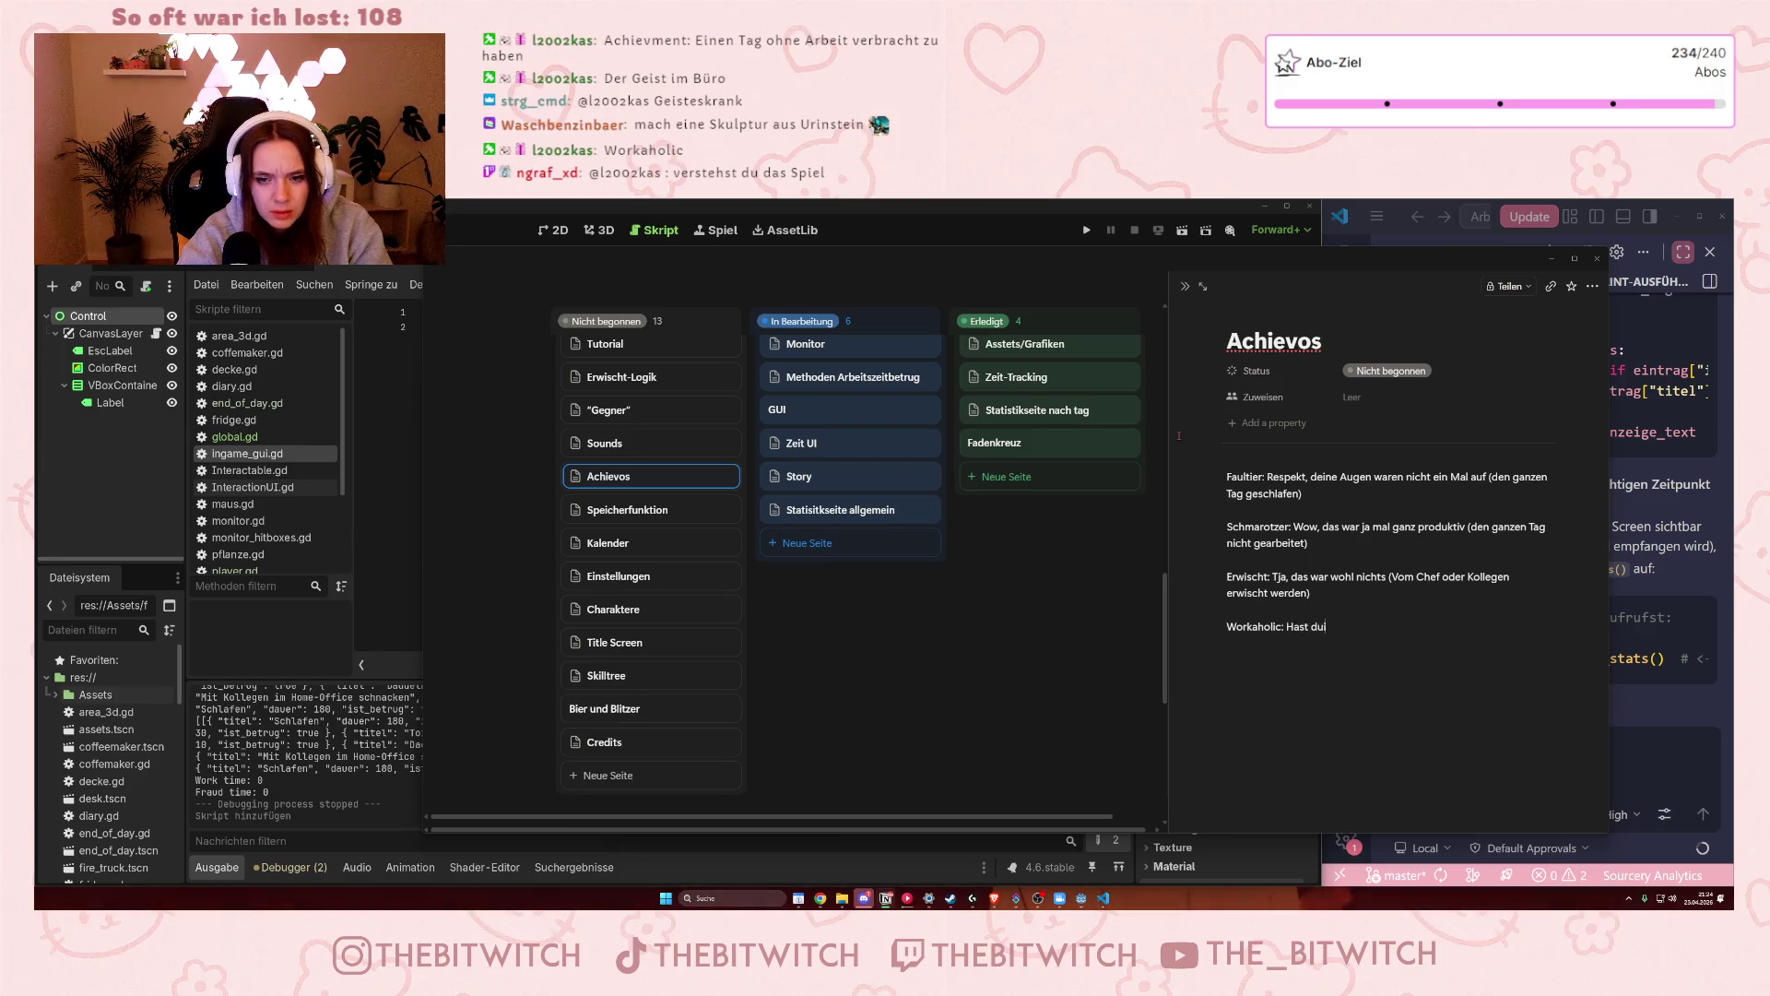
pyautogui.write('eigentlichd en')
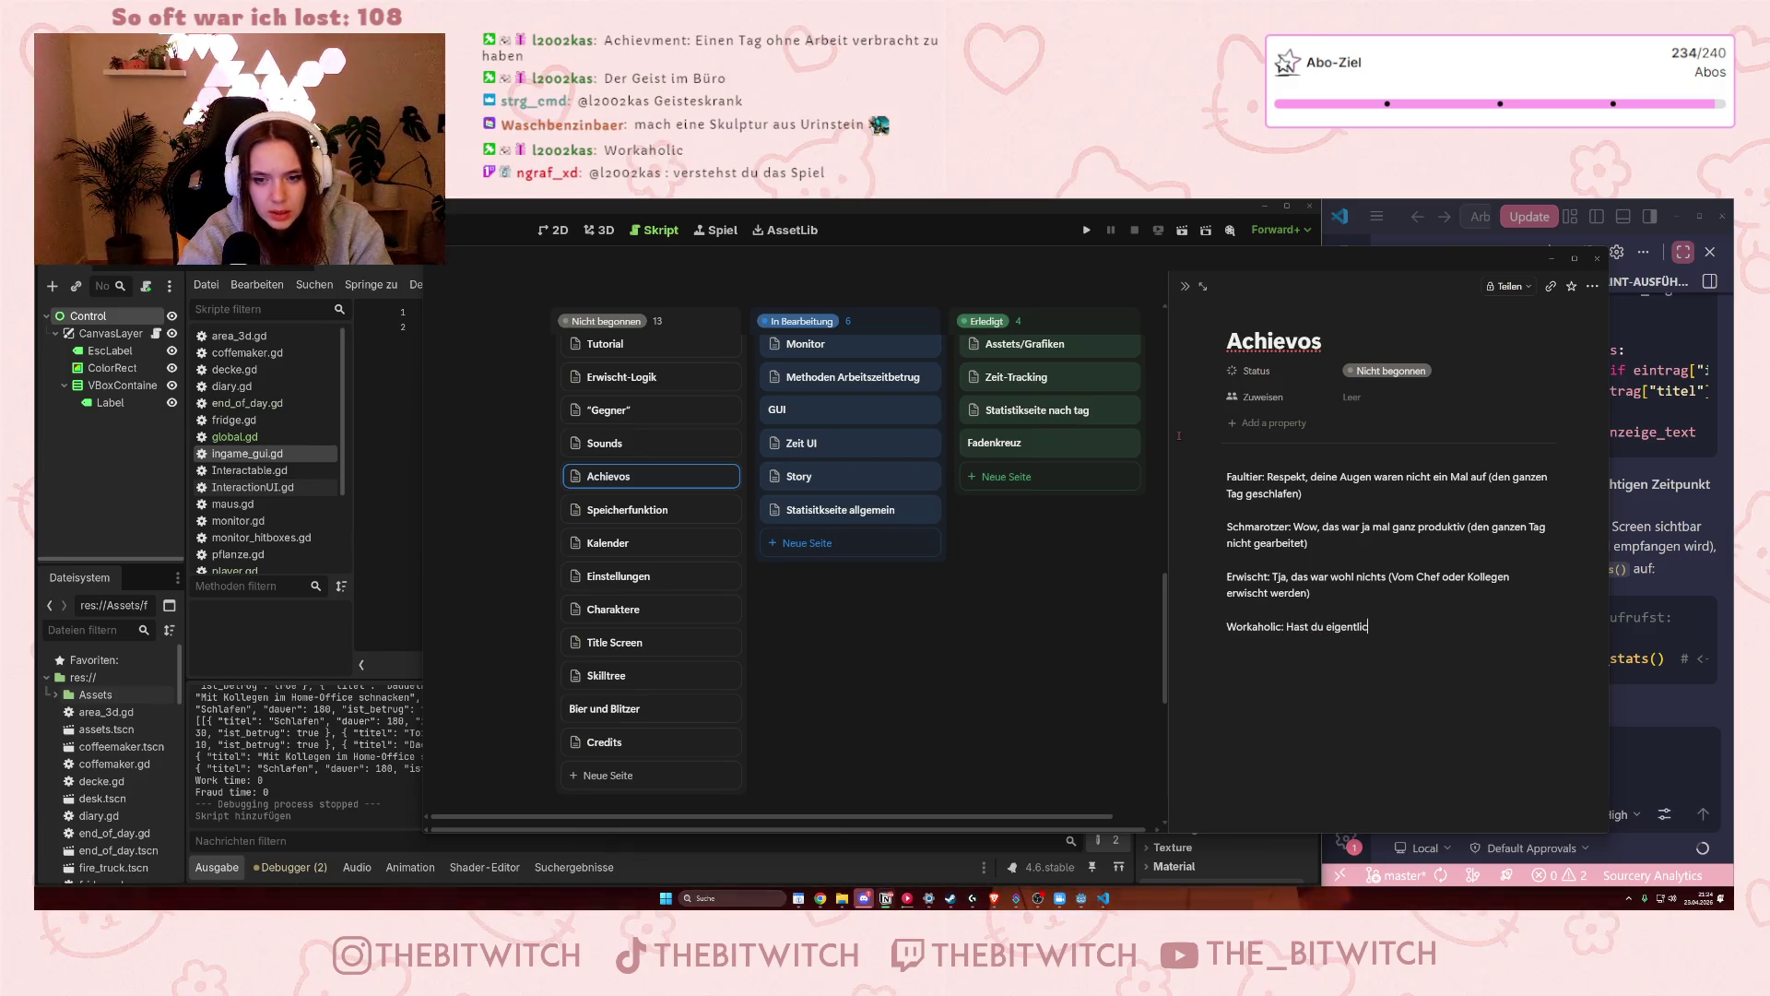
pyautogui.press('BackSpace')
pyautogui.write('den Sinn des')
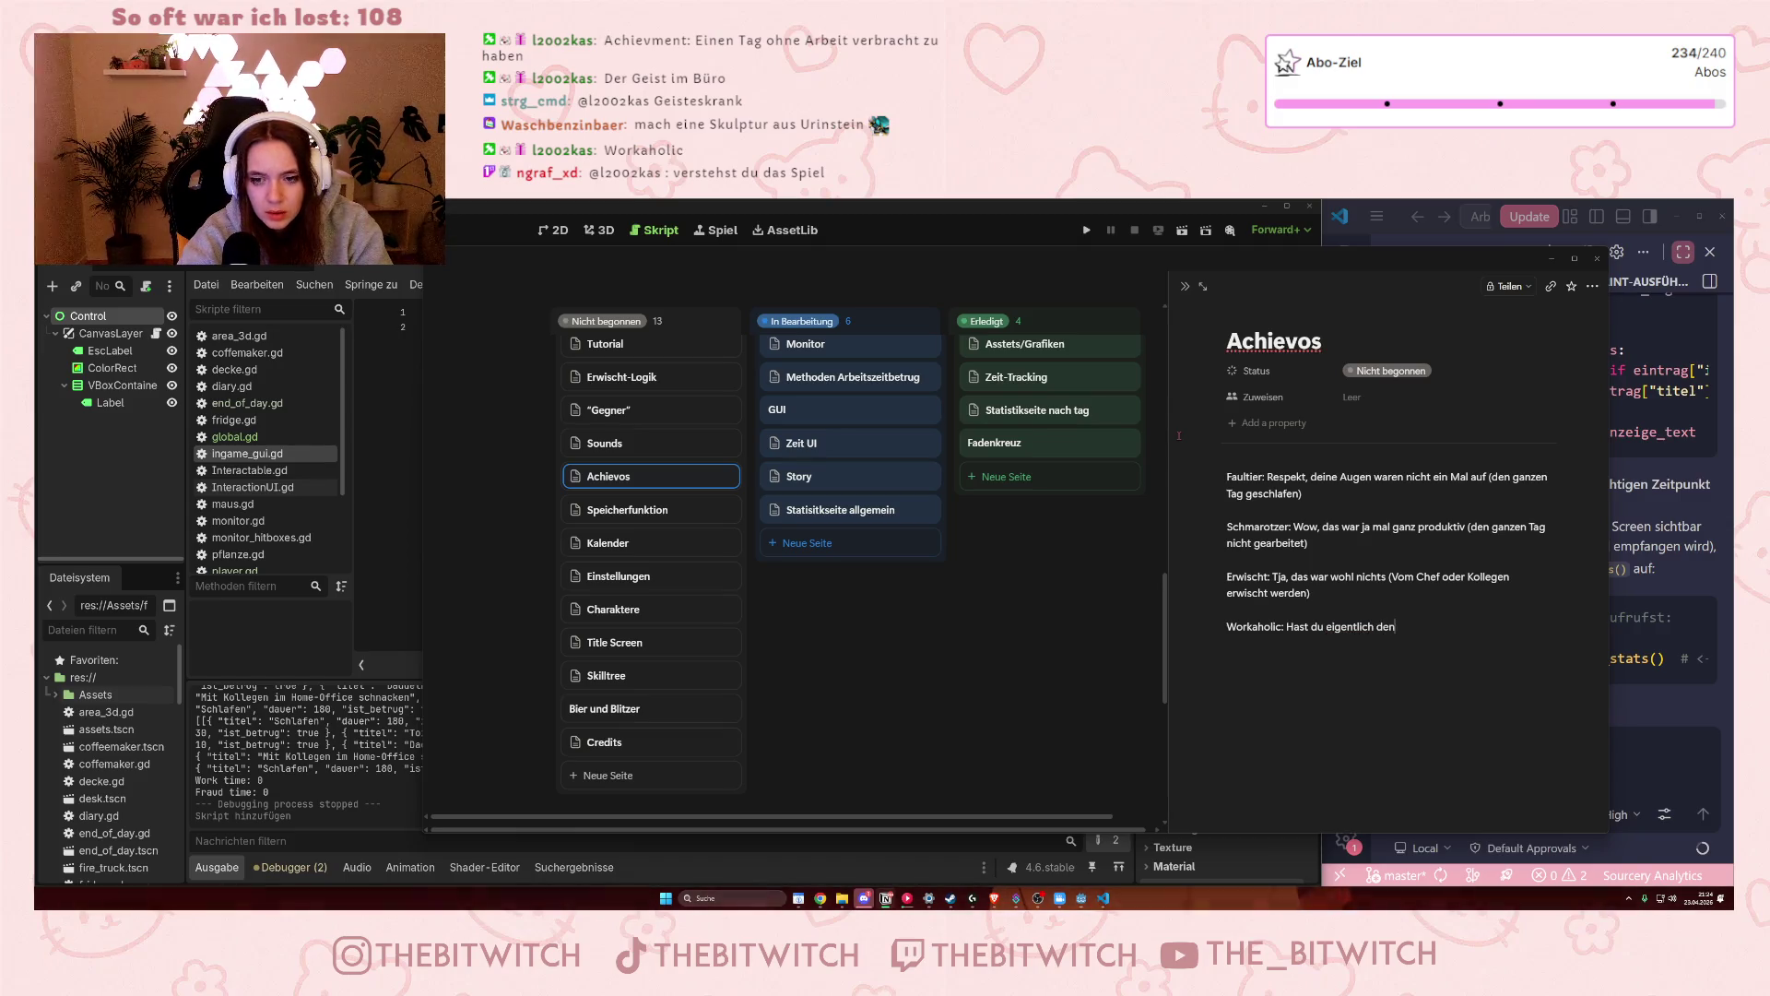
pyautogui.write(' SPIels versta')
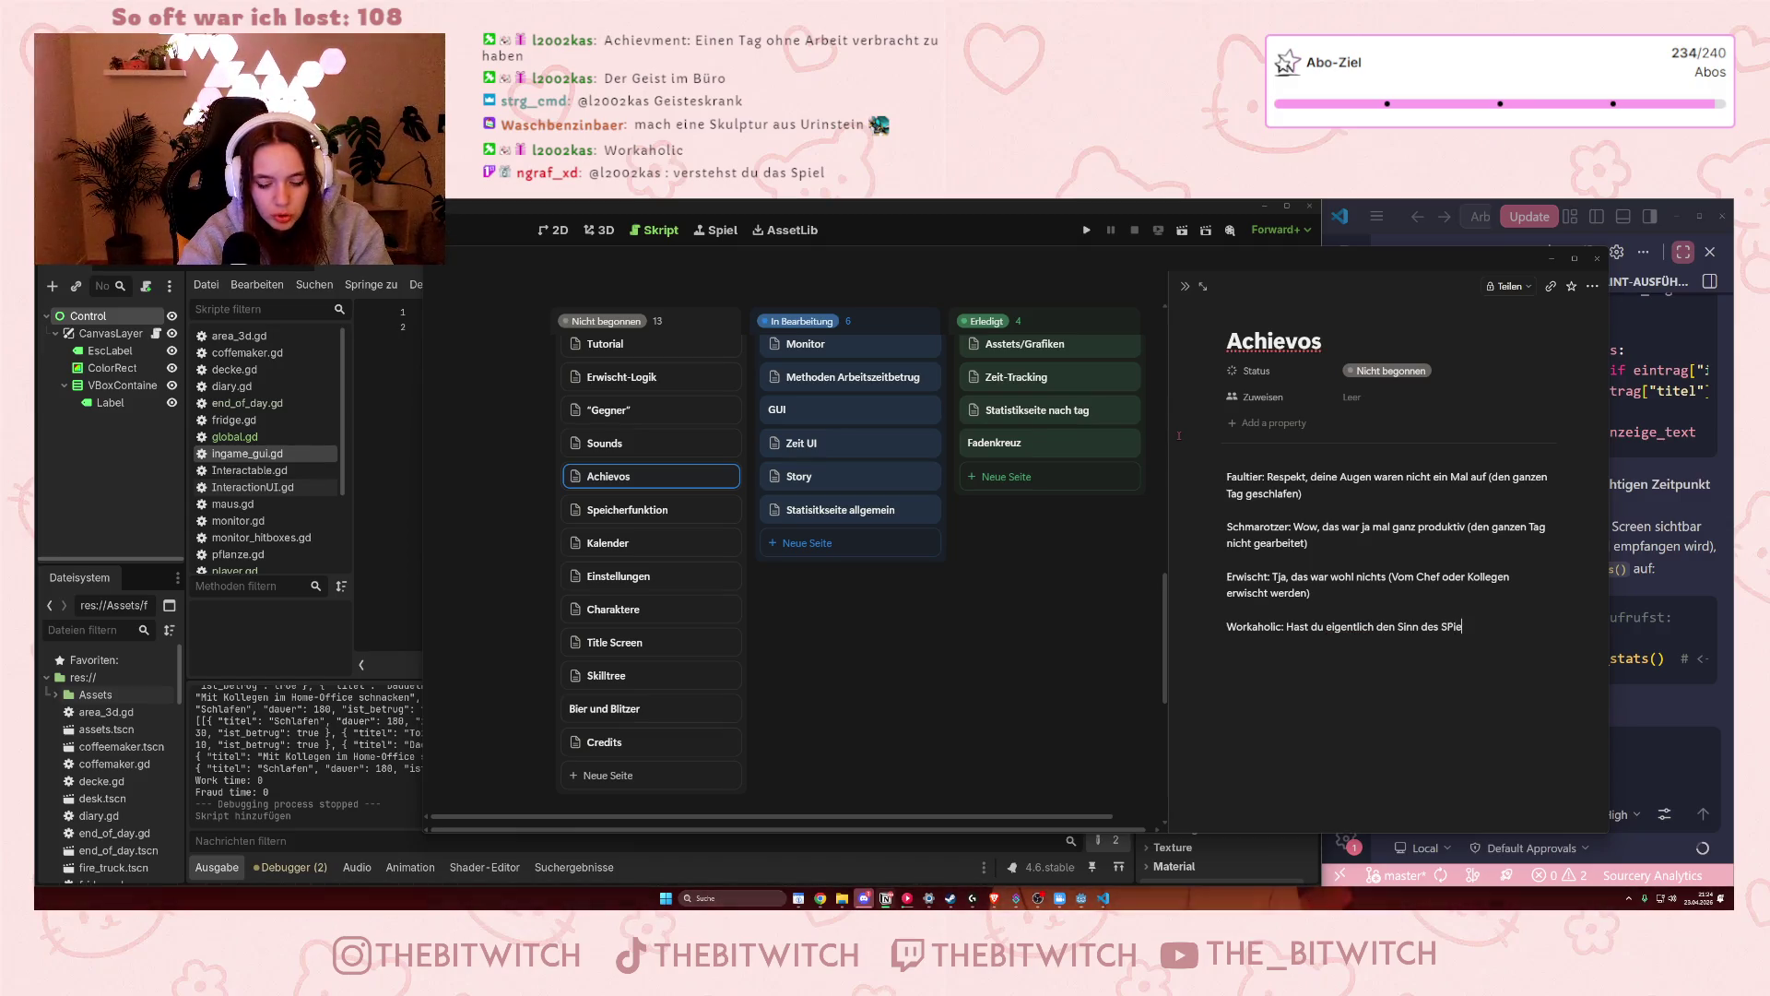
pyautogui.press('BackSpace')
pyautogui.press('BackSpace')
pyautogui.press('BackSpace')
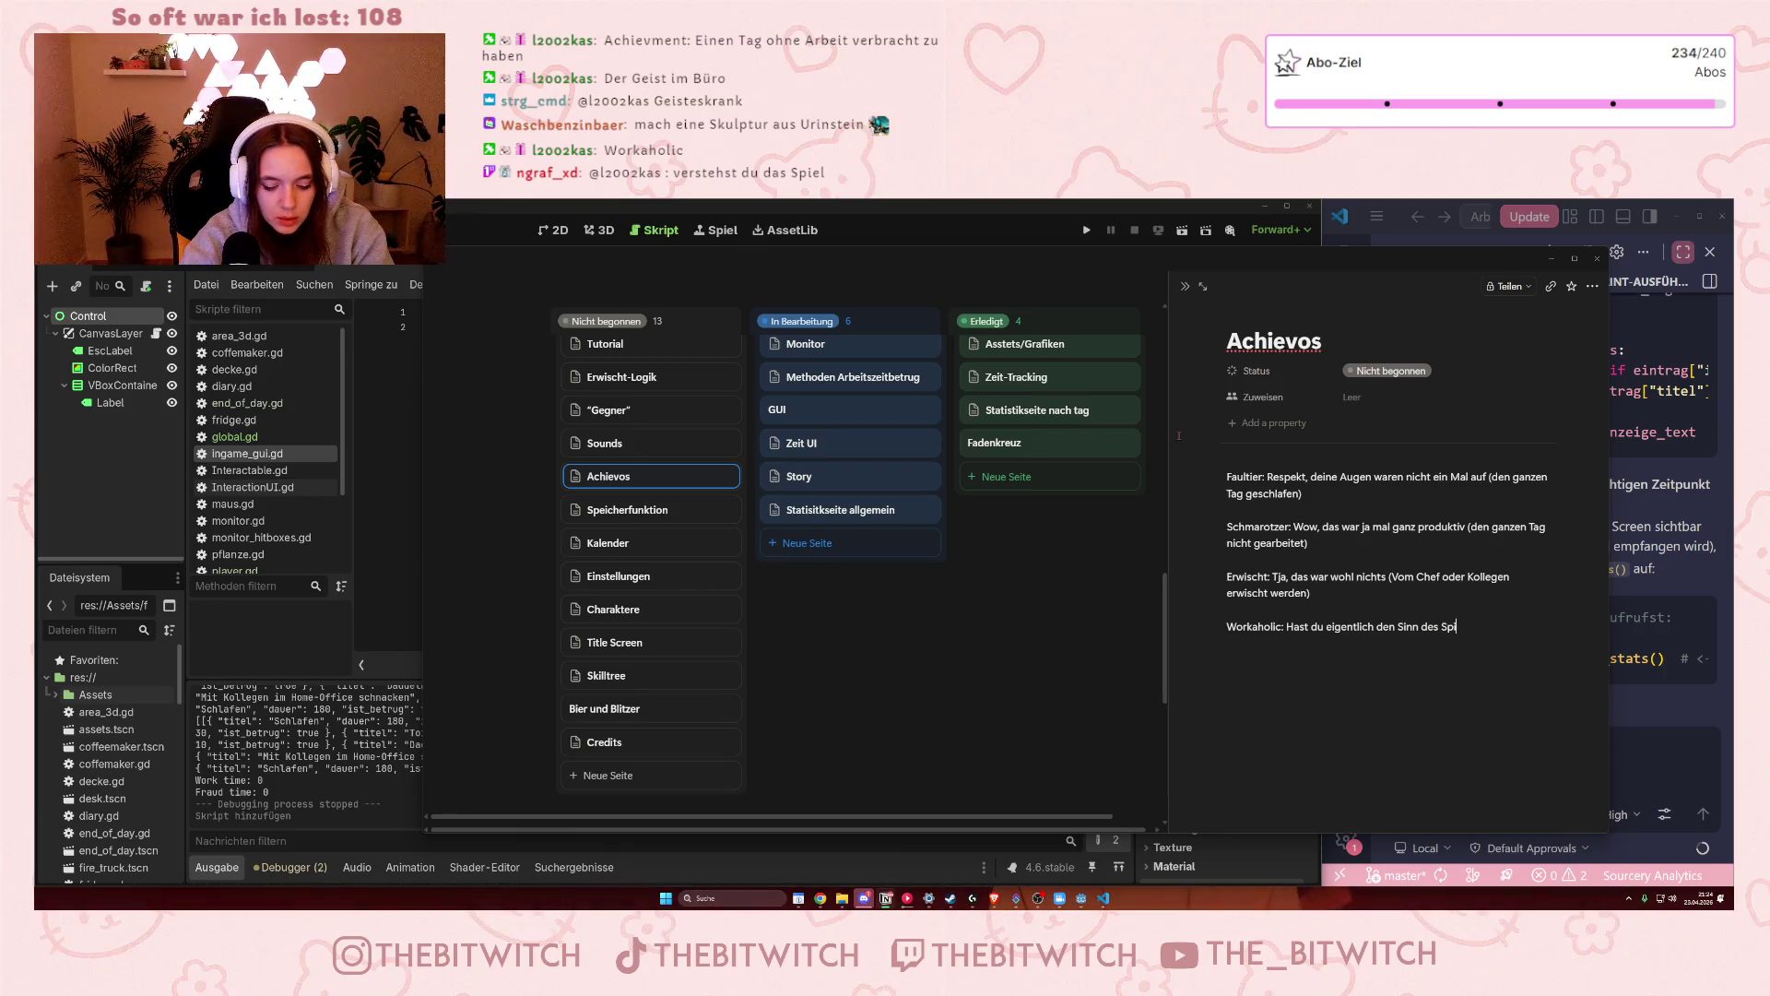
pyautogui.write('iels verstanden?')
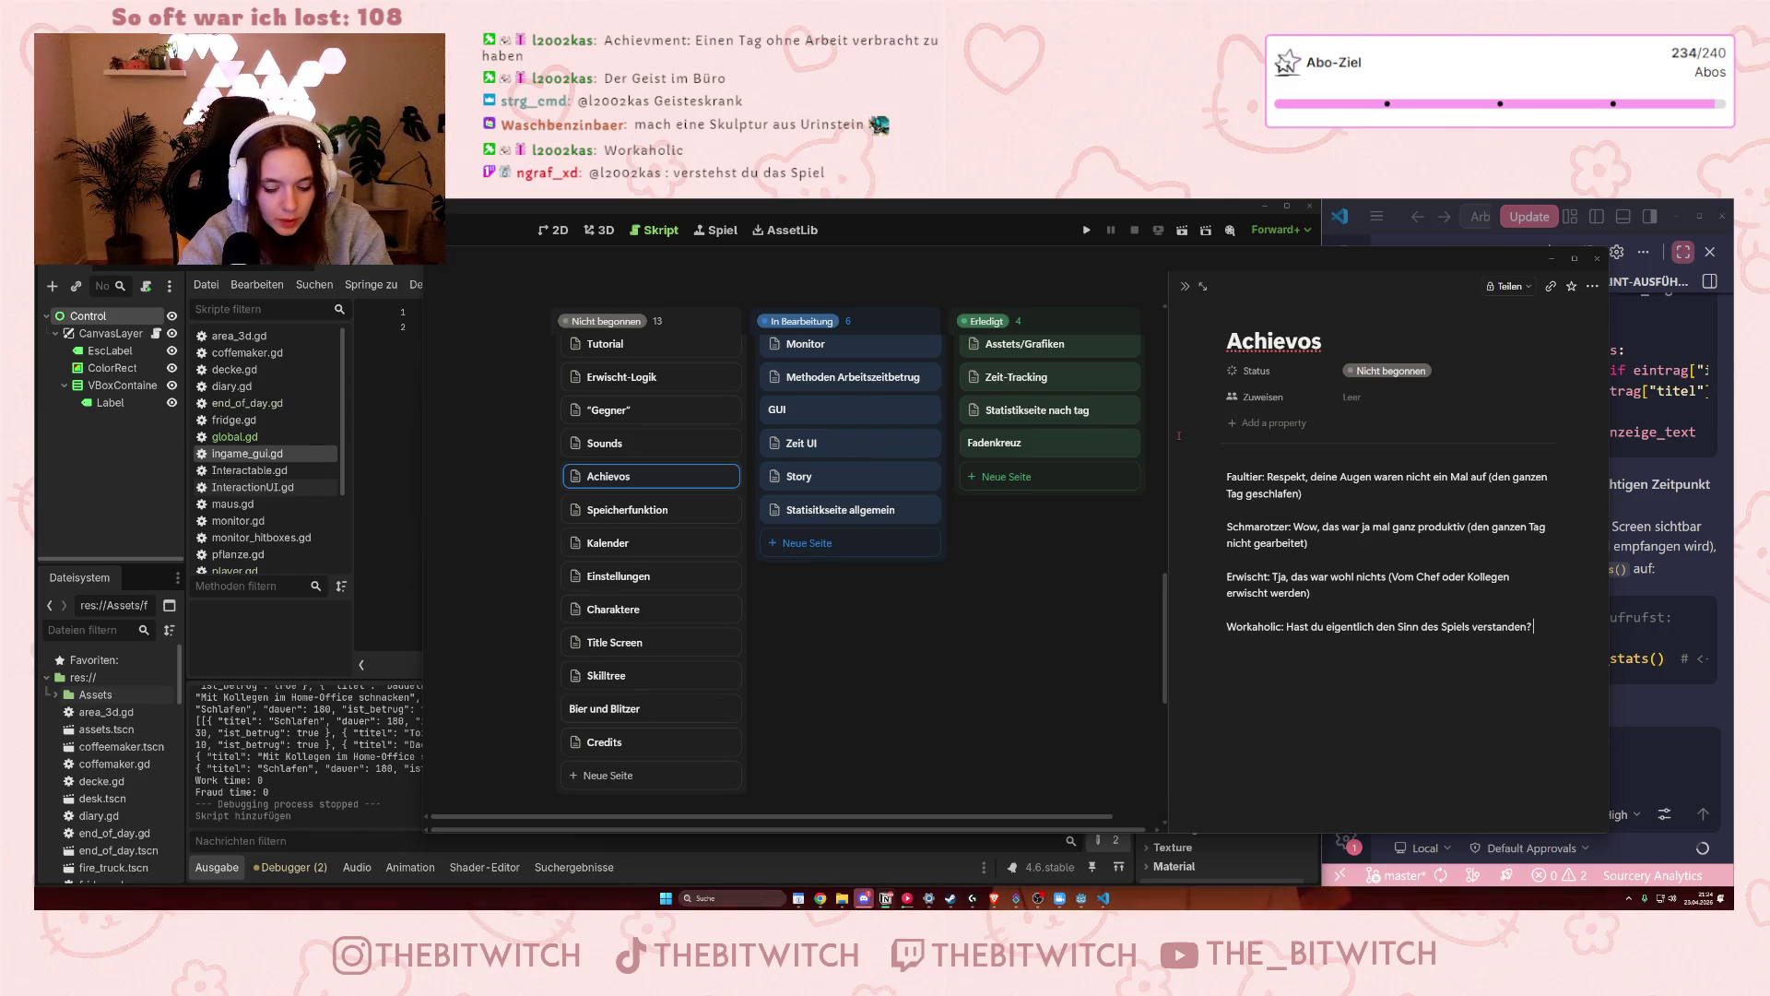
pyautogui.write(' (Wenn e')
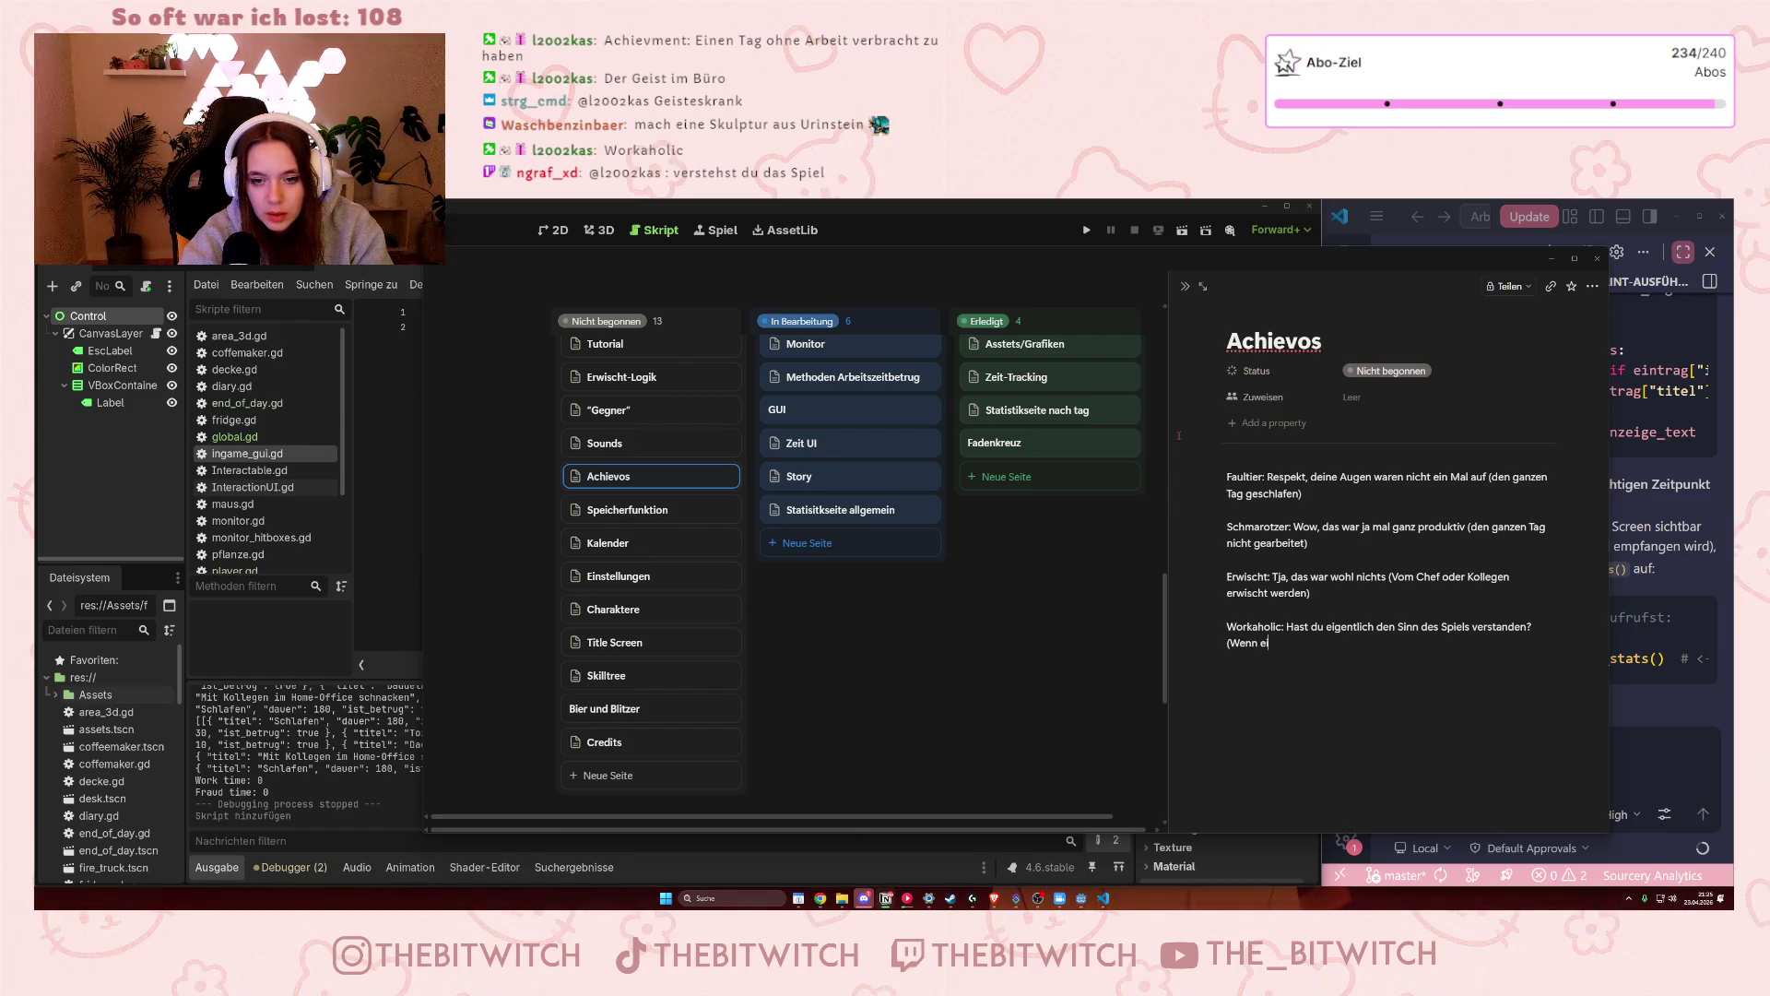
pyautogui.write('inen Tag nur')
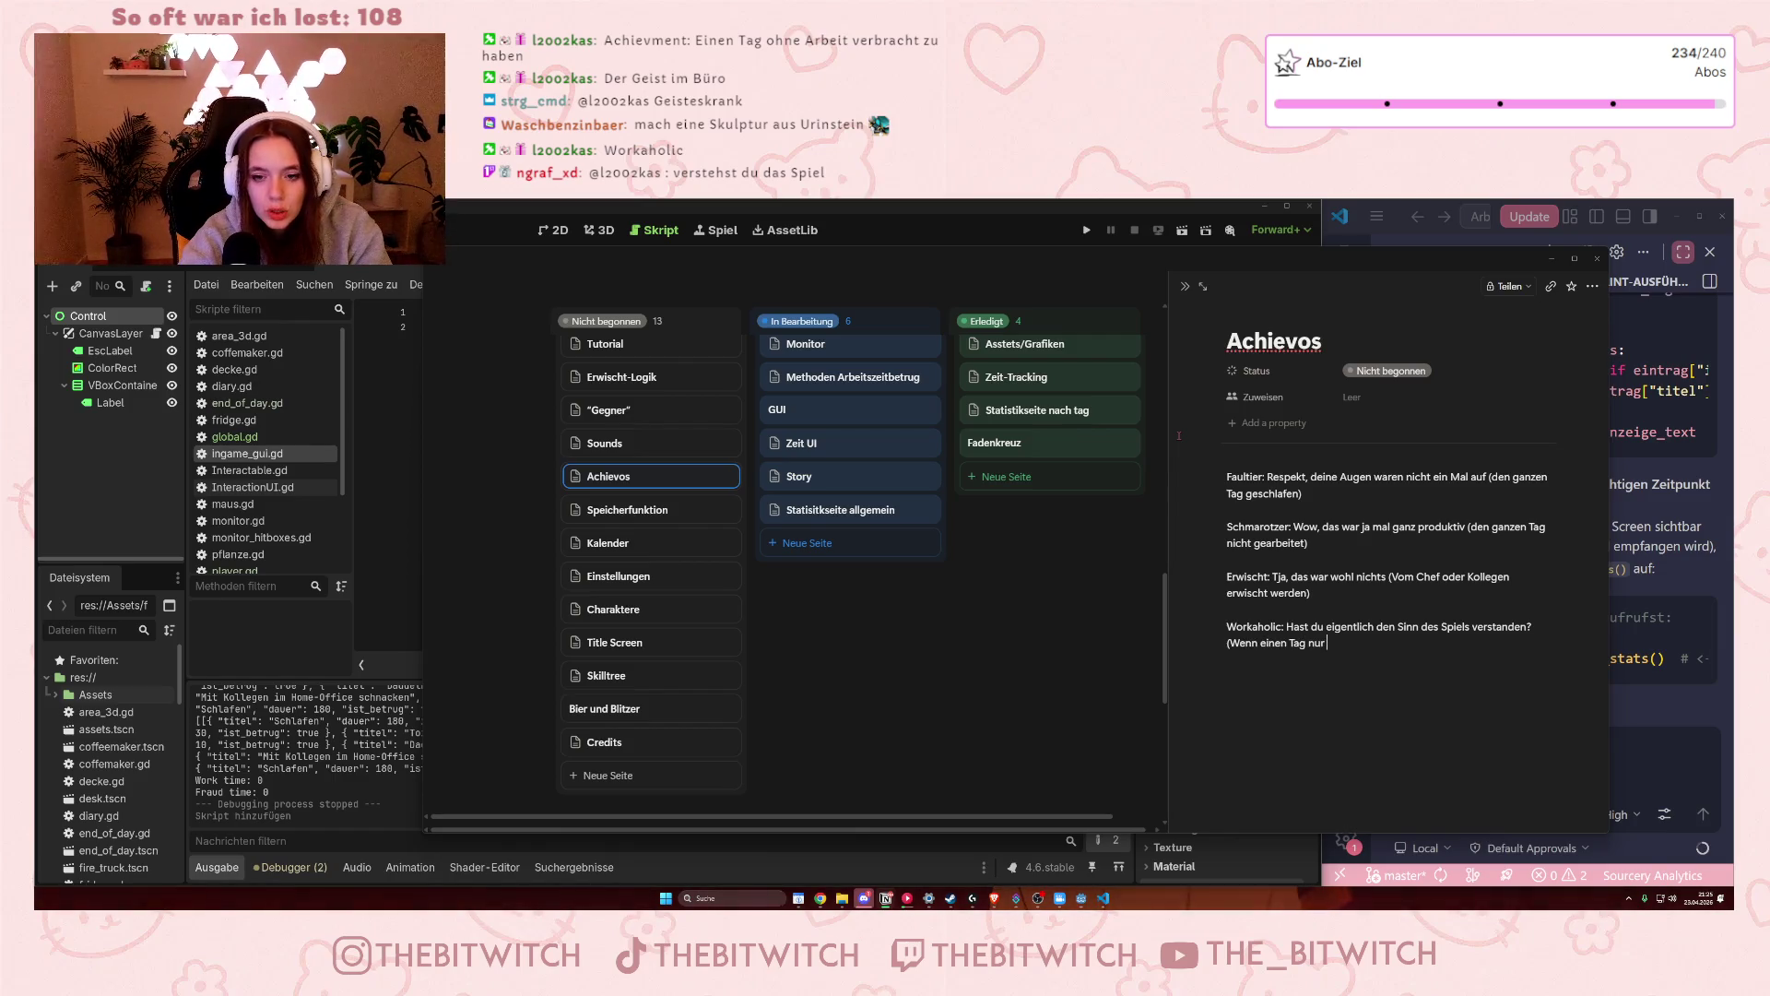
pyautogui.write(' gearbeitet wurde')
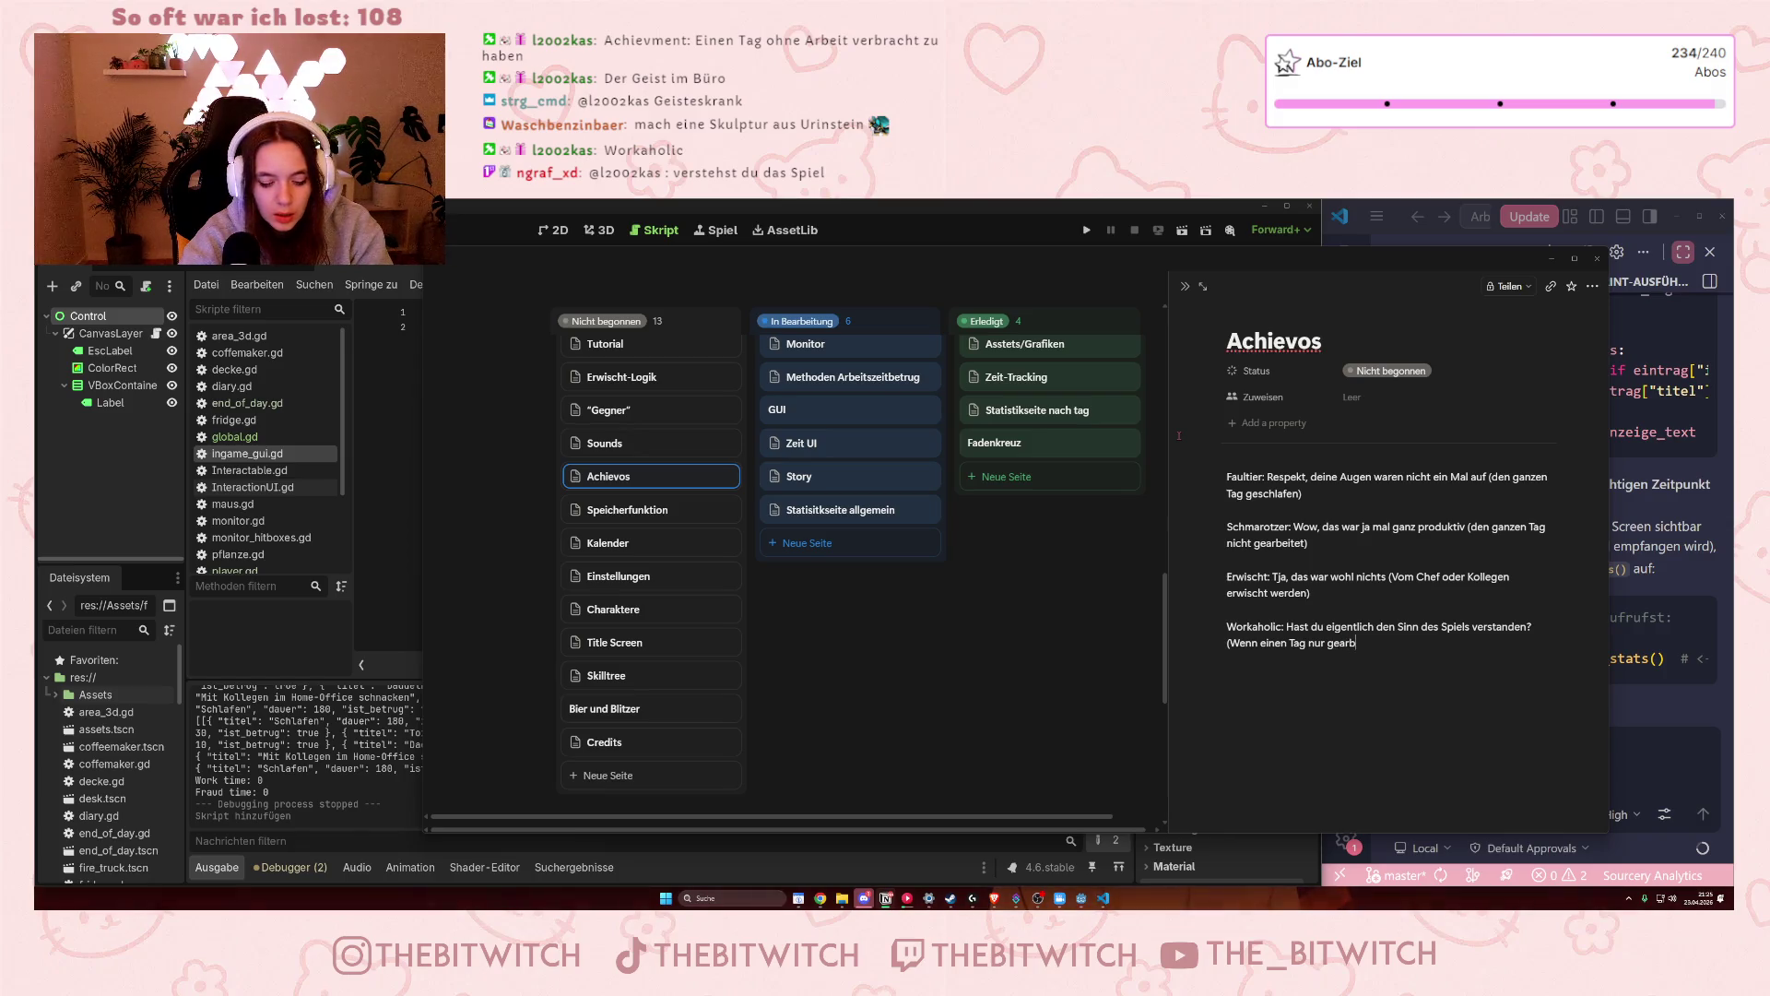
pyautogui.write(')')
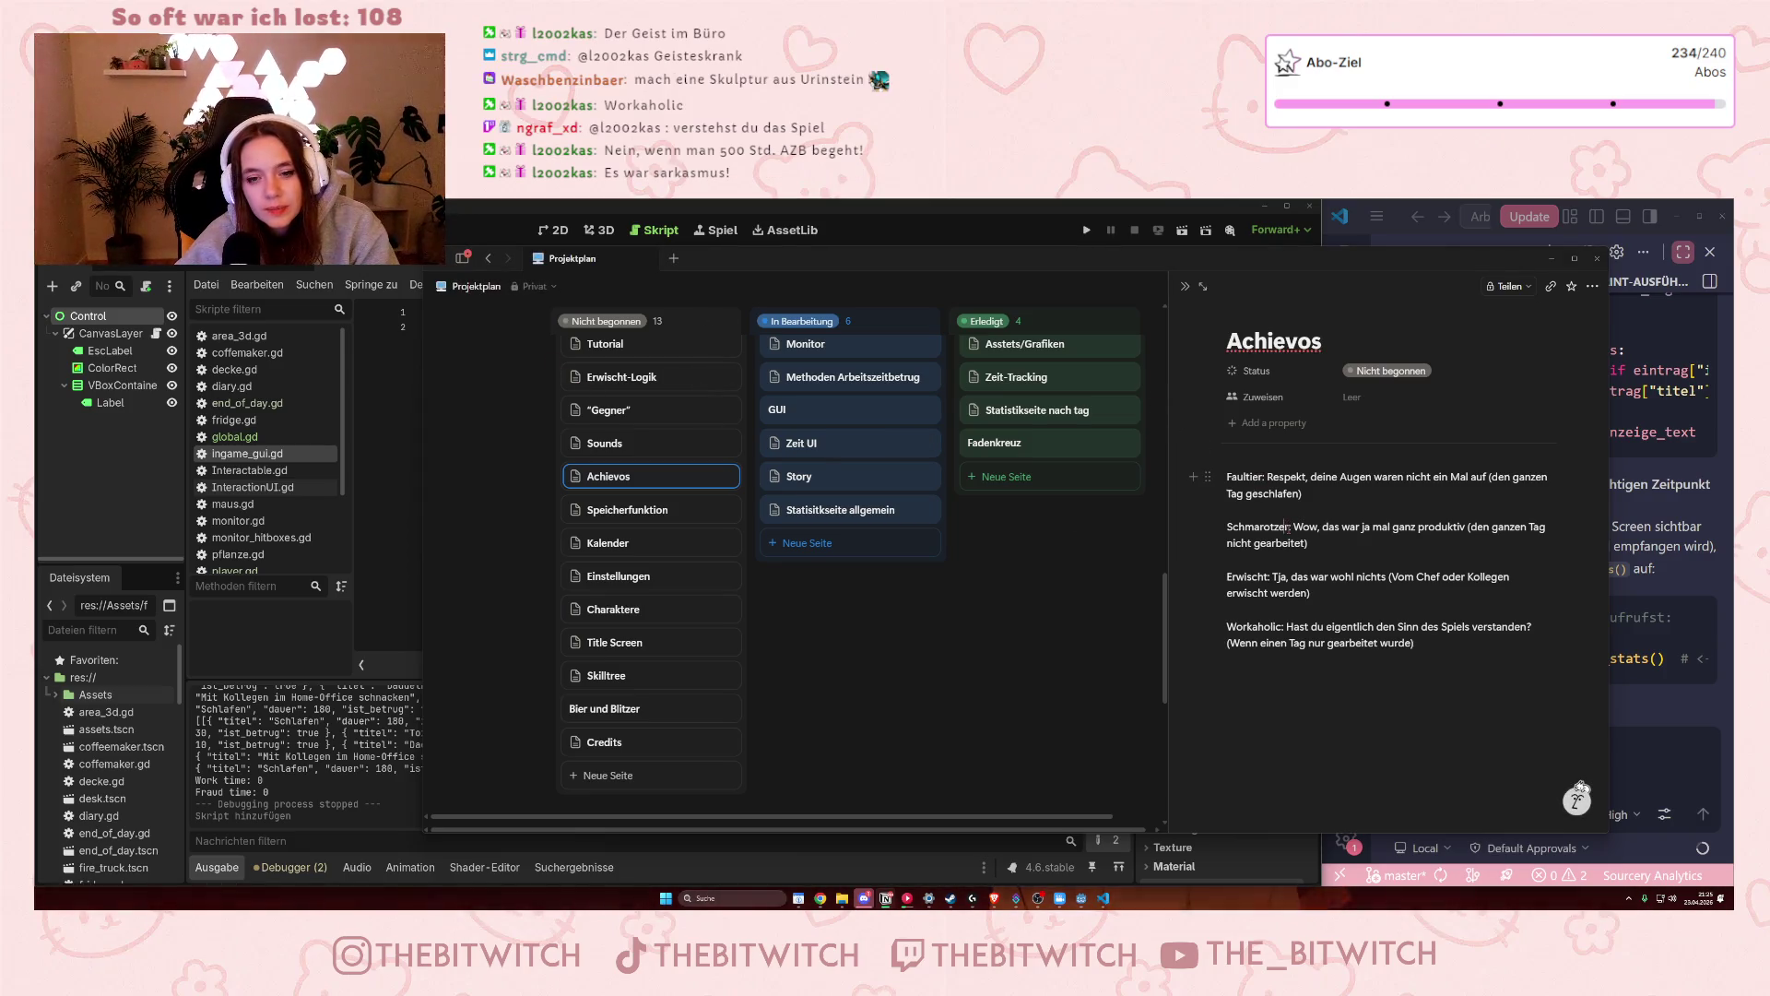
# Step: Rename Schmarotzer to Workaholic and retitle the last achievement from Workaholic to Heiliger
pyautogui.moveTo(1288, 525); pyautogui.dragTo(1226, 526)
pyautogui.press('BackSpace')
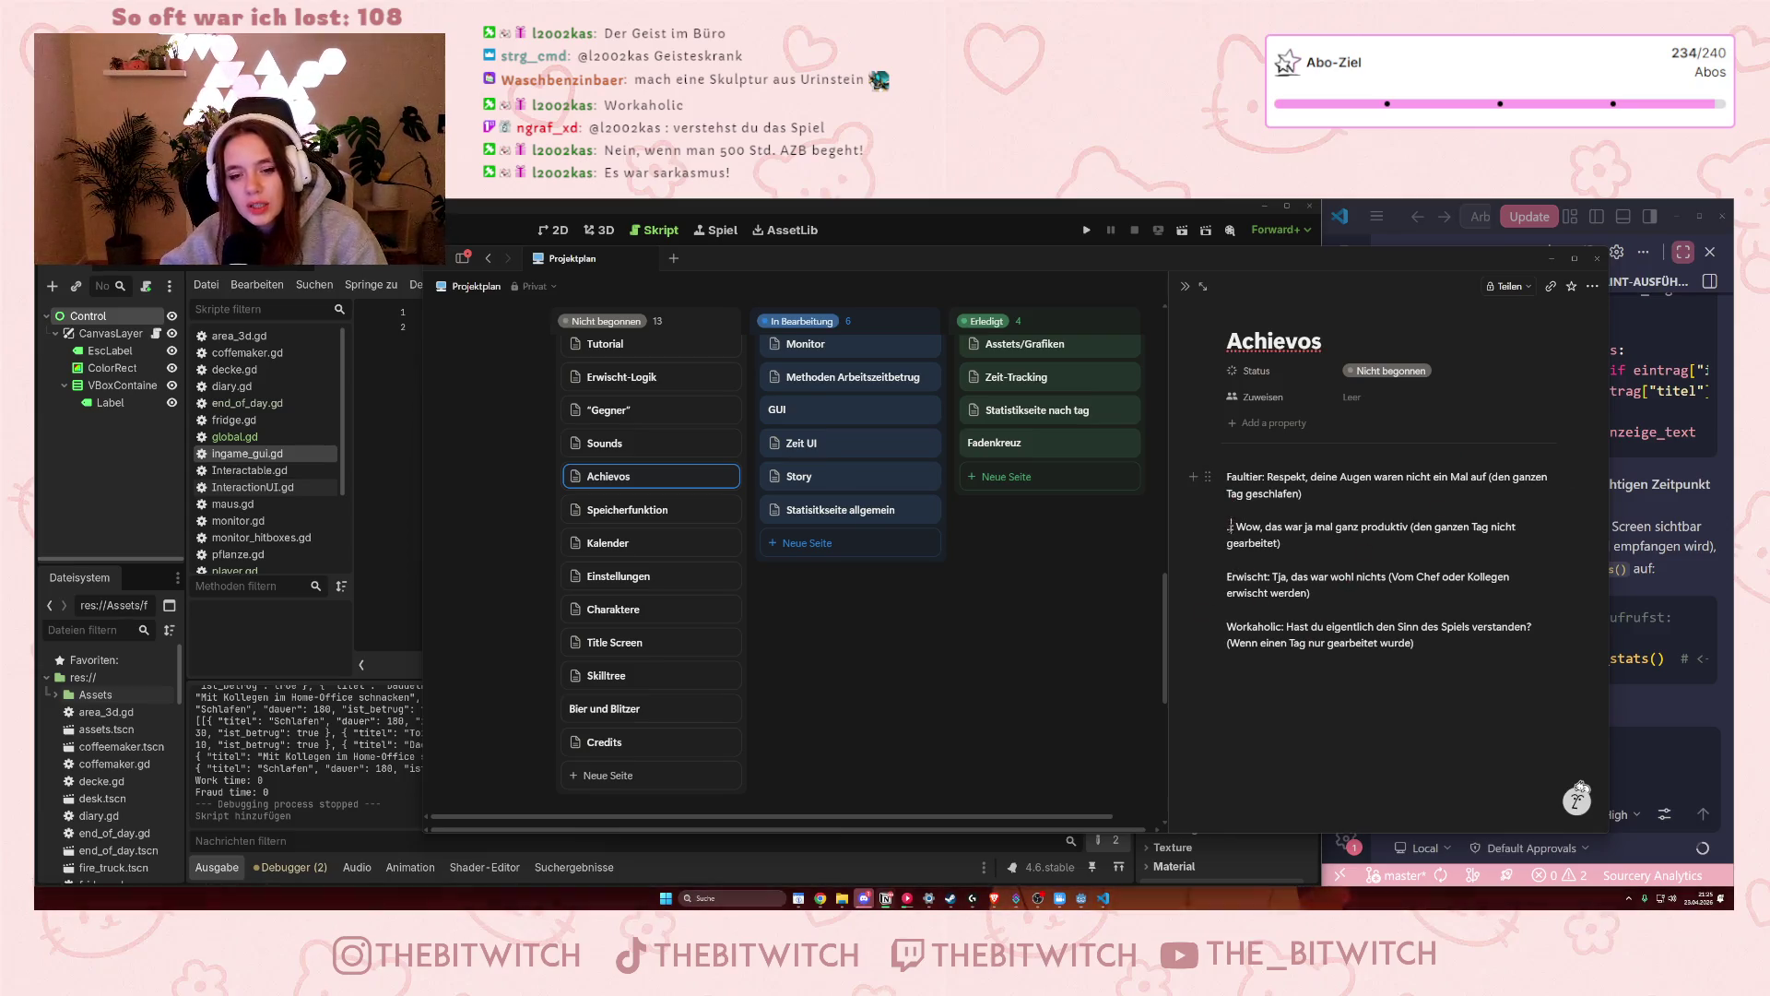
pyautogui.write('Work')
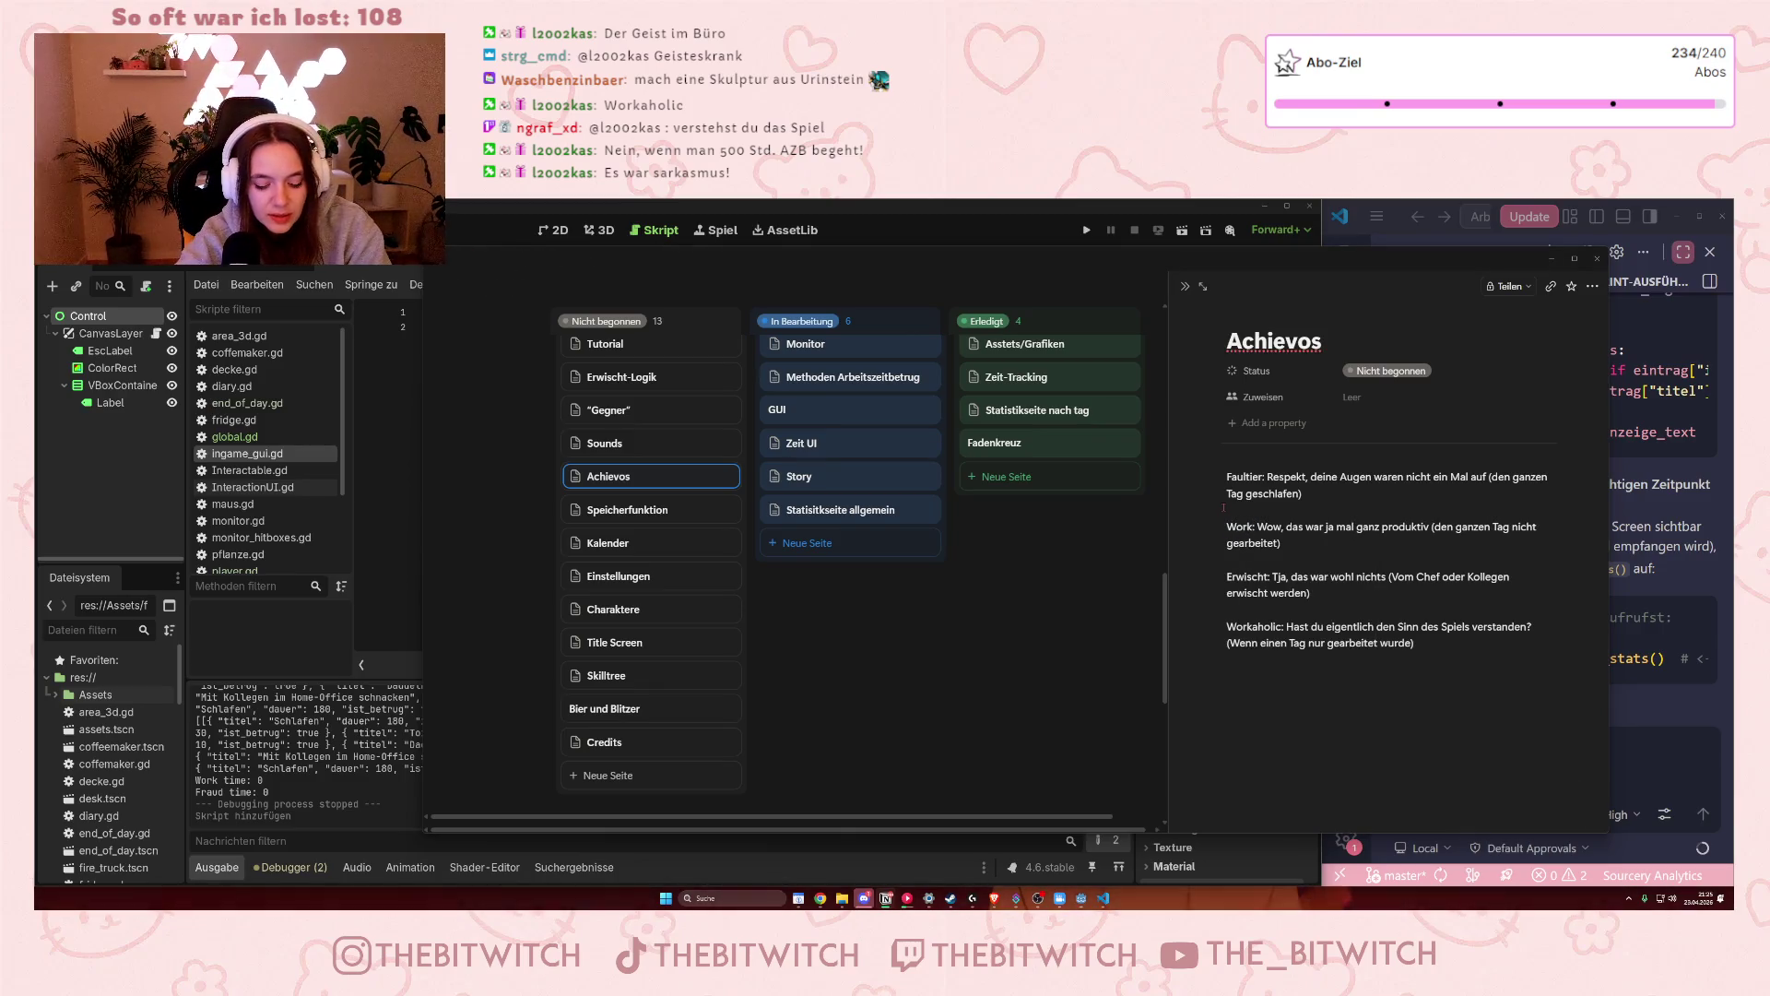
pyautogui.write('aholic')
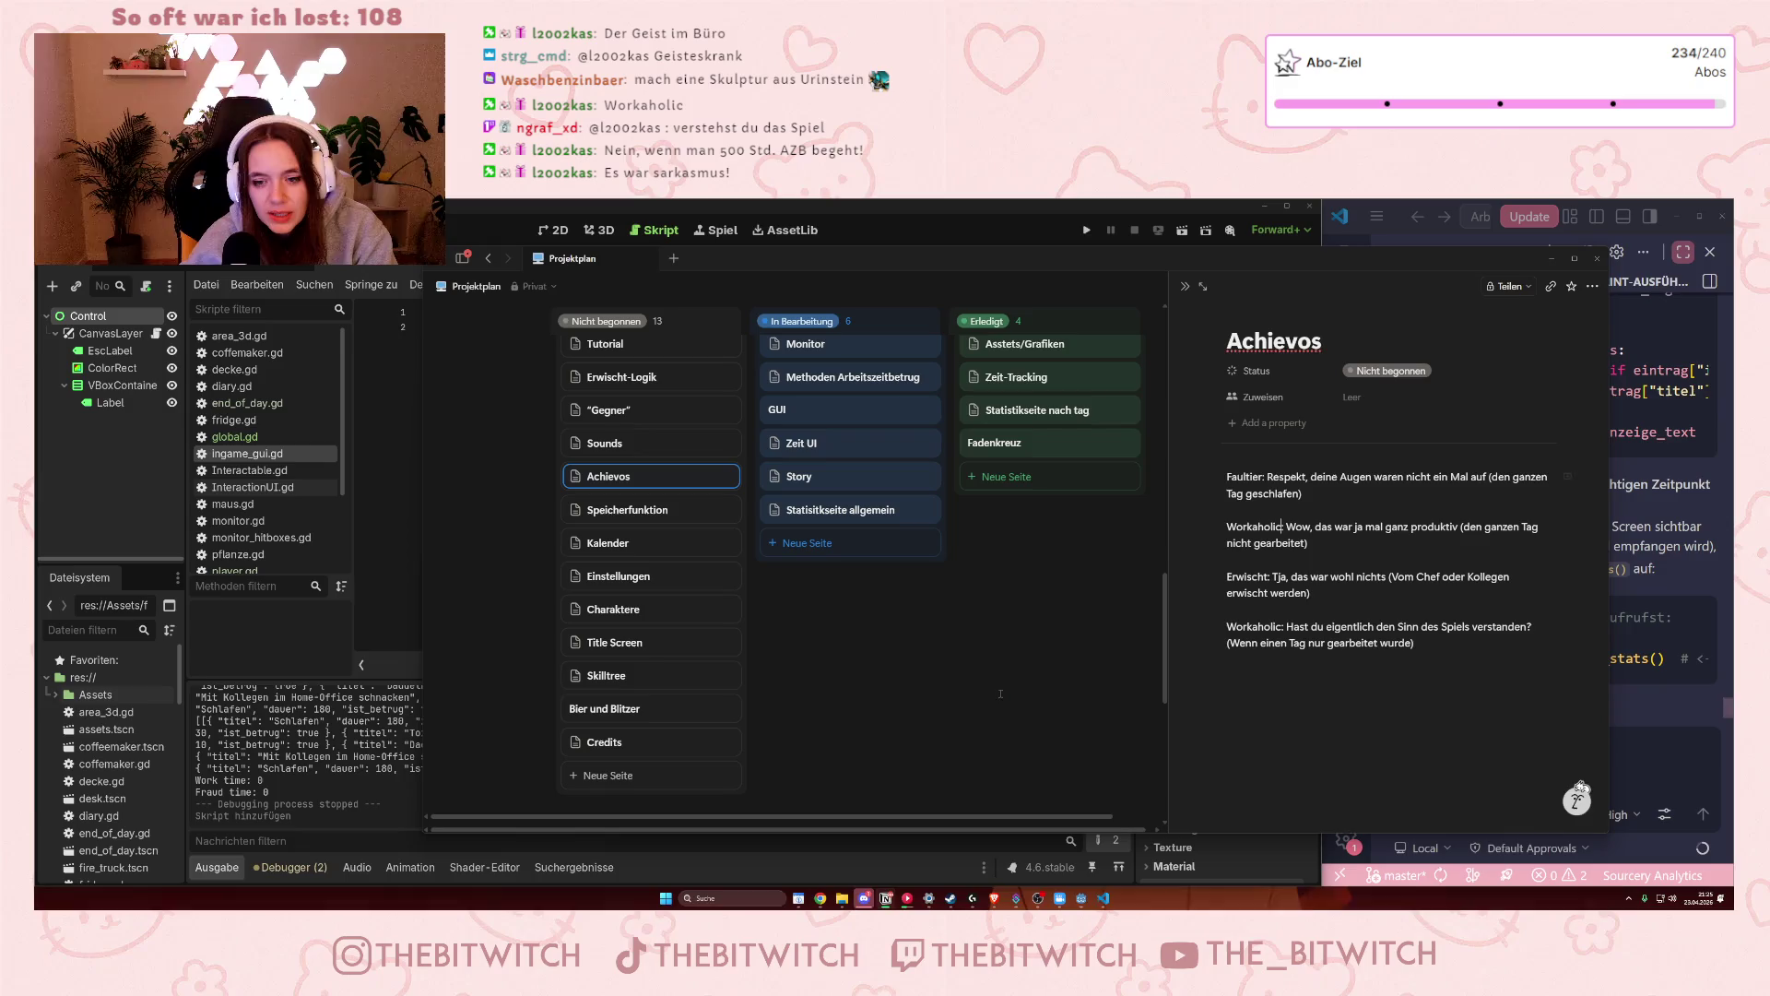
pyautogui.moveTo(1284, 627); pyautogui.dragTo(1226, 627)
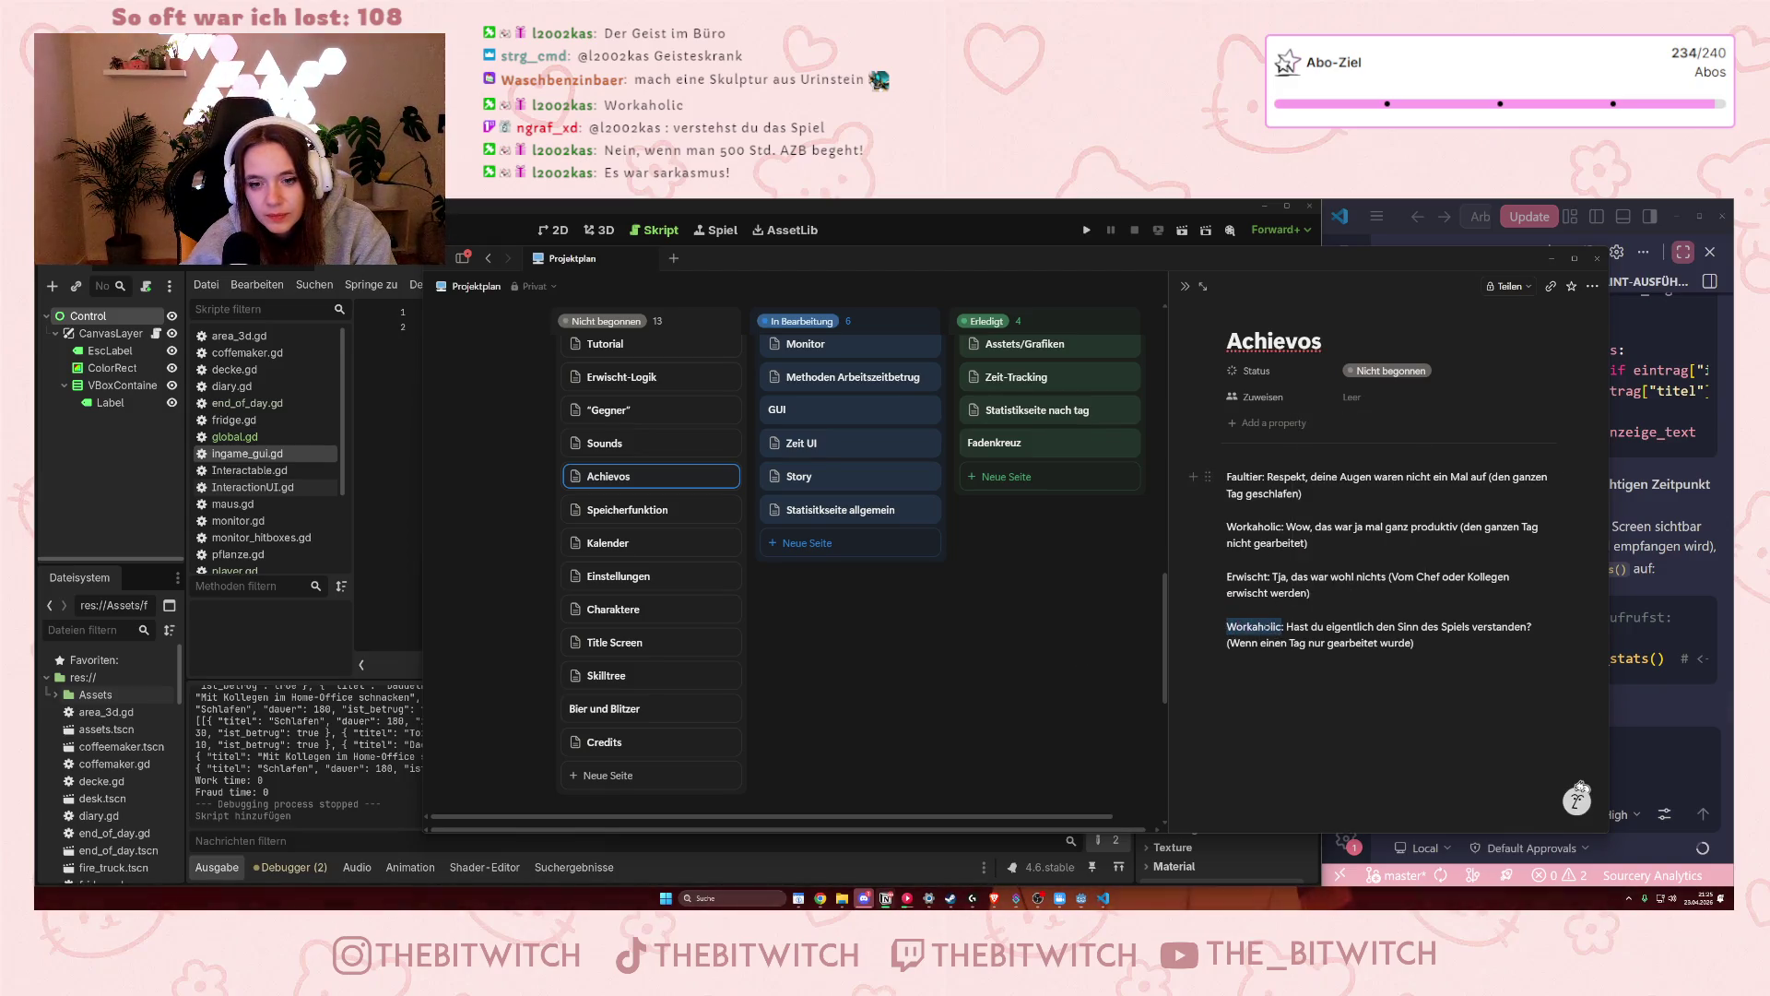
pyautogui.write('Heiliger')
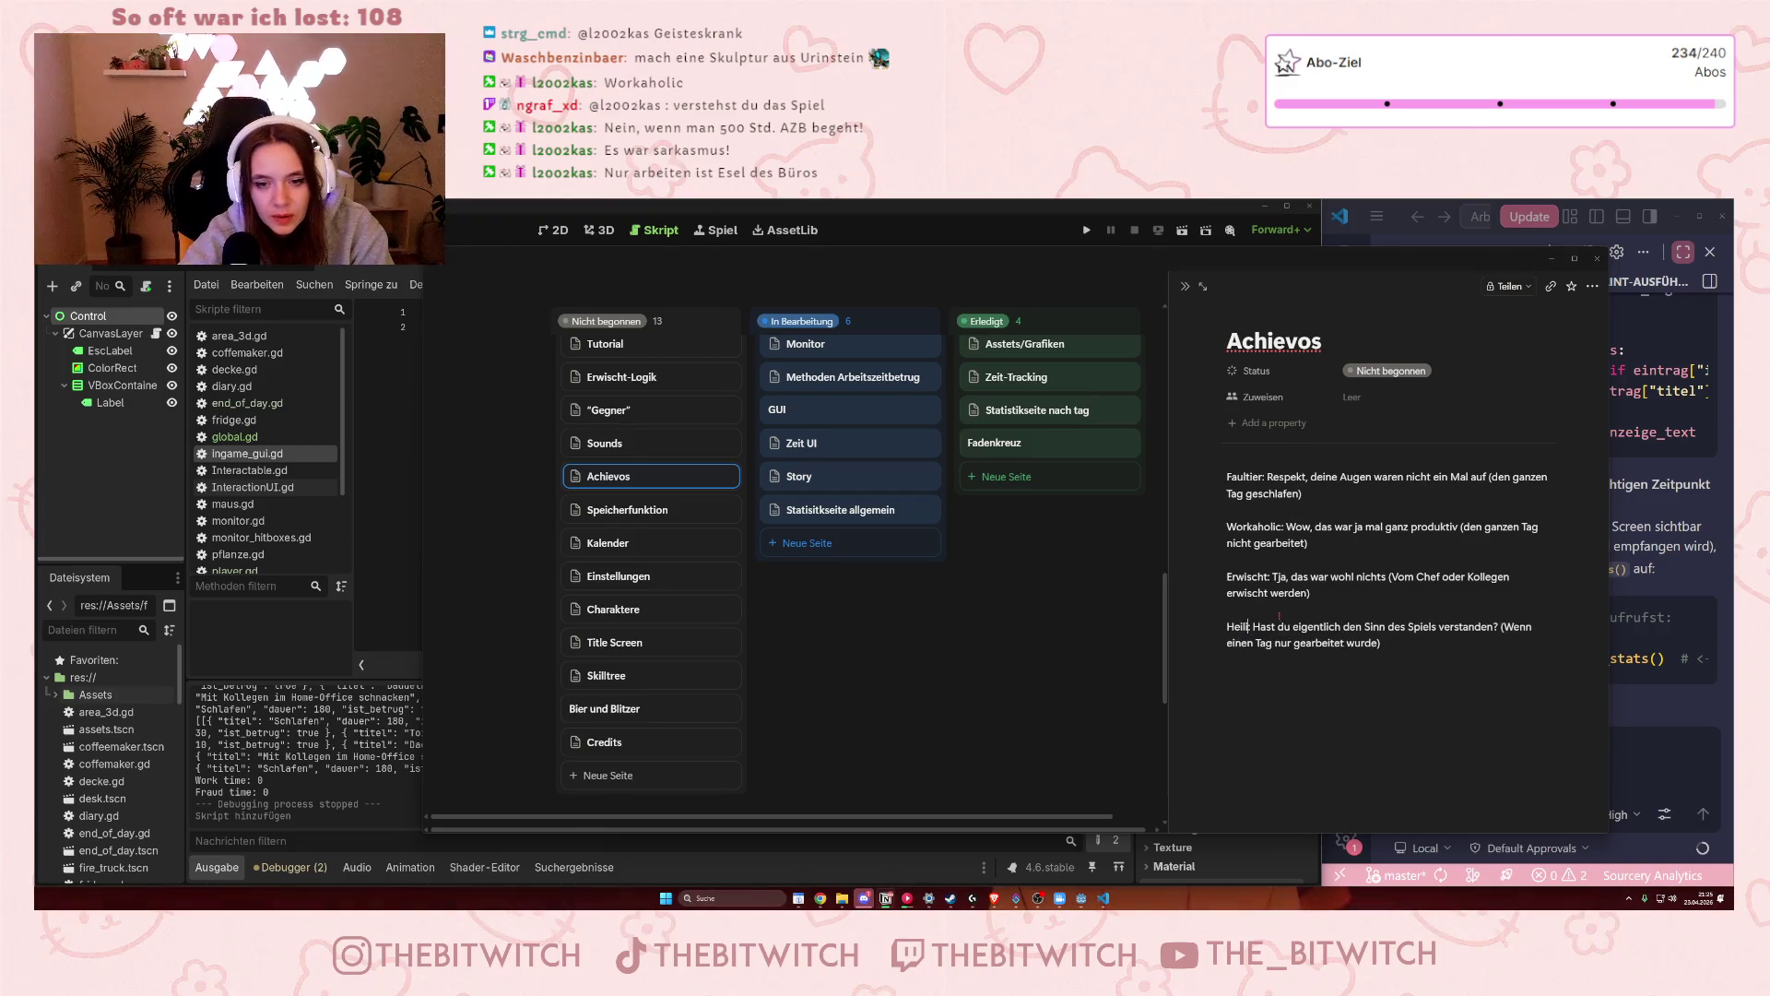